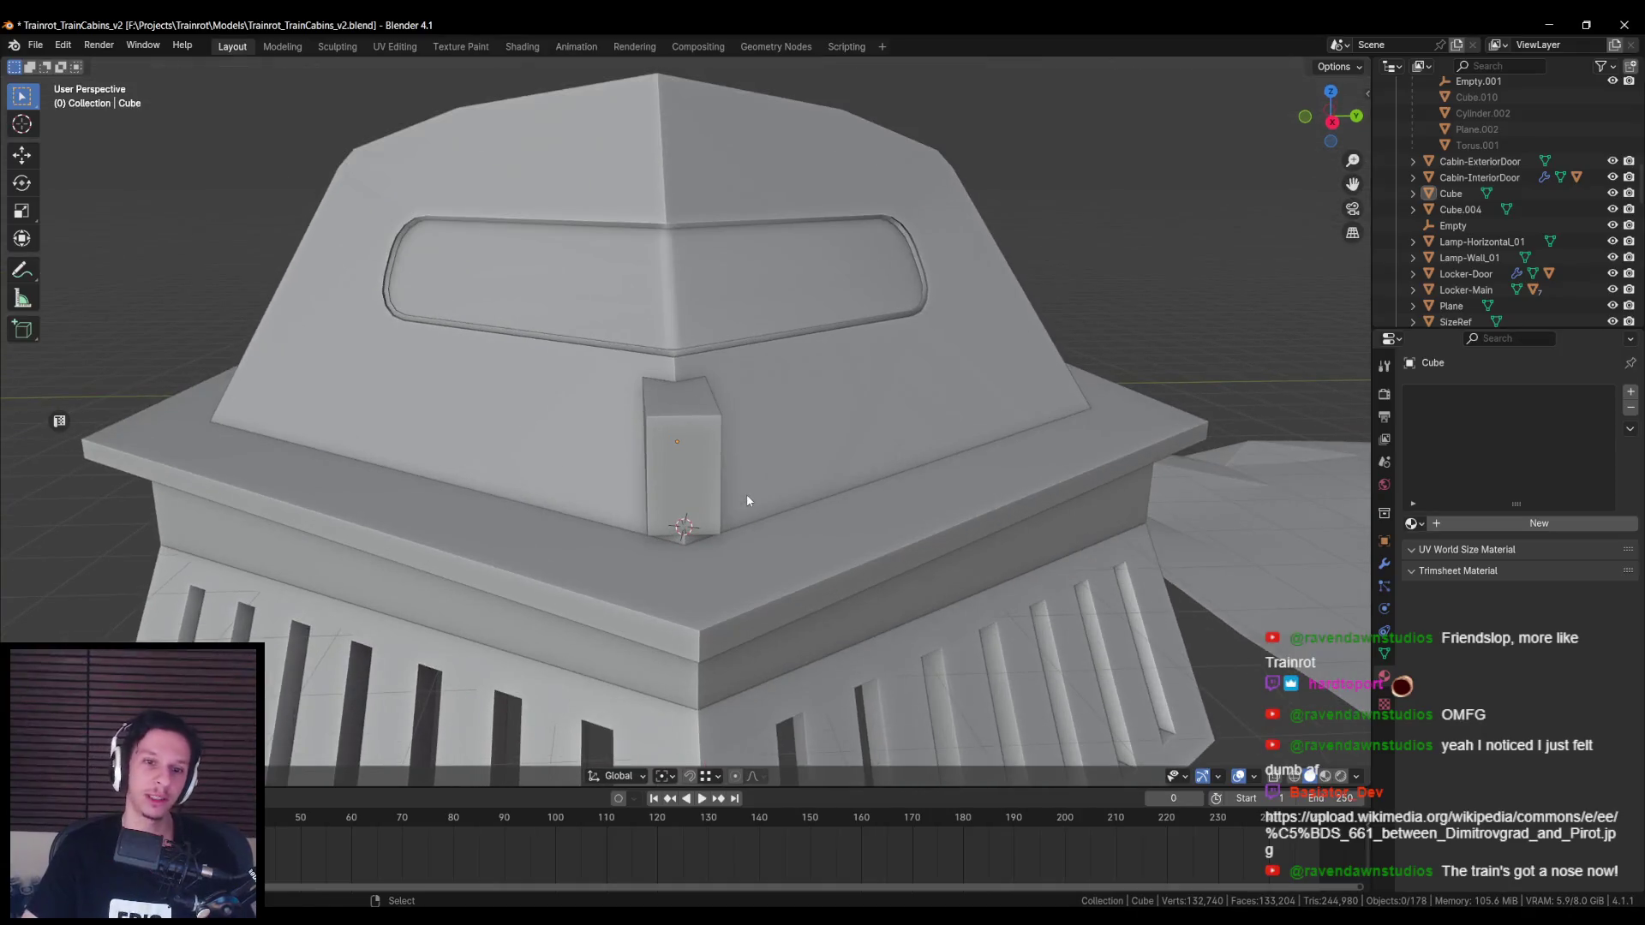
# Step: Select the small block on the nose and delete its stray sliver face
pyautogui.click(697, 471)
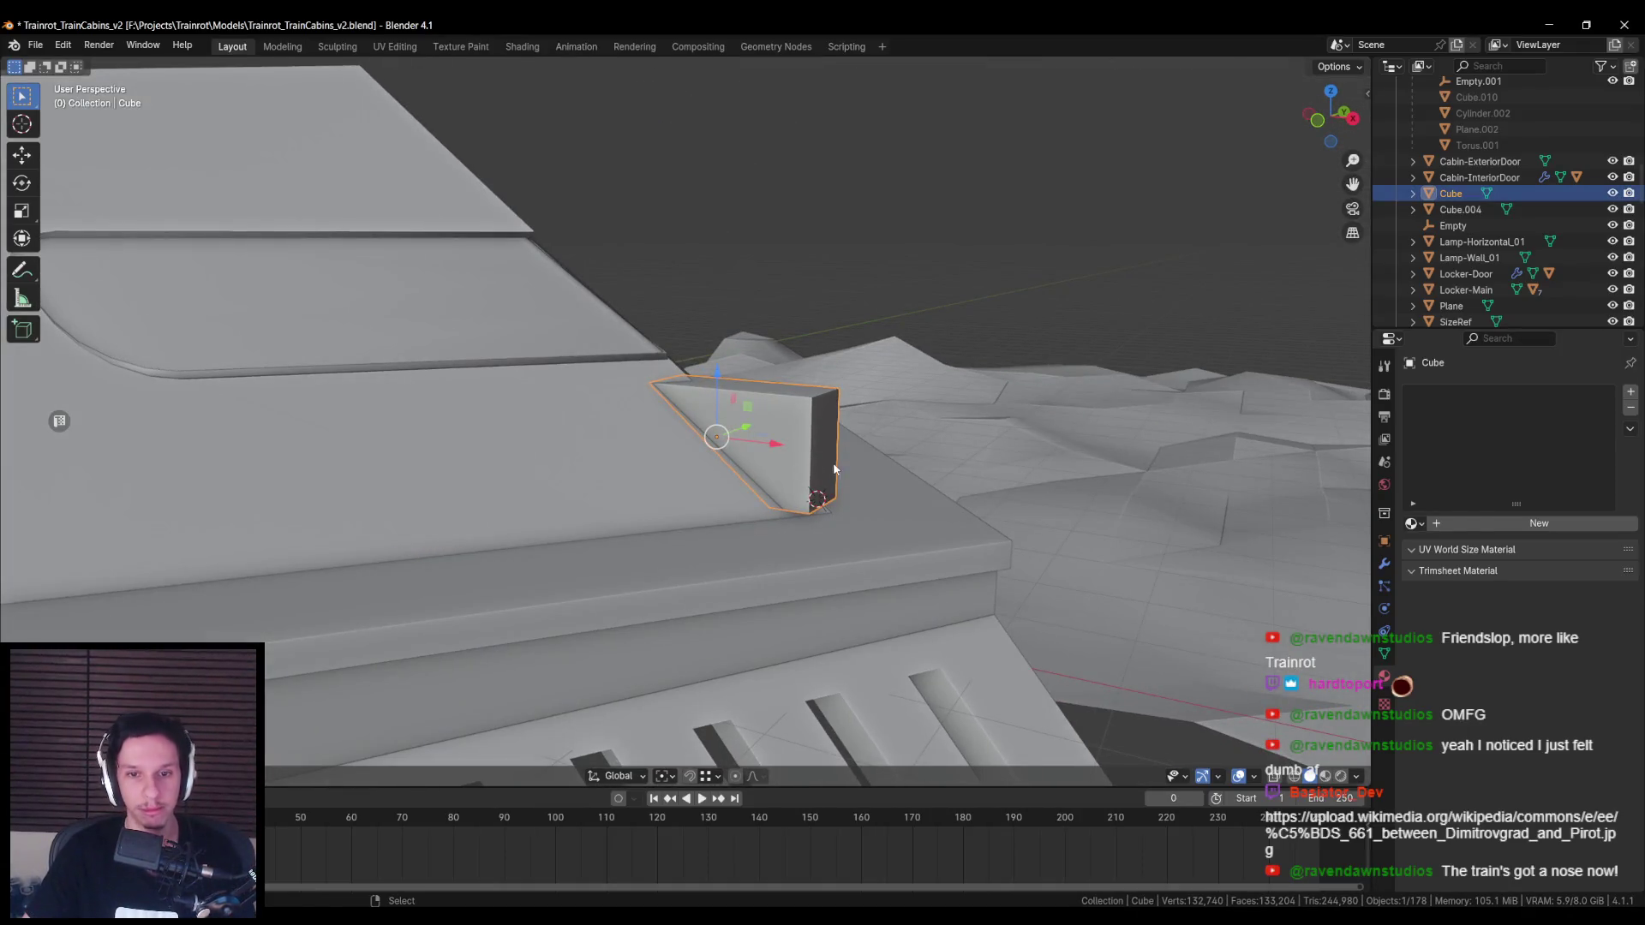
pyautogui.press('Tab')
pyautogui.press('g')
pyautogui.press('x')
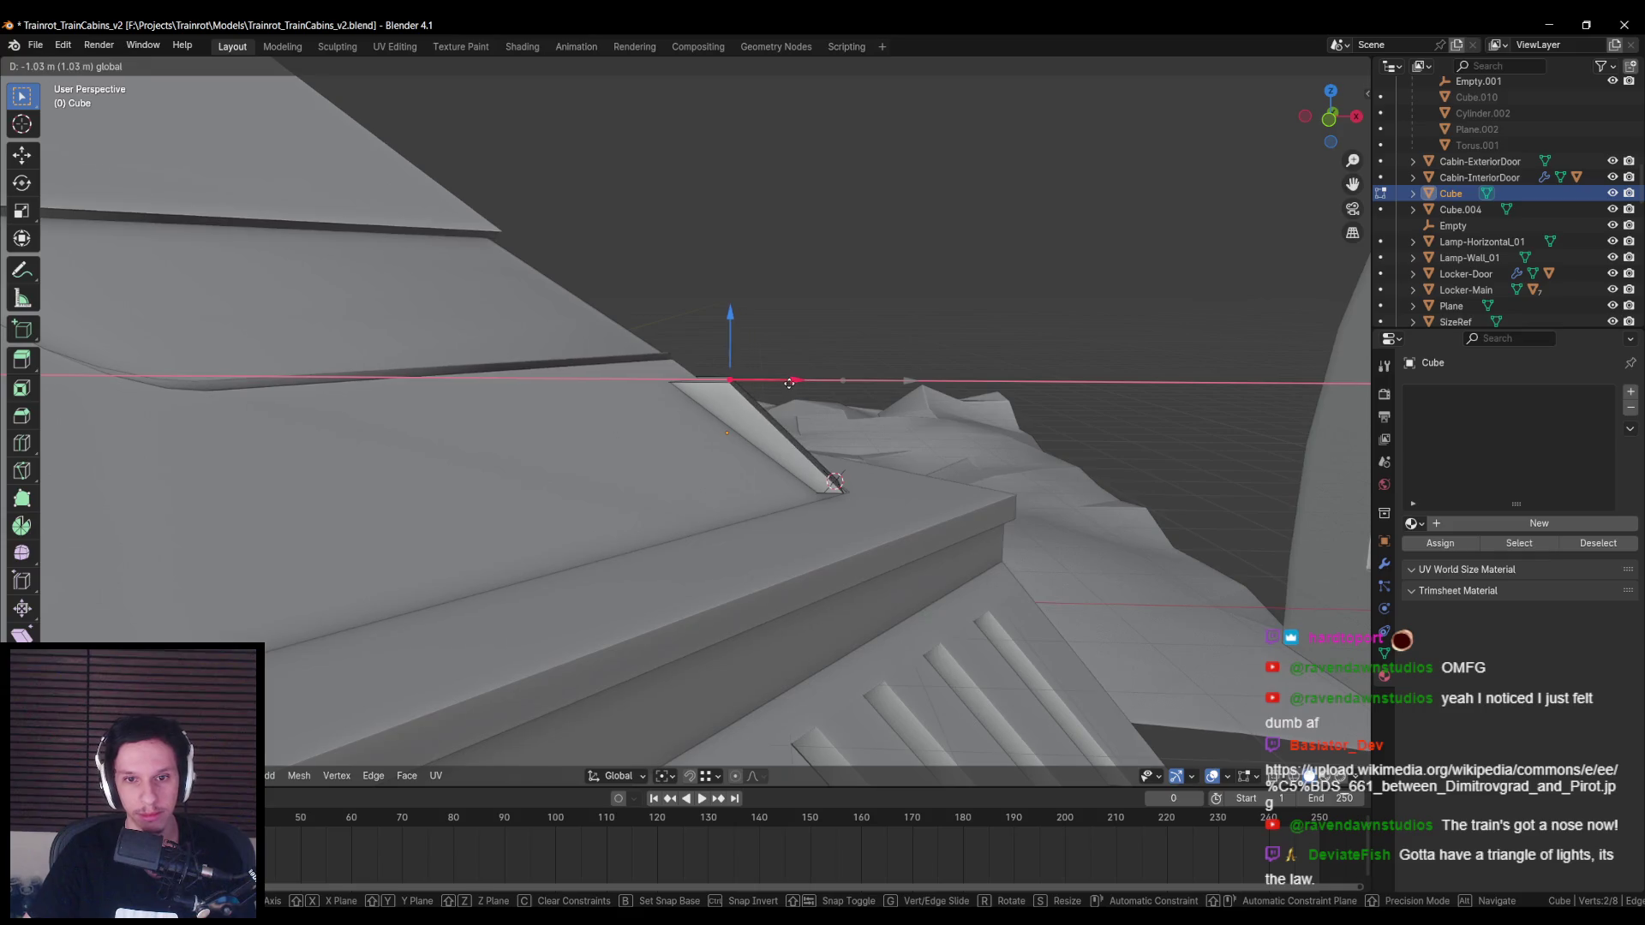
pyautogui.press('Escape')
pyautogui.hotkey('alt', 'z')
pyautogui.hotkey('shift', 'z')
pyautogui.scroll(5, 814, 499)
pyautogui.press('x')
pyautogui.click(920, 466)
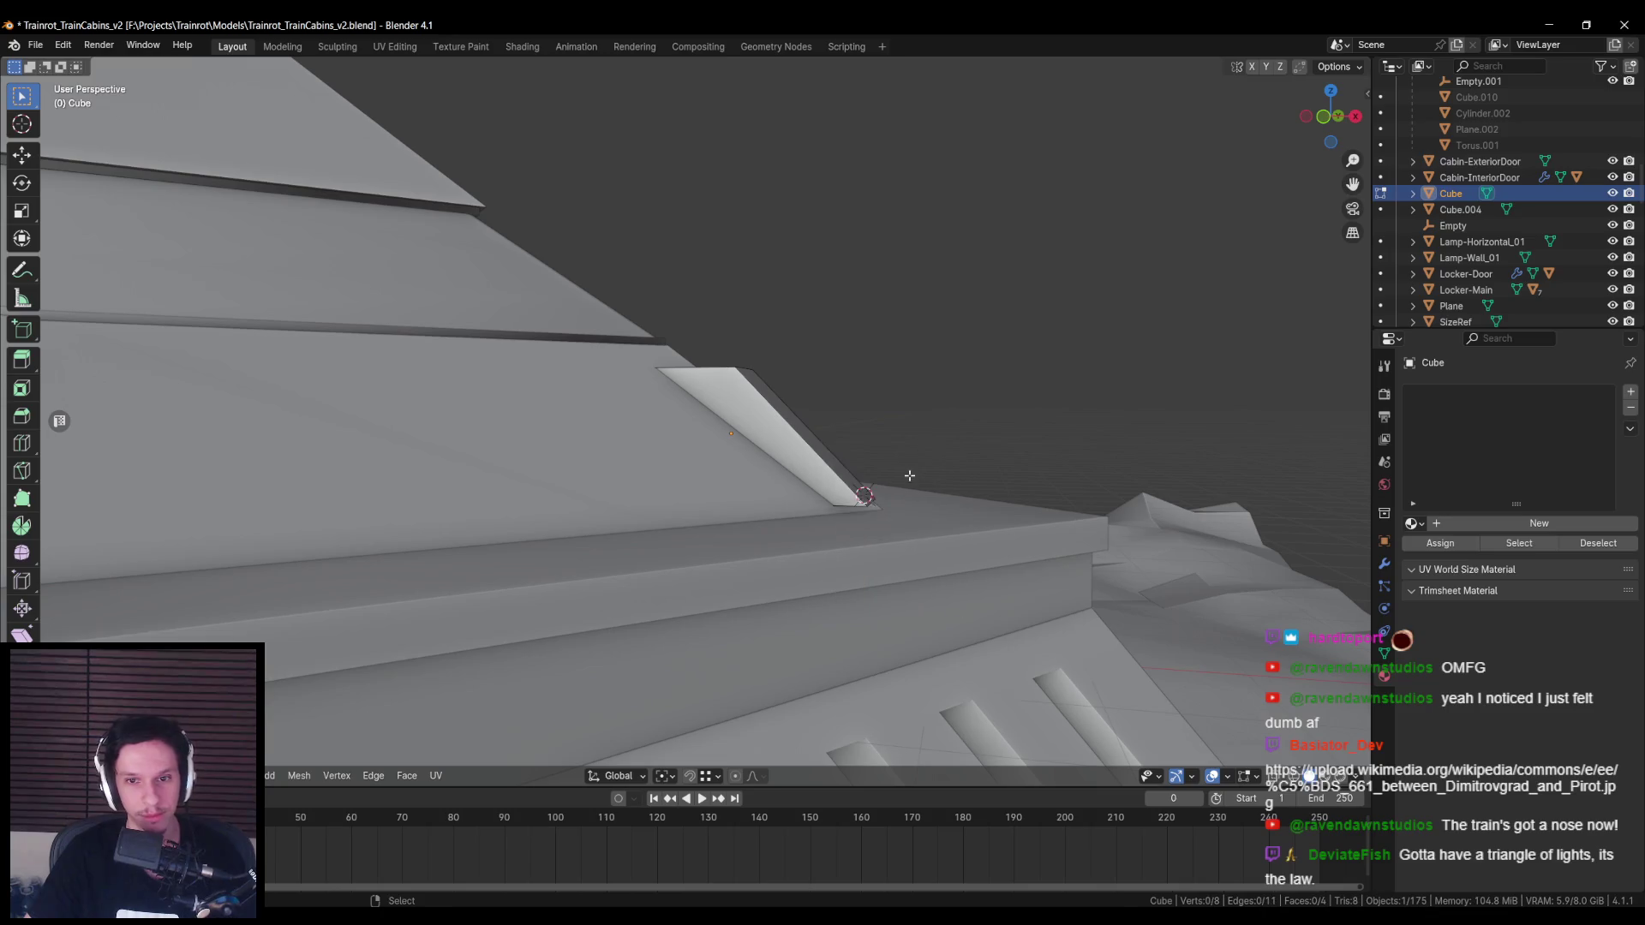
# Step: Lower the block's four top vertices straight down along Z
pyautogui.hotkey('alt', 'z')
pyautogui.moveTo(886, 523); pyautogui.dragTo(808, 480)
pyautogui.hotkey('alt', 'z')
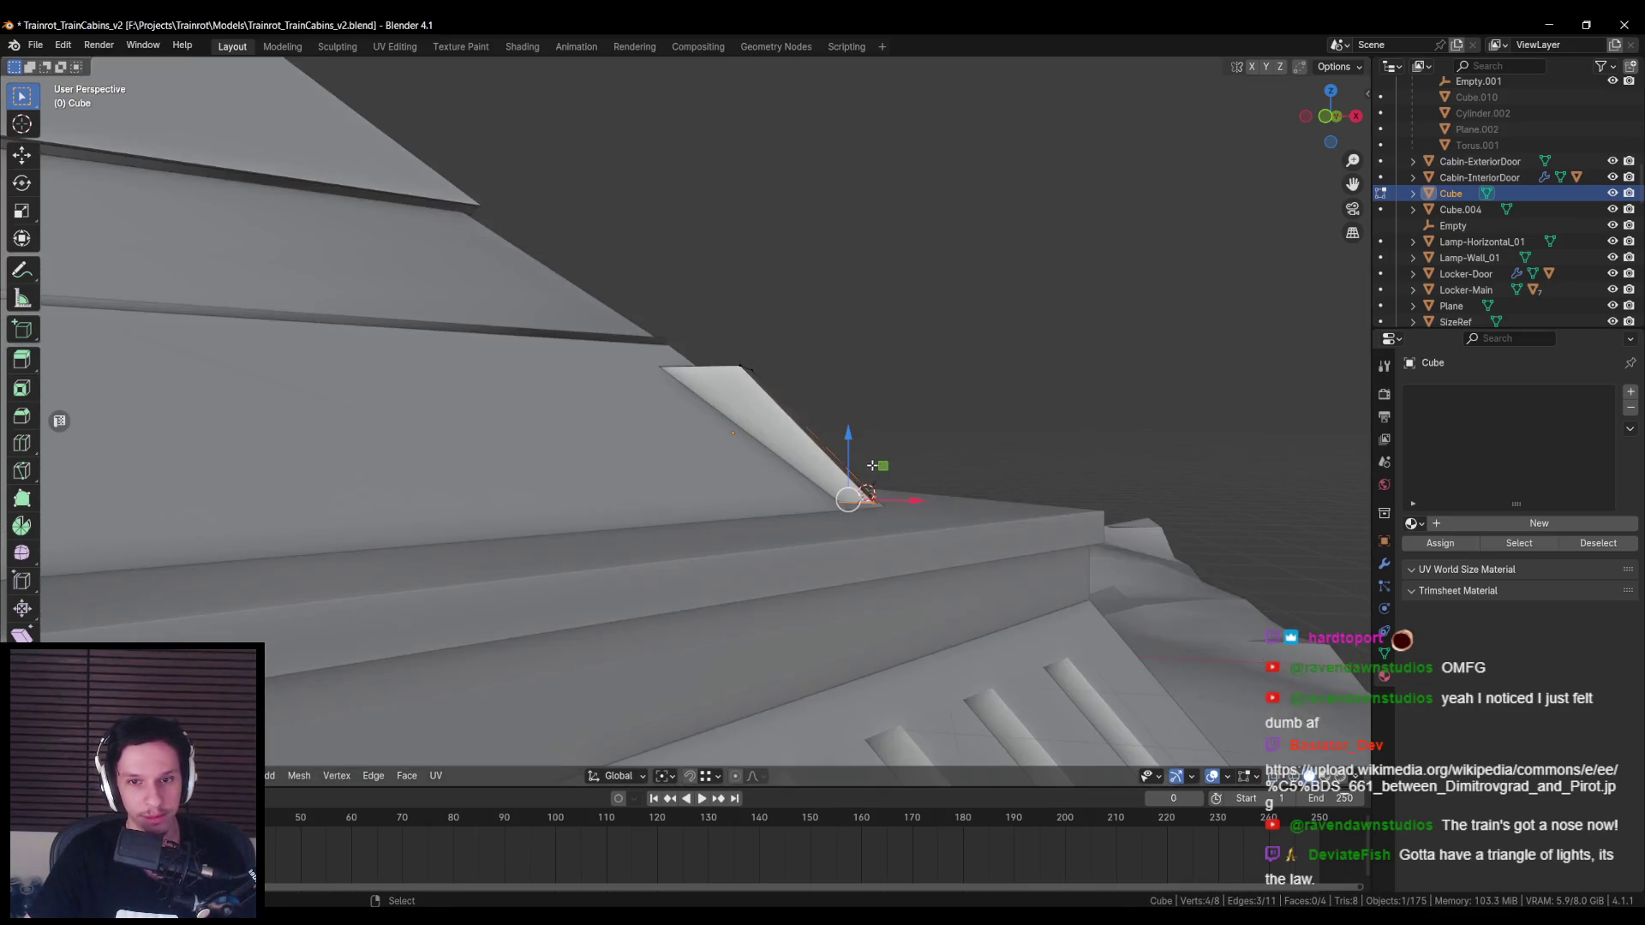
pyautogui.press('g')
pyautogui.press('z')
pyautogui.click(844, 452)
pyautogui.click(852, 472)
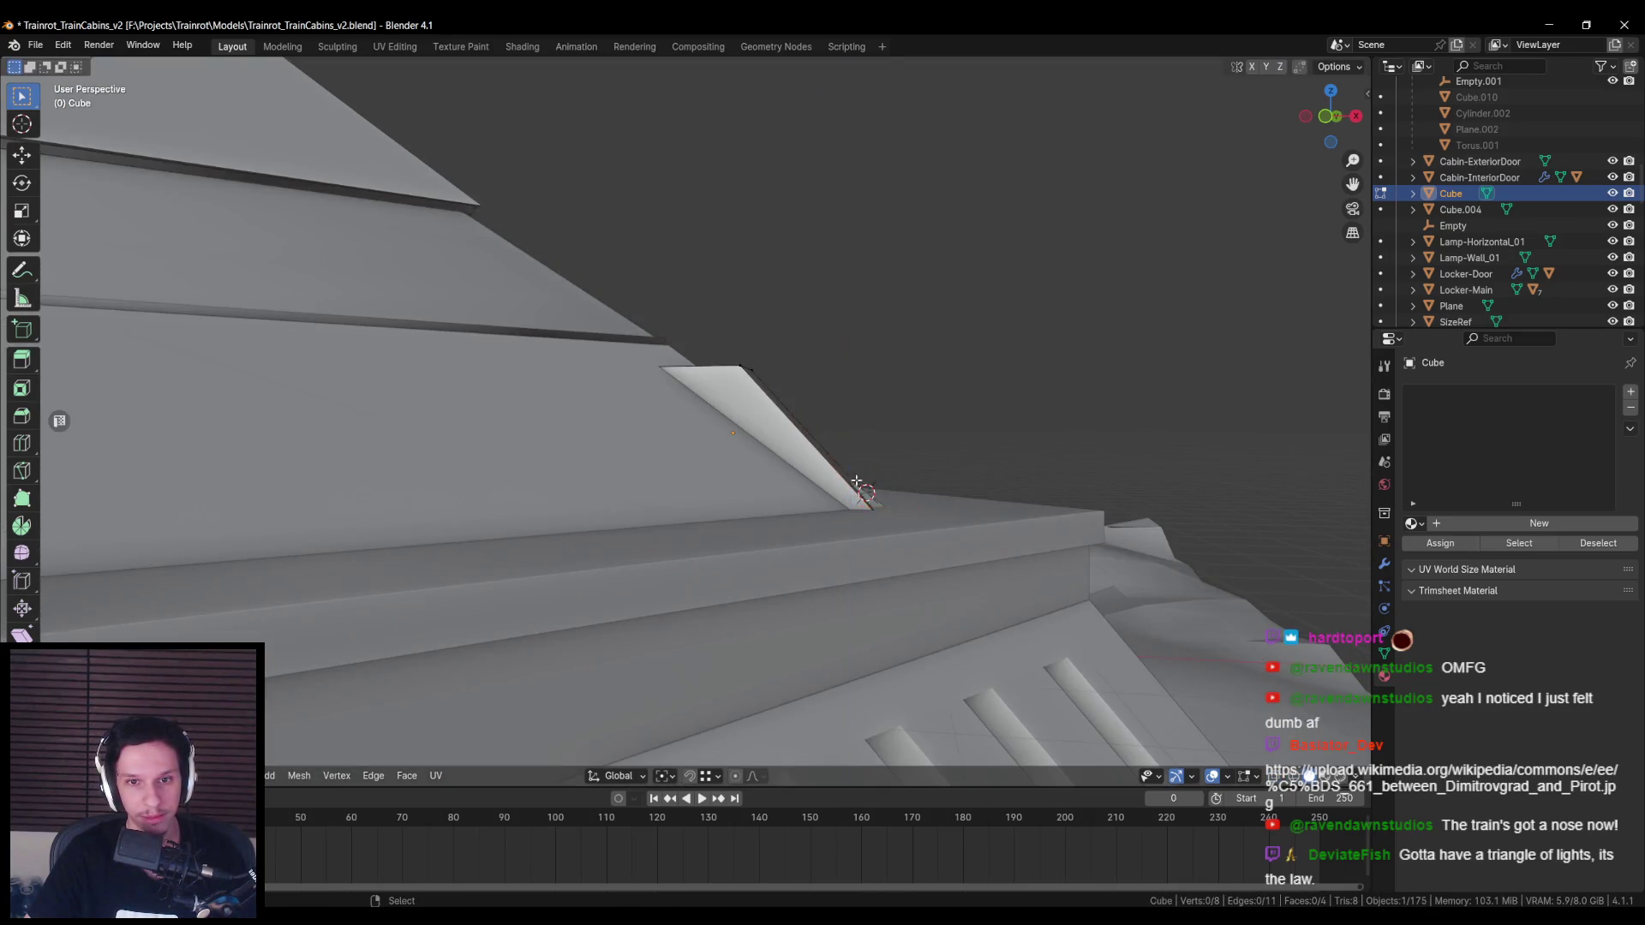
# Step: Stretch the two end vertices about 0.35 m along X into a wedge on the roof
pyautogui.hotkey('shift', 'z')
pyautogui.click(882, 508)
pyautogui.hotkey('shift', 'z')
pyautogui.press('g')
pyautogui.press('x')
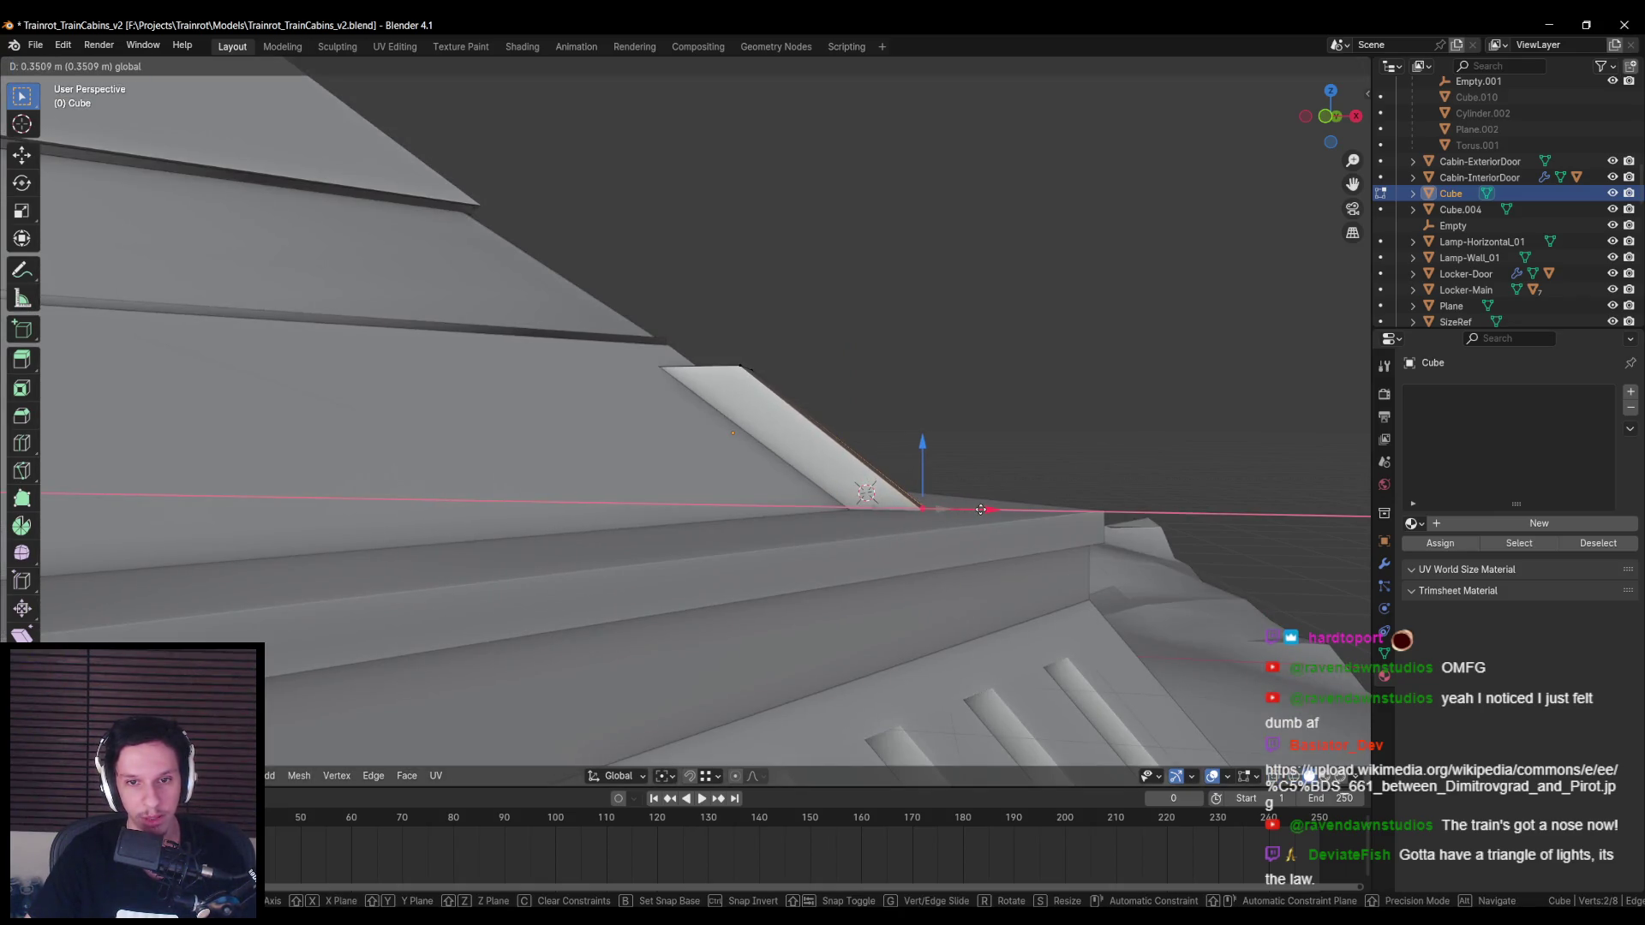
pyautogui.click(981, 510)
pyautogui.press('Tab')
# Step: Inspect the new wedge fin on the train nose, then reselect it in Edit Mode
pyautogui.moveTo(980, 510)
pyautogui.mouseDown(button='middle')
pyautogui.moveTo(836, 577)
pyautogui.moveTo(707, 594)
pyautogui.moveTo(718, 563)
pyautogui.mouseUp(button='middle')
pyautogui.scroll(-3, 829, 487)
pyautogui.moveTo(829, 487); pyautogui.dragTo(969, 562, button='middle')
pyautogui.scroll(5, 793, 544)
pyautogui.moveTo(793, 545); pyautogui.dragTo(907, 478, button='middle')
pyautogui.scroll(5, 845, 488)
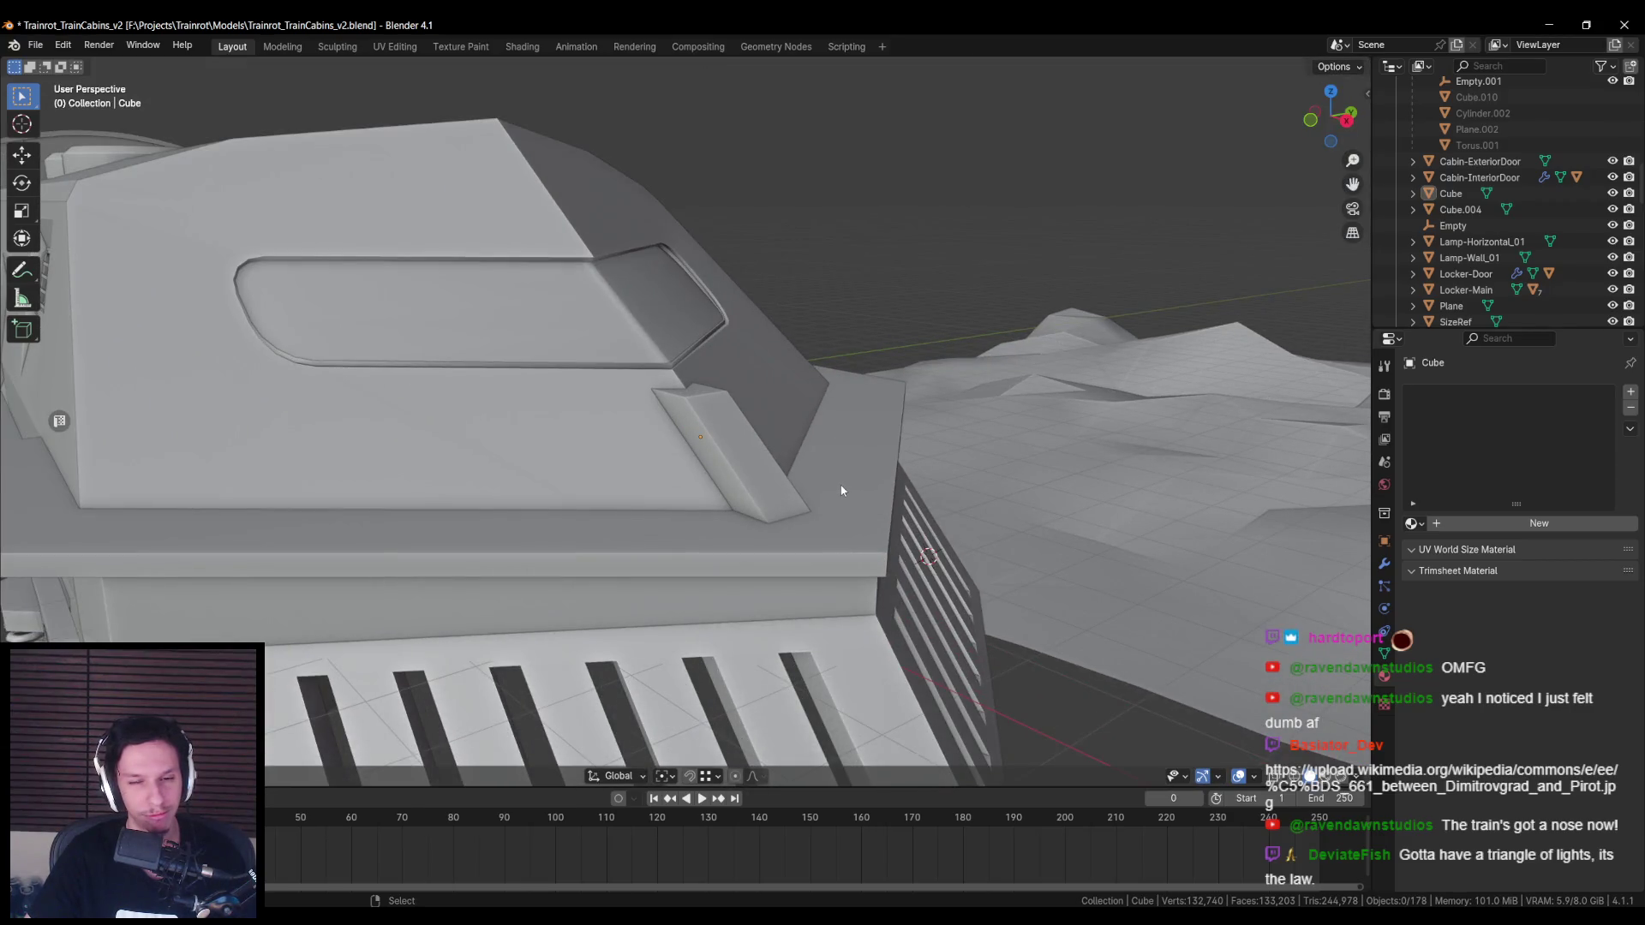
pyautogui.scroll(-3, 840, 483)
pyautogui.moveTo(805, 479); pyautogui.dragTo(755, 470, button='middle')
pyautogui.click(719, 450)
pyautogui.press('Tab')
pyautogui.scroll(5, 721, 449)
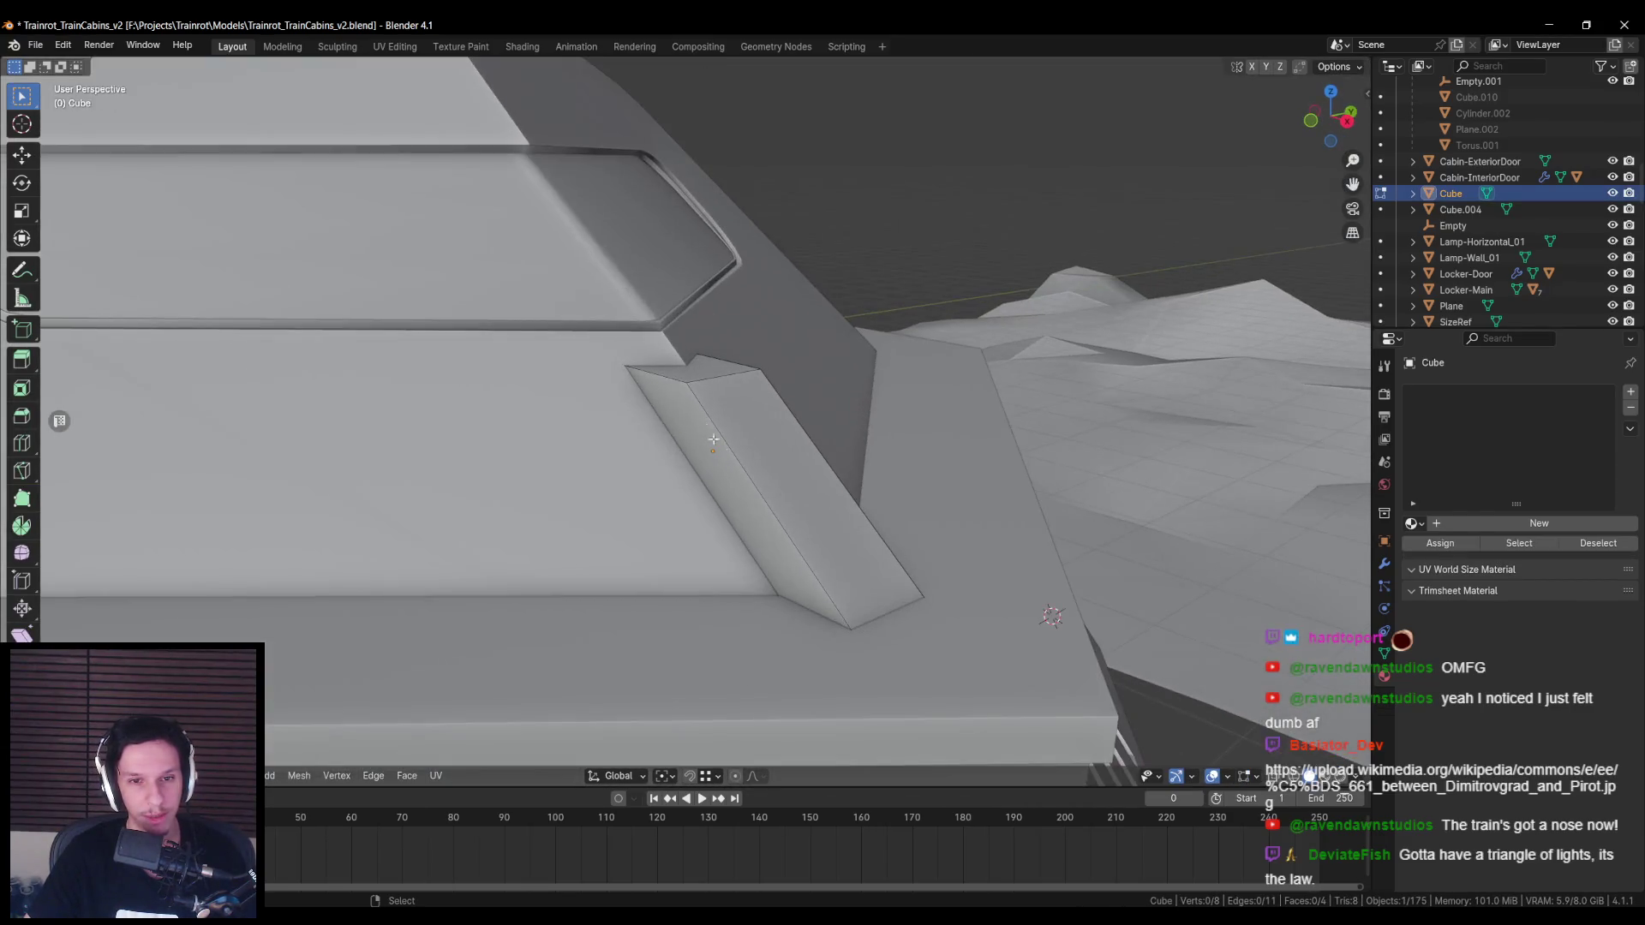
# Step: Bevel the fin's top edges into a rounded arch, 0.417 m with 4 segments, clamping overlap
pyautogui.scroll(-3, 731, 360)
pyautogui.moveTo(731, 361); pyautogui.dragTo(870, 462, button='middle')
pyautogui.rightClick(870, 466)
pyautogui.click(881, 481)
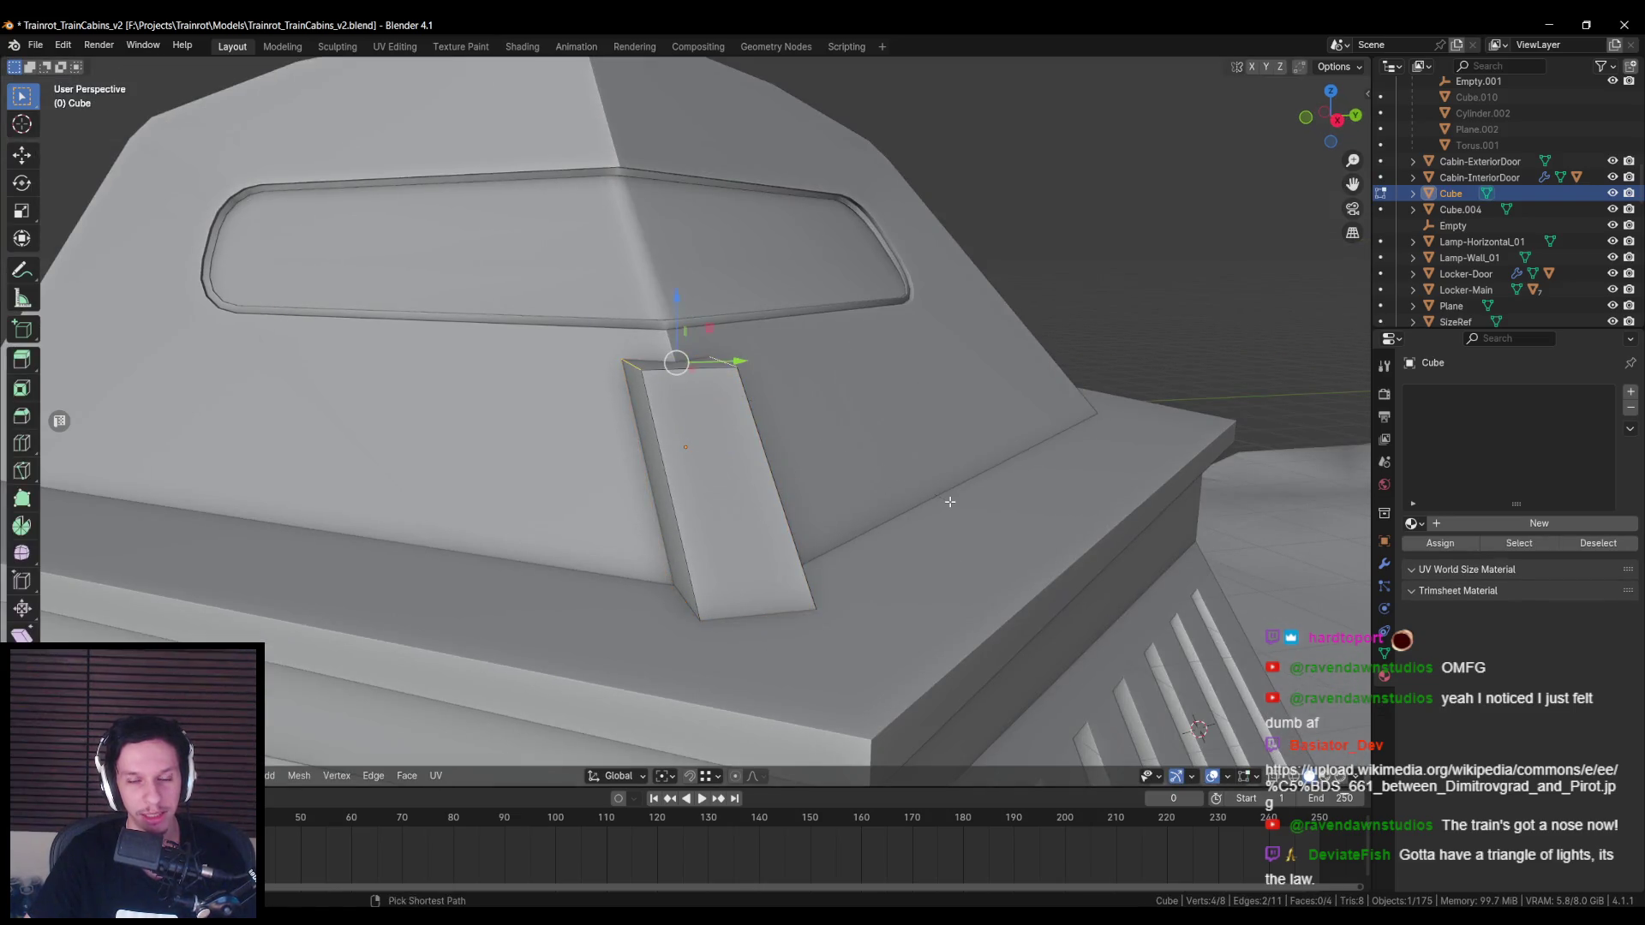
pyautogui.scroll(1, 971, 509)
pyautogui.press('c')
pyautogui.click(1011, 533)
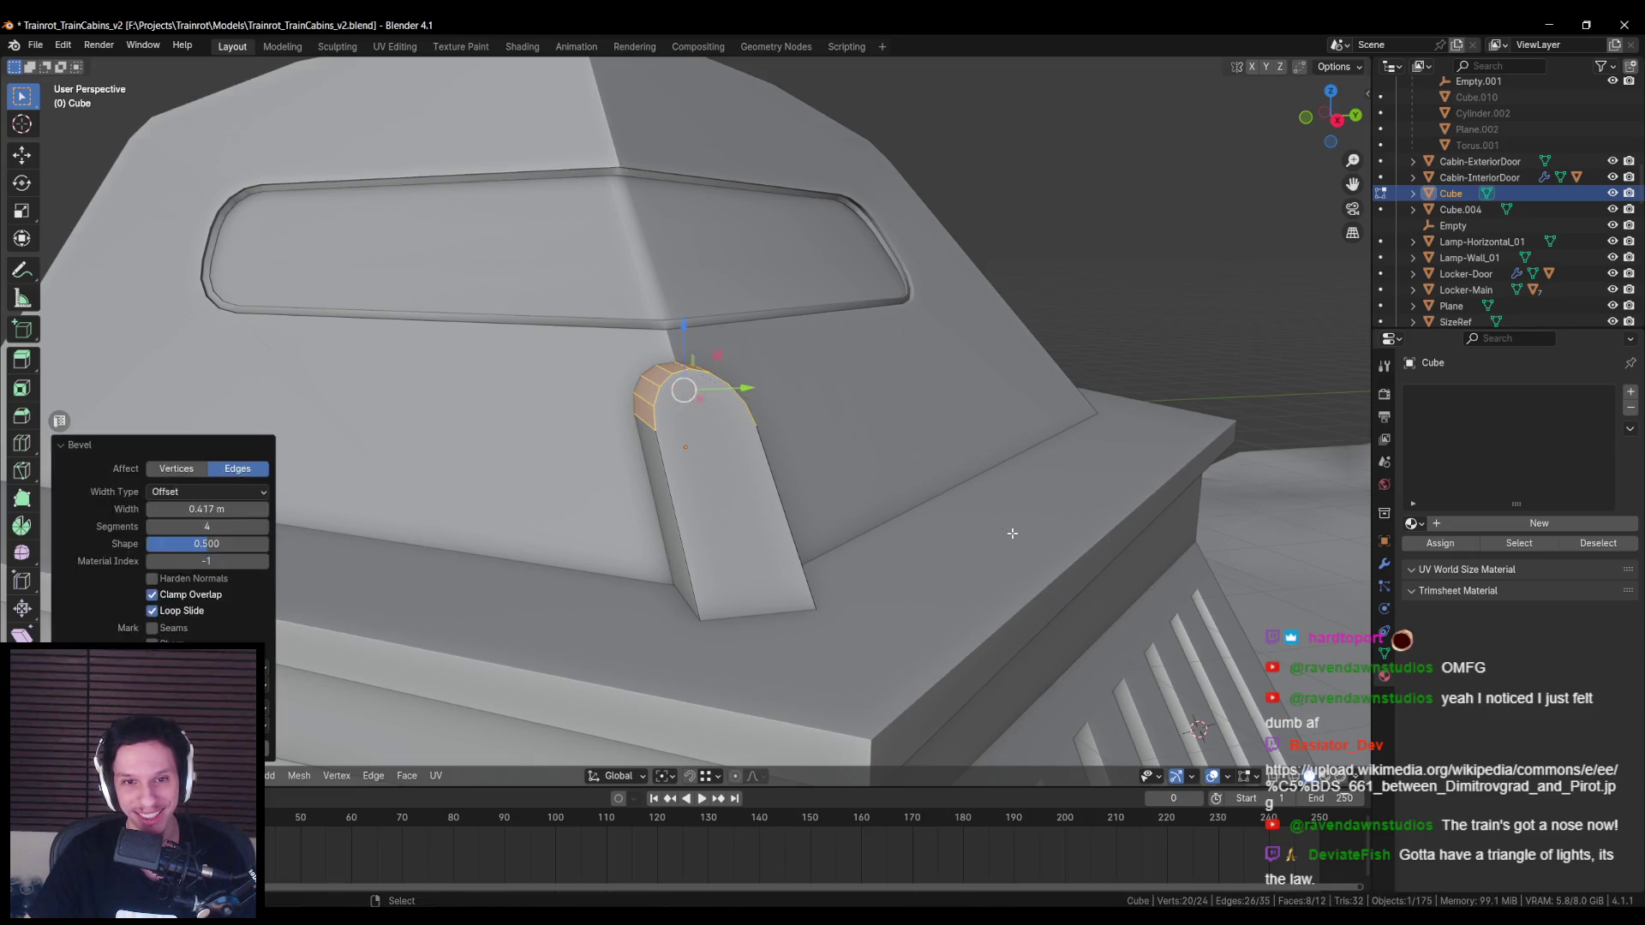
# Step: Merge overlapping fin vertices by distance and leave Edit Mode
pyautogui.press('a')
pyautogui.press('m')
pyautogui.click(943, 591)
pyautogui.hotkey('alt', 'a')
pyautogui.moveTo(942, 591)
pyautogui.mouseDown(button='middle')
pyautogui.moveTo(659, 502)
pyautogui.moveTo(752, 515)
pyautogui.mouseUp(button='middle')
pyautogui.press('Tab')
# Step: Reselect the fin in Edit Mode and begin an inset on its front face
pyautogui.scroll(-5, 659, 502)
pyautogui.hotkey('alt', 'a')
pyautogui.scroll(-3, 860, 529)
pyautogui.moveTo(860, 529)
pyautogui.mouseDown(button='middle')
pyautogui.moveTo(770, 480)
pyautogui.moveTo(836, 454)
pyautogui.moveTo(679, 468)
pyautogui.mouseUp(button='middle')
pyautogui.scroll(5, 770, 480)
pyautogui.click(685, 523)
pyautogui.scroll(2, 790, 463)
pyautogui.press('Tab')
pyautogui.click(679, 468)
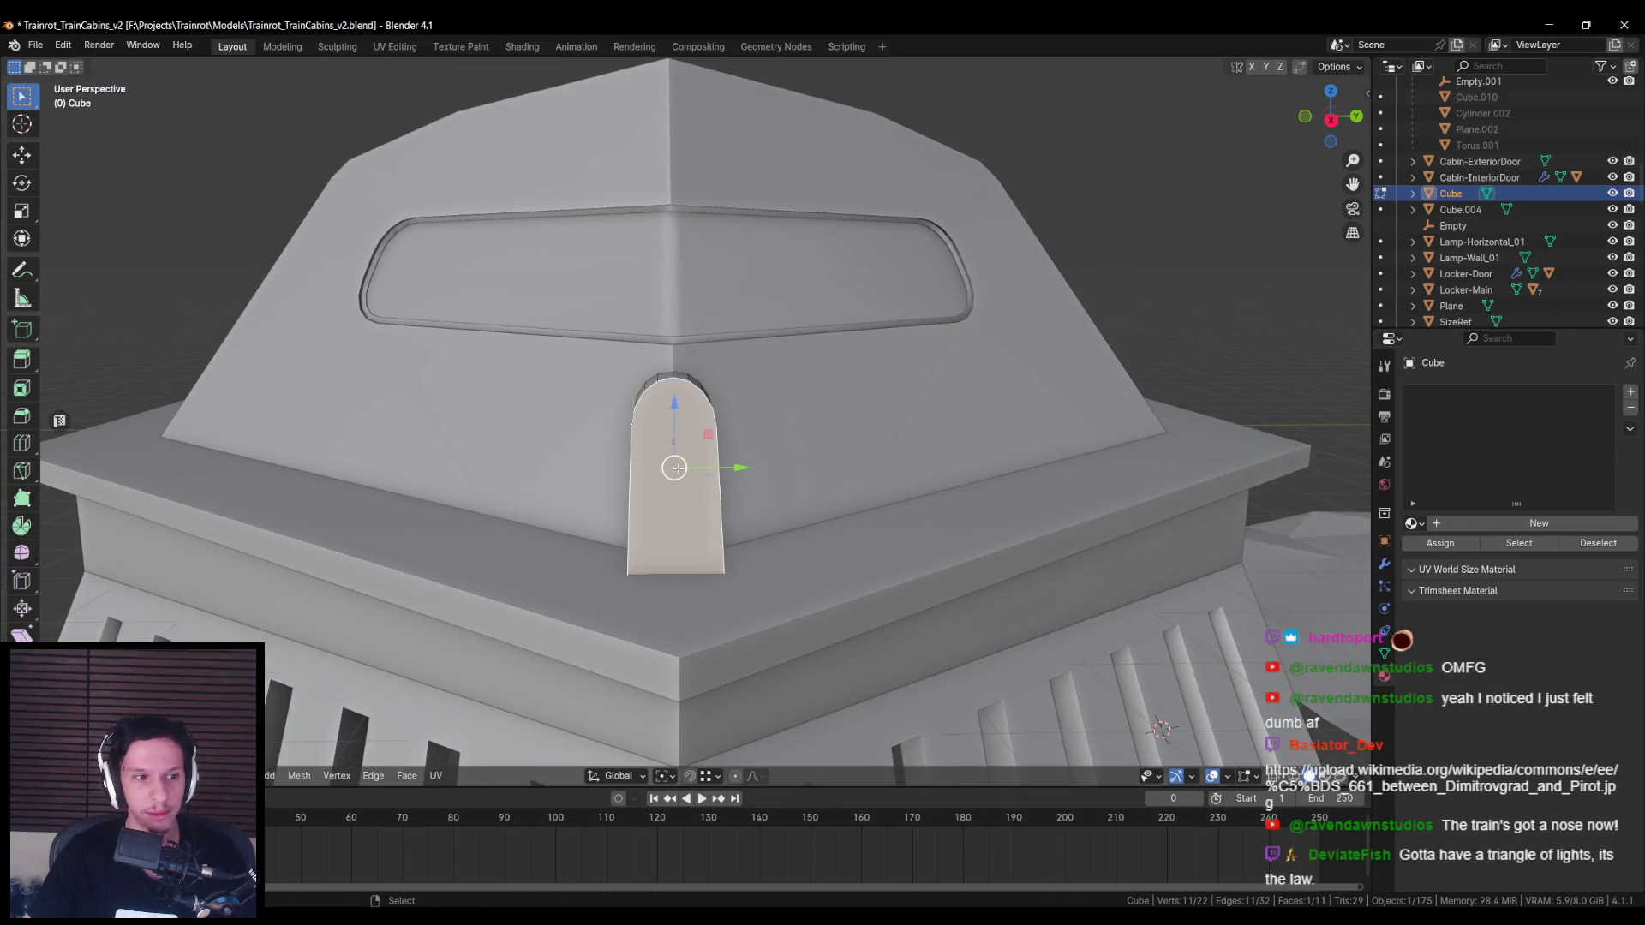
pyautogui.scroll(1, 933, 520)
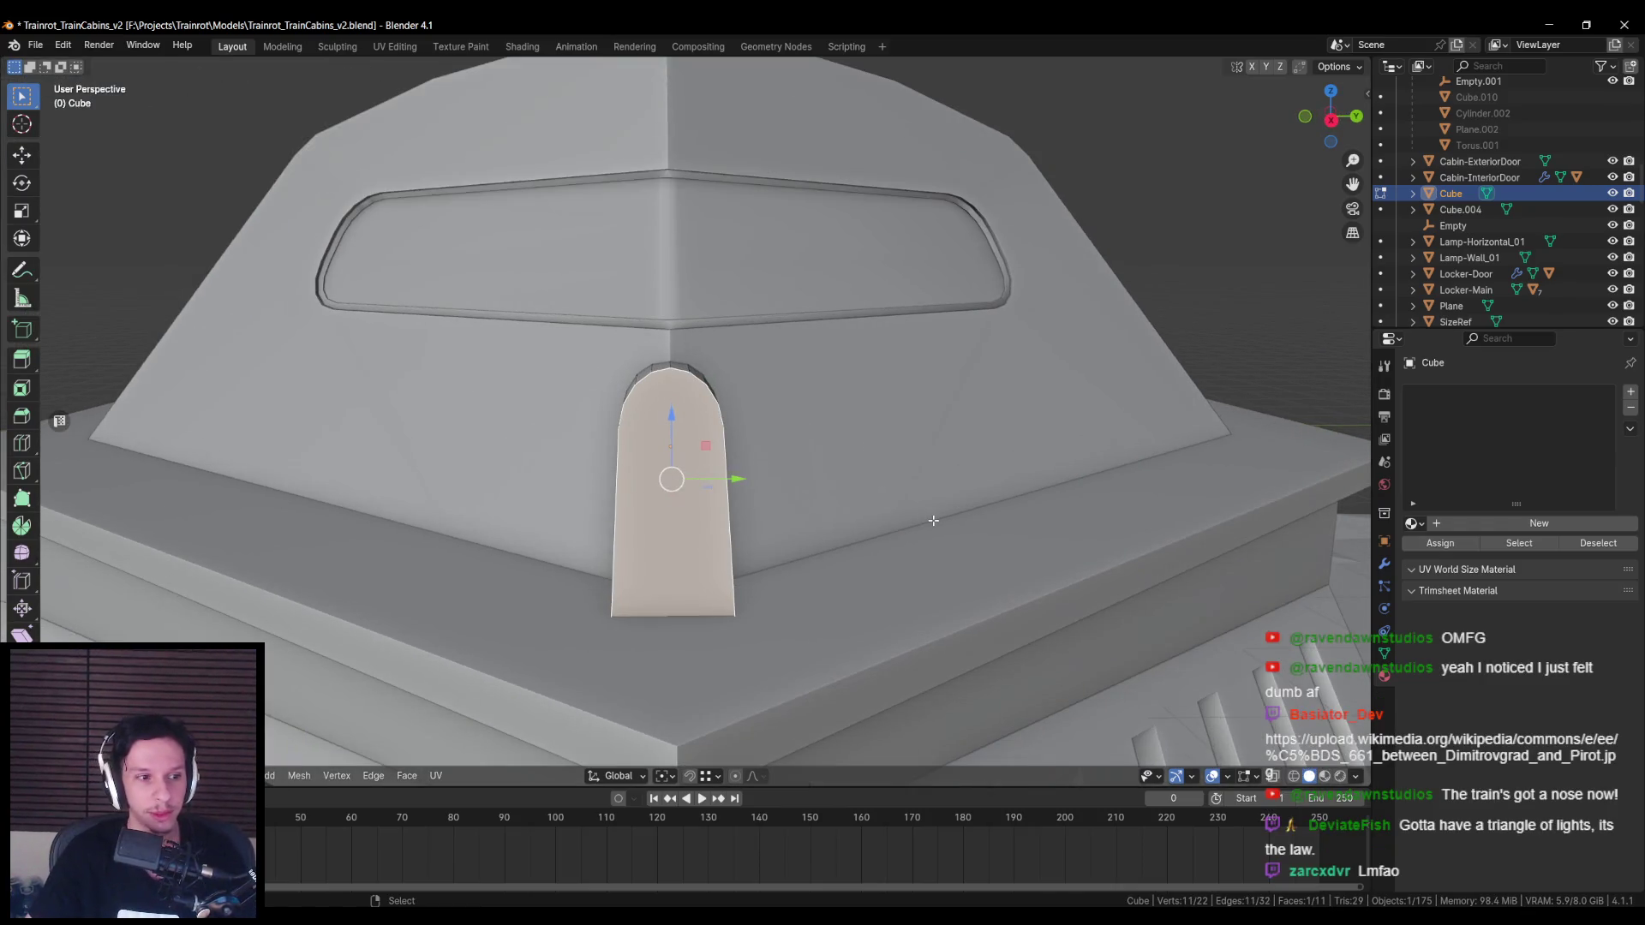
pyautogui.press('i')
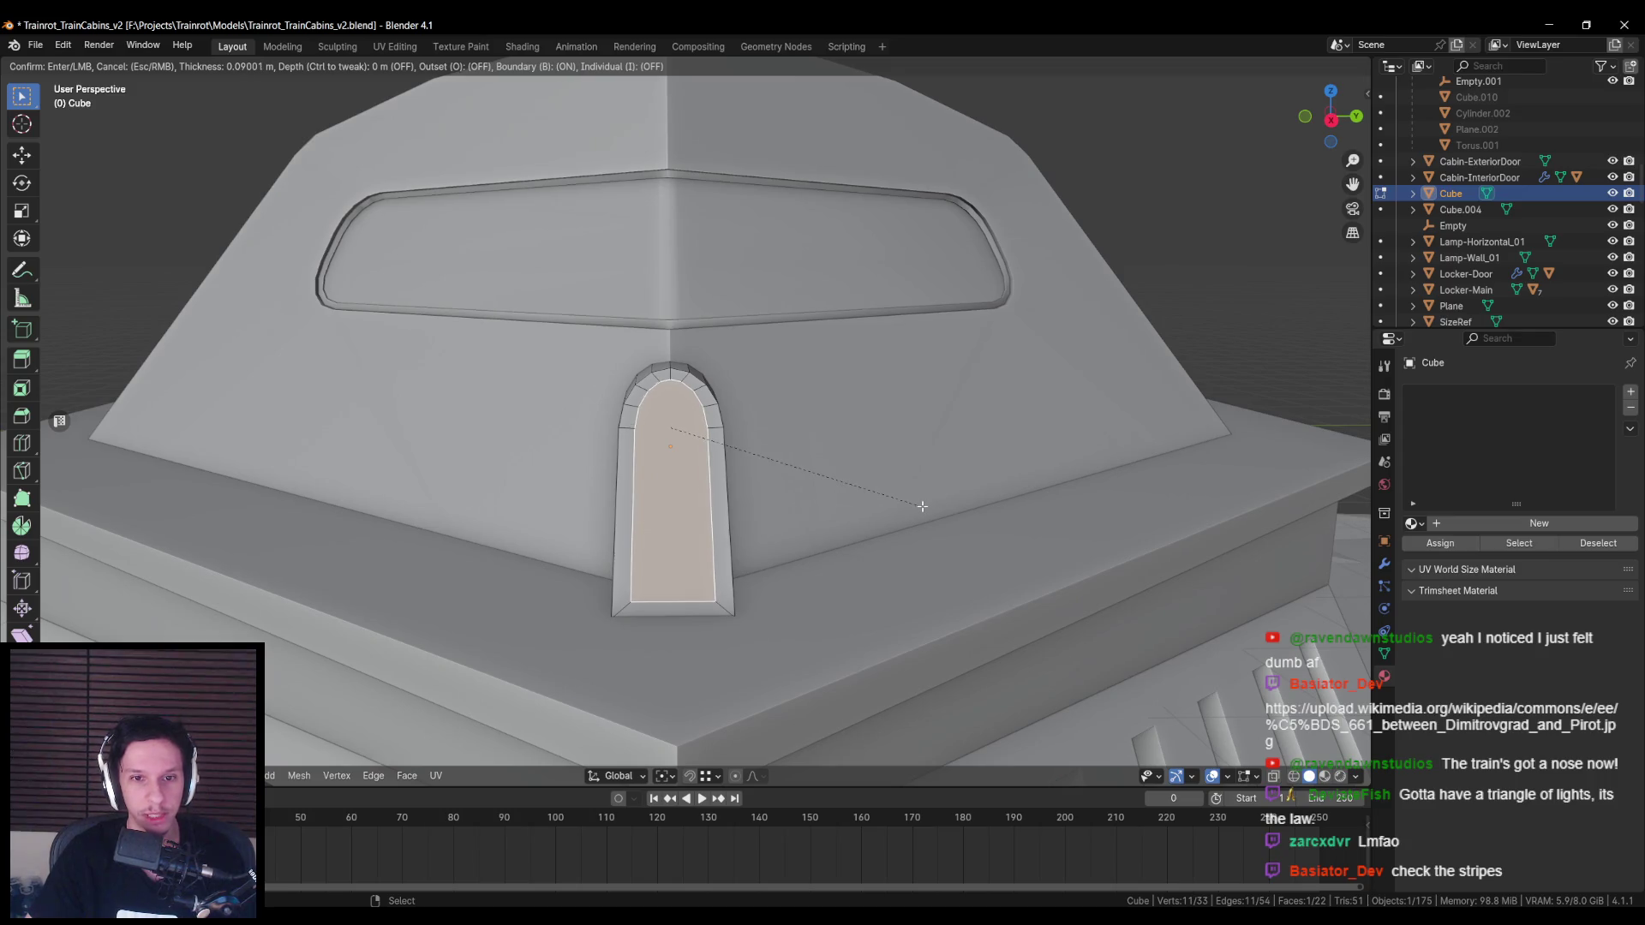
# Step: Confirm the inset border and edge-slide its bottom edge up the fin
pyautogui.click(922, 506)
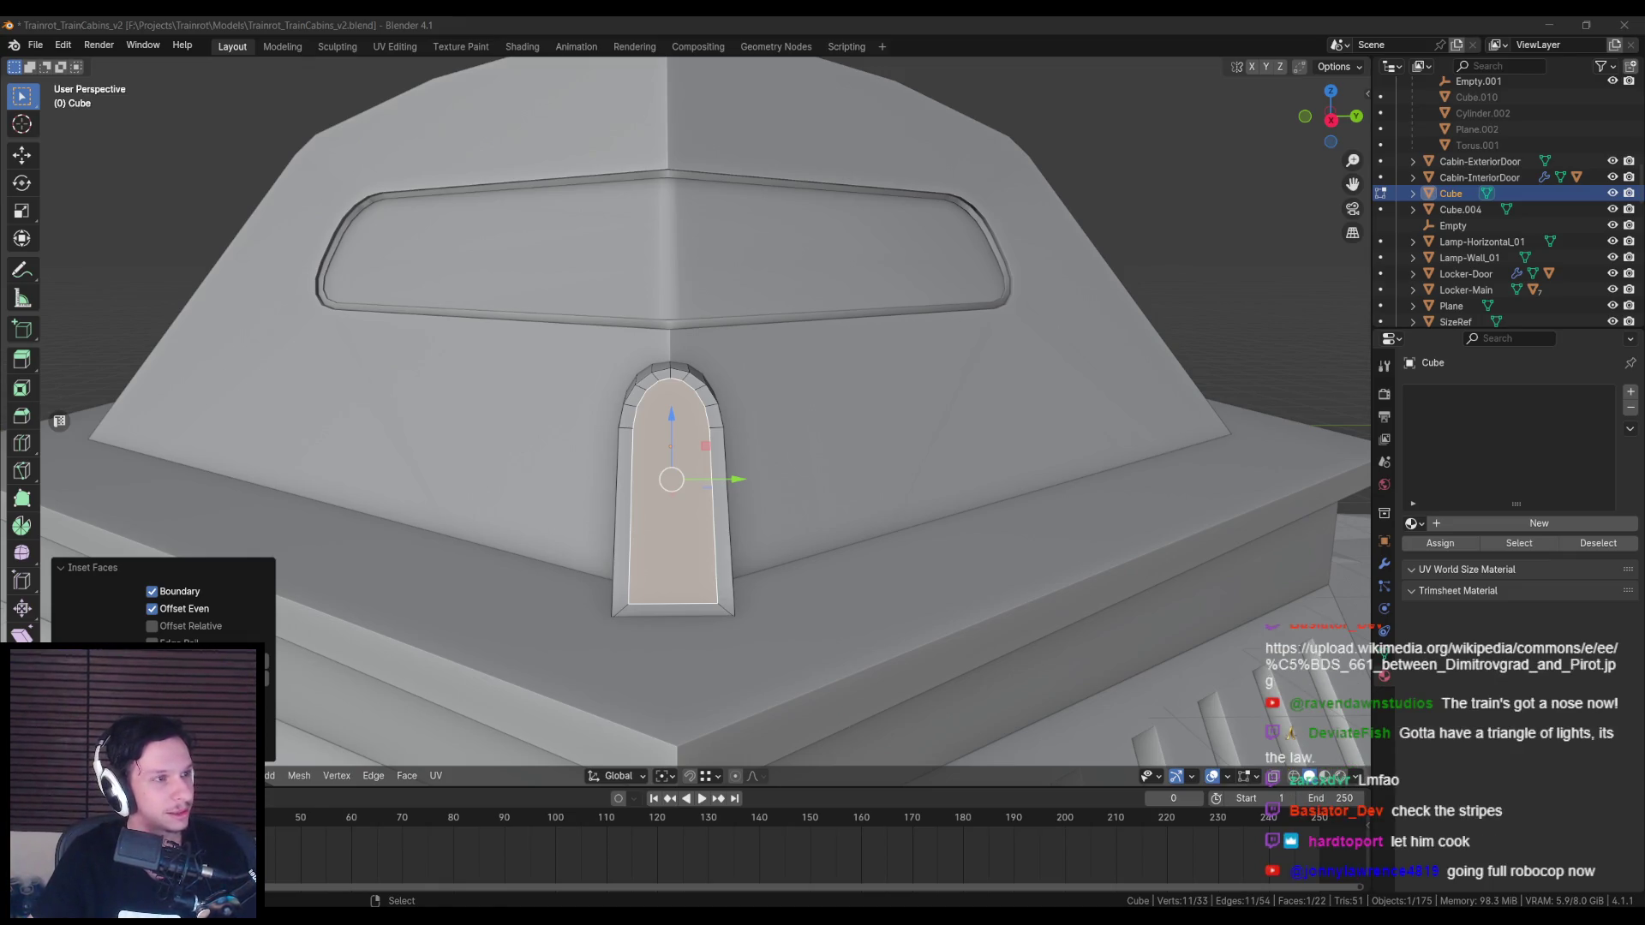
pyautogui.moveTo(805, 429)
pyautogui.mouseDown(button='middle')
pyautogui.moveTo(759, 434)
pyautogui.moveTo(782, 434)
pyautogui.moveTo(818, 515)
pyautogui.mouseUp(button='middle')
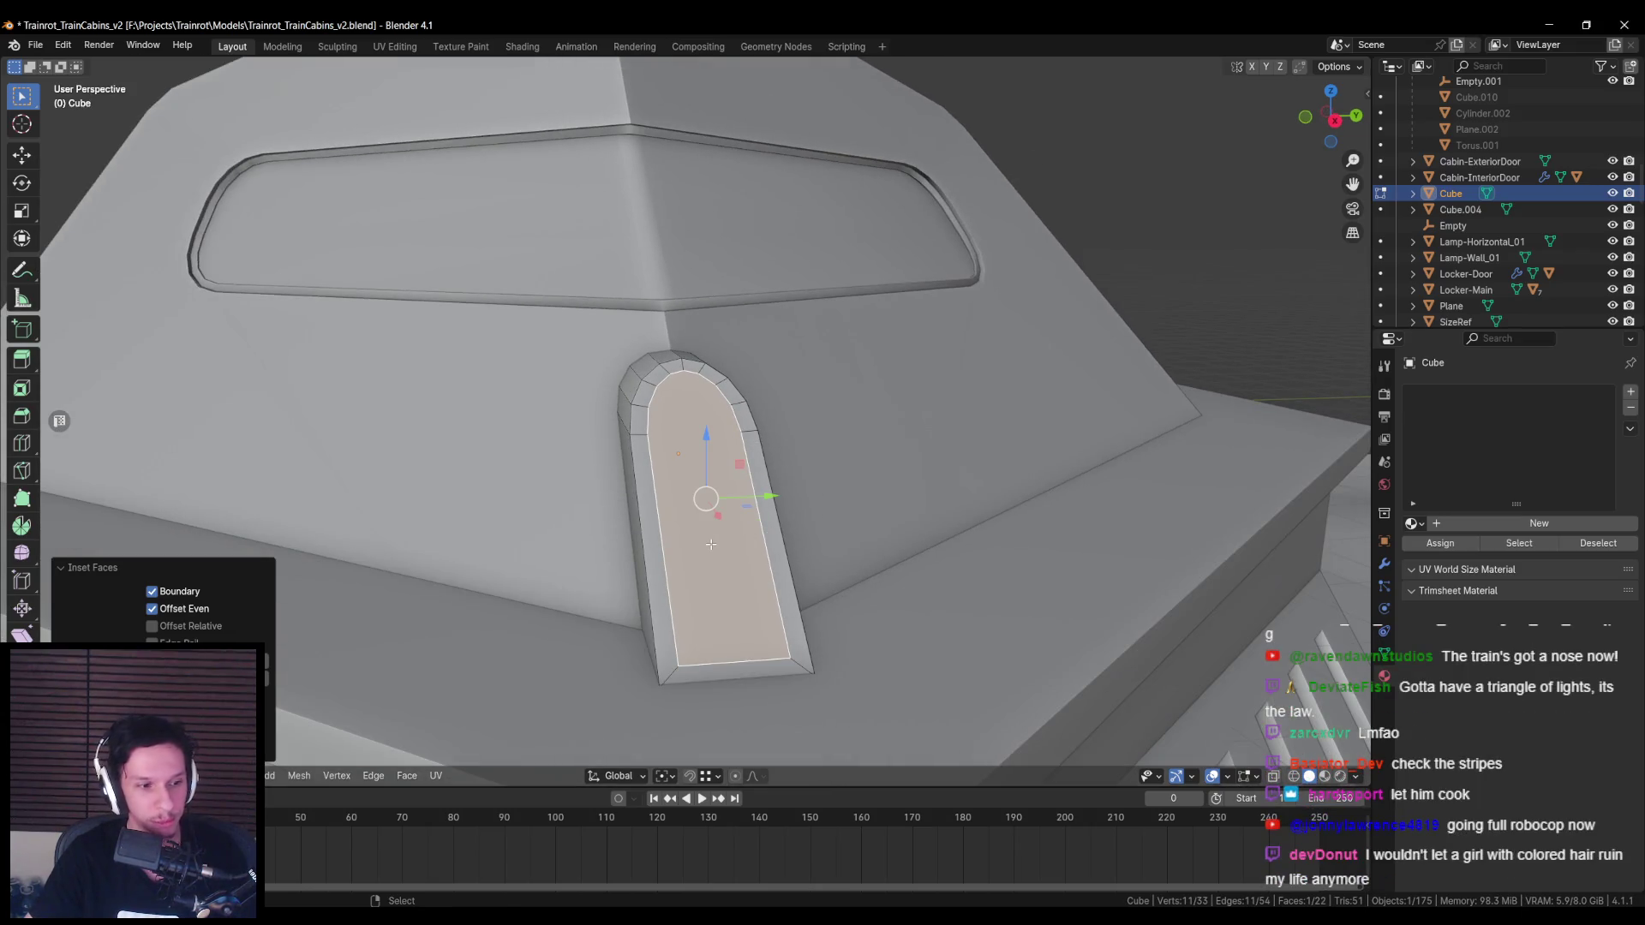
pyautogui.press('2')
pyautogui.click(737, 661)
pyautogui.press('g')
pyautogui.press('g')
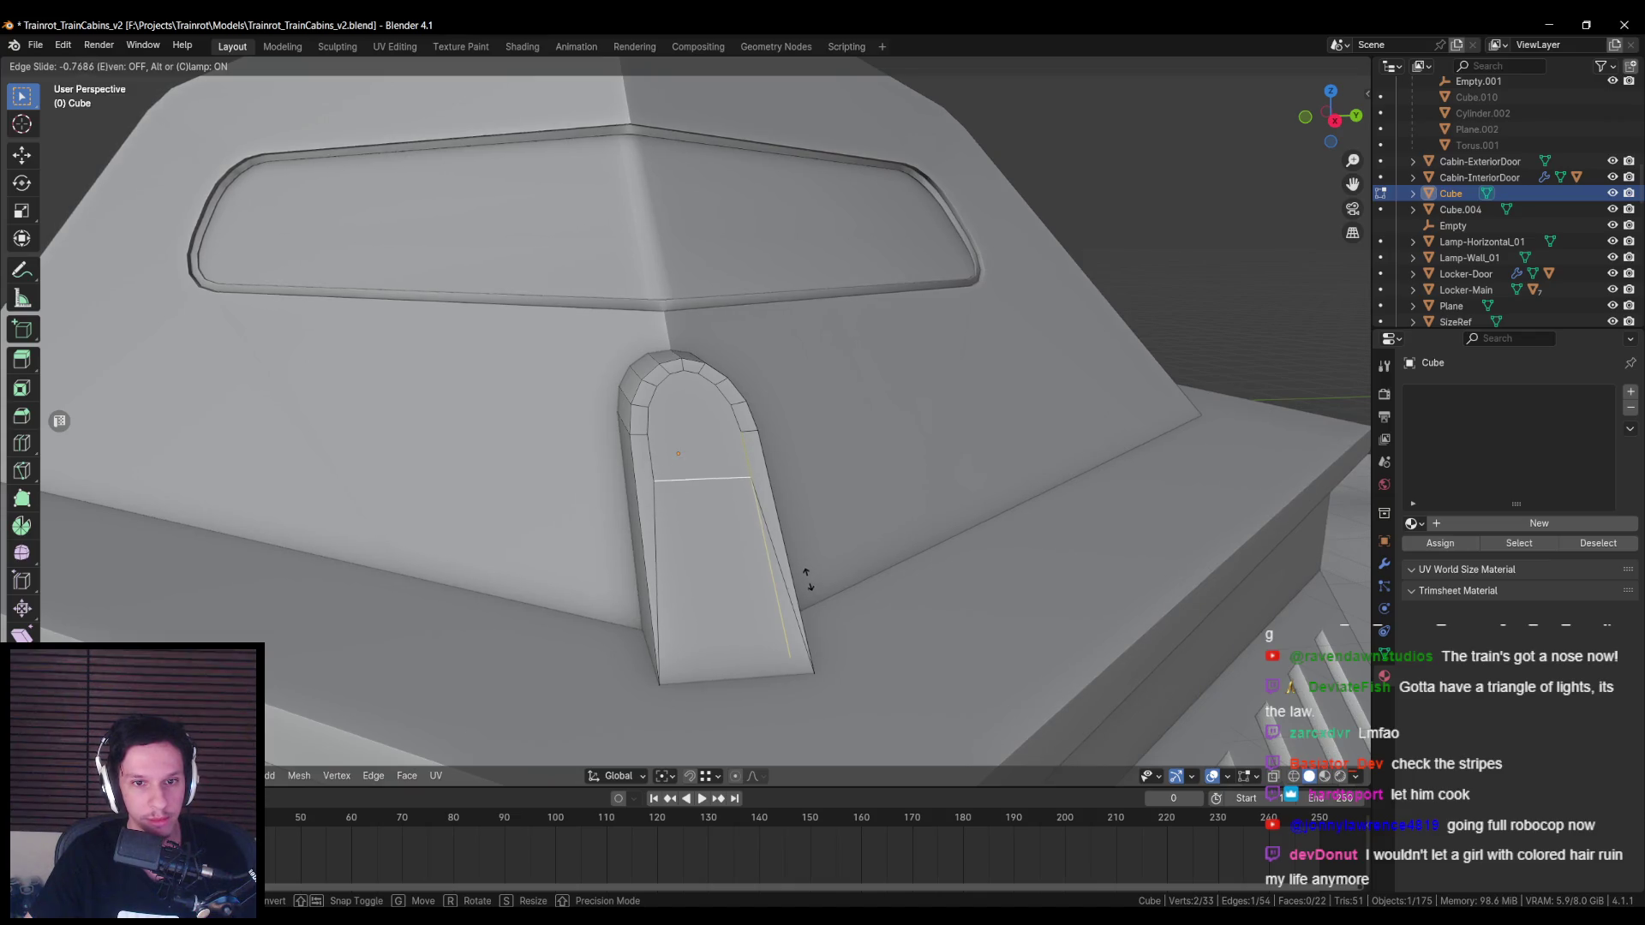
pyautogui.click(797, 538)
# Step: Slide the cross edge lower on the fin and start a 4-segment vertex bevel on its ends
pyautogui.press('a')
pyautogui.press('m')
pyautogui.press('b')
pyautogui.hotkey('alt', 'a')
pyautogui.moveTo(805, 549); pyautogui.dragTo(683, 495, button='middle')
pyautogui.hotkey('ctrl', 'z')
pyautogui.hotkey('ctrl', 'z')
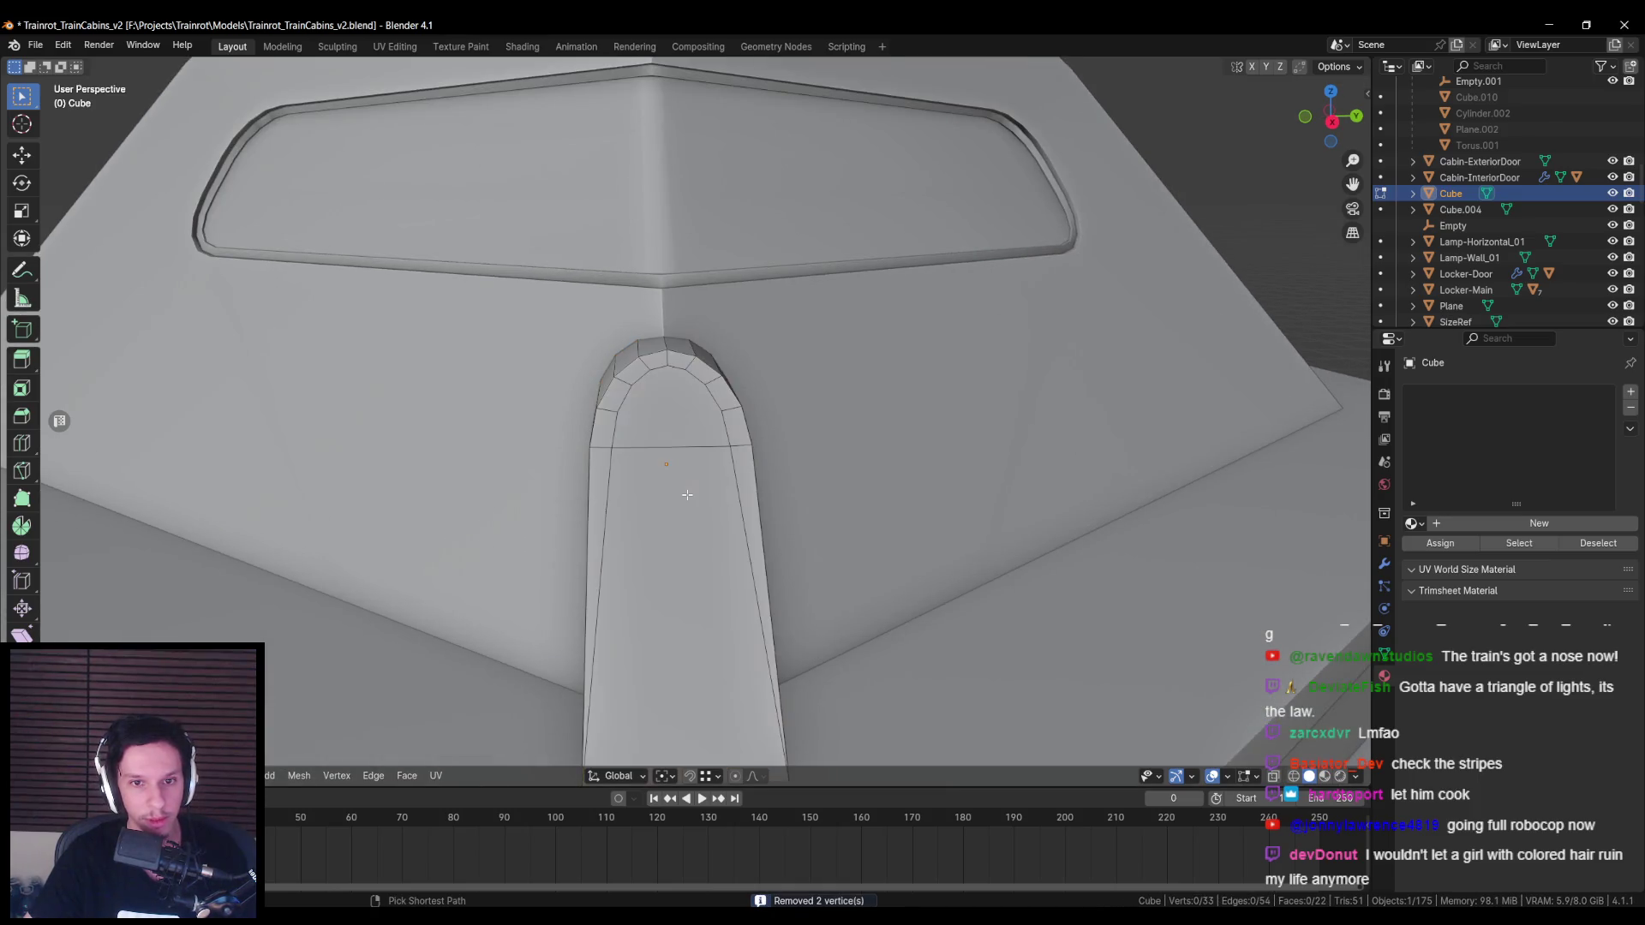
pyautogui.press('g')
pyautogui.press('g')
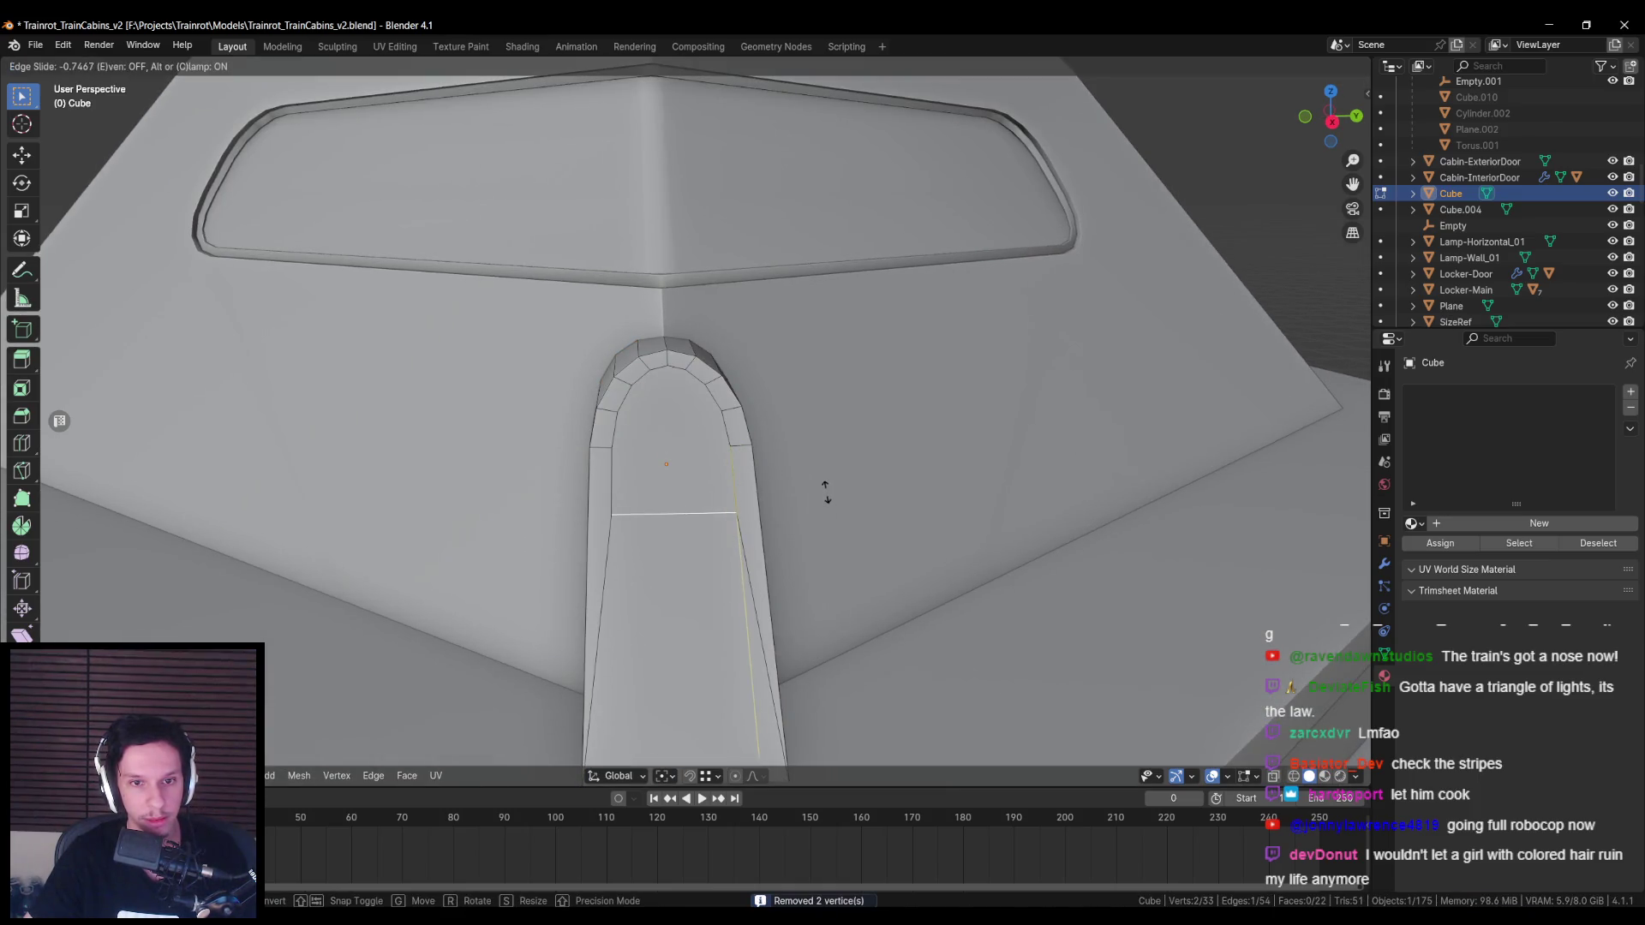
pyautogui.click(822, 488)
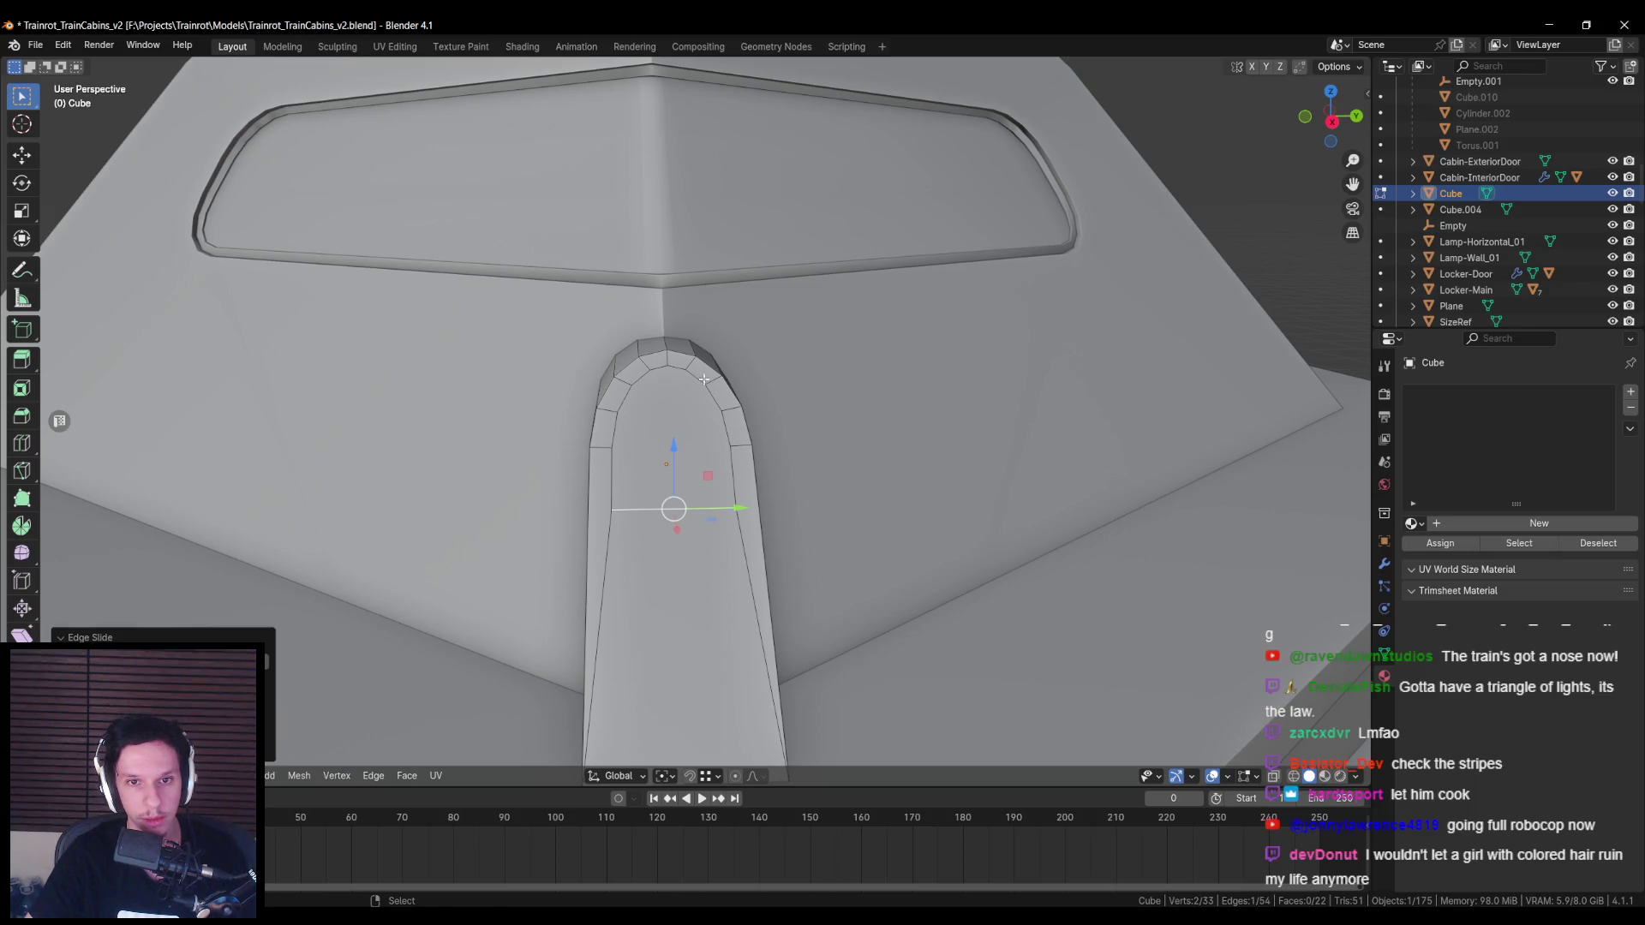
pyautogui.hotkey('ctrl', 'b')
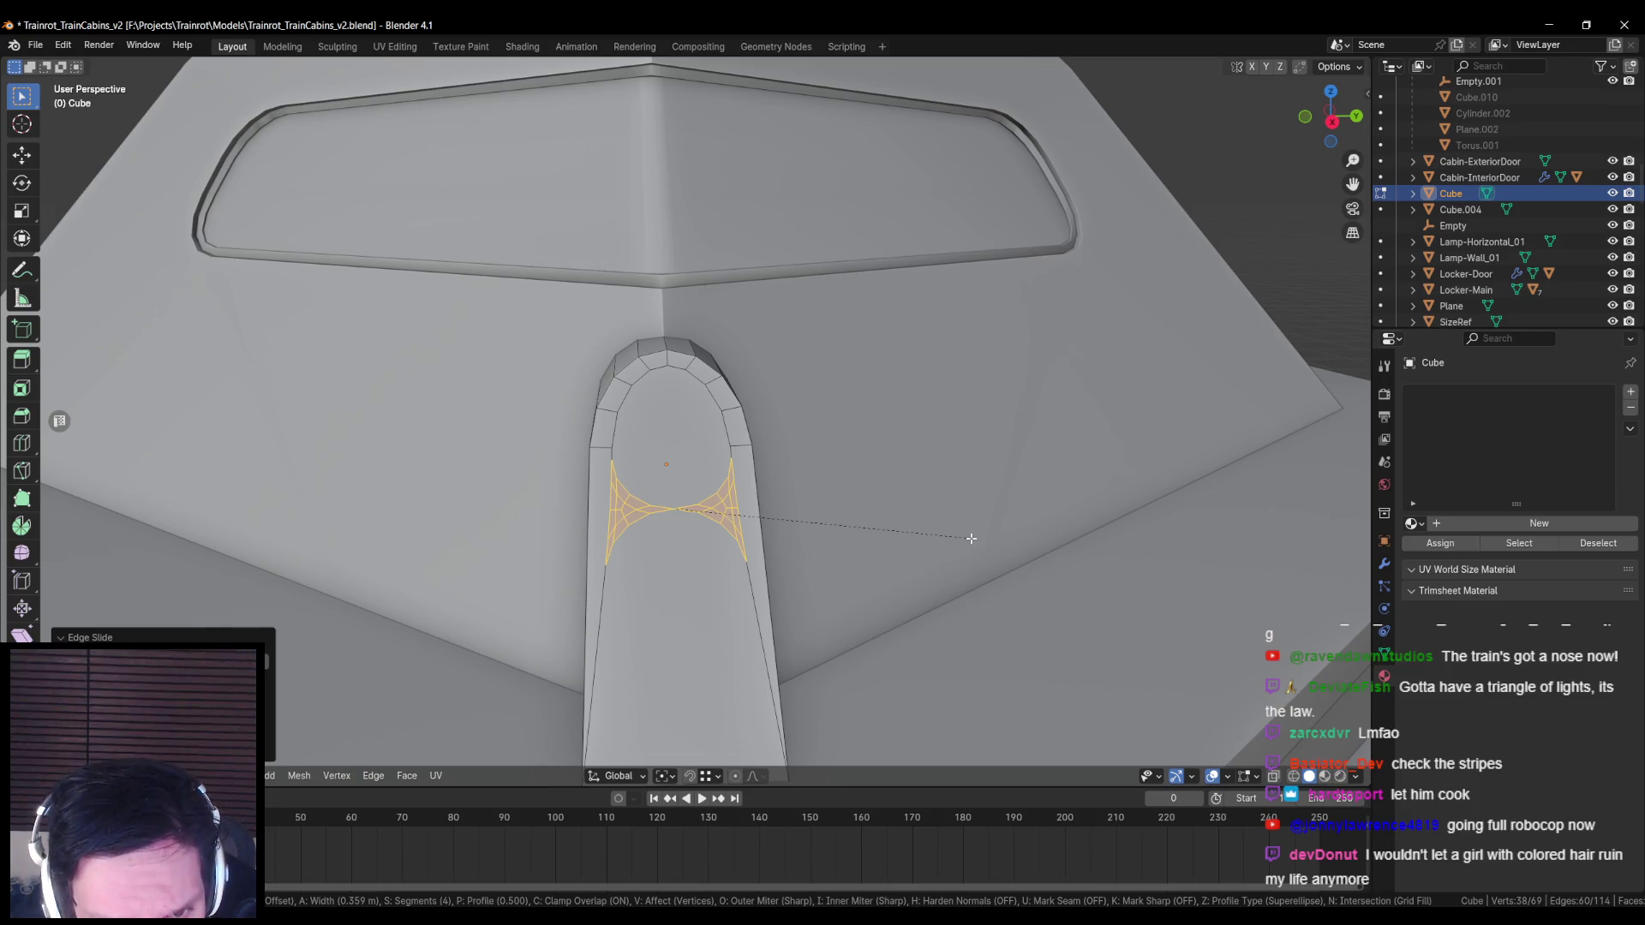
# Step: Confirm the curved vertex bevel and merge overlapping vertices by distance
pyautogui.click(971, 538)
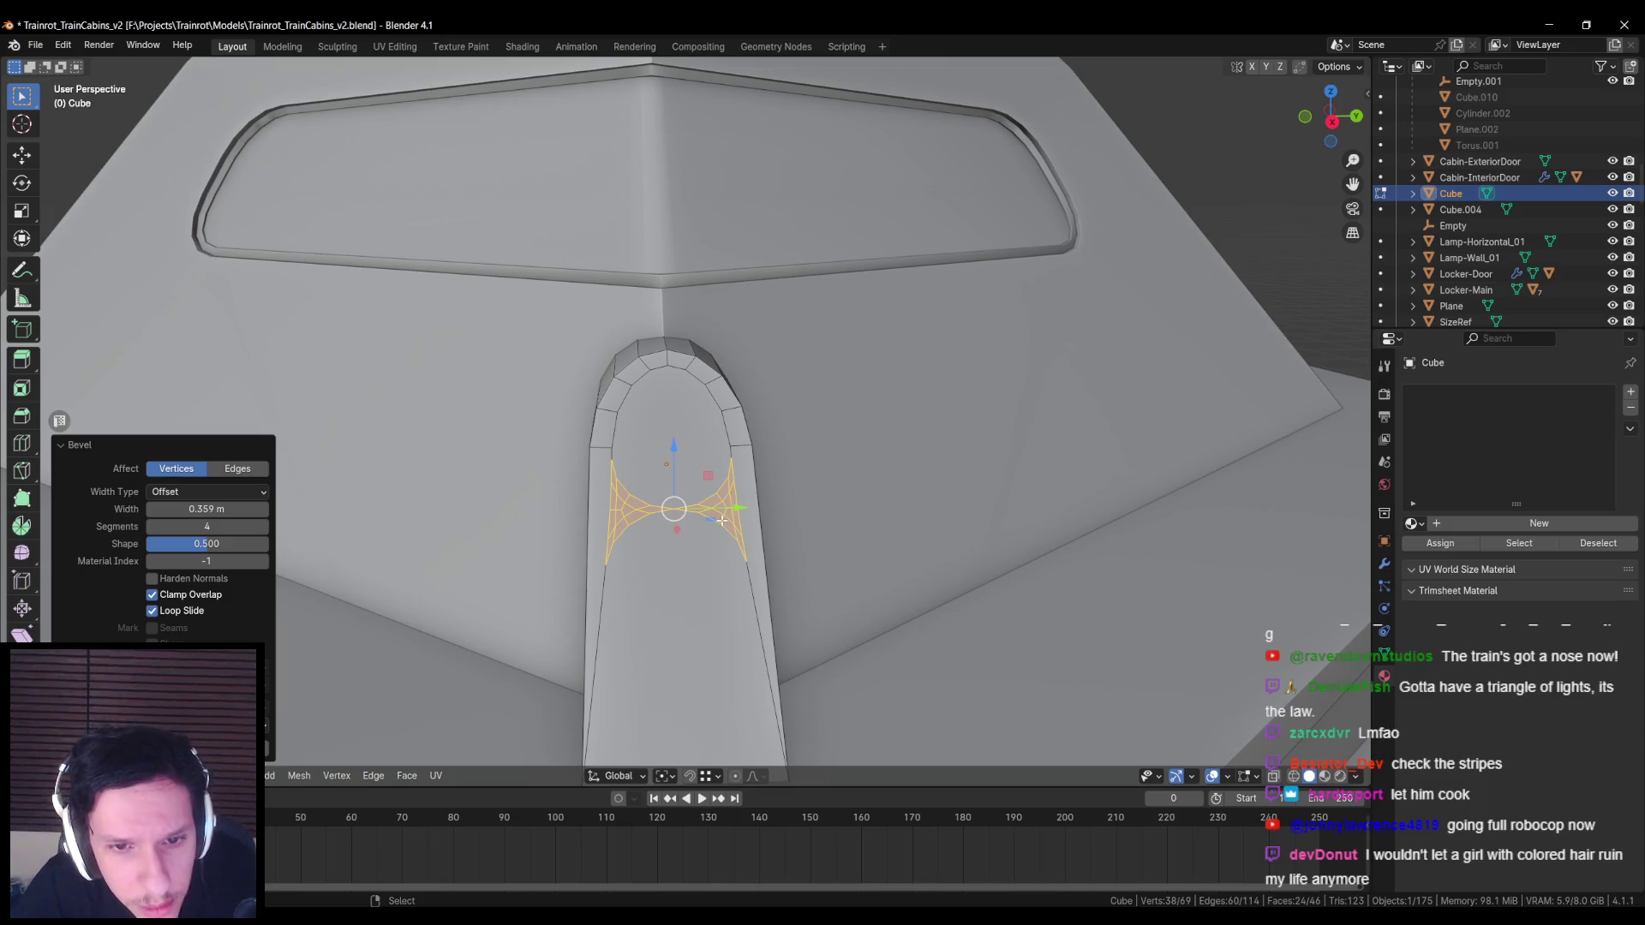
pyautogui.press('m')
pyautogui.click(761, 538)
pyautogui.moveTo(762, 538)
pyautogui.mouseDown(button='middle')
pyautogui.moveTo(651, 531)
pyautogui.moveTo(670, 482)
pyautogui.mouseUp(button='middle')
pyautogui.hotkey('alt', 'a')
# Step: Collapse the extra loop vertices into the bottom-left and bottom-right corner vertices
pyautogui.keyDown('shift'); pyautogui.moveTo(652, 477); pyautogui.dragTo(631, 460); pyautogui.keyUp('shift')
pyautogui.press('m')
pyautogui.click(576, 698)
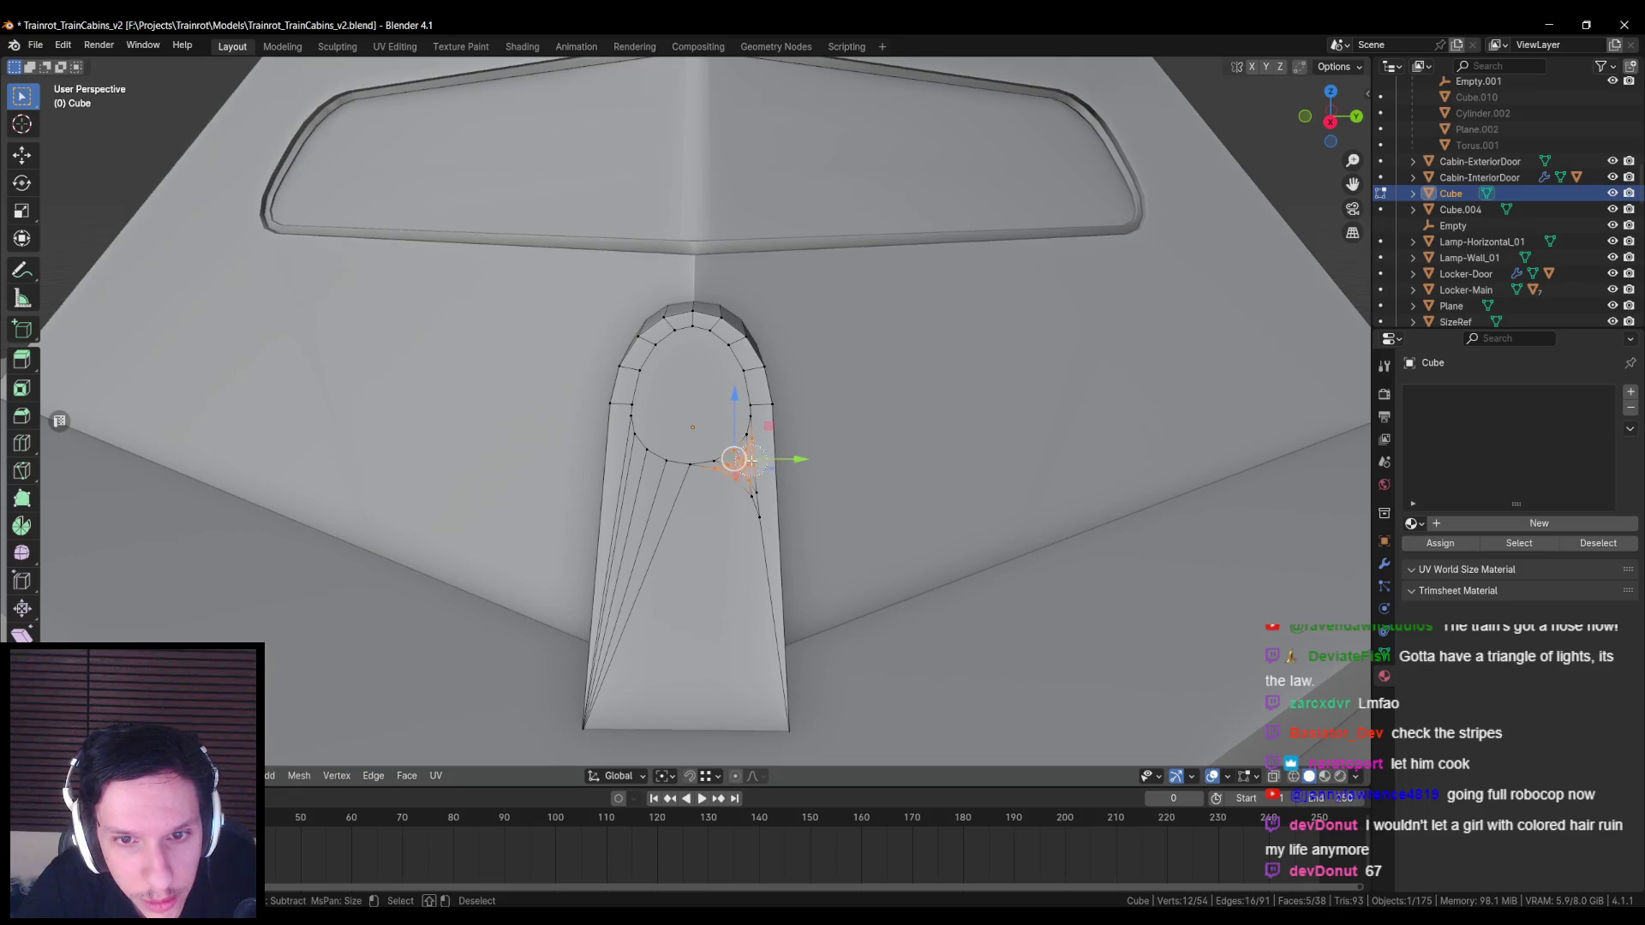
pyautogui.keyDown('shift'); pyautogui.click(787, 730); pyautogui.keyUp('shift')
pyautogui.press('m')
pyautogui.click(788, 735)
pyautogui.hotkey('ctrl', 'z')
pyautogui.press('m')
pyautogui.click(766, 547)
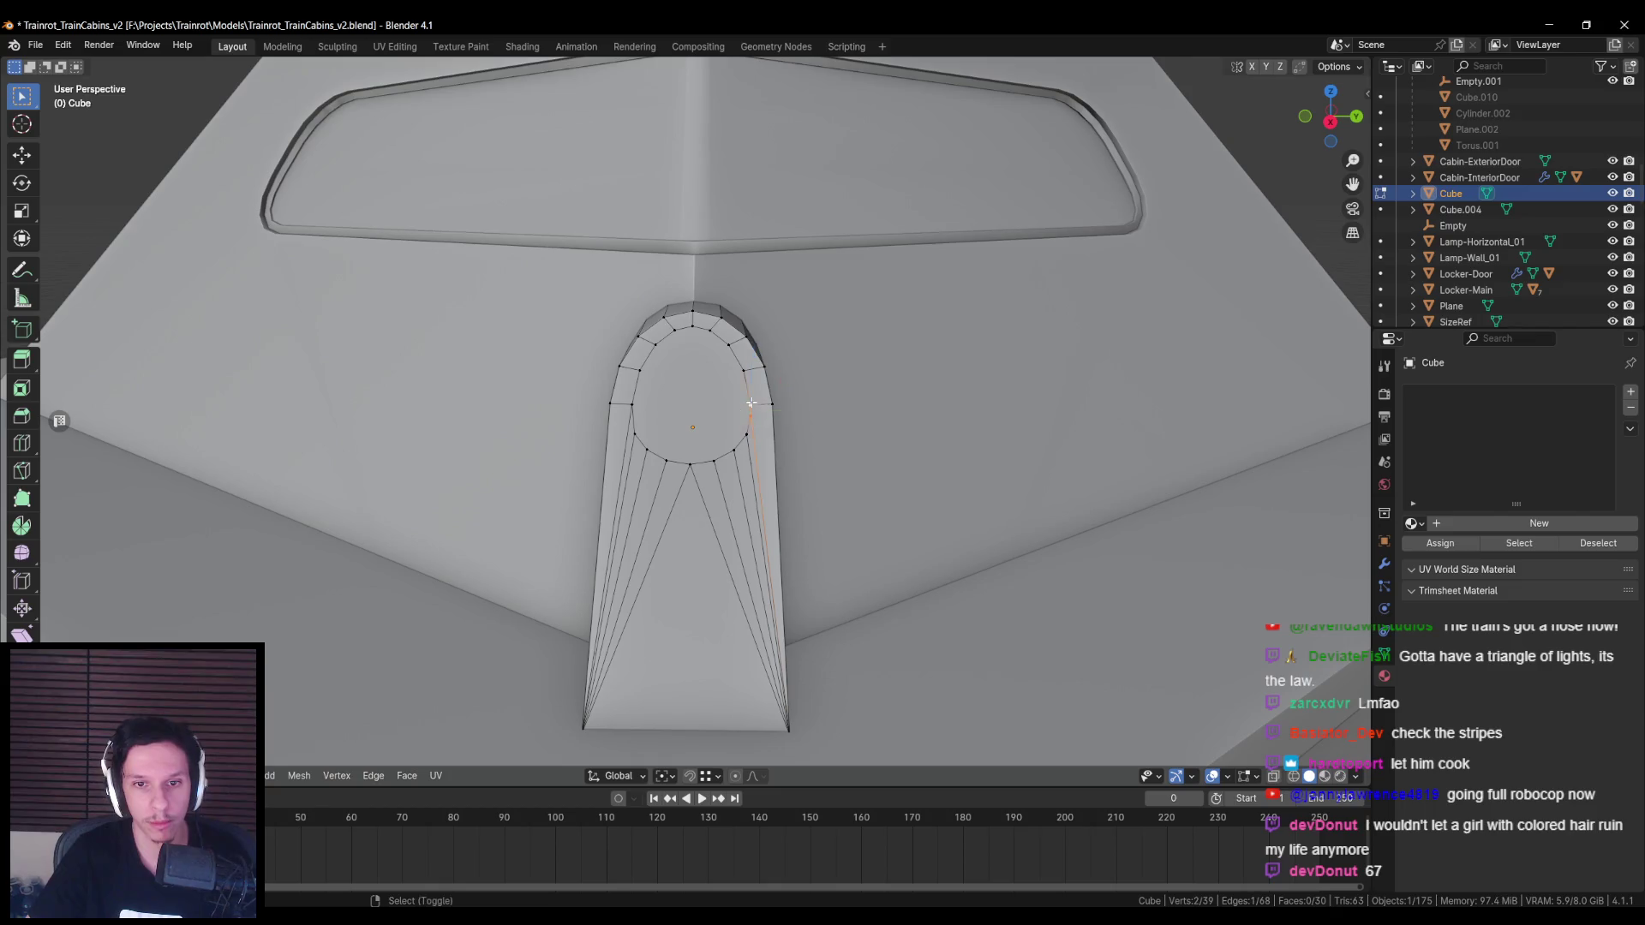
# Step: Make the bulb face a perfect circle with LoopTools Circle
pyautogui.rightClick(706, 375)
pyautogui.click(804, 384)
pyautogui.moveTo(804, 384)
pyautogui.mouseDown(button='middle')
pyautogui.moveTo(766, 443)
pyautogui.moveTo(914, 466)
pyautogui.moveTo(910, 368)
pyautogui.moveTo(973, 455)
pyautogui.moveTo(683, 657)
pyautogui.moveTo(947, 470)
pyautogui.mouseUp(button='middle')
pyautogui.click(635, 776)
# Step: Rotate the circular face about its own normal using Normal orientation
pyautogui.click(616, 656)
pyautogui.press('r')
pyautogui.press('x')
pyautogui.press('z')
pyautogui.press('z')
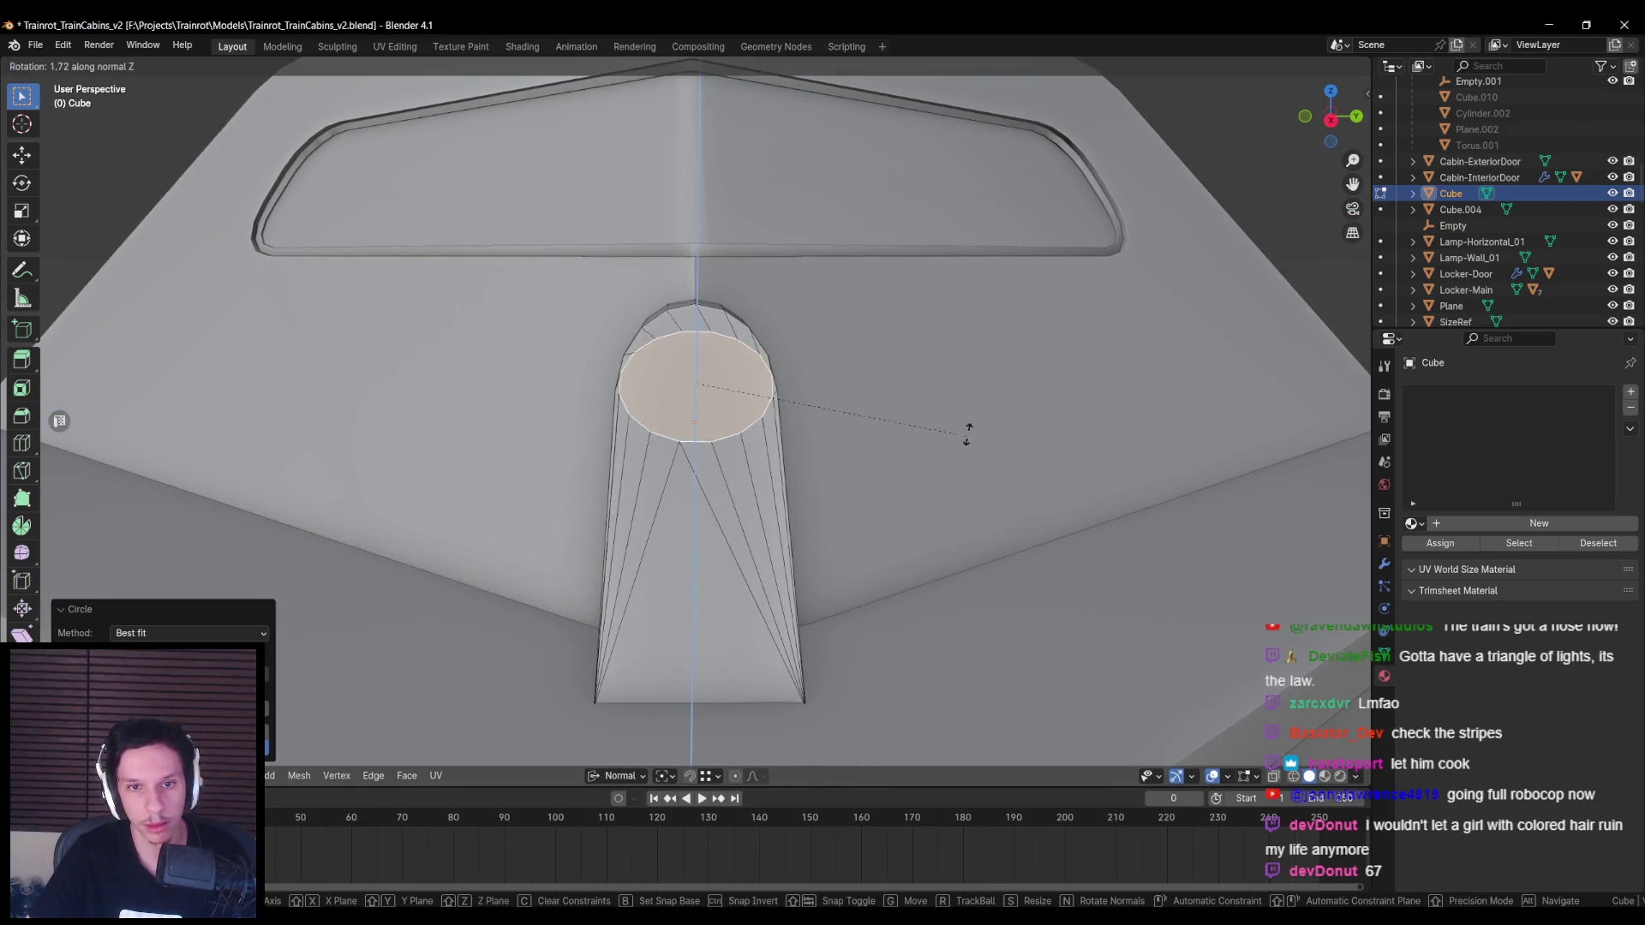
pyautogui.click(968, 382)
pyautogui.moveTo(969, 382)
pyautogui.mouseDown(button='middle')
pyautogui.moveTo(840, 479)
pyautogui.moveTo(941, 517)
pyautogui.mouseUp(button='middle')
# Step: Scale the circular bulb face down slightly
pyautogui.press('s')
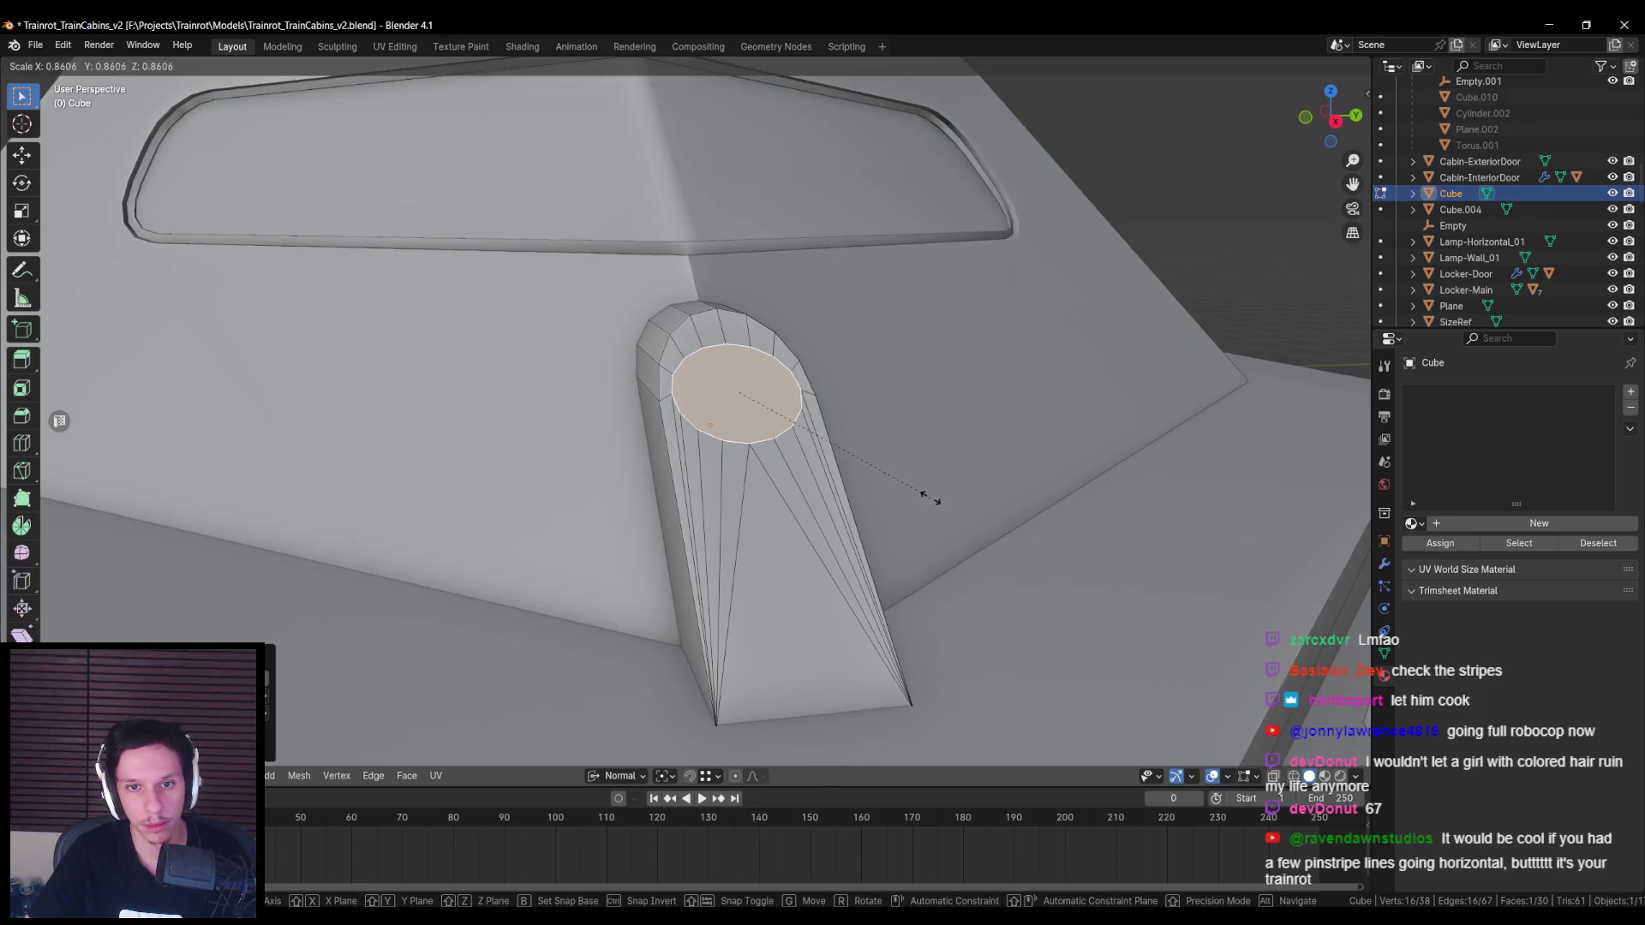
pyautogui.click(928, 491)
pyautogui.moveTo(927, 491); pyautogui.dragTo(736, 415, button='middle')
pyautogui.hotkey('alt', 'a')
# Step: Create a custom transform orientation from the triangular face below the bulb
pyautogui.click(725, 412)
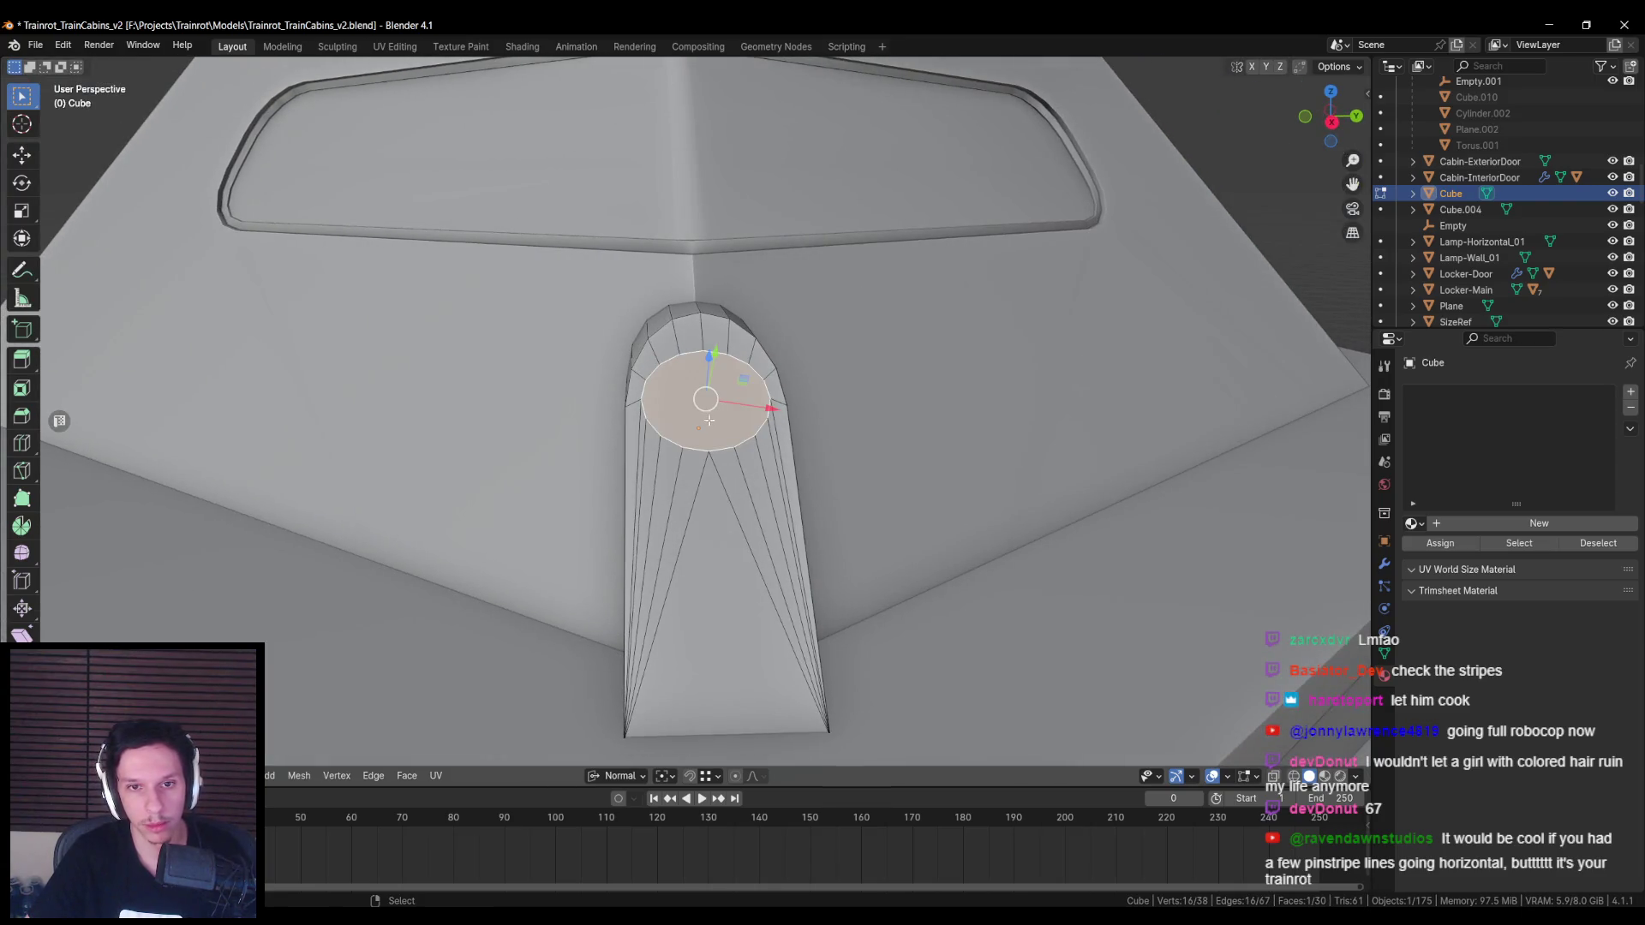
pyautogui.click(716, 528)
pyautogui.click(639, 777)
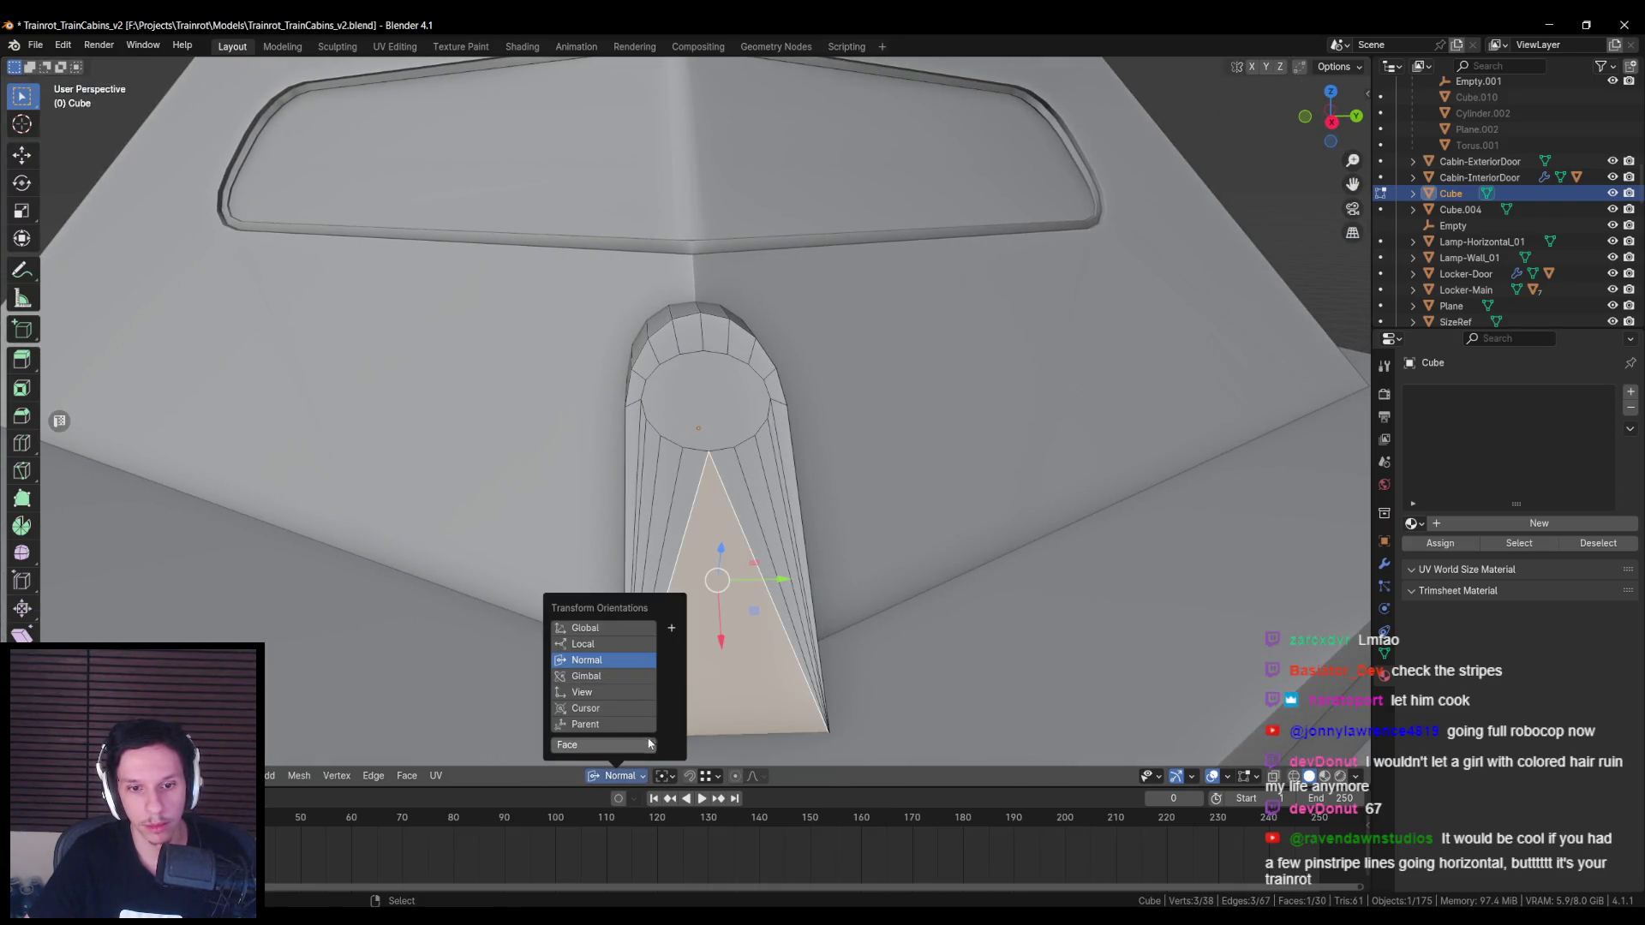
pyautogui.click(681, 603)
pyautogui.moveTo(681, 602)
pyautogui.mouseDown(button='middle')
pyautogui.moveTo(755, 435)
pyautogui.moveTo(797, 433)
pyautogui.mouseUp(button='middle')
# Step: Recess the round bulb face 0.085 m into the fin along the custom X axis
pyautogui.click(755, 435)
pyautogui.press('g')
pyautogui.press('x')
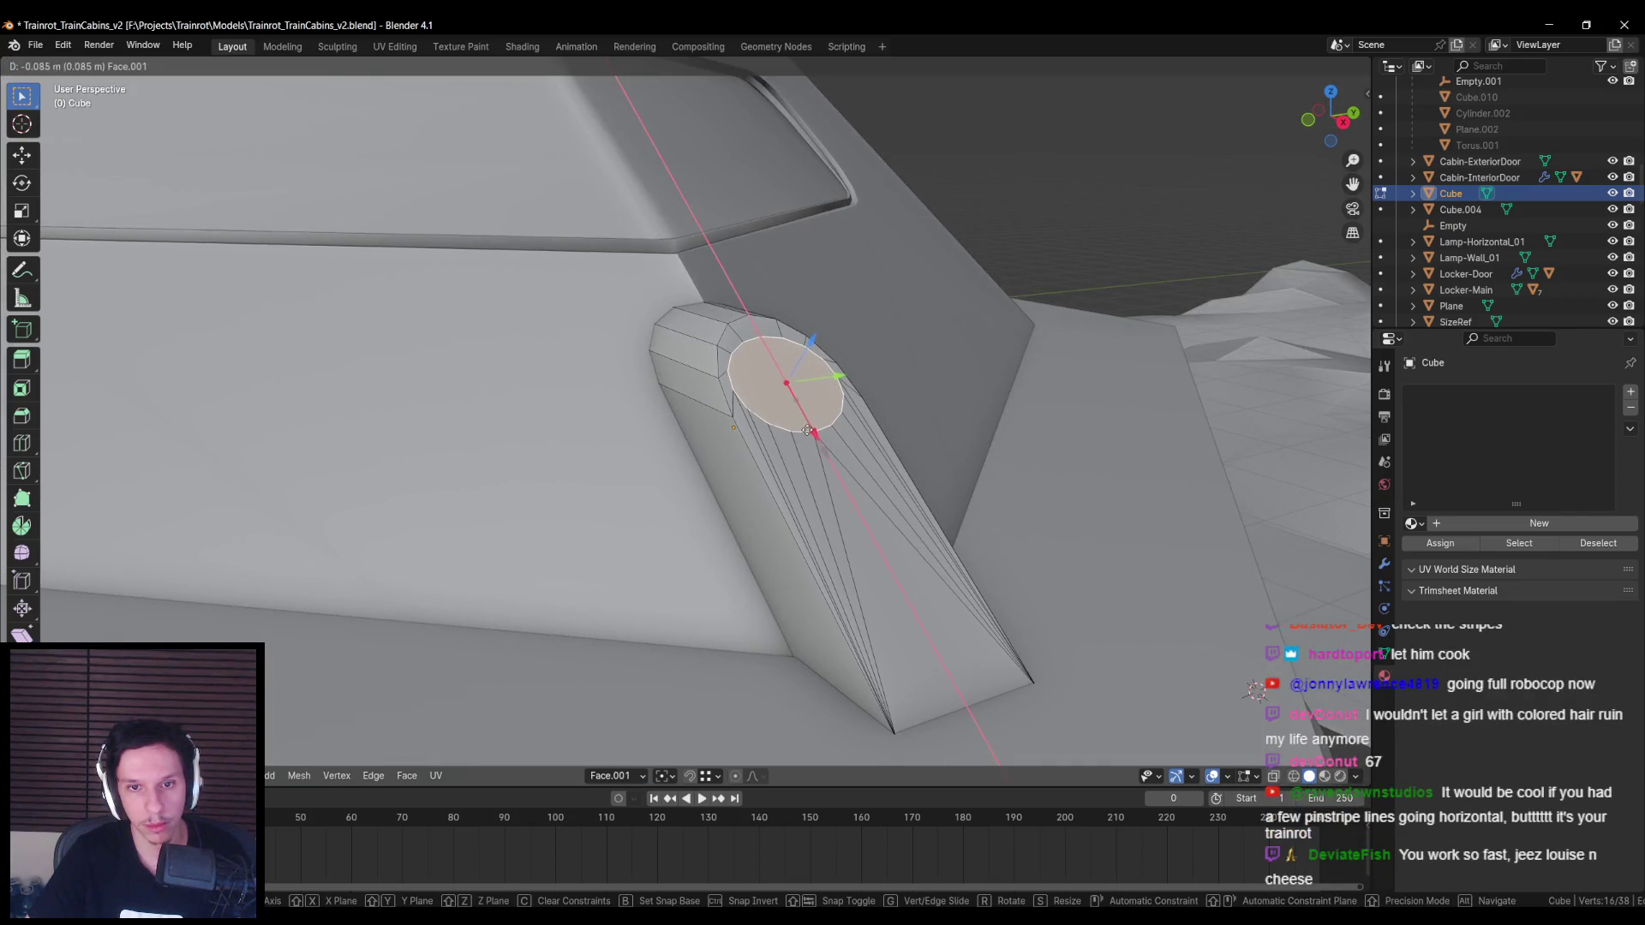
pyautogui.click(807, 431)
pyautogui.moveTo(806, 431)
pyautogui.mouseDown(button='middle')
pyautogui.moveTo(856, 452)
pyautogui.moveTo(677, 477)
pyautogui.mouseUp(button='middle')
pyautogui.press('Tab')
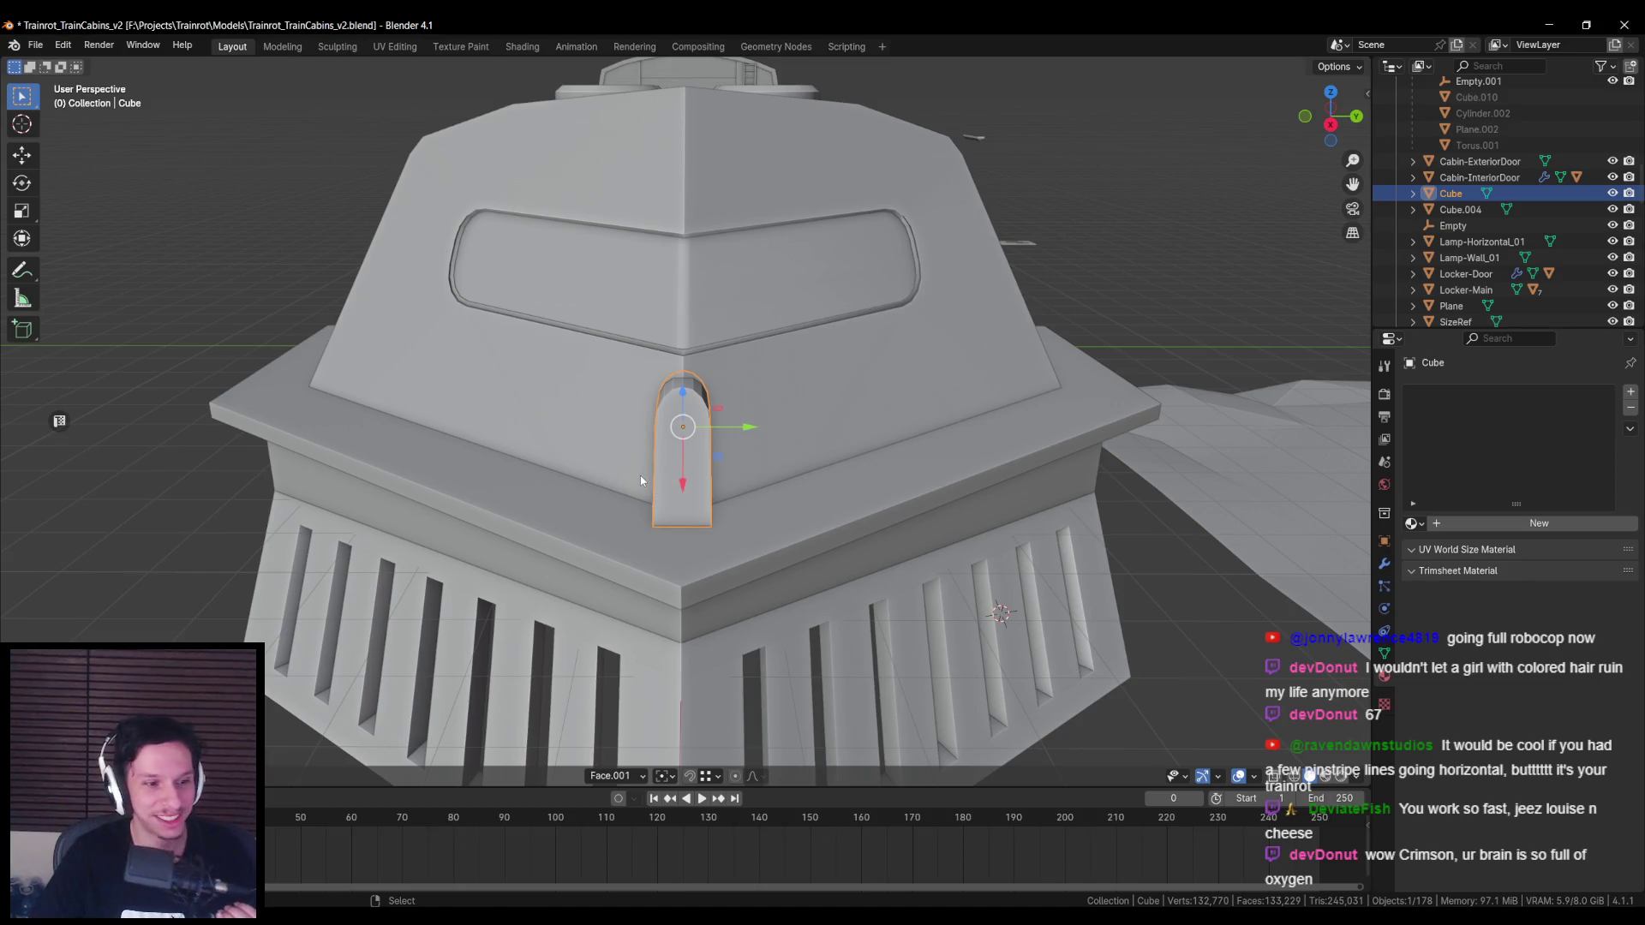
# Step: Push the fin's top end face outward along its axis in Edit Mode
pyautogui.moveTo(588, 614)
pyautogui.mouseDown(button='middle')
pyautogui.moveTo(634, 525)
pyautogui.moveTo(624, 489)
pyautogui.moveTo(611, 494)
pyautogui.moveTo(693, 469)
pyautogui.moveTo(323, 456)
pyautogui.mouseUp(button='middle')
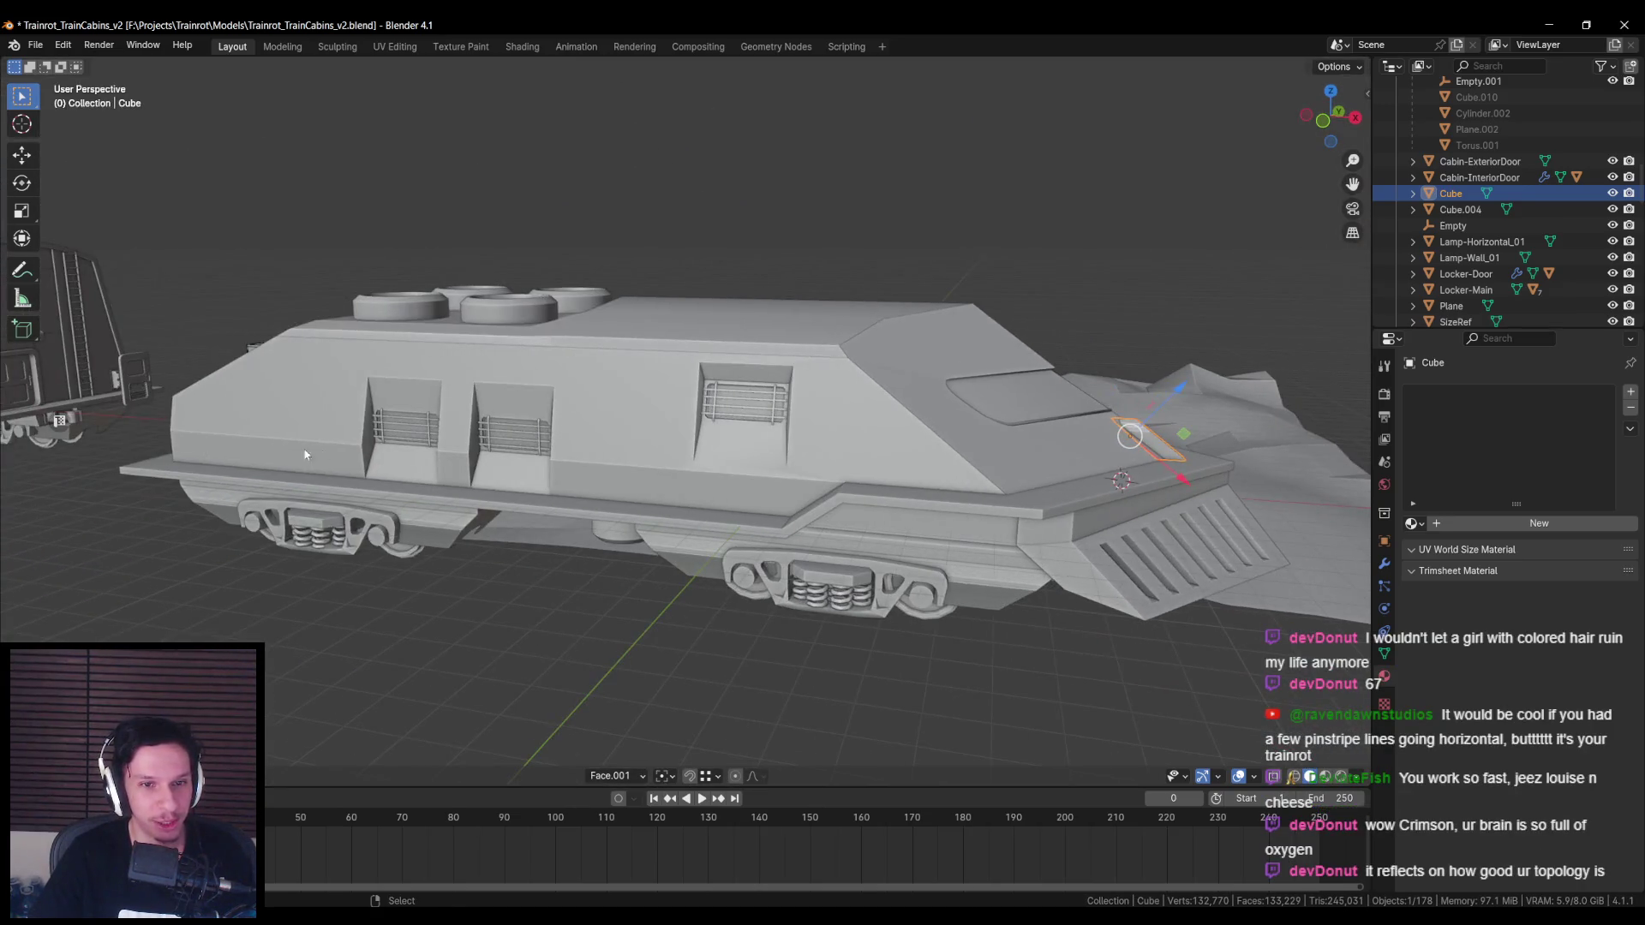
pyautogui.scroll(8, 785, 498)
pyautogui.moveTo(683, 540)
pyautogui.mouseDown(button='middle')
pyautogui.moveTo(752, 580)
pyautogui.moveTo(651, 408)
pyautogui.mouseUp(button='middle')
pyautogui.scroll(-5, 651, 408)
pyautogui.scroll(6, 614, 396)
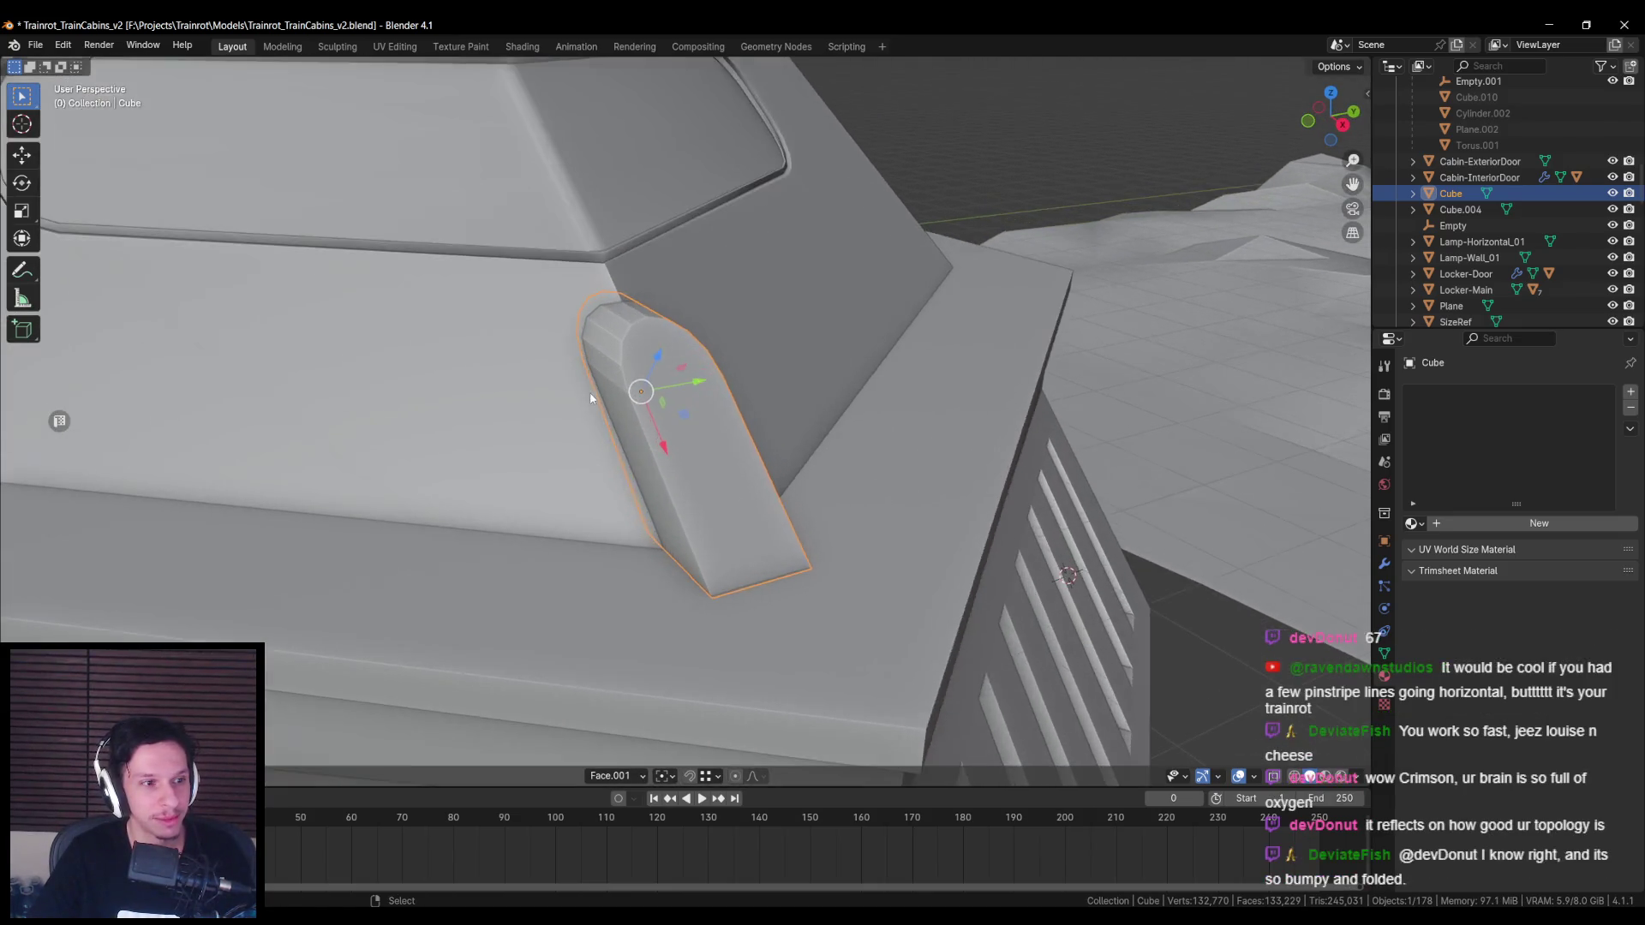
pyautogui.press('Tab')
pyautogui.scroll(6, 669, 349)
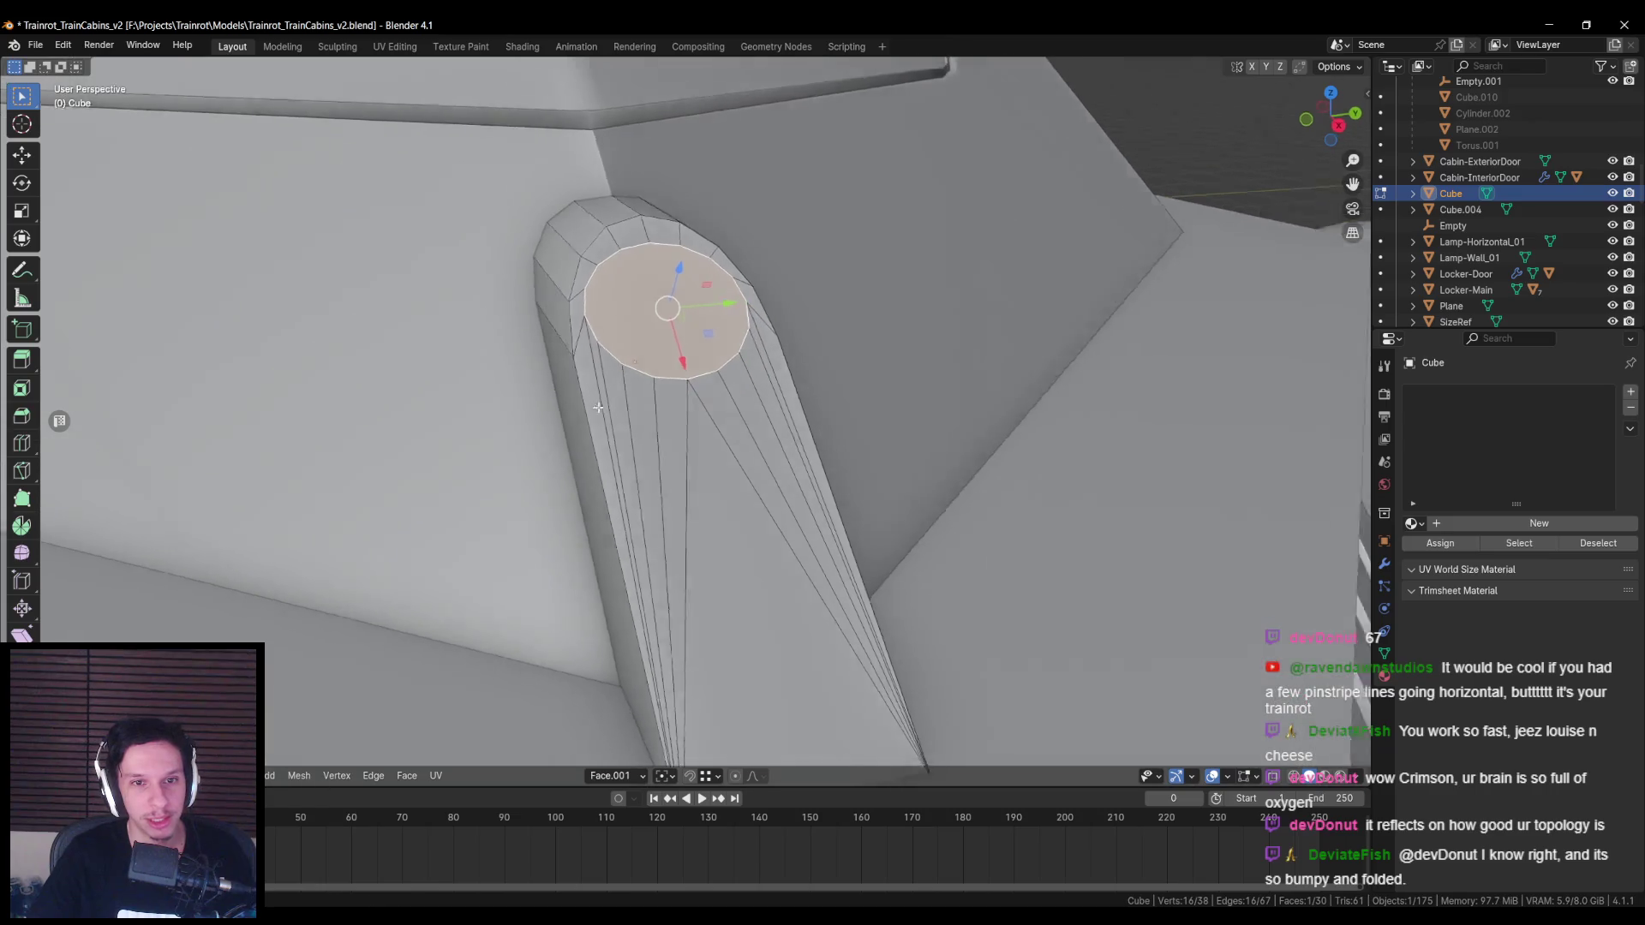
pyautogui.moveTo(669, 348); pyautogui.dragTo(673, 360)
pyautogui.moveTo(673, 359); pyautogui.dragTo(711, 356, button='middle')
pyautogui.moveTo(700, 374); pyautogui.dragTo(700, 374)
# Step: Flatten the end face with scale X 0 in Global orientation
pyautogui.moveTo(700, 374)
pyautogui.mouseDown(button='middle')
pyautogui.moveTo(844, 373)
pyautogui.moveTo(665, 555)
pyautogui.mouseUp(button='middle')
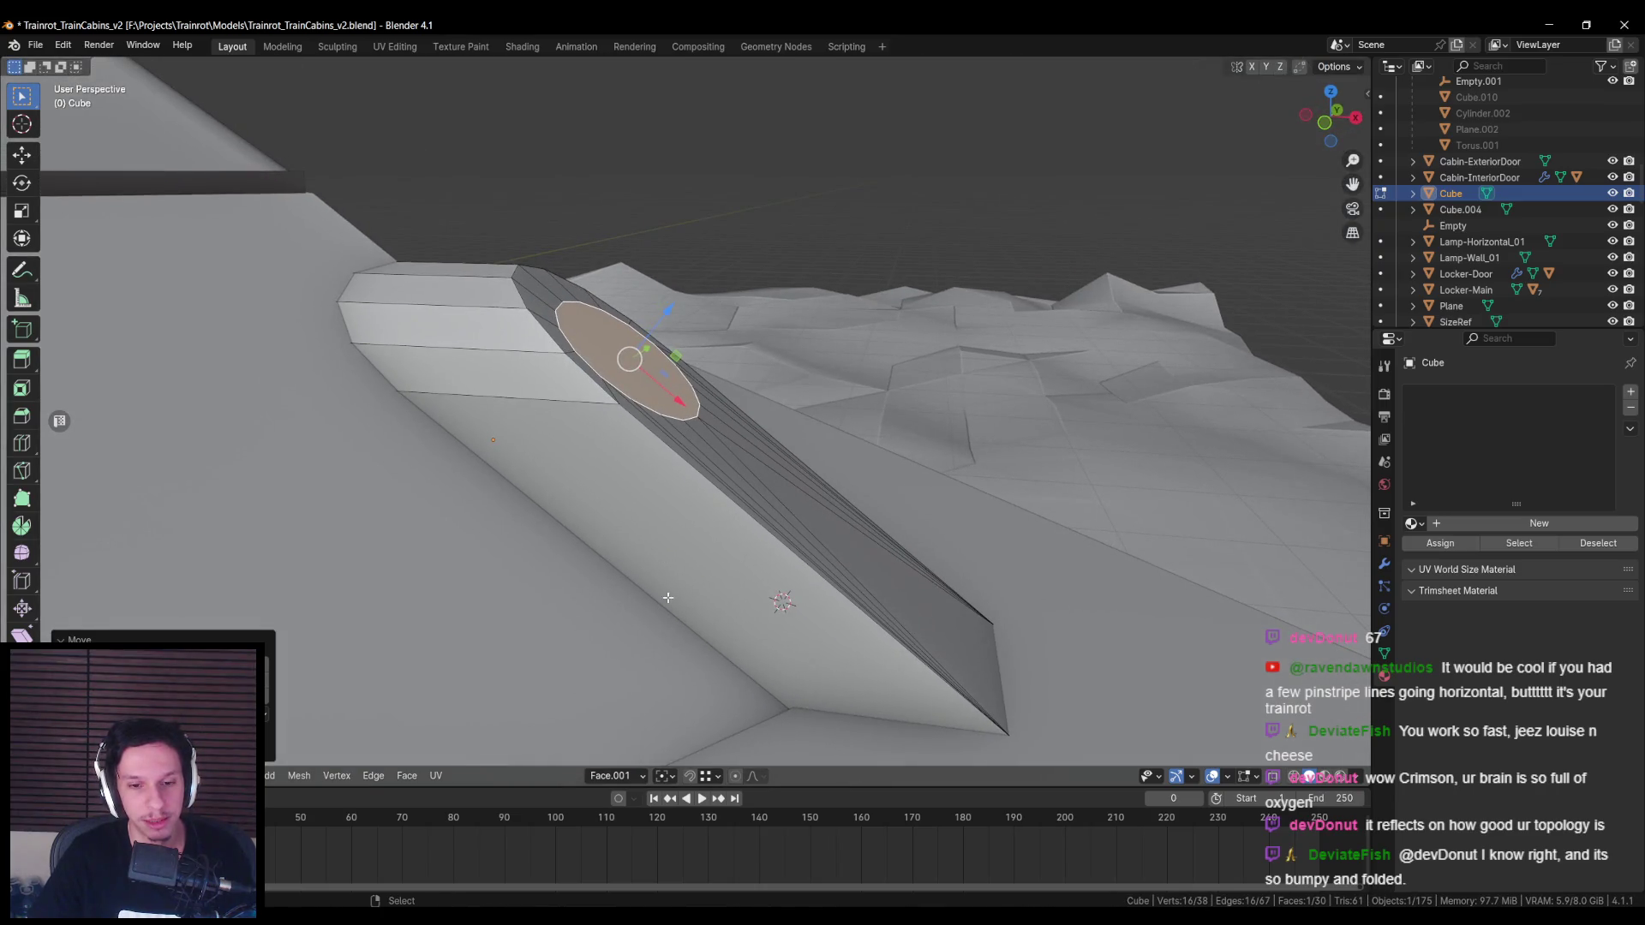
pyautogui.click(636, 777)
pyautogui.click(603, 592)
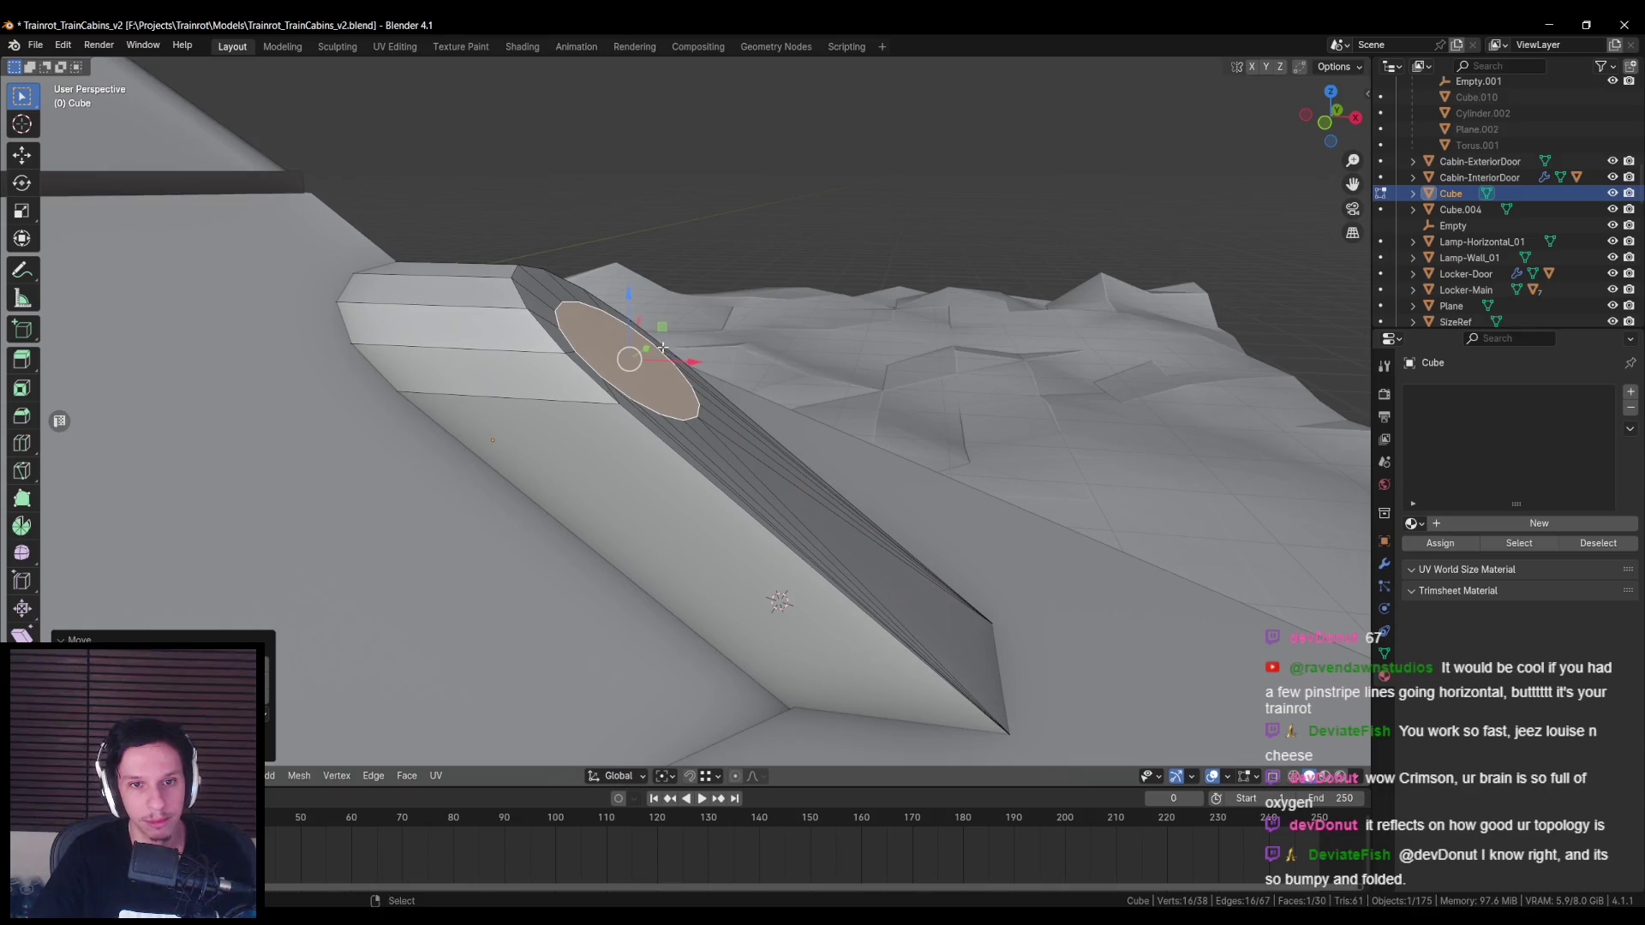
pyautogui.write('sx')
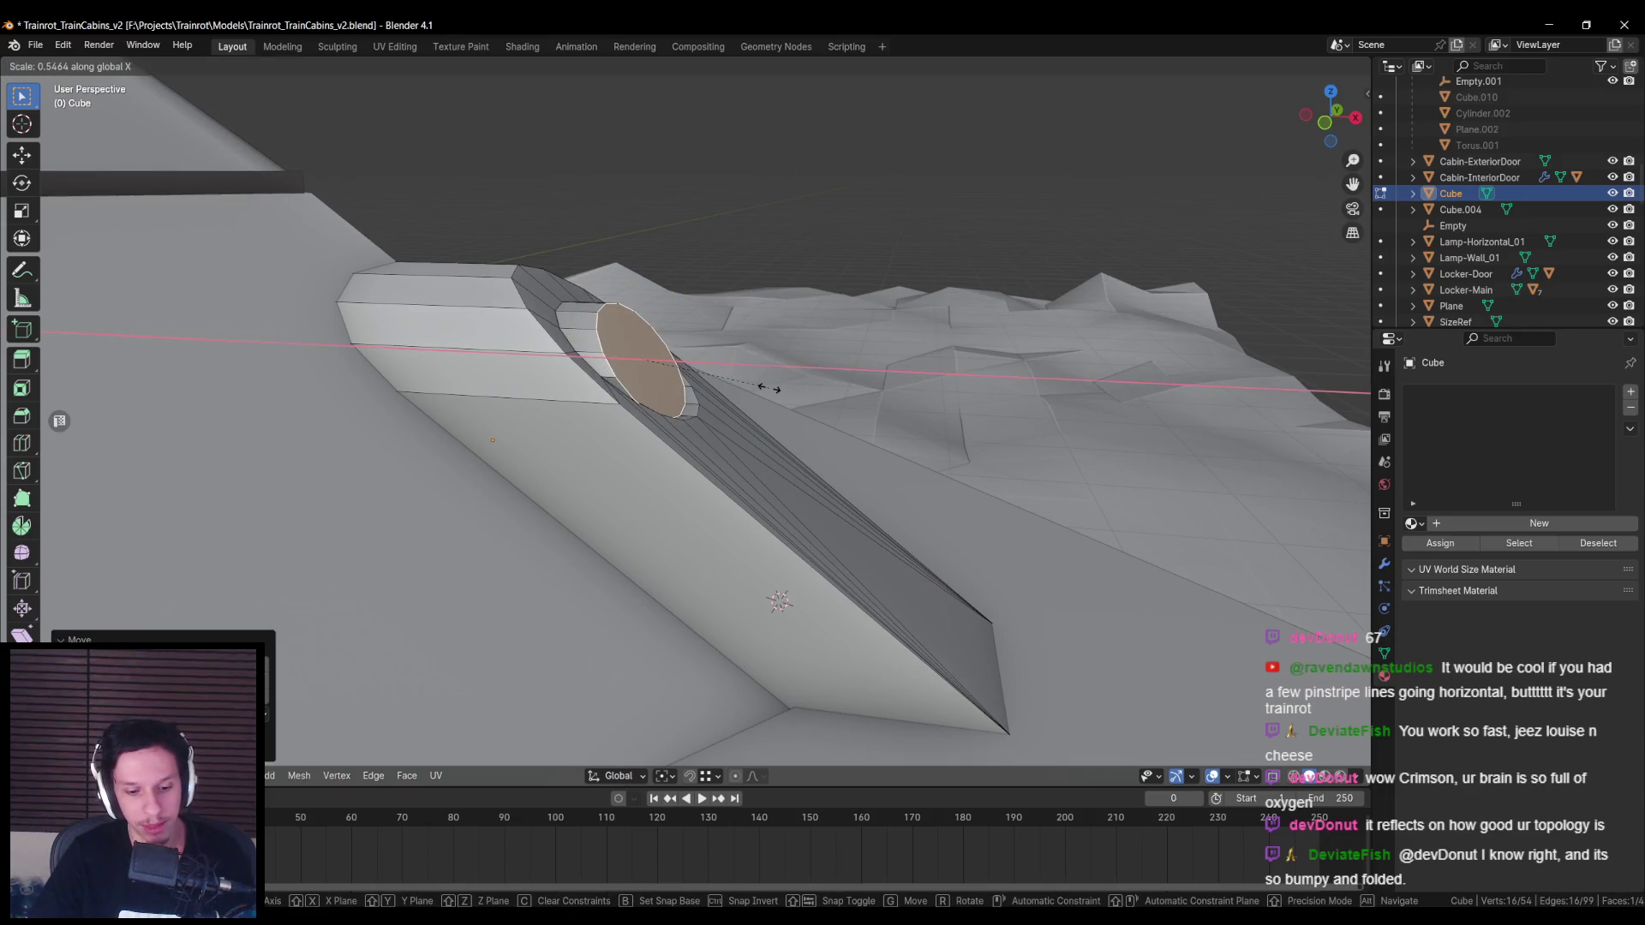
pyautogui.write('0')
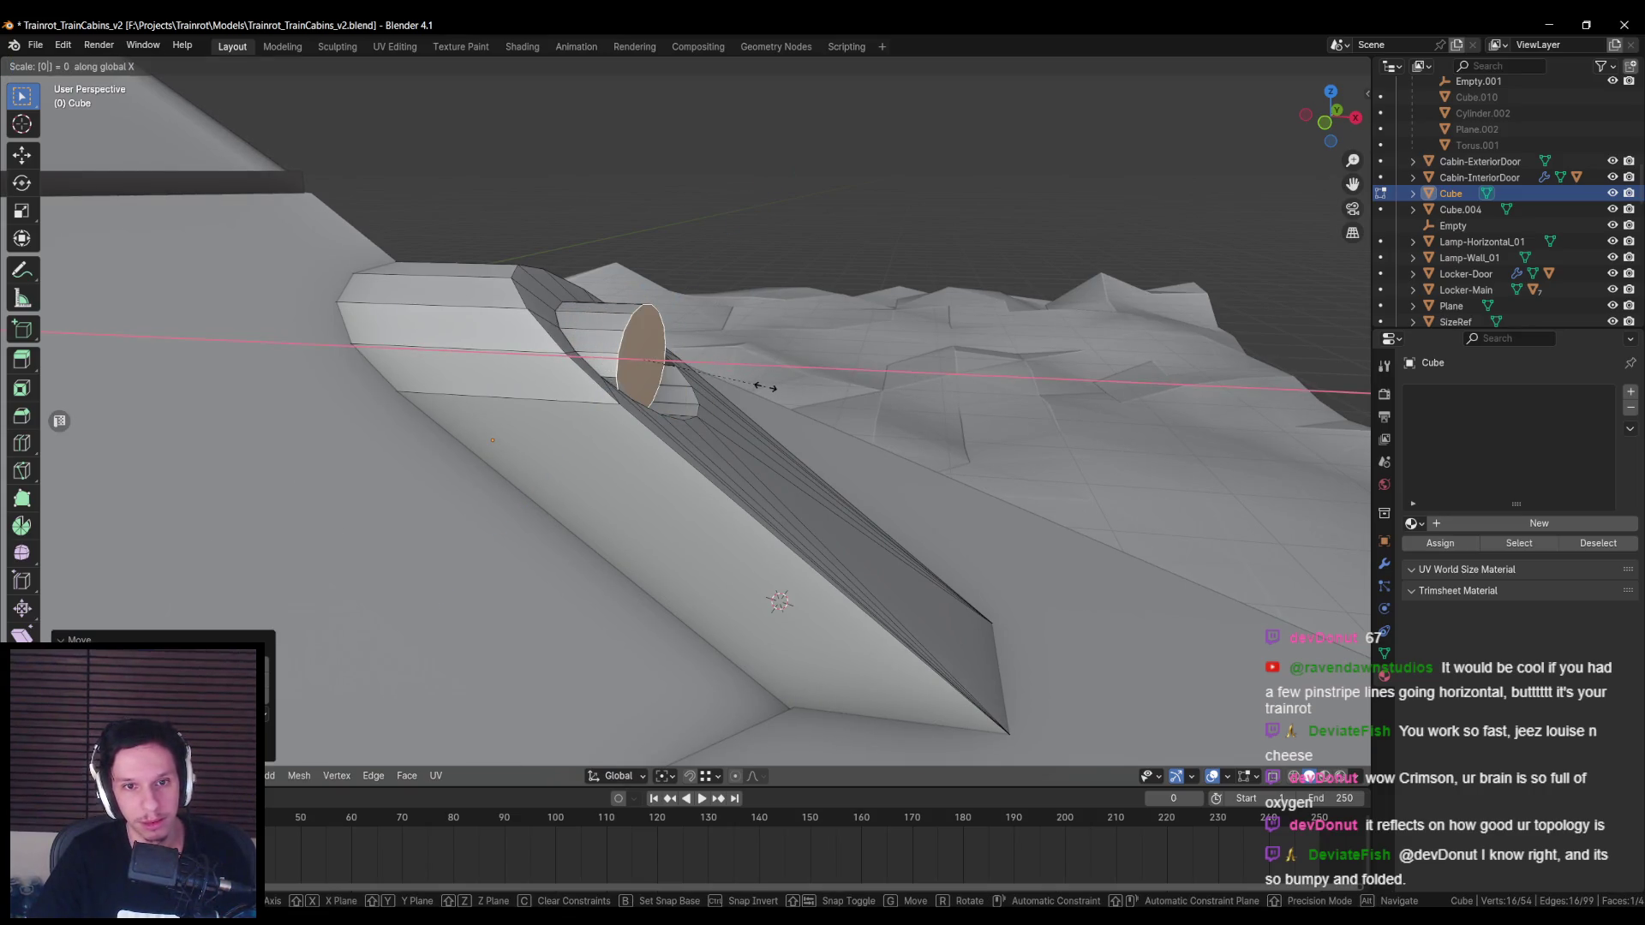
pyautogui.press('Return')
# Step: Frame the flattened cap, inspect it from above, and reach the fin's face menu in Edit Mode
pyautogui.press('KP_Decimal')
pyautogui.moveTo(668, 394)
pyautogui.mouseDown(button='middle')
pyautogui.moveTo(627, 439)
pyautogui.moveTo(728, 408)
pyautogui.moveTo(644, 418)
pyautogui.moveTo(832, 430)
pyautogui.moveTo(723, 466)
pyautogui.moveTo(660, 444)
pyautogui.mouseUp(button='middle')
pyautogui.scroll(-3, 636, 414)
pyautogui.scroll(2, 724, 409)
pyautogui.press('Tab')
pyautogui.scroll(-4, 762, 449)
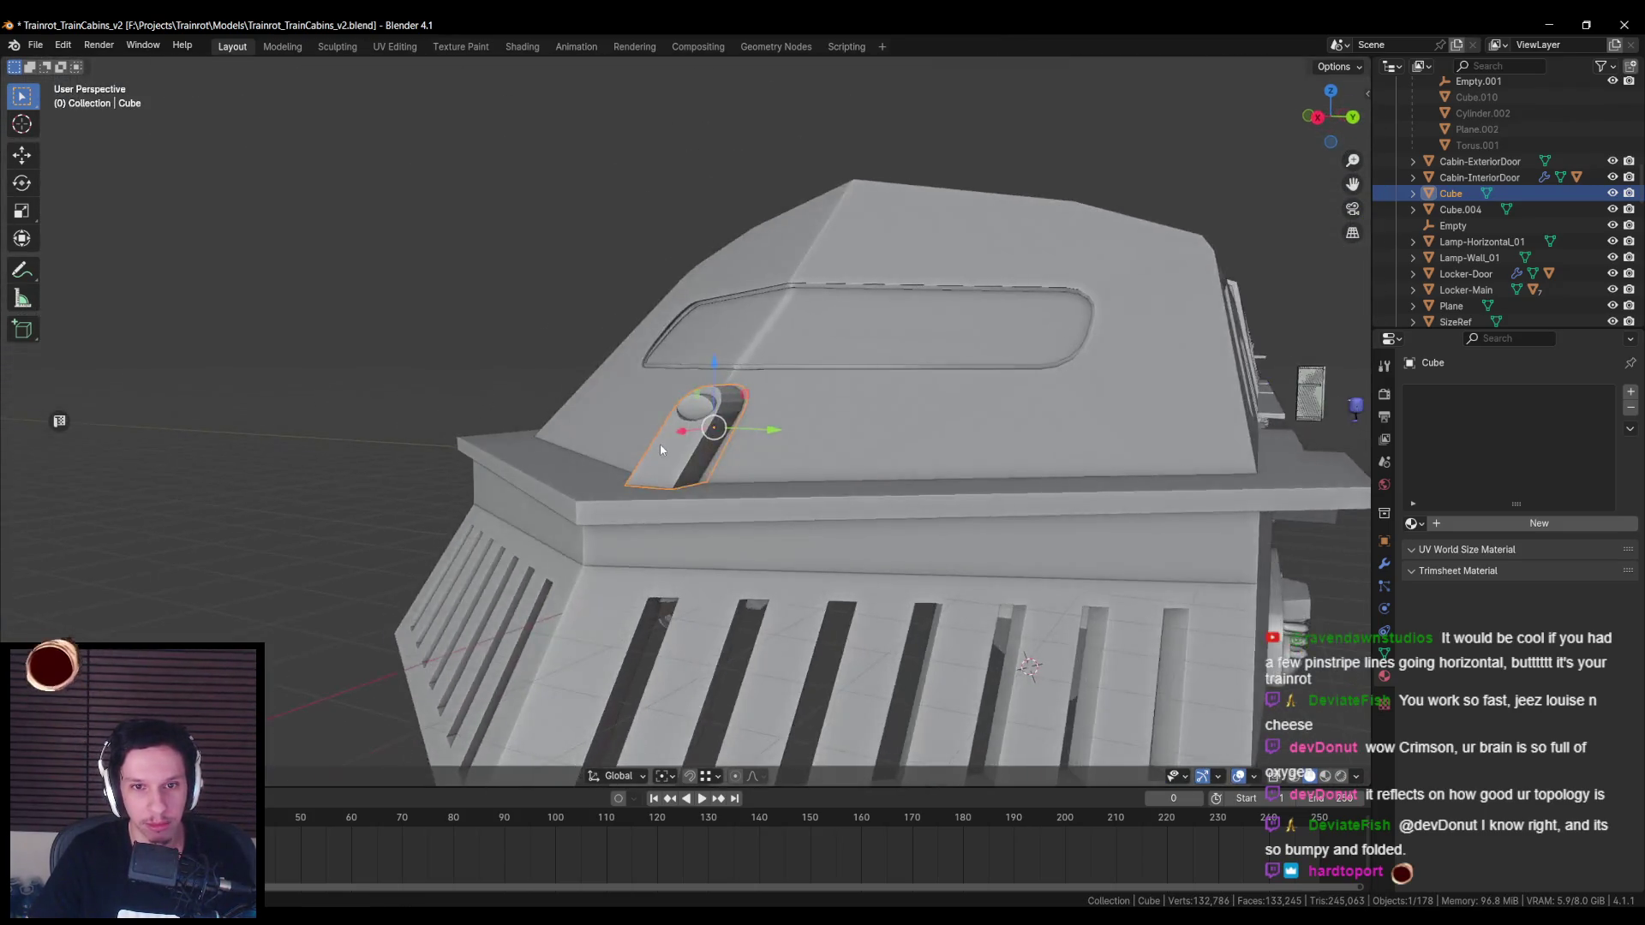
pyautogui.press('Tab')
pyautogui.scroll(5, 660, 450)
pyautogui.rightClick(717, 457)
# Step: Round the fin's end face into a perfect circle with LoopTools and shift it along X
pyautogui.moveTo(735, 459)
pyautogui.click(809, 477)
pyautogui.moveTo(825, 460)
pyautogui.mouseDown(button='middle')
pyautogui.moveTo(788, 368)
pyautogui.moveTo(642, 413)
pyautogui.moveTo(760, 434)
pyautogui.mouseUp(button='middle')
pyautogui.press('g')
pyautogui.press('x')
pyautogui.click(785, 362)
pyautogui.scroll(-3, 786, 361)
# Step: Delete the end cap face and refill the opening with a new face
pyautogui.press('Tab')
pyautogui.press('Tab')
pyautogui.scroll(4, 641, 412)
pyautogui.press('x')
pyautogui.click(700, 418)
pyautogui.press('f')
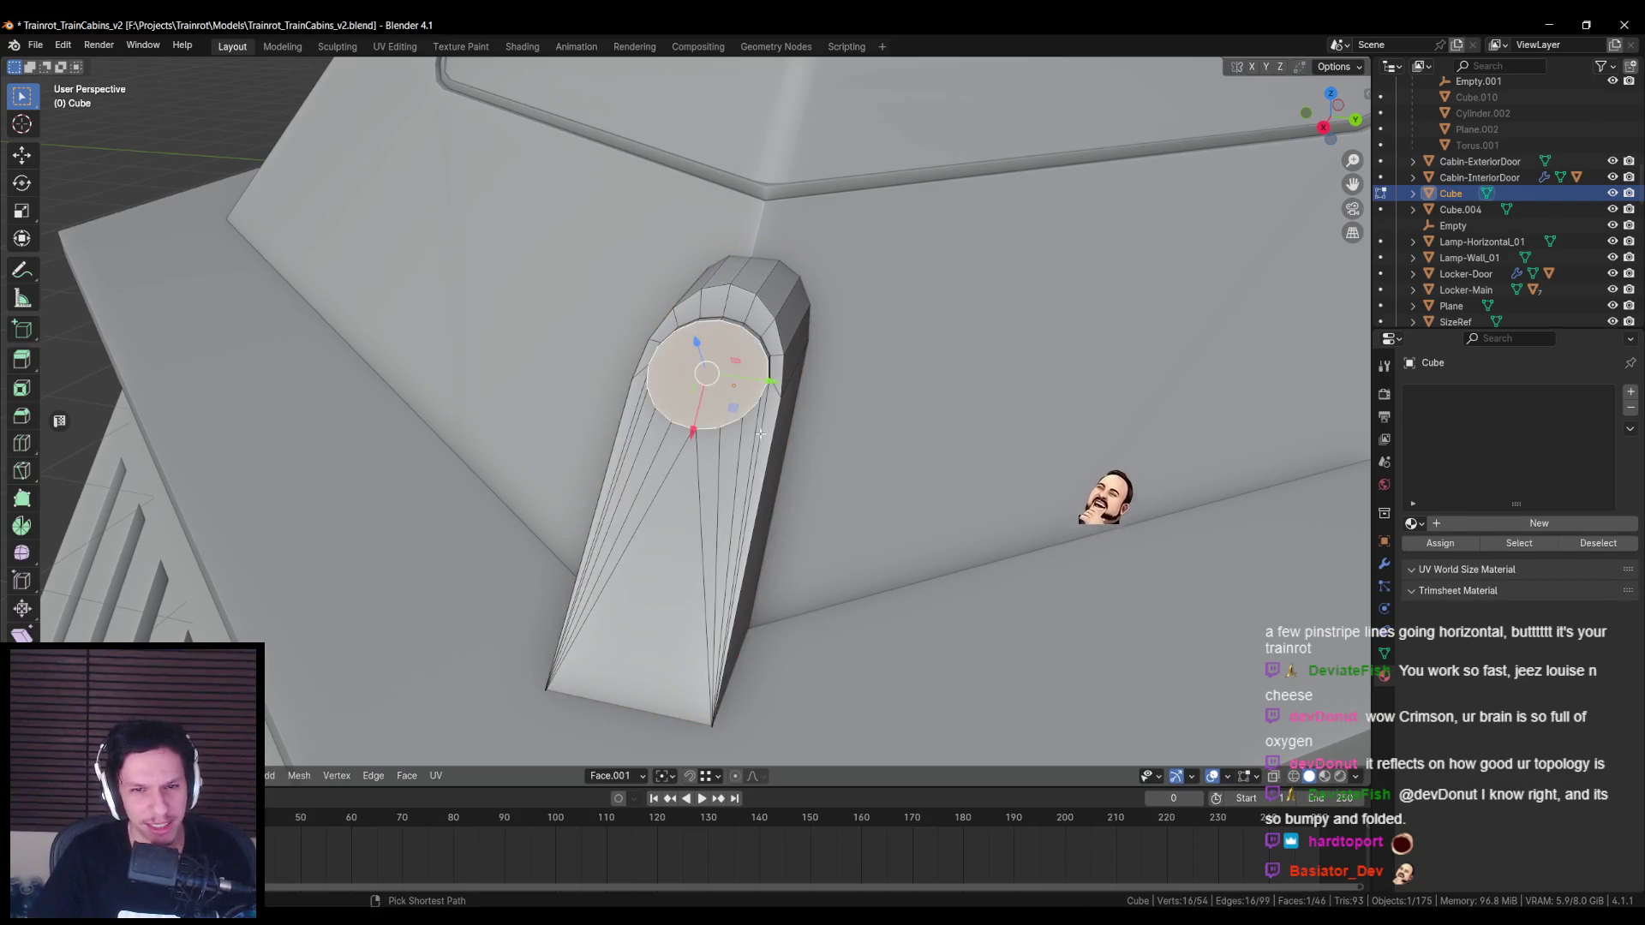
# Step: Slide the new cap along X and make it a perfect circle
pyautogui.moveTo(760, 435); pyautogui.dragTo(703, 392, button='middle')
pyautogui.press('g')
pyautogui.press('x')
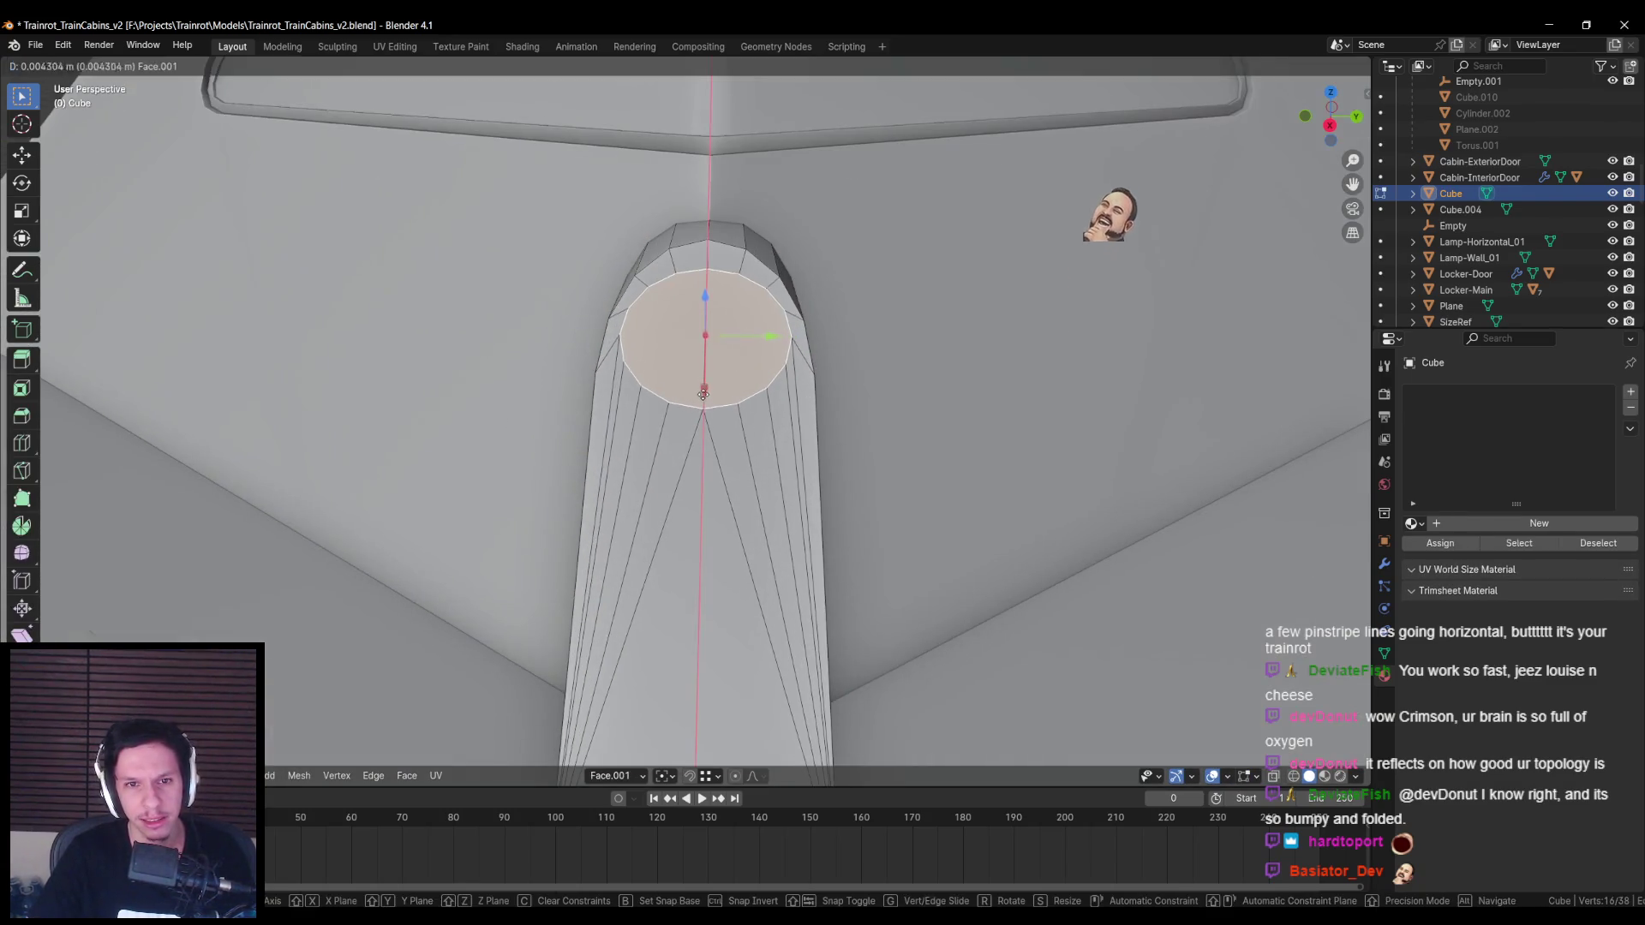
pyautogui.click(702, 393)
pyautogui.rightClick(716, 410)
pyautogui.moveTo(716, 409)
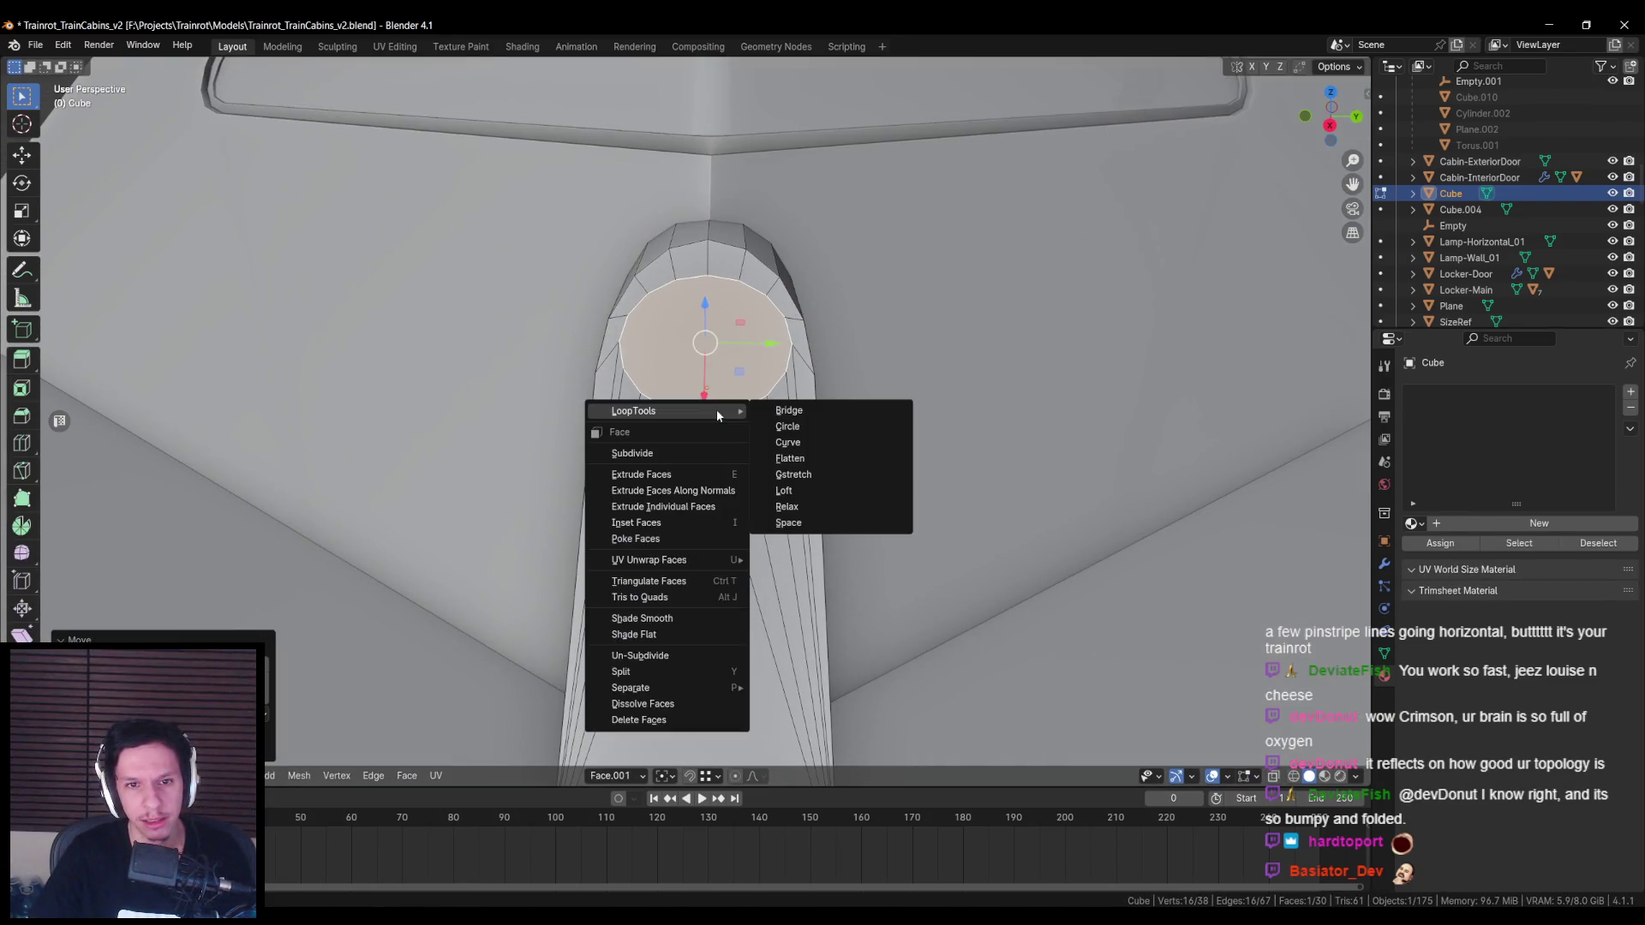
pyautogui.click(807, 427)
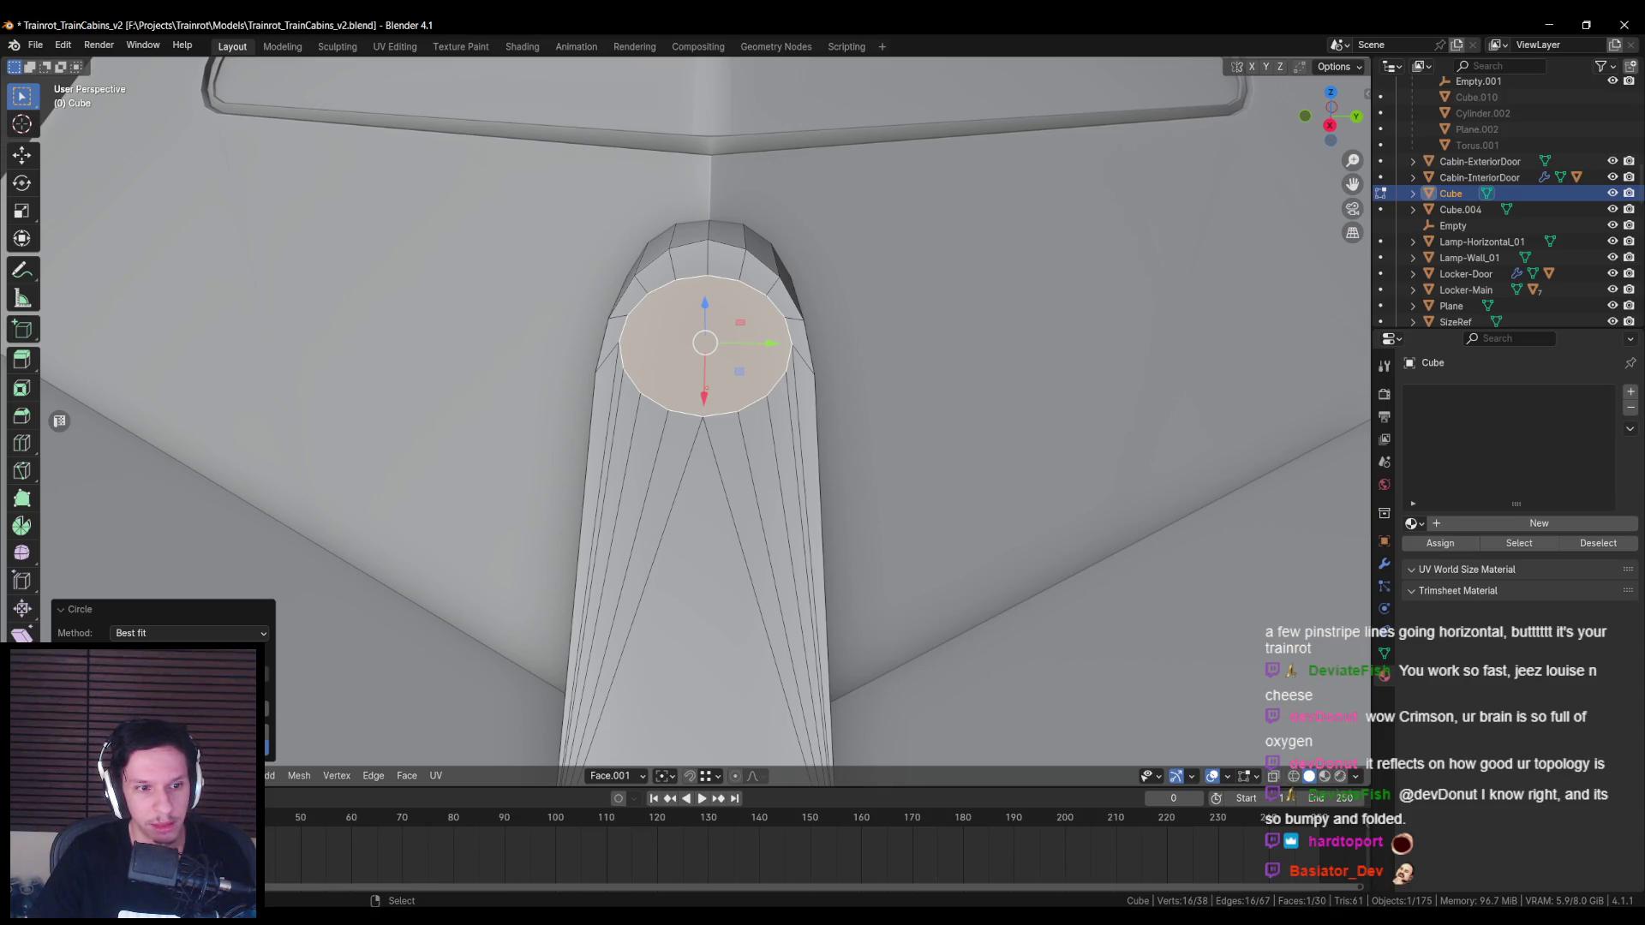
pyautogui.moveTo(737, 479)
pyautogui.mouseDown(button='middle')
pyautogui.moveTo(752, 528)
pyautogui.moveTo(745, 462)
pyautogui.mouseUp(button='middle')
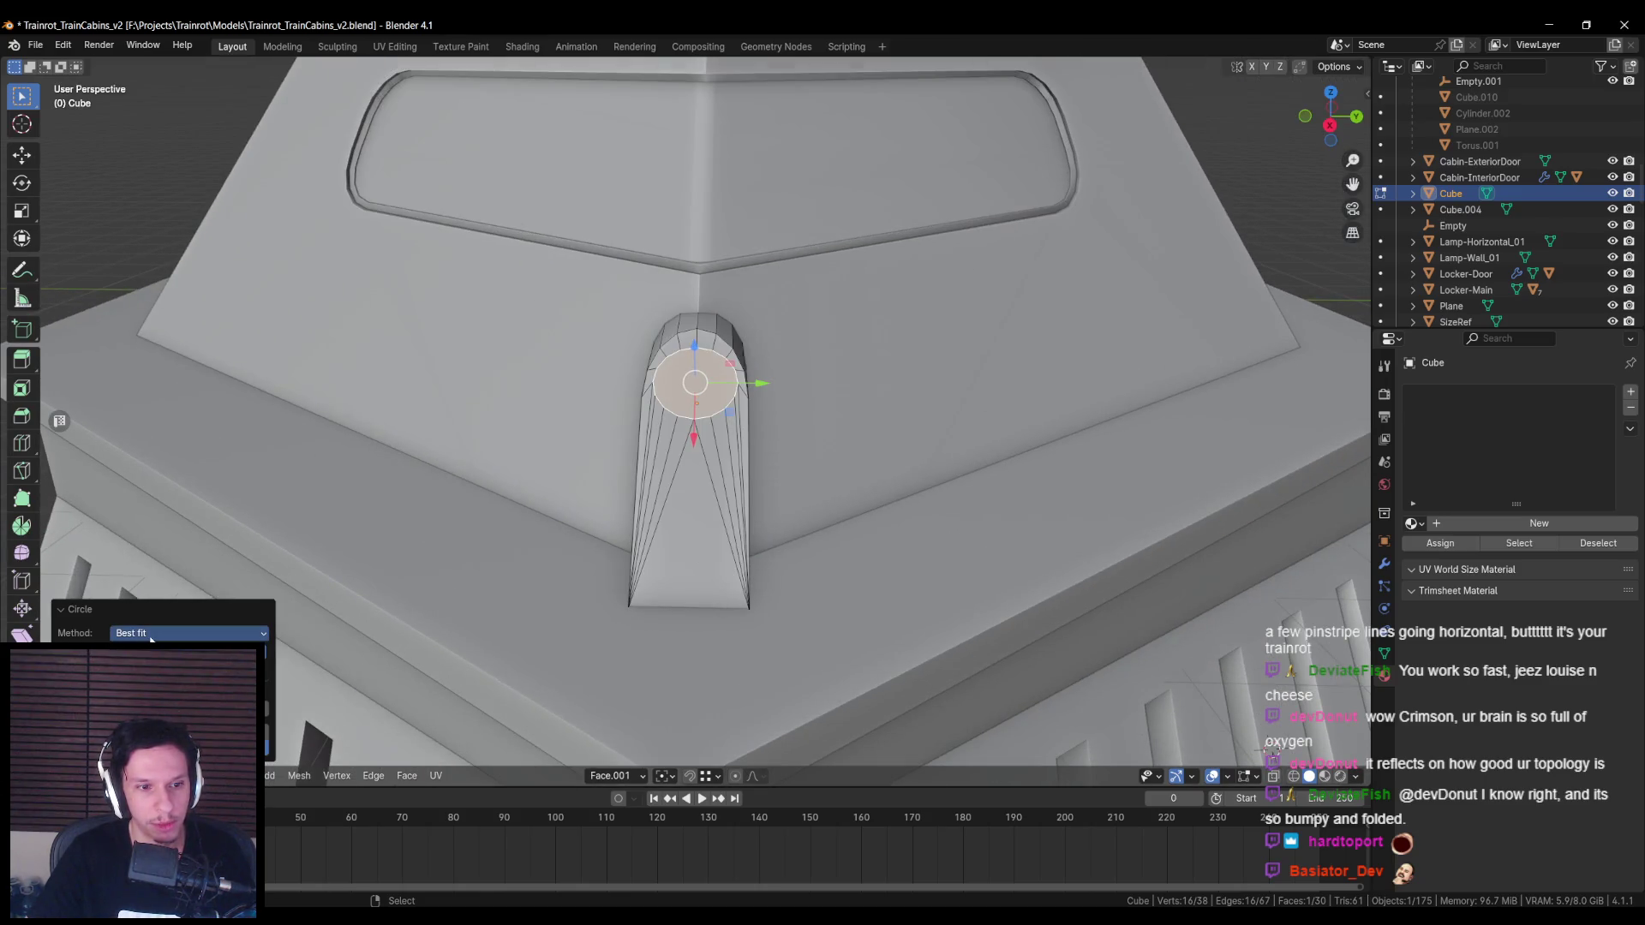
pyautogui.scroll(3, 655, 509)
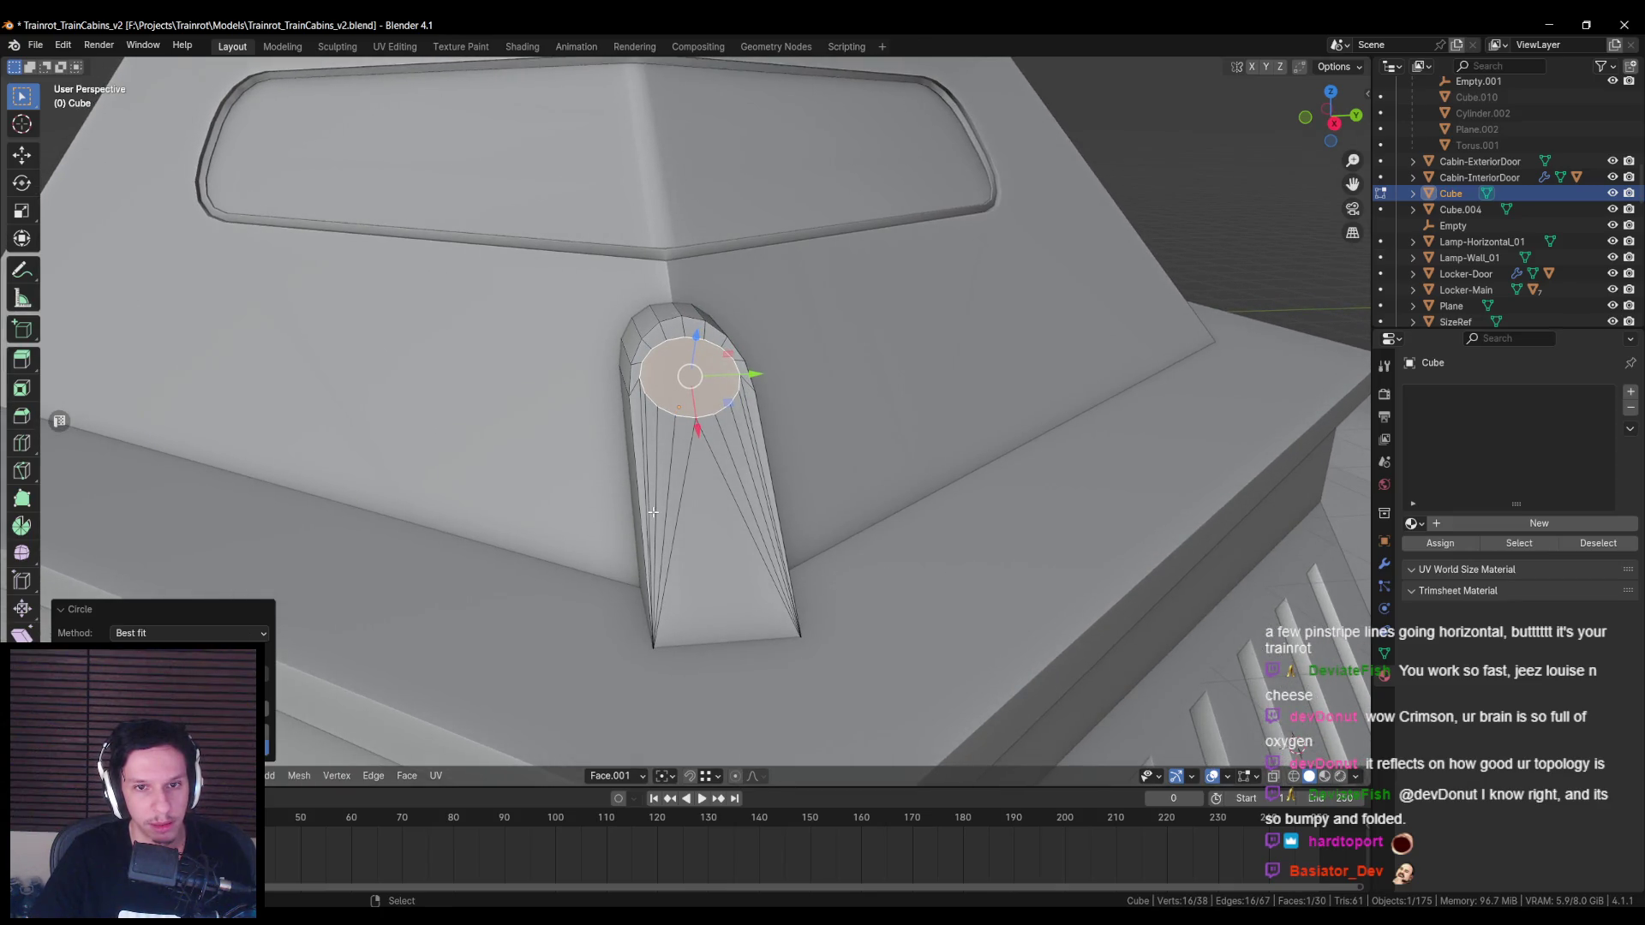
# Step: Snap the 3D cursor to the circular cap, then delete the cap face
pyautogui.press('x')
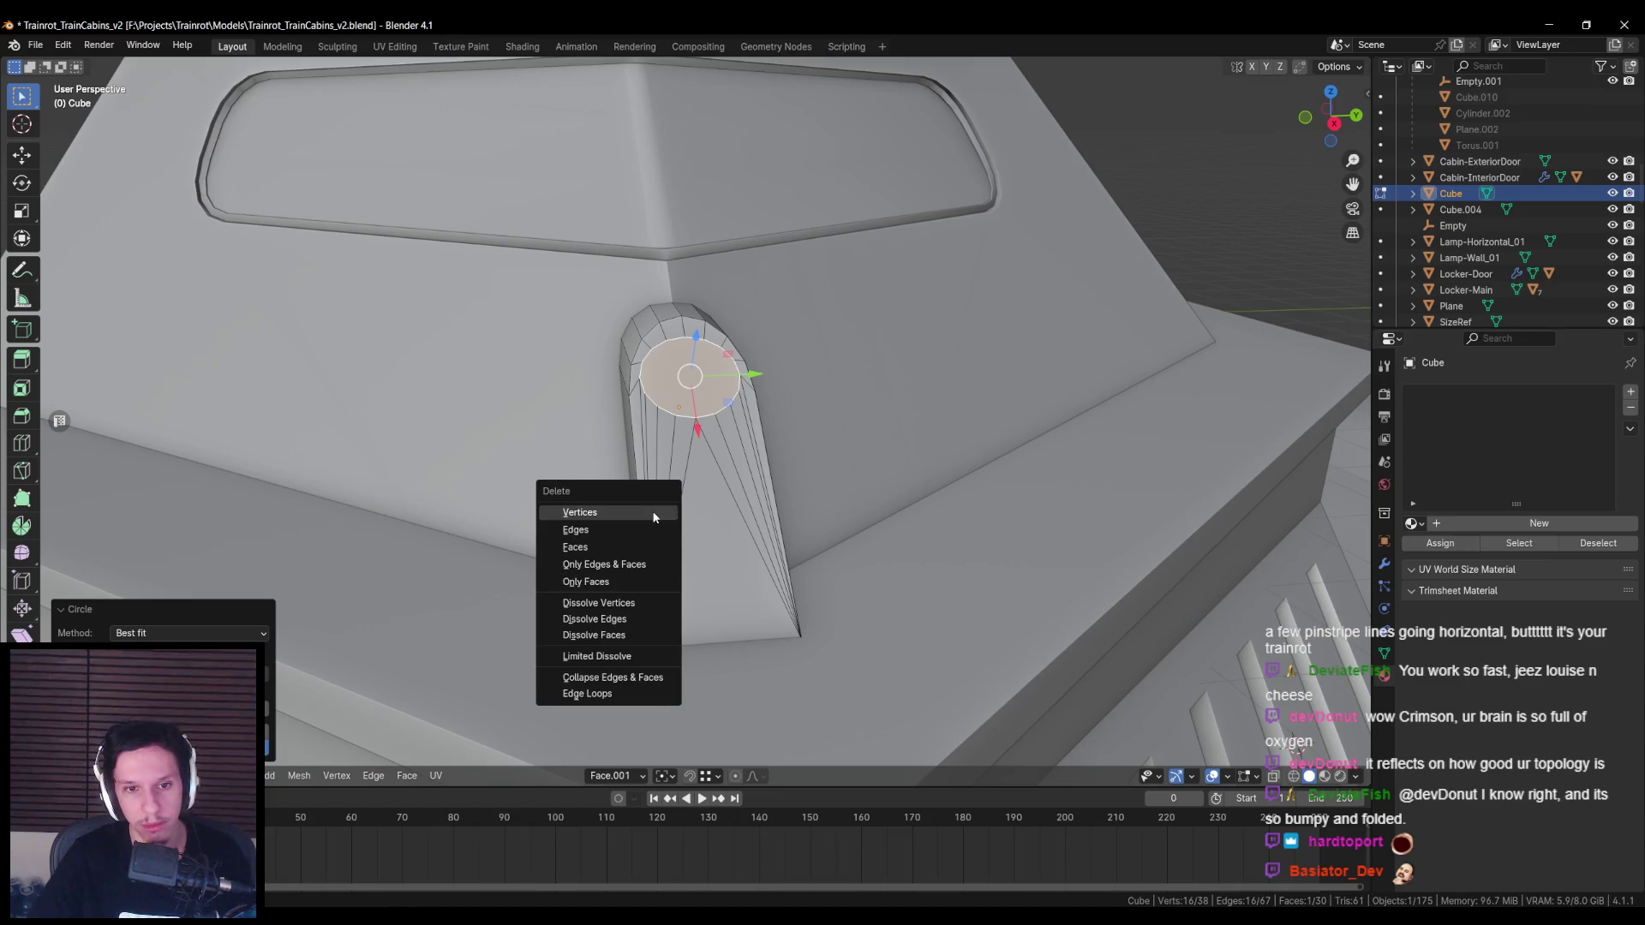
pyautogui.press('Escape')
pyautogui.hotkey('shift', 's')
pyautogui.click(695, 553)
pyautogui.press('x')
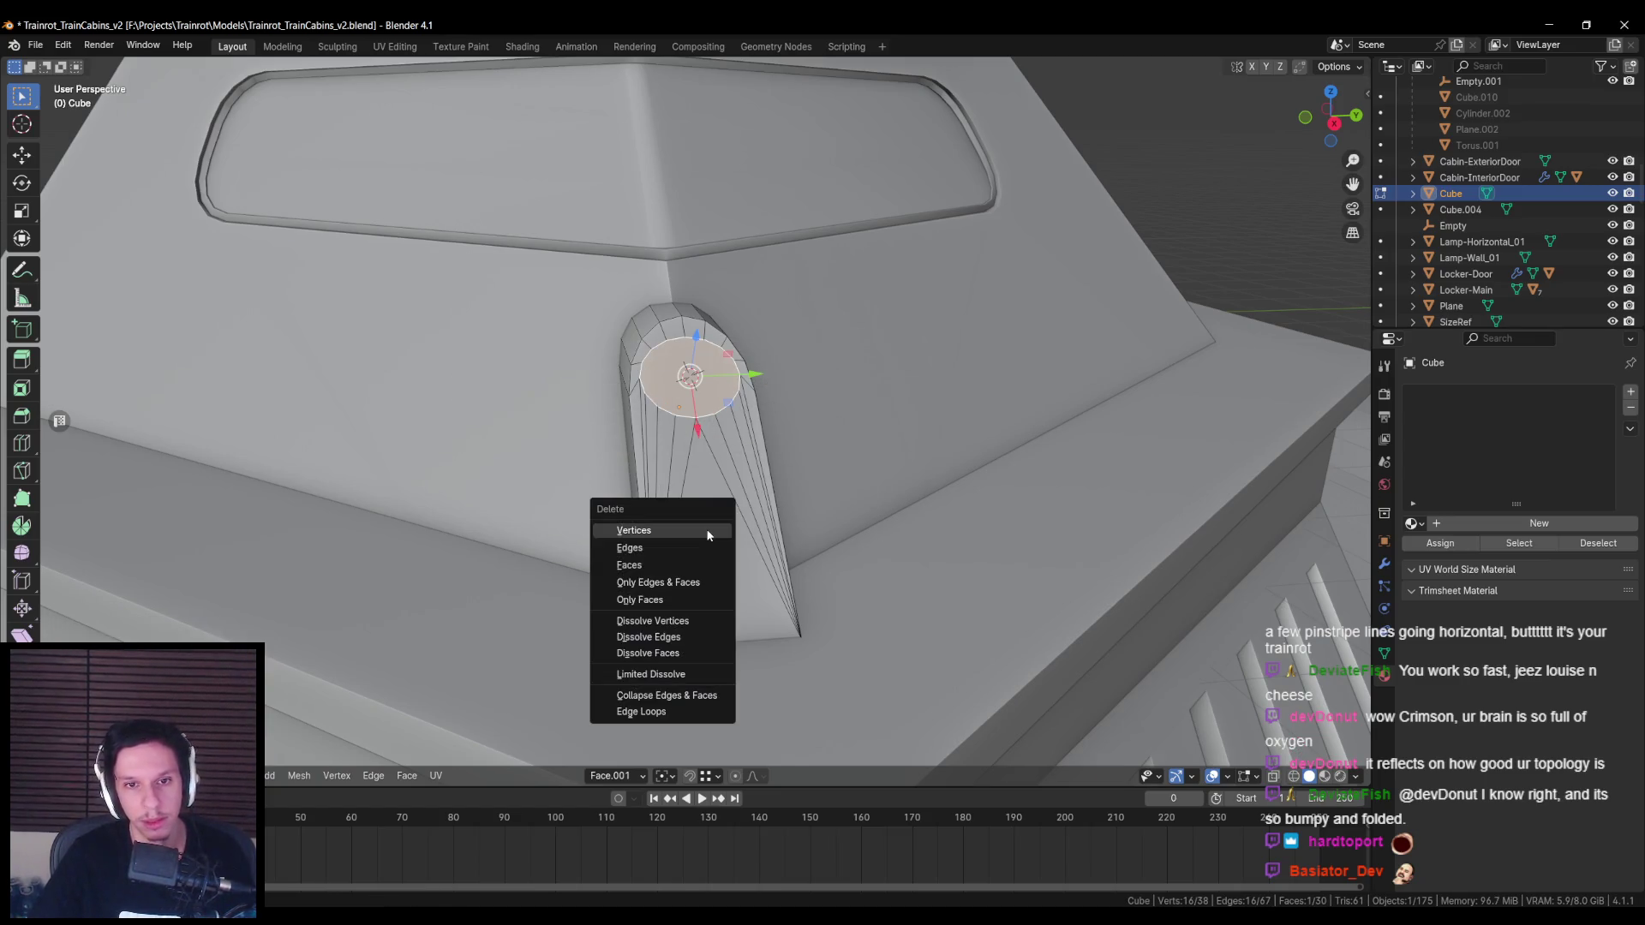
pyautogui.click(695, 567)
# Step: Add a 32-vertex cylinder at the 3D cursor via the F3 search
pyautogui.press('F3')
pyautogui.press('Return')
pyautogui.moveTo(695, 564); pyautogui.dragTo(803, 575, button='middle')
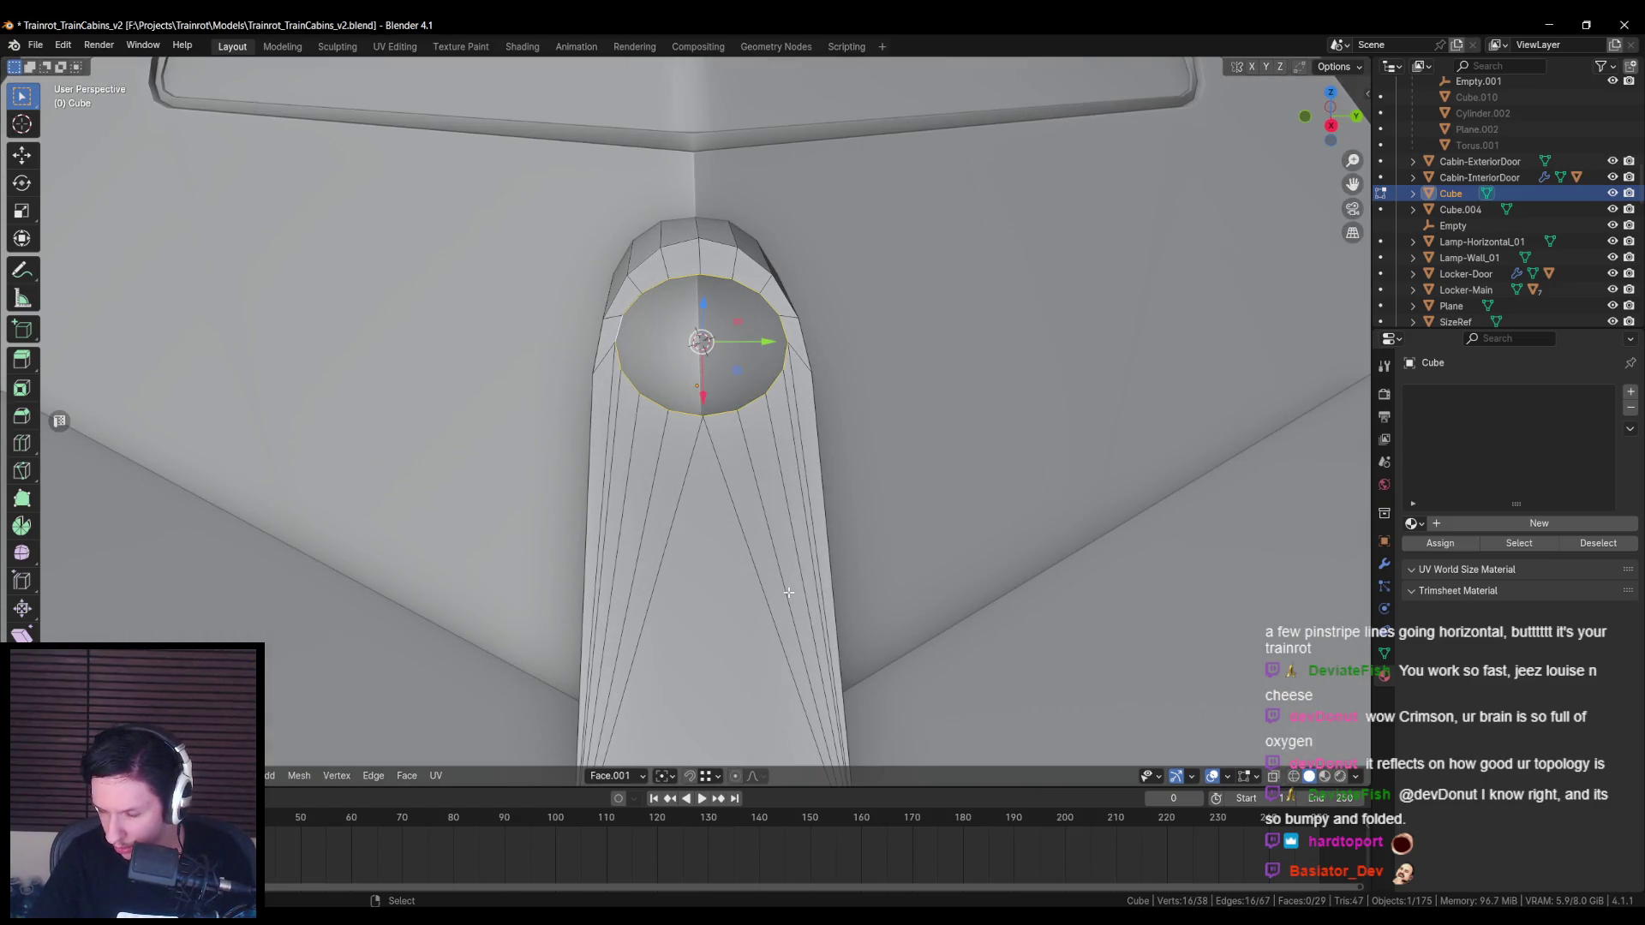
pyautogui.press('F3')
pyautogui.write('cyl')
pyautogui.press('Return')
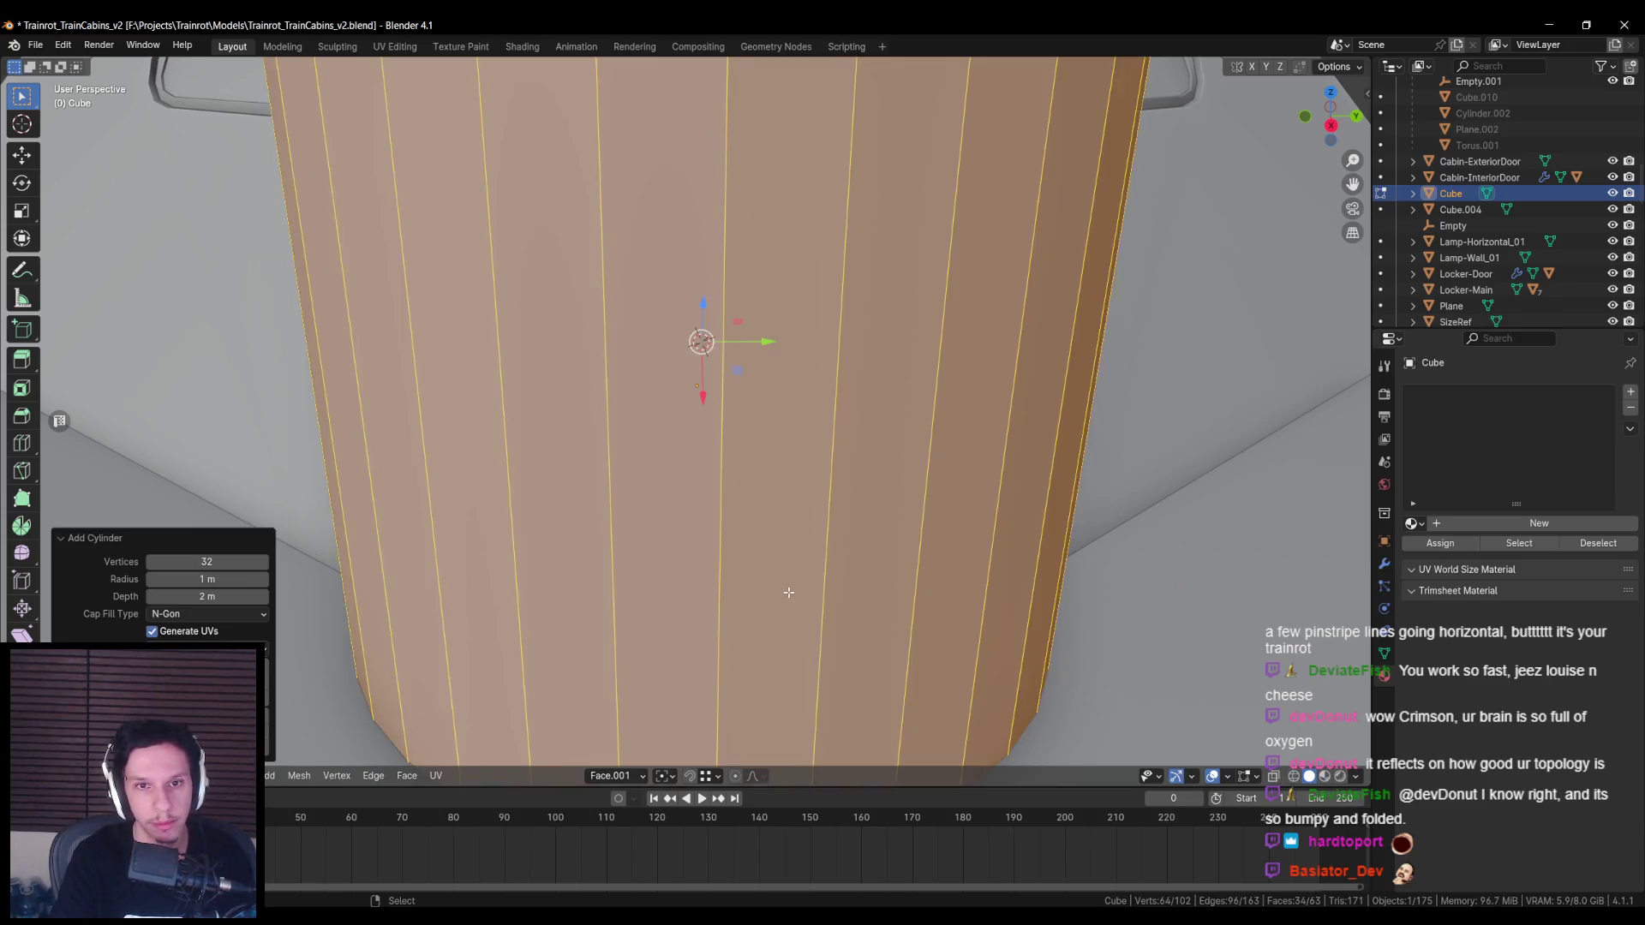
# Step: Set the new cylinder's vertex count to 16
pyautogui.click(207, 561)
pyautogui.write('16')
pyautogui.press('Return')
pyautogui.scroll(-5, 857, 556)
pyautogui.moveTo(857, 557)
pyautogui.mouseDown(button='middle')
pyautogui.moveTo(1005, 591)
pyautogui.moveTo(942, 548)
pyautogui.mouseUp(button='middle')
# Step: Switch to Global orientation, rotate the cylinder 90° about Y and scale it down
pyautogui.click(617, 775)
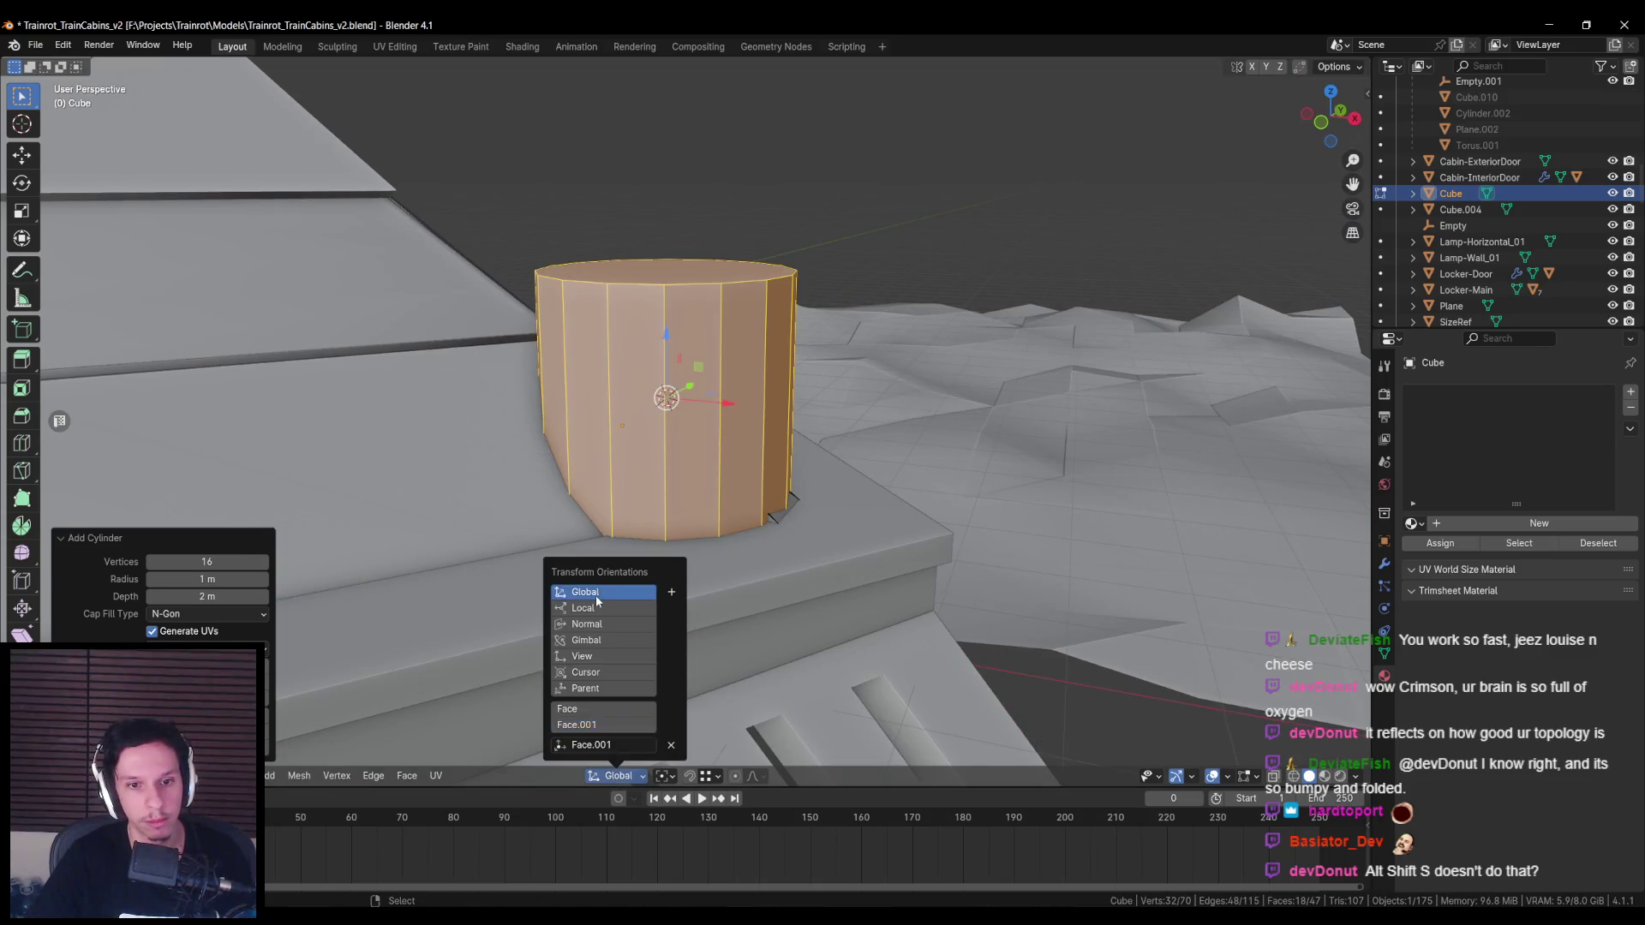
pyautogui.click(599, 594)
pyautogui.write('ry')
pyautogui.write('90')
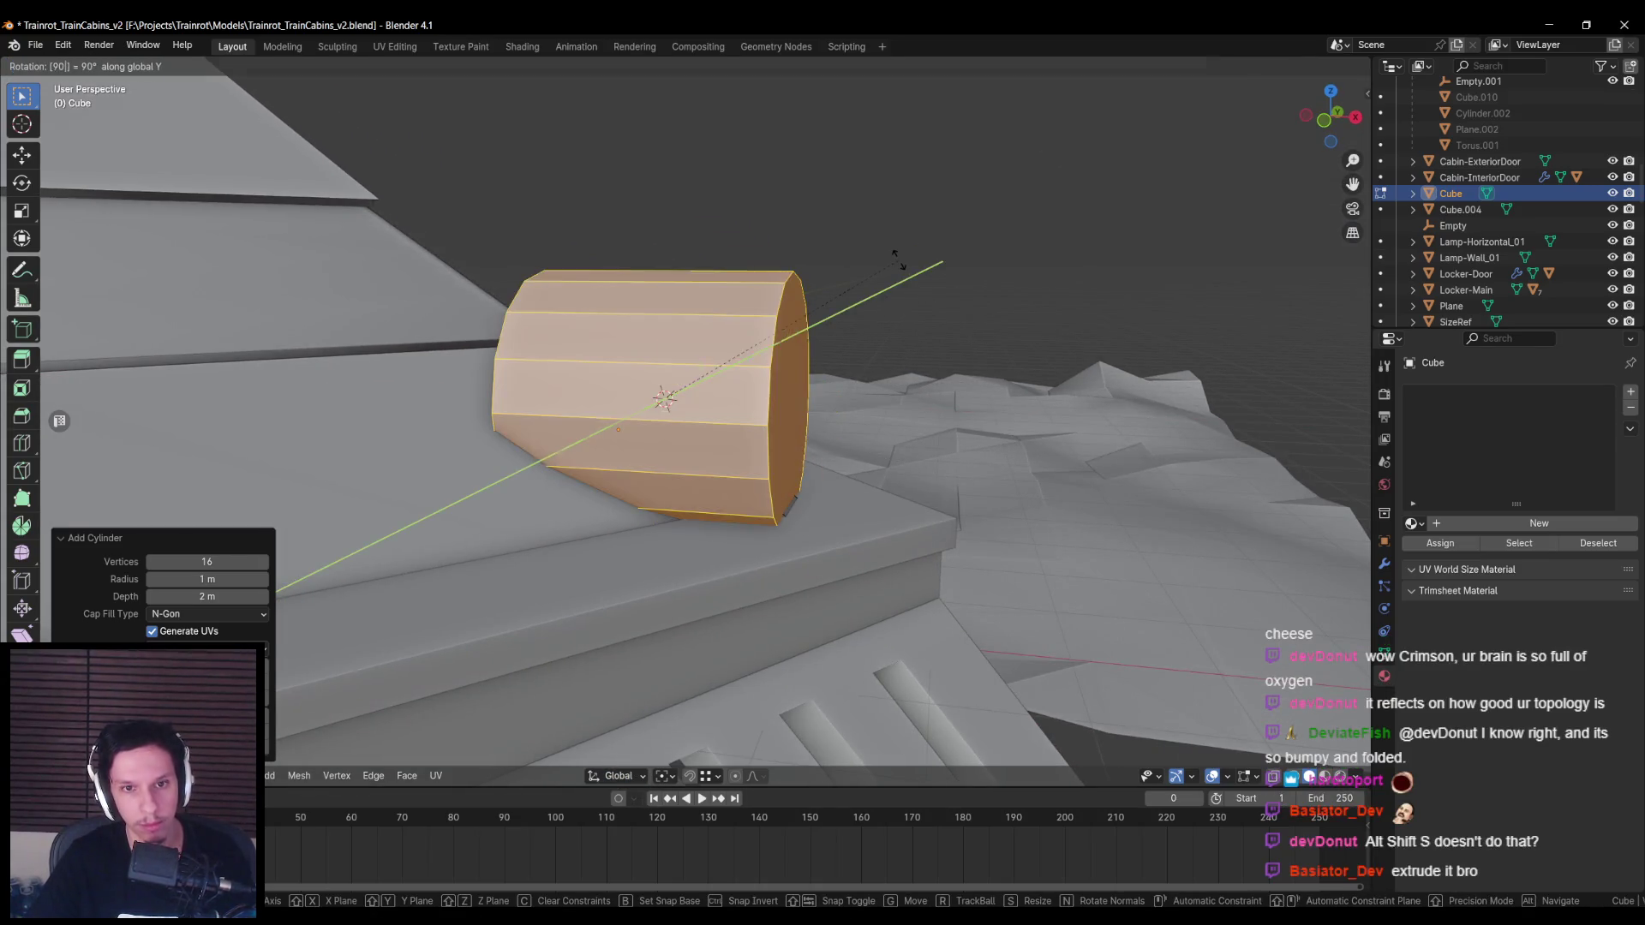
pyautogui.press('Return')
pyautogui.press('s')
pyautogui.click(762, 411)
# Step: Delete one end cap of the cylinder, using X-ray to select it
pyautogui.moveTo(763, 412); pyautogui.dragTo(610, 467, button='middle')
pyautogui.scroll(4, 611, 466)
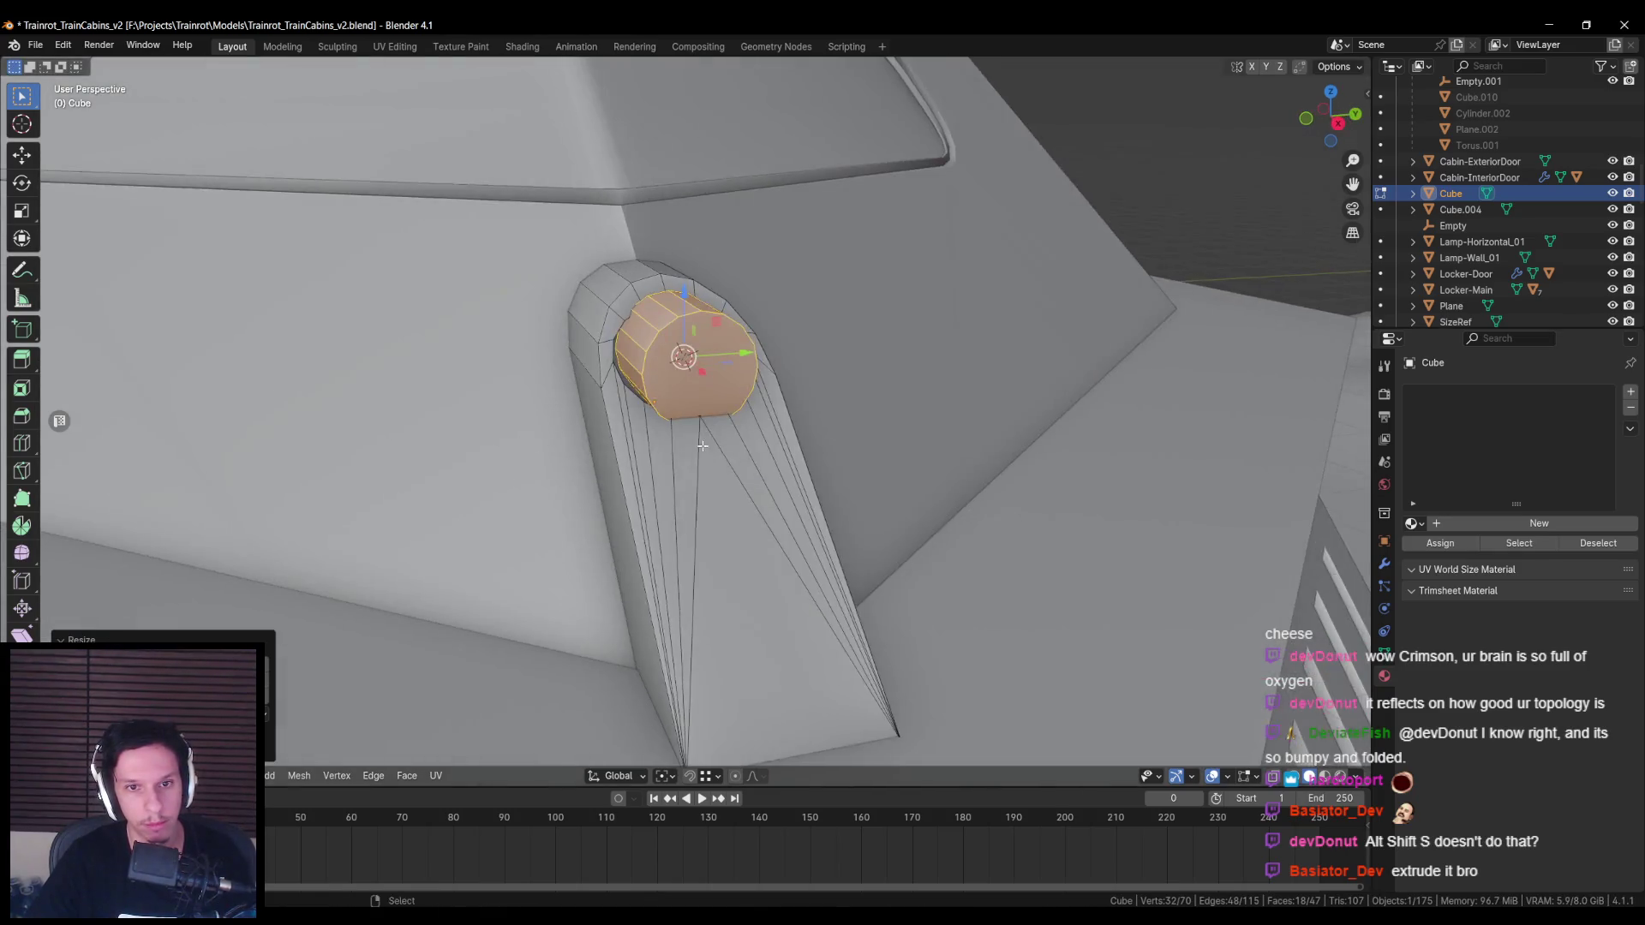
pyautogui.moveTo(708, 455)
pyautogui.mouseDown(button='middle')
pyautogui.moveTo(568, 406)
pyautogui.moveTo(600, 393)
pyautogui.mouseUp(button='middle')
pyautogui.hotkey('alt', 'z')
pyautogui.click(561, 392)
pyautogui.hotkey('alt', 'z')
pyautogui.press('x')
pyautogui.click(552, 382)
# Step: Extrude the open end loop along X and slide it into the fin's opening
pyautogui.keyDown('alt'); pyautogui.click(634, 390); pyautogui.keyUp('alt')
pyautogui.press('e')
pyautogui.press('x')
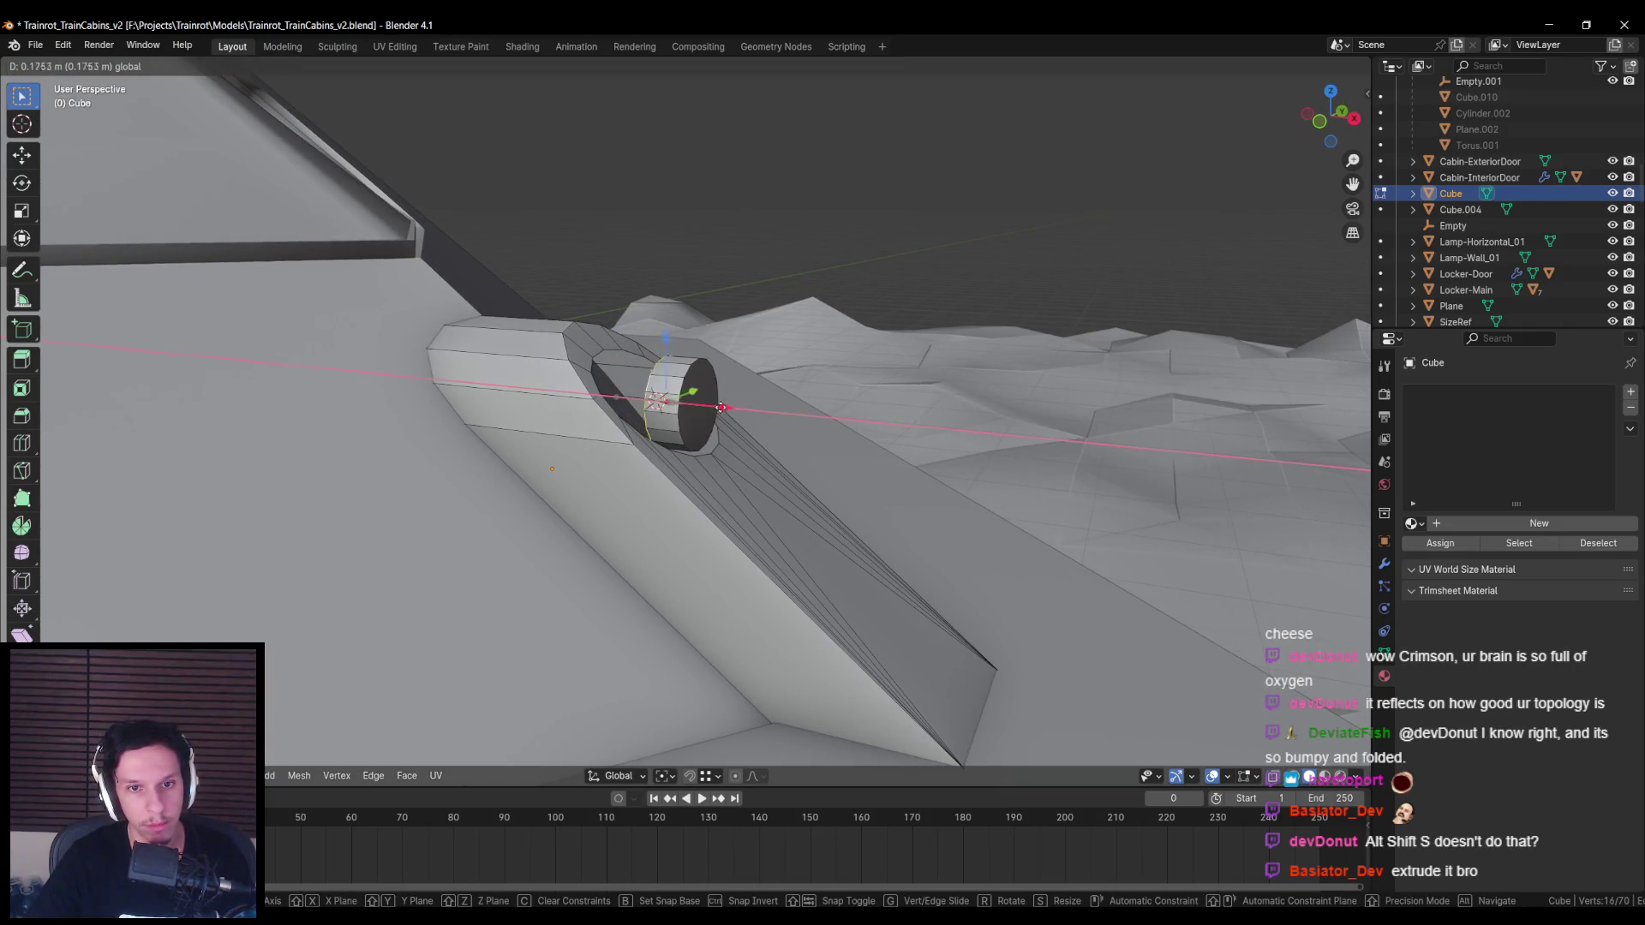
pyautogui.click(720, 406)
pyautogui.hotkey('alt', 'a')
pyautogui.moveTo(720, 406); pyautogui.dragTo(717, 405, button='middle')
pyautogui.press('g')
pyautogui.press('x')
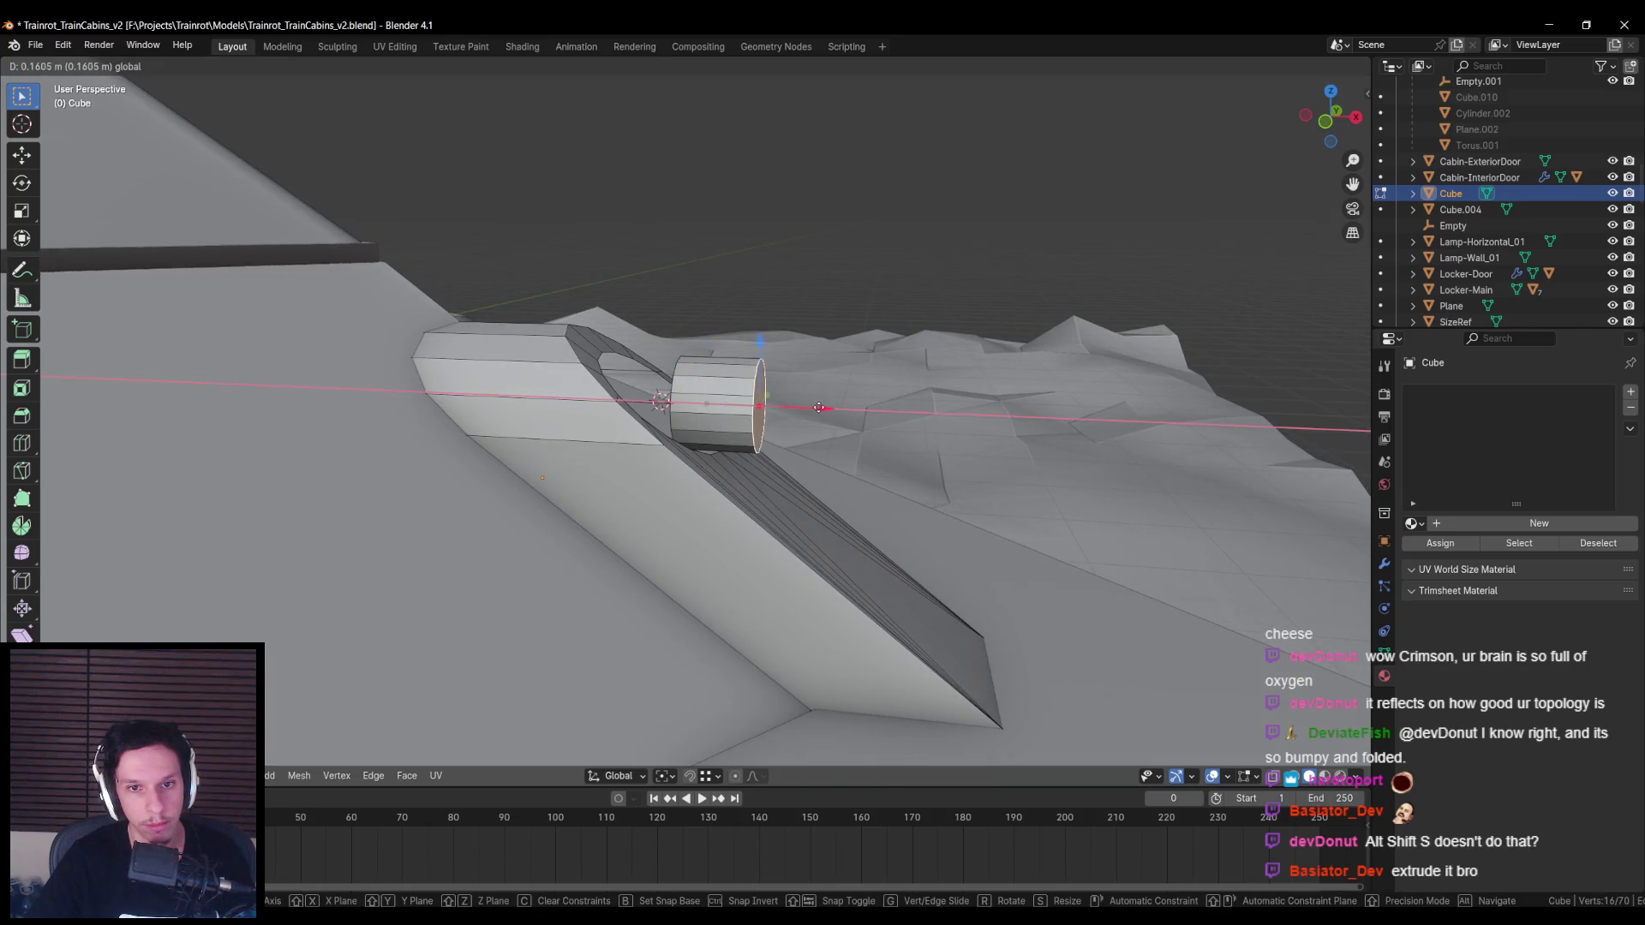
pyautogui.click(776, 406)
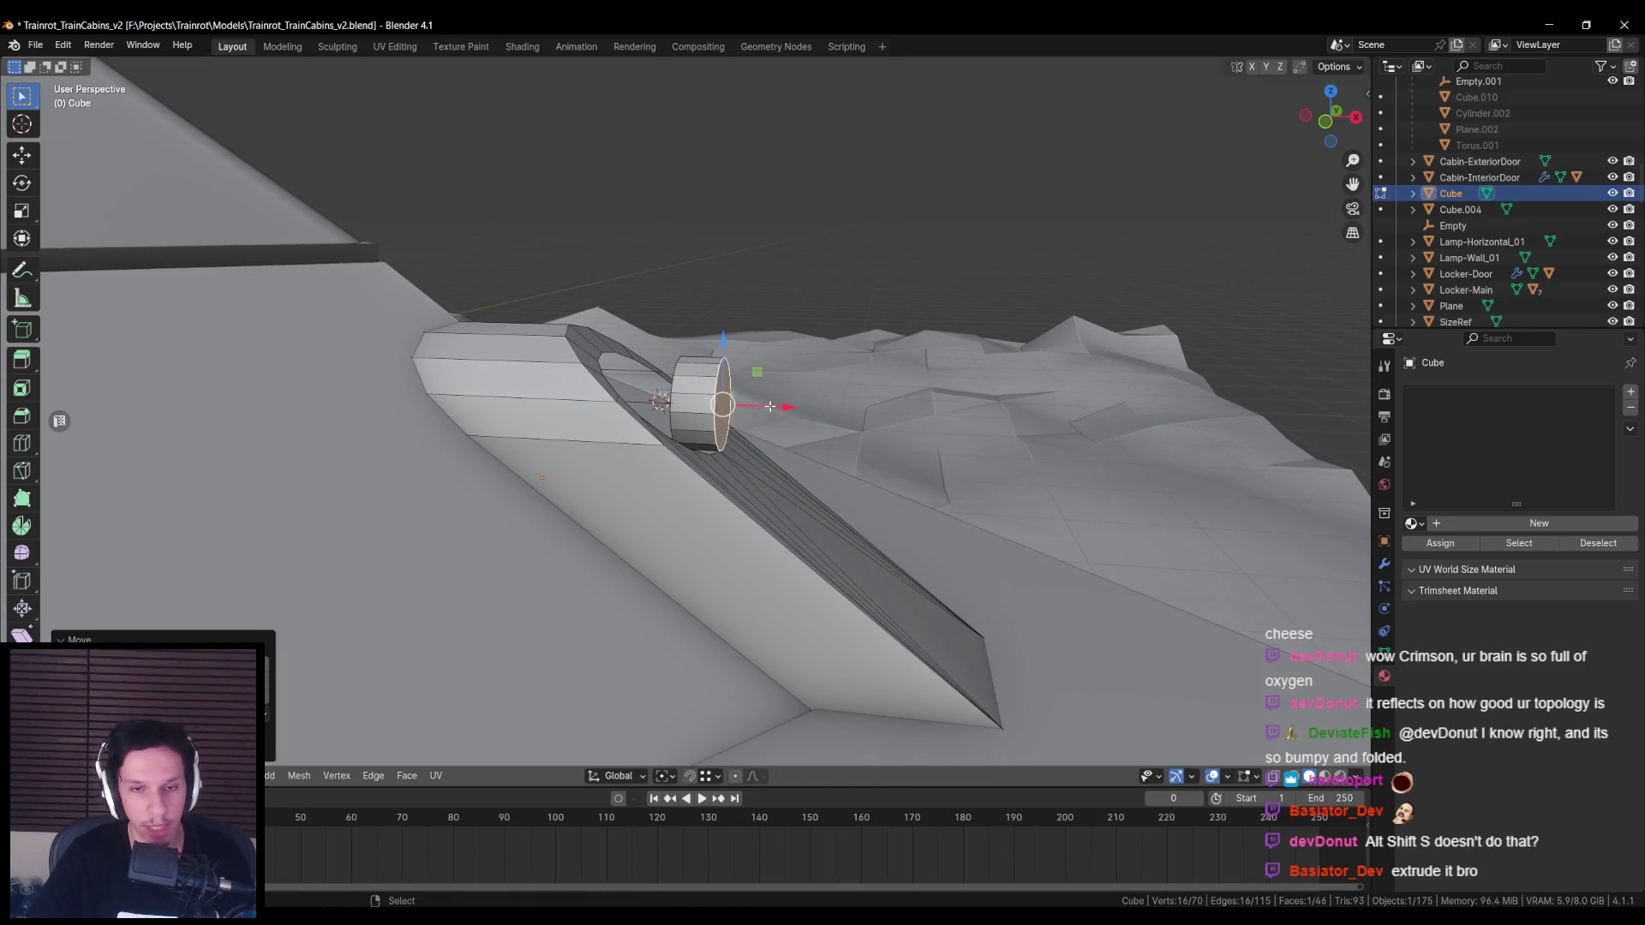
# Step: Select the whole cylinder and slide it along X into the fin
pyautogui.scroll(2, 770, 406)
pyautogui.press('l')
pyautogui.press('g')
pyautogui.press('x')
pyautogui.click(701, 394)
pyautogui.moveTo(701, 394)
pyautogui.mouseDown(button='middle')
pyautogui.moveTo(711, 549)
pyautogui.moveTo(720, 393)
pyautogui.moveTo(634, 343)
pyautogui.moveTo(587, 277)
pyautogui.moveTo(574, 334)
pyautogui.moveTo(621, 373)
pyautogui.moveTo(595, 412)
pyautogui.moveTo(737, 399)
pyautogui.moveTo(600, 446)
pyautogui.mouseUp(button='middle')
pyautogui.press('g')
pyautogui.press('x')
pyautogui.press('Escape')
# Step: Try bridging the cylinder's loop to the hole's outer rim, then undo the bridge
pyautogui.keyDown('alt'); pyautogui.click(690, 389); pyautogui.keyUp('alt')
pyautogui.scroll(3, 719, 401)
pyautogui.hotkey('alt', 'a')
pyautogui.keyDown('alt'); pyautogui.click(583, 283); pyautogui.keyUp('alt')
pyautogui.hotkey('ctrl', 'e')
pyautogui.click(526, 287)
pyautogui.hotkey('alt', 'a')
pyautogui.hotkey('ctrl', 'z')
# Step: Delete the cylinder's inner cap face at the bottom of the hole
pyautogui.click(548, 480)
pyautogui.keyDown('shift'); pyautogui.click(591, 514); pyautogui.keyUp('shift')
pyautogui.moveTo(591, 514)
pyautogui.mouseDown(button='middle')
pyautogui.moveTo(641, 462)
pyautogui.moveTo(662, 376)
pyautogui.moveTo(735, 419)
pyautogui.mouseUp(button='middle')
pyautogui.keyDown('alt'); pyautogui.click(640, 463); pyautogui.keyUp('alt')
pyautogui.press('x')
# Step: In front X-ray view, start a knife cut on the mesh and cancel it
pyautogui.press('KP_1')
pyautogui.hotkey('alt', 'z')
pyautogui.press('a')
pyautogui.hotkey('alt', 'a')
pyautogui.press('k')
pyautogui.press('Escape')
pyautogui.scroll(3, 562, 309)
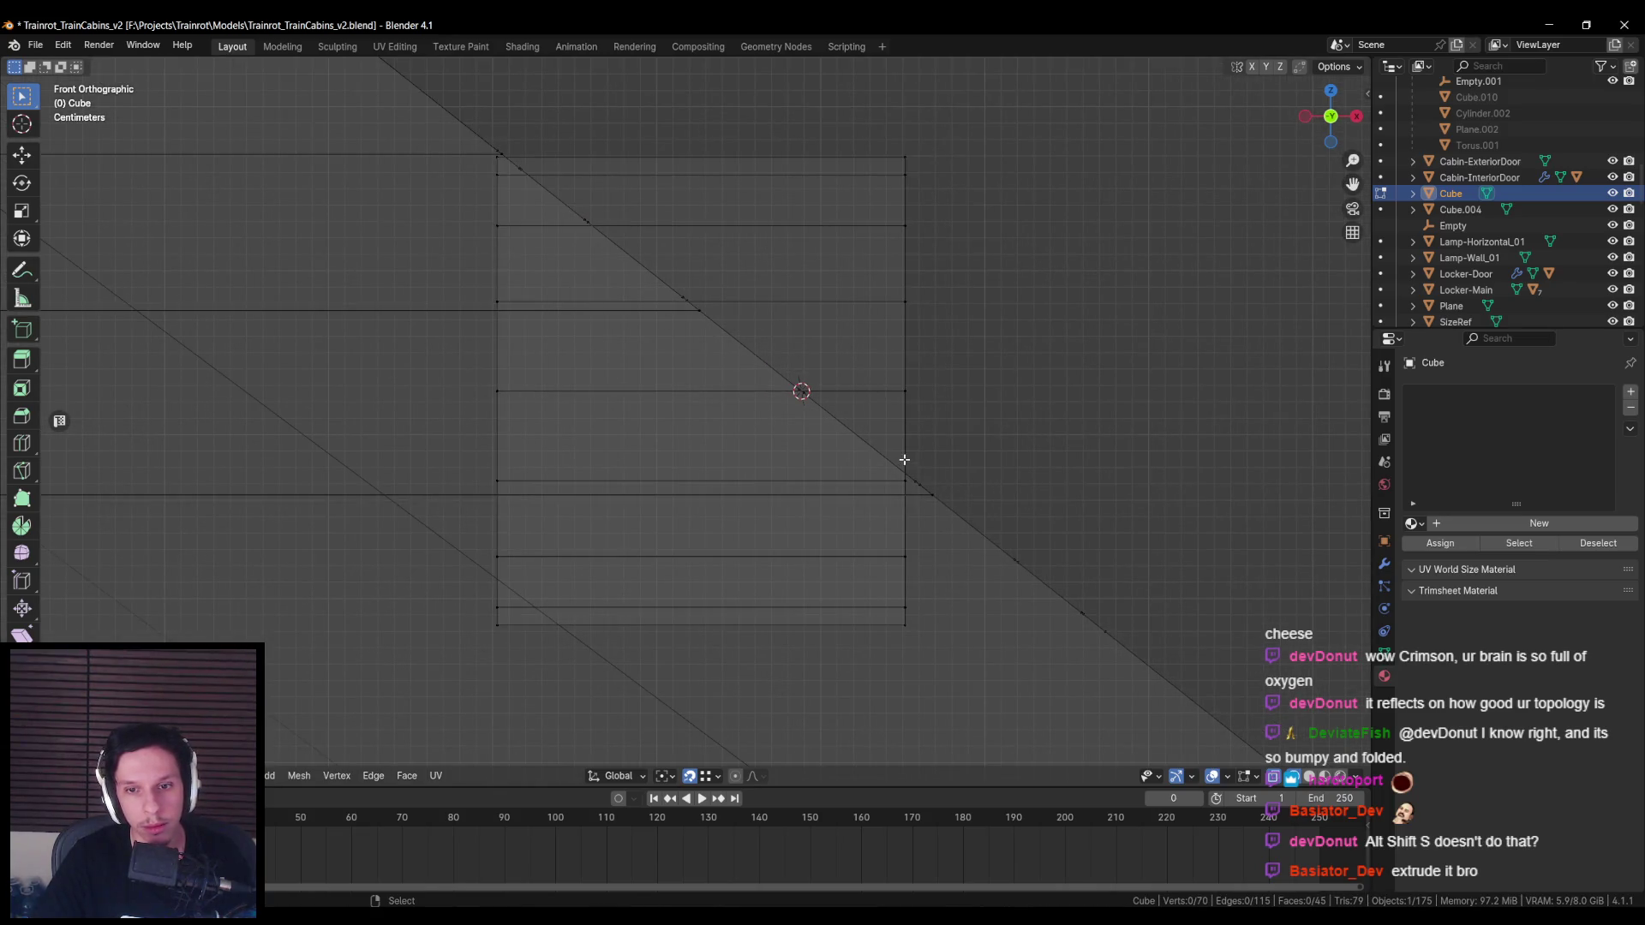
pyautogui.hotkey('alt', 'z')
# Step: Fill the remaining gap around the hole's inner rim with F and return to Object Mode
pyautogui.moveTo(903, 470)
pyautogui.mouseDown(button='middle')
pyautogui.moveTo(808, 476)
pyautogui.moveTo(771, 459)
pyautogui.moveTo(599, 569)
pyautogui.mouseUp(button='middle')
pyautogui.click(616, 609)
pyautogui.hotkey('alt', 'a')
pyautogui.keyDown('alt'); pyautogui.click(563, 540); pyautogui.keyUp('alt')
pyautogui.hotkey('alt', 'a')
pyautogui.keyDown('alt'); pyautogui.click(556, 537); pyautogui.keyUp('alt')
pyautogui.moveTo(619, 417)
pyautogui.mouseDown(button='middle')
pyautogui.moveTo(728, 517)
pyautogui.moveTo(697, 551)
pyautogui.moveTo(668, 440)
pyautogui.moveTo(781, 476)
pyautogui.mouseUp(button='middle')
pyautogui.hotkey('alt', 'a')
pyautogui.press('f')
pyautogui.press('Tab')
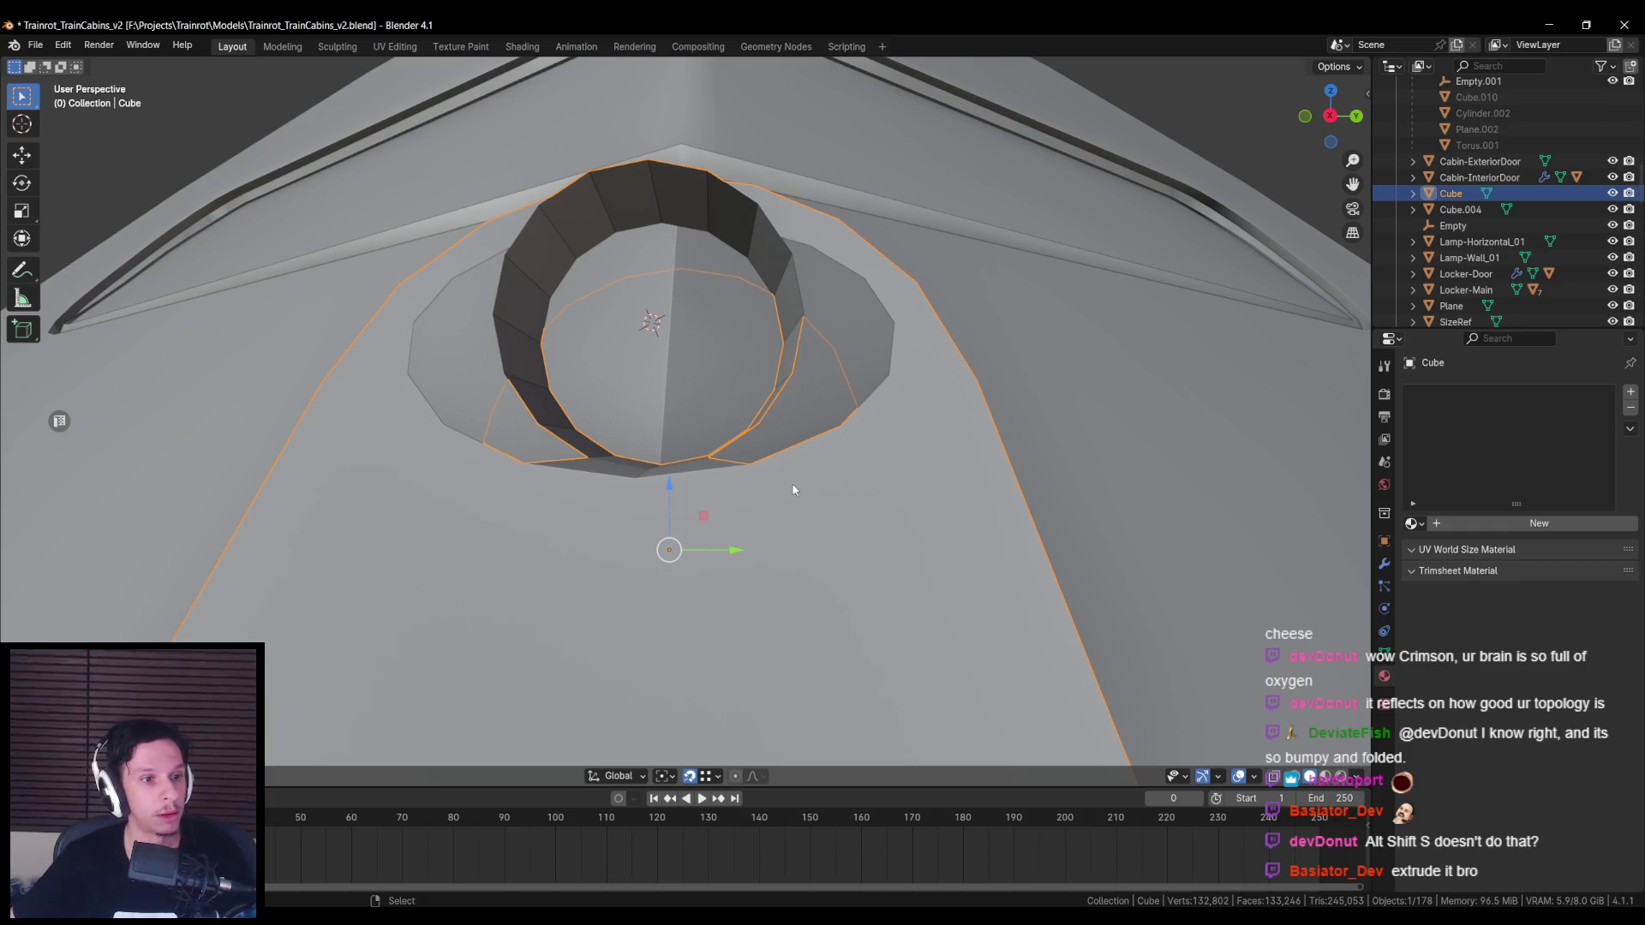
# Step: Re-enter Edit Mode, try filling the gap in the hole's ring, then undo it
pyautogui.press('Tab')
pyautogui.moveTo(720, 579)
pyautogui.mouseDown(button='middle')
pyautogui.moveTo(614, 518)
pyautogui.moveTo(640, 302)
pyautogui.moveTo(665, 279)
pyautogui.moveTo(708, 346)
pyautogui.moveTo(737, 319)
pyautogui.moveTo(627, 374)
pyautogui.moveTo(643, 482)
pyautogui.mouseUp(button='middle')
pyautogui.moveTo(617, 352); pyautogui.dragTo(588, 451, button='middle')
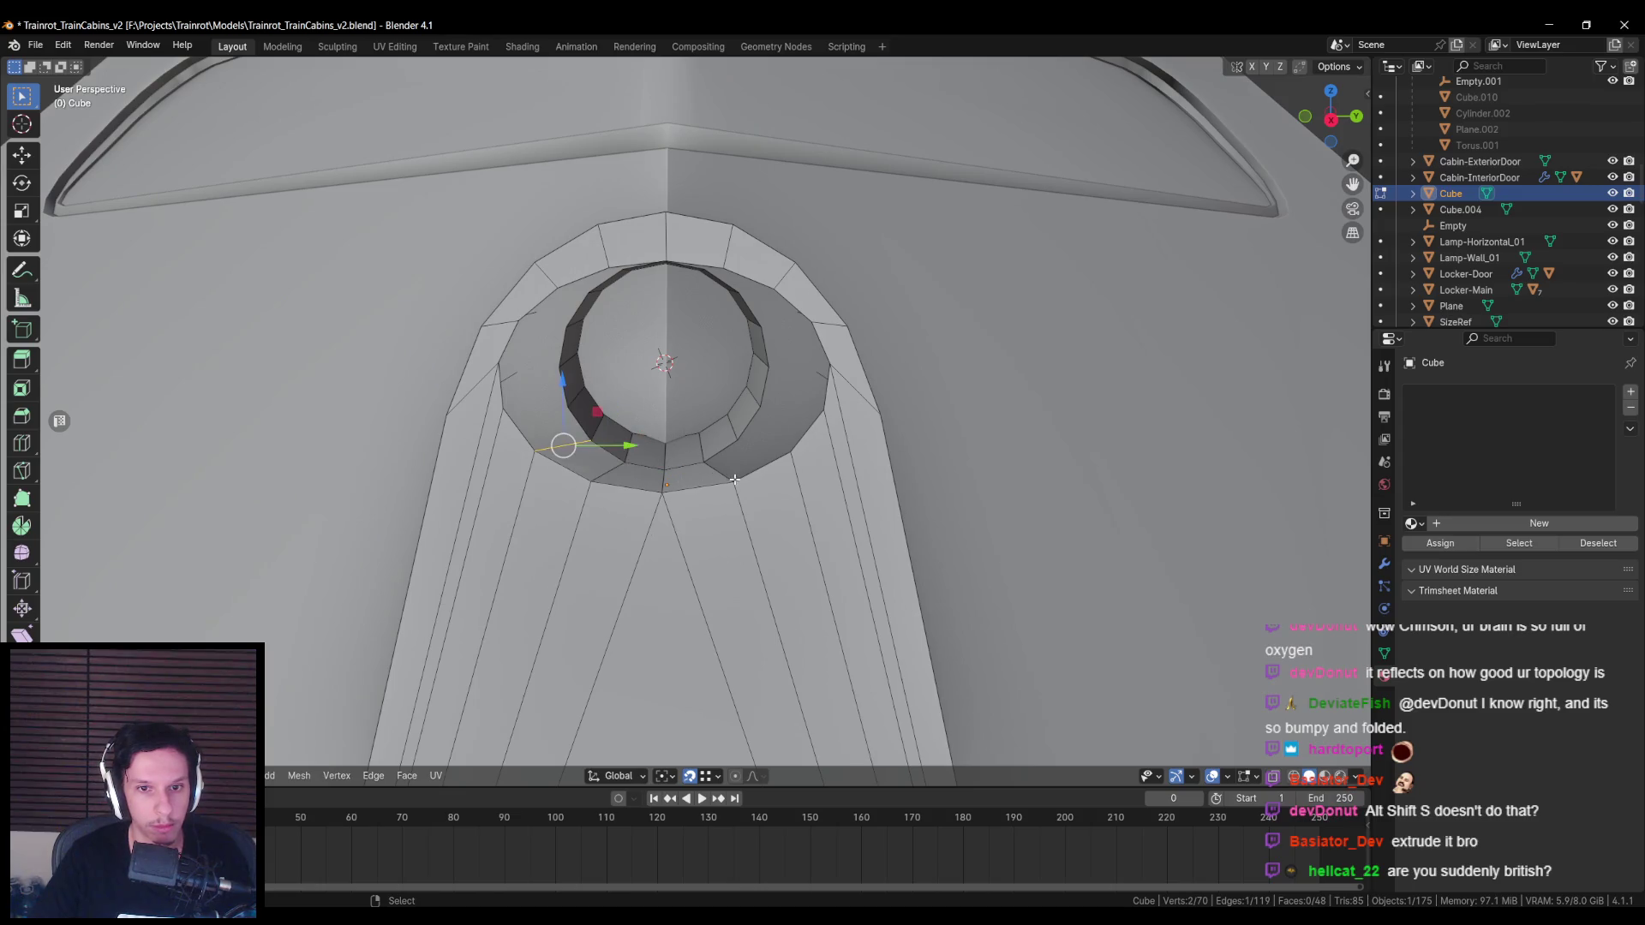
pyautogui.press('f')
pyautogui.moveTo(753, 452)
pyautogui.mouseDown(button='middle')
pyautogui.moveTo(754, 403)
pyautogui.moveTo(737, 437)
pyautogui.moveTo(762, 449)
pyautogui.moveTo(665, 423)
pyautogui.moveTo(617, 430)
pyautogui.moveTo(716, 445)
pyautogui.moveTo(651, 493)
pyautogui.moveTo(557, 467)
pyautogui.moveTo(634, 441)
pyautogui.moveTo(782, 479)
pyautogui.moveTo(588, 441)
pyautogui.moveTo(613, 425)
pyautogui.mouseUp(button='middle')
pyautogui.hotkey('alt', 'a')
pyautogui.hotkey('ctrl', 'z')
pyautogui.hotkey('alt', 'a')
# Step: Select the two edge loops around the hole and scale them along Y
pyautogui.keyDown('alt'); pyautogui.click(782, 479); pyautogui.keyUp('alt')
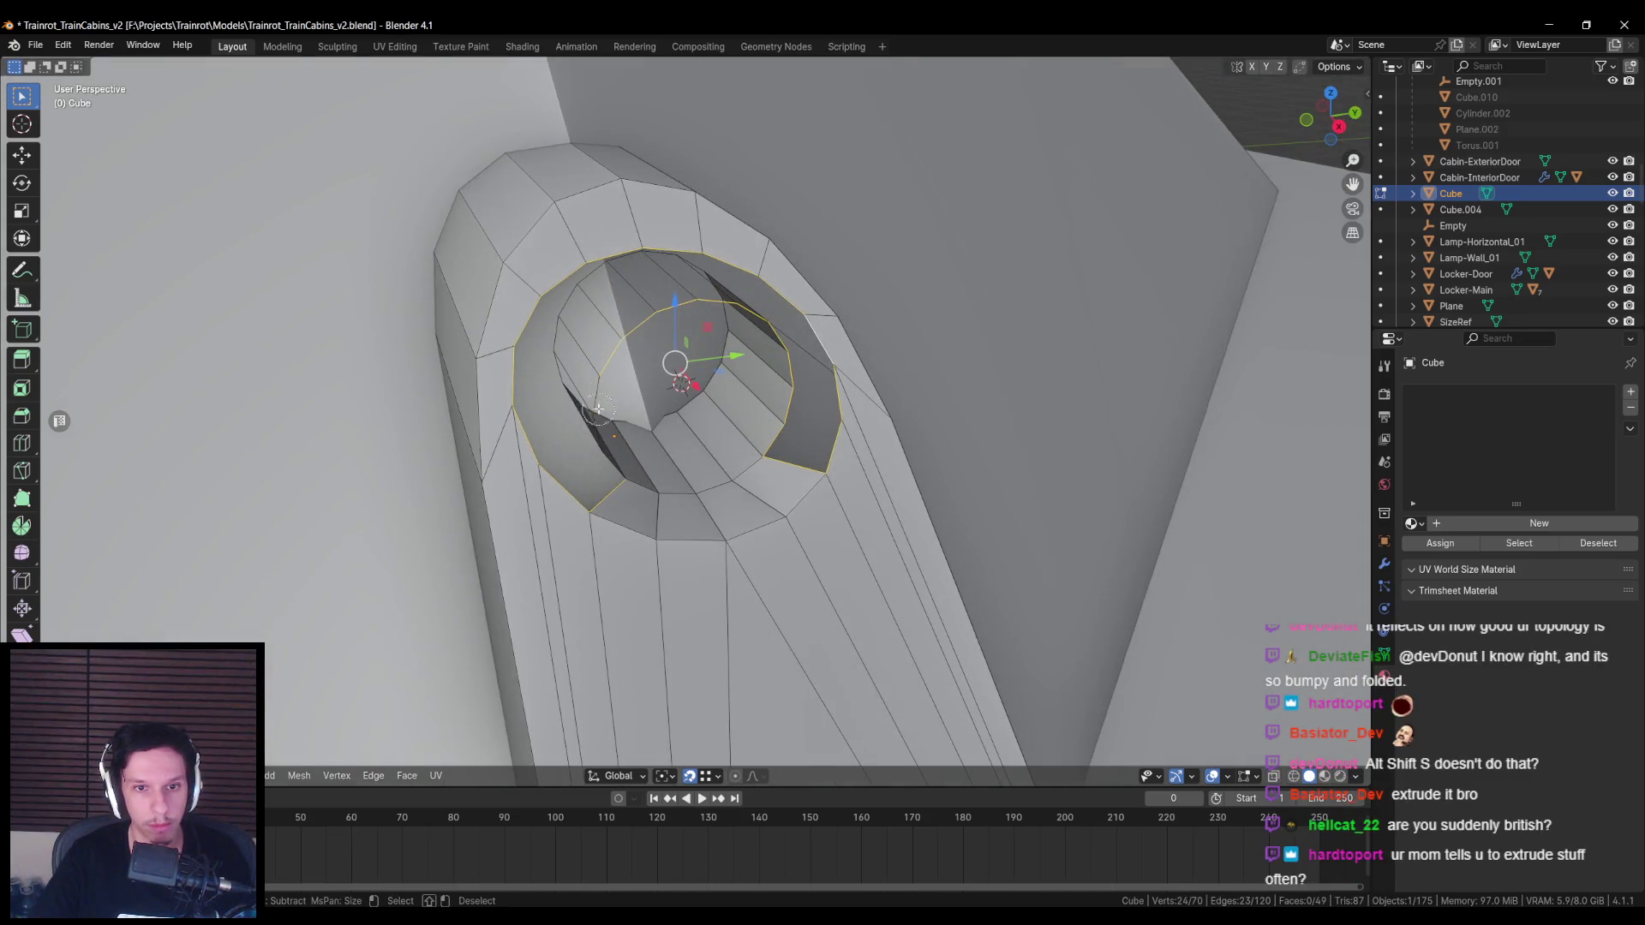
pyautogui.middleClick(661, 475)
pyautogui.moveTo(918, 459); pyautogui.dragTo(944, 434, button='middle')
pyautogui.press('s')
pyautogui.press('y')
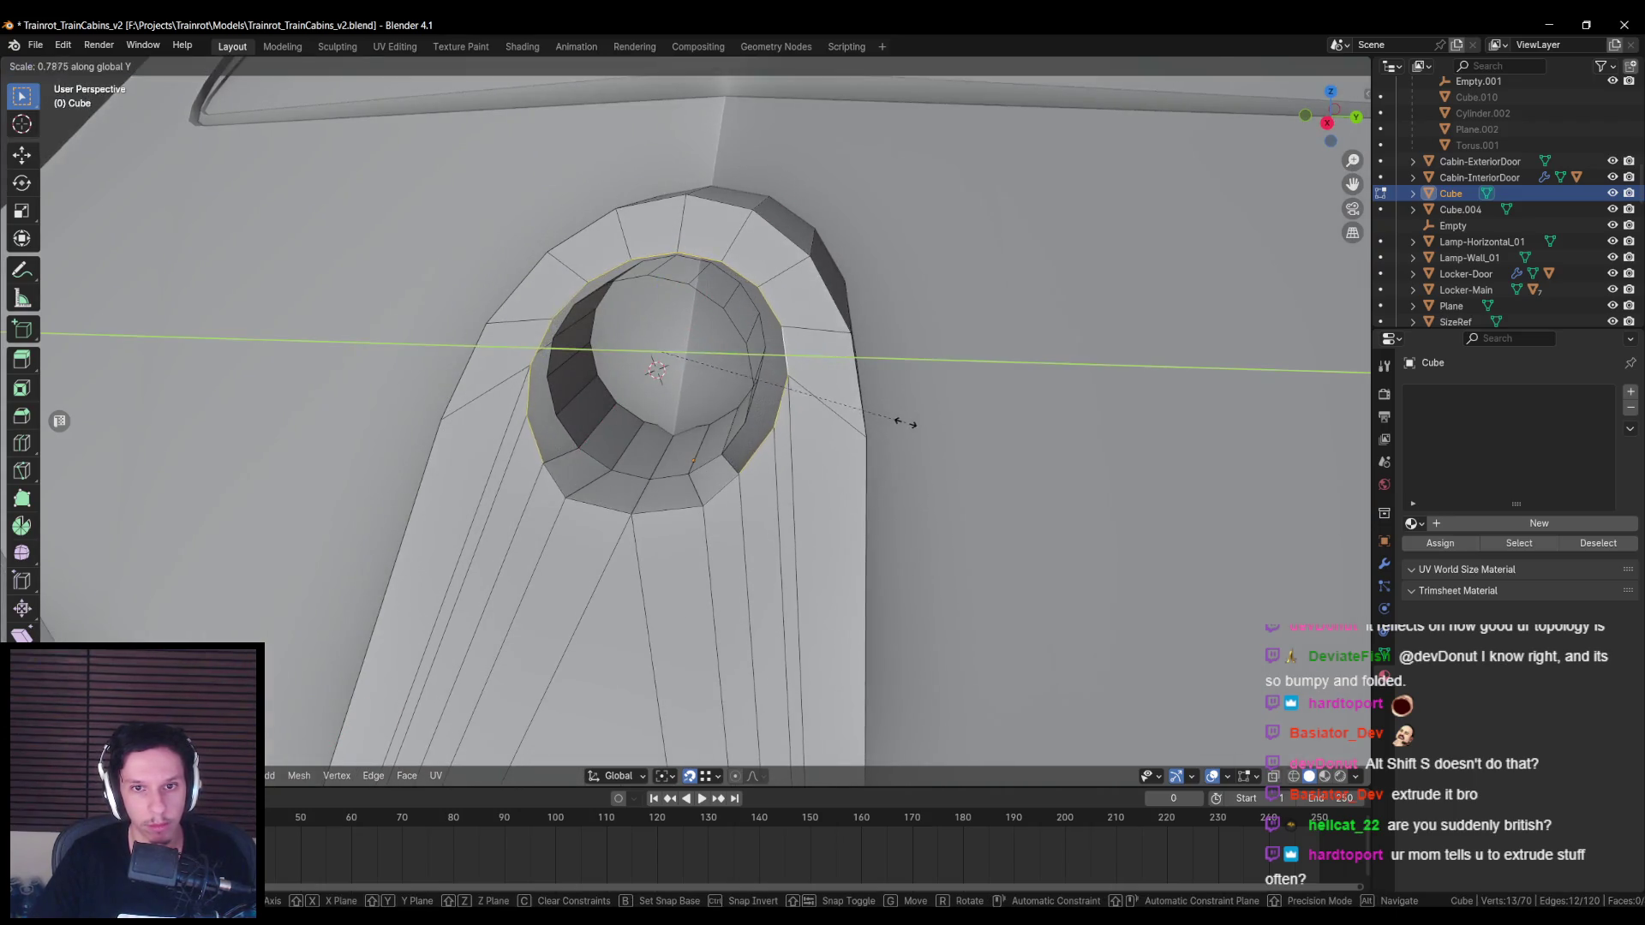
pyautogui.click(907, 420)
# Step: From the right side view, narrow the hole's loops further along Y
pyautogui.press('KP_3')
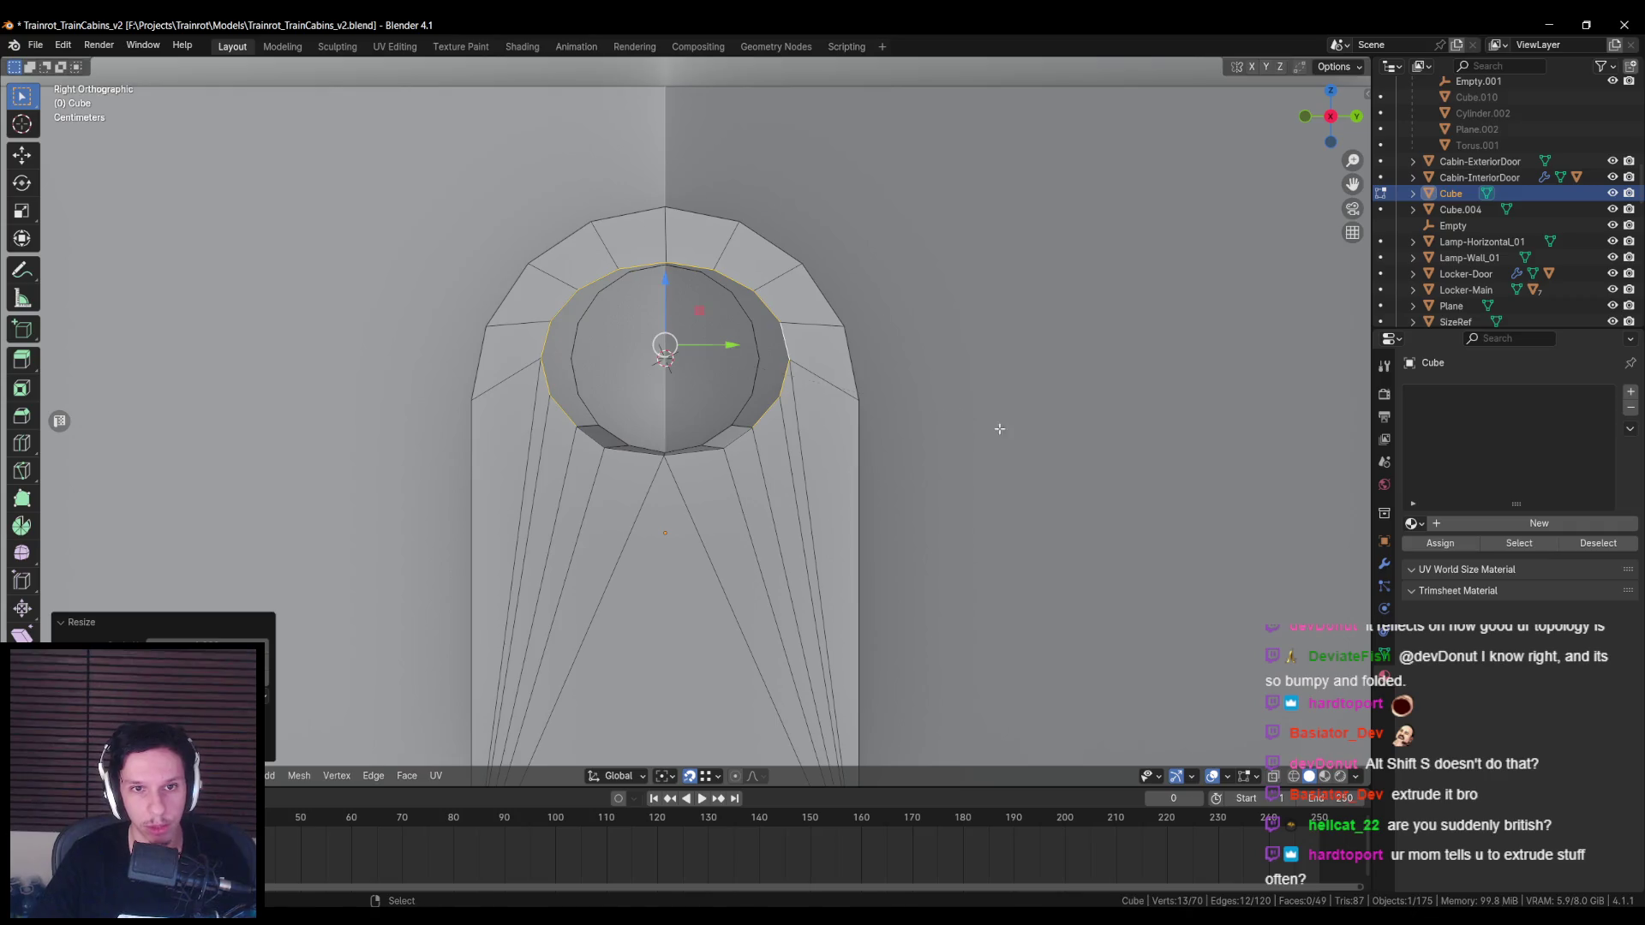
pyautogui.press('s')
pyautogui.press('y')
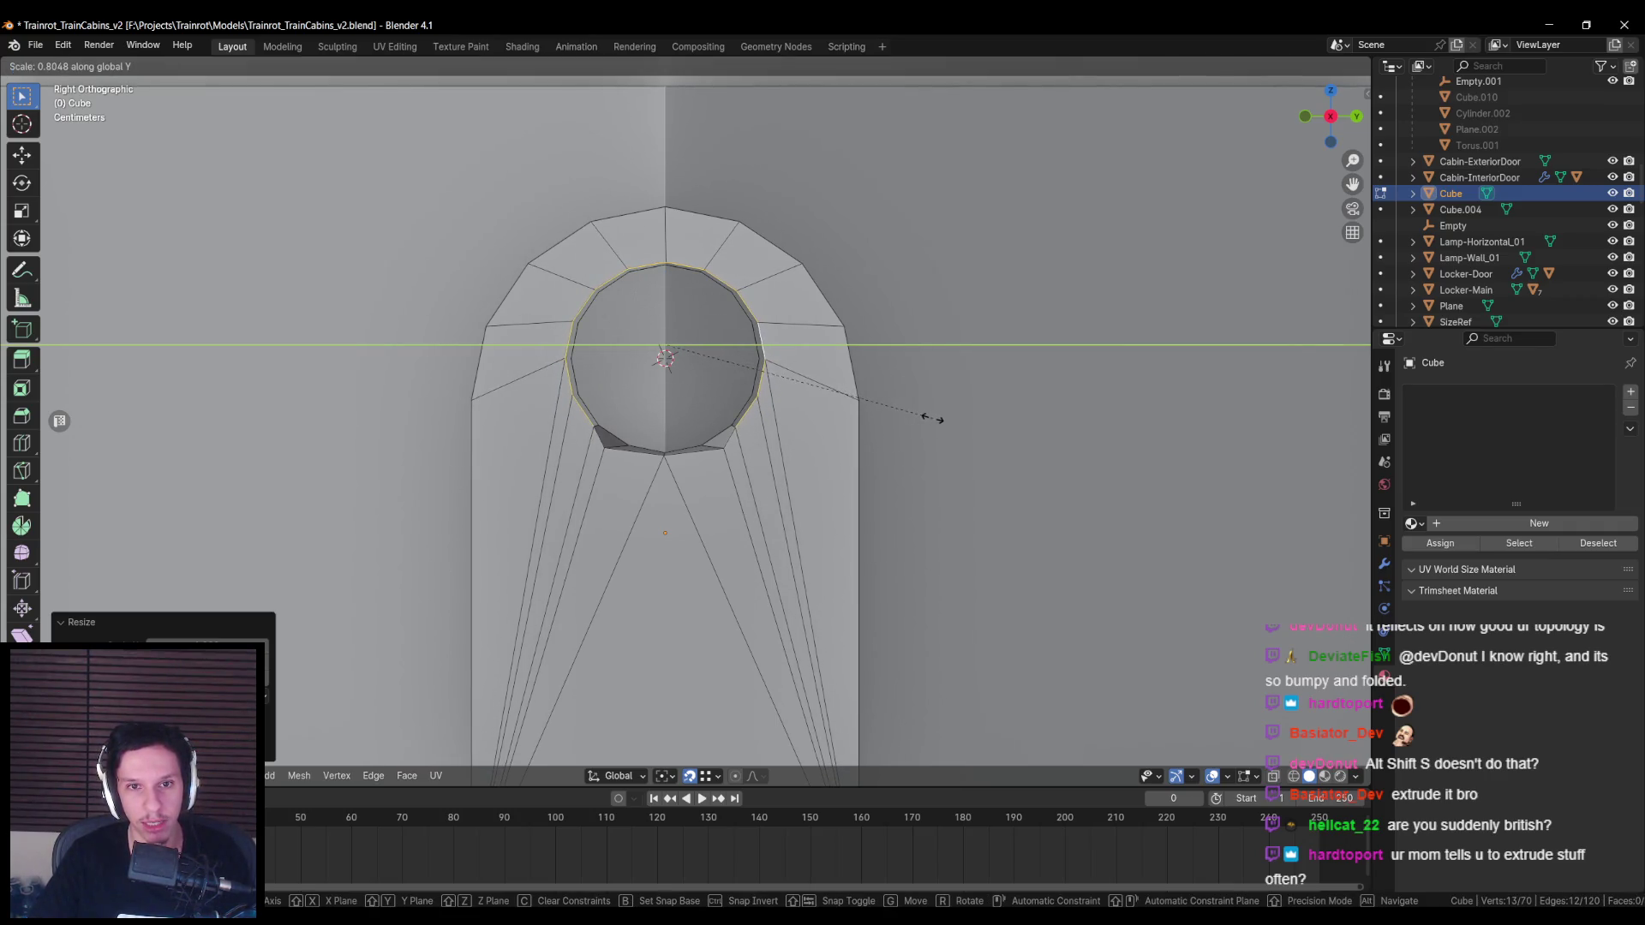
pyautogui.click(925, 417)
pyautogui.press('KP_Decimal')
# Step: Select the two mirrored bottom vertices and pull them together along Y
pyautogui.hotkey('alt', 'a')
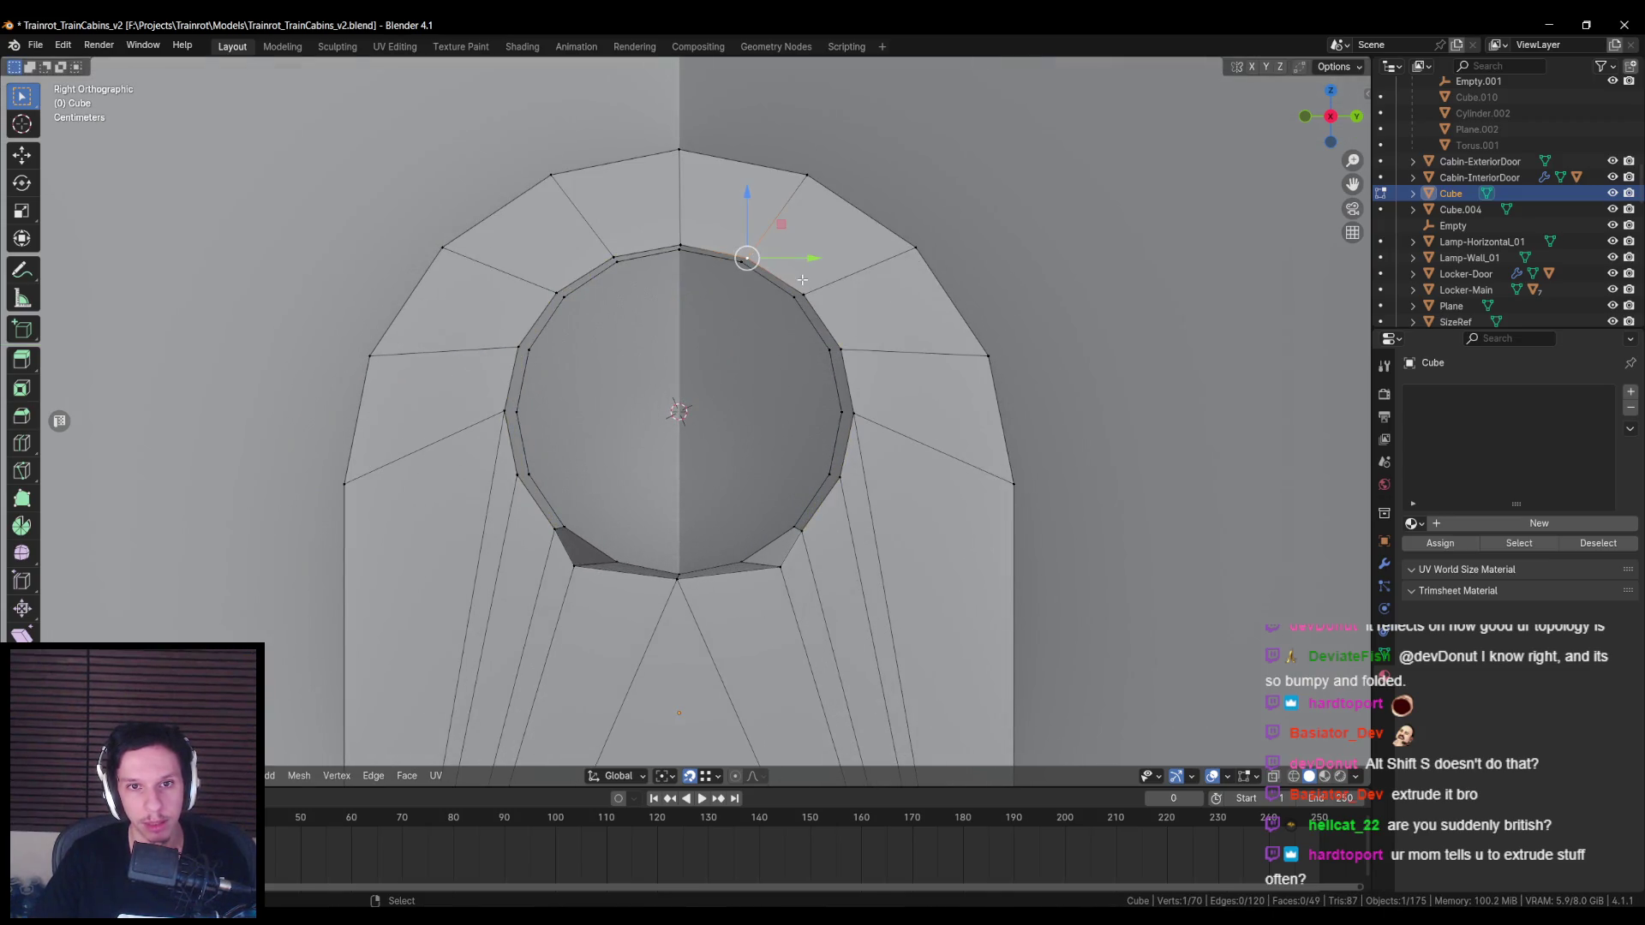
pyautogui.hotkey('shift', 'ctrl', 'm')
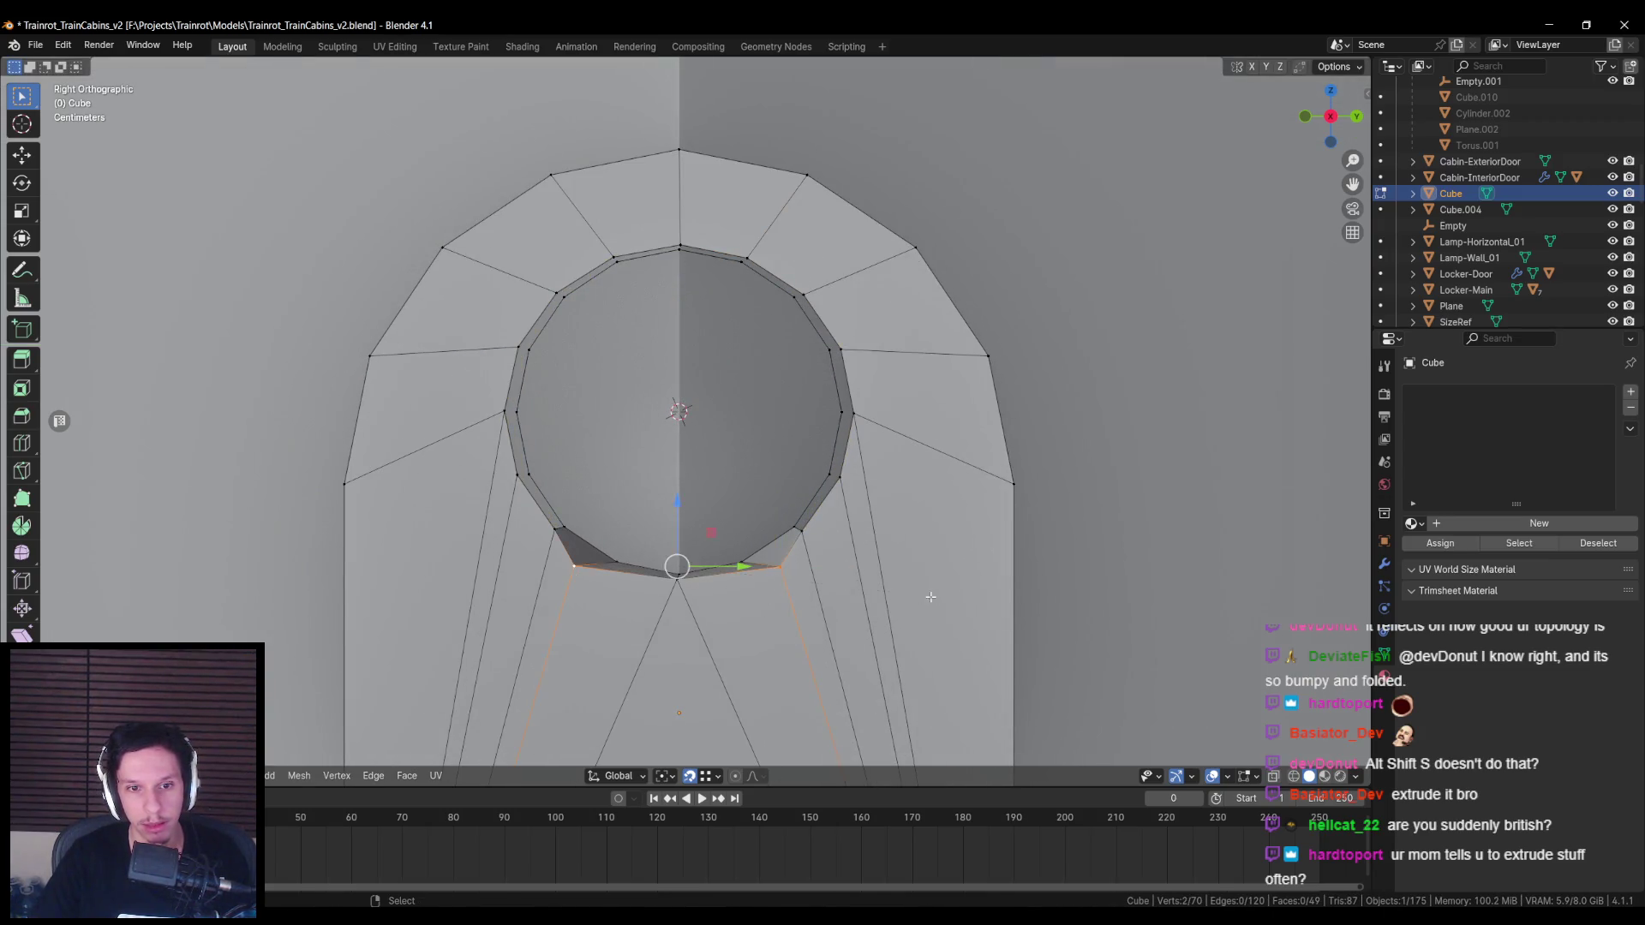
pyautogui.press('s')
pyautogui.press('y')
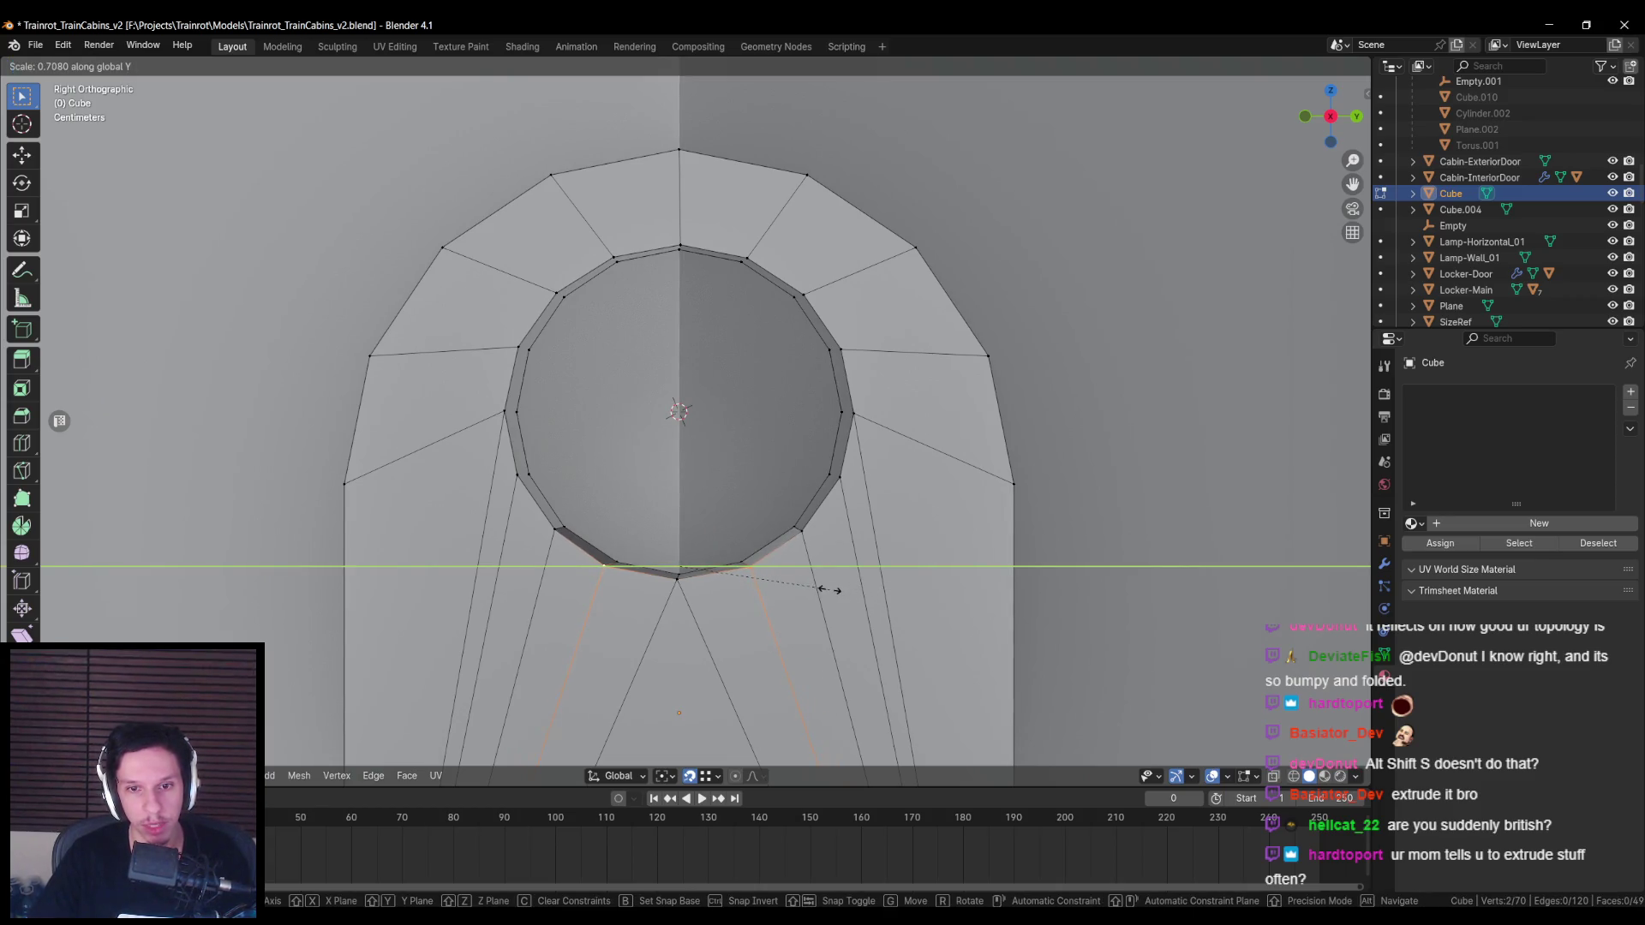
pyautogui.click(827, 589)
pyautogui.moveTo(826, 589)
pyautogui.mouseDown(button='middle')
pyautogui.moveTo(805, 523)
pyautogui.moveTo(587, 521)
pyautogui.moveTo(630, 462)
pyautogui.moveTo(569, 466)
pyautogui.moveTo(568, 436)
pyautogui.mouseUp(button='middle')
pyautogui.hotkey('alt', 'a')
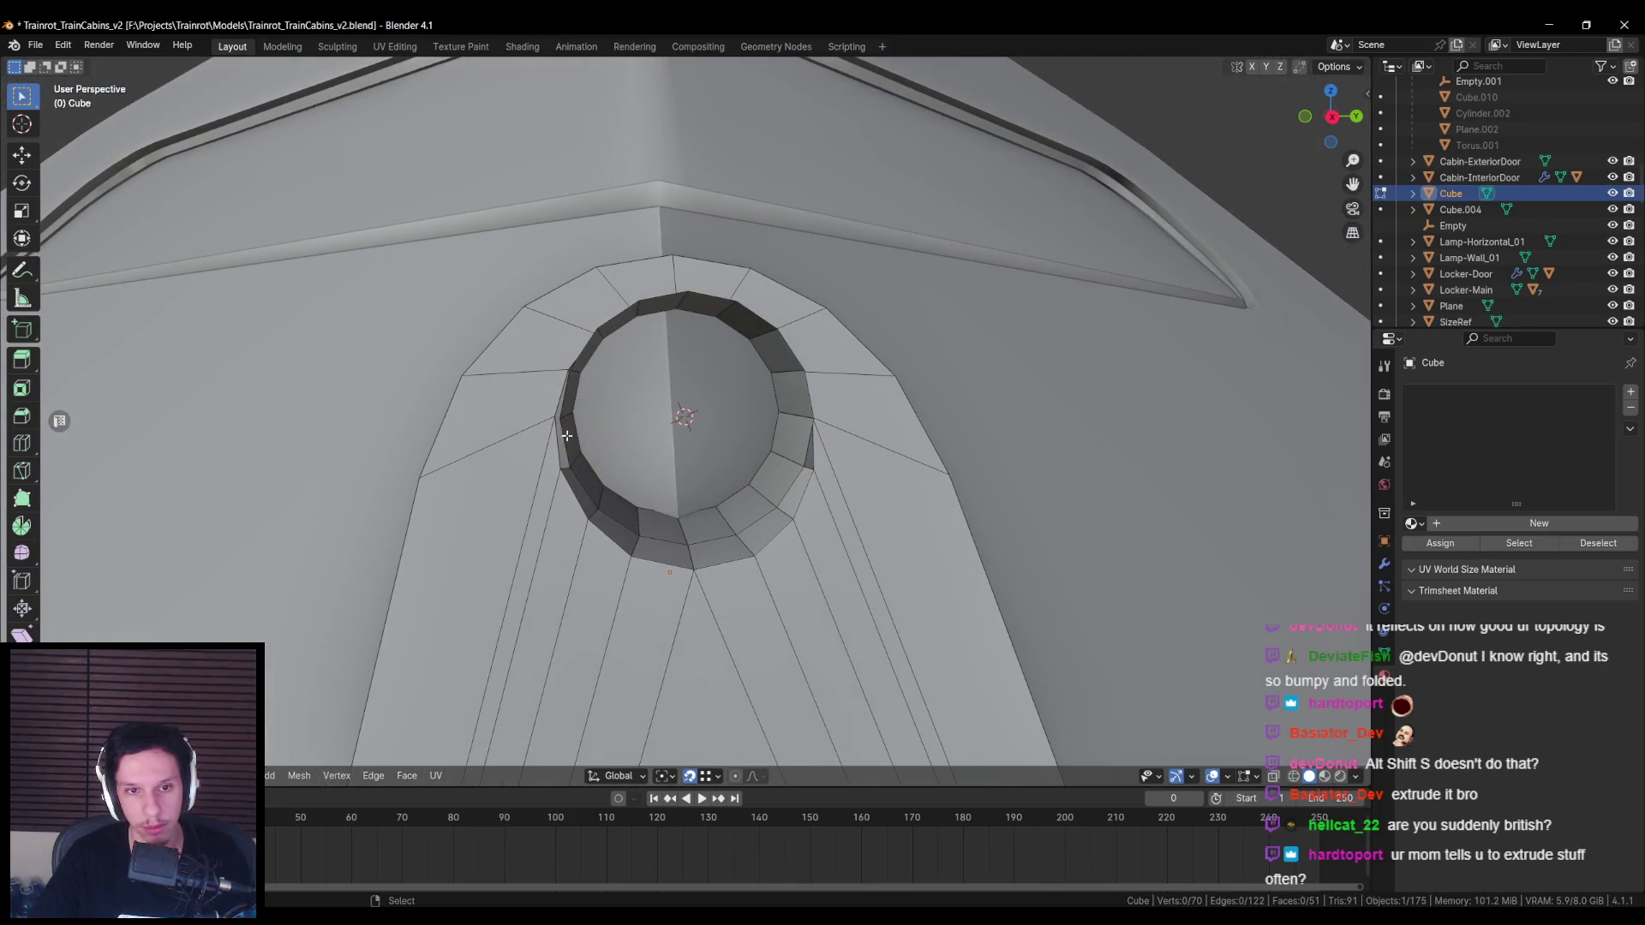
# Step: Attempt to select the hole's inner rim loop edge by edge from front and side views
pyautogui.keyDown('alt'); pyautogui.click(808, 434); pyautogui.keyUp('alt')
pyautogui.click(813, 427)
pyautogui.keyDown('ctrl'); pyautogui.click(780, 340); pyautogui.keyUp('ctrl')
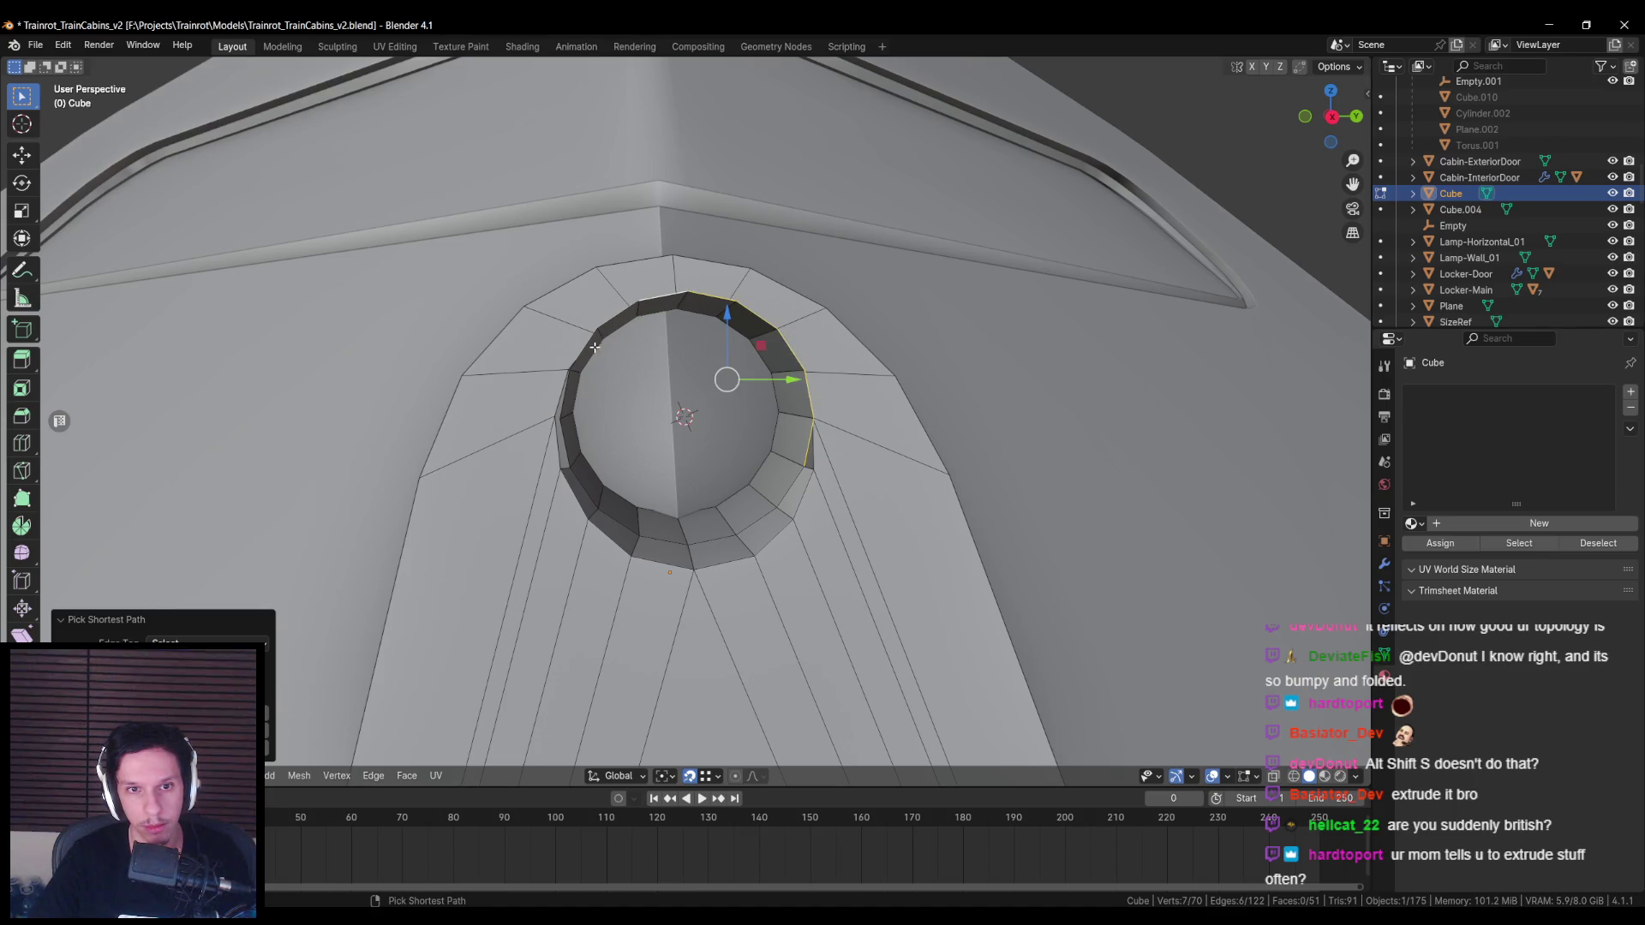
pyautogui.keyDown('ctrl'); pyautogui.click(567, 419); pyautogui.keyUp('ctrl')
pyautogui.moveTo(567, 420)
pyautogui.mouseDown(button='middle')
pyautogui.moveTo(685, 403)
pyautogui.moveTo(945, 444)
pyautogui.moveTo(844, 446)
pyautogui.moveTo(962, 455)
pyautogui.moveTo(868, 477)
pyautogui.mouseUp(button='middle')
pyautogui.press('KP_1')
pyautogui.keyDown('alt'); pyautogui.click(862, 448); pyautogui.keyUp('alt')
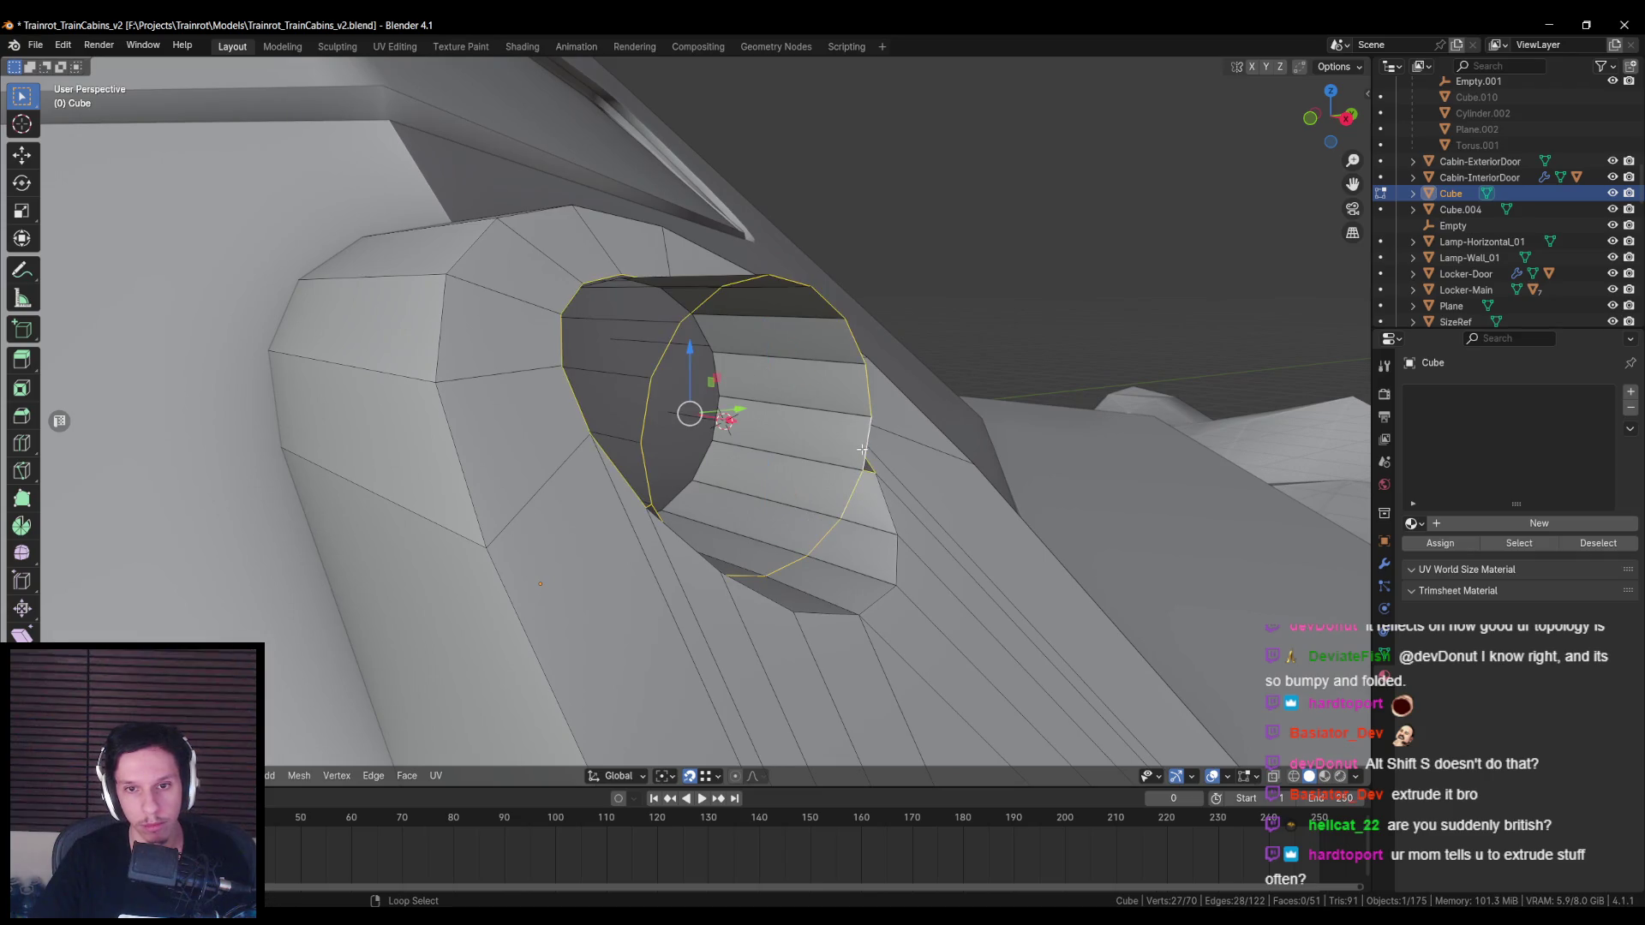
pyautogui.click(871, 426)
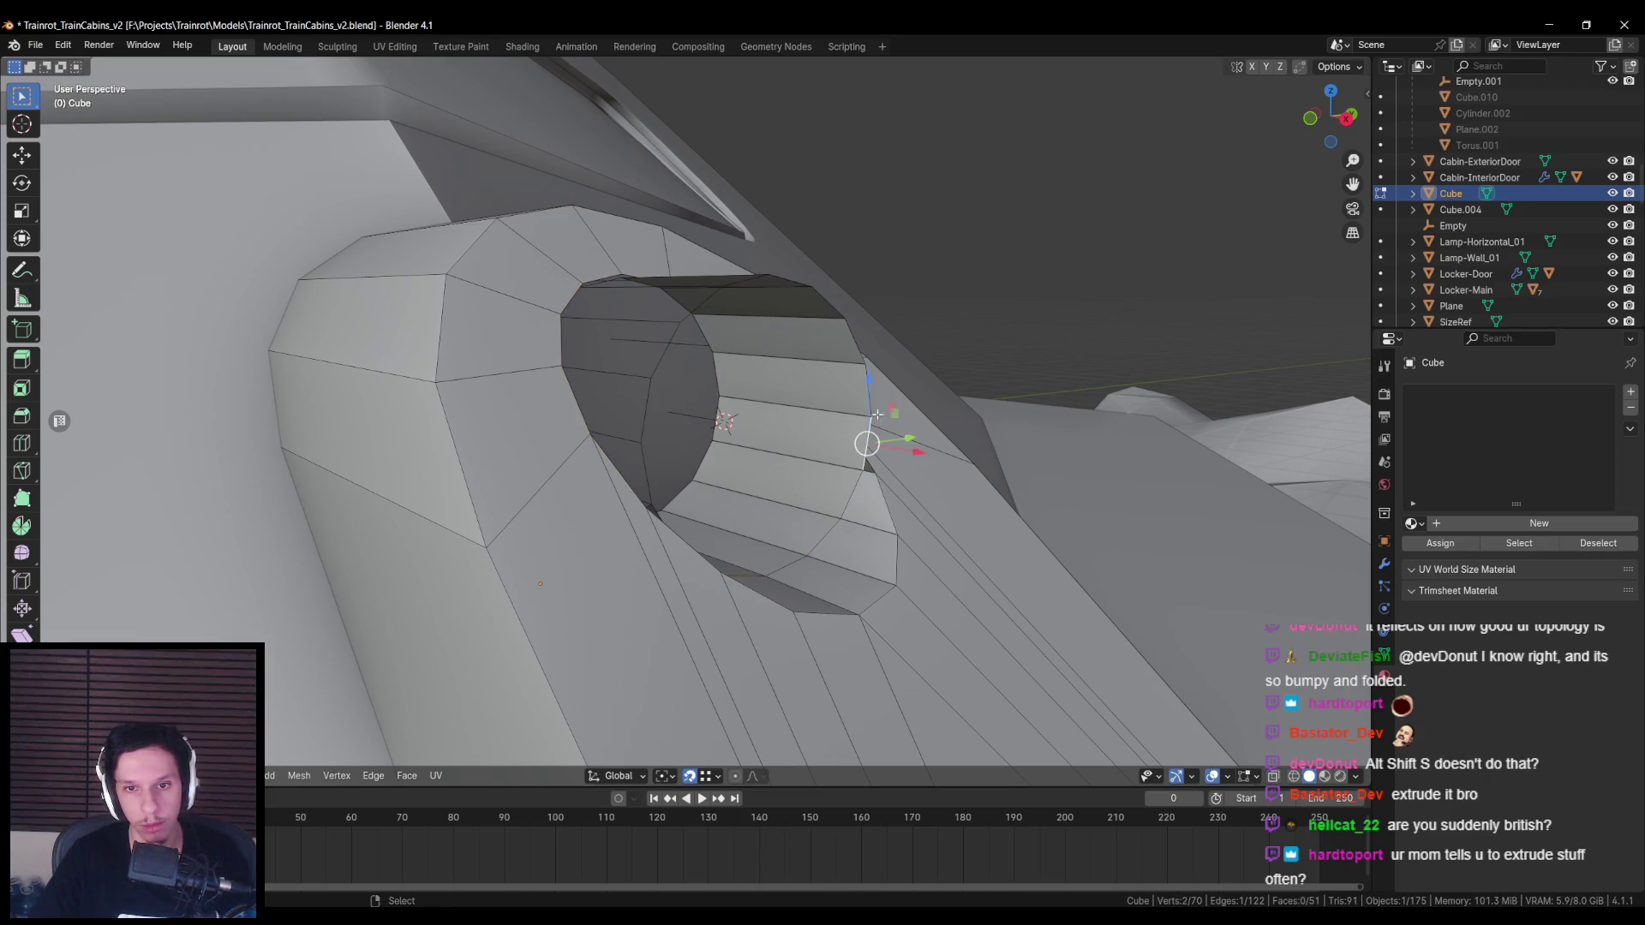
pyautogui.keyDown('ctrl'); pyautogui.click(785, 279); pyautogui.keyUp('ctrl')
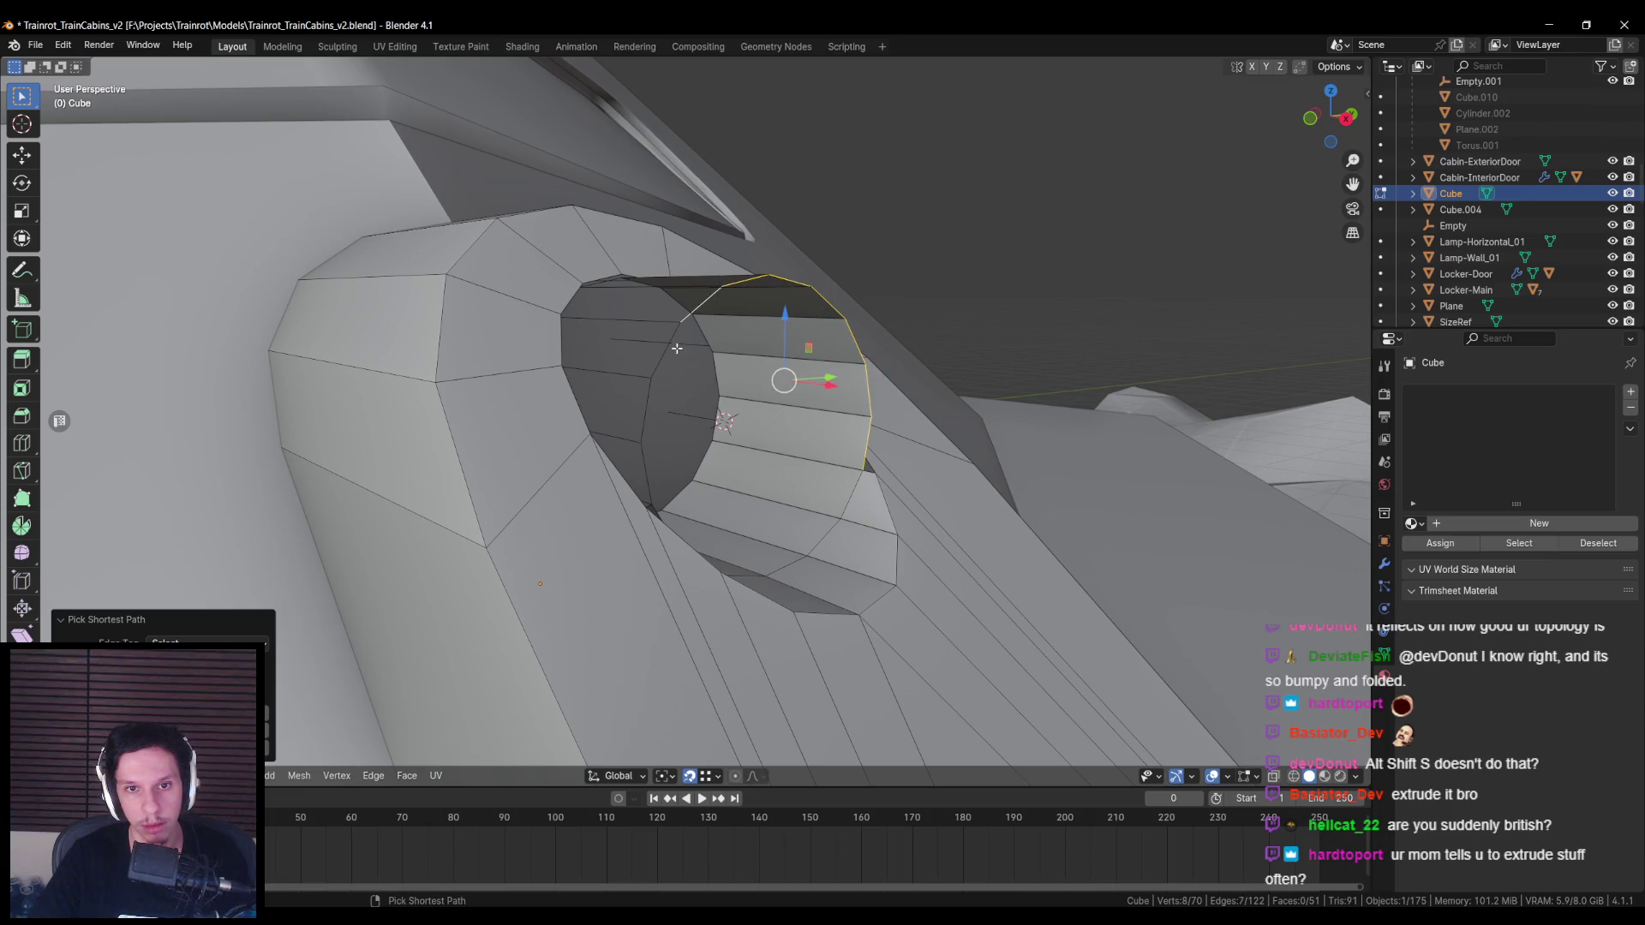
pyautogui.keyDown('shift'); pyautogui.click(642, 414); pyautogui.keyUp('shift')
pyautogui.moveTo(642, 415); pyautogui.dragTo(591, 581, button='middle')
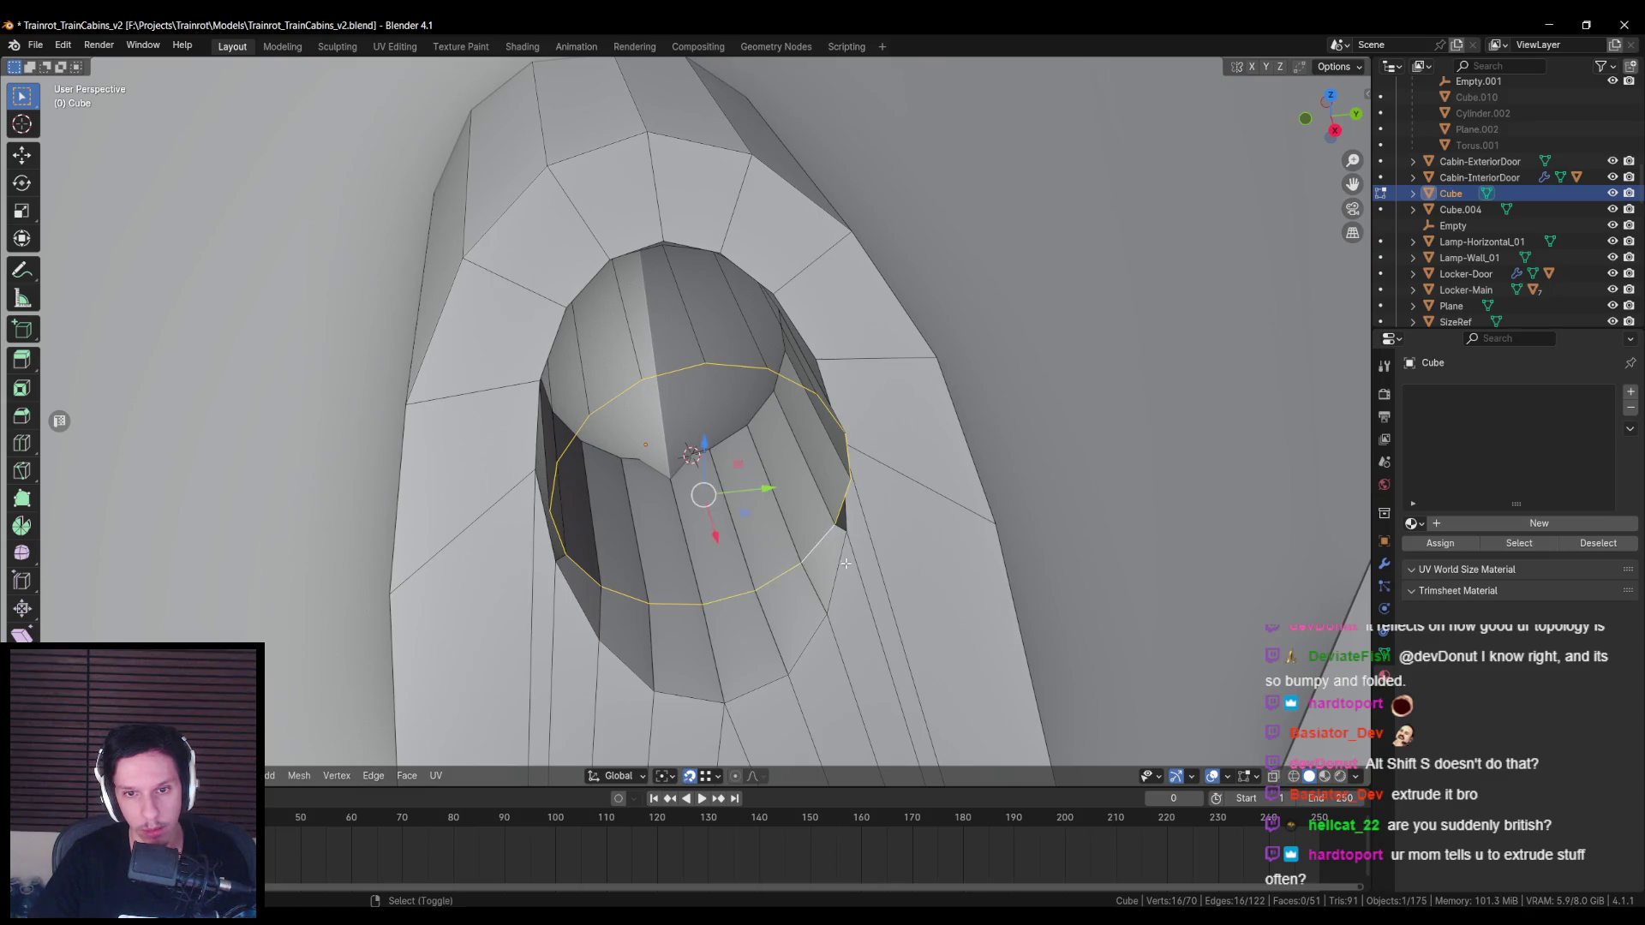
pyautogui.moveTo(846, 562); pyautogui.dragTo(682, 326, button='middle')
pyautogui.hotkey('alt', 'a')
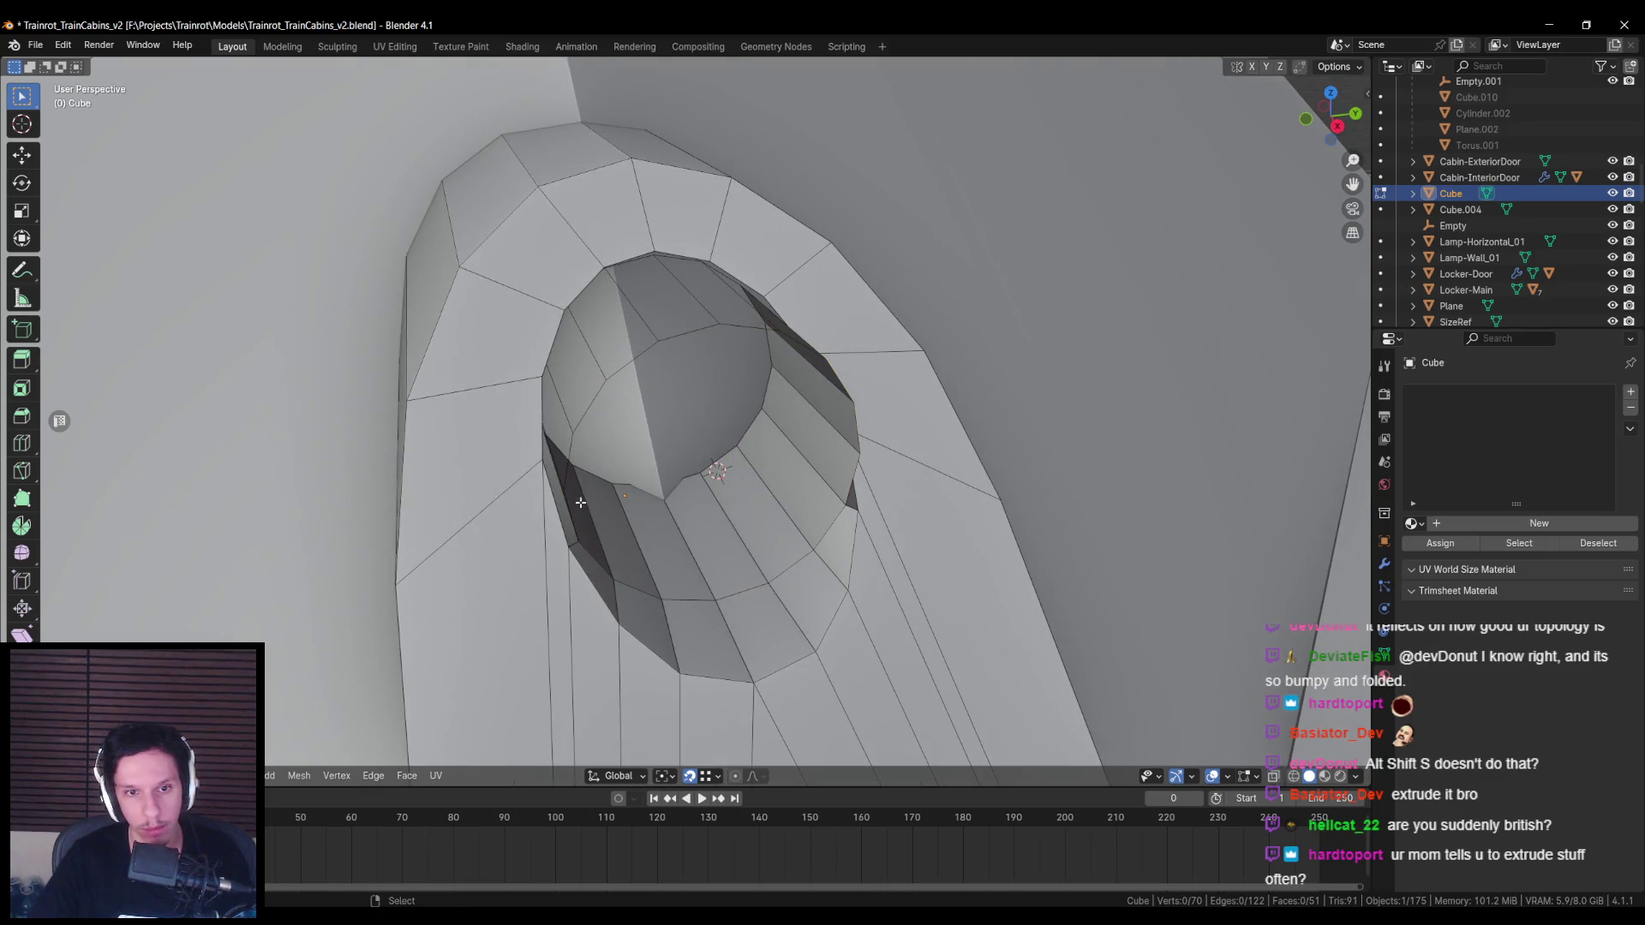
# Step: Reselect the rim loop around the hole's left, top and right sides
pyautogui.moveTo(602, 439); pyautogui.dragTo(525, 493, button='middle')
pyautogui.keyDown('ctrl'); pyautogui.click(523, 369); pyautogui.keyUp('ctrl')
pyautogui.moveTo(522, 369)
pyautogui.mouseDown(button='middle')
pyautogui.moveTo(543, 386)
pyautogui.moveTo(514, 382)
pyautogui.moveTo(570, 294)
pyautogui.moveTo(747, 279)
pyautogui.mouseUp(button='middle')
pyautogui.keyDown('ctrl'); pyautogui.click(569, 294); pyautogui.keyUp('ctrl')
pyautogui.hotkey('ctrl', 'z')
pyautogui.keyDown('ctrl'); pyautogui.click(746, 279); pyautogui.keyUp('ctrl')
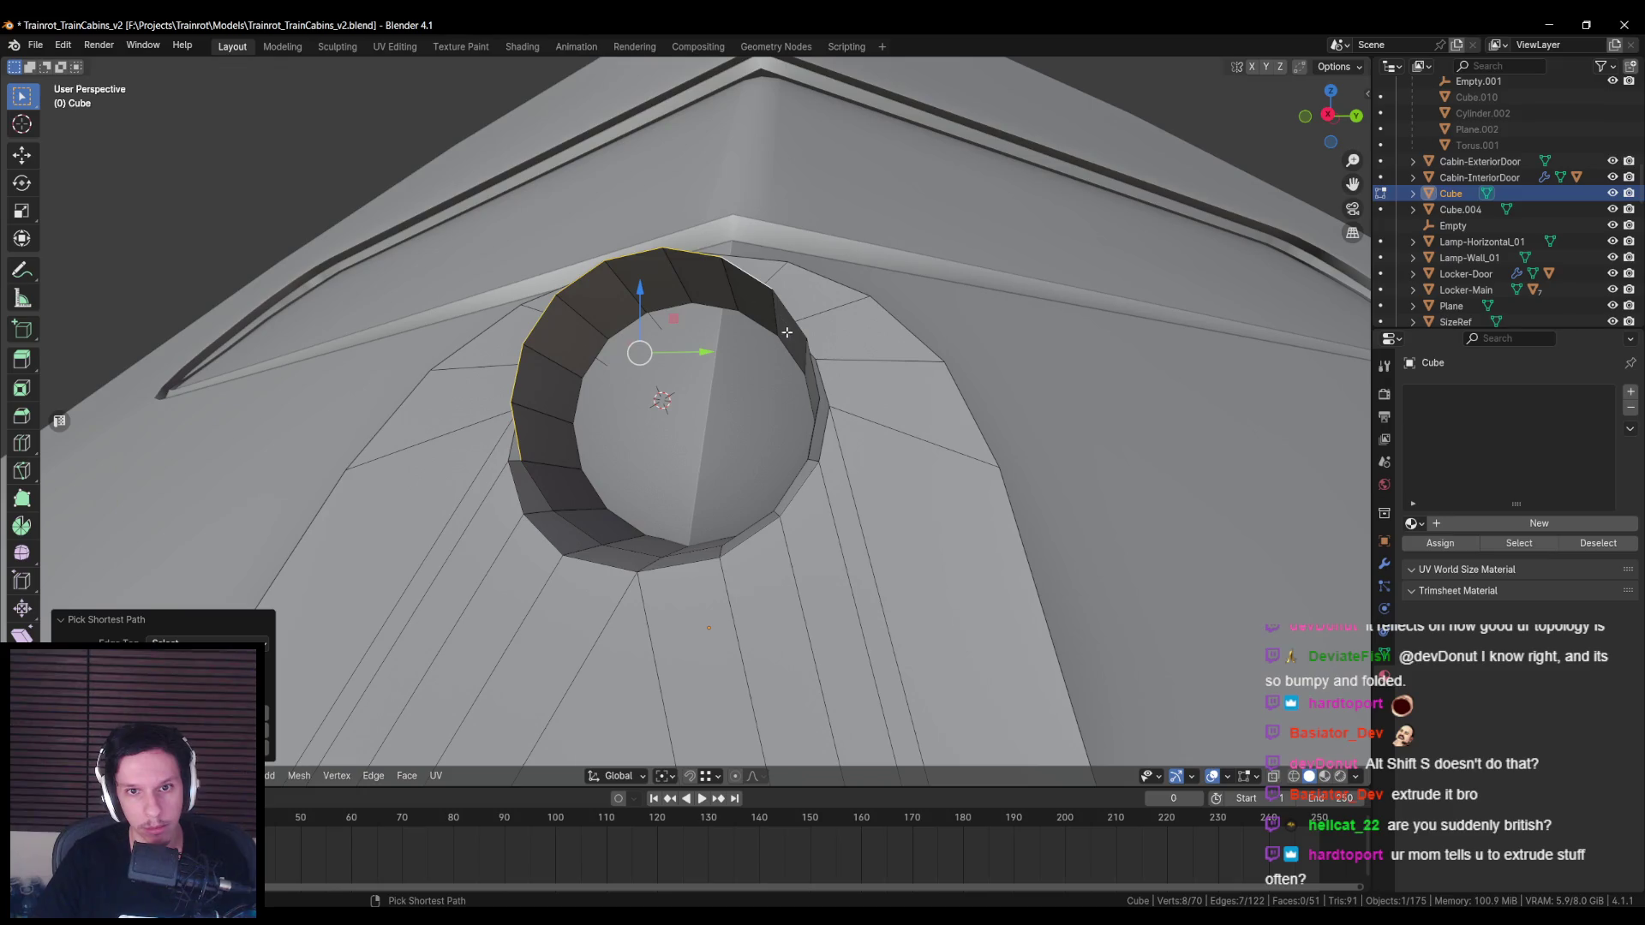
pyautogui.moveTo(800, 334); pyautogui.dragTo(848, 428, button='middle')
pyautogui.keyDown('ctrl'); pyautogui.click(853, 441); pyautogui.keyUp('ctrl')
# Step: With the pivot on the 3D Cursor, extrude the rim and scale it up about 1.078
pyautogui.click(666, 776)
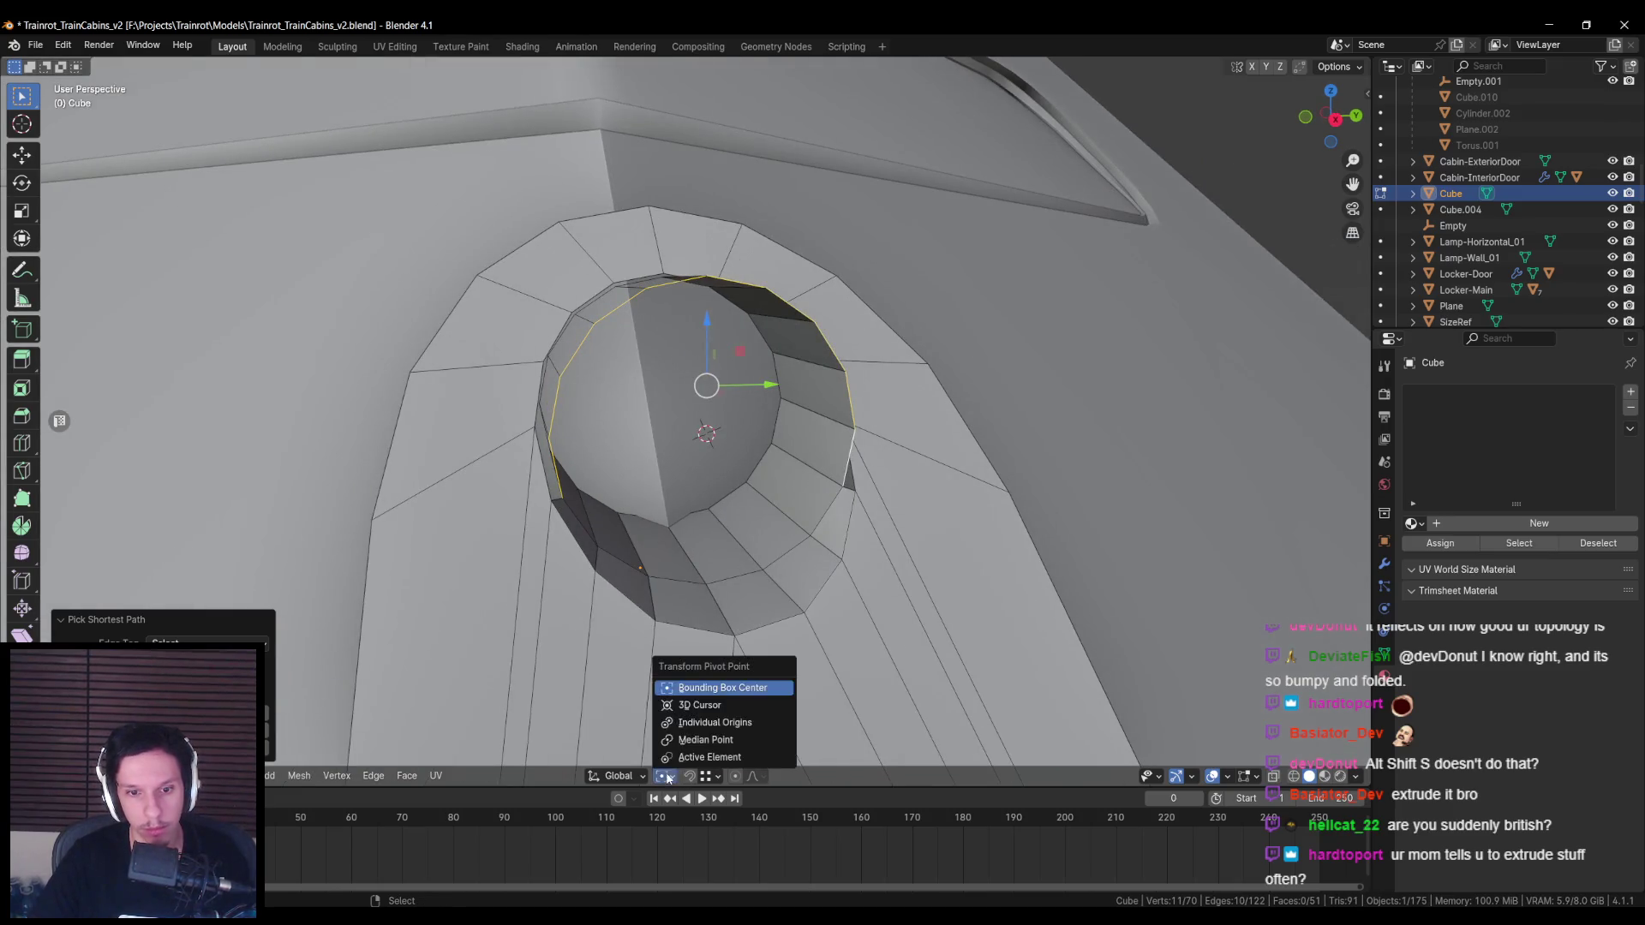
pyautogui.click(686, 705)
pyautogui.press('KP_3')
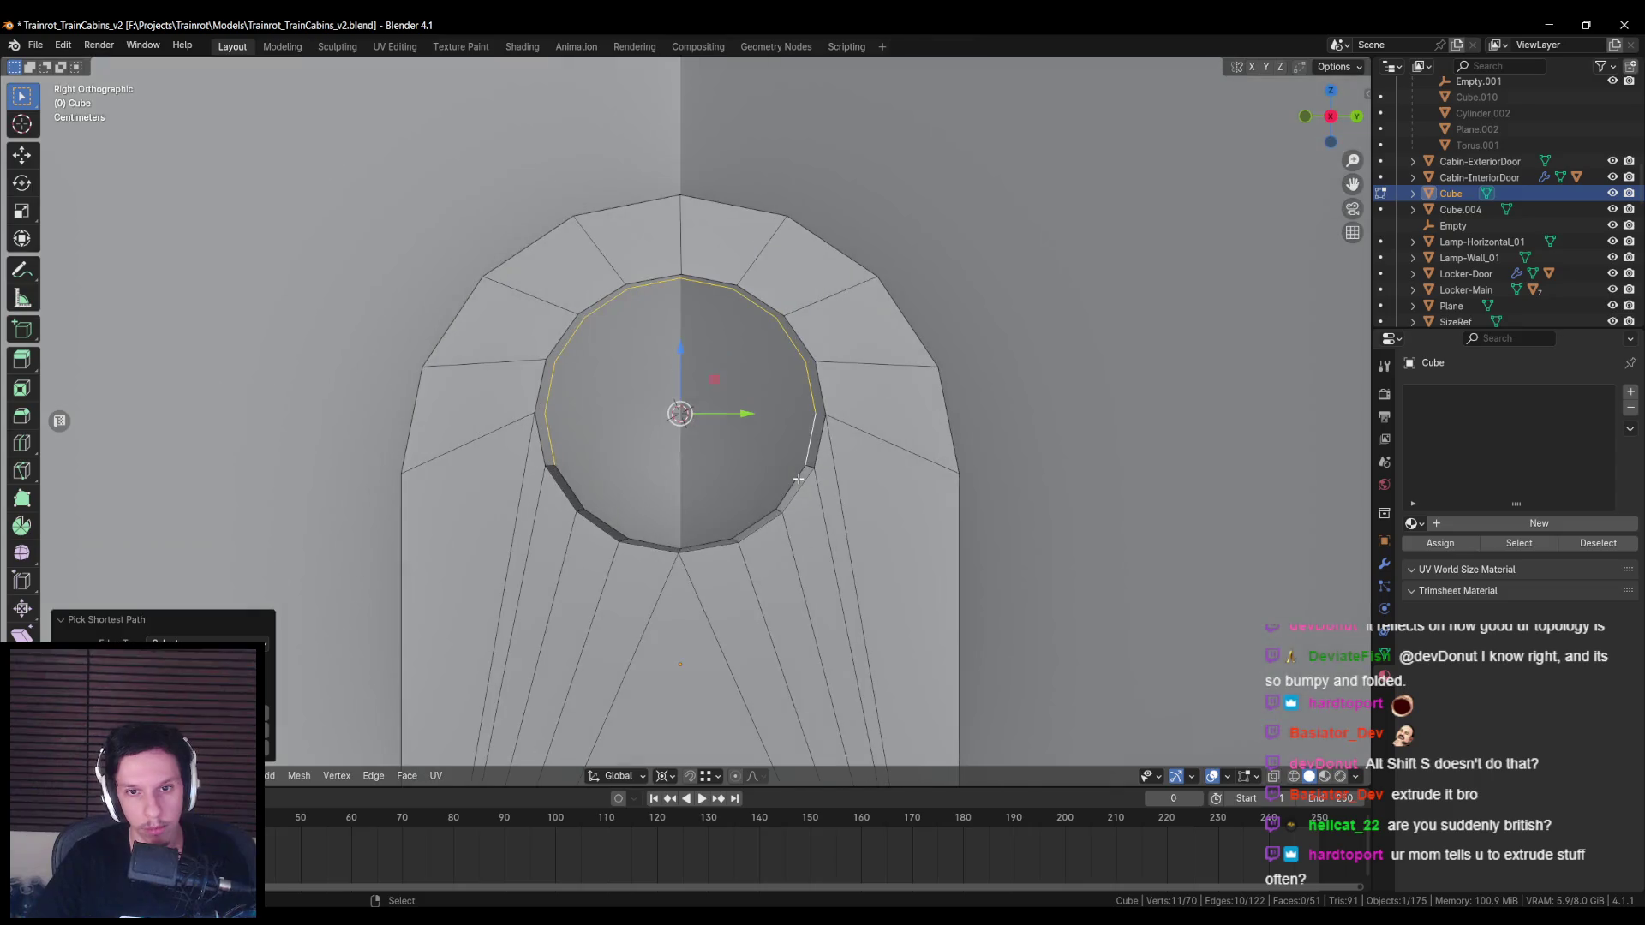
pyautogui.press('e')
pyautogui.press('s')
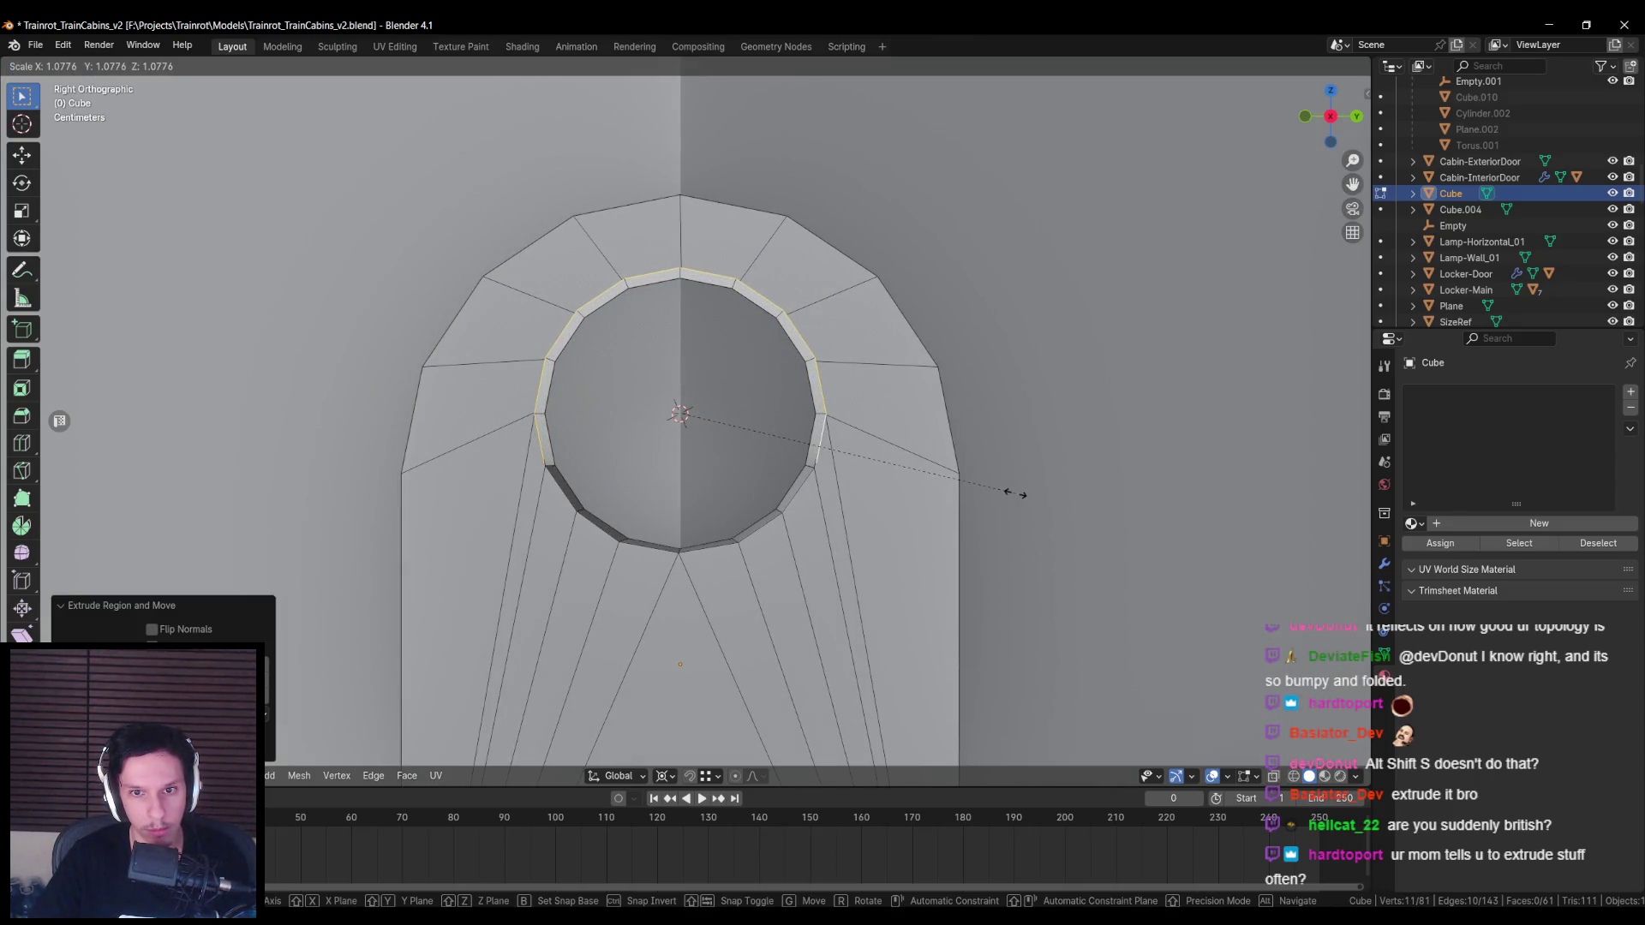
pyautogui.click(1013, 494)
pyautogui.moveTo(1013, 495)
pyautogui.mouseDown(button='middle')
pyautogui.moveTo(807, 532)
pyautogui.moveTo(820, 652)
pyautogui.moveTo(676, 441)
pyautogui.mouseUp(button='middle')
# Step: Move the rim edge loop into place, then clear the mesh selection
pyautogui.keyDown('alt'); pyautogui.click(839, 636); pyautogui.keyUp('alt')
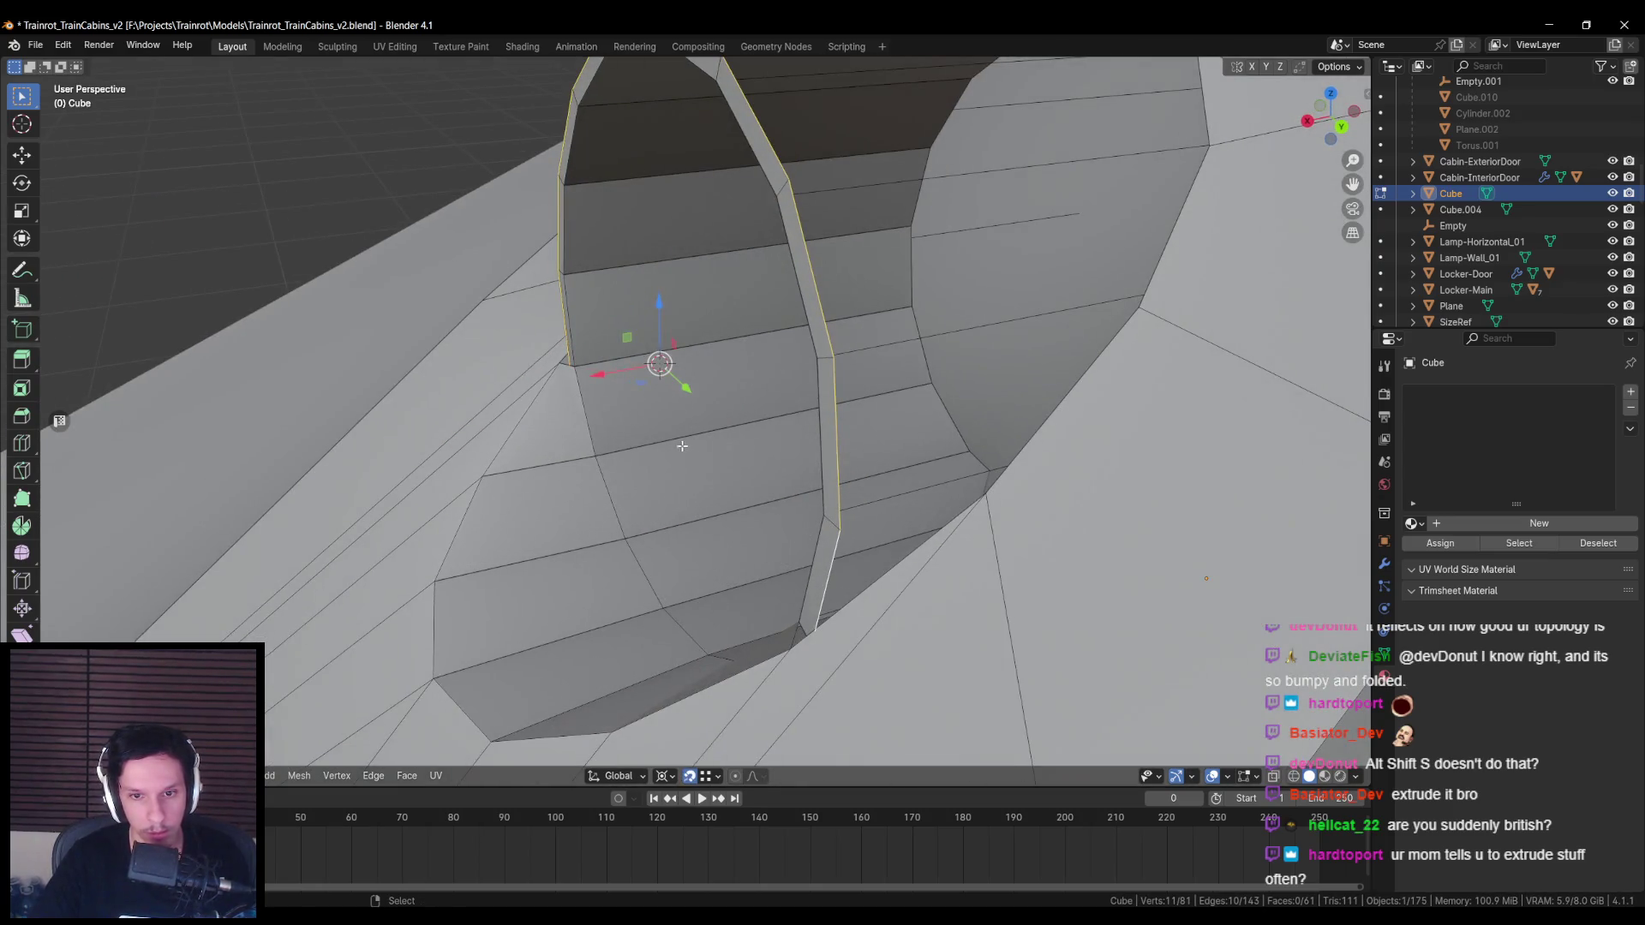
pyautogui.press('g')
pyautogui.click(782, 633)
pyautogui.moveTo(782, 632)
pyautogui.mouseDown(button='middle')
pyautogui.moveTo(599, 514)
pyautogui.moveTo(523, 480)
pyautogui.moveTo(519, 495)
pyautogui.mouseUp(button='middle')
pyautogui.press('a')
pyautogui.hotkey('alt', 'a')
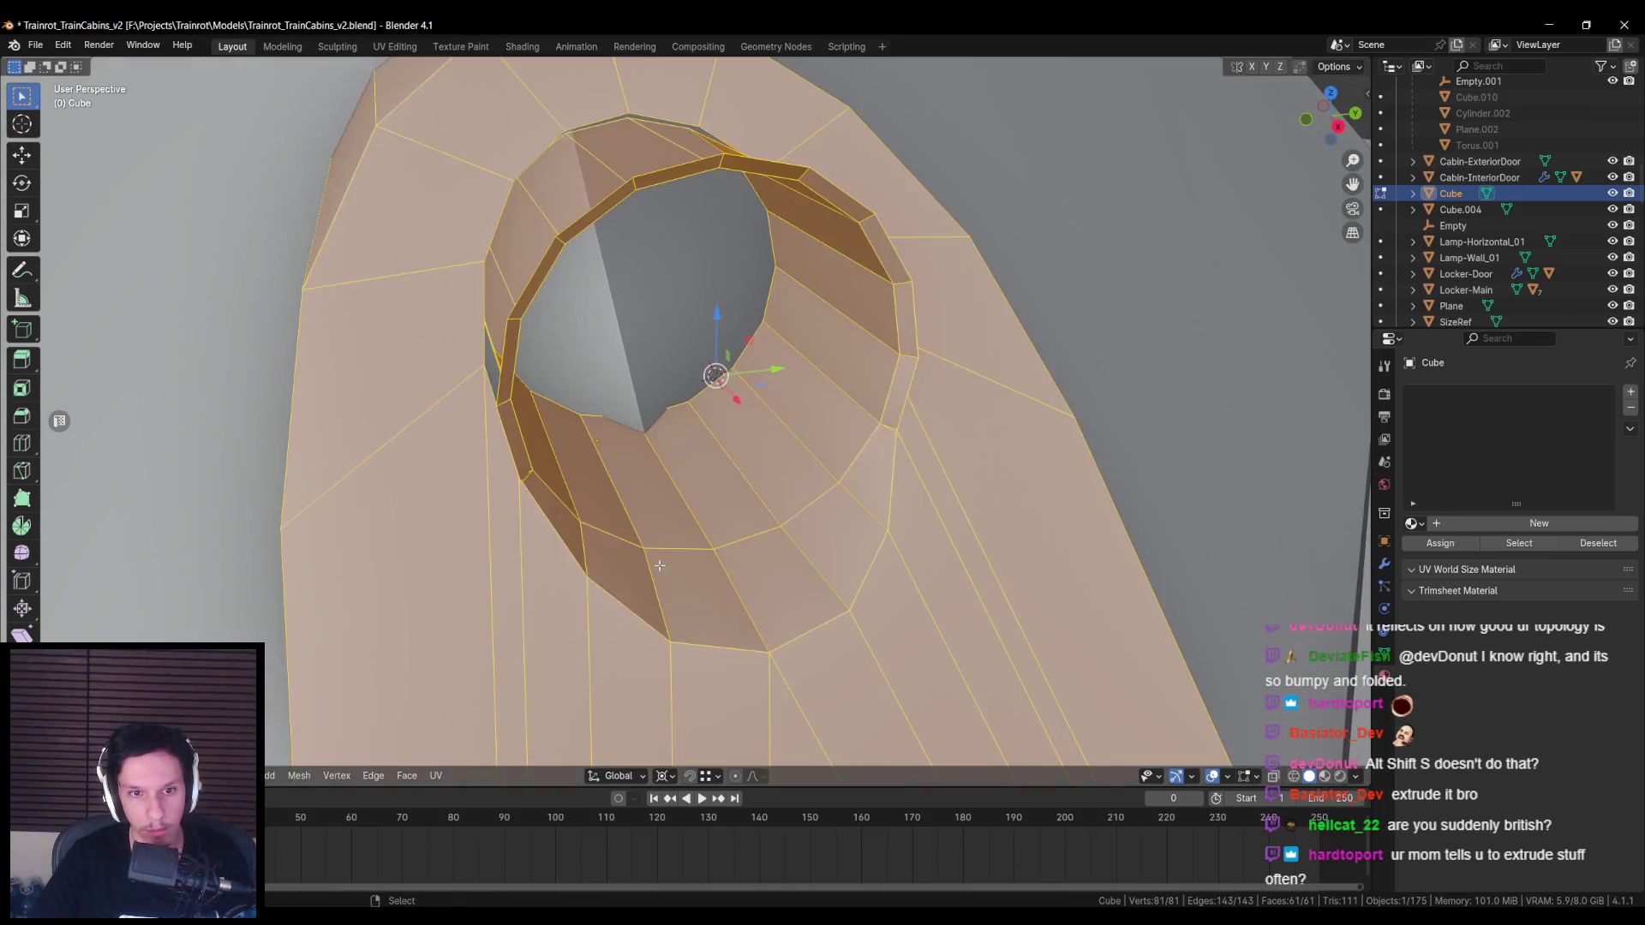
# Step: Dissolve the stray vertices around the hole's ring, checking it from the right side view
pyautogui.press('x')
pyautogui.click(527, 486)
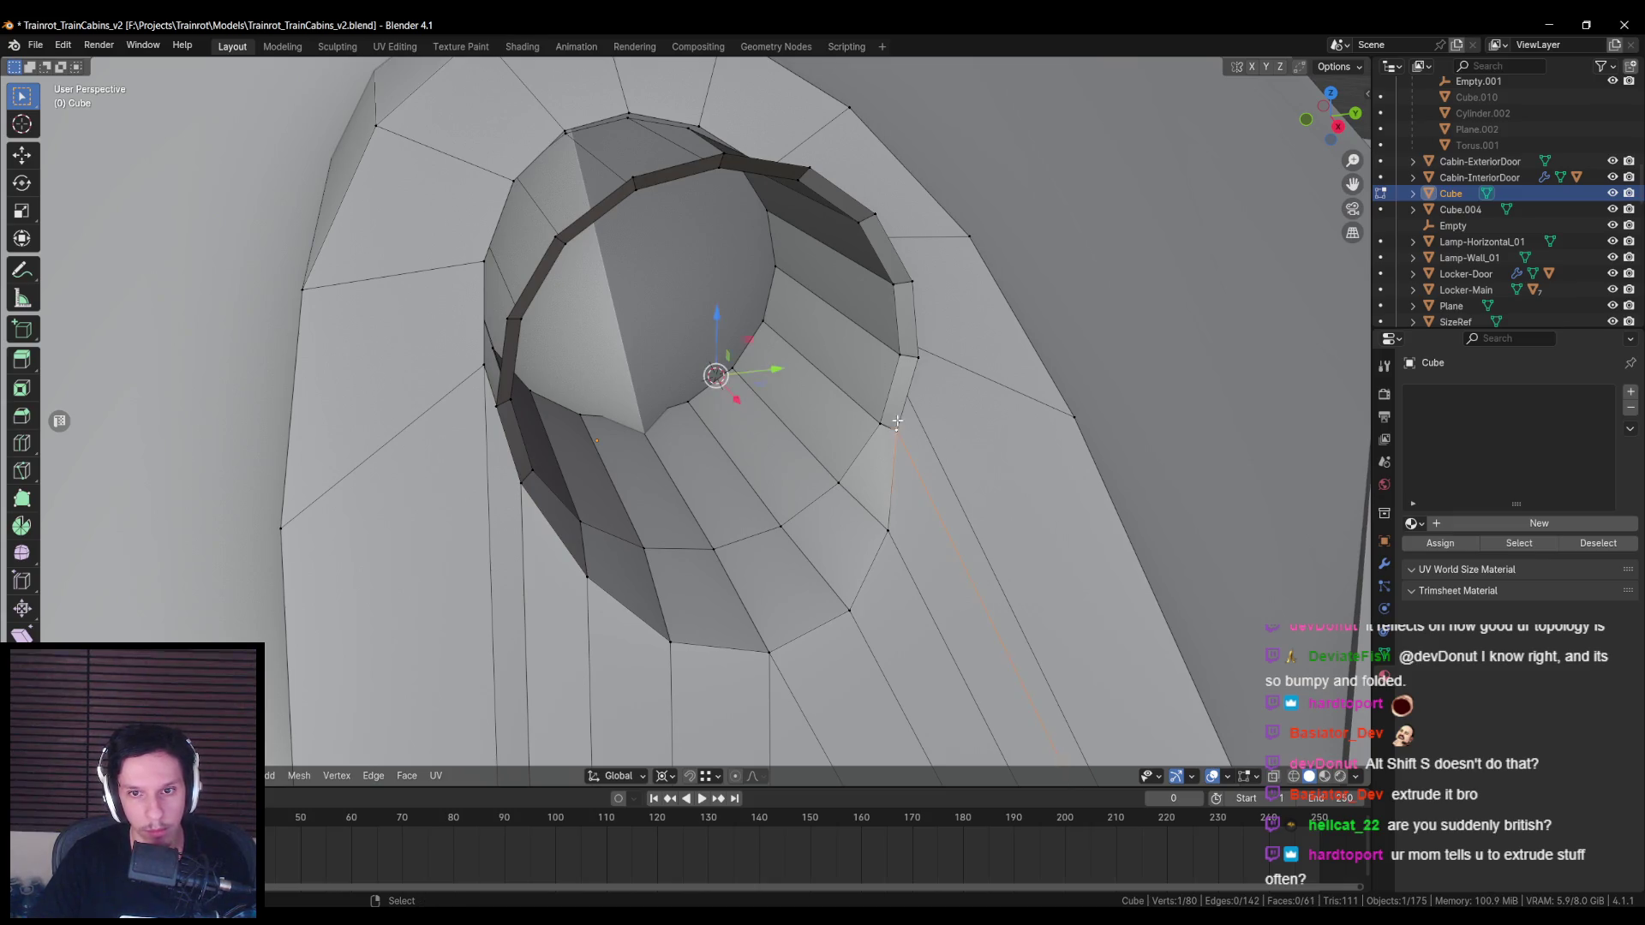
pyautogui.hotkey('alt', 'z')
pyautogui.hotkey('alt', 'z')
pyautogui.press('x')
pyautogui.click(887, 428)
pyautogui.moveTo(882, 433); pyautogui.dragTo(833, 411, button='middle')
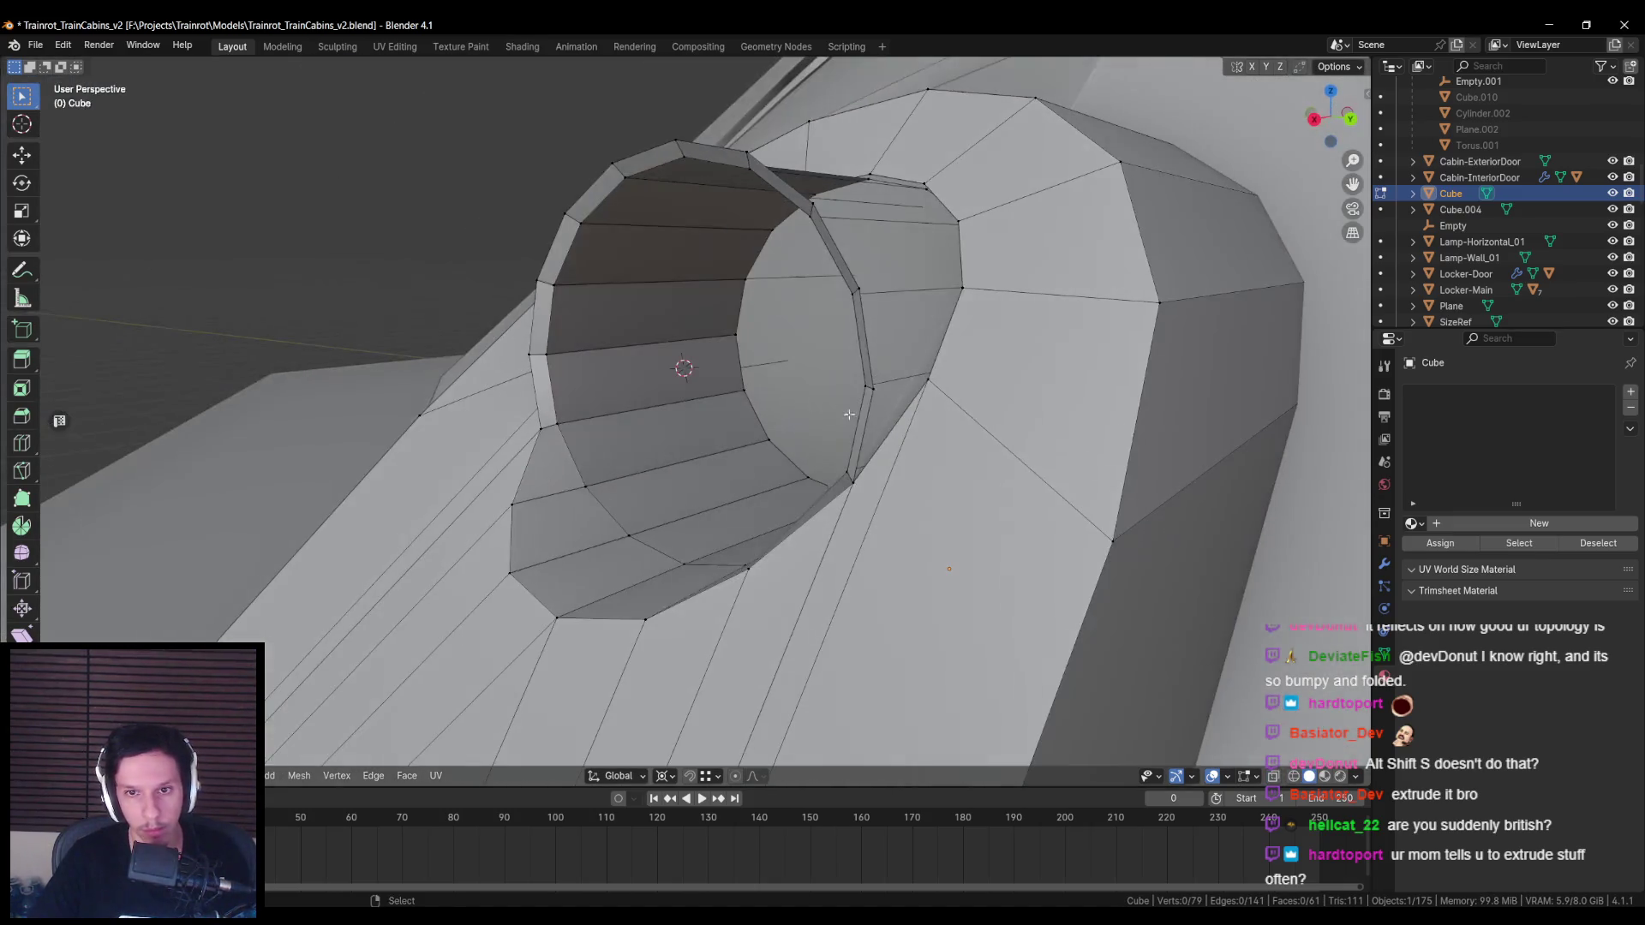
pyautogui.keyDown('alt'); pyautogui.click(866, 416); pyautogui.keyUp('alt')
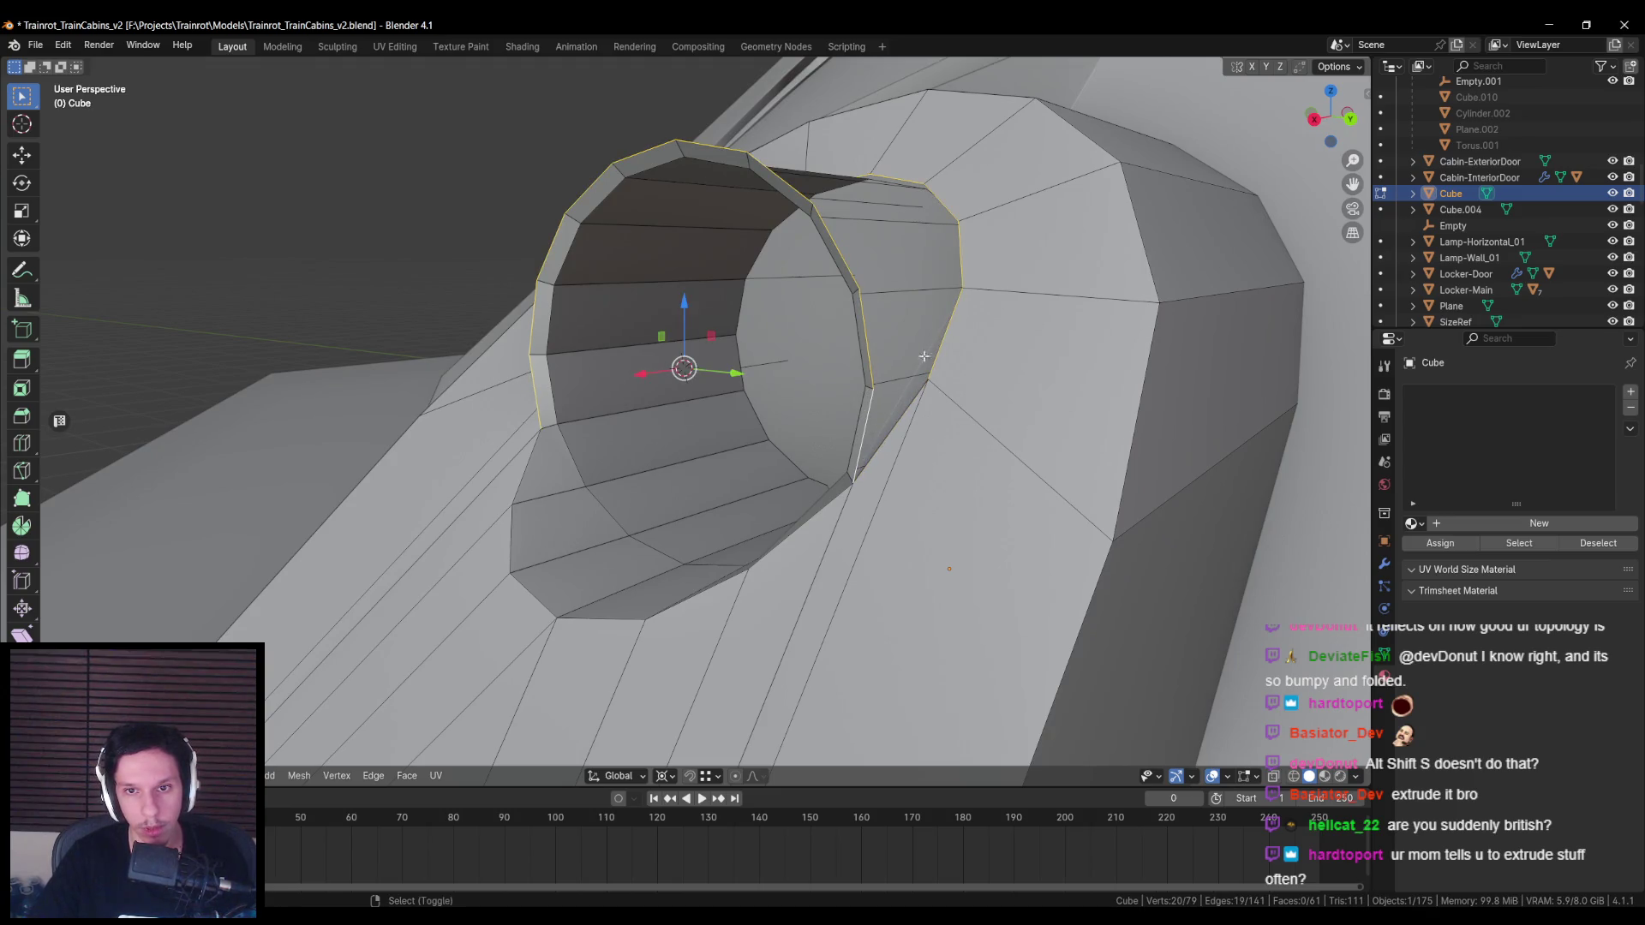
pyautogui.moveTo(961, 244)
pyautogui.mouseDown(button='middle')
pyautogui.moveTo(897, 440)
pyautogui.moveTo(950, 403)
pyautogui.mouseUp(button='middle')
pyautogui.hotkey('alt', 'a')
pyautogui.press('KP_3')
pyautogui.hotkey('alt', 'z')
pyautogui.hotkey('alt', 'a')
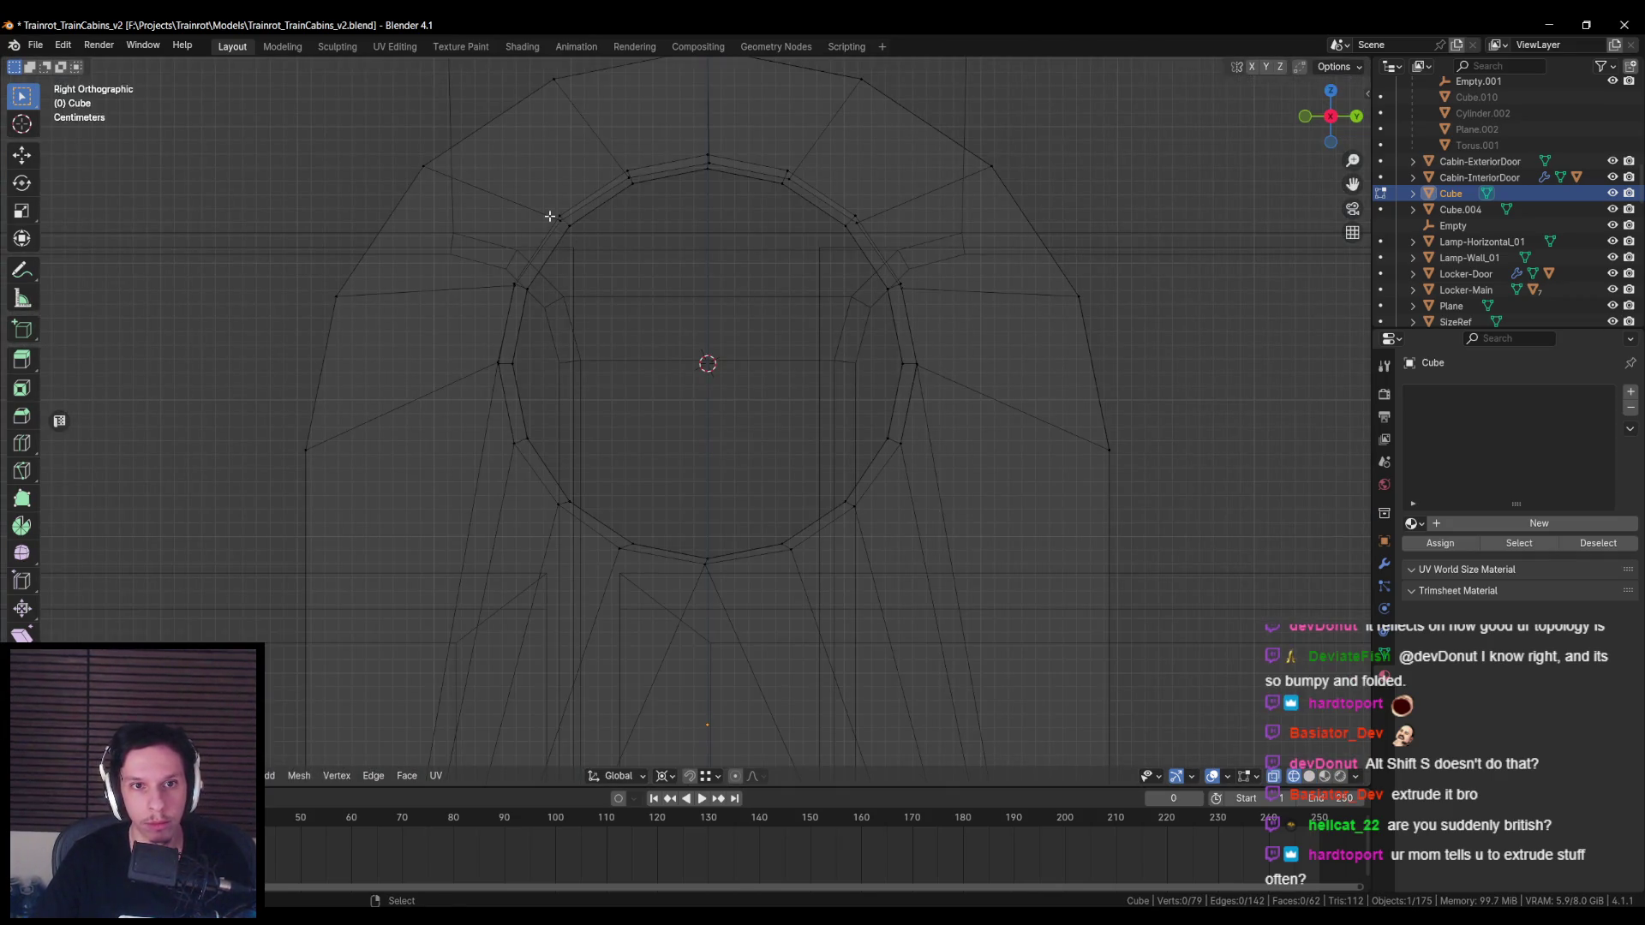
pyautogui.hotkey('alt', 'z')
# Step: Pivot around the selection and move the top-centre ring vertex into line in X-ray
pyautogui.click(663, 775)
pyautogui.click(720, 742)
pyautogui.click(629, 178)
pyautogui.hotkey('alt', 'z')
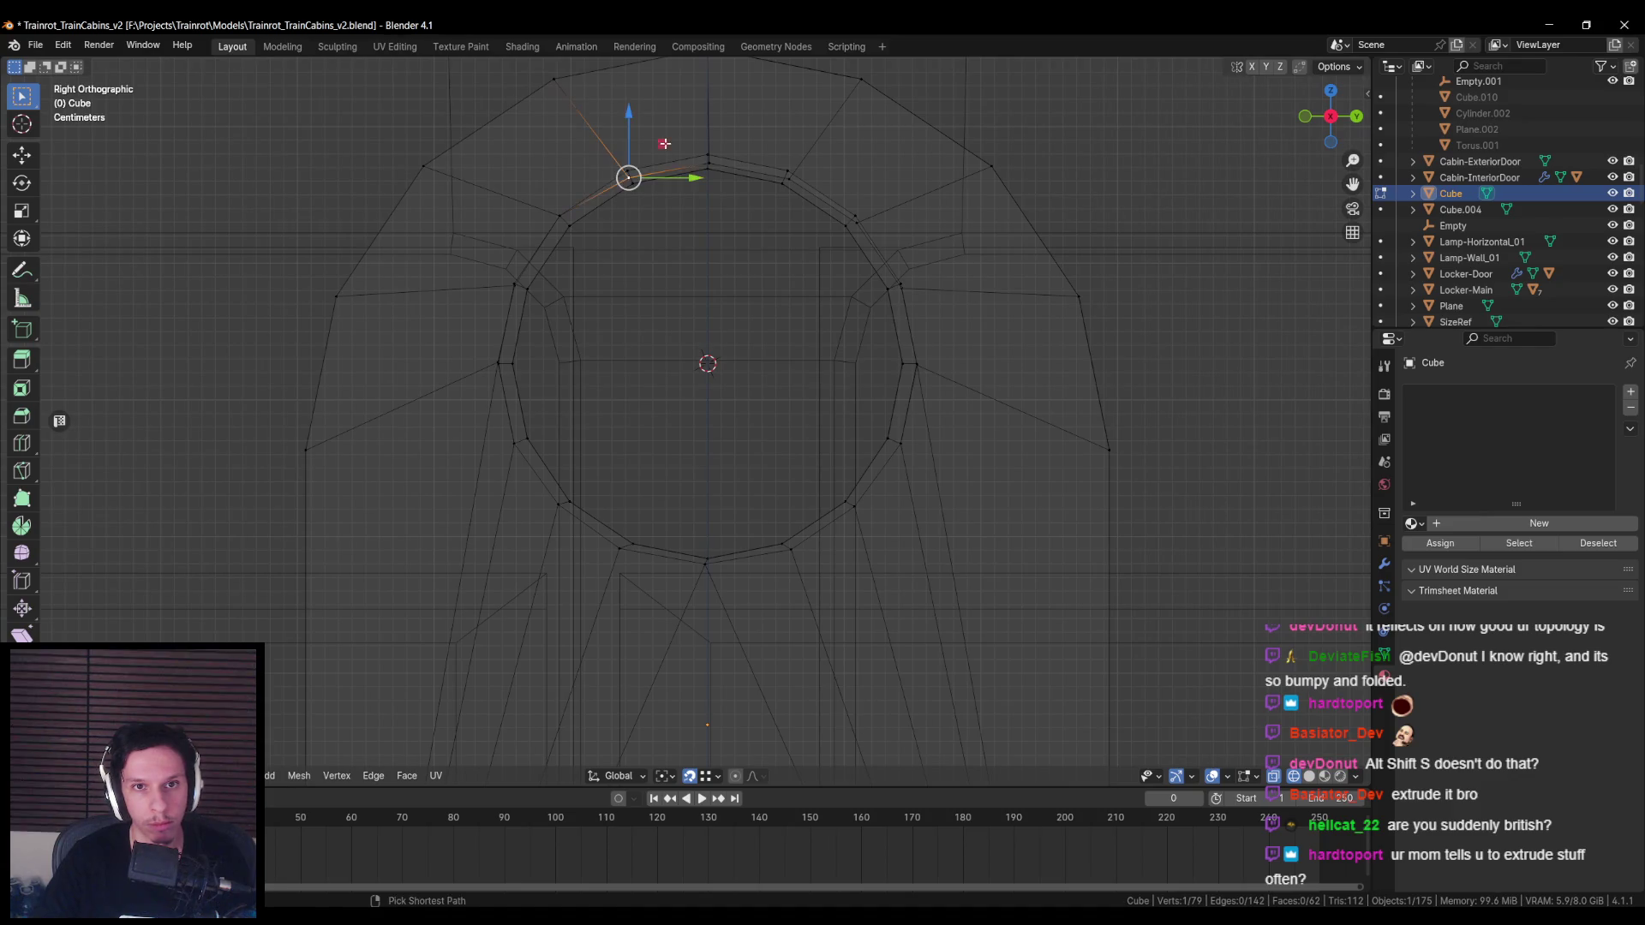
pyautogui.click(708, 162)
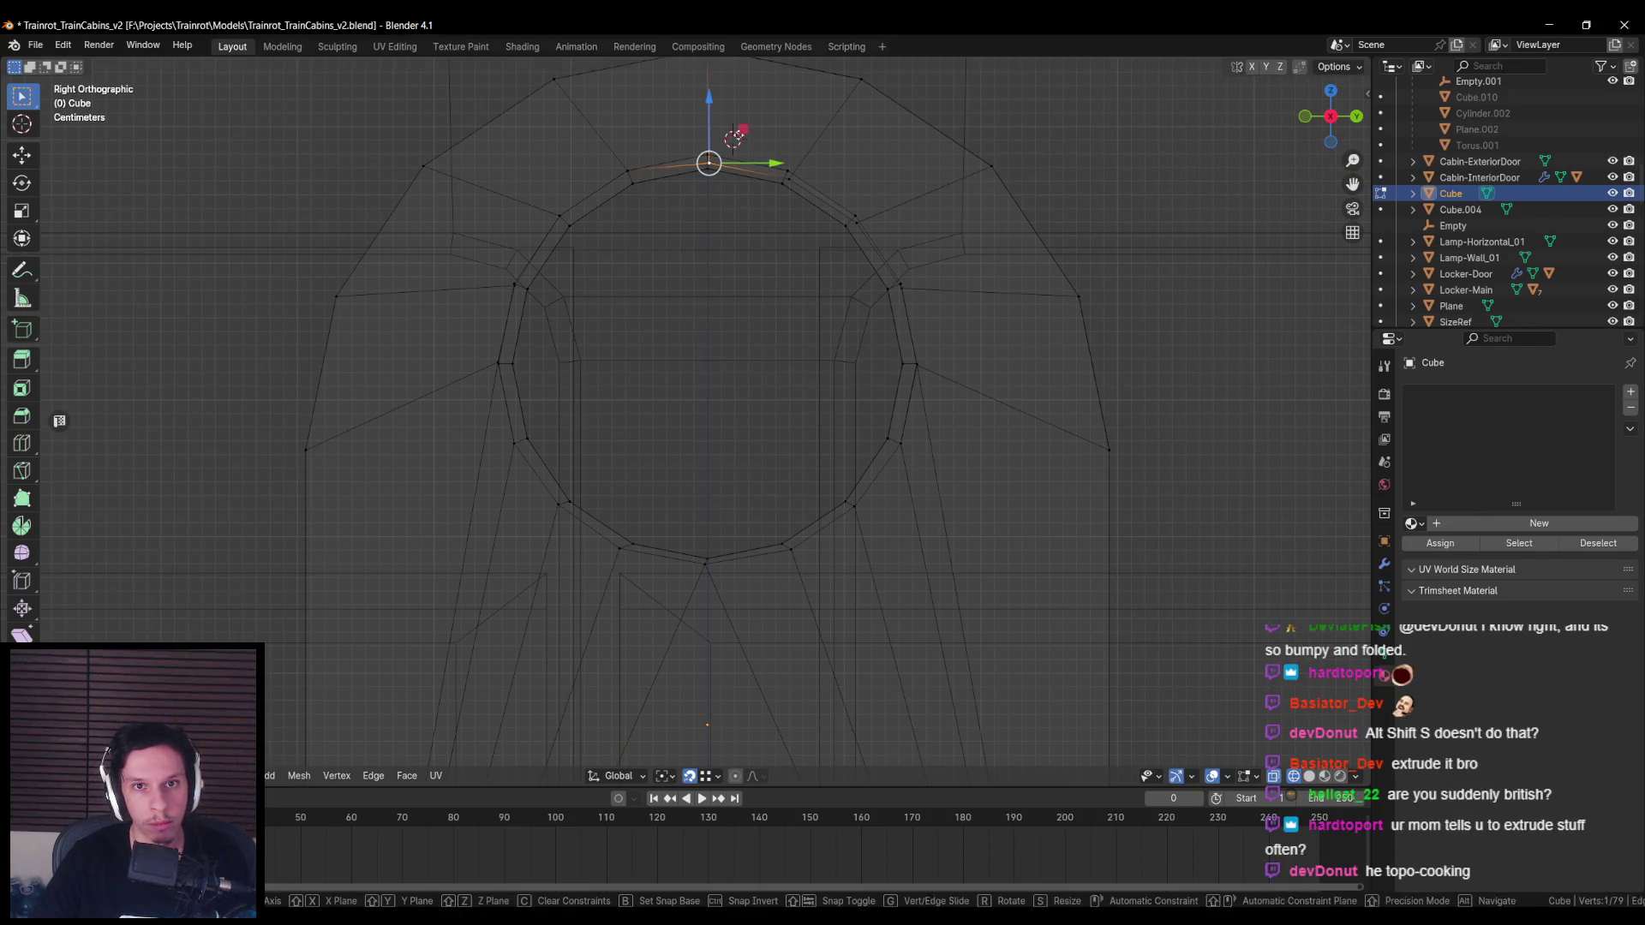
pyautogui.press('g')
pyautogui.click(784, 168)
pyautogui.click(862, 226)
# Step: Snap the right and left ring vertices onto the outer ring, then return to solid shading
pyautogui.click(900, 286)
pyautogui.press('g')
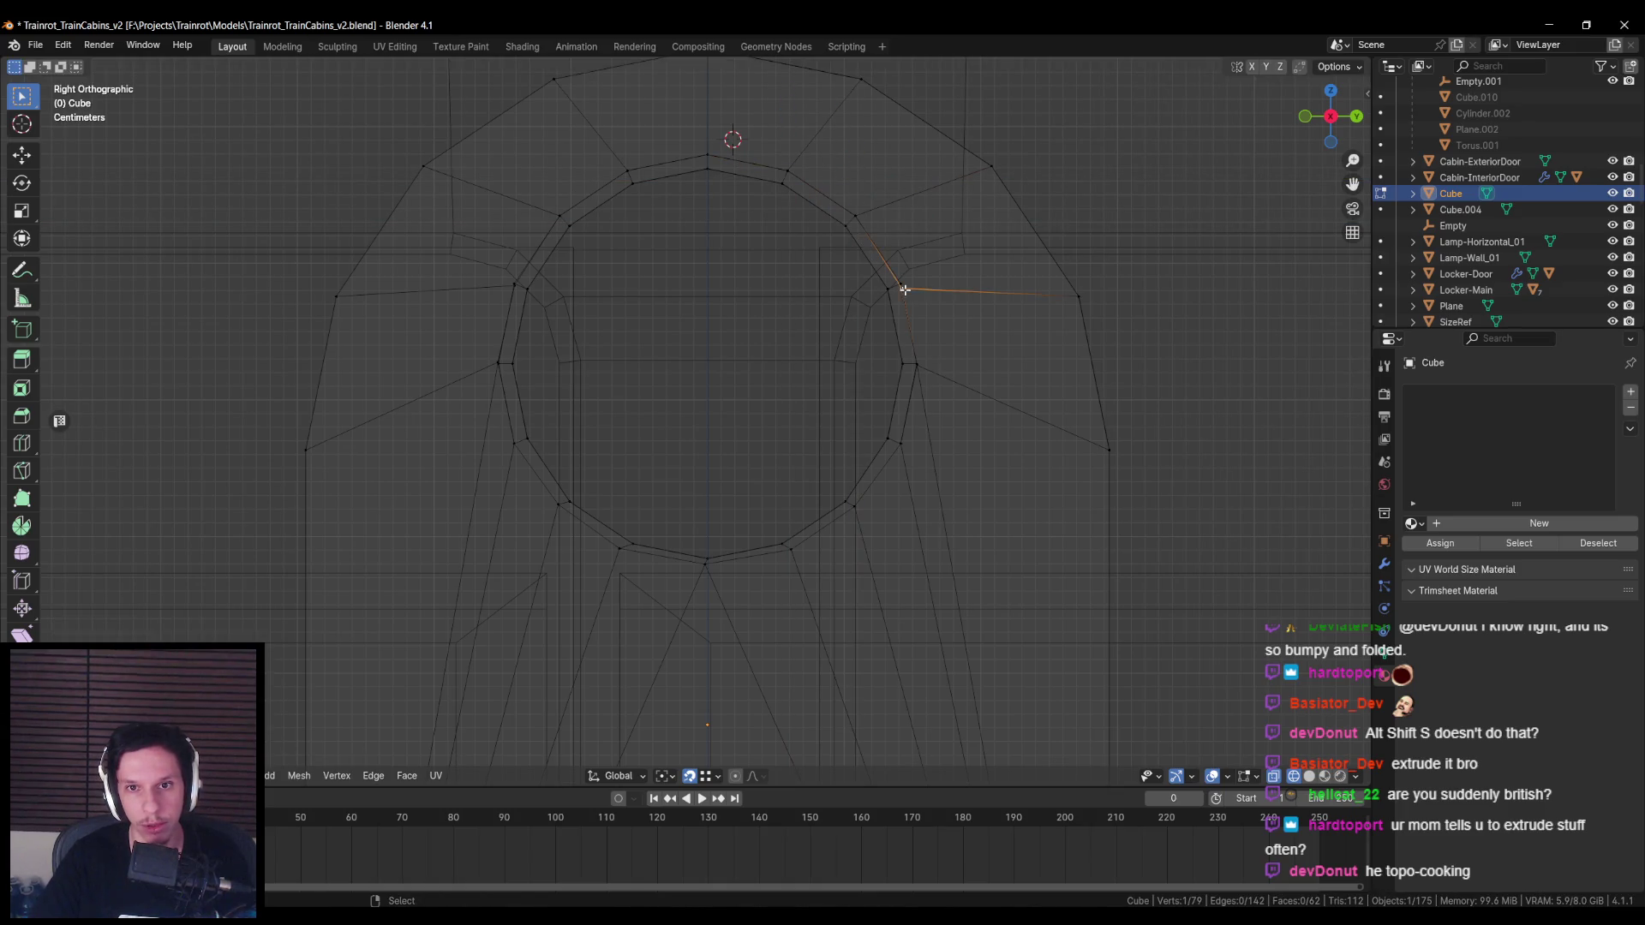
pyautogui.click(915, 364)
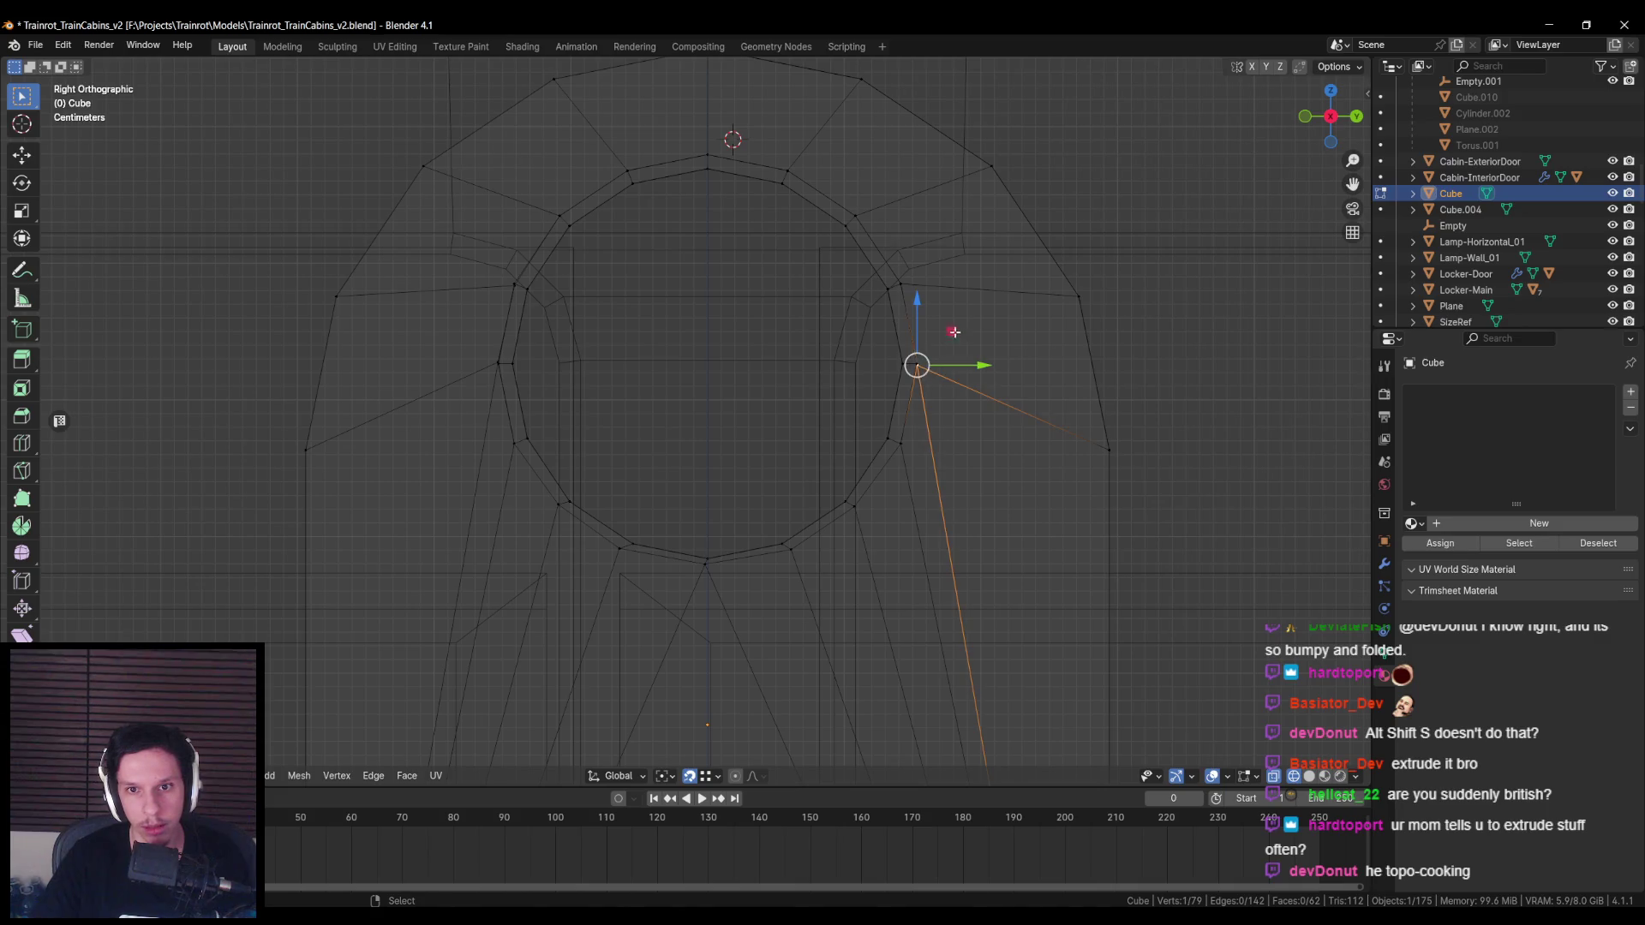
pyautogui.click(499, 363)
pyautogui.press('g')
pyautogui.click(529, 293)
pyautogui.keyDown('shift'); pyautogui.moveTo(530, 293); pyautogui.dragTo(589, 312, button='middle'); pyautogui.keyUp('shift')
pyautogui.scroll(3, 590, 313)
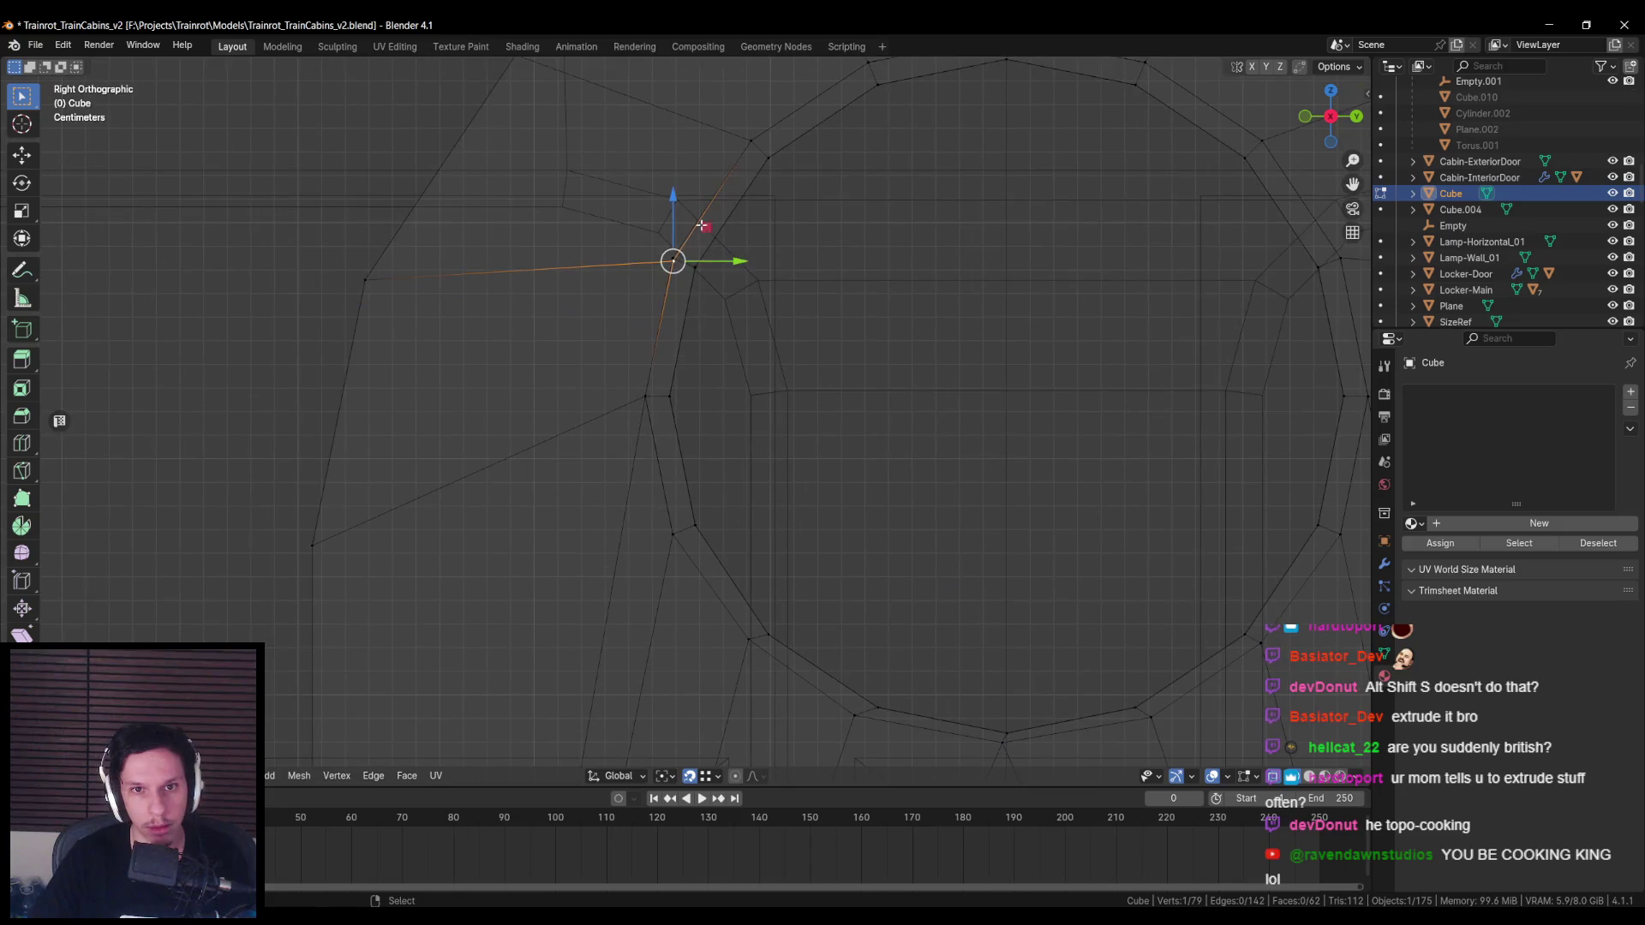
pyautogui.hotkey('alt', 'a')
pyautogui.hotkey('shift', 'z')
pyautogui.scroll(-3, 700, 388)
pyautogui.moveTo(701, 388)
pyautogui.mouseDown(button='middle')
pyautogui.moveTo(723, 445)
pyautogui.moveTo(706, 437)
pyautogui.moveTo(686, 471)
pyautogui.moveTo(840, 469)
pyautogui.moveTo(695, 461)
pyautogui.moveTo(886, 523)
pyautogui.moveTo(743, 534)
pyautogui.moveTo(679, 508)
pyautogui.moveTo(723, 591)
pyautogui.mouseUp(button='middle')
# Step: Fill faces across the gaps between the lip ring edges and exit Edit Mode
pyautogui.click(677, 471)
pyautogui.keyDown('shift'); pyautogui.click(695, 462); pyautogui.keyUp('shift')
pyautogui.press('f')
pyautogui.press('f')
pyautogui.press('f')
pyautogui.scroll(-3, 695, 461)
pyautogui.press('Tab')
pyautogui.hotkey('alt', 'a')
# Step: Select the Cube fin and toggle Edit Mode to inspect its updated 73-face mesh
pyautogui.scroll(3, 742, 535)
pyautogui.click(743, 535)
pyautogui.press('Tab')
pyautogui.scroll(-3, 679, 508)
pyautogui.scroll(3, 723, 592)
pyautogui.scroll(1, 618, 431)
pyautogui.scroll(-3, 618, 431)
pyautogui.moveTo(619, 431)
pyautogui.mouseDown(button='middle')
pyautogui.moveTo(725, 439)
pyautogui.moveTo(739, 415)
pyautogui.moveTo(729, 480)
pyautogui.mouseUp(button='middle')
pyautogui.press('Tab')
pyautogui.scroll(3, 725, 440)
pyautogui.scroll(-3, 704, 434)
pyautogui.press('Tab')
pyautogui.scroll(3, 729, 420)
pyautogui.scroll(2, 739, 414)
# Step: Knife-cut a new edge across the headlight hole's rim
pyautogui.keyDown('shift'); pyautogui.click(666, 498); pyautogui.keyUp('shift')
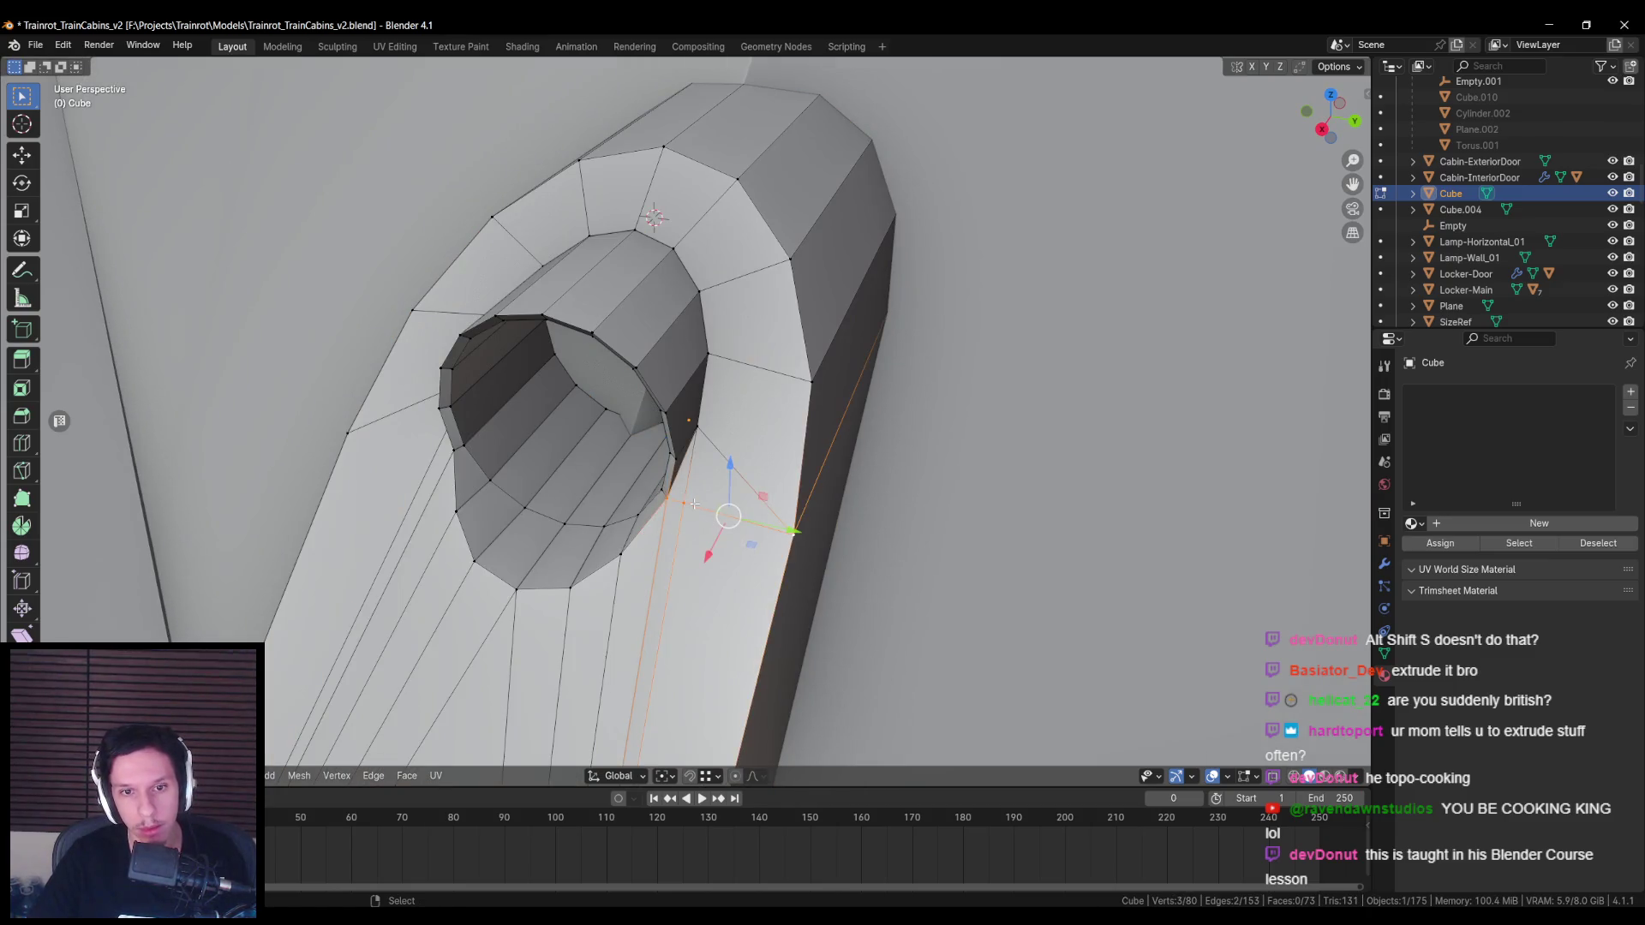
pyautogui.press('m')
pyautogui.click(771, 503)
pyautogui.moveTo(771, 503)
pyautogui.mouseDown(button='middle')
pyautogui.moveTo(696, 493)
pyautogui.moveTo(653, 447)
pyautogui.moveTo(695, 474)
pyautogui.moveTo(725, 290)
pyautogui.moveTo(600, 274)
pyautogui.mouseUp(button='middle')
pyautogui.click(653, 448)
pyautogui.click(726, 289)
pyautogui.press('k')
pyautogui.click(577, 264)
pyautogui.click(688, 276)
pyautogui.press('Return')
# Step: Extend the rim selection, then re-enter mesh editing on the Cube looking down on the fin
pyautogui.hotkey('shift', 'g')
pyautogui.click(723, 290)
pyautogui.moveTo(723, 291); pyautogui.dragTo(795, 310, button='middle')
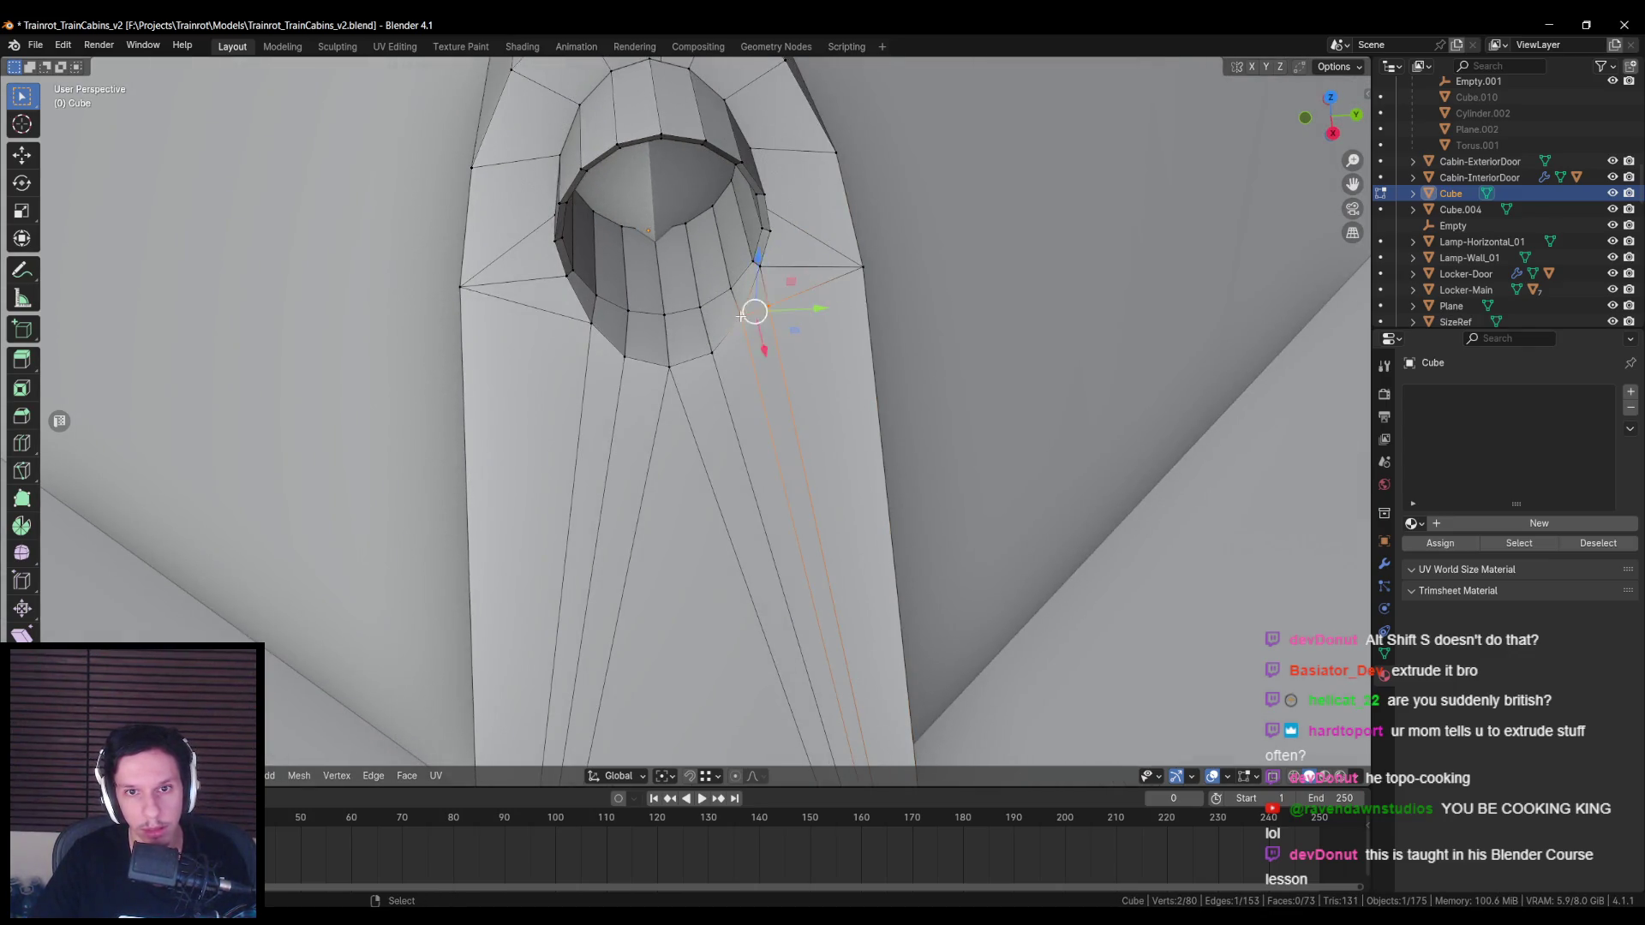
pyautogui.scroll(-3, 795, 310)
pyautogui.press('Tab')
pyautogui.moveTo(712, 345)
pyautogui.mouseDown(button='middle')
pyautogui.moveTo(698, 390)
pyautogui.moveTo(756, 300)
pyautogui.moveTo(703, 360)
pyautogui.moveTo(651, 377)
pyautogui.moveTo(635, 464)
pyautogui.mouseUp(button='middle')
pyautogui.press('Tab')
pyautogui.scroll(3, 636, 383)
pyautogui.scroll(2, 636, 384)
# Step: Select the inner rim face loop, then clear the face selection
pyautogui.click(652, 497)
pyautogui.keyDown('shift'); pyautogui.click(685, 445); pyautogui.keyUp('shift')
pyautogui.keyDown('shift'); pyautogui.click(709, 395); pyautogui.keyUp('shift')
pyautogui.moveTo(709, 395)
pyautogui.mouseDown(button='middle')
pyautogui.moveTo(667, 517)
pyautogui.moveTo(720, 548)
pyautogui.moveTo(754, 477)
pyautogui.mouseUp(button='middle')
pyautogui.keyDown('alt'); pyautogui.keyDown('shift'); pyautogui.click(749, 480); pyautogui.keyUp('shift'); pyautogui.keyUp('alt')
pyautogui.click(647, 777)
pyautogui.hotkey('alt', 'a')
# Step: Select the faces around the hole and scale them outward to widen the rim
pyautogui.moveTo(685, 532); pyautogui.dragTo(701, 439, button='middle')
pyautogui.keyDown('shift'); pyautogui.click(575, 419); pyautogui.keyUp('shift')
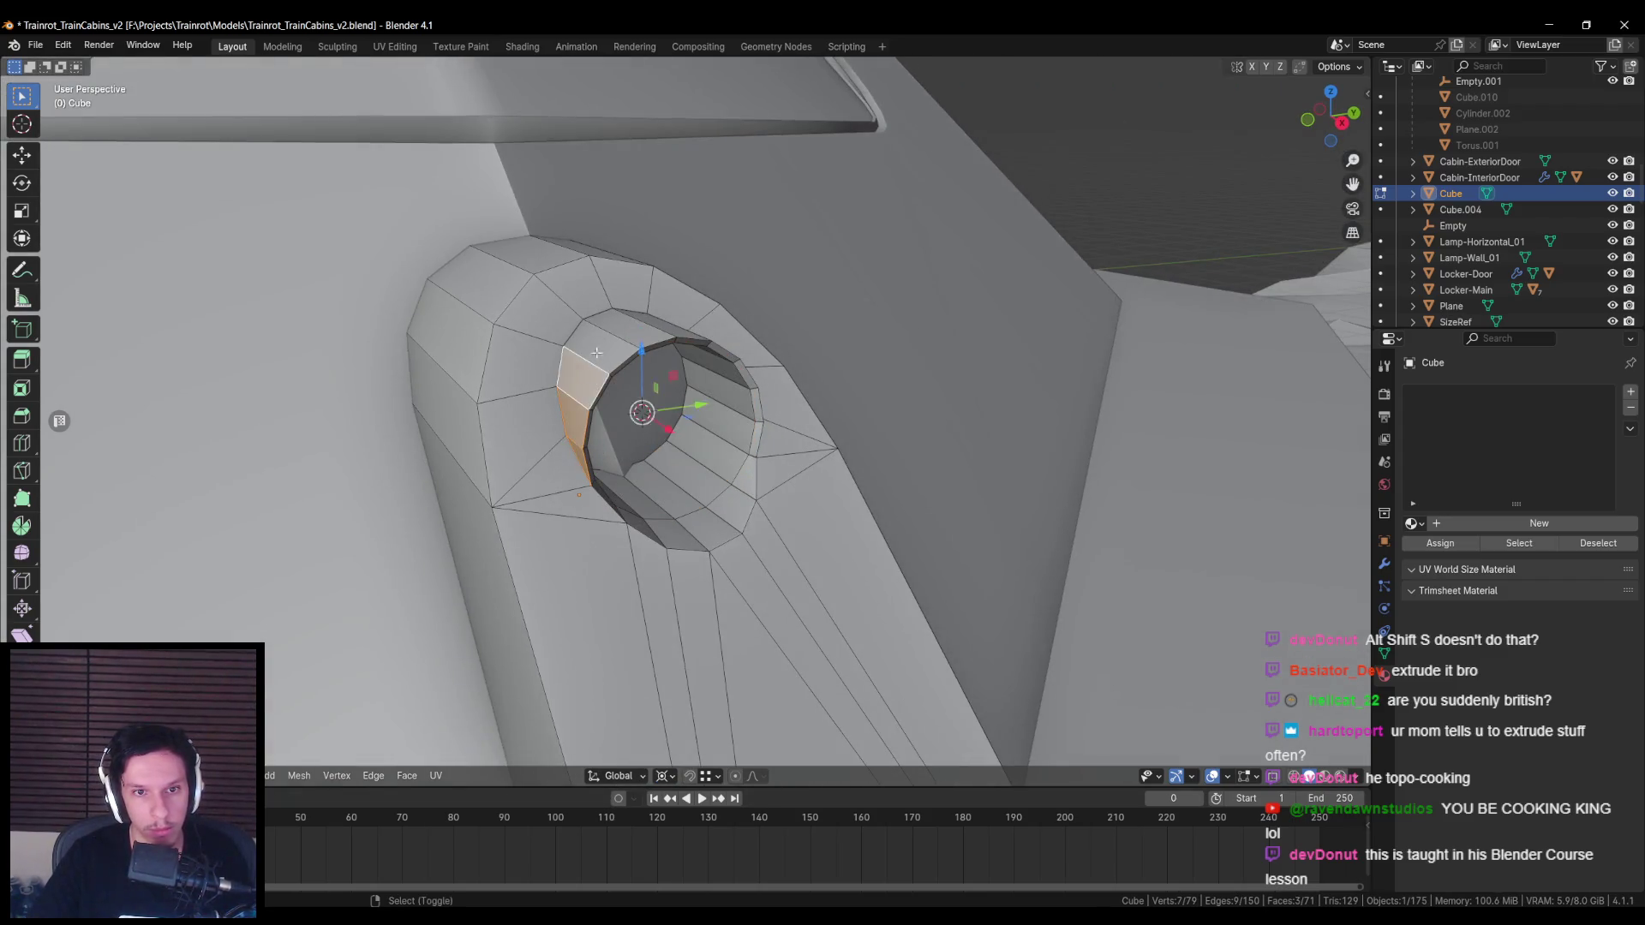
pyautogui.keyDown('shift'); pyautogui.click(600, 369); pyautogui.keyUp('shift')
pyautogui.moveTo(616, 352); pyautogui.dragTo(822, 282, button='middle')
pyautogui.keyDown('shift'); pyautogui.click(797, 257); pyautogui.keyUp('shift')
pyautogui.keyDown('shift'); pyautogui.click(844, 257); pyautogui.keyUp('shift')
pyautogui.keyDown('shift'); pyautogui.click(891, 300); pyautogui.keyUp('shift')
pyautogui.keyDown('shift'); pyautogui.click(905, 350); pyautogui.keyUp('shift')
pyautogui.keyDown('shift'); pyautogui.click(910, 386); pyautogui.keyUp('shift')
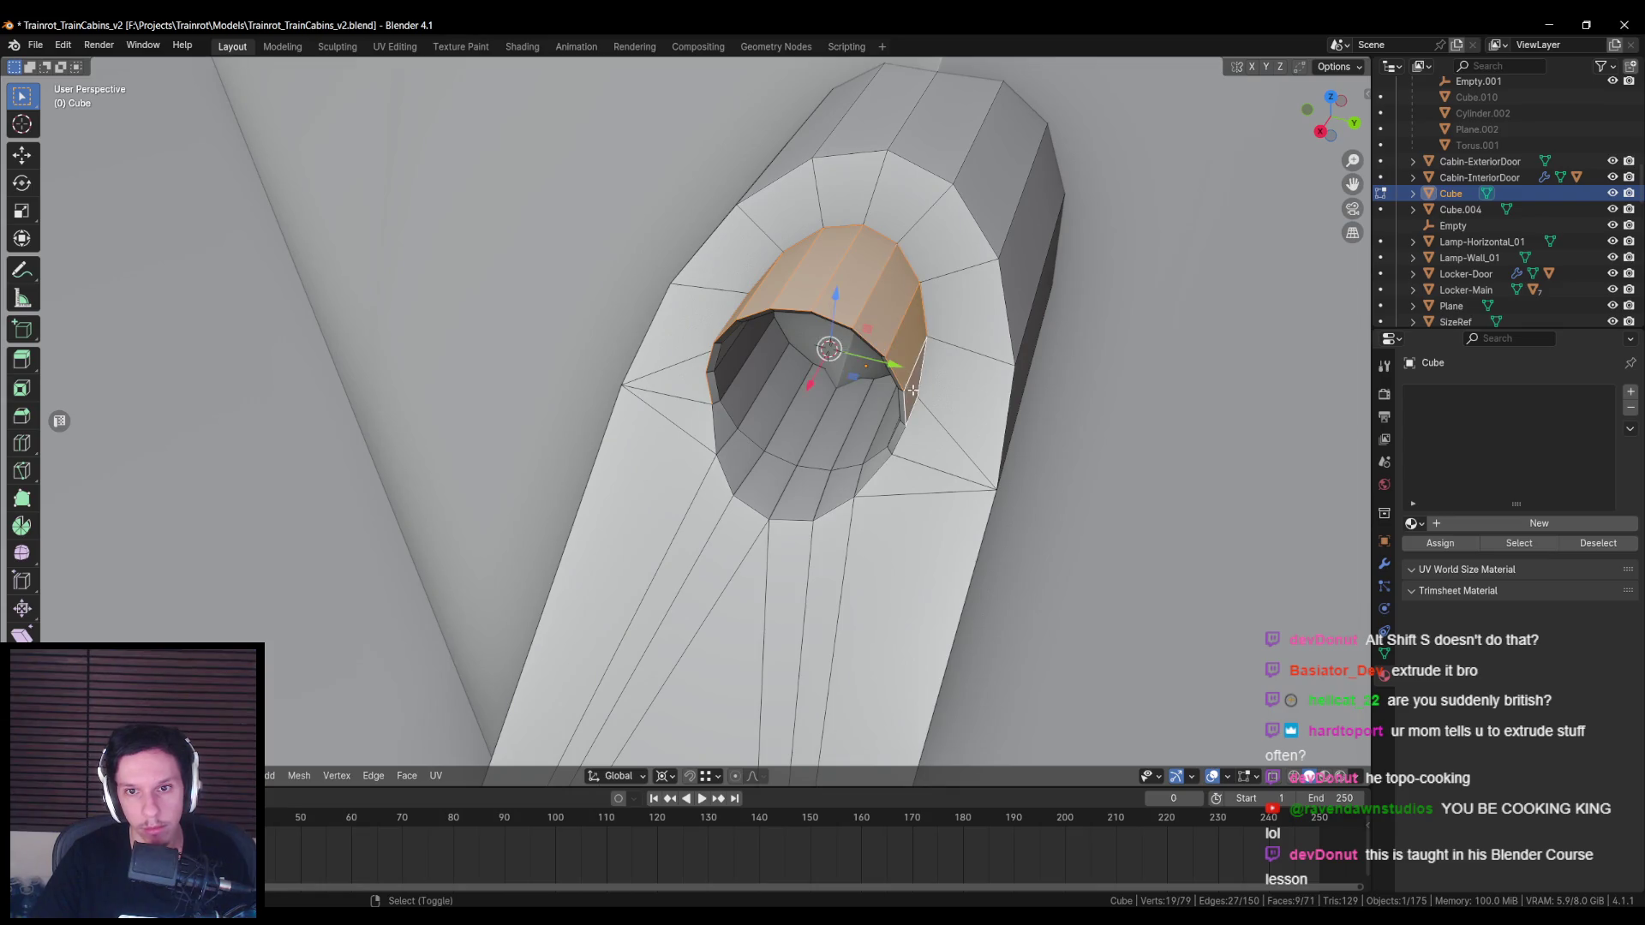
pyautogui.press('KP_3')
pyautogui.press('KP_1')
pyautogui.press('KP_3')
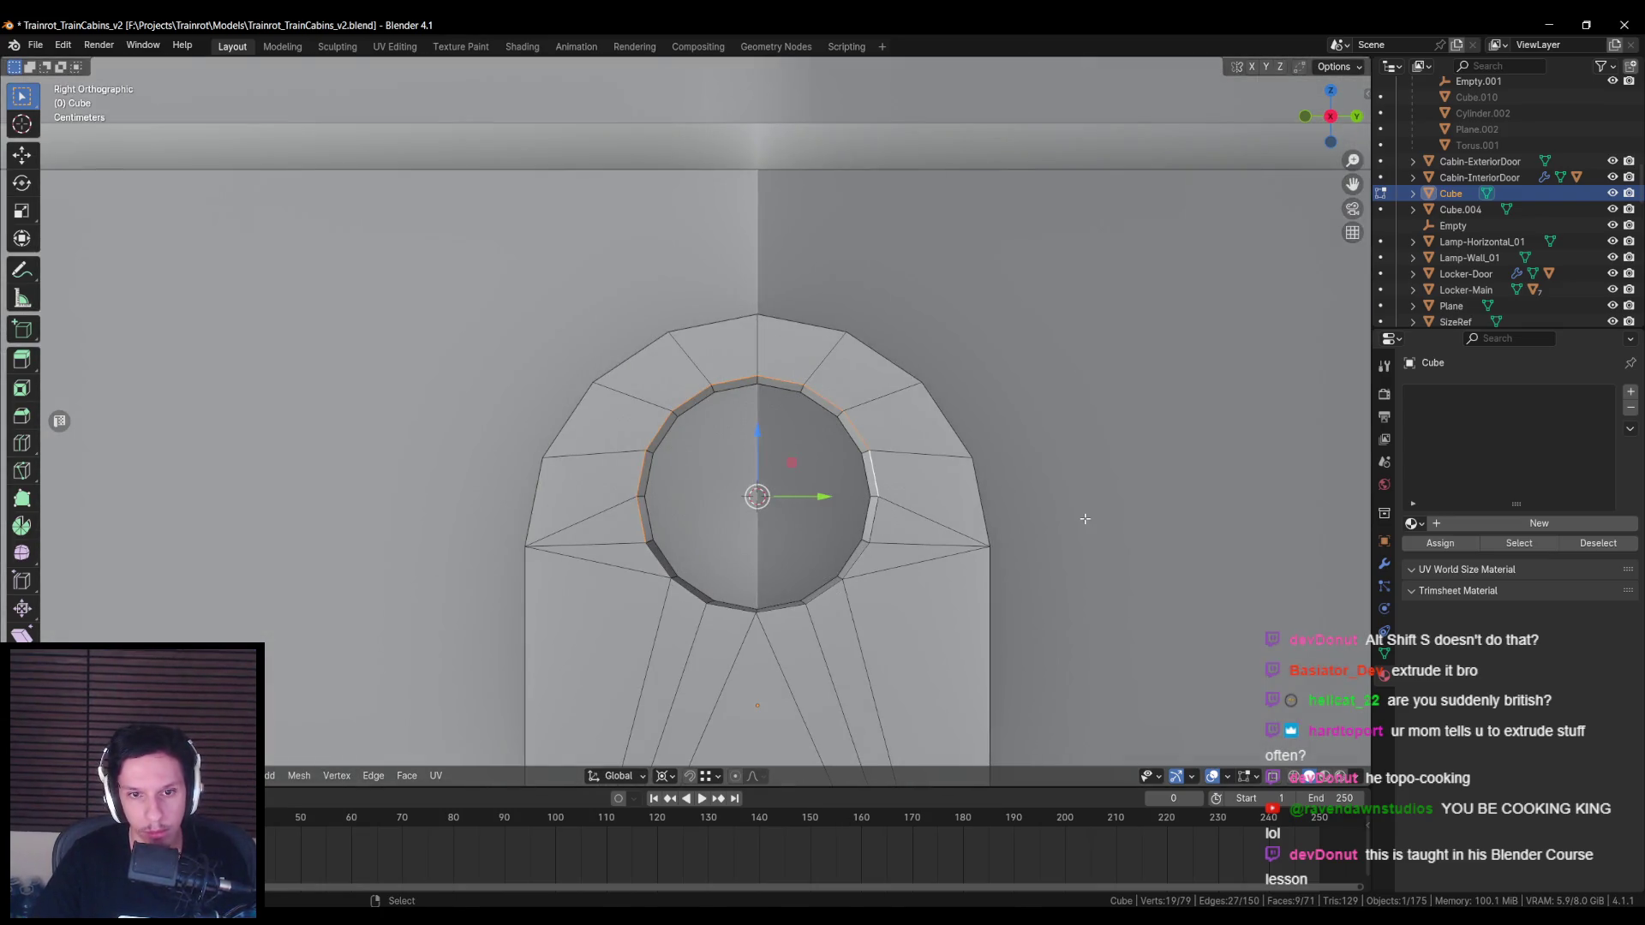
pyautogui.press('s')
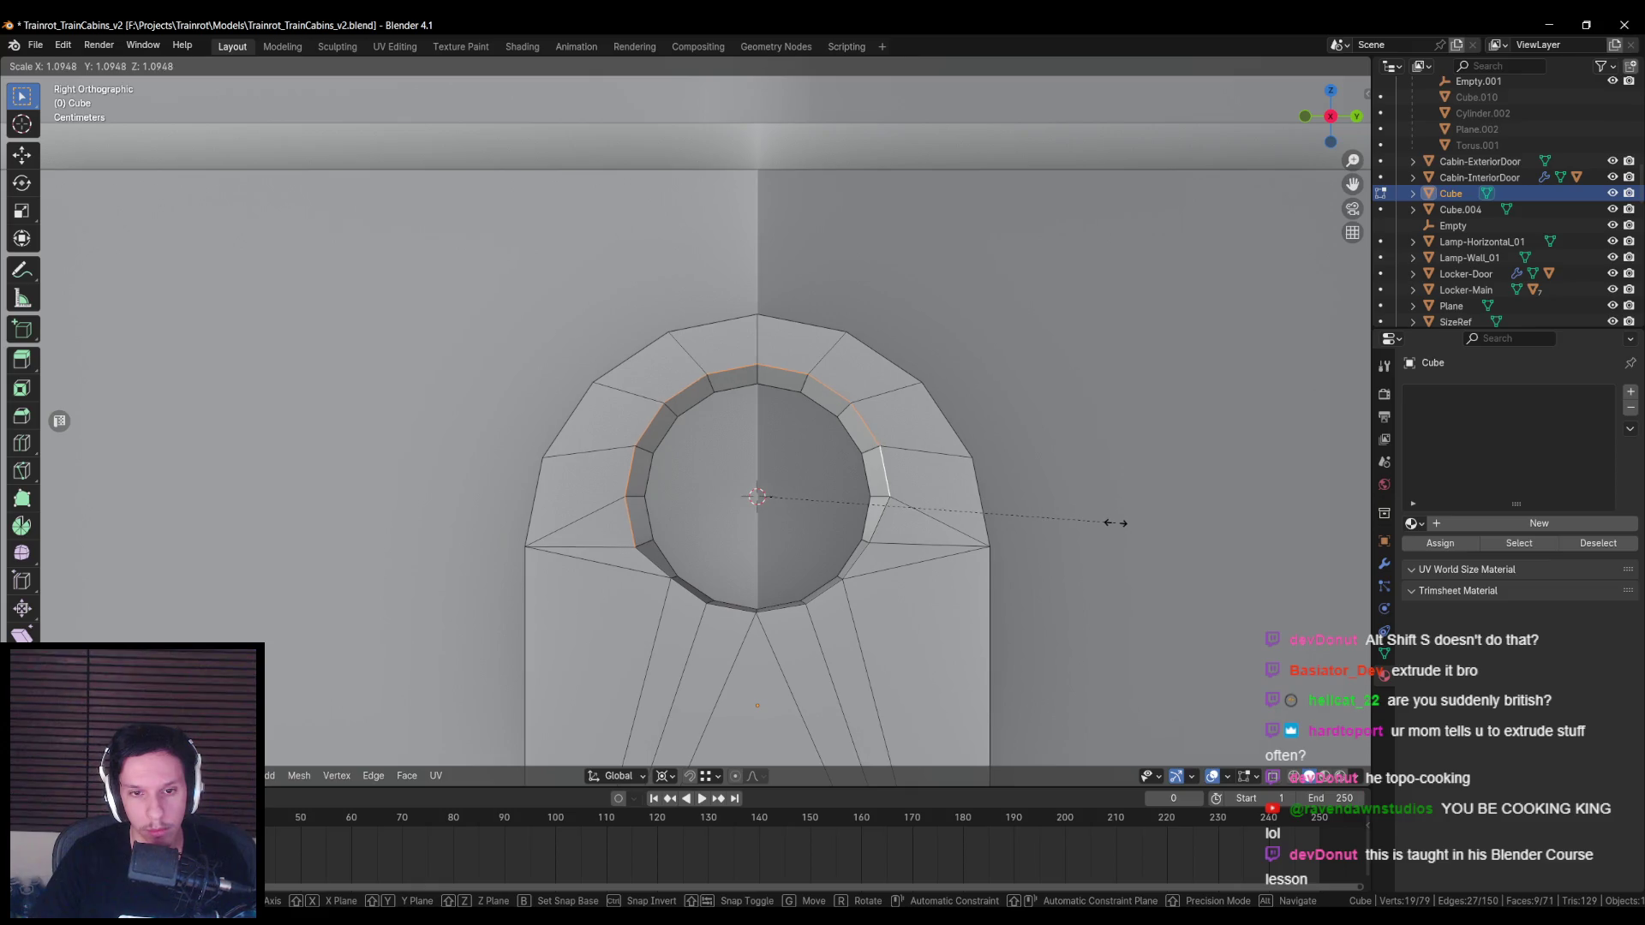
pyautogui.click(1122, 525)
# Step: Select the vertices below the hole in vertex mode, then clear the selection
pyautogui.press('1')
pyautogui.click(670, 578)
pyautogui.keyDown('shift'); pyautogui.click(706, 604); pyautogui.keyUp('shift')
pyautogui.keyDown('shift'); pyautogui.click(756, 614); pyautogui.keyUp('shift')
pyautogui.keyDown('shift'); pyautogui.click(805, 604); pyautogui.keyUp('shift')
pyautogui.keyDown('shift'); pyautogui.click(842, 579); pyautogui.keyUp('shift')
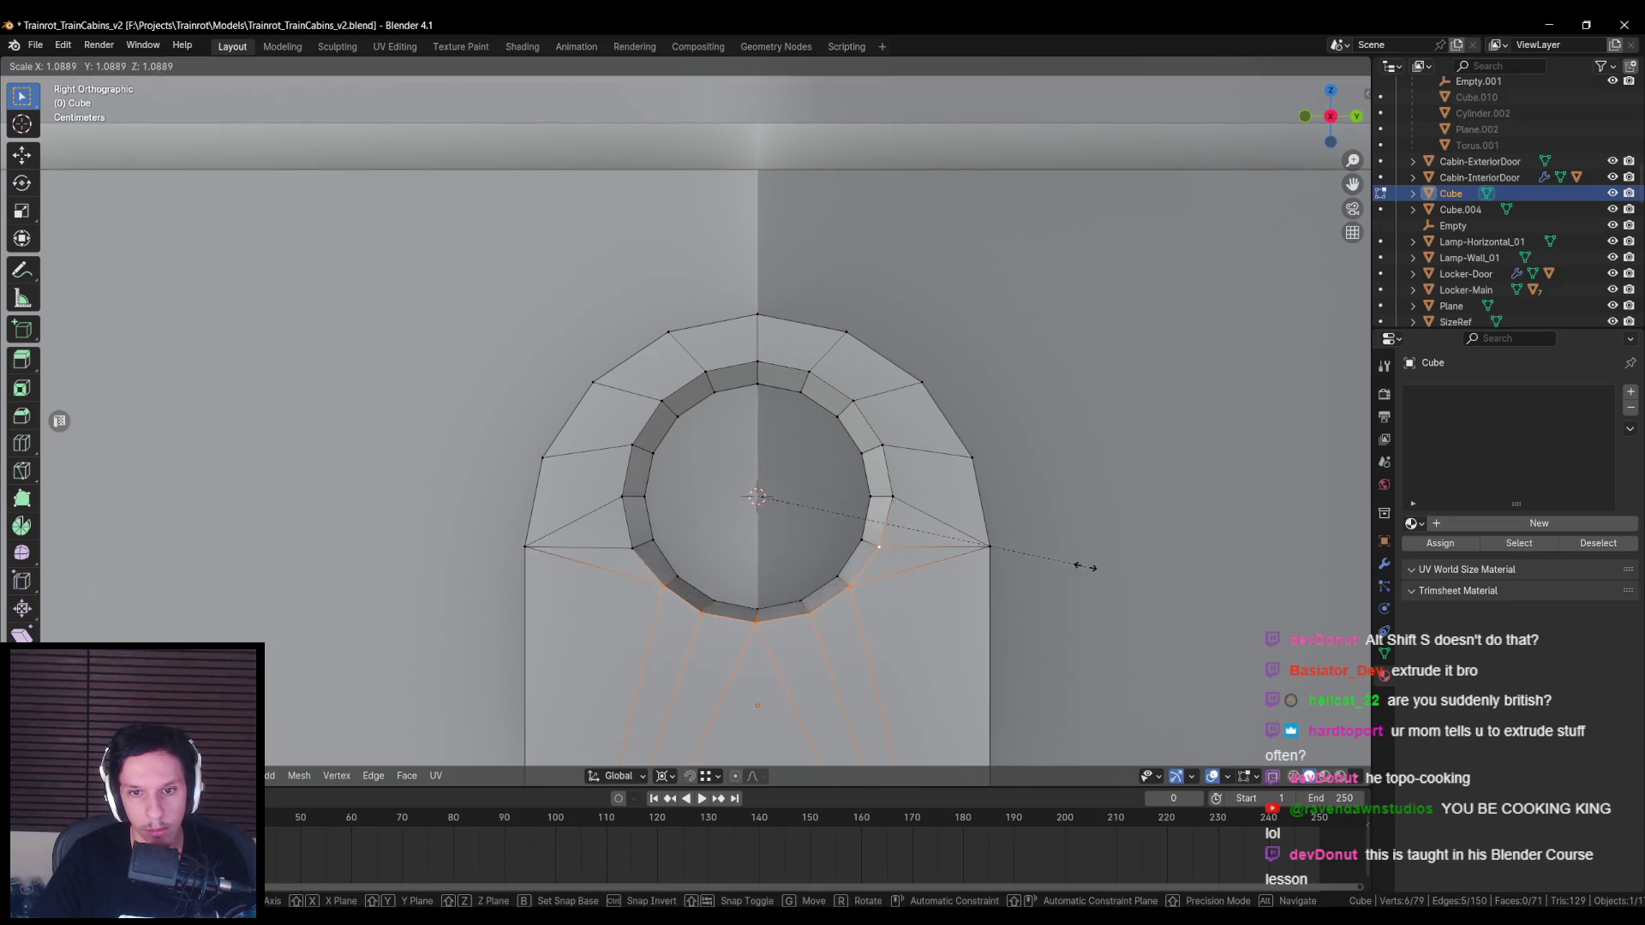
pyautogui.scroll(-2, 872, 546)
pyautogui.hotkey('alt', 'a')
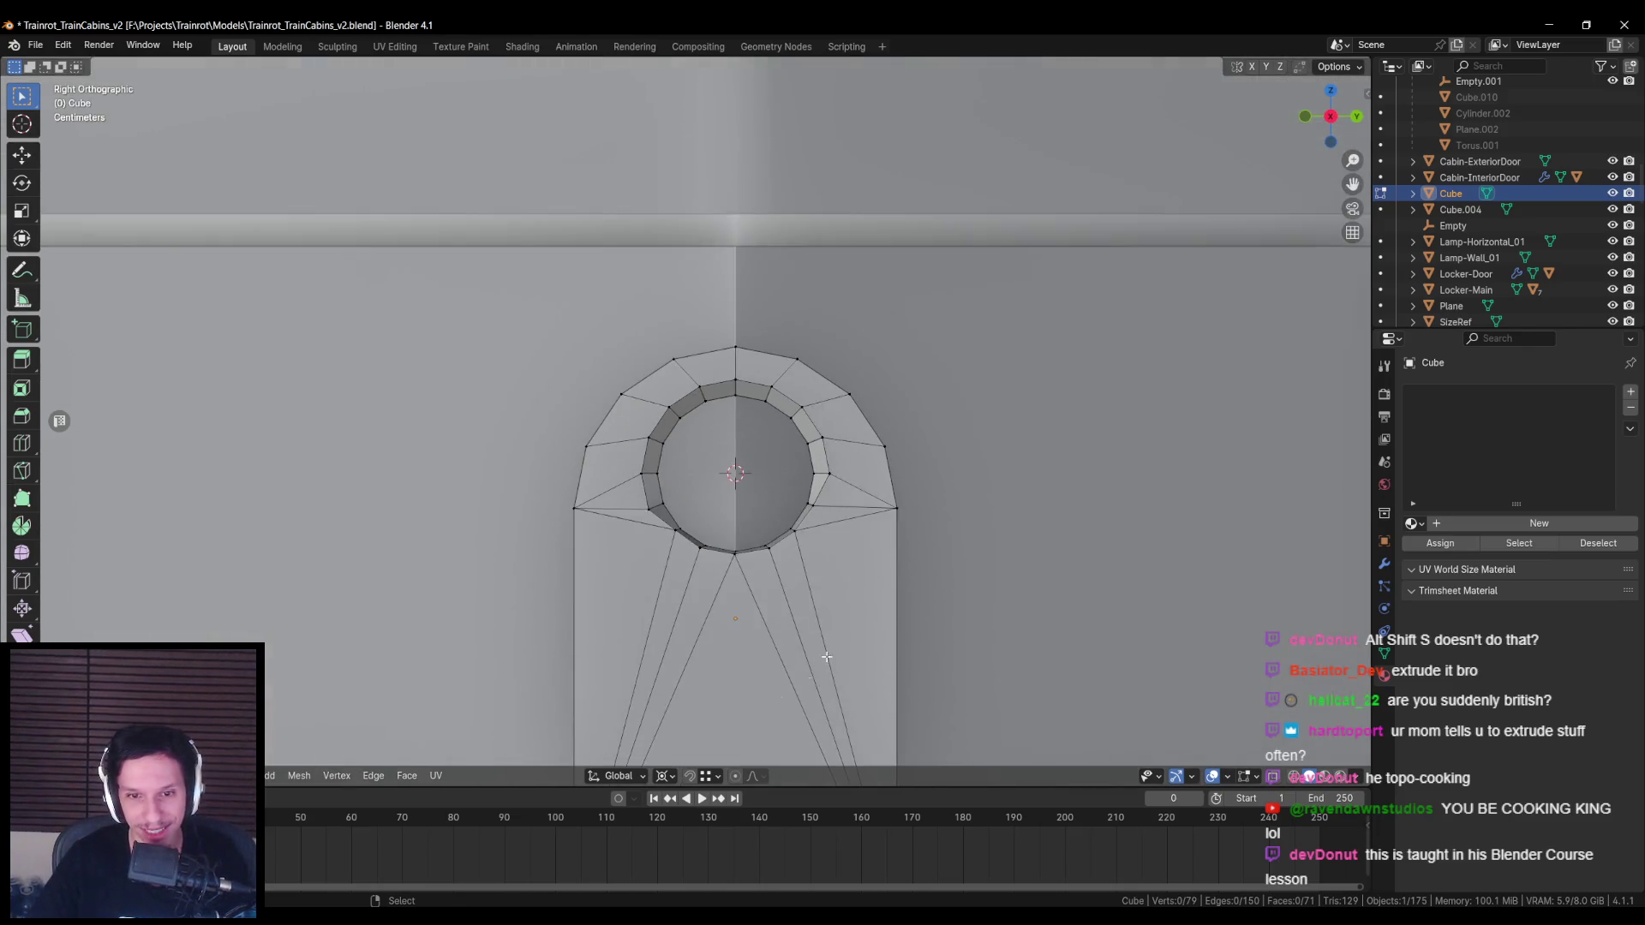
# Step: In see-through view, knife a vertical edge down the fin's centre
pyautogui.scroll(-2, 844, 632)
pyautogui.hotkey('alt', 'z')
pyautogui.press('a')
pyautogui.hotkey('alt', 'a')
pyautogui.press('k')
pyautogui.click(738, 600)
pyautogui.click(738, 342)
pyautogui.press('Return')
pyautogui.hotkey('alt', 'a')
# Step: Delete the vertices of the fin's right half
pyautogui.moveTo(888, 639); pyautogui.dragTo(746, 95)
pyautogui.press('x')
pyautogui.click(846, 337)
# Step: Add a Mirror modifier to the half fin (X axis, merge 0.001 m)
pyautogui.press('Tab')
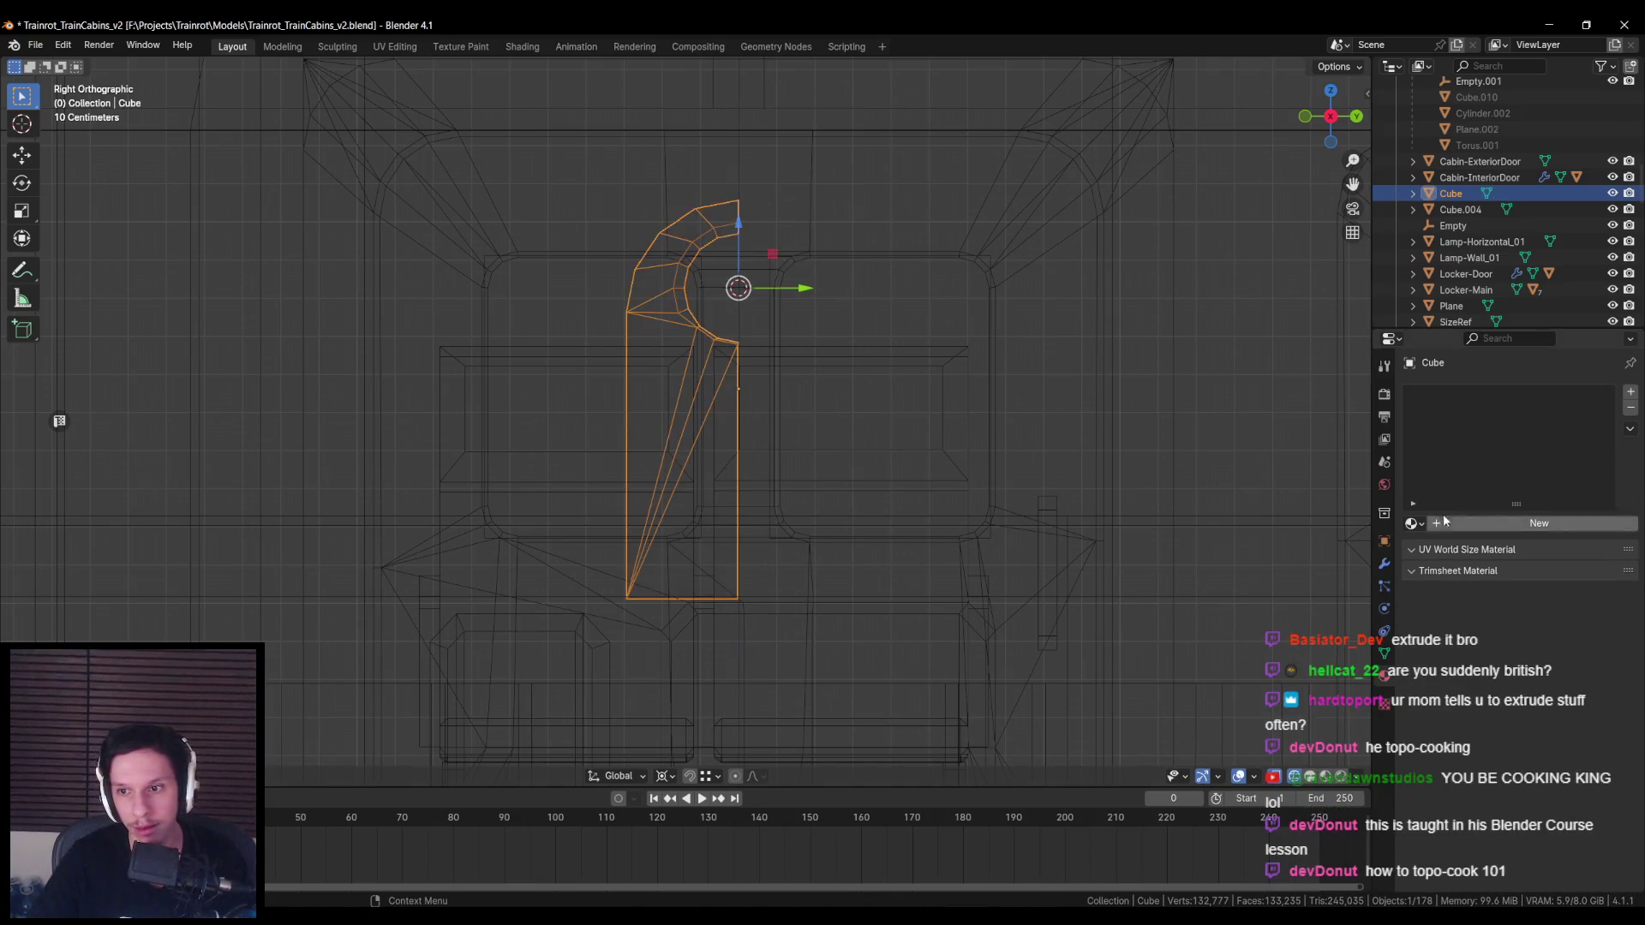
pyautogui.click(1384, 564)
pyautogui.click(1526, 392)
pyautogui.click(1425, 418)
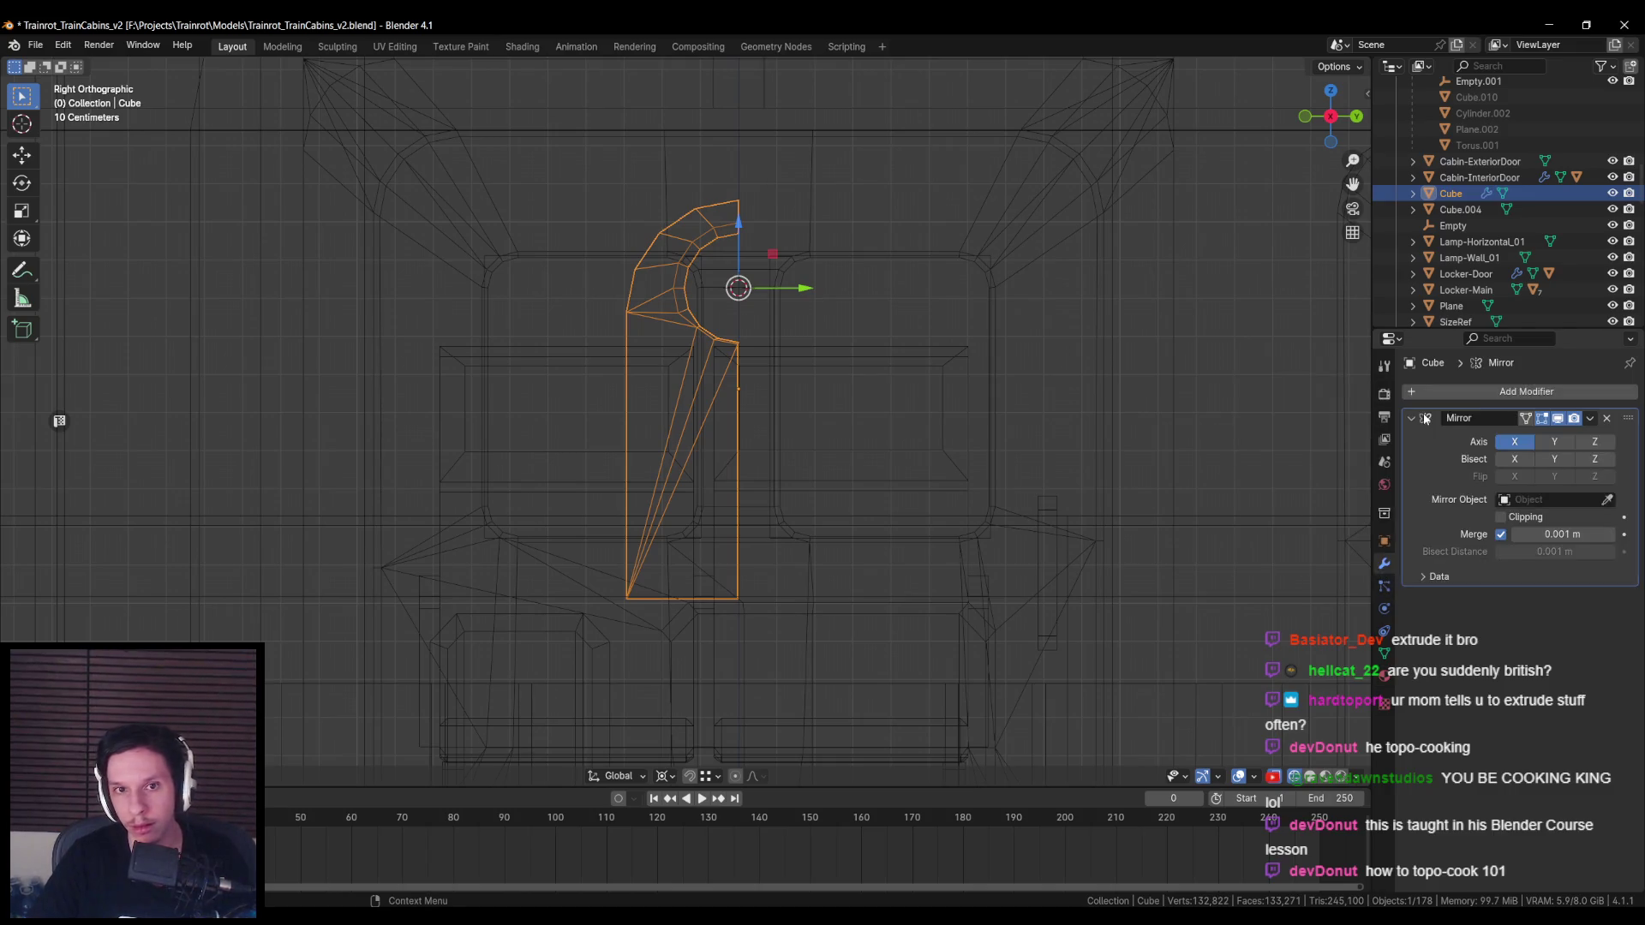
# Step: Mirror across Y instead of X, then select the centre seam vertices in edit mode
pyautogui.click(1515, 442)
pyautogui.click(1550, 443)
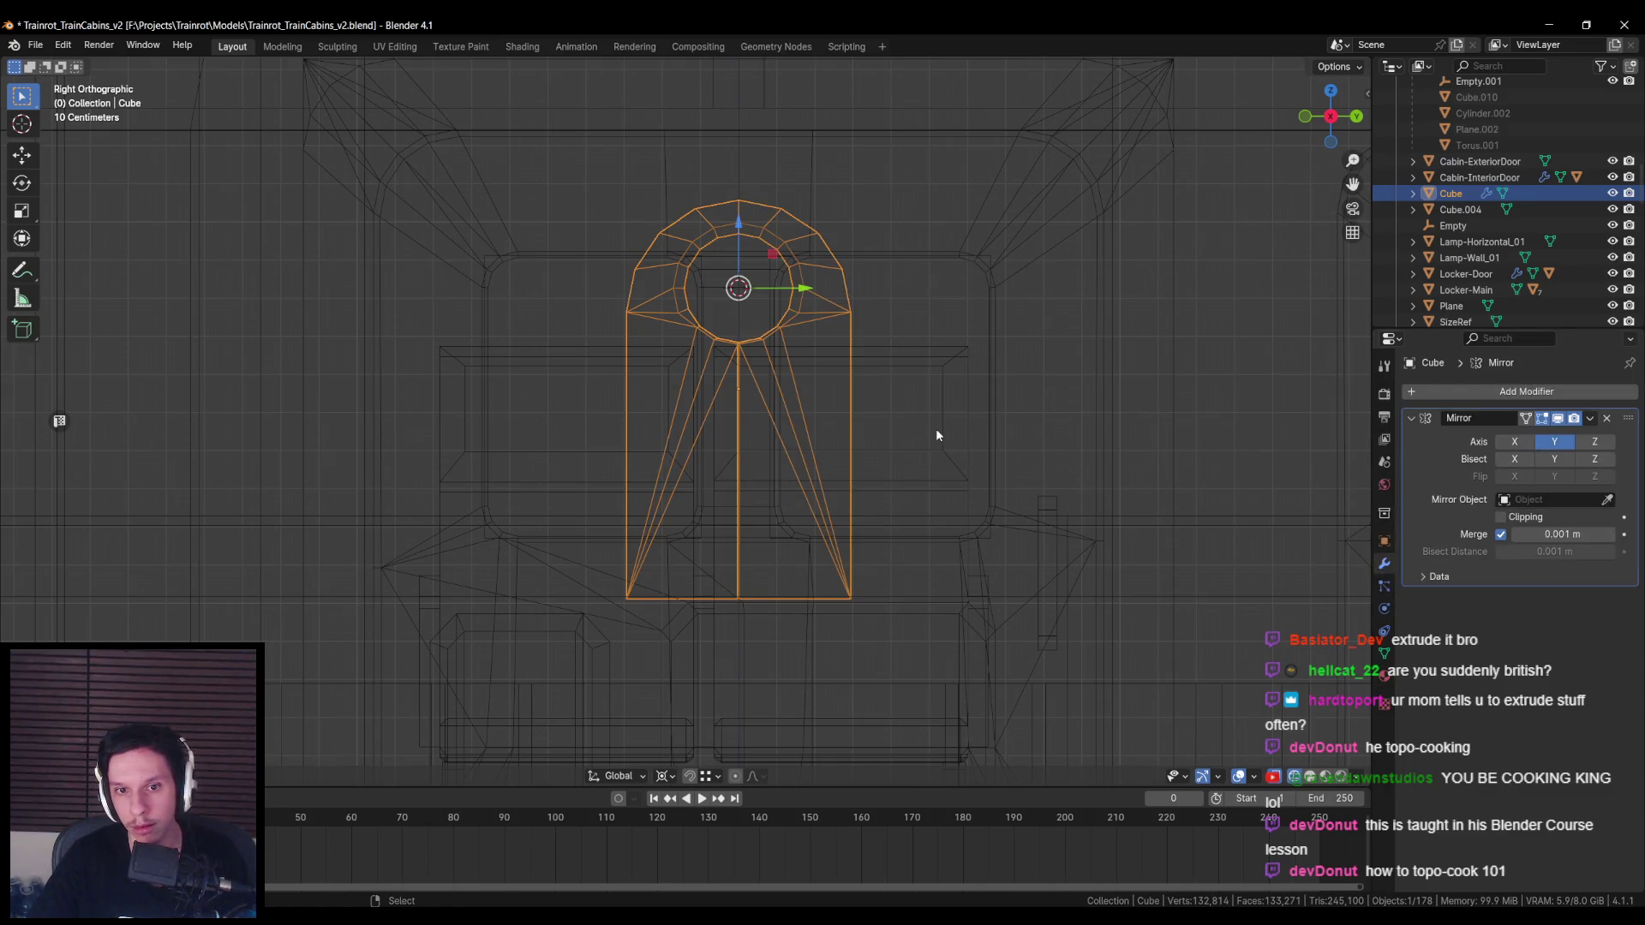
pyautogui.press('Tab')
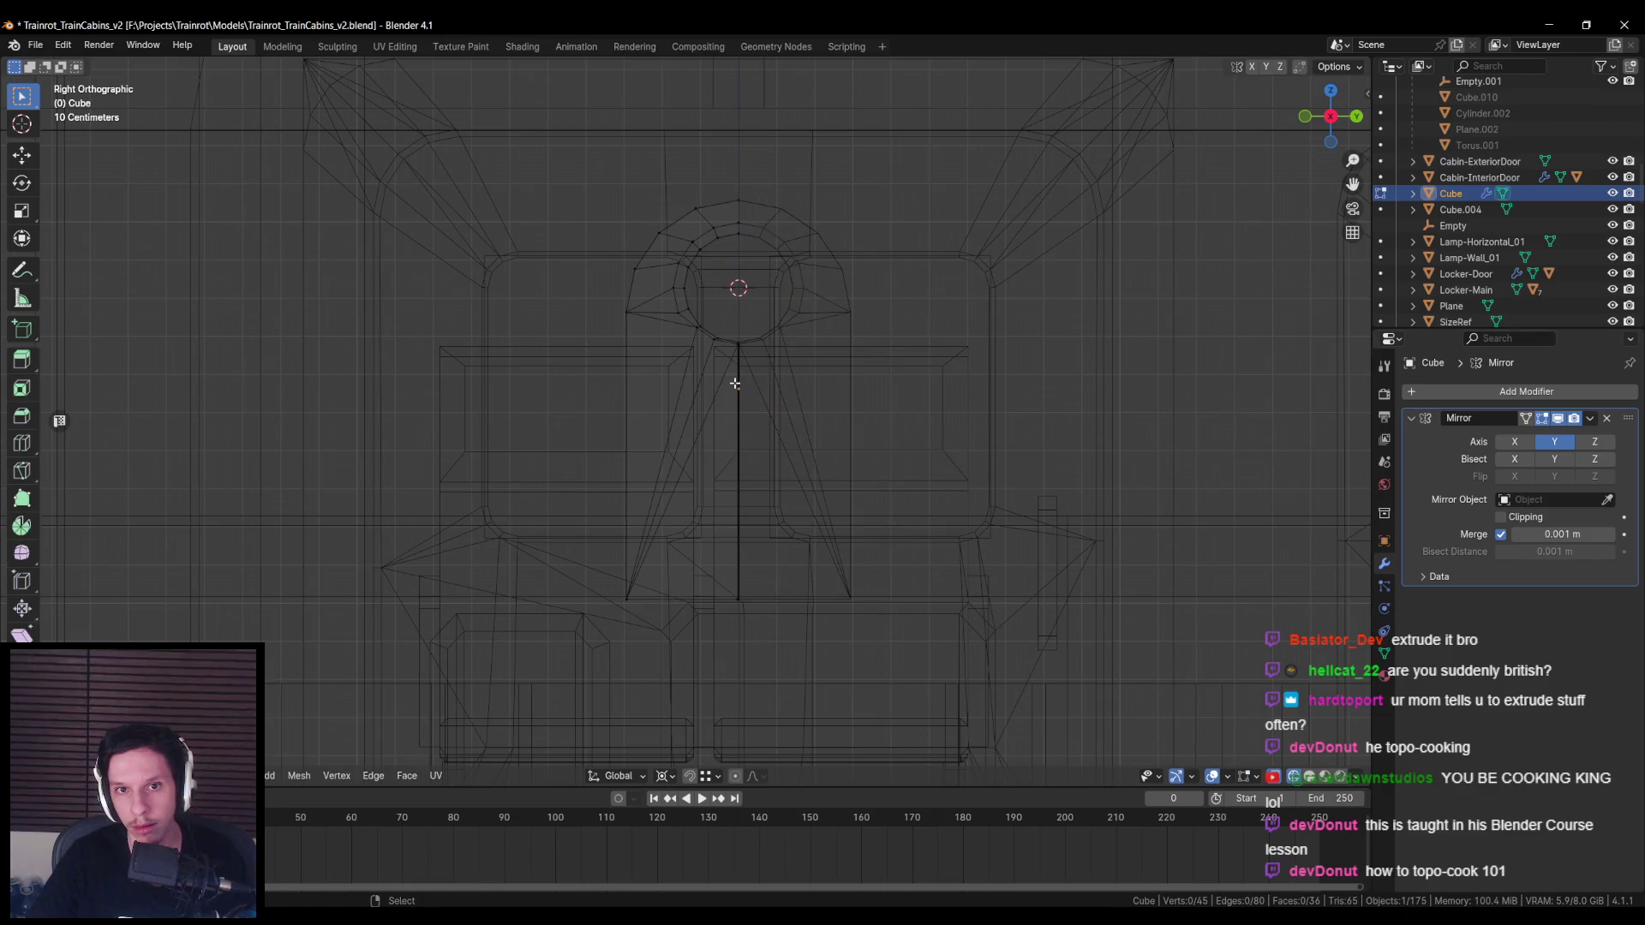
pyautogui.keyDown('alt'); pyautogui.click(738, 377); pyautogui.keyUp('alt')
pyautogui.scroll(1, 801, 288)
pyautogui.hotkey('shift', 'z')
pyautogui.press('Tab')
# Step: Set the fin's origin from the object context menu
pyautogui.rightClick(788, 276)
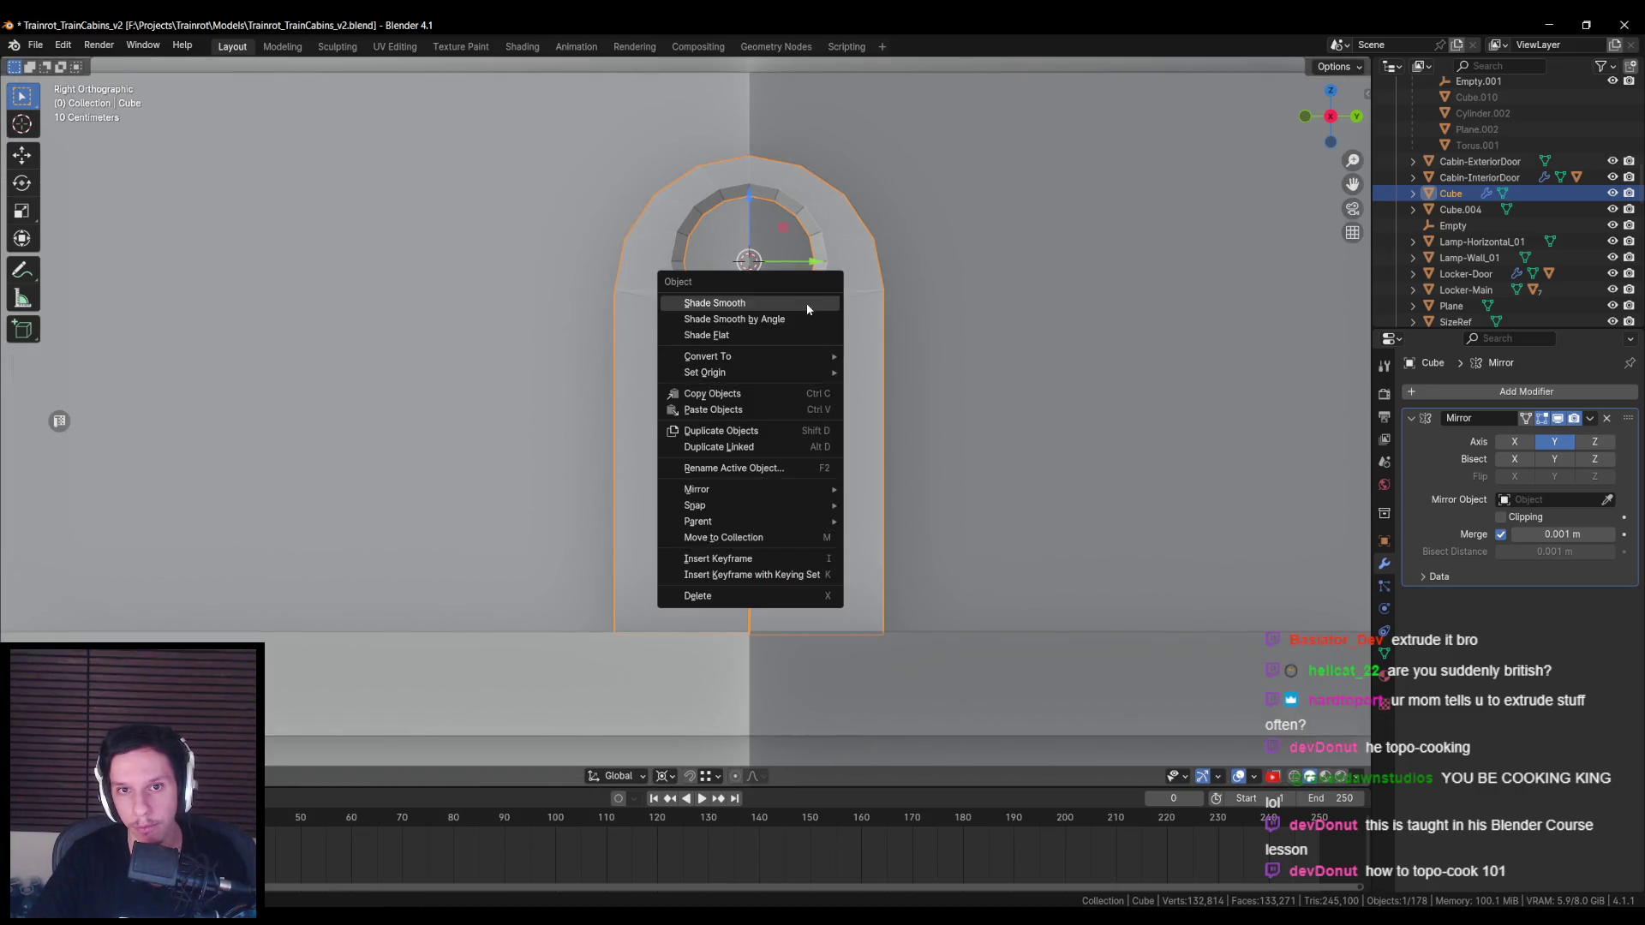
pyautogui.moveTo(813, 372)
pyautogui.click(899, 404)
# Step: Move the centre seam vertices in see-through view and zoom in on the hole
pyautogui.press('Tab')
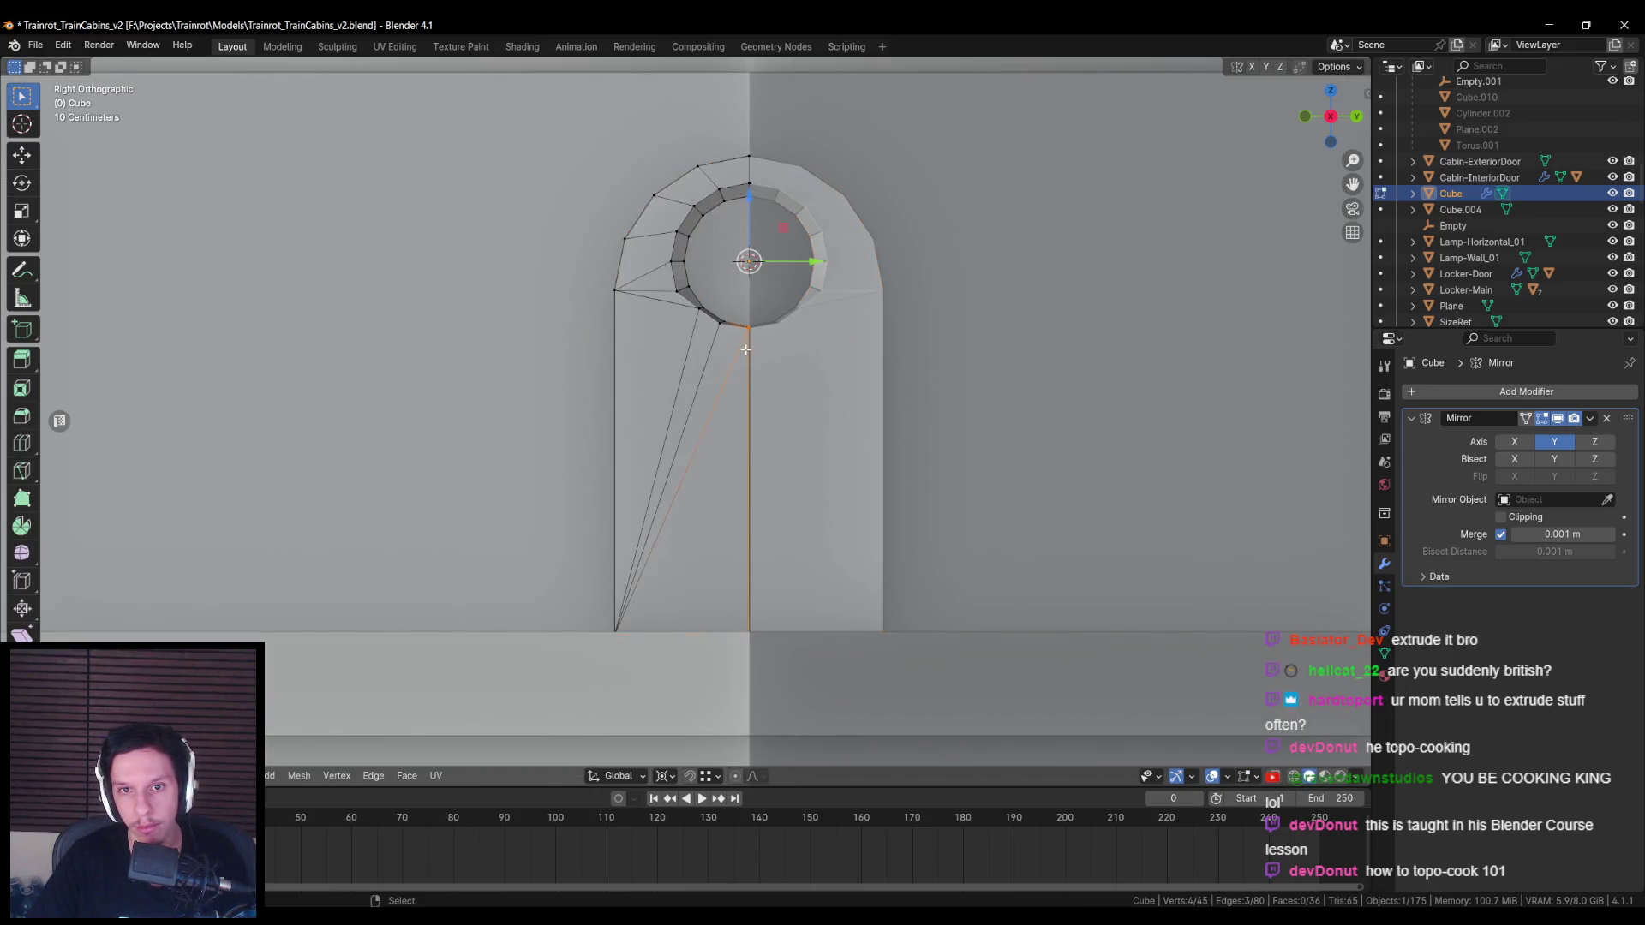
pyautogui.hotkey('shift', 'z')
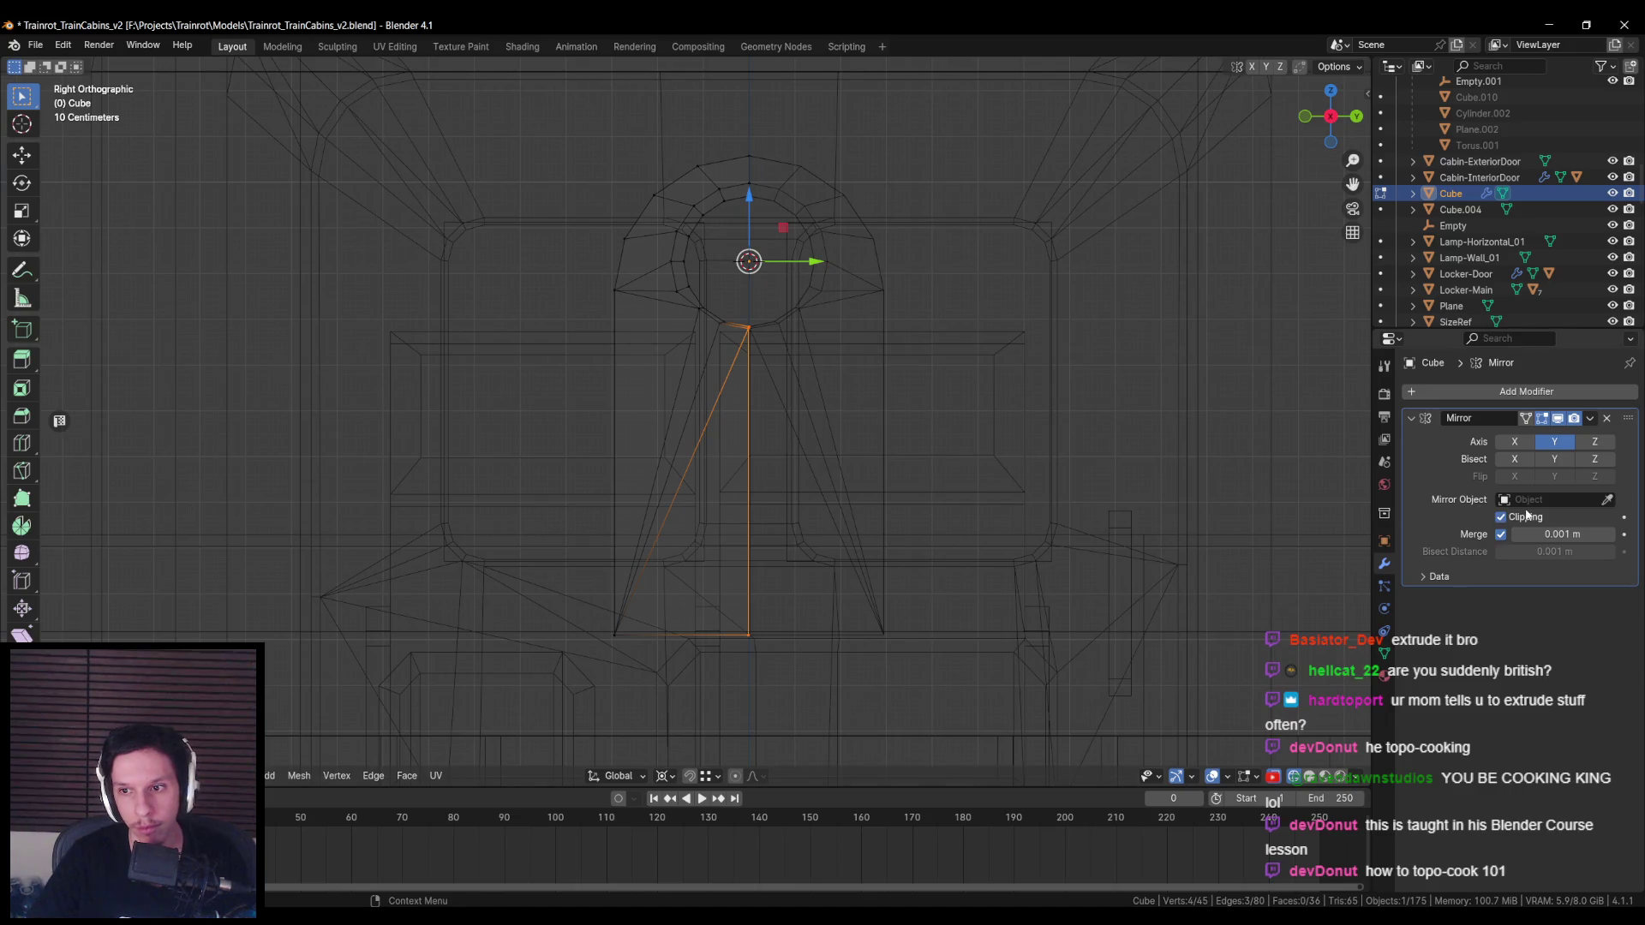
pyautogui.click(823, 265)
pyautogui.scroll(5, 705, 532)
pyautogui.keyDown('shift'); pyautogui.moveTo(705, 532); pyautogui.dragTo(705, 429, button='middle'); pyautogui.keyUp('shift')
pyautogui.hotkey('shift', 'z')
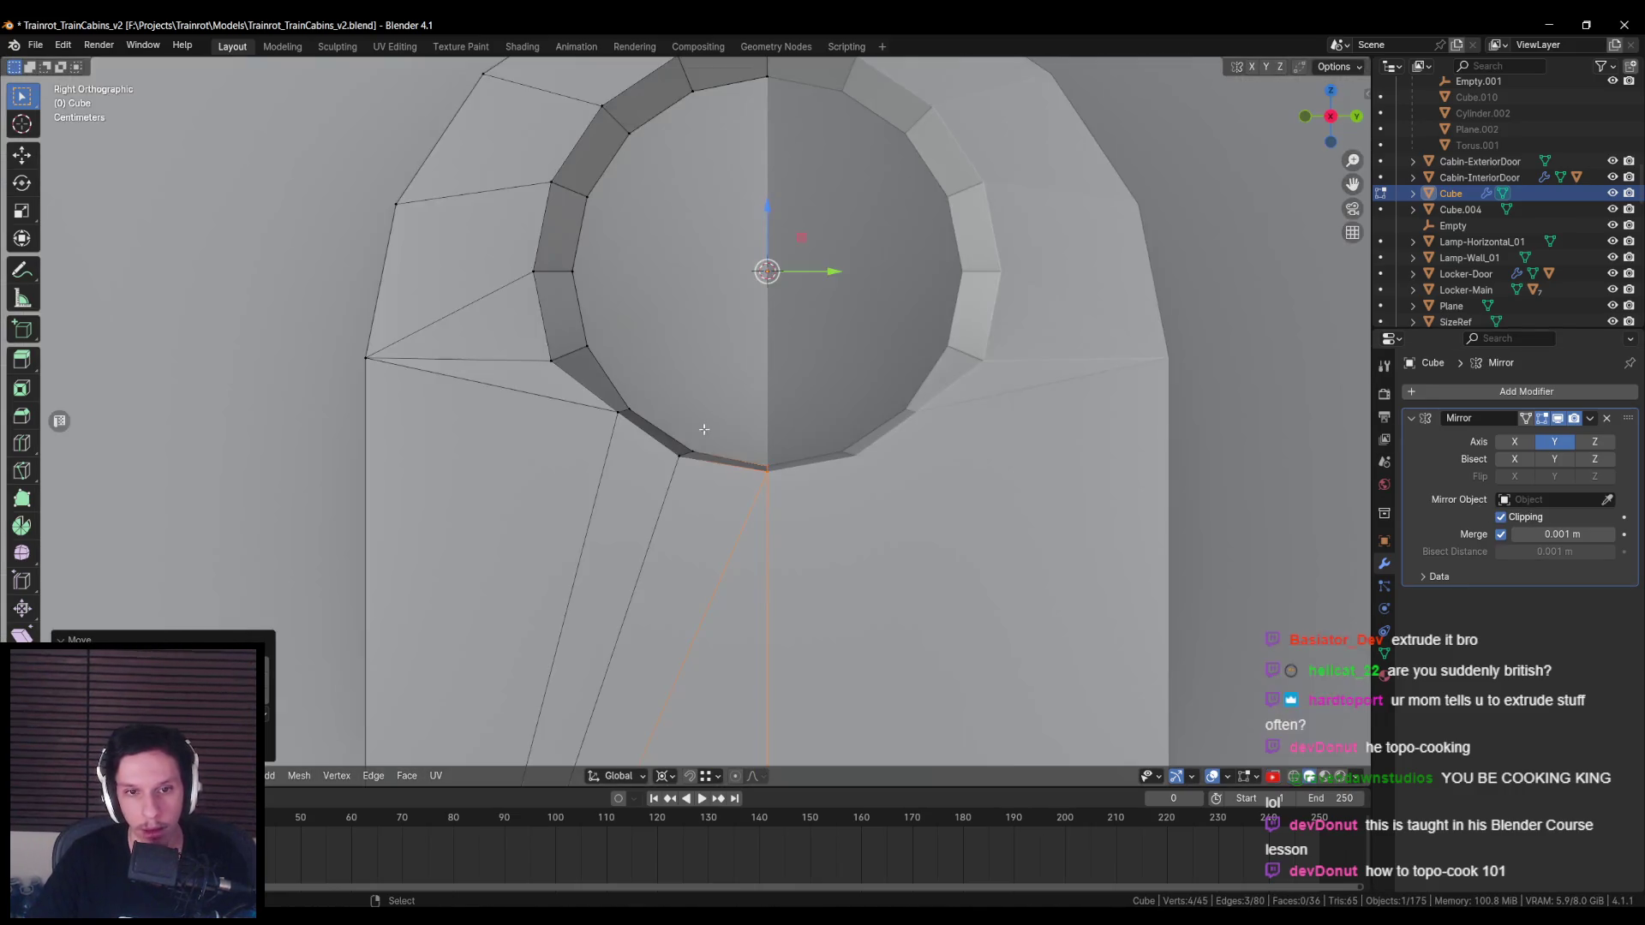
# Step: Scale the lower ring vertices around the headlight hole outward
pyautogui.click(618, 416)
pyautogui.keyDown('ctrl'); pyautogui.click(767, 469); pyautogui.keyUp('ctrl')
pyautogui.press('s')
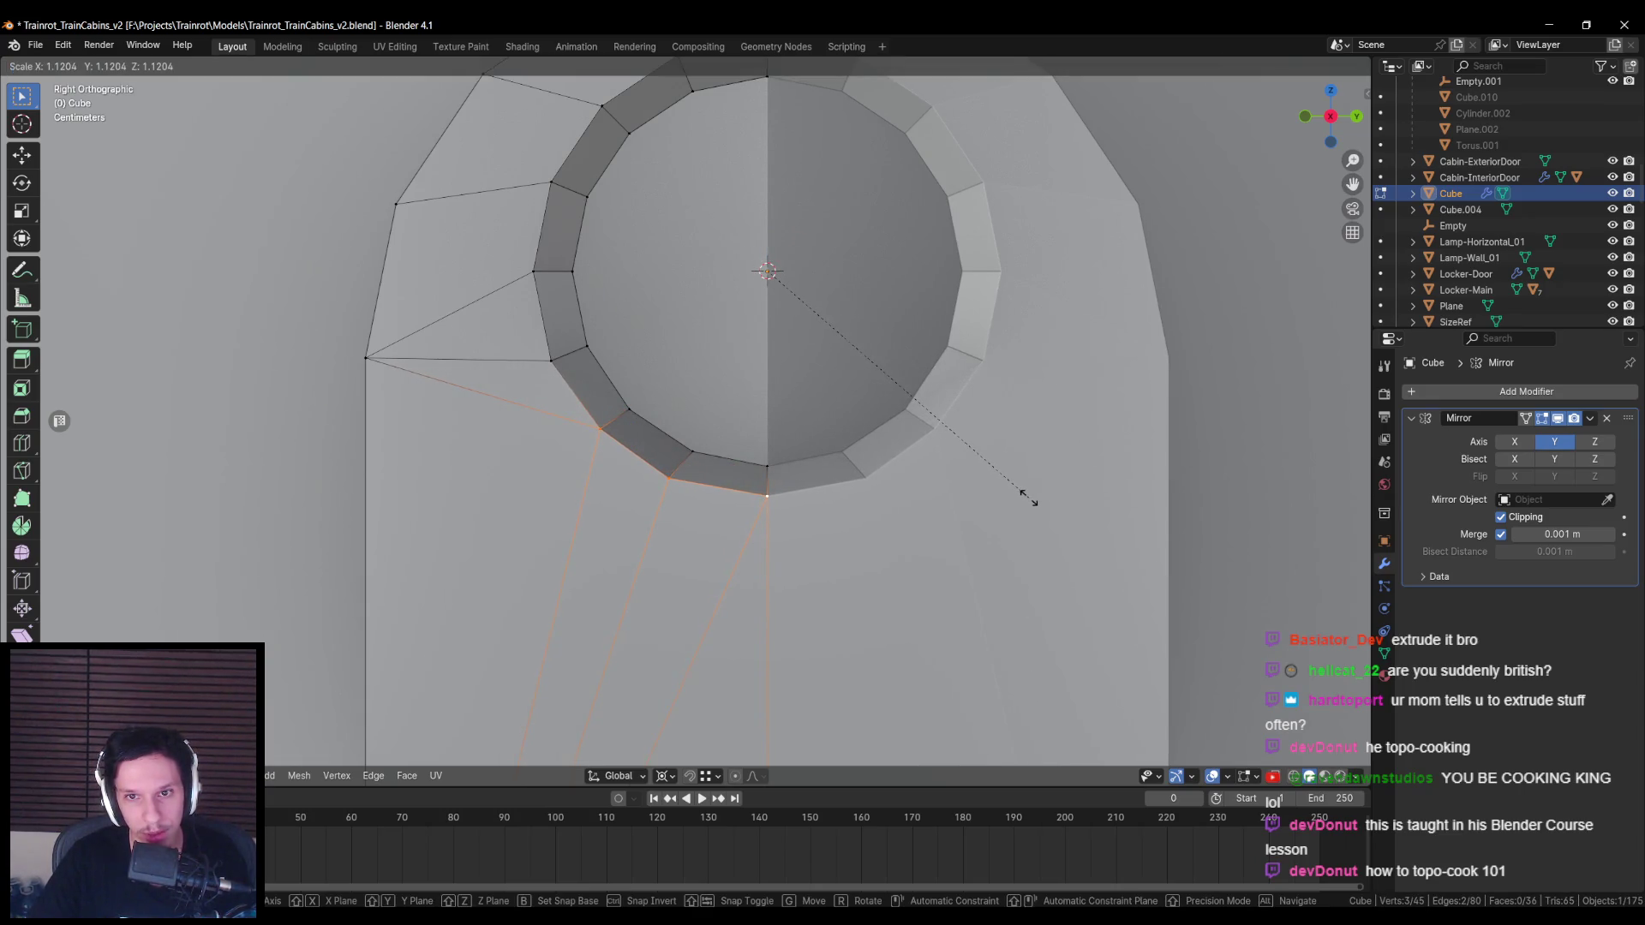
pyautogui.click(1031, 497)
pyautogui.moveTo(716, 440)
pyautogui.mouseDown(button='middle')
pyautogui.moveTo(779, 499)
pyautogui.moveTo(514, 467)
pyautogui.moveTo(651, 444)
pyautogui.moveTo(828, 479)
pyautogui.mouseUp(button='middle')
pyautogui.press('Tab')
# Step: With Median Point pivot, slide the diagonal edge vertices about 0.009 m along X
pyautogui.press('Tab')
pyautogui.press('KP_1')
pyautogui.hotkey('alt', 'z')
pyautogui.scroll(4, 822, 480)
pyautogui.moveTo(642, 239); pyautogui.dragTo(774, 357)
pyautogui.click(672, 785)
pyautogui.click(694, 743)
pyautogui.scroll(1, 715, 299)
pyautogui.moveTo(780, 299); pyautogui.dragTo(767, 300)
pyautogui.press('Tab')
pyautogui.moveTo(705, 297); pyautogui.dragTo(620, 416, button='middle')
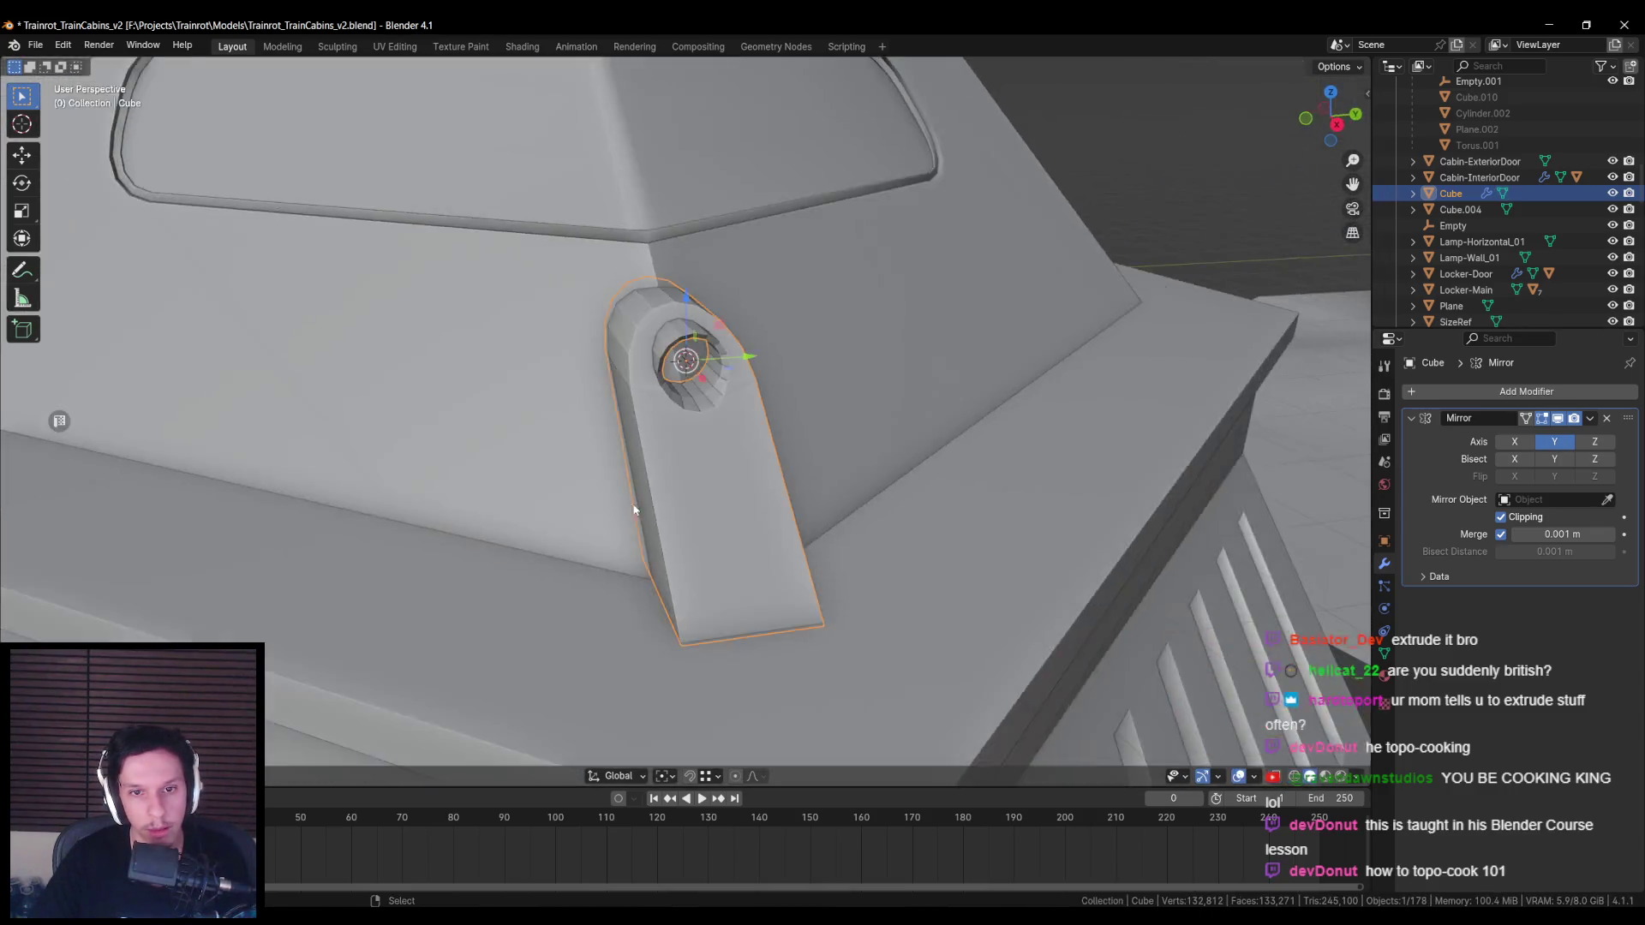
pyautogui.moveTo(634, 510)
pyautogui.mouseDown(button='middle')
pyautogui.moveTo(591, 558)
pyautogui.moveTo(686, 463)
pyautogui.moveTo(679, 411)
pyautogui.moveTo(736, 396)
pyautogui.mouseUp(button='middle')
pyautogui.press('Tab')
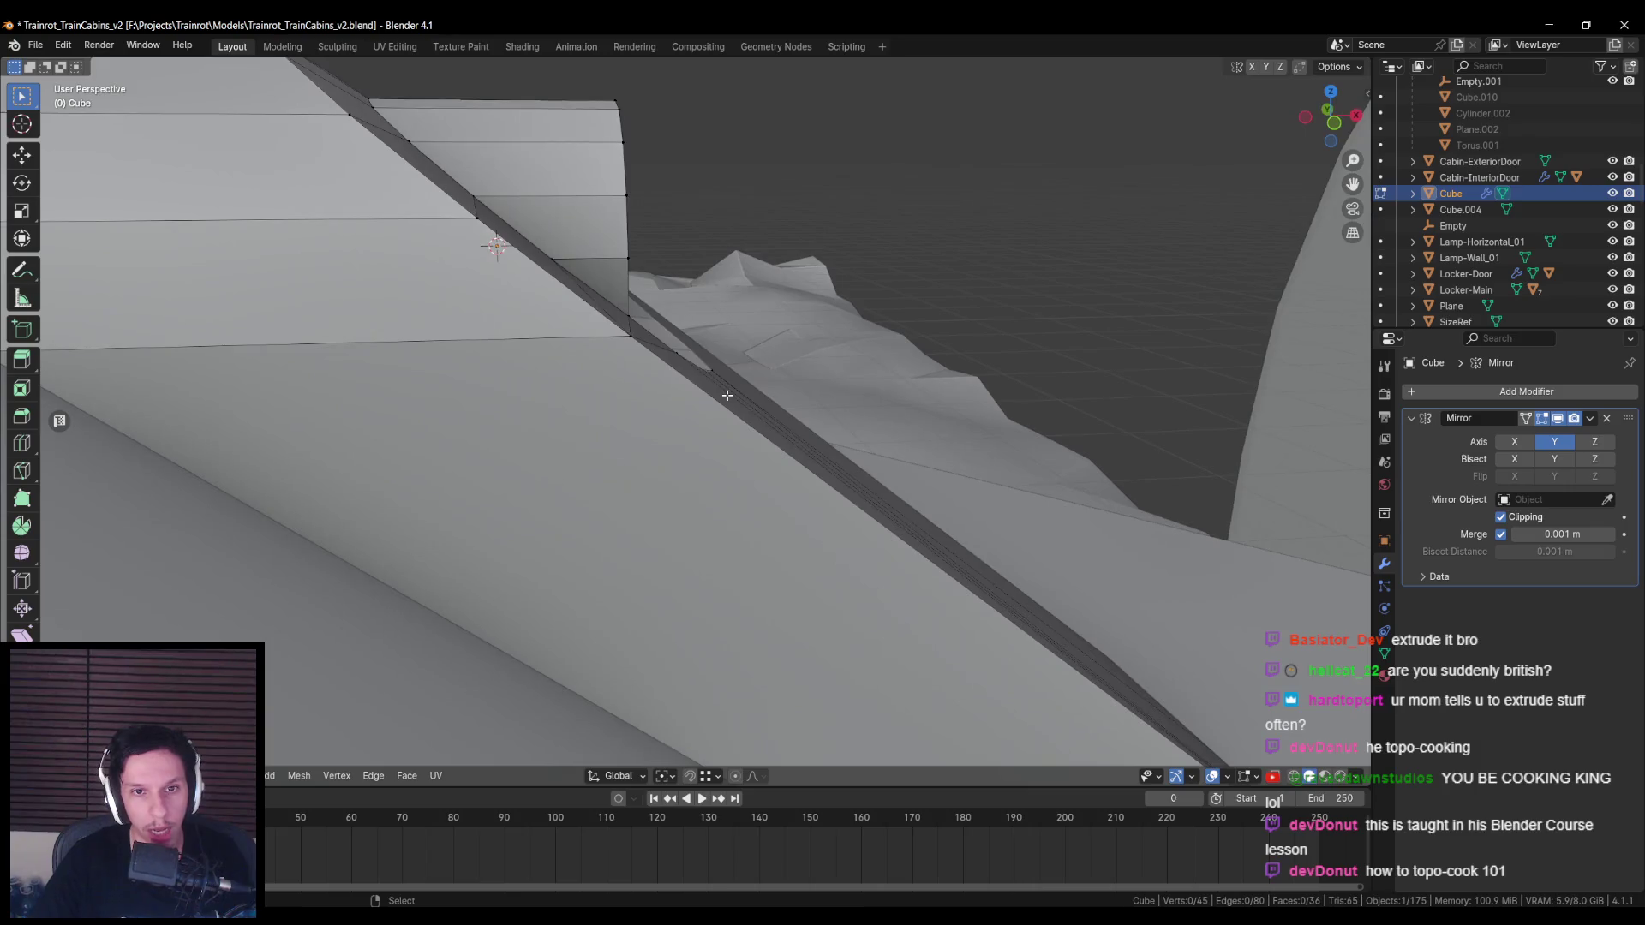
# Step: In front view, move the fin's lower-tip corner vertex about 0.004 m along X onto the diagonal
pyautogui.press('KP_1')
pyautogui.scroll(2, 755, 422)
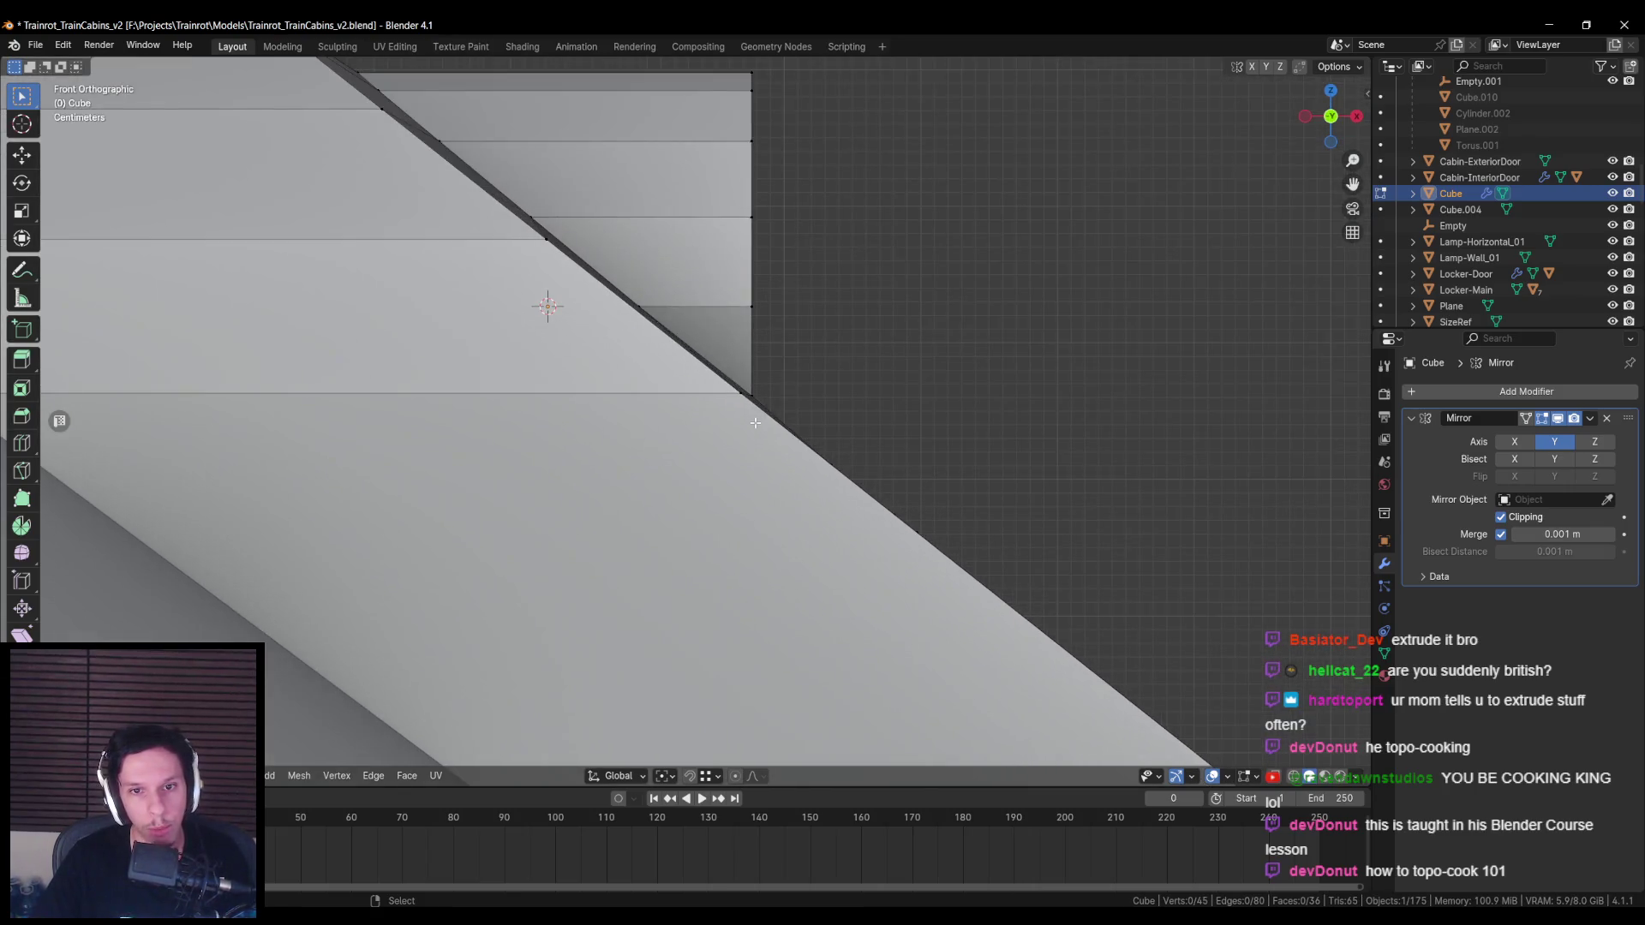
pyautogui.scroll(1, 733, 379)
pyautogui.scroll(-2, 732, 428)
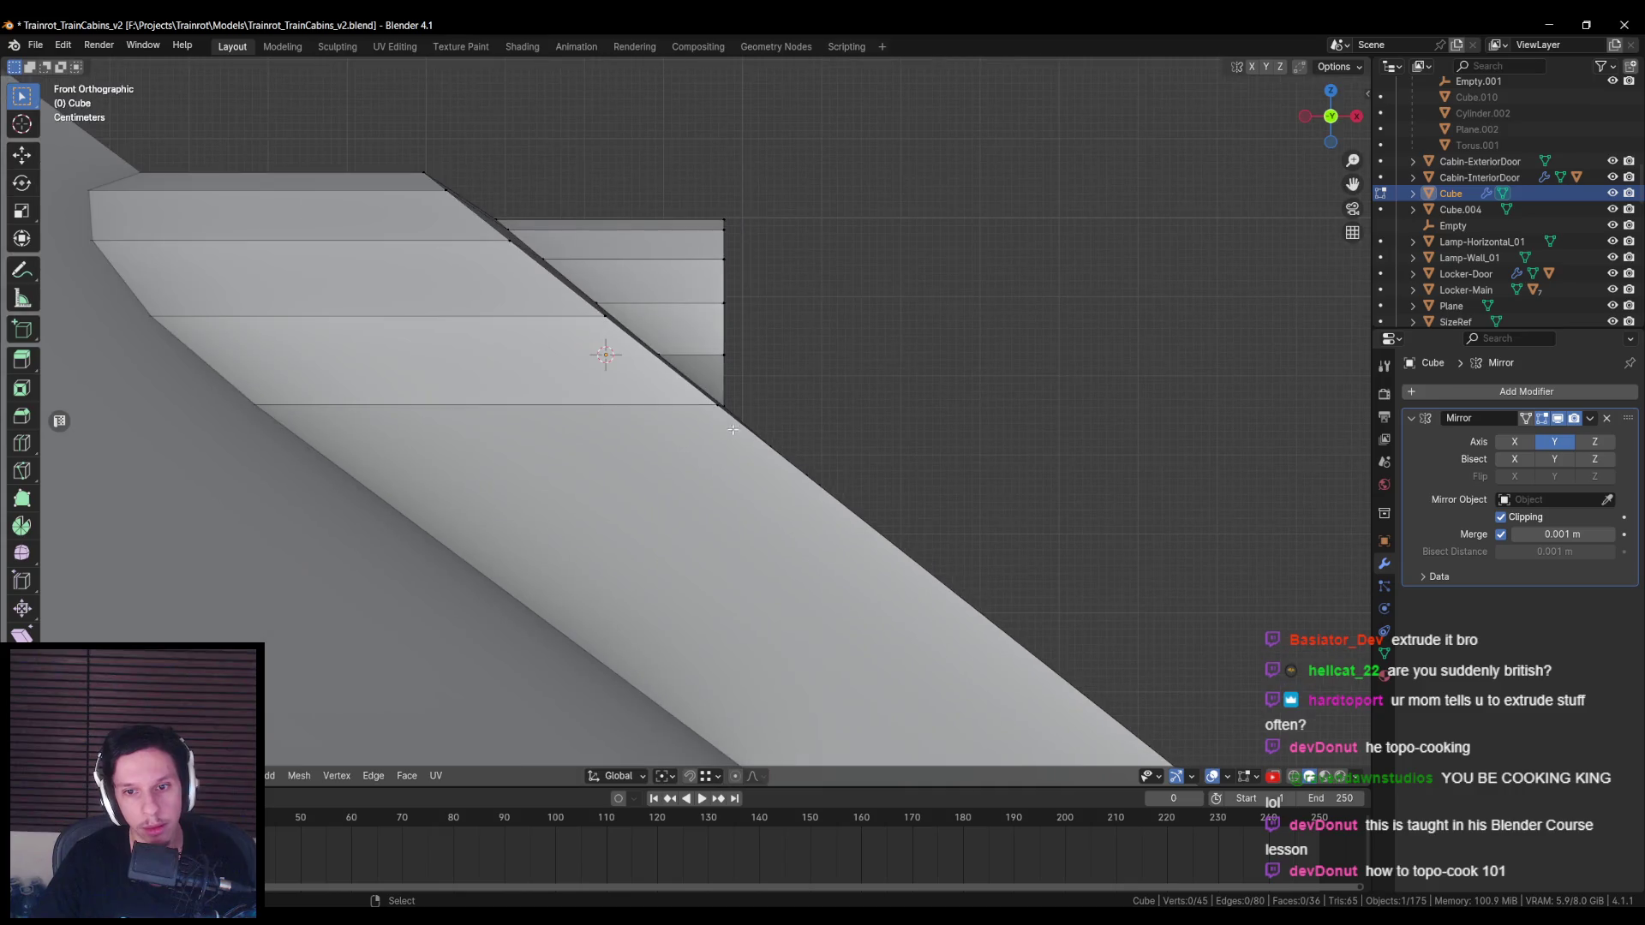
pyautogui.scroll(3, 730, 430)
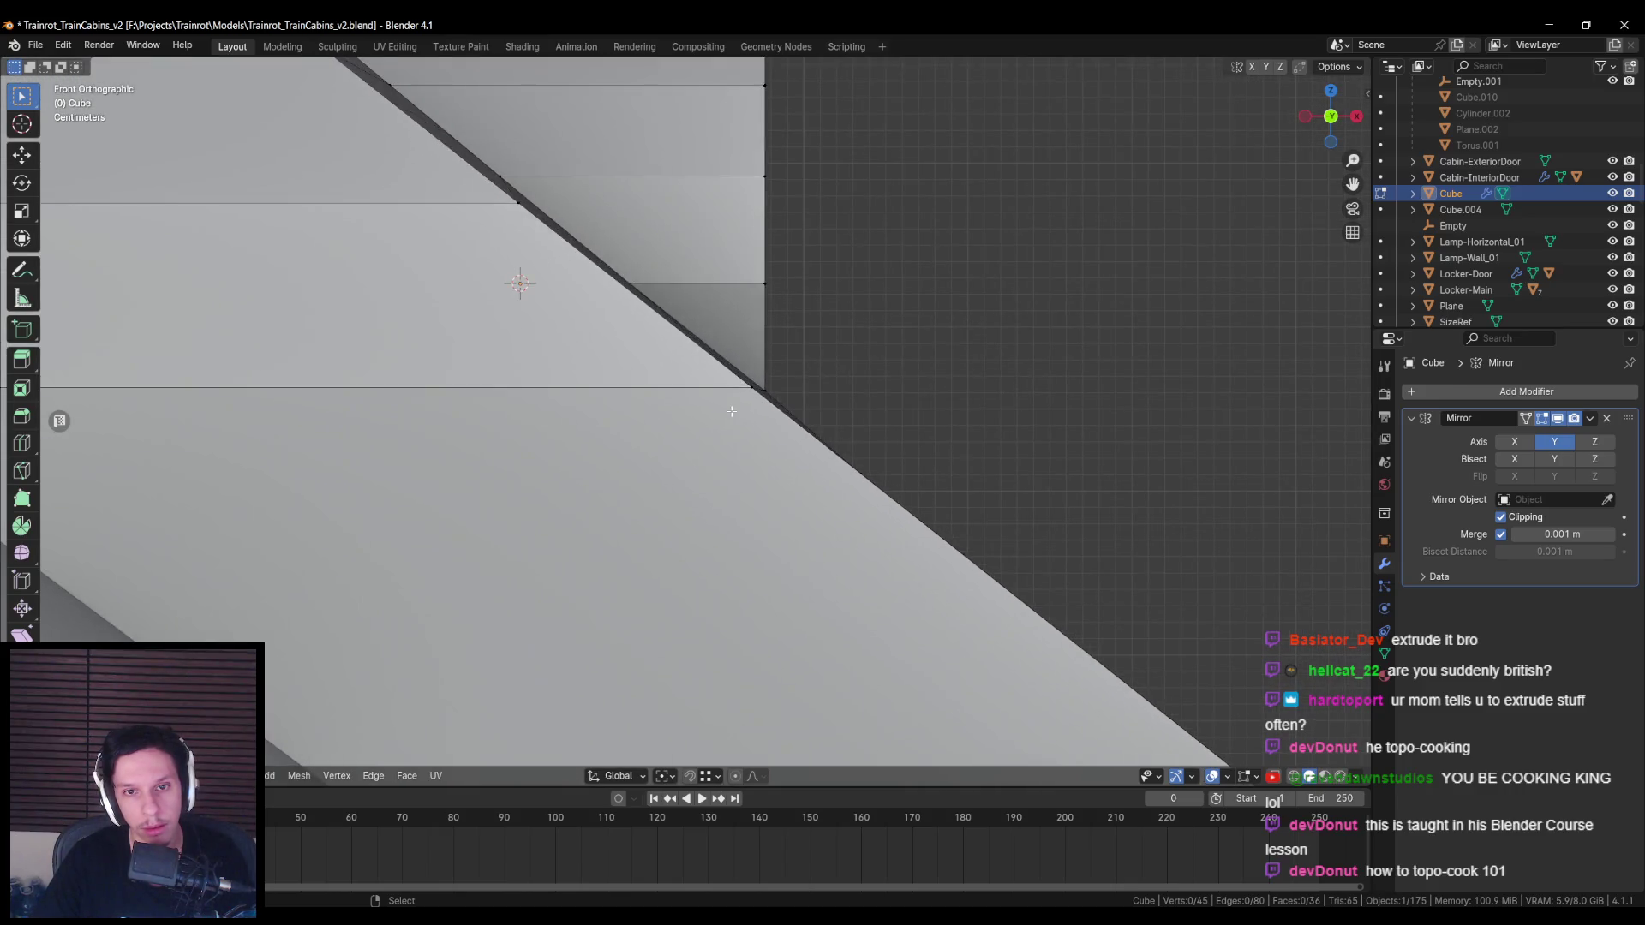
pyautogui.click(776, 380)
pyautogui.press('g')
pyautogui.press('x')
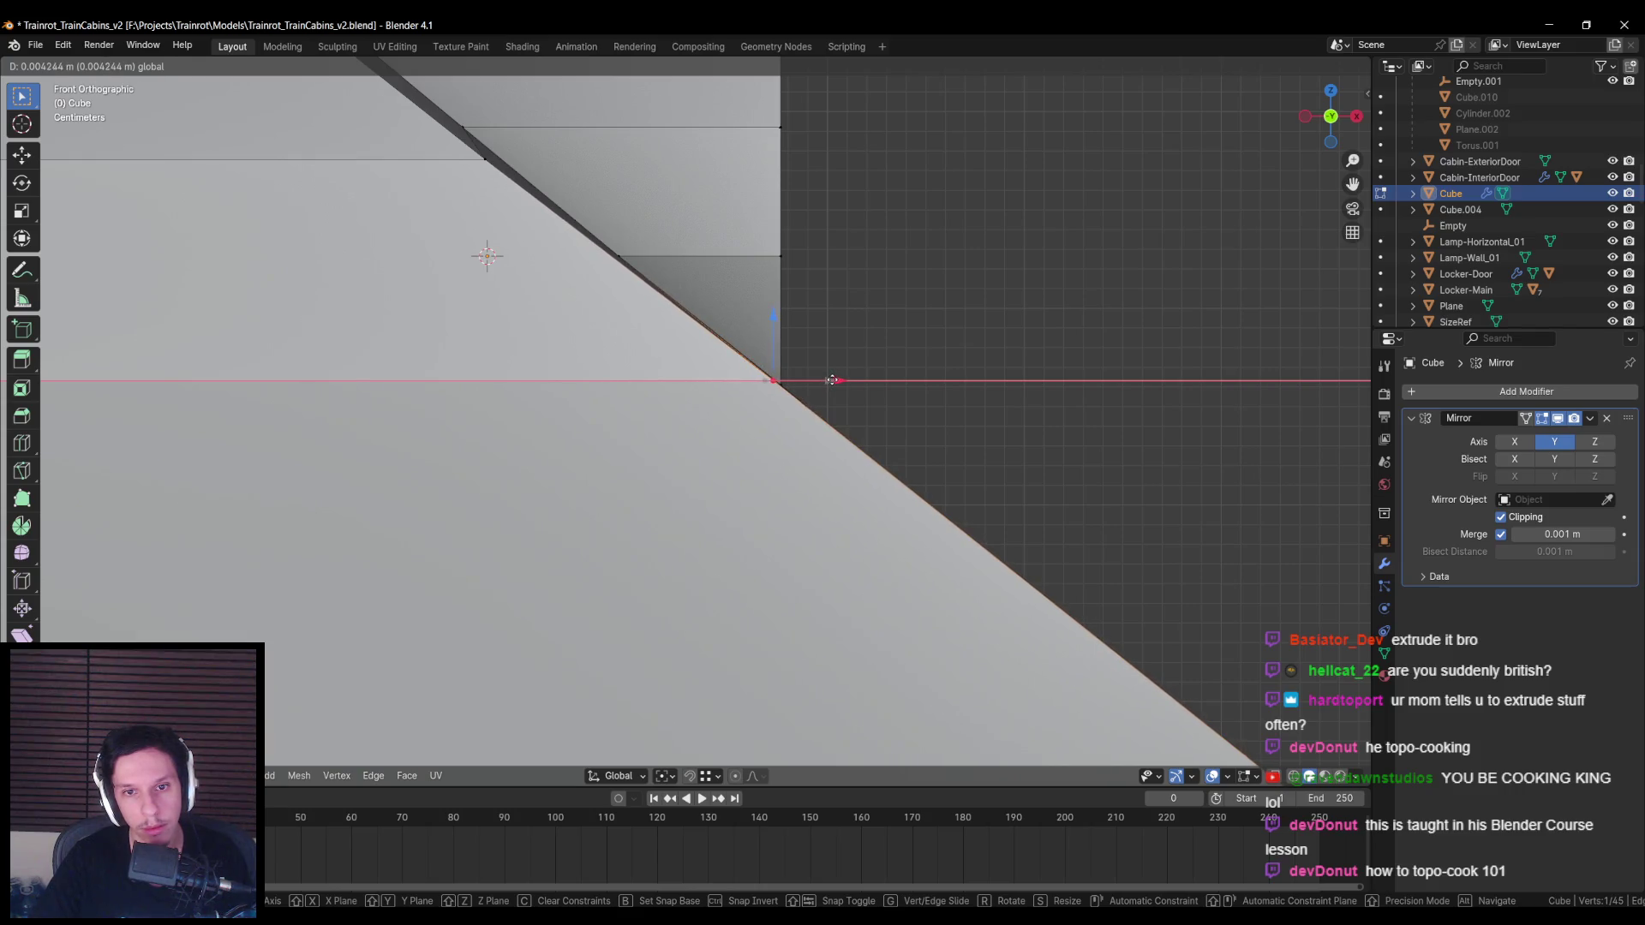
pyautogui.rightClick(836, 380)
pyautogui.scroll(-3, 746, 378)
pyautogui.click(747, 378)
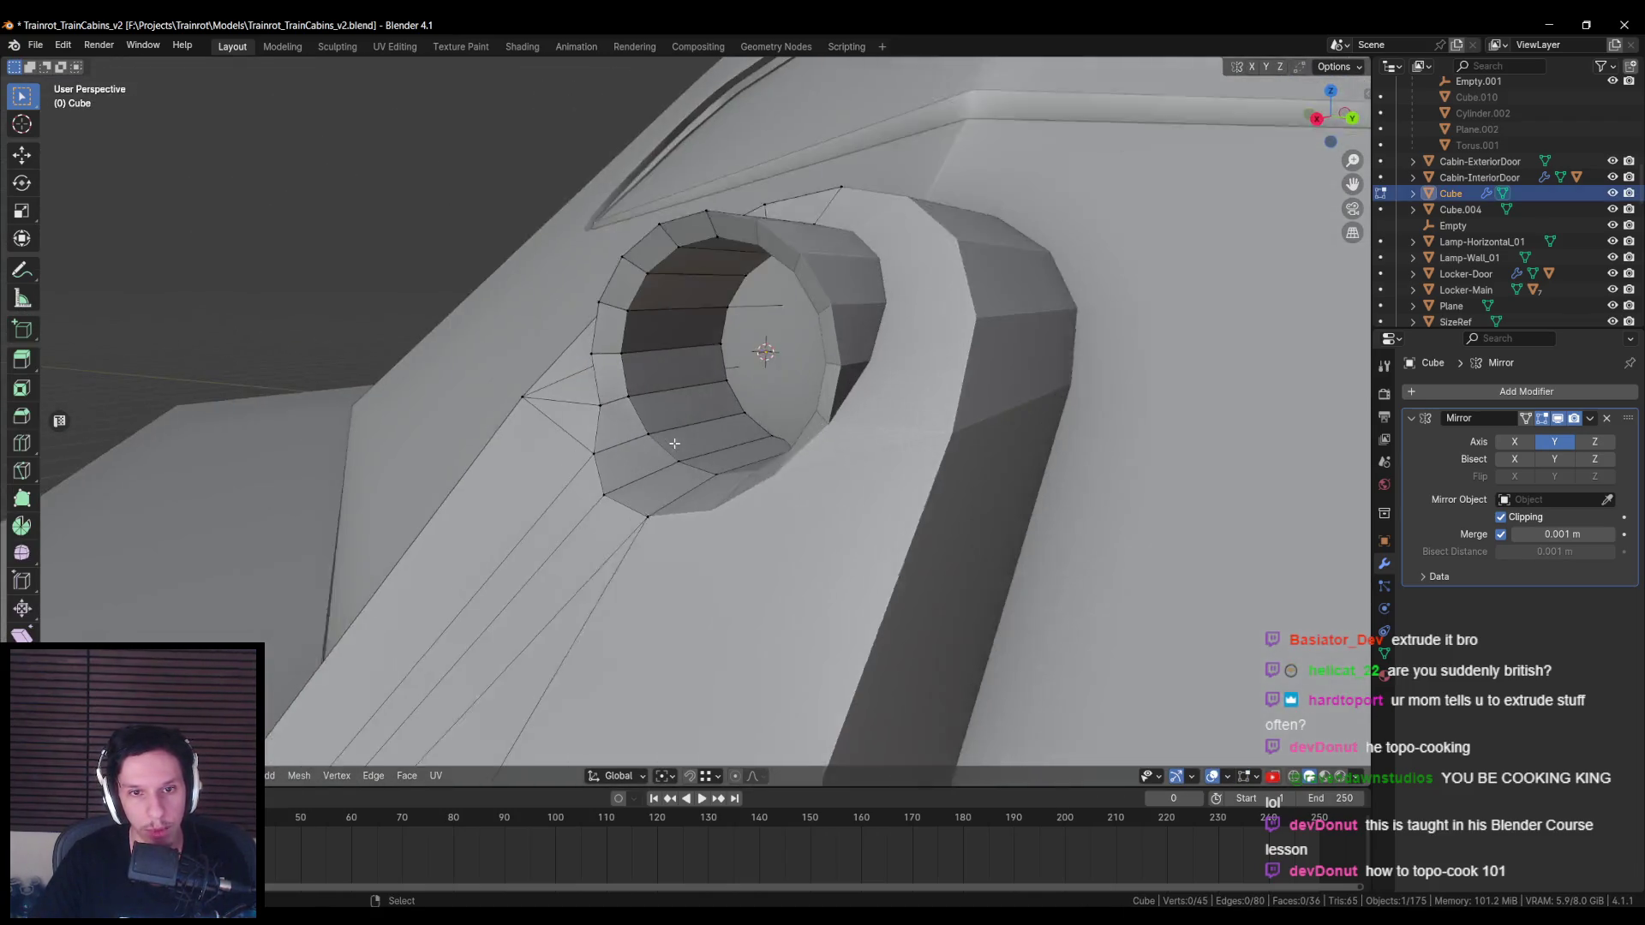
# Step: Slide two edges of the headlight opening sideways along X
pyautogui.moveTo(674, 442)
pyautogui.mouseDown(button='middle')
pyautogui.moveTo(651, 429)
pyautogui.moveTo(734, 463)
pyautogui.moveTo(742, 368)
pyautogui.moveTo(769, 436)
pyautogui.moveTo(745, 411)
pyautogui.moveTo(714, 443)
pyautogui.moveTo(579, 499)
pyautogui.moveTo(677, 479)
pyautogui.moveTo(664, 506)
pyautogui.mouseUp(button='middle')
pyautogui.click(613, 396)
pyautogui.press('Tab')
pyautogui.press('Tab')
pyautogui.click(677, 480)
pyautogui.keyDown('shift'); pyautogui.click(669, 506); pyautogui.keyUp('shift')
pyautogui.moveTo(664, 506); pyautogui.dragTo(618, 512)
pyautogui.click(620, 512)
# Step: Move two more opening vertices, then a single vertex, along X
pyautogui.keyDown('shift'); pyautogui.click(656, 458); pyautogui.keyUp('shift')
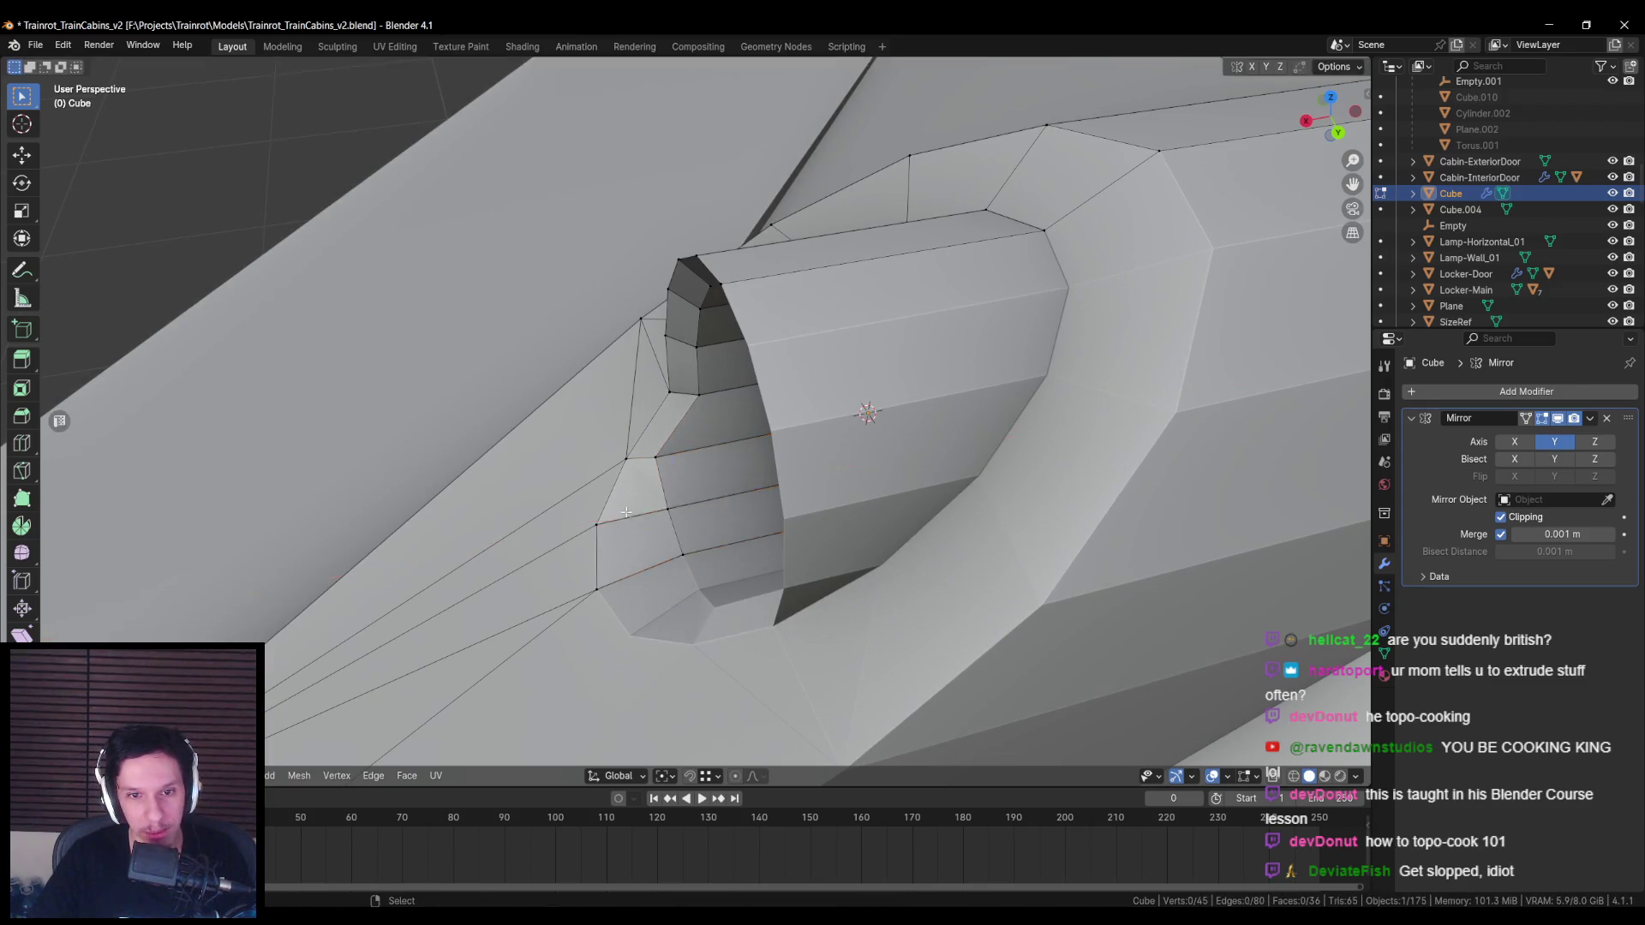
pyautogui.press('g')
pyautogui.press('x')
pyautogui.click(584, 556)
pyautogui.click(631, 566)
pyautogui.press('g')
pyautogui.press('x')
pyautogui.click(572, 575)
# Step: Leave edit mode and orbit out to view the whole mirrored fin
pyautogui.moveTo(572, 575)
pyautogui.mouseDown(button='middle')
pyautogui.moveTo(758, 454)
pyautogui.moveTo(898, 495)
pyautogui.moveTo(686, 477)
pyautogui.moveTo(719, 404)
pyautogui.mouseUp(button='middle')
pyautogui.press('Tab')
pyautogui.scroll(-3, 758, 454)
pyautogui.scroll(3, 658, 496)
pyautogui.moveTo(658, 496); pyautogui.dragTo(675, 500, button='middle')
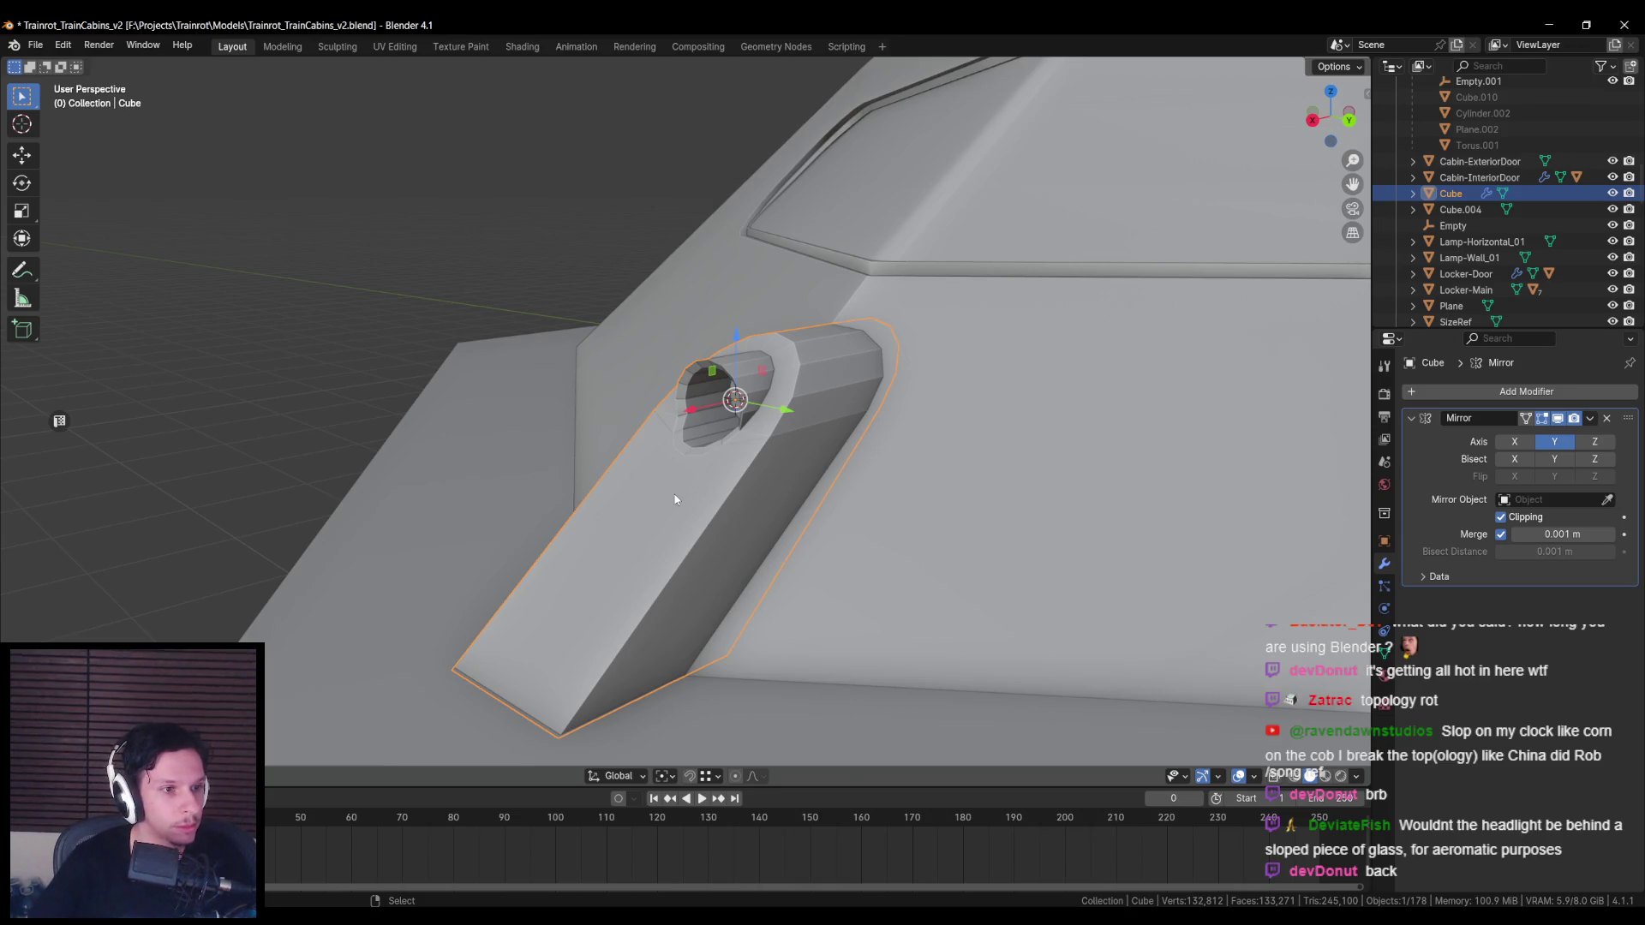
pyautogui.moveTo(747, 458)
pyautogui.mouseDown(button='middle')
pyautogui.moveTo(584, 444)
pyautogui.moveTo(653, 481)
pyautogui.moveTo(775, 484)
pyautogui.moveTo(723, 503)
pyautogui.moveTo(860, 514)
pyautogui.moveTo(541, 506)
pyautogui.moveTo(594, 504)
pyautogui.moveTo(551, 486)
pyautogui.moveTo(759, 498)
pyautogui.moveTo(789, 543)
pyautogui.moveTo(668, 428)
pyautogui.moveTo(754, 462)
pyautogui.moveTo(785, 558)
pyautogui.mouseUp(button='middle')
# Step: Mark the fin's outer edges on the cabin mesh as sharp
pyautogui.click(761, 518)
pyautogui.press('Tab')
pyautogui.keyDown('shift'); pyautogui.click(668, 428); pyautogui.keyUp('shift')
pyautogui.hotkey('alt', 'z')
pyautogui.hotkey('alt', 'z')
pyautogui.hotkey('ctrl', 'e')
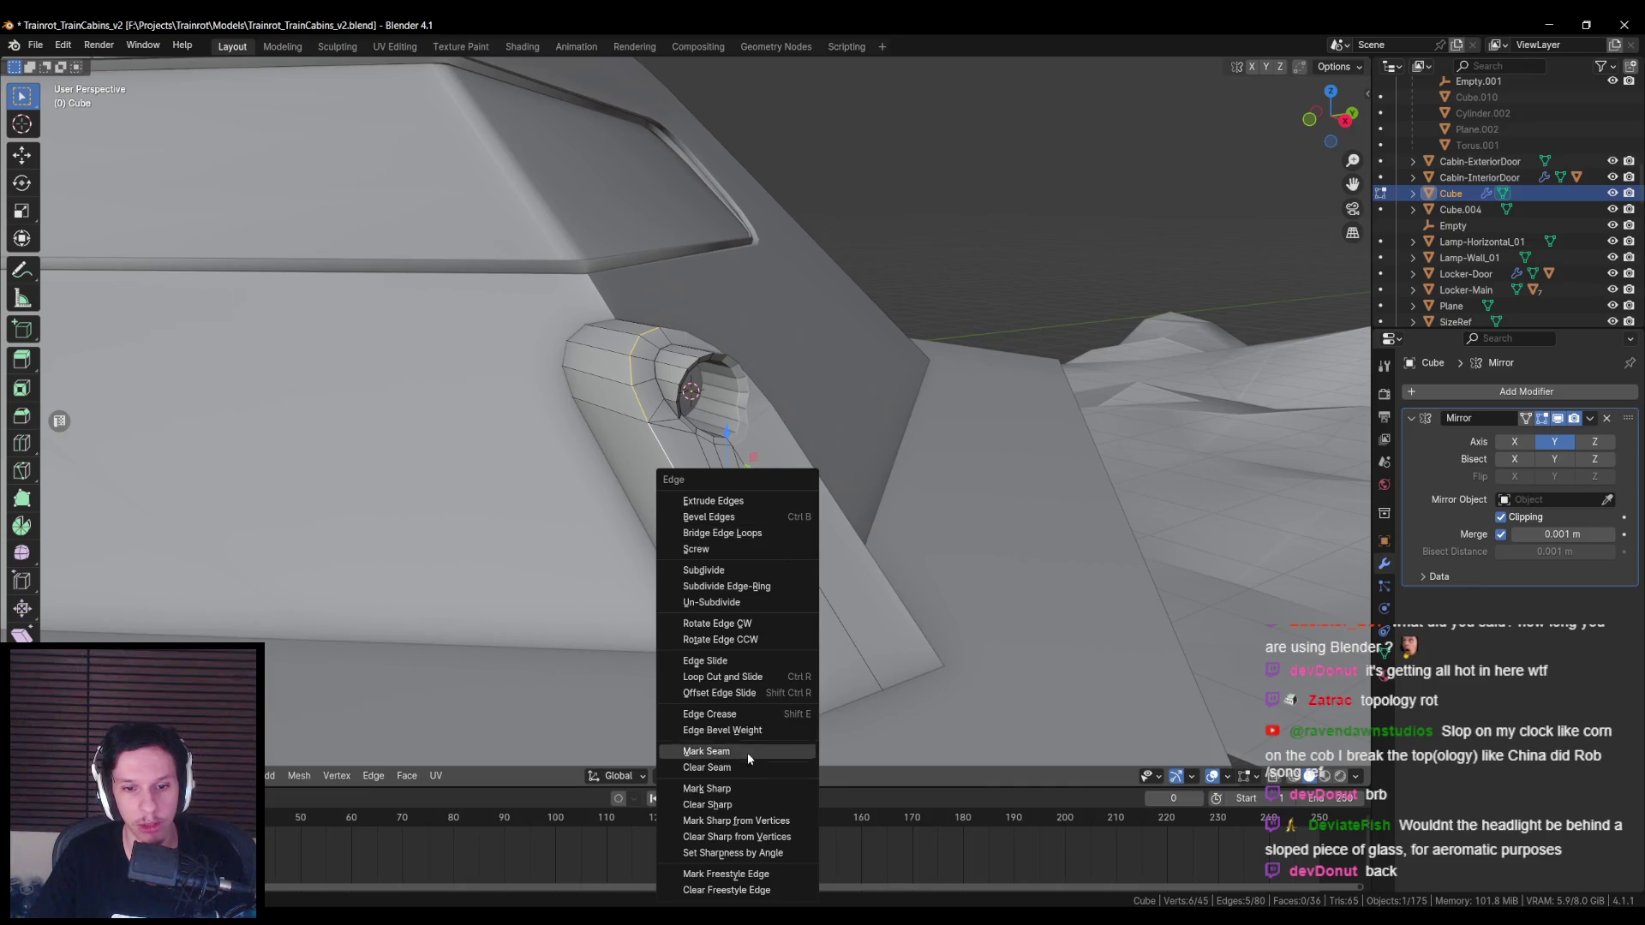
pyautogui.click(745, 789)
pyautogui.moveTo(684, 570); pyautogui.dragTo(675, 402, button='middle')
pyautogui.scroll(3, 681, 479)
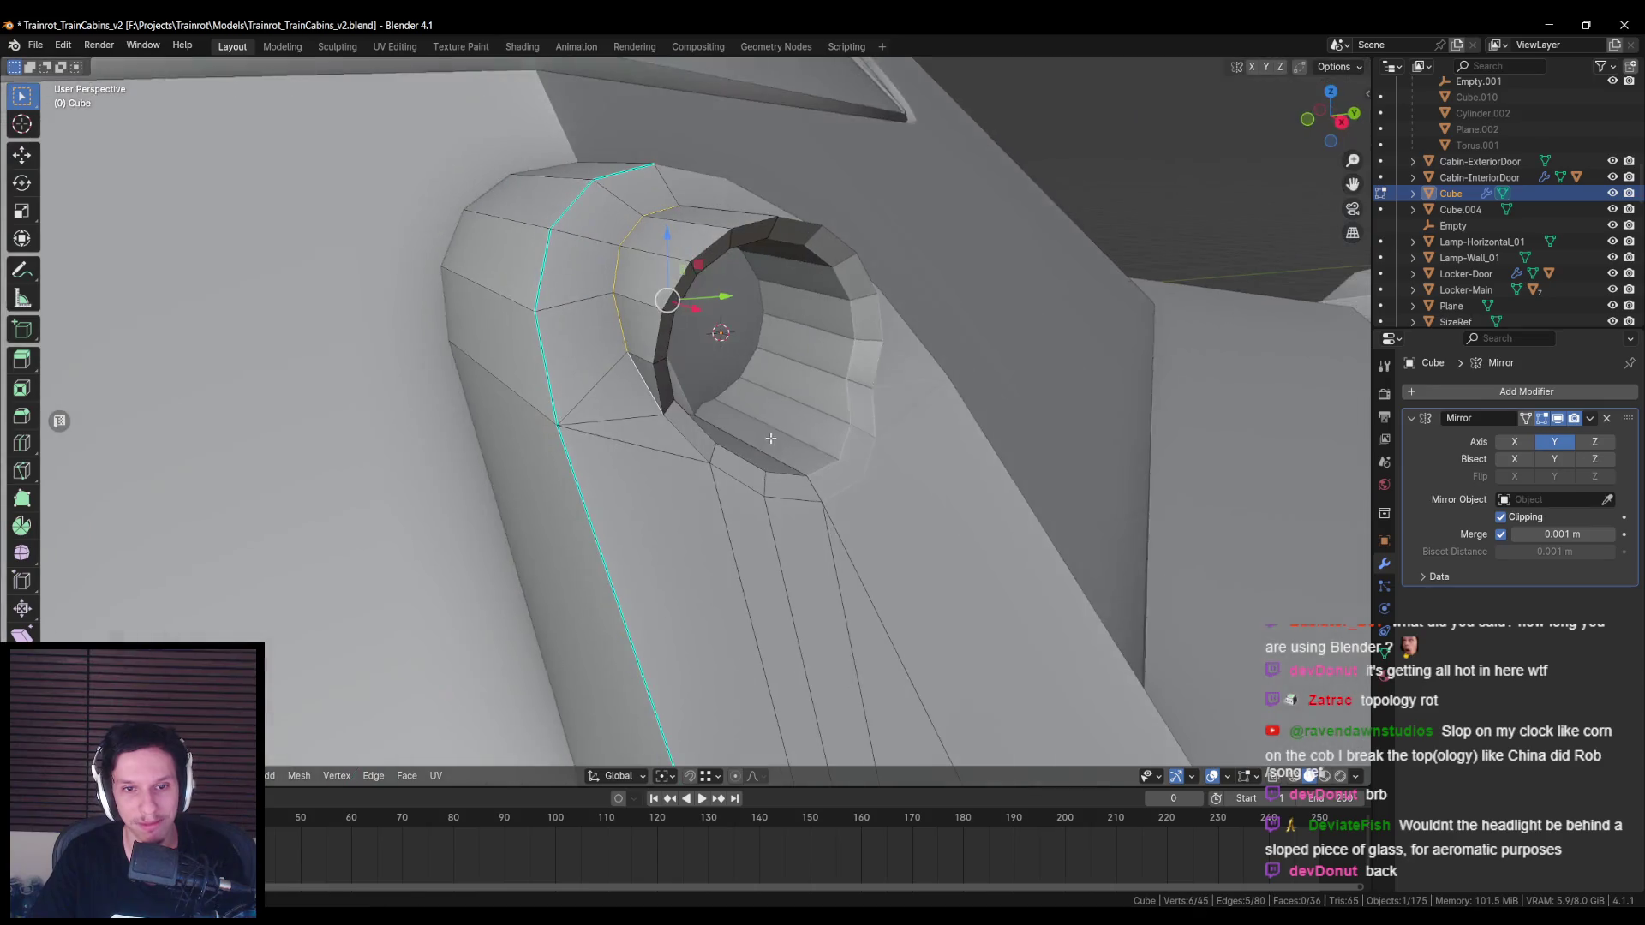
pyautogui.hotkey('ctrl', 'e')
pyautogui.click(740, 375)
# Step: Smooth-shade the cabin object
pyautogui.press('Tab')
pyautogui.scroll(-2, 740, 375)
pyautogui.rightClick(736, 408)
pyautogui.click(717, 367)
pyautogui.moveTo(716, 366)
pyautogui.mouseDown(button='middle')
pyautogui.moveTo(707, 438)
pyautogui.moveTo(658, 440)
pyautogui.moveTo(736, 457)
pyautogui.moveTo(604, 396)
pyautogui.moveTo(514, 403)
pyautogui.moveTo(803, 386)
pyautogui.moveTo(745, 357)
pyautogui.mouseUp(button='middle')
# Step: Shift the inset headlight ring loop along X
pyautogui.hotkey('alt', 'a')
pyautogui.click(737, 457)
pyautogui.press('Tab')
pyautogui.scroll(4, 734, 454)
pyautogui.hotkey('alt', 'z')
pyautogui.press('g')
pyautogui.press('x')
pyautogui.click(605, 395)
pyautogui.hotkey('alt', 'z')
# Step: Scale the headlight ring loop along X
pyautogui.press('s')
pyautogui.press('x')
pyautogui.press('Escape')
pyautogui.press('s')
pyautogui.press('x')
pyautogui.press('Escape')
pyautogui.press('s')
pyautogui.press('x')
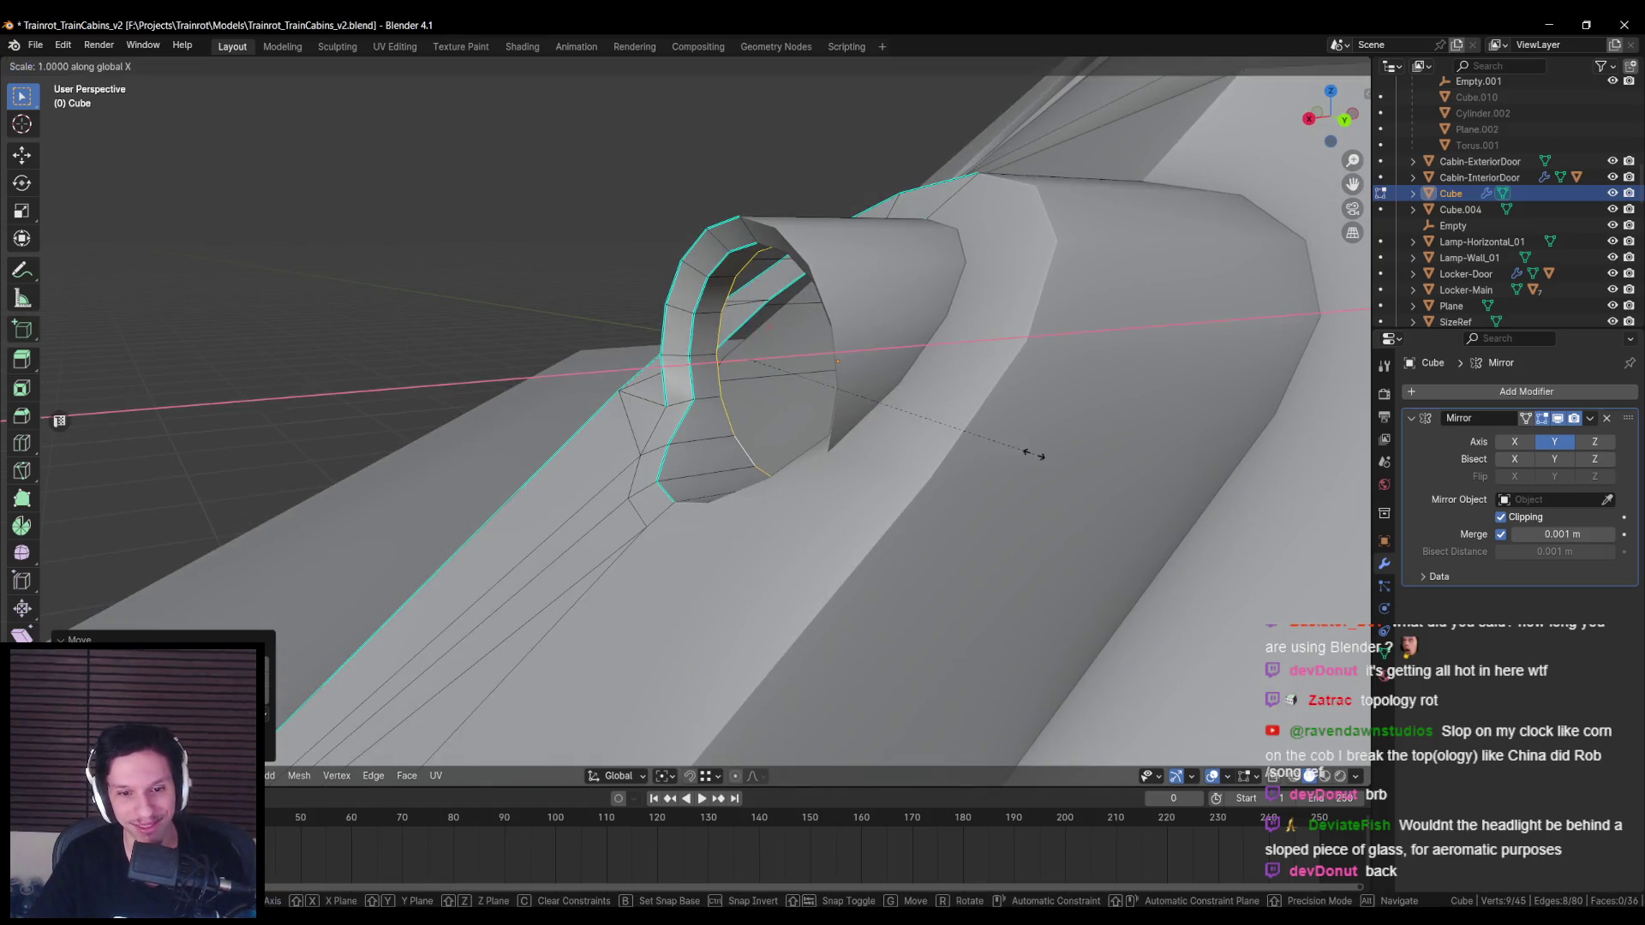
pyautogui.click(966, 417)
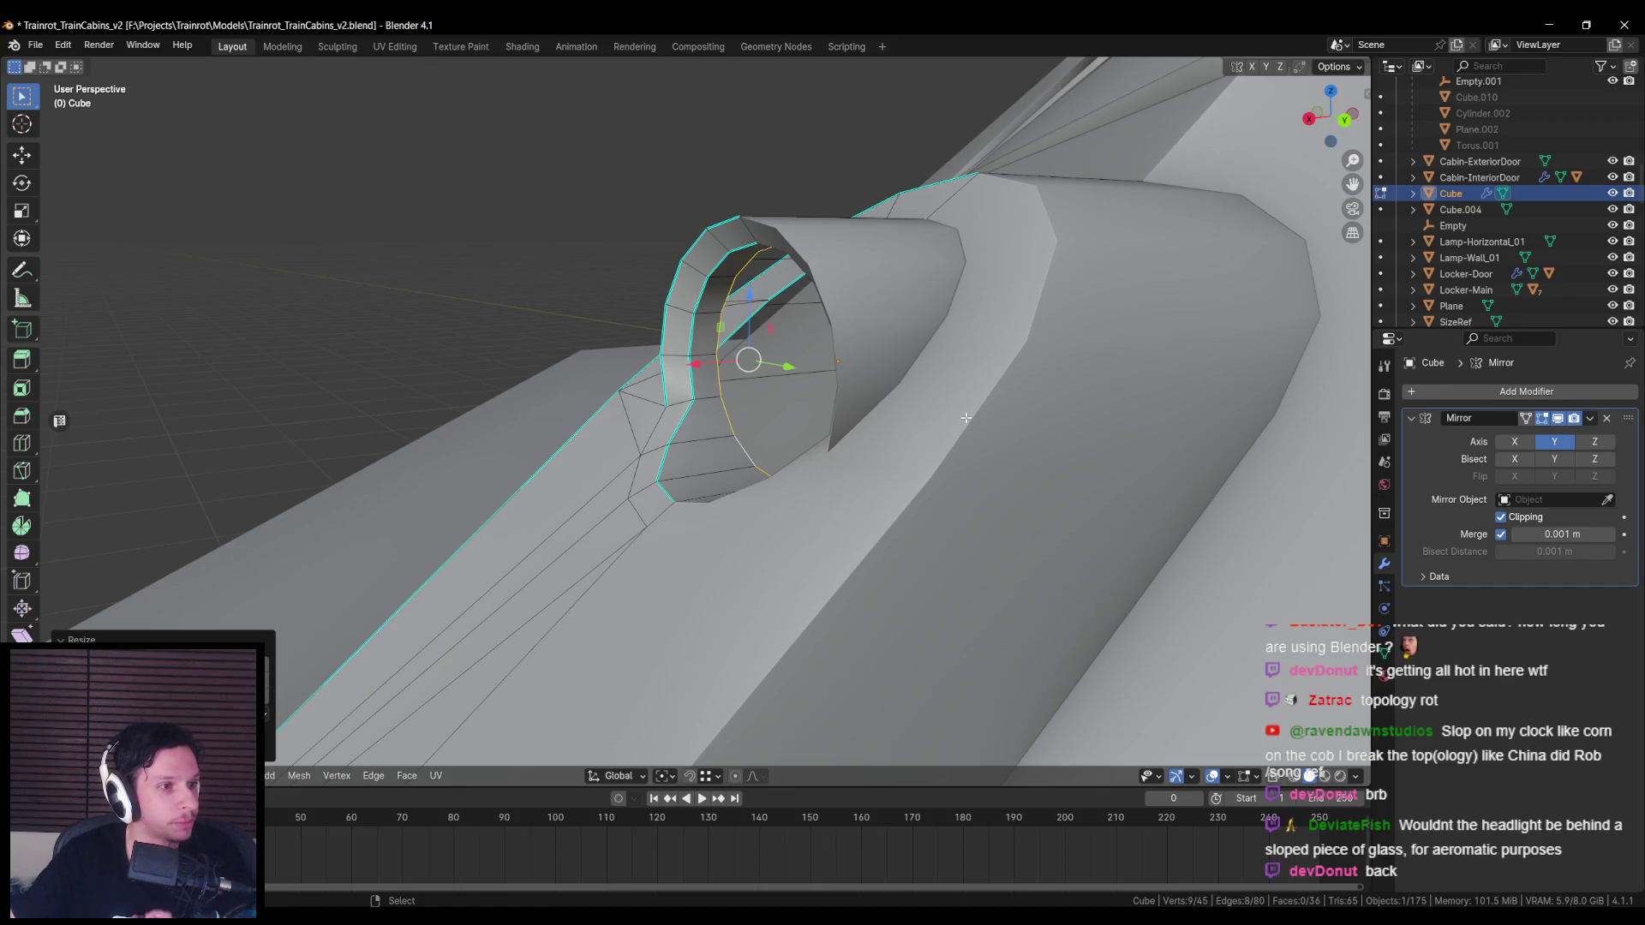
# Step: Push the ring loop along X to set its depth in the opening
pyautogui.scroll(5, 668, 343)
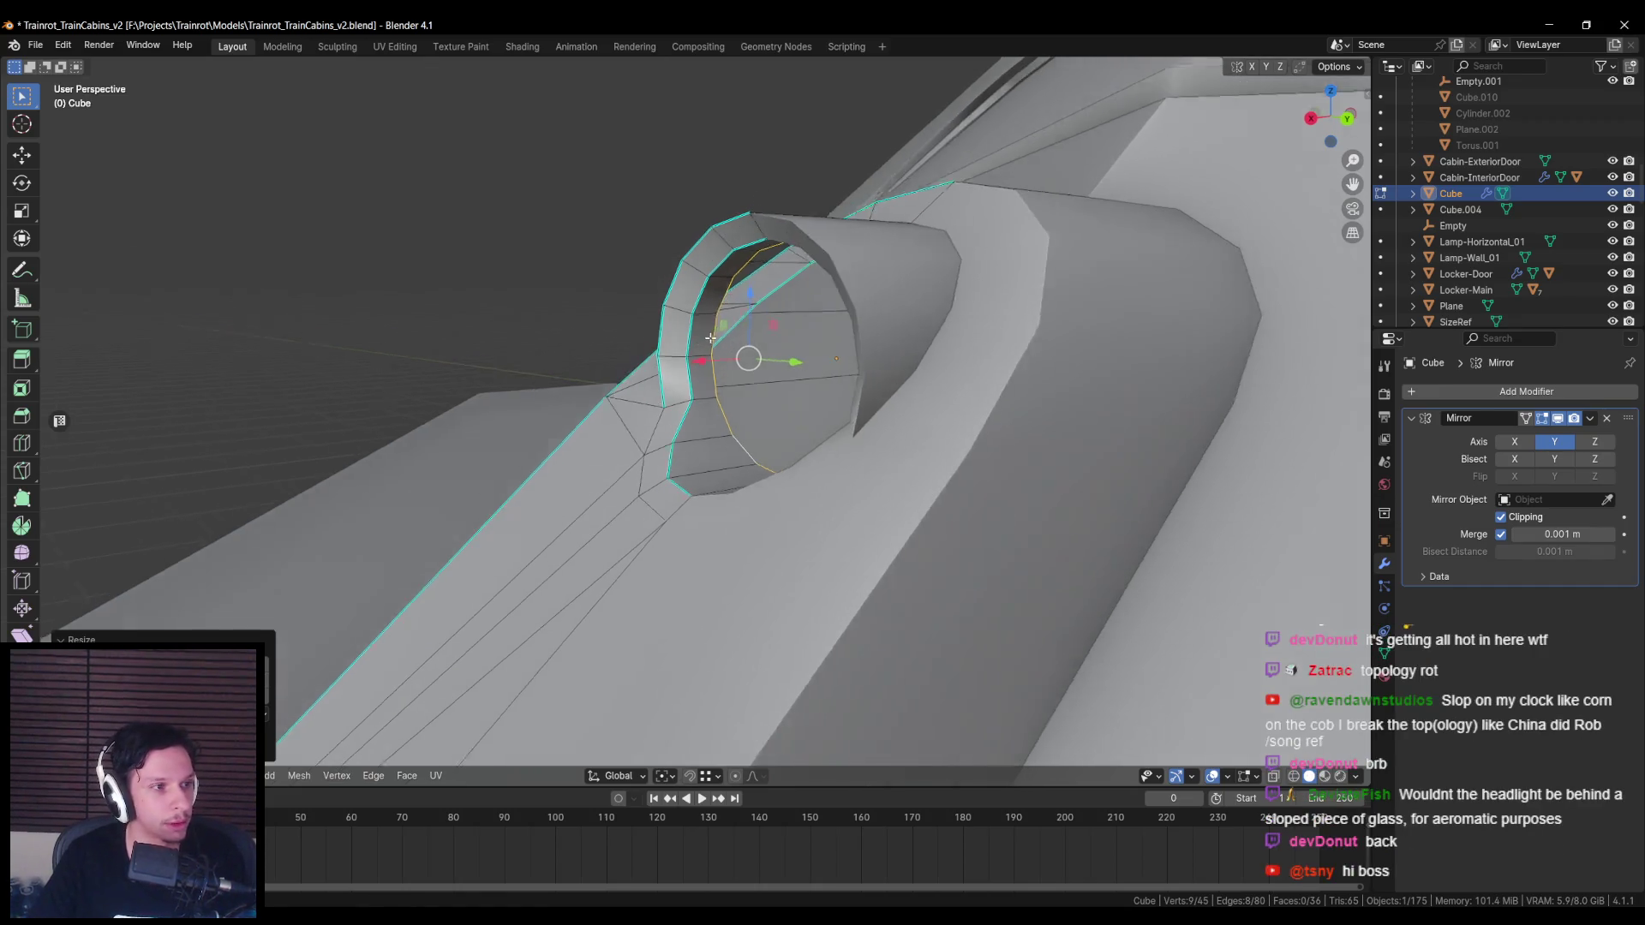
pyautogui.moveTo(667, 342)
pyautogui.mouseDown(button='middle')
pyautogui.moveTo(781, 360)
pyautogui.moveTo(733, 467)
pyautogui.moveTo(818, 471)
pyautogui.moveTo(747, 542)
pyautogui.moveTo(581, 481)
pyautogui.moveTo(736, 474)
pyautogui.moveTo(759, 547)
pyautogui.moveTo(886, 520)
pyautogui.moveTo(771, 514)
pyautogui.moveTo(729, 494)
pyautogui.mouseUp(button='middle')
pyautogui.press('g')
pyautogui.press('x')
pyautogui.click(780, 351)
# Step: Select the headlight fin object and enter Edit Mode on it
pyautogui.scroll(-5, 757, 393)
pyautogui.press('Tab')
pyautogui.hotkey('alt', 'a')
pyautogui.scroll(-3, 729, 493)
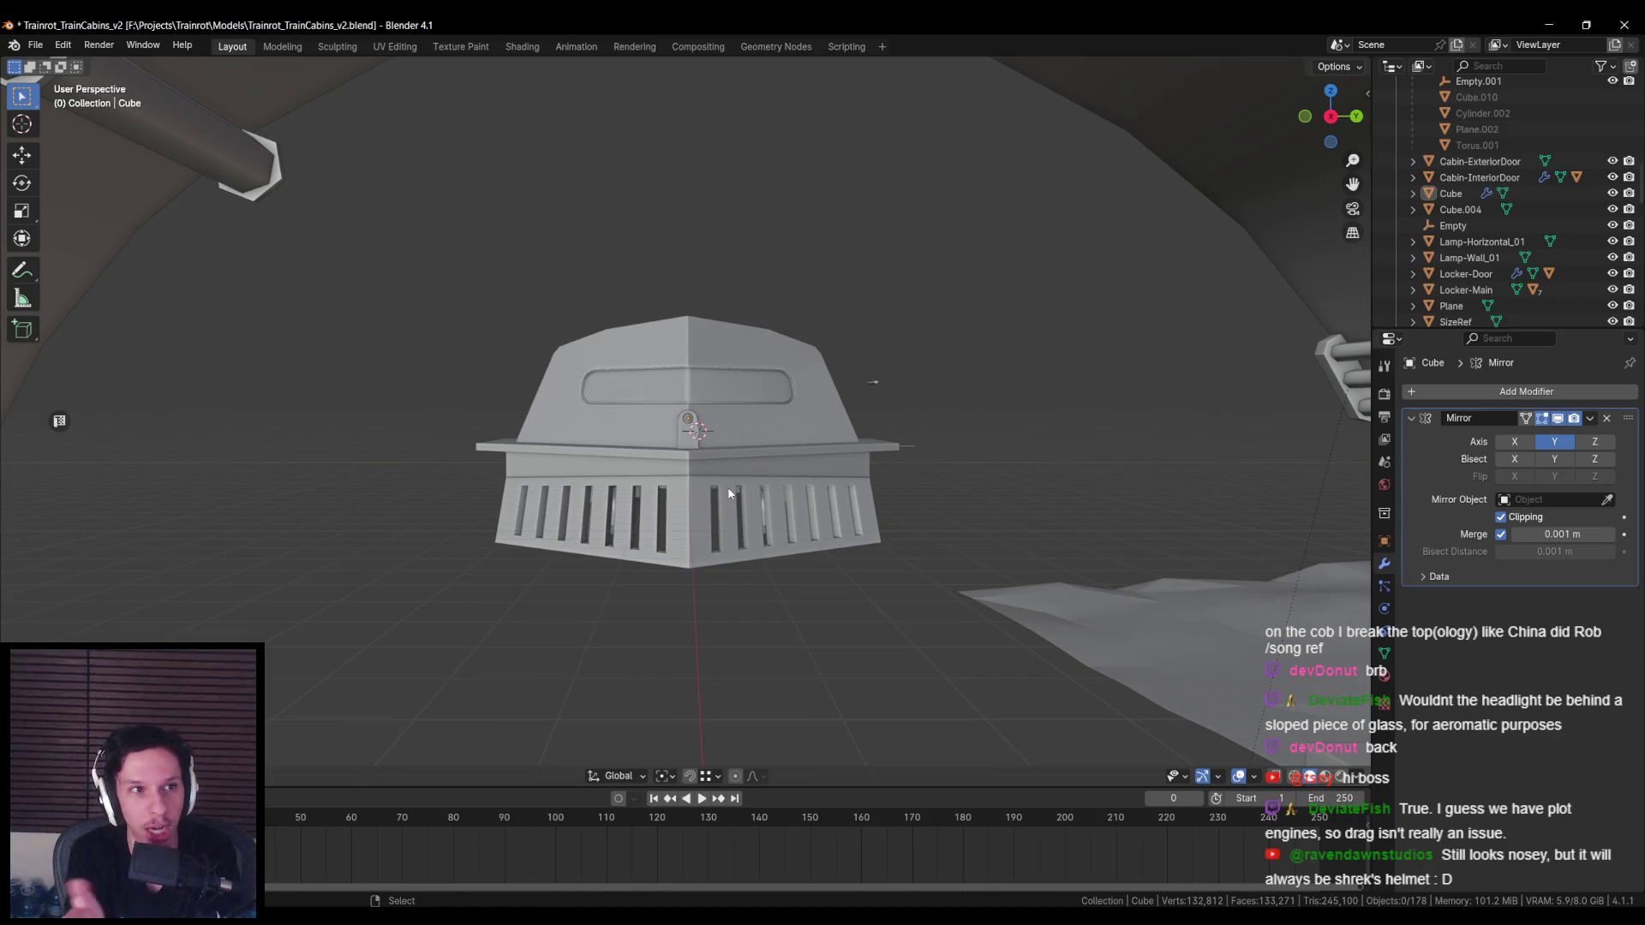
pyautogui.scroll(5, 735, 490)
pyautogui.click(749, 508)
pyautogui.press('Tab')
pyautogui.scroll(3, 884, 454)
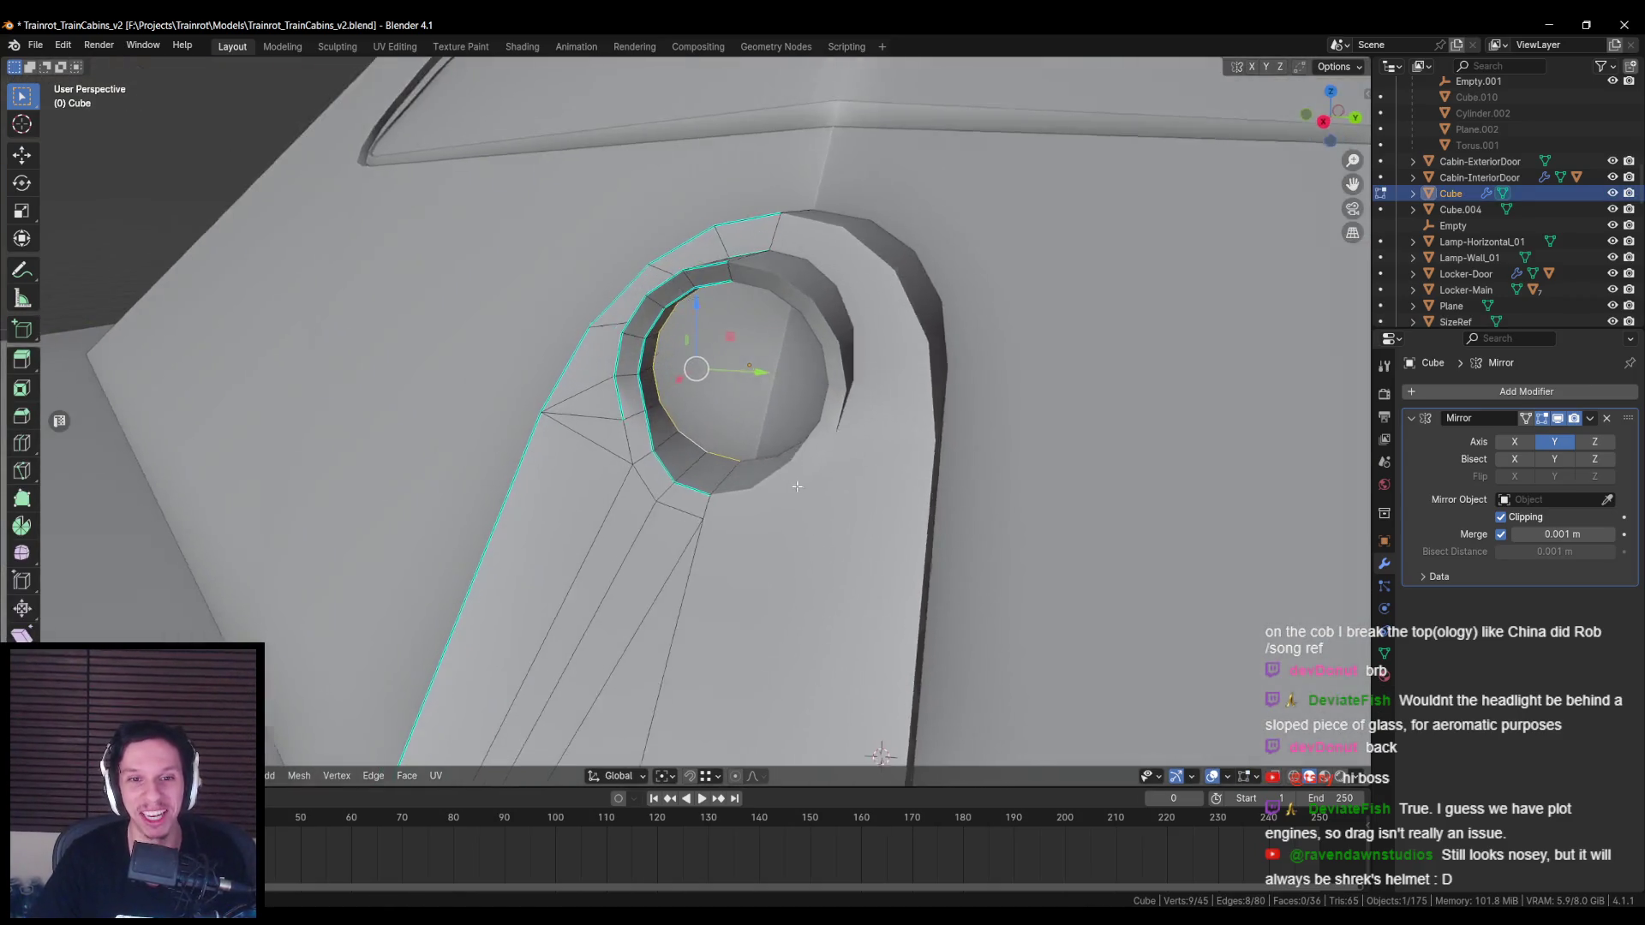
# Step: Try separating the selected part into its own object, then undo it
pyautogui.scroll(2, 882, 463)
pyautogui.press('p')
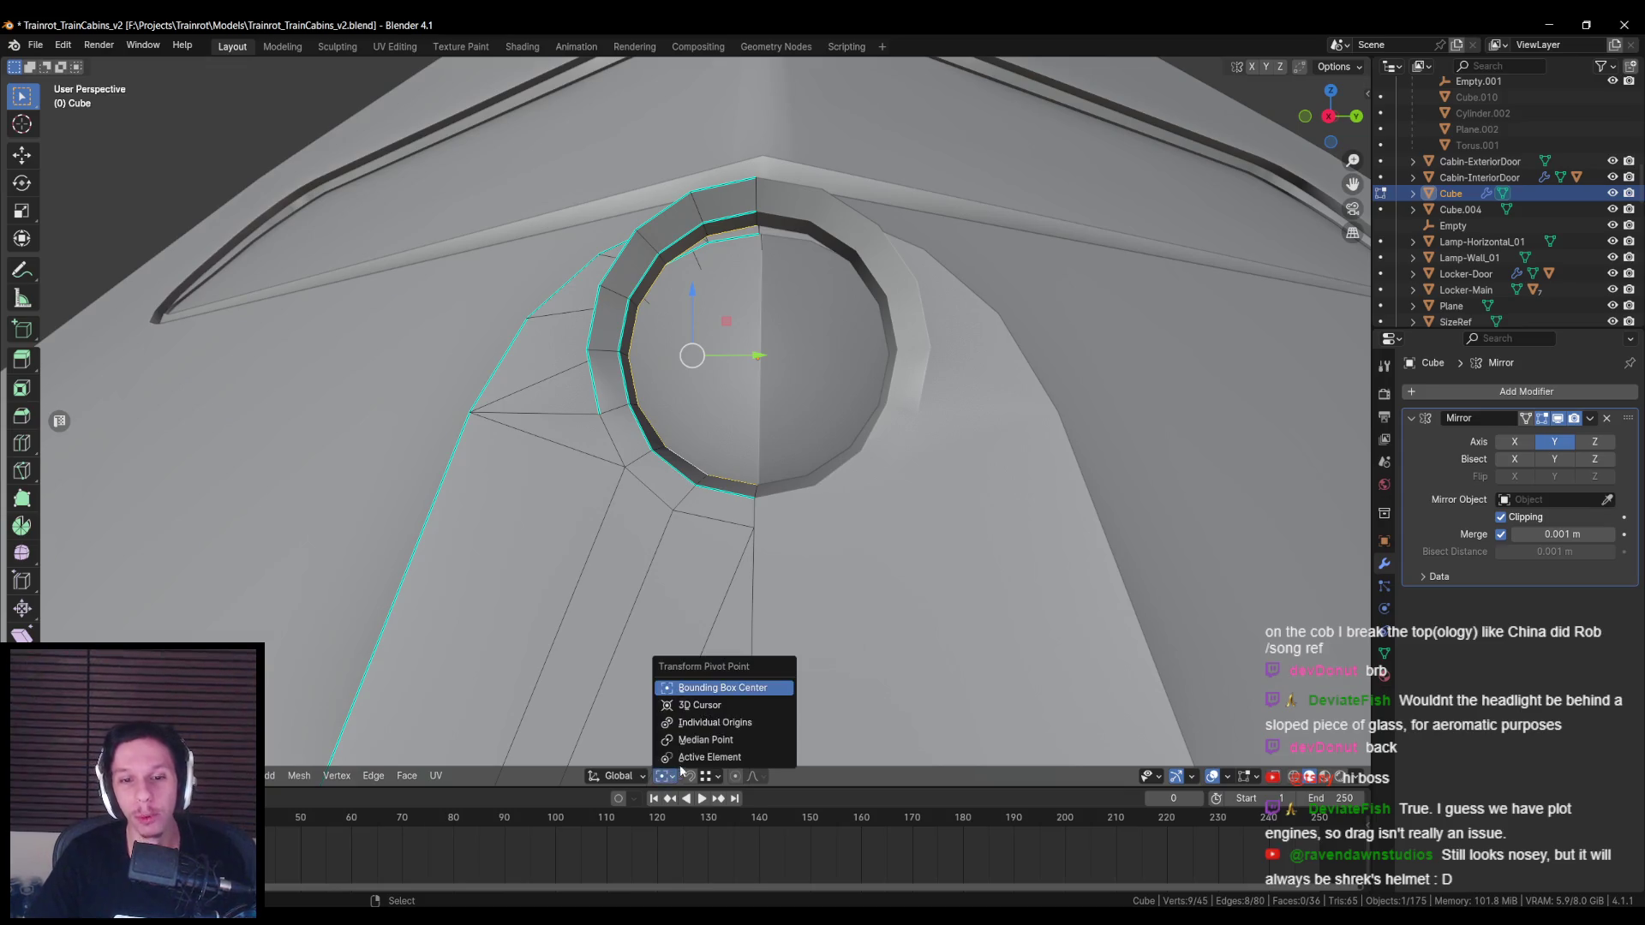
pyautogui.click(711, 719)
pyautogui.press('Tab')
pyautogui.scroll(-1, 801, 390)
pyautogui.hotkey('ctrl', 'z')
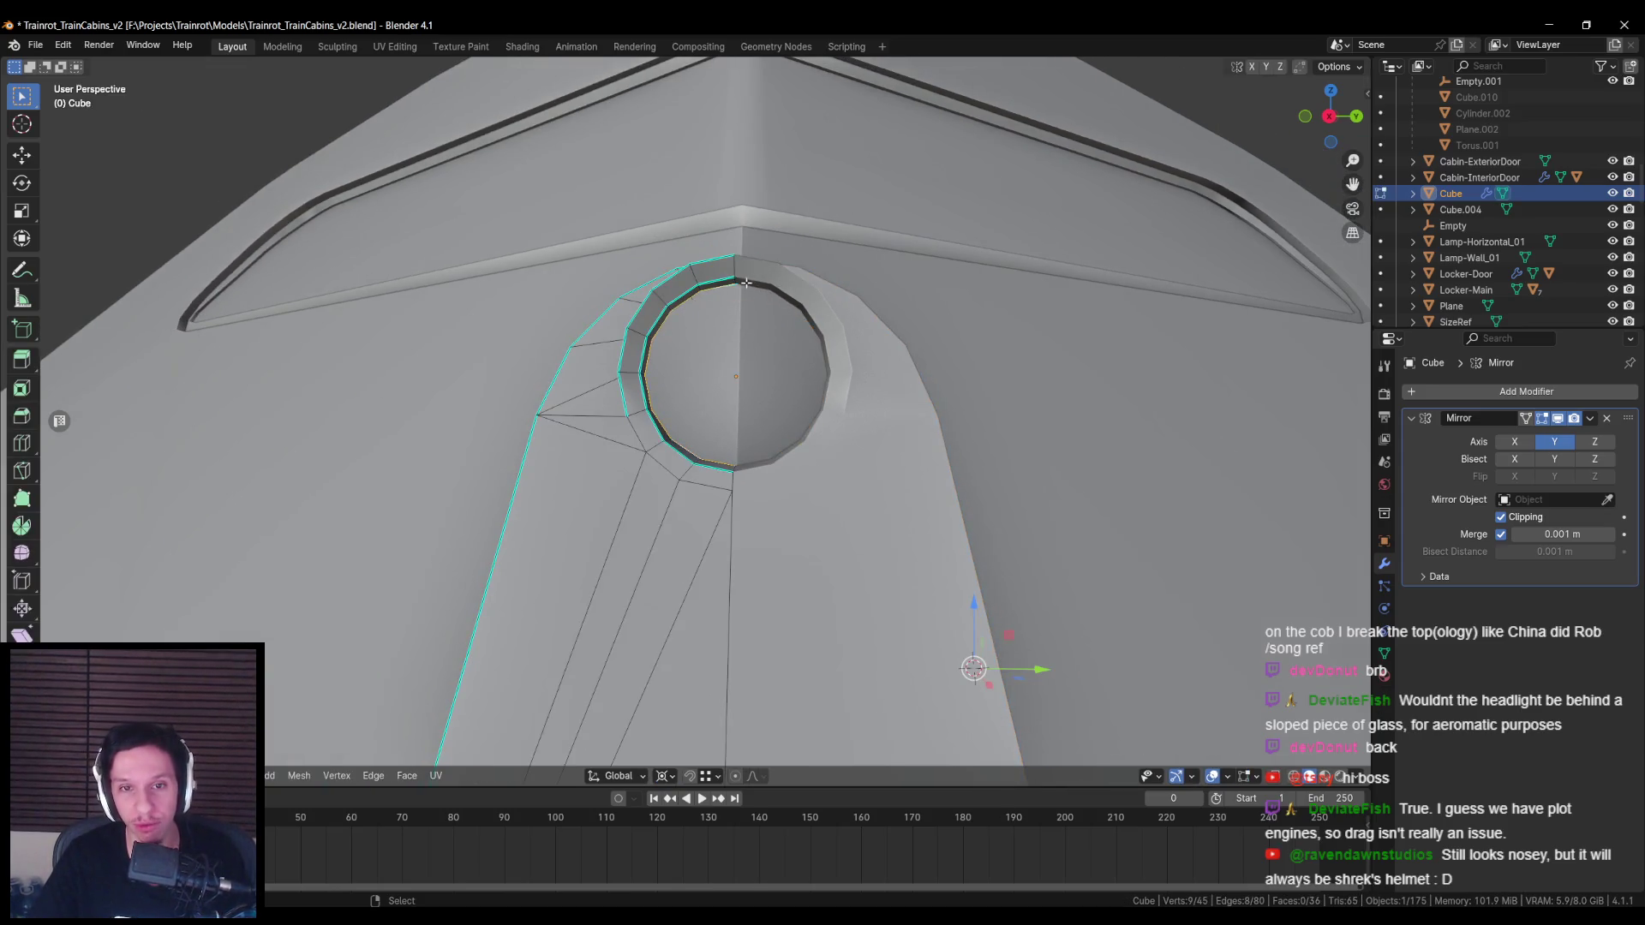
pyautogui.scroll(2, 744, 478)
pyautogui.hotkey('ctrl', 'shift', 'z')
pyautogui.scroll(-2, 745, 478)
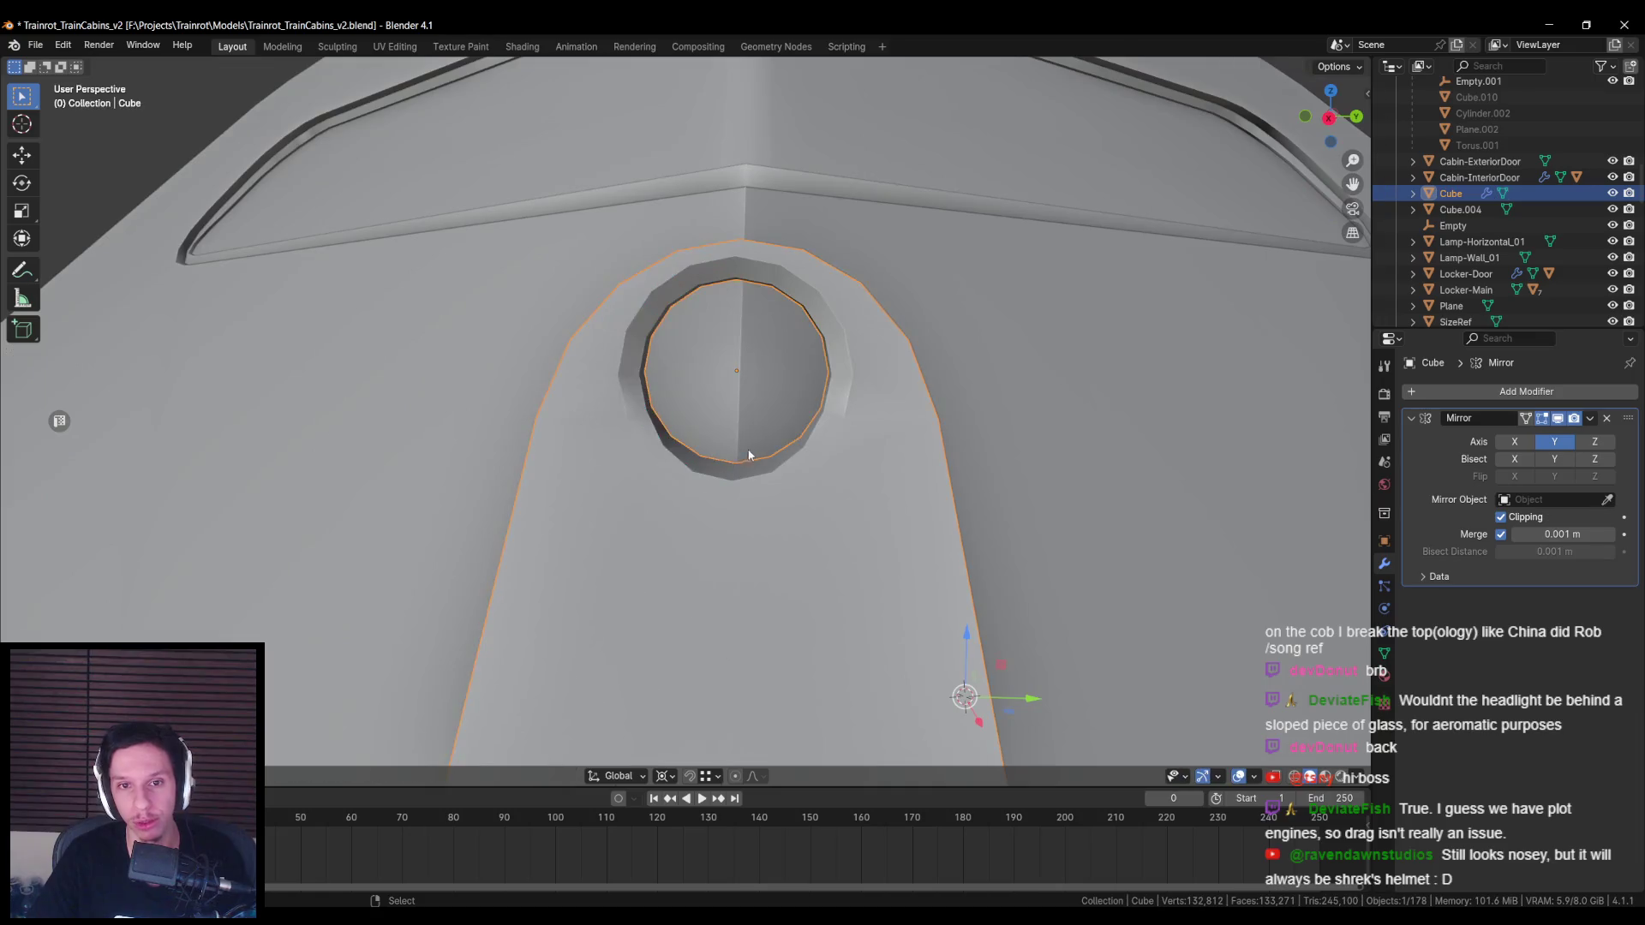
pyautogui.hotkey('ctrl', 'z')
pyautogui.scroll(2, 771, 458)
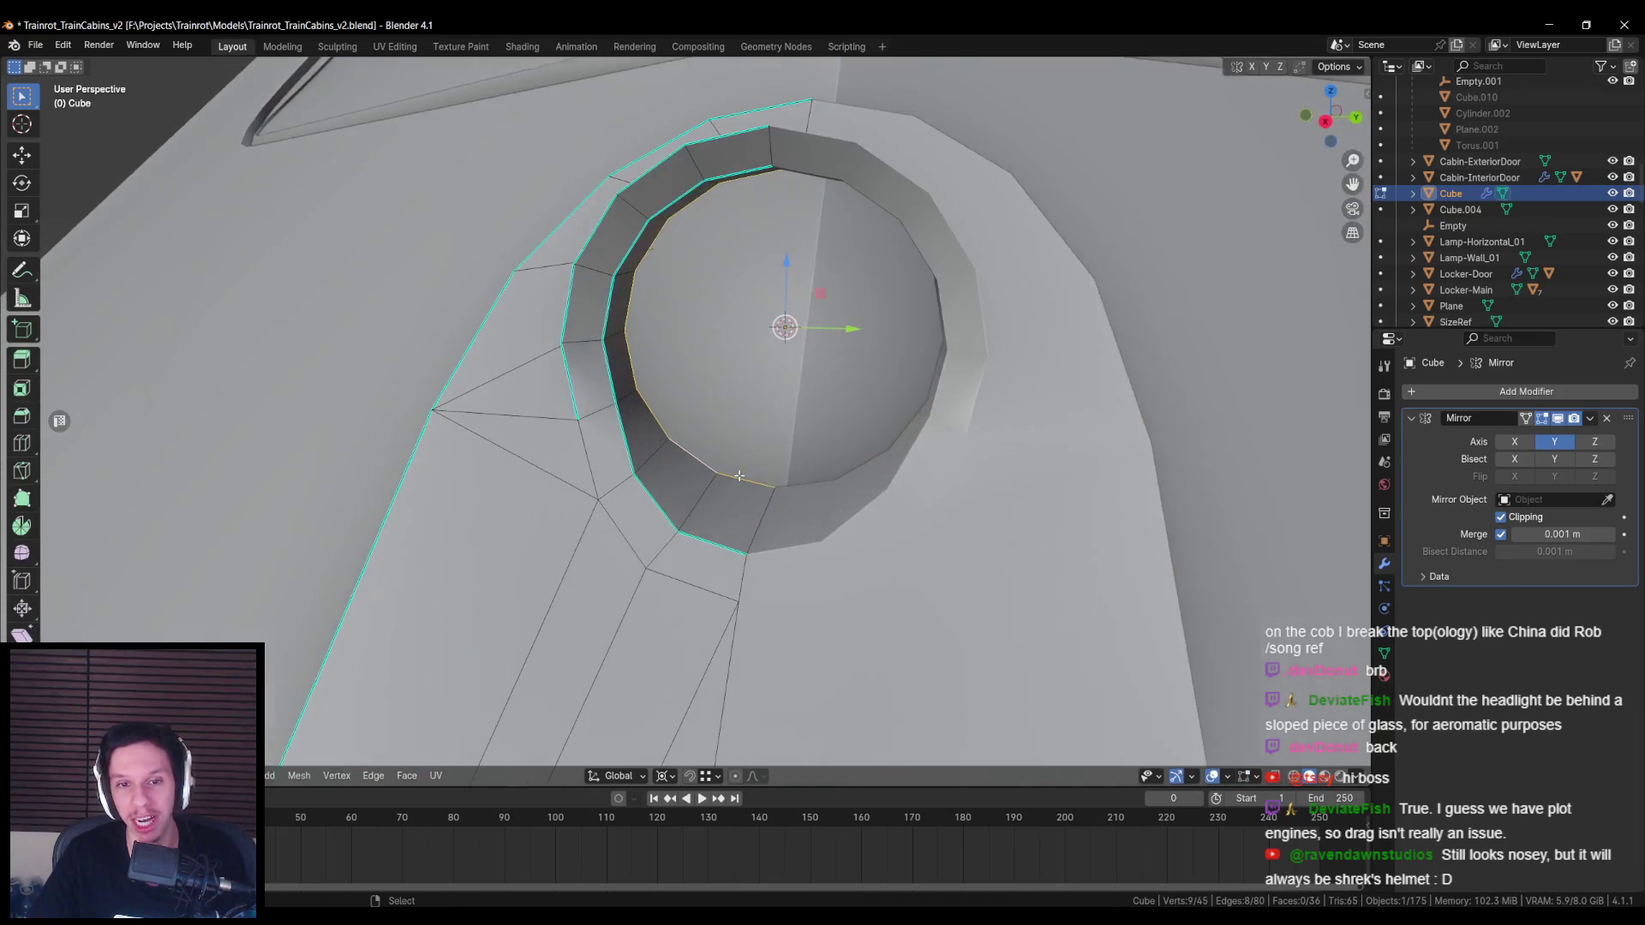
# Step: Extrude the ring's inner edge loop in place and shrink it inward twice
pyautogui.press('e')
pyautogui.rightClick(1038, 485)
pyautogui.press('s')
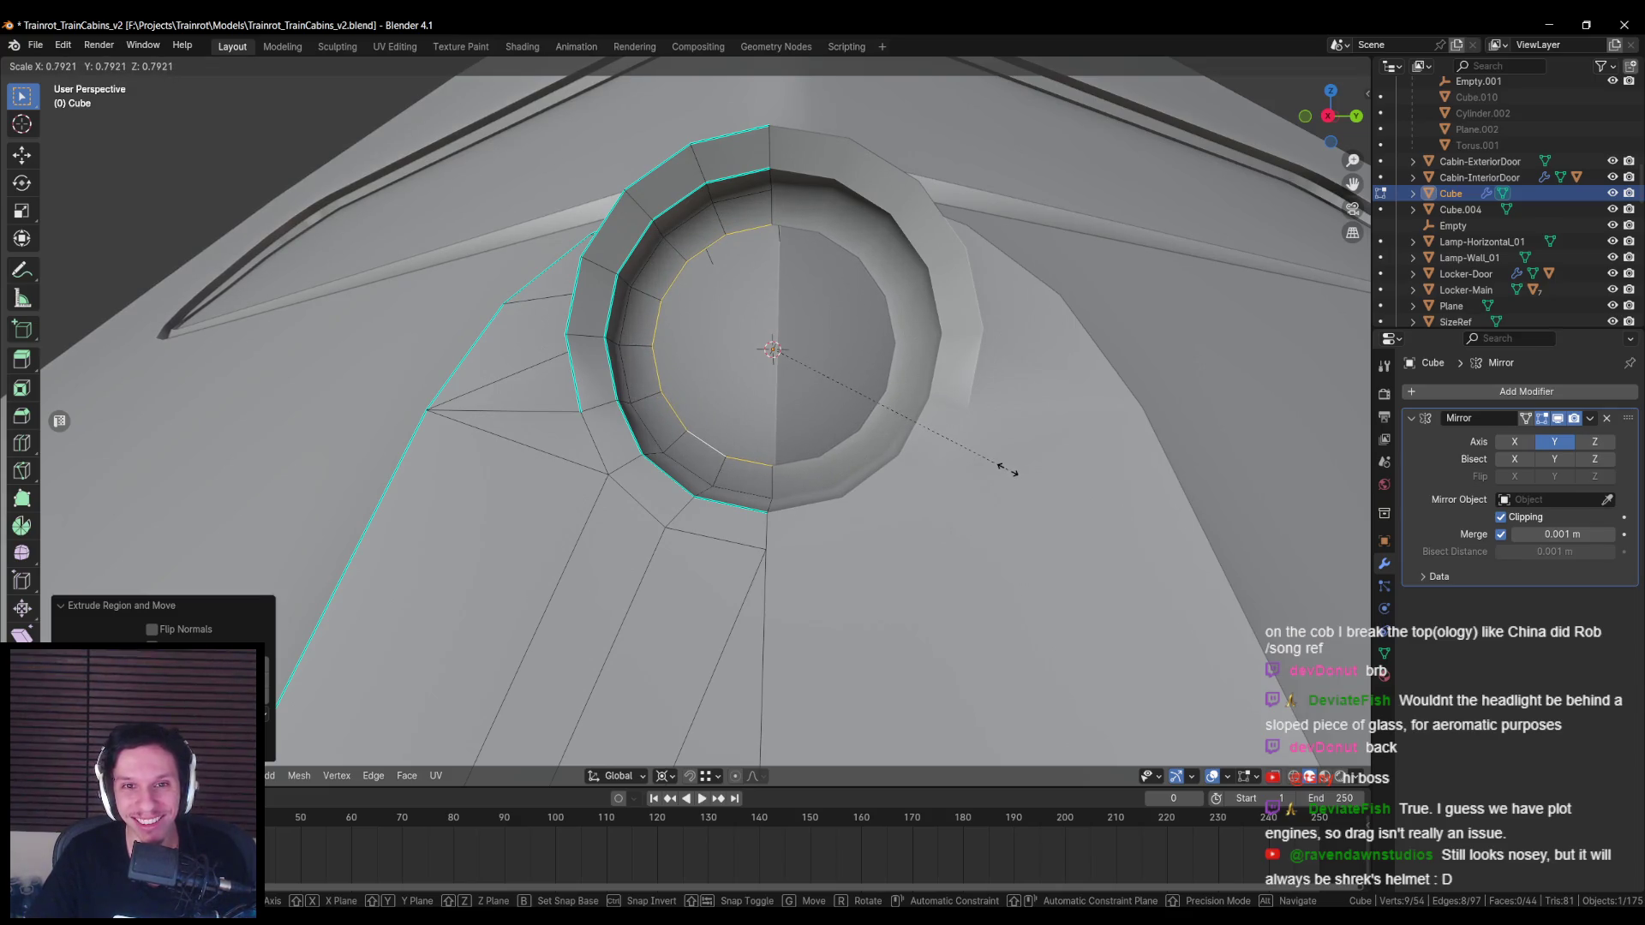
pyautogui.click(1026, 477)
pyautogui.moveTo(1026, 477)
pyautogui.mouseDown(button='middle')
pyautogui.moveTo(976, 477)
pyautogui.moveTo(991, 470)
pyautogui.mouseUp(button='middle')
pyautogui.press('s')
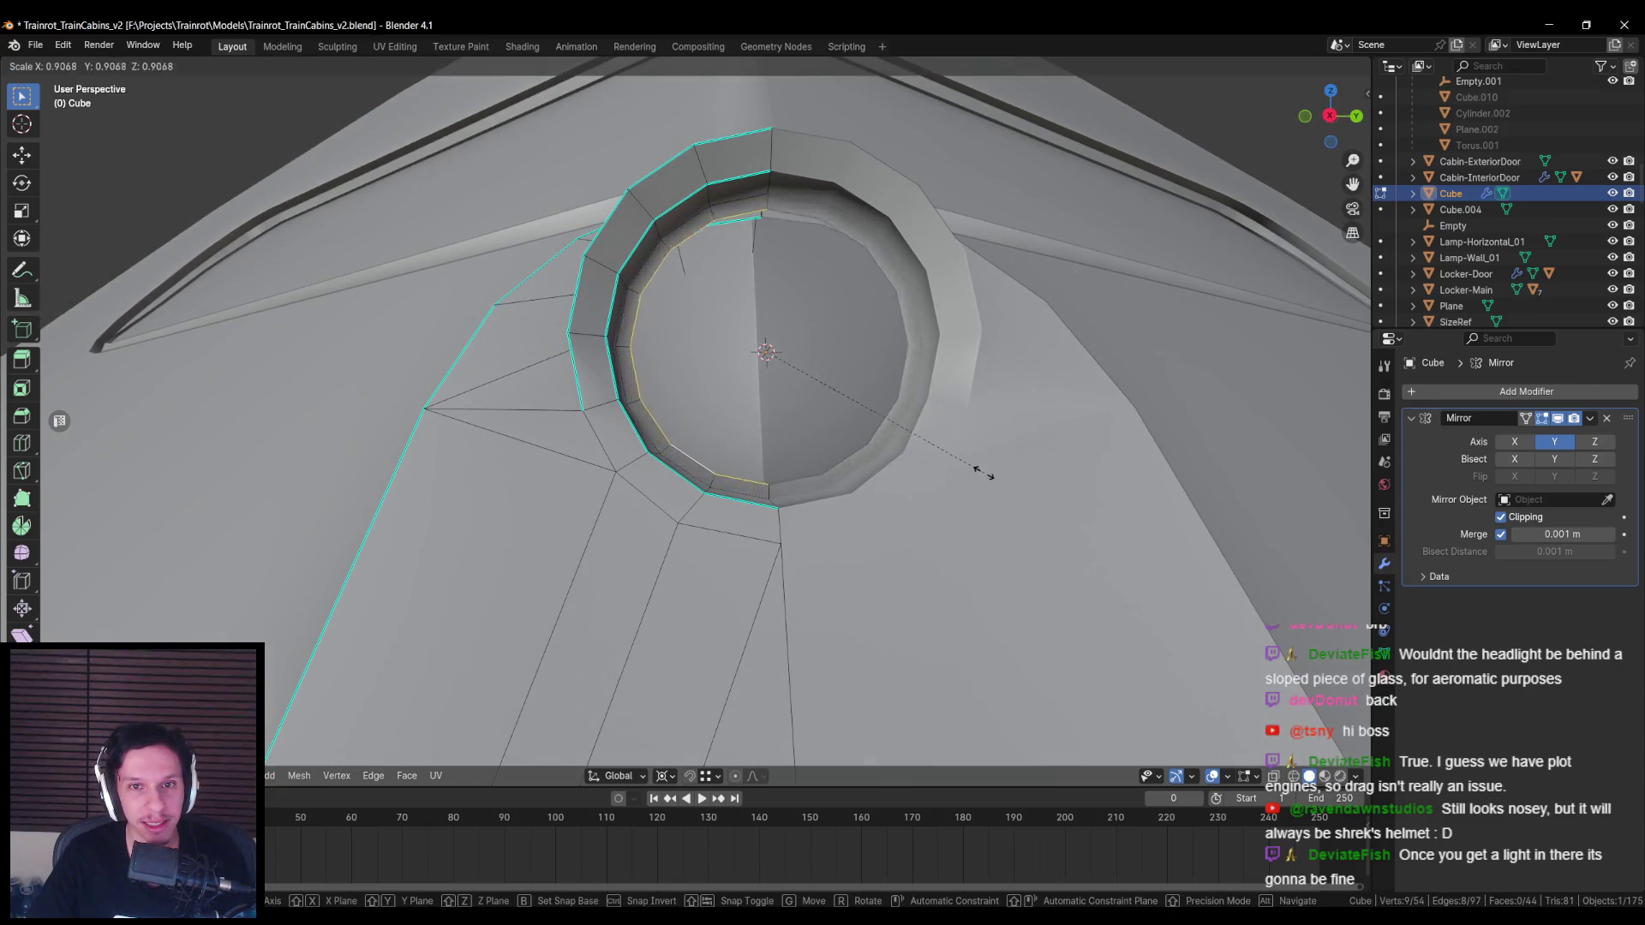
pyautogui.click(947, 452)
pyautogui.moveTo(947, 451)
pyautogui.mouseDown(button='middle')
pyautogui.moveTo(699, 387)
pyautogui.moveTo(771, 347)
pyautogui.moveTo(963, 393)
pyautogui.mouseUp(button='middle')
# Step: Step the inner loop inward along X, shrinking it between the two moves
pyautogui.press('g')
pyautogui.press('x')
pyautogui.click(769, 345)
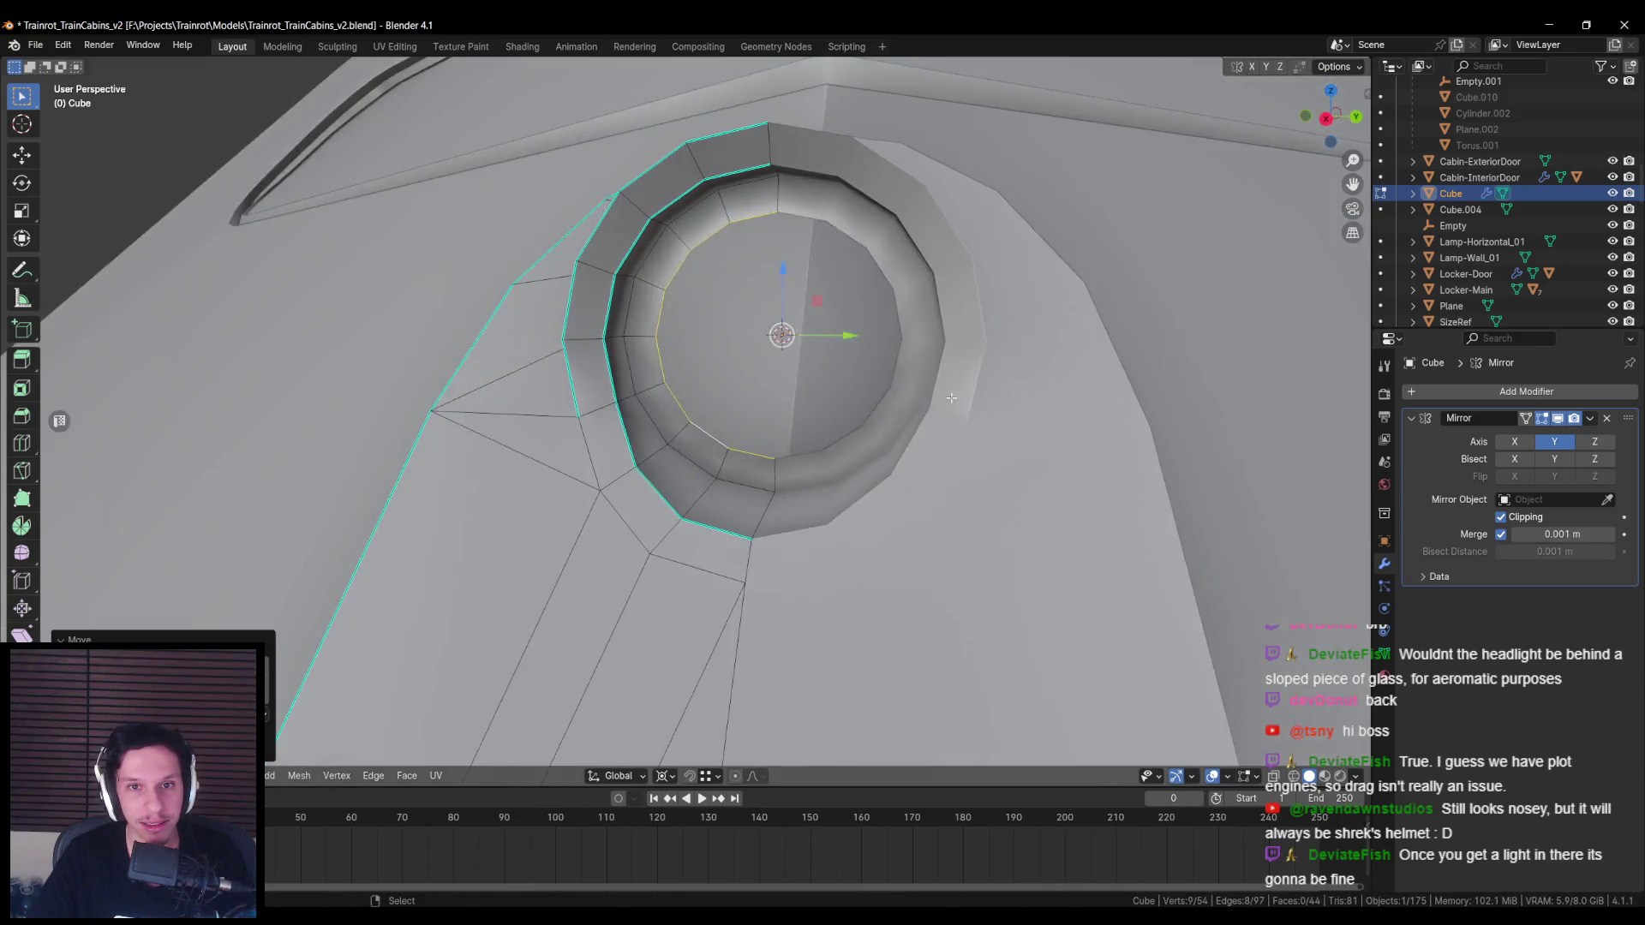
pyautogui.press('s')
pyautogui.click(793, 363)
pyautogui.moveTo(793, 363)
pyautogui.mouseDown(button='middle')
pyautogui.moveTo(737, 355)
pyautogui.moveTo(837, 358)
pyautogui.moveTo(836, 341)
pyautogui.moveTo(1018, 408)
pyautogui.mouseUp(button='middle')
pyautogui.press('g')
pyautogui.press('x')
pyautogui.click(733, 352)
# Step: Extrude the loop along X and merge it at centre to close the dome
pyautogui.press('e')
pyautogui.press('x')
pyautogui.click(866, 356)
pyautogui.press('m')
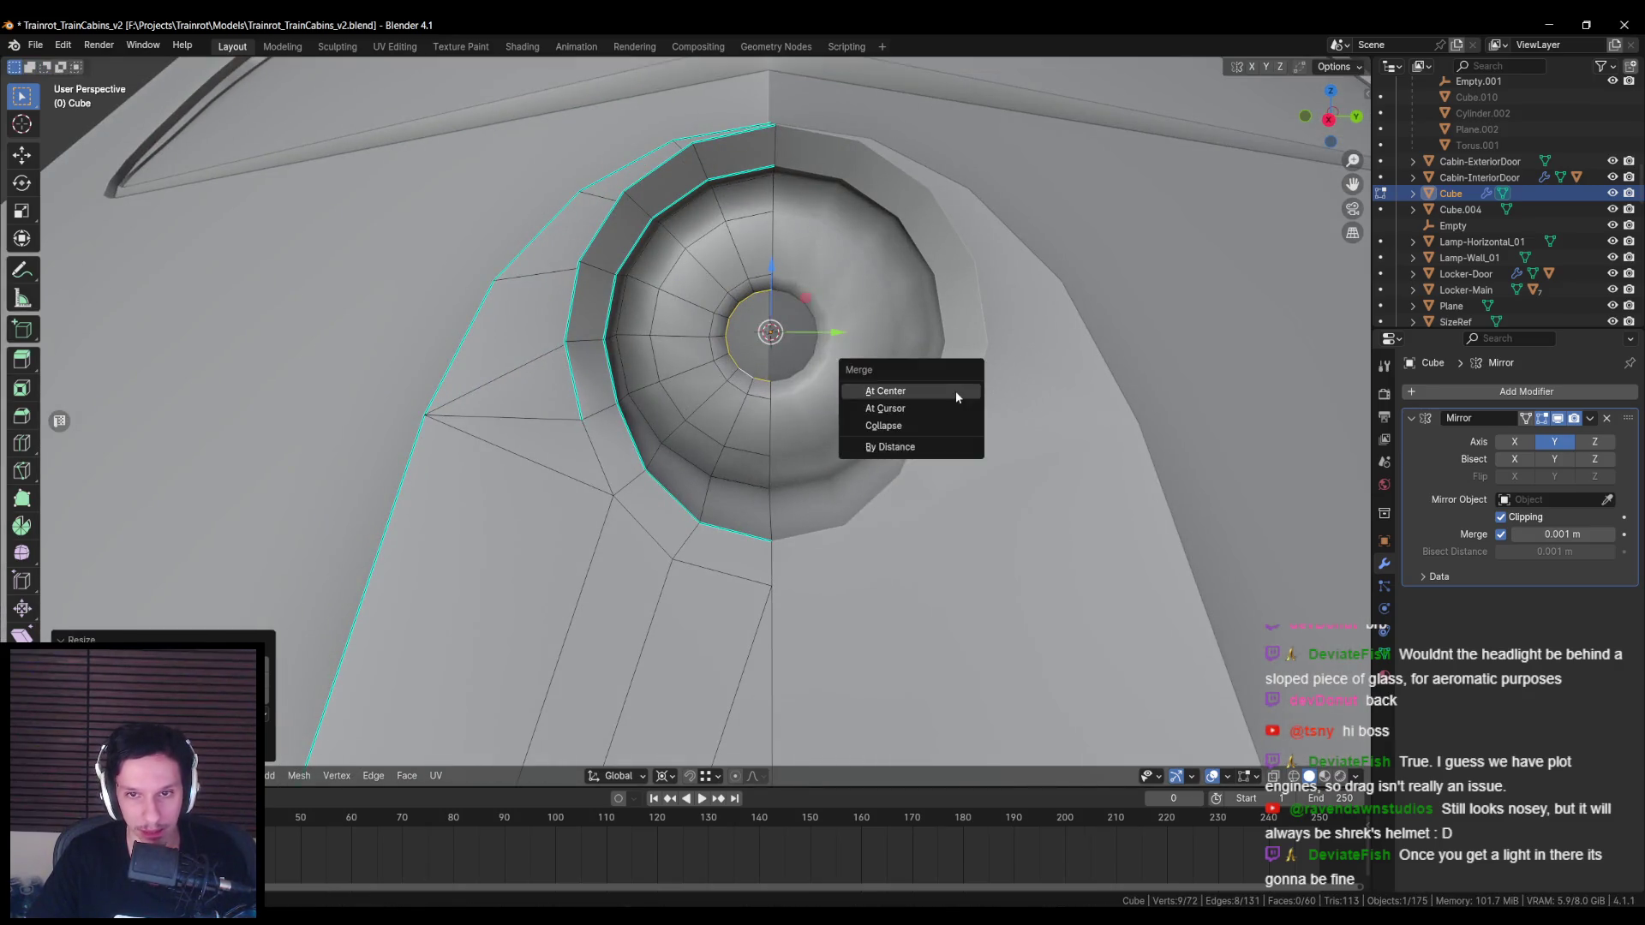
pyautogui.click(958, 394)
pyautogui.press('g')
pyautogui.press('x')
pyautogui.click(746, 339)
# Step: Apply an edge operation to a vertical edge loop of the bulb
pyautogui.moveTo(745, 339)
pyautogui.mouseDown(button='middle')
pyautogui.moveTo(668, 339)
pyautogui.moveTo(680, 354)
pyautogui.moveTo(677, 329)
pyautogui.moveTo(644, 309)
pyautogui.mouseUp(button='middle')
pyautogui.hotkey('shift', 'z')
pyautogui.keyDown('alt'); pyautogui.click(637, 272); pyautogui.keyUp('alt')
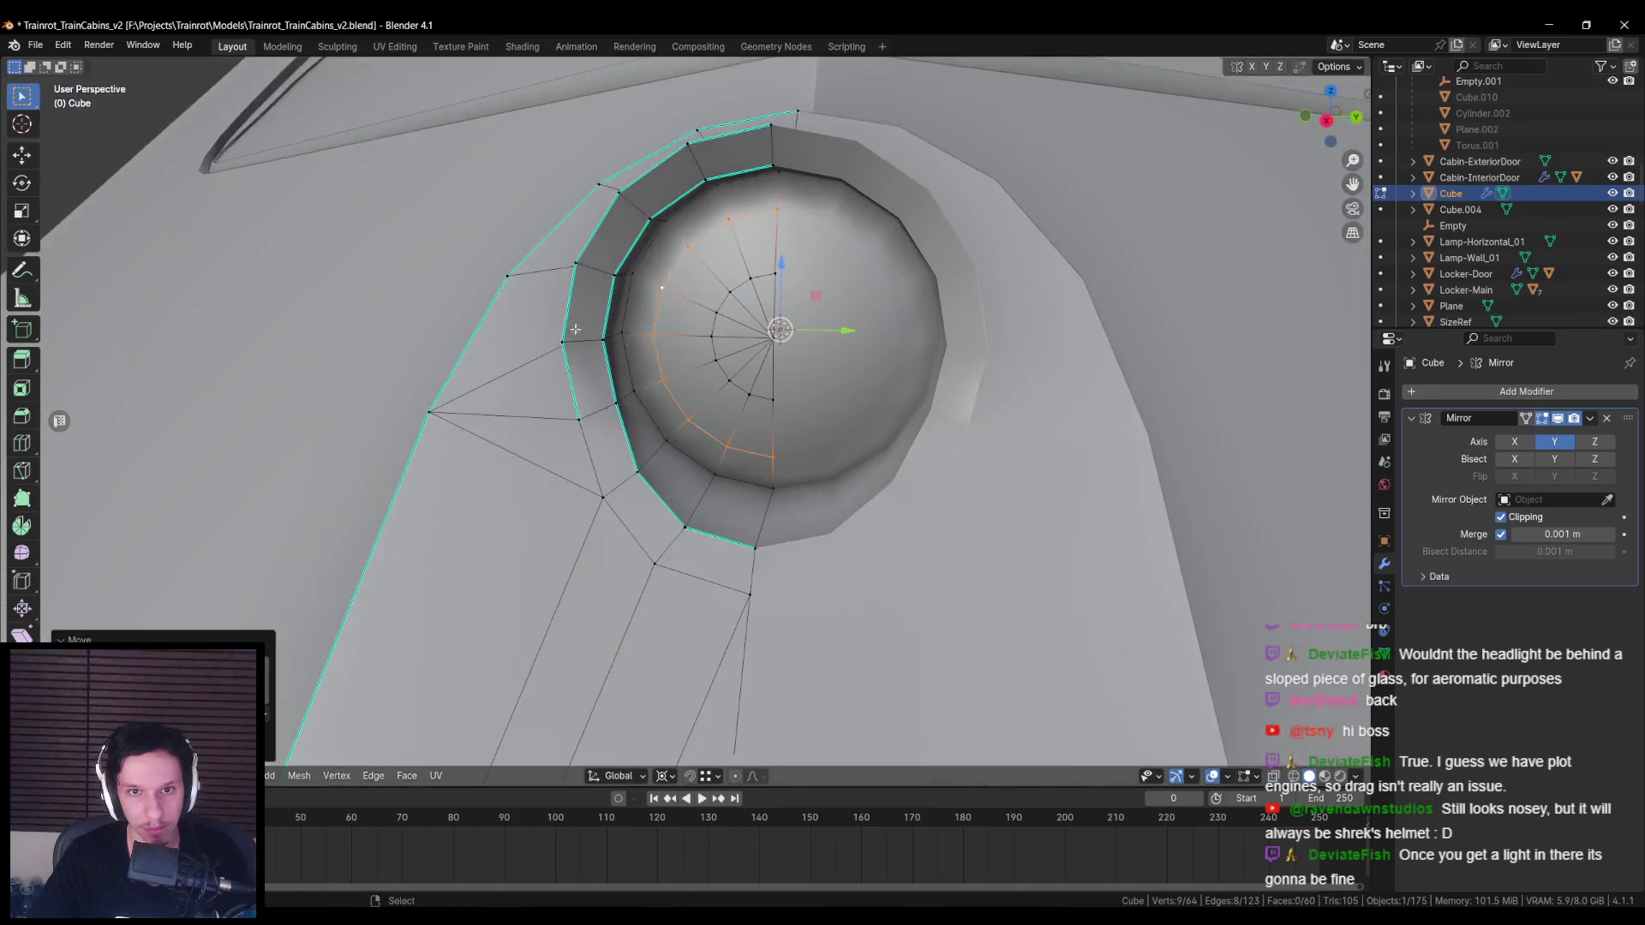
pyautogui.hotkey('shift', 'z')
pyautogui.moveTo(637, 325); pyautogui.dragTo(643, 265, button='middle')
pyautogui.rightClick(643, 265)
pyautogui.click(608, 321)
pyautogui.press('Tab')
pyautogui.moveTo(609, 321)
pyautogui.mouseDown(button='middle')
pyautogui.moveTo(622, 429)
pyautogui.moveTo(708, 524)
pyautogui.moveTo(699, 404)
pyautogui.moveTo(855, 522)
pyautogui.moveTo(698, 544)
pyautogui.mouseUp(button='middle')
# Step: Select the bulb's dome faces on the fin with circle select
pyautogui.click(735, 419)
pyautogui.press('Tab')
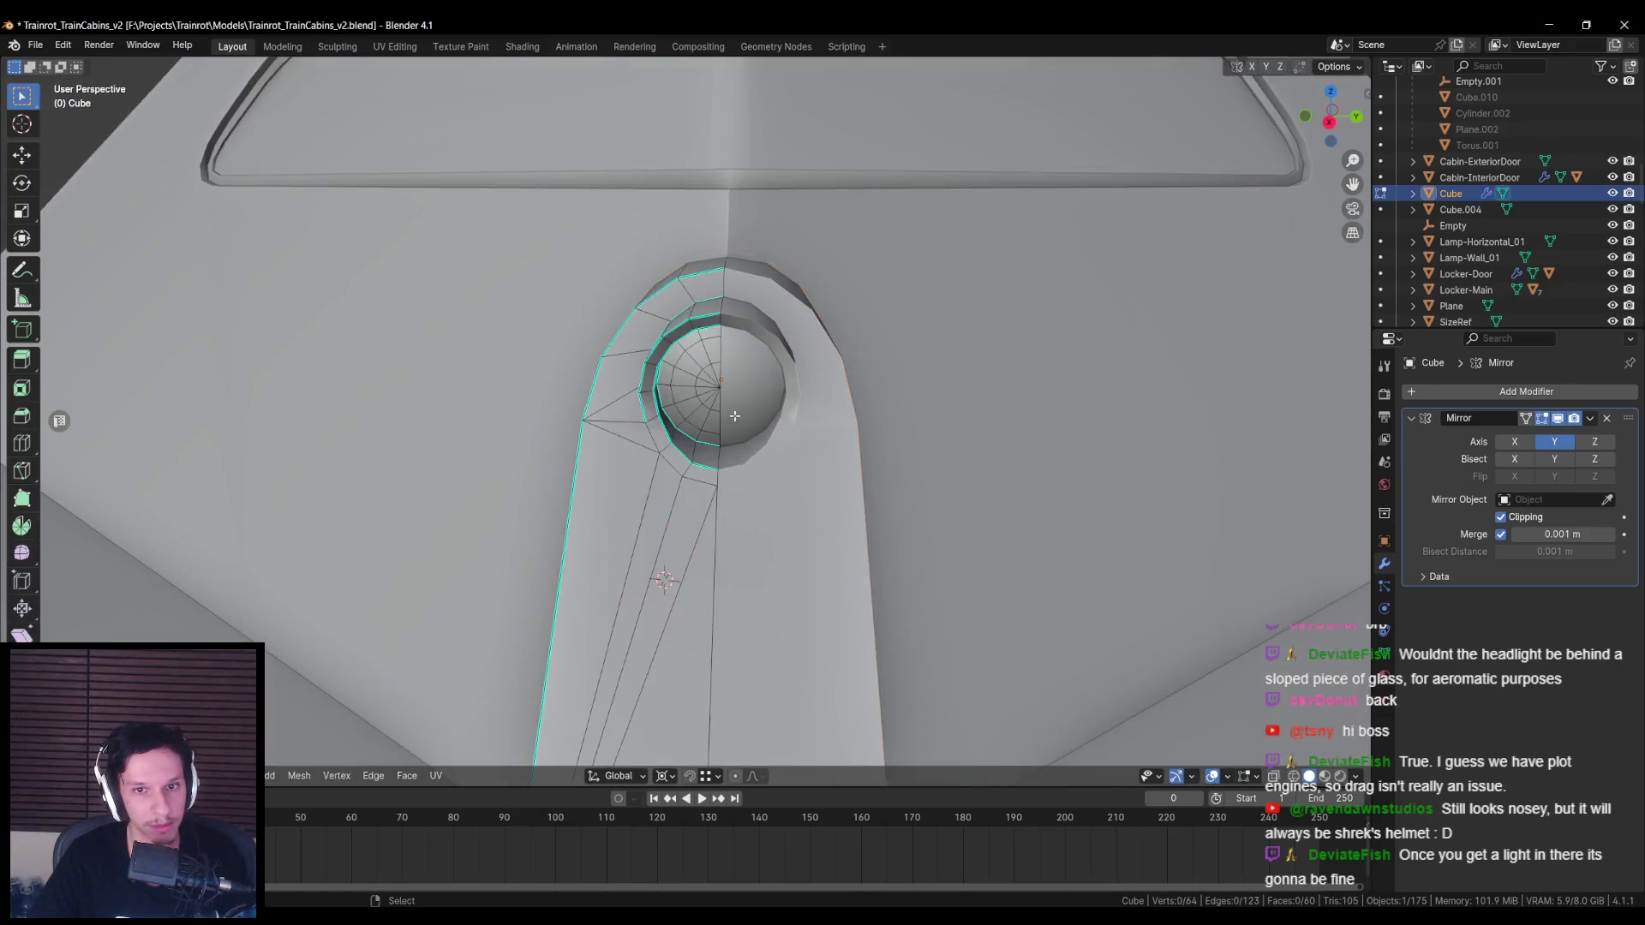
pyautogui.scroll(3, 735, 419)
pyautogui.moveTo(735, 419); pyautogui.dragTo(724, 454, button='middle')
pyautogui.press('c')
pyautogui.moveTo(724, 454)
pyautogui.mouseDown()
pyautogui.moveTo(677, 326)
pyautogui.moveTo(669, 358)
pyautogui.mouseUp()
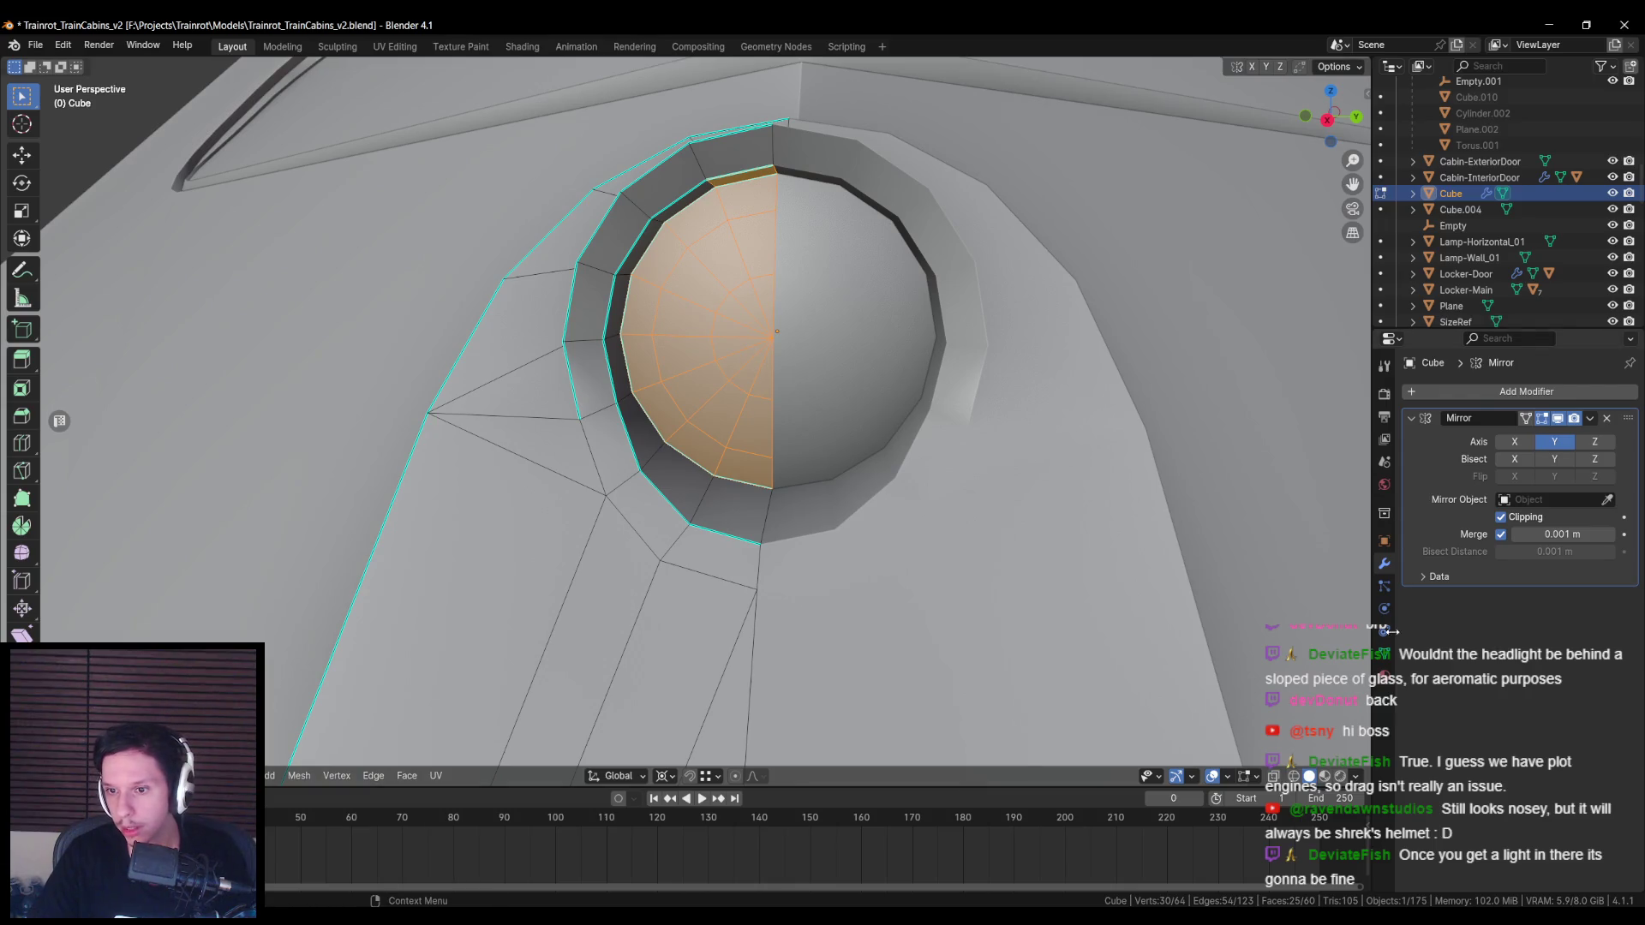
# Step: Add a material slot holding the Exterior material
pyautogui.click(1383, 676)
pyautogui.scroll(-5, 944, 490)
pyautogui.press('Tab')
pyautogui.click(1411, 524)
pyautogui.click(1415, 526)
pyautogui.click(1453, 524)
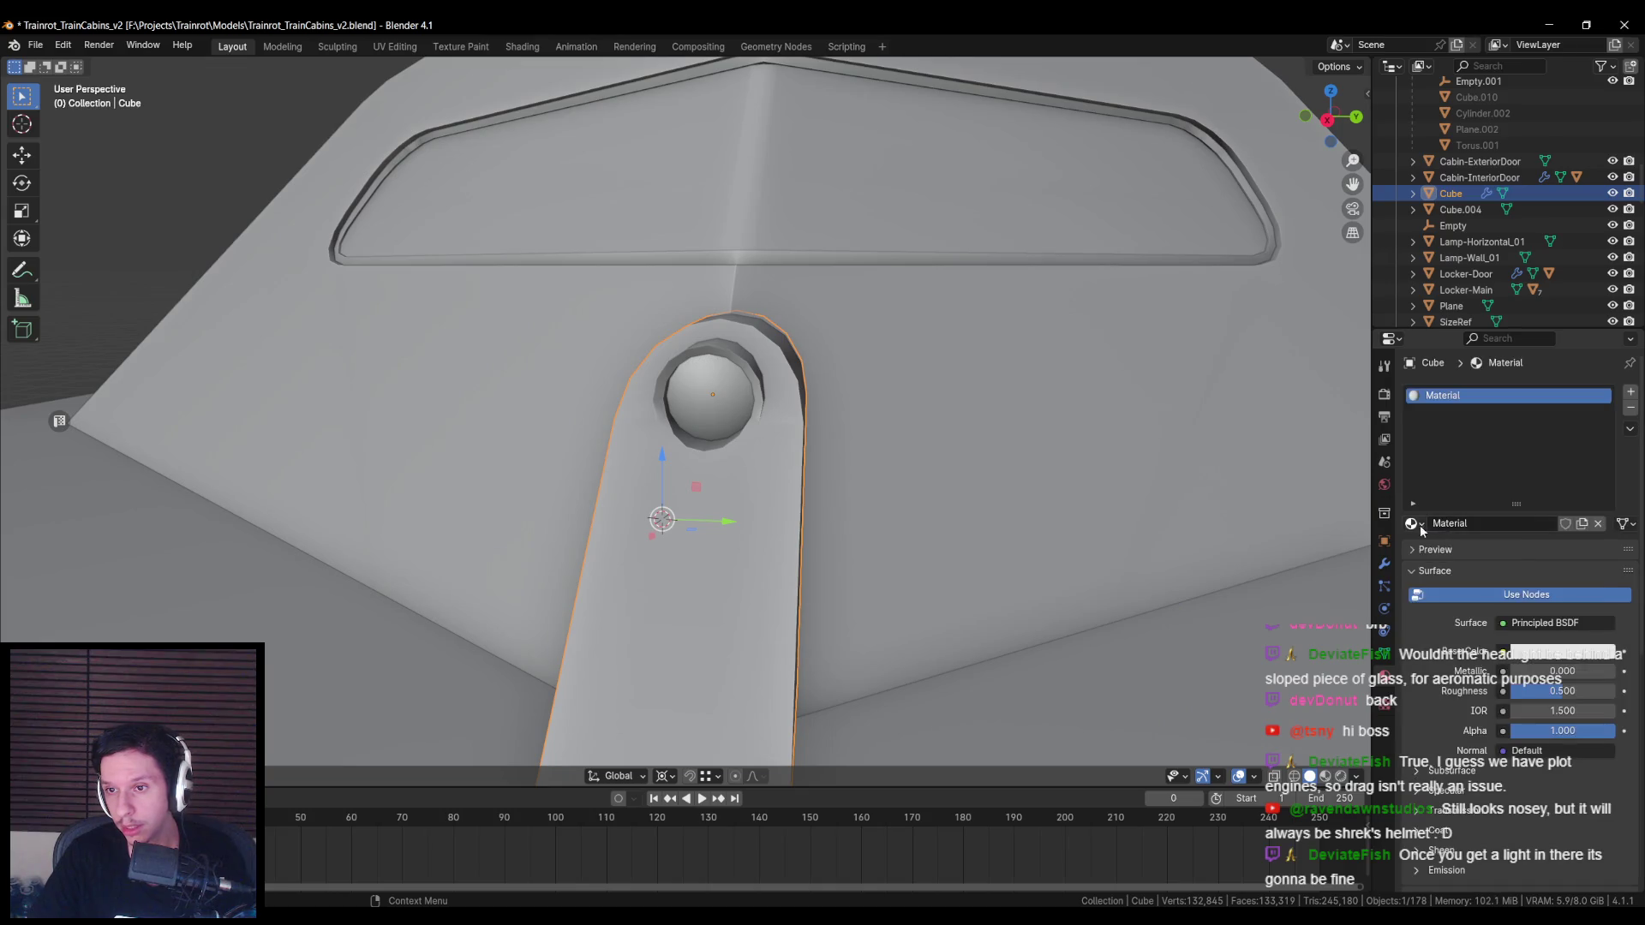
pyautogui.click(1412, 524)
pyautogui.click(1456, 634)
# Step: Add a second slot with a new material named FrontLight
pyautogui.click(1630, 391)
pyautogui.click(1466, 524)
pyautogui.write('Front')
pyautogui.press('Return')
# Step: Assign FrontLight to the selected bulb faces and return to Object Mode
pyautogui.press('Tab')
pyautogui.press('KP_Decimal')
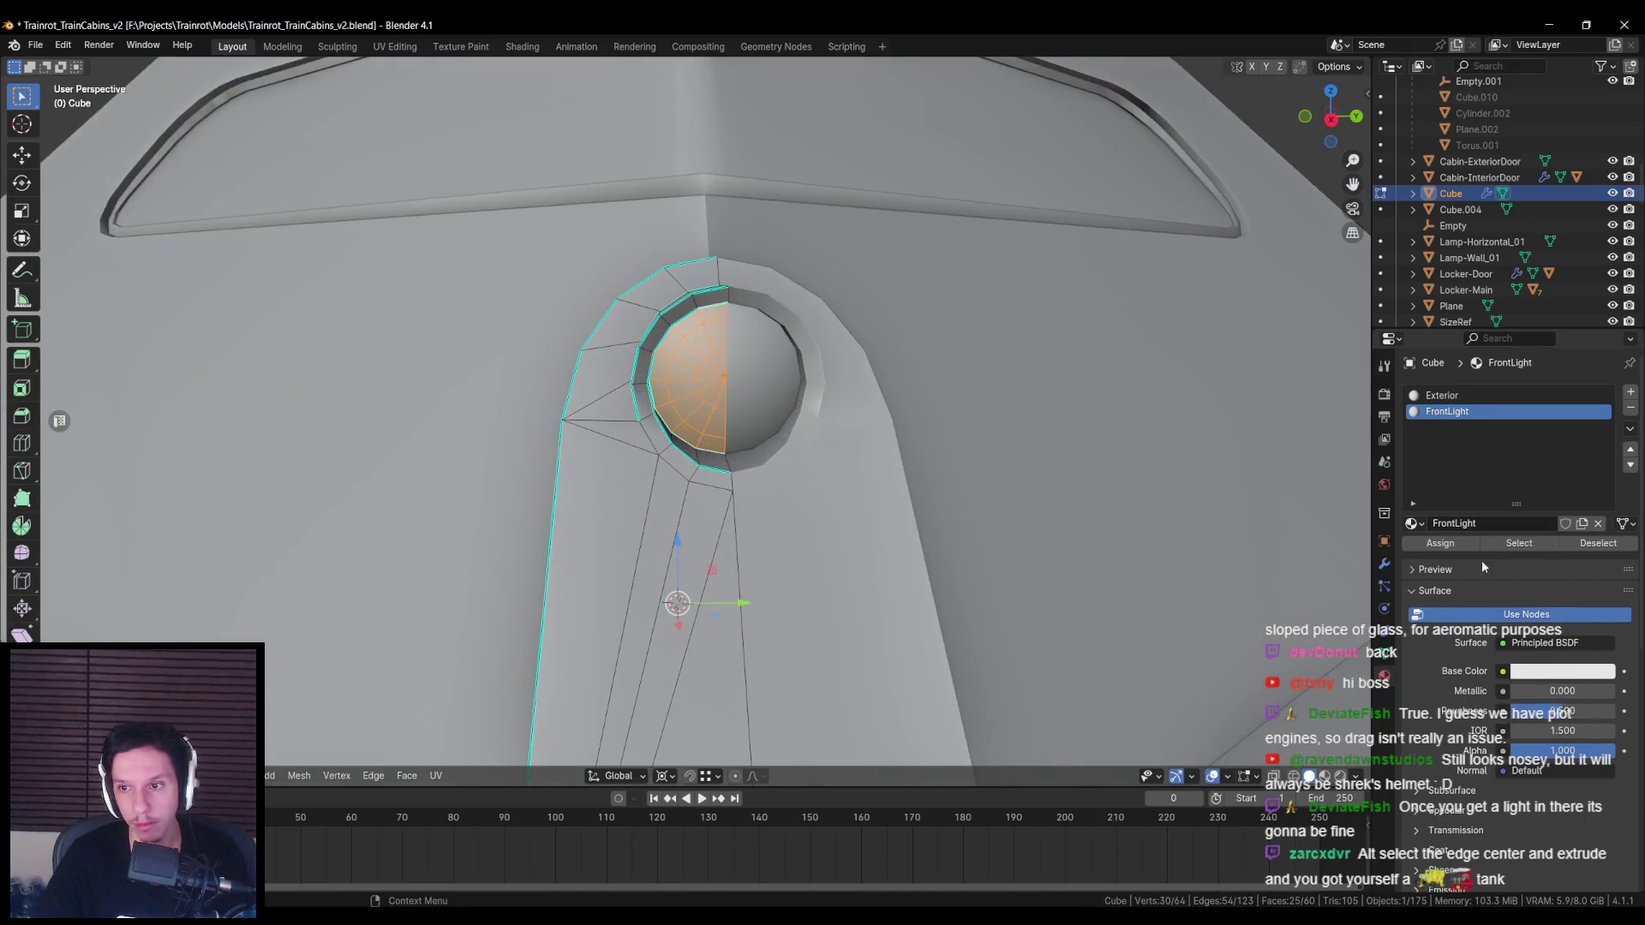
pyautogui.click(663, 775)
pyautogui.click(702, 728)
pyautogui.scroll(-4, 655, 490)
pyautogui.hotkey('alt', 'a')
pyautogui.rightClick(654, 490)
pyautogui.click(591, 561)
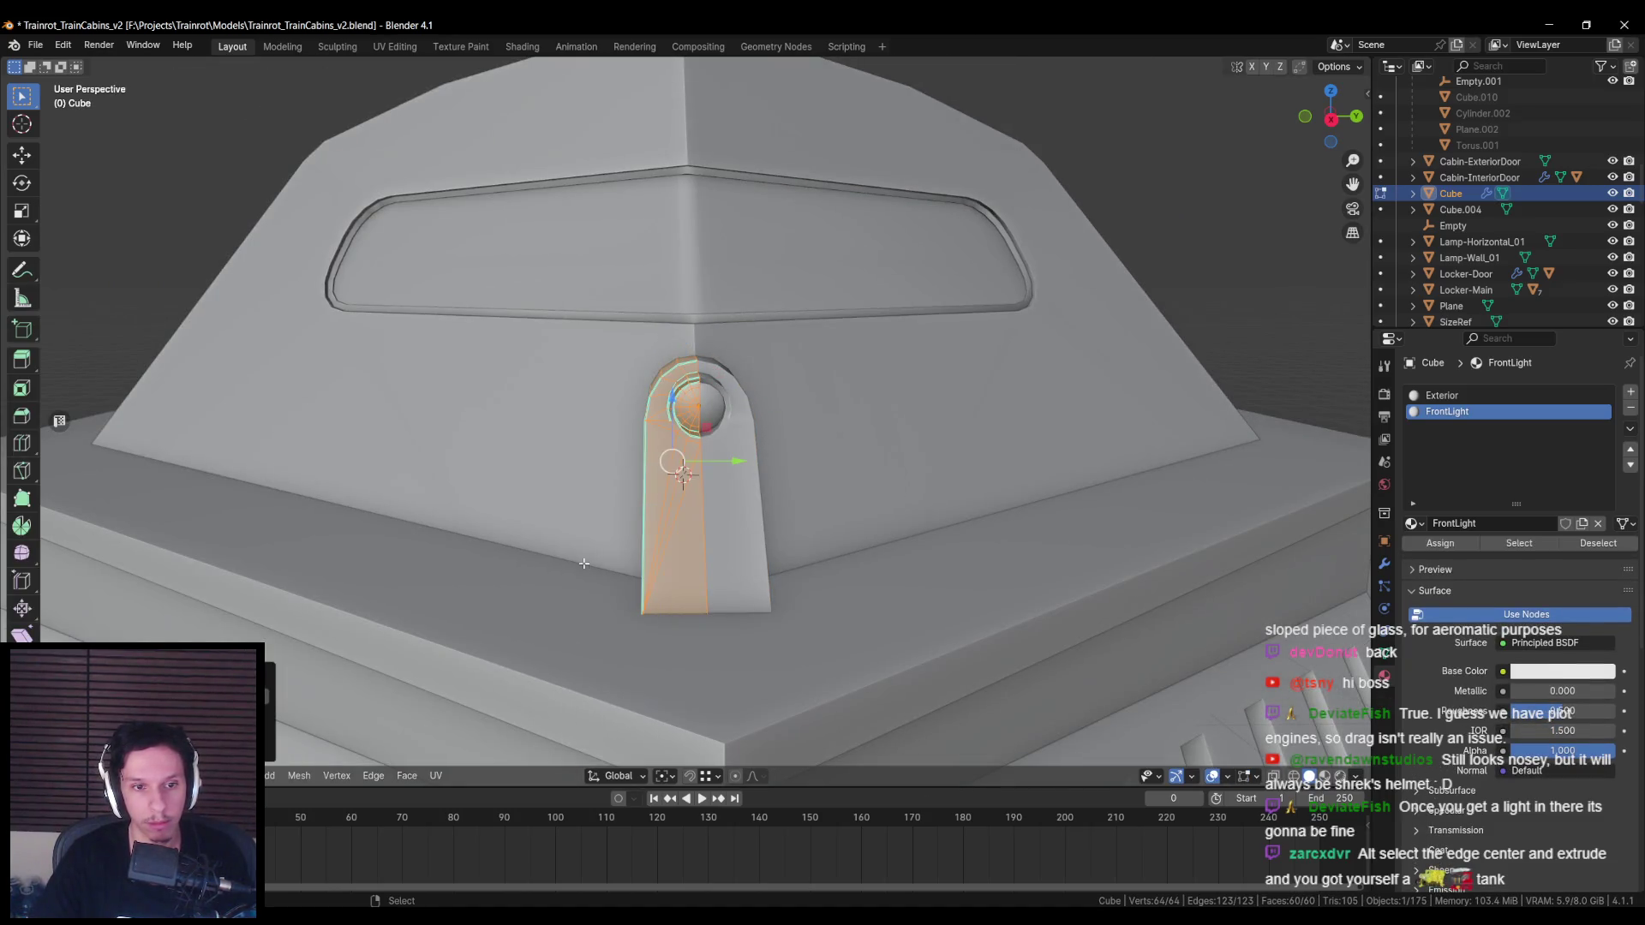
pyautogui.press('Tab')
pyautogui.moveTo(479, 495); pyautogui.dragTo(704, 503, button='middle')
pyautogui.scroll(-5, 704, 503)
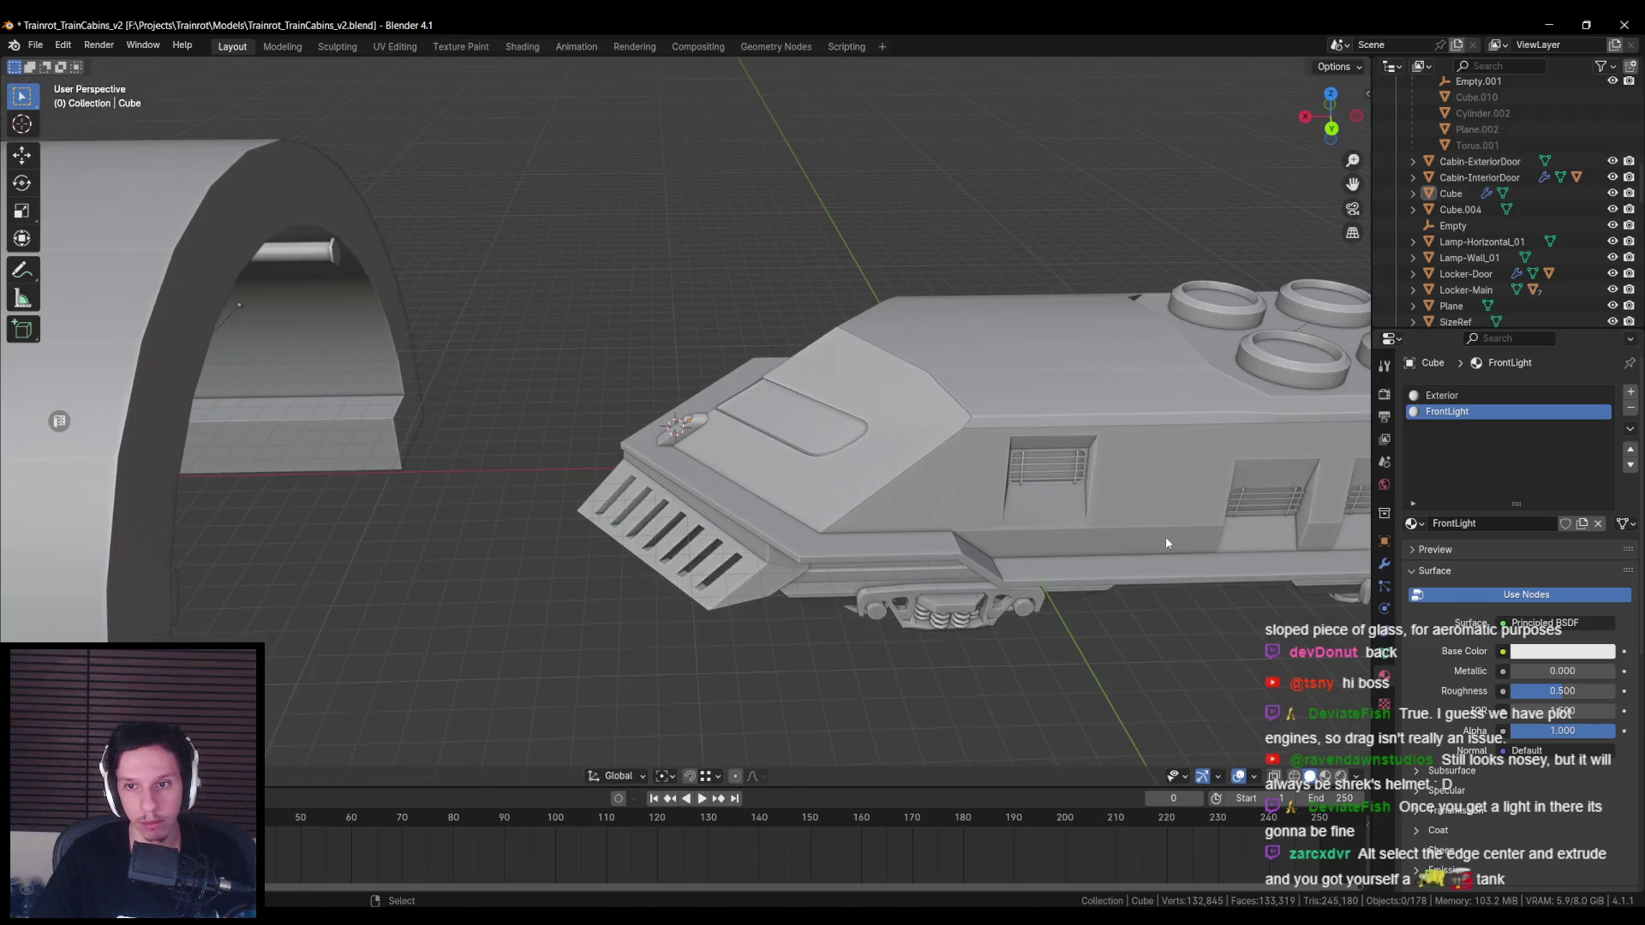
# Step: Parent the fin to Cabin-Engine using Ctrl+P > Object
pyautogui.click(690, 420)
pyautogui.keyDown('shift'); pyautogui.click(691, 419); pyautogui.keyUp('shift')
pyautogui.keyDown('shift'); pyautogui.click(985, 480); pyautogui.keyUp('shift')
pyautogui.hotkey('ctrl', 'p')
pyautogui.click(1157, 514)
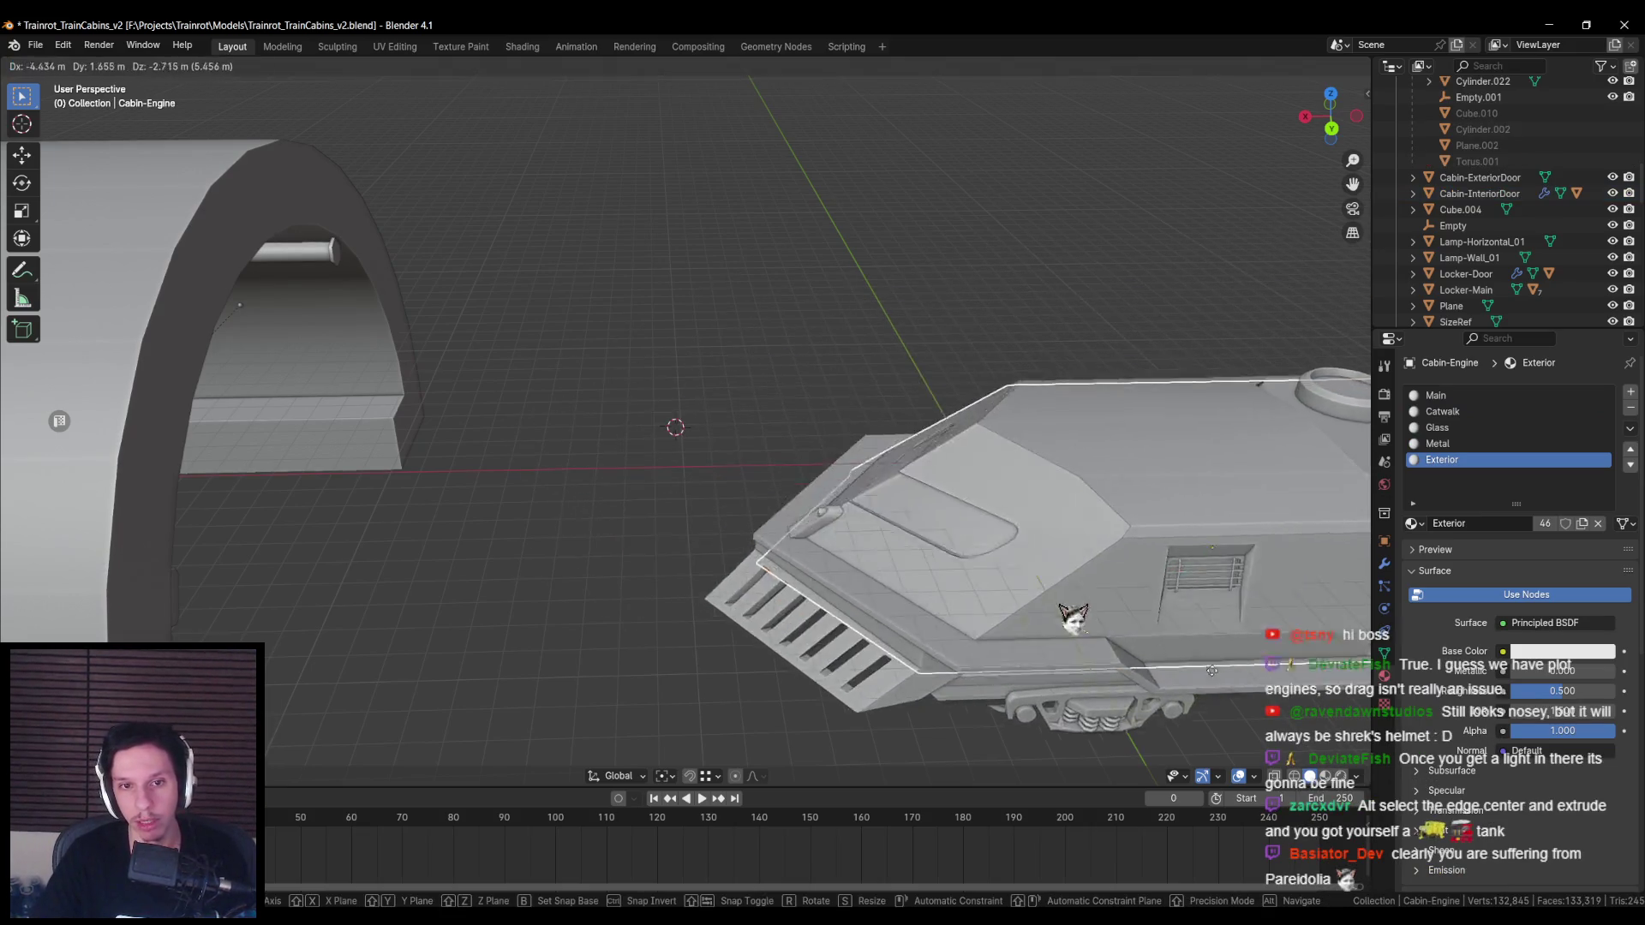
# Step: Bring up the Unreal Engine export sidebar and view the Unreal Editor content browser
pyautogui.press('n')
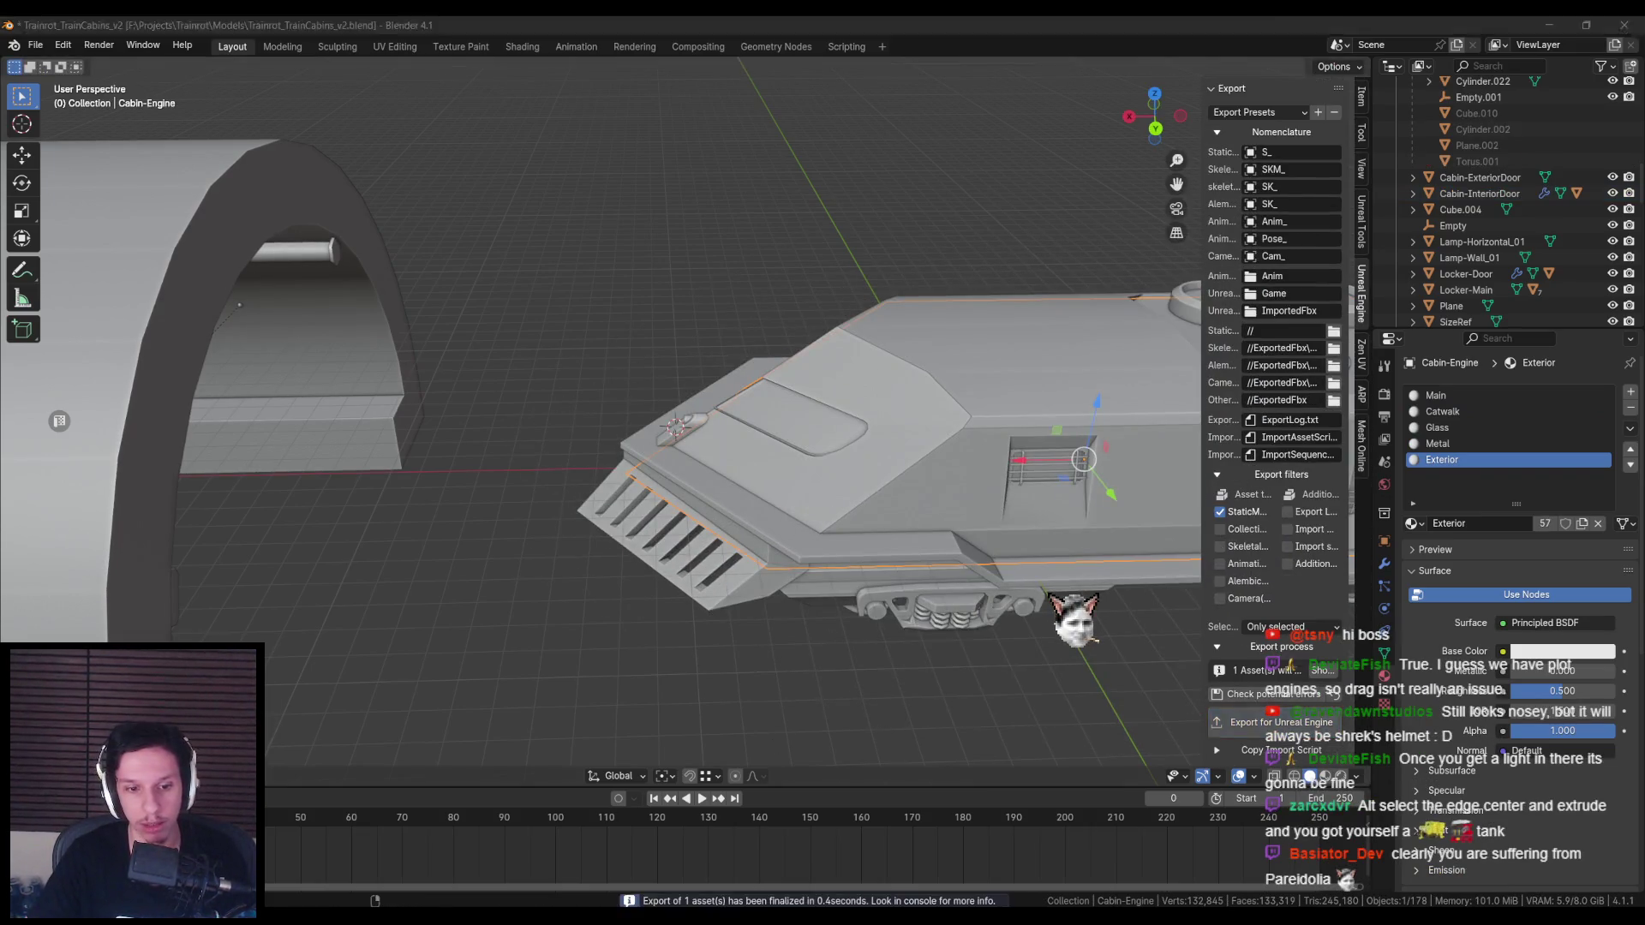
pyautogui.hotkey('alt', 'Tab')
pyautogui.click(67, 499)
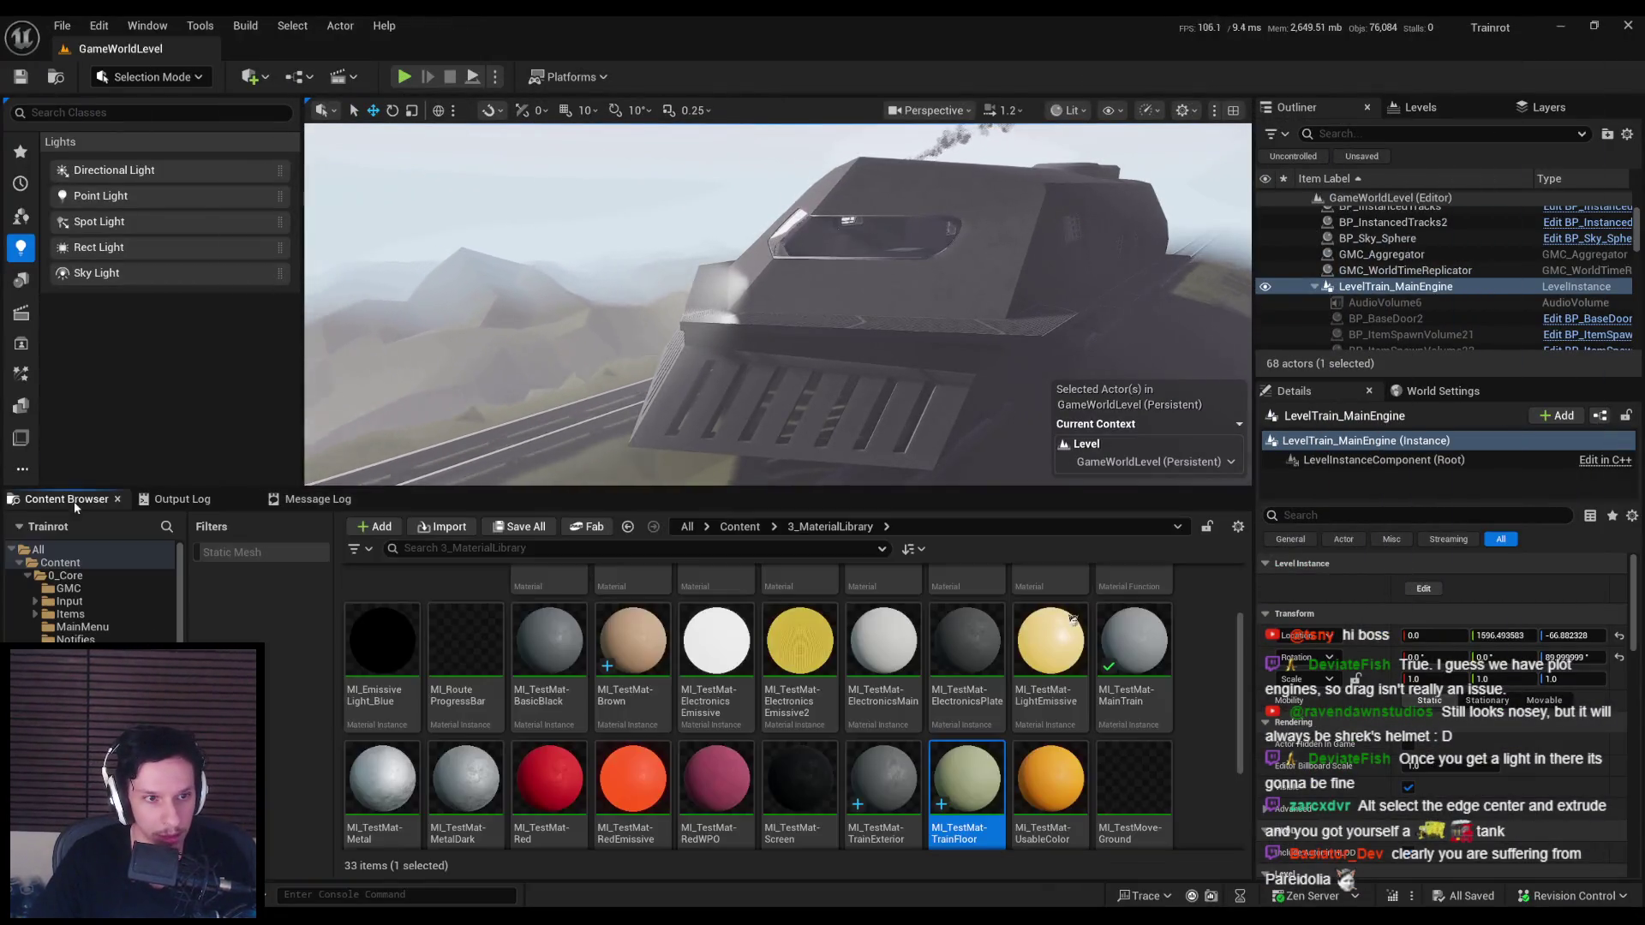
# Step: Reimport the updated S_Cabin-Engine mesh from the 0_Core/Train folder
pyautogui.click(740, 527)
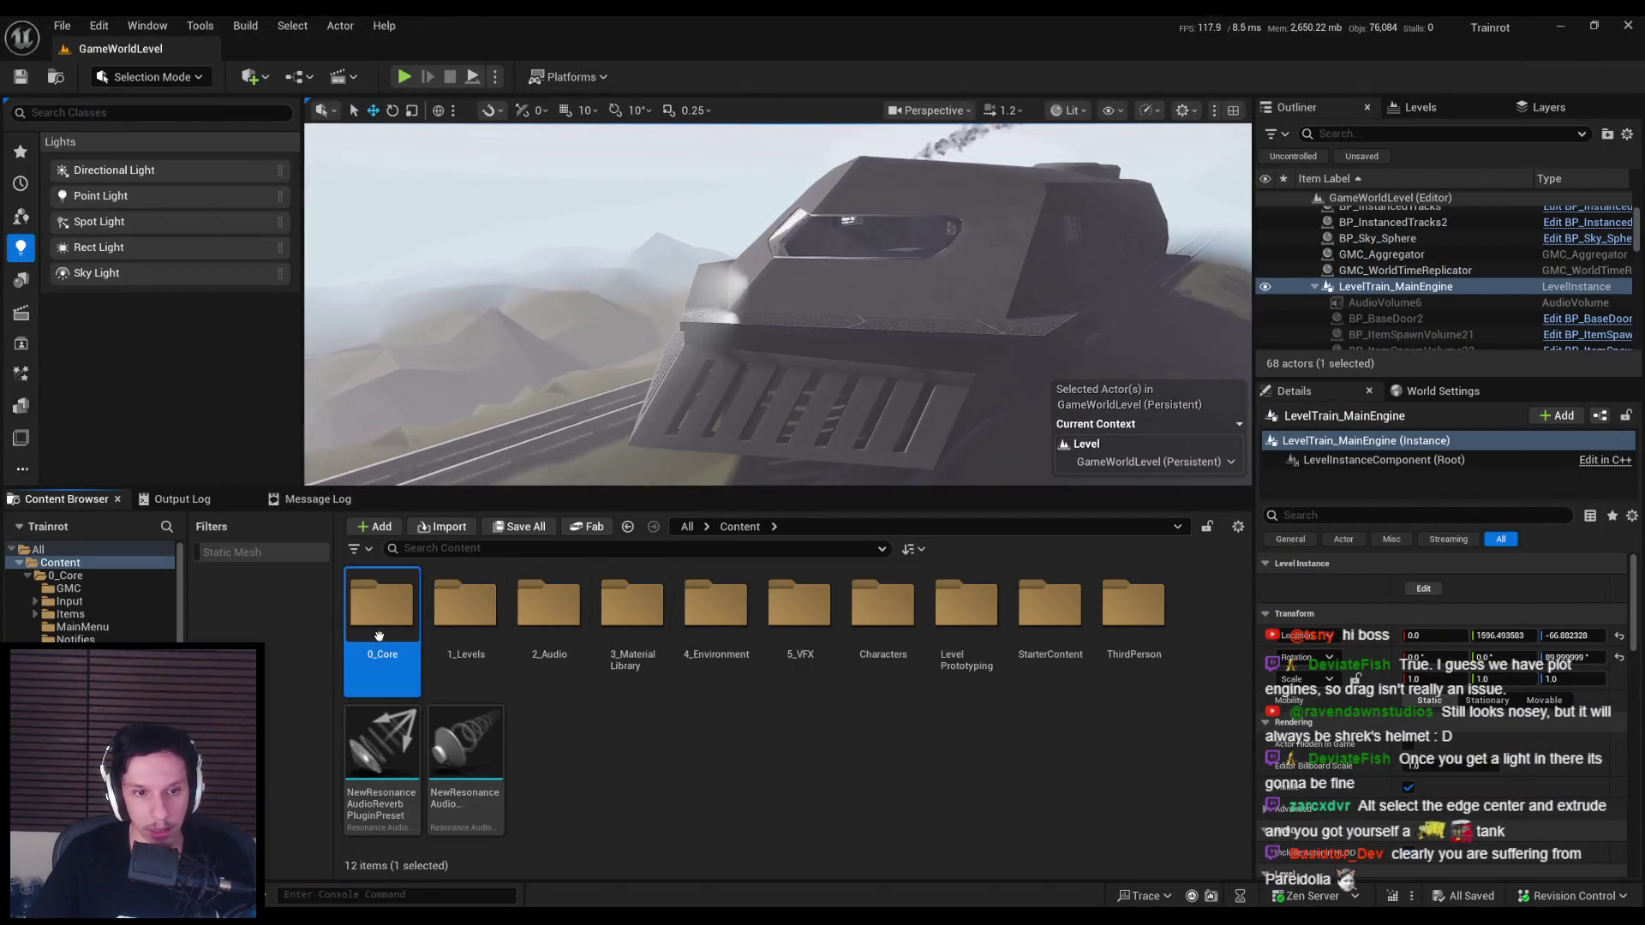
pyautogui.doubleClick(381, 604)
pyautogui.doubleClick(966, 604)
pyautogui.rightClick(485, 759)
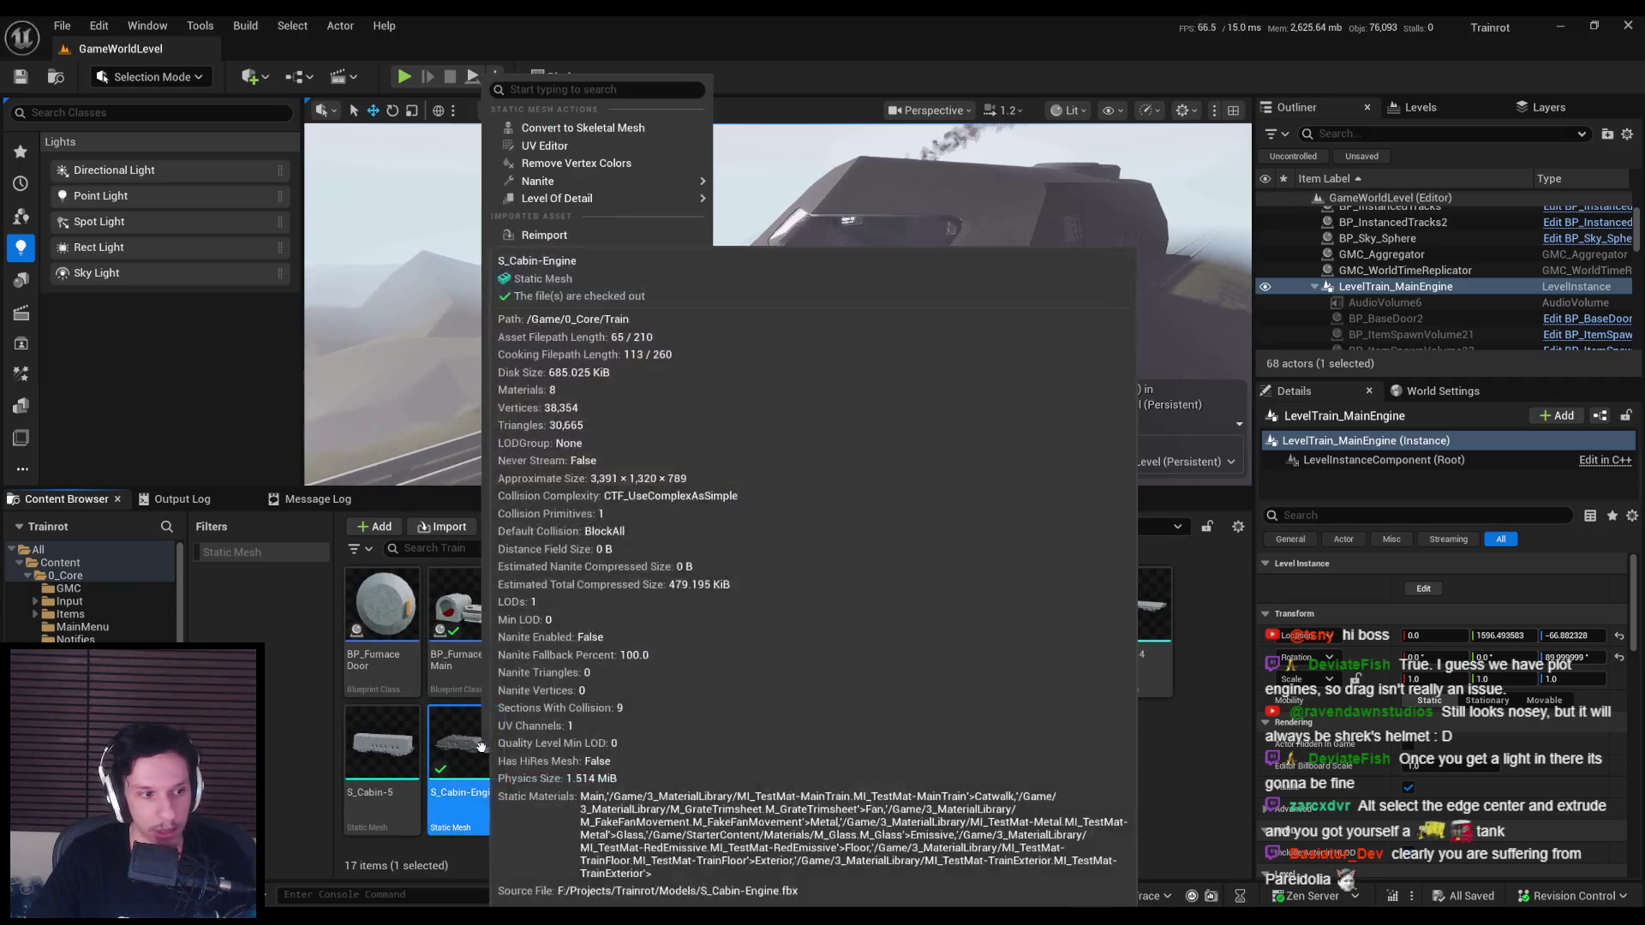
pyautogui.click(544, 235)
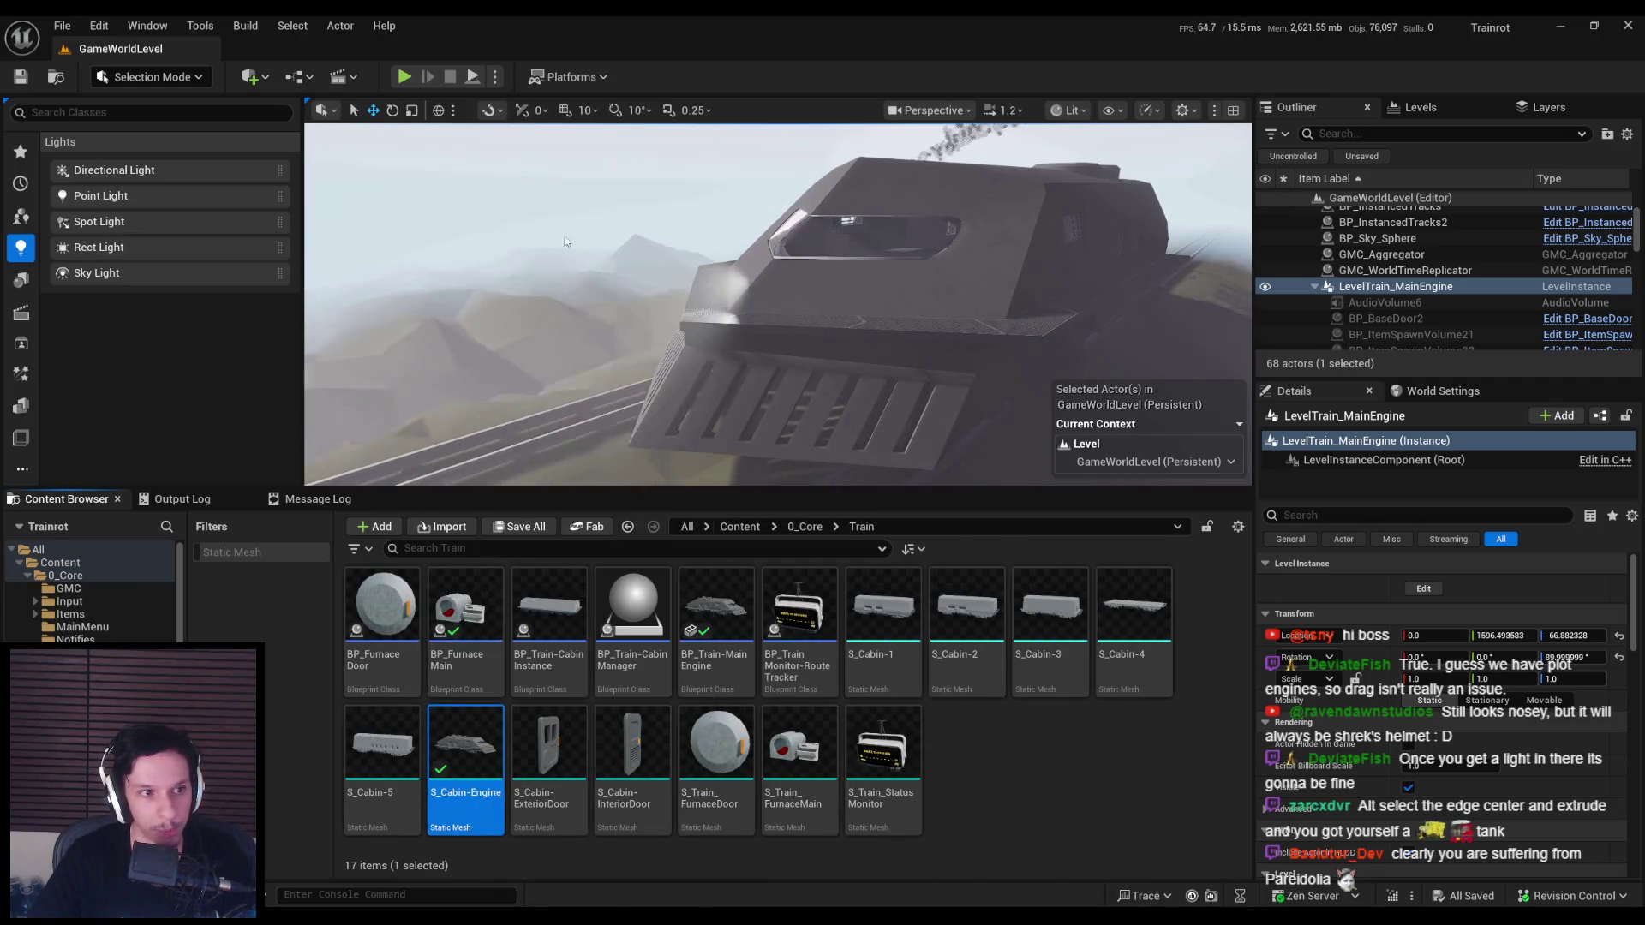
# Step: Save all assets and move SpotLight2 into the new headlight bulb on the train's nose
pyautogui.moveTo(703, 303)
pyautogui.mouseDown(button='right')
pyautogui.moveTo(737, 326)
pyautogui.moveTo(728, 343)
pyautogui.mouseUp(button='right')
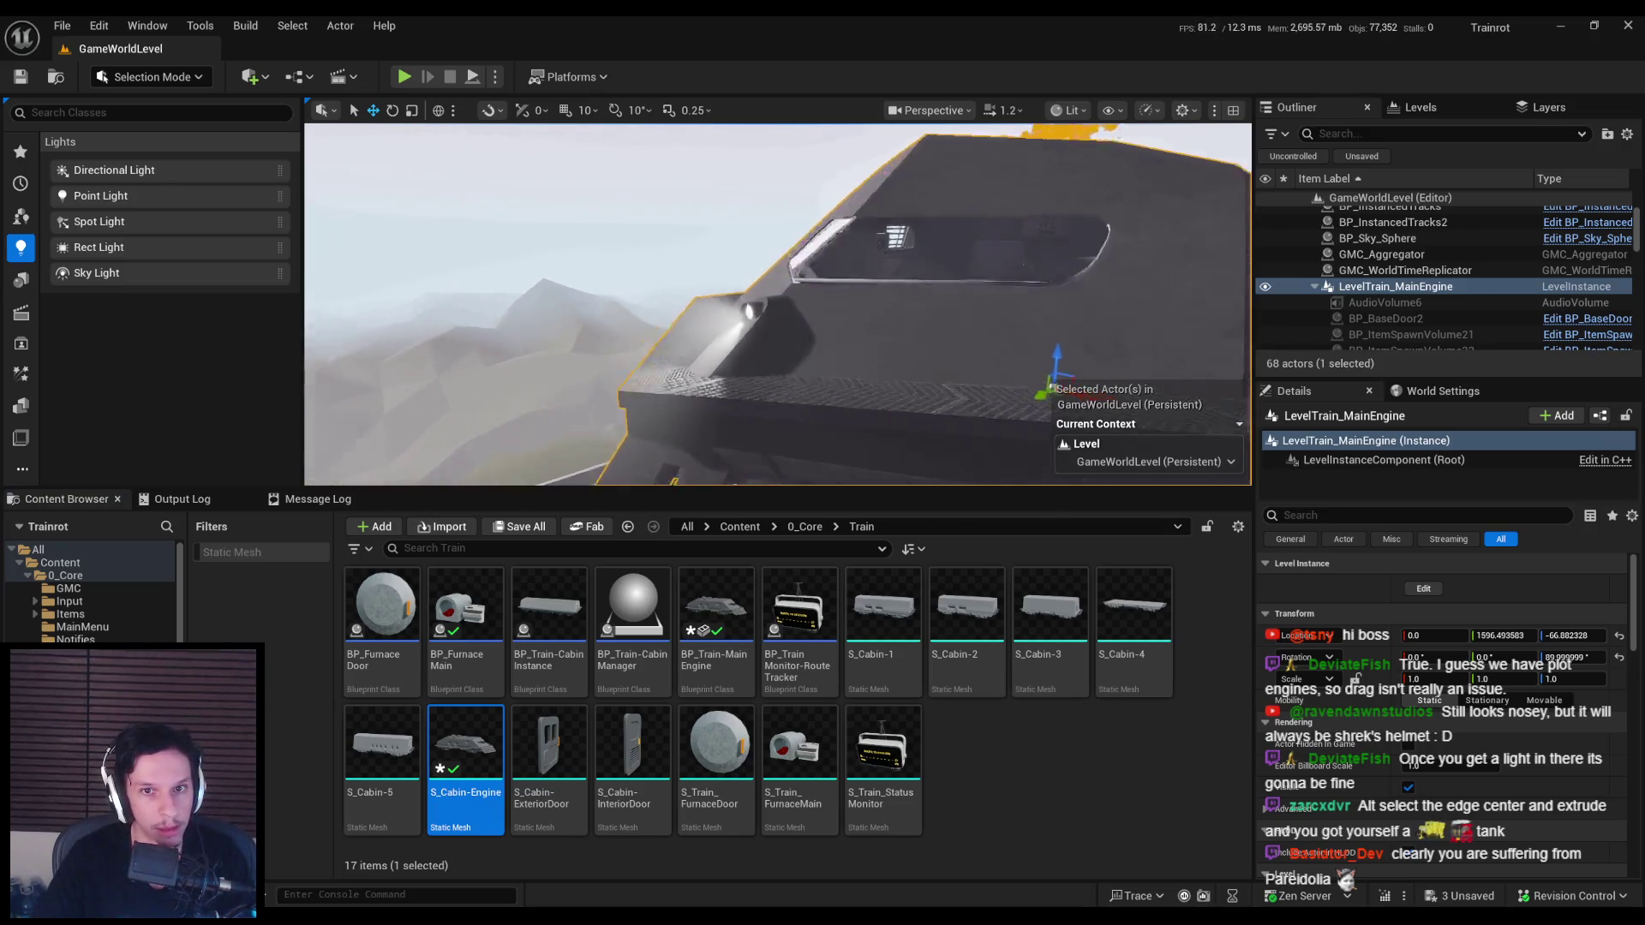
pyautogui.moveTo(709, 308); pyautogui.dragTo(710, 309, button='right')
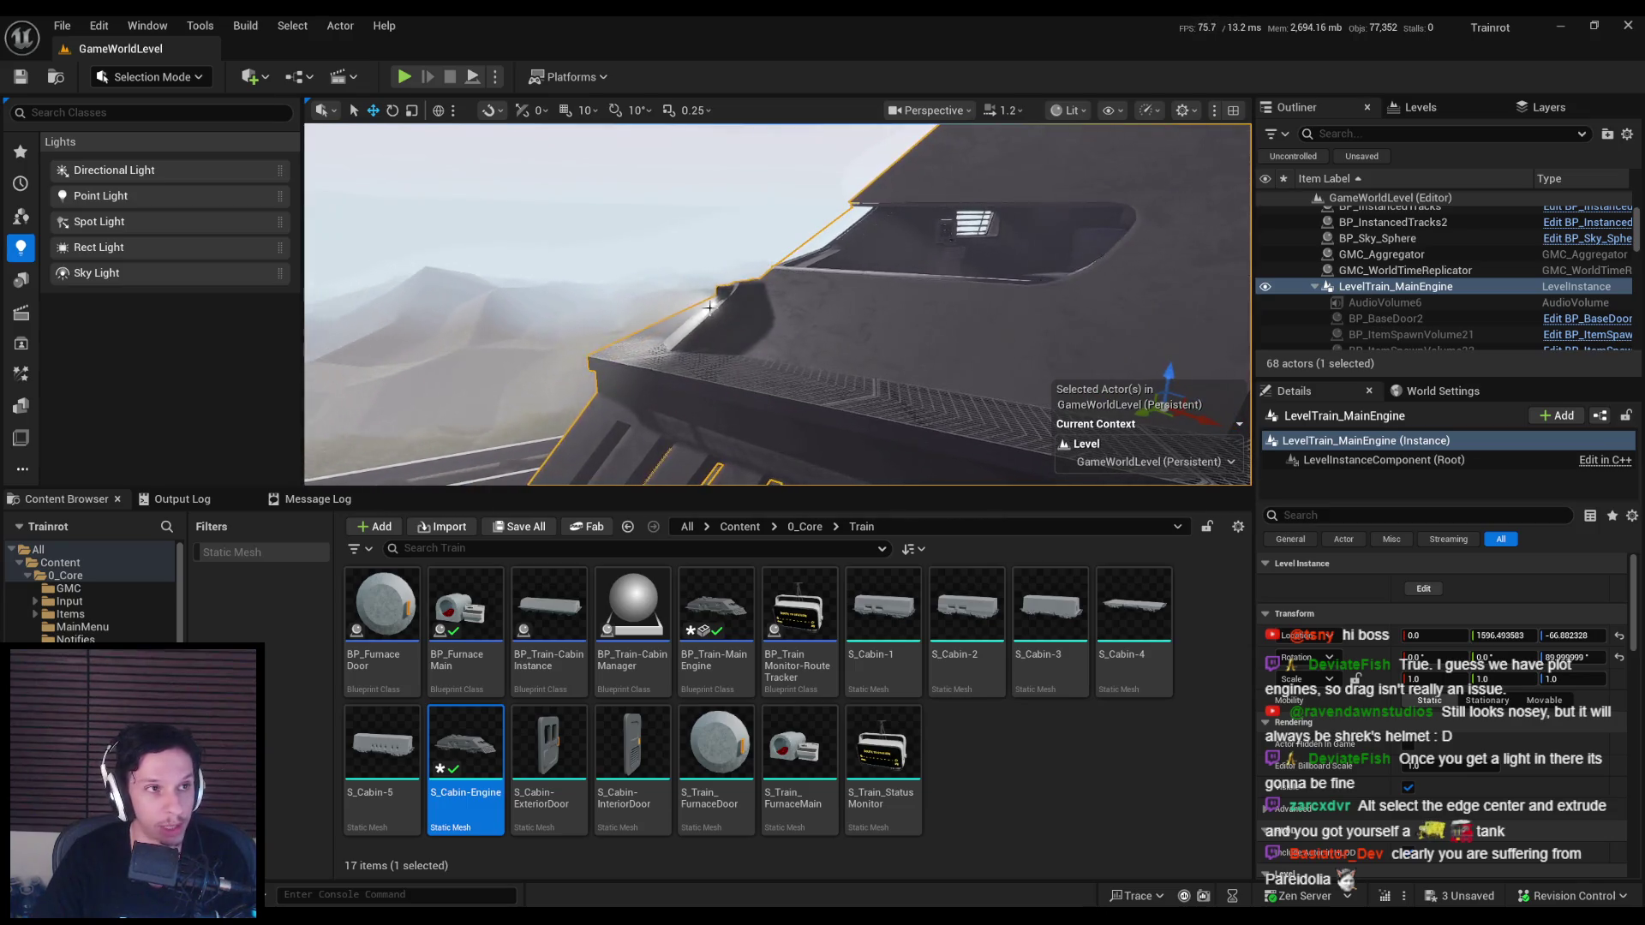
pyautogui.hotkey('ctrl', 'shift', 's')
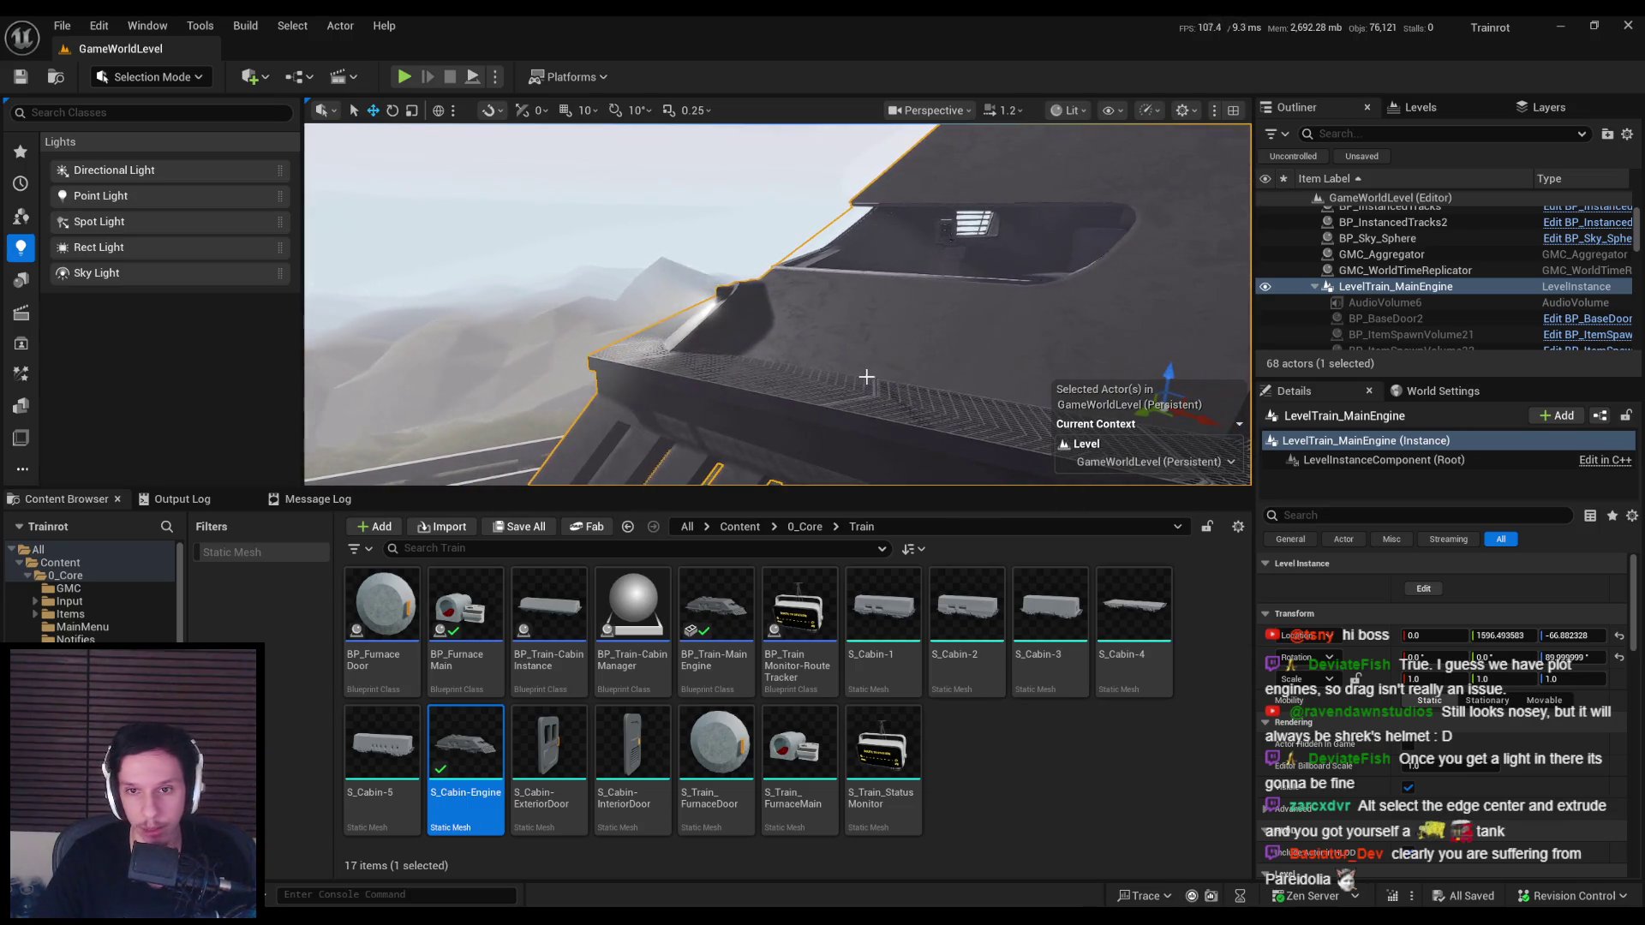
pyautogui.moveTo(866, 377)
pyautogui.mouseDown(button='right')
pyautogui.moveTo(713, 430)
pyautogui.moveTo(756, 315)
pyautogui.moveTo(724, 321)
pyautogui.mouseUp(button='right')
pyautogui.click(755, 296)
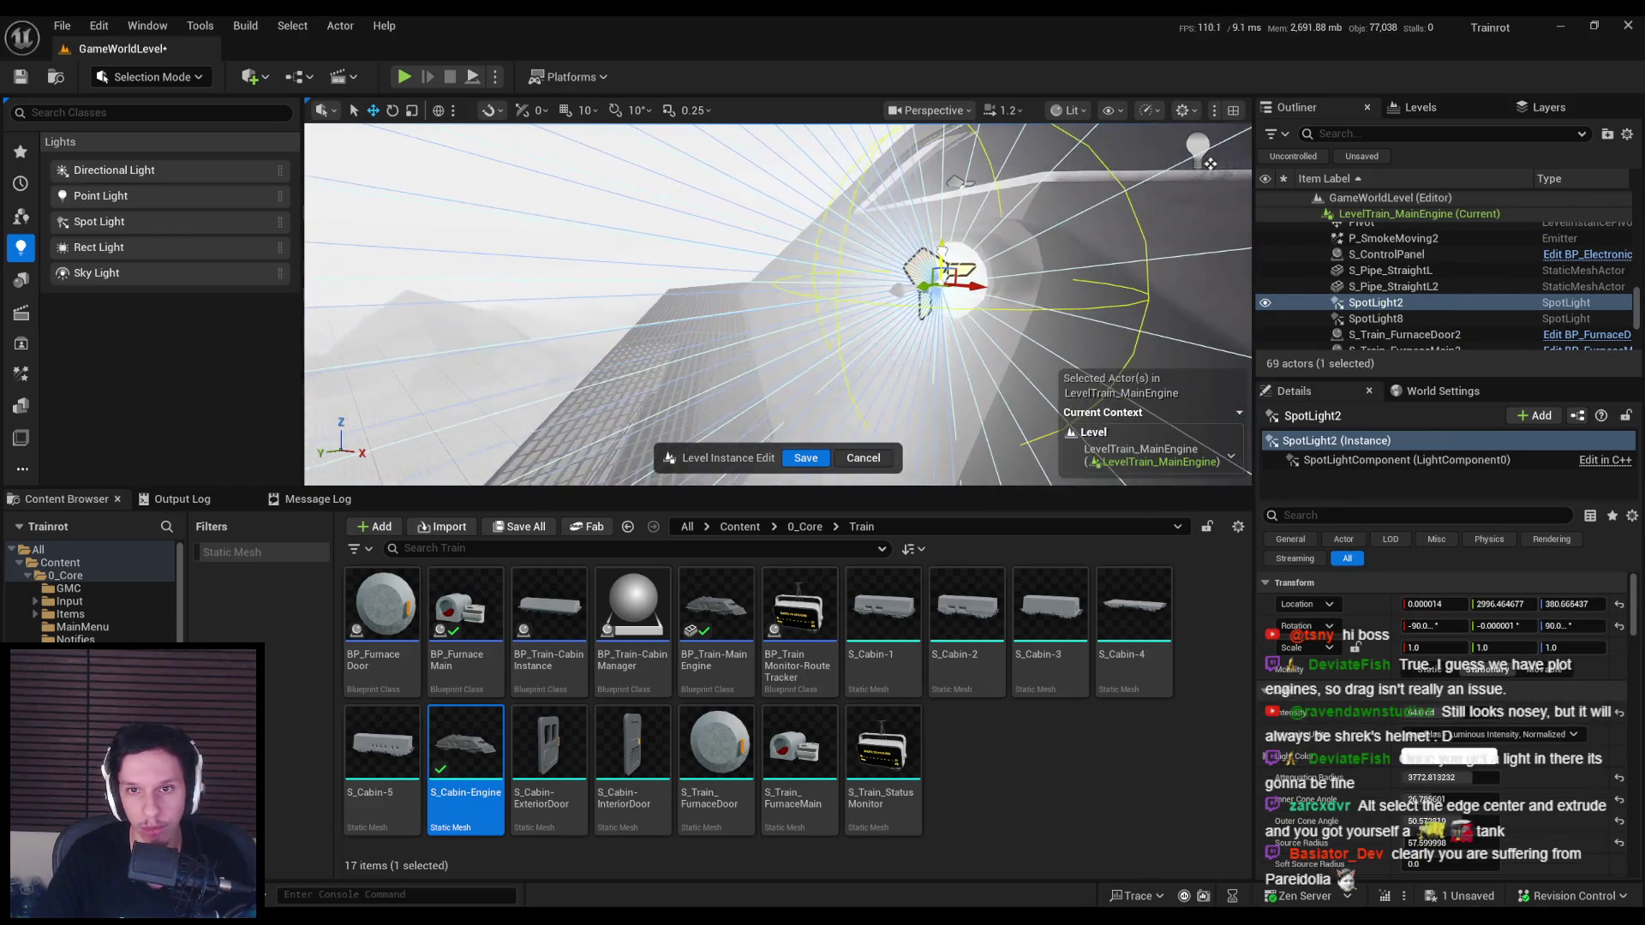
pyautogui.moveTo(1209, 163); pyautogui.dragTo(1251, 154, button='right')
pyautogui.moveTo(855, 233); pyautogui.dragTo(855, 233, button='right')
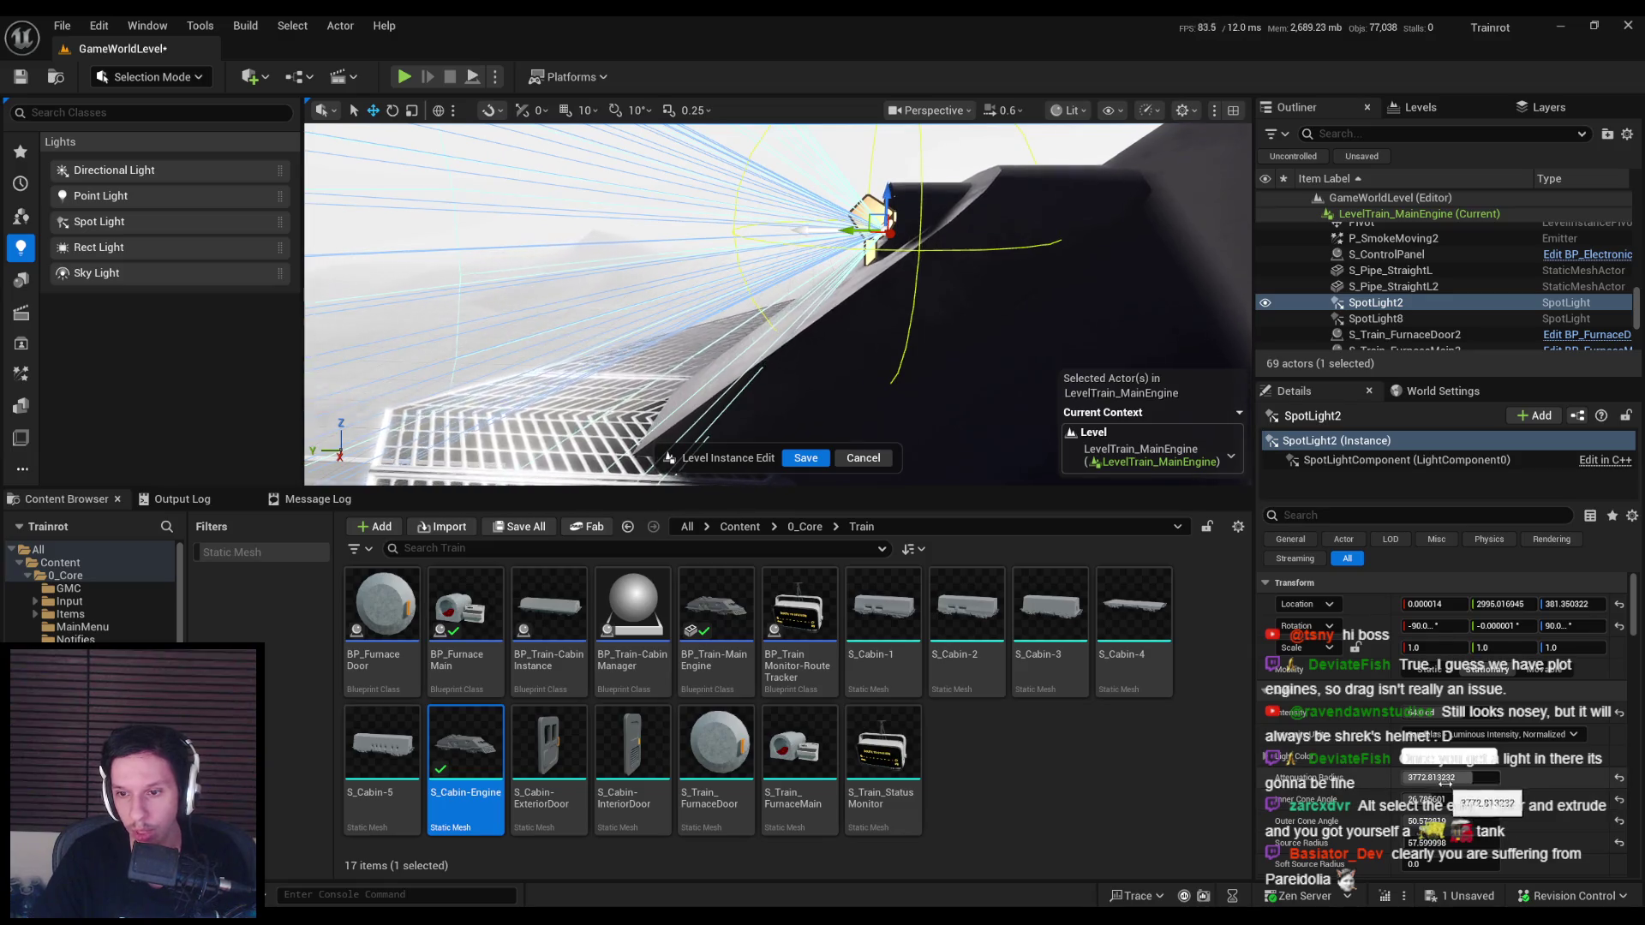
pyautogui.scroll(-3, 1443, 781)
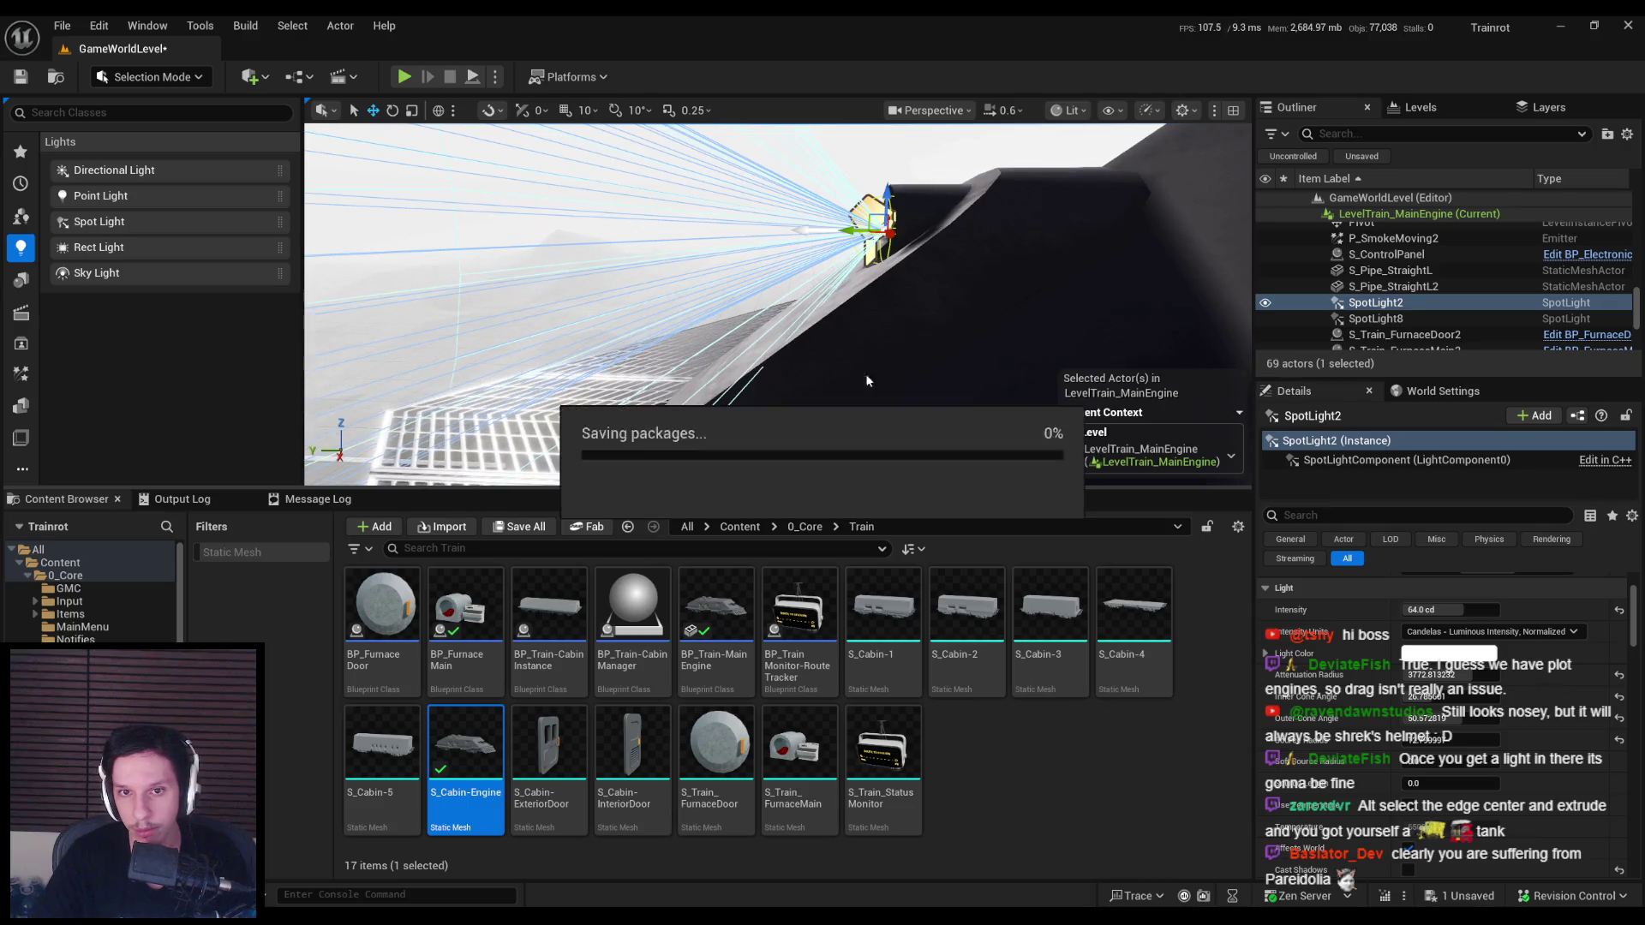
# Step: Frame the engine, then play-test the level fullscreen (F11) from inside the dark train cabin
pyautogui.press('f')
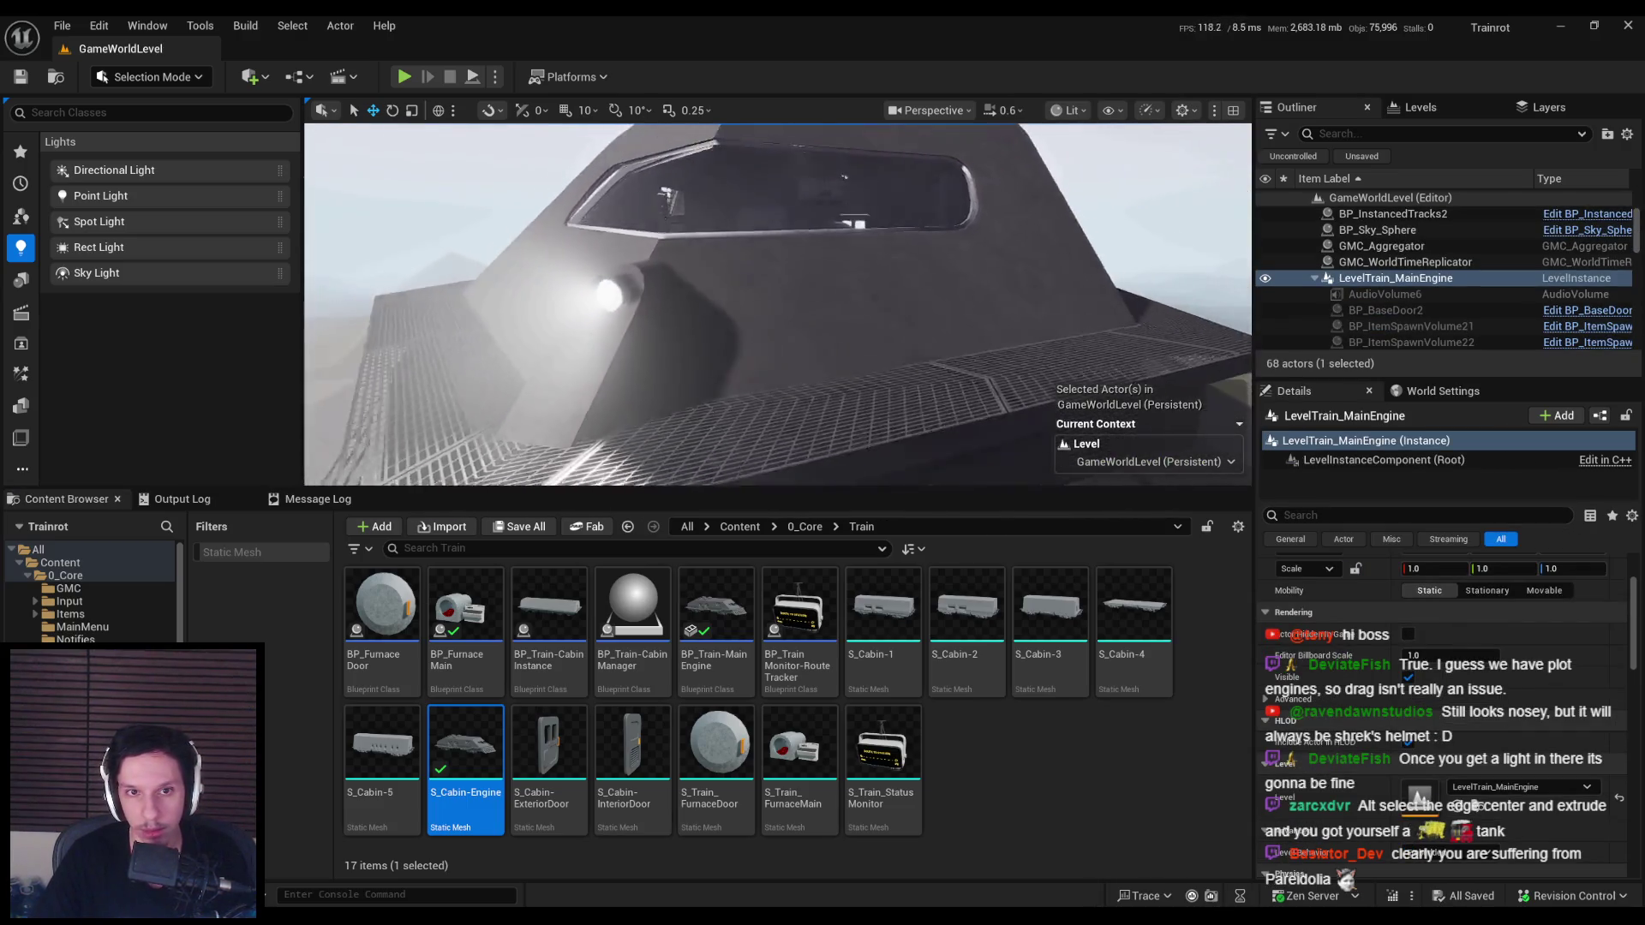
pyautogui.moveTo(771, 299); pyautogui.dragTo(428, 320, button='right')
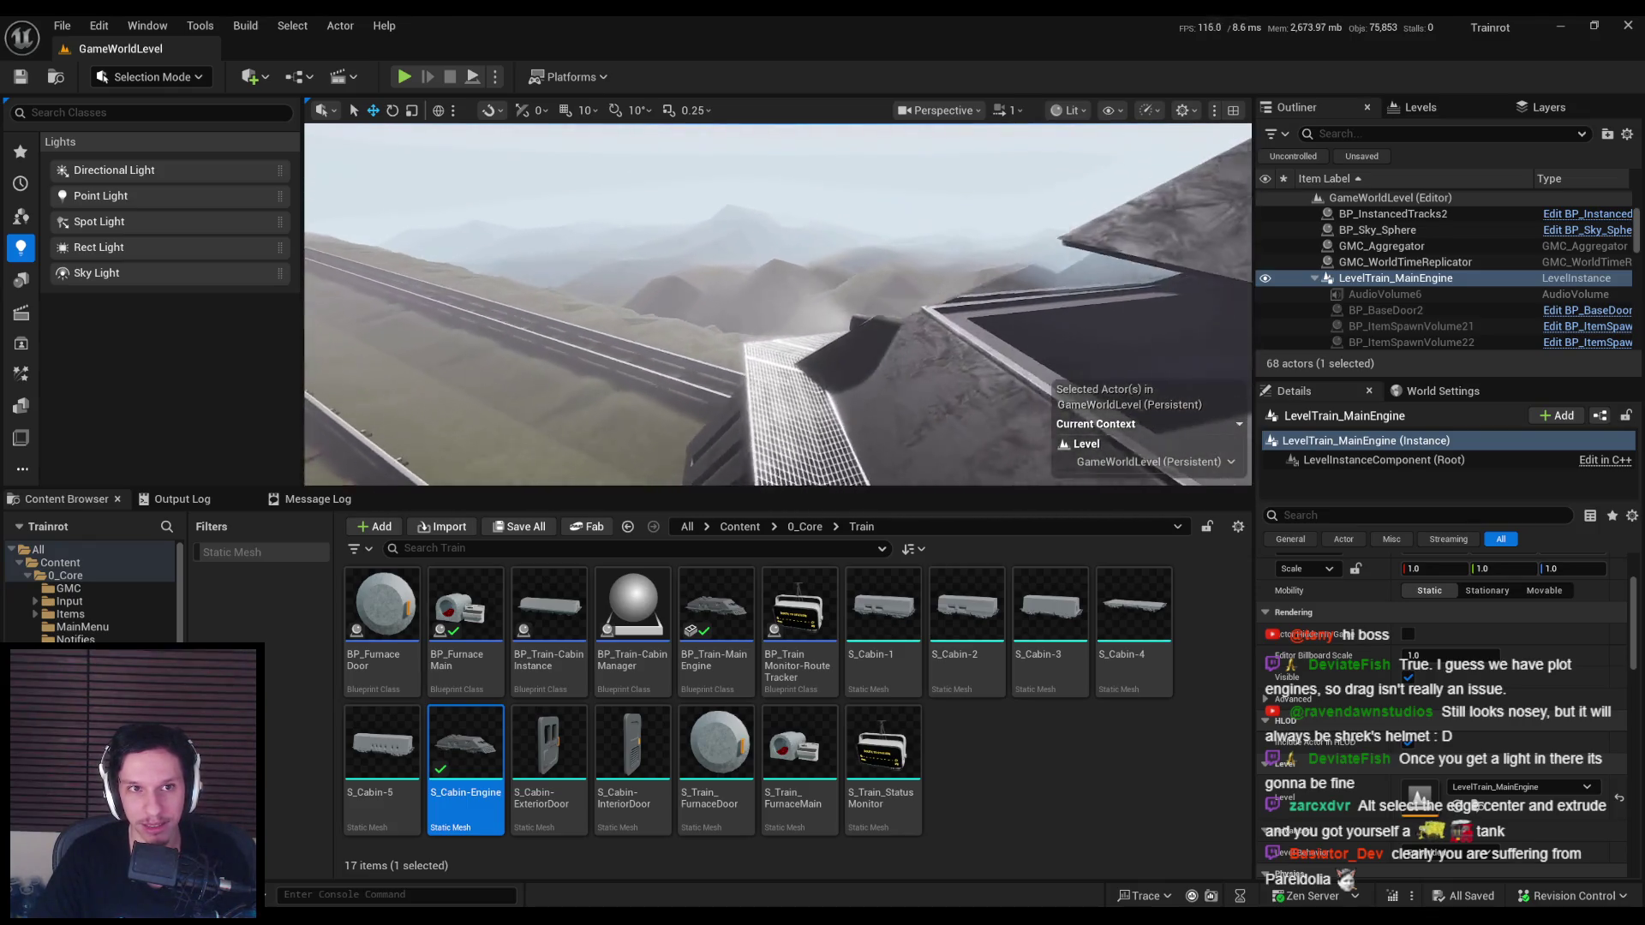
pyautogui.click(404, 77)
pyautogui.press('F11')
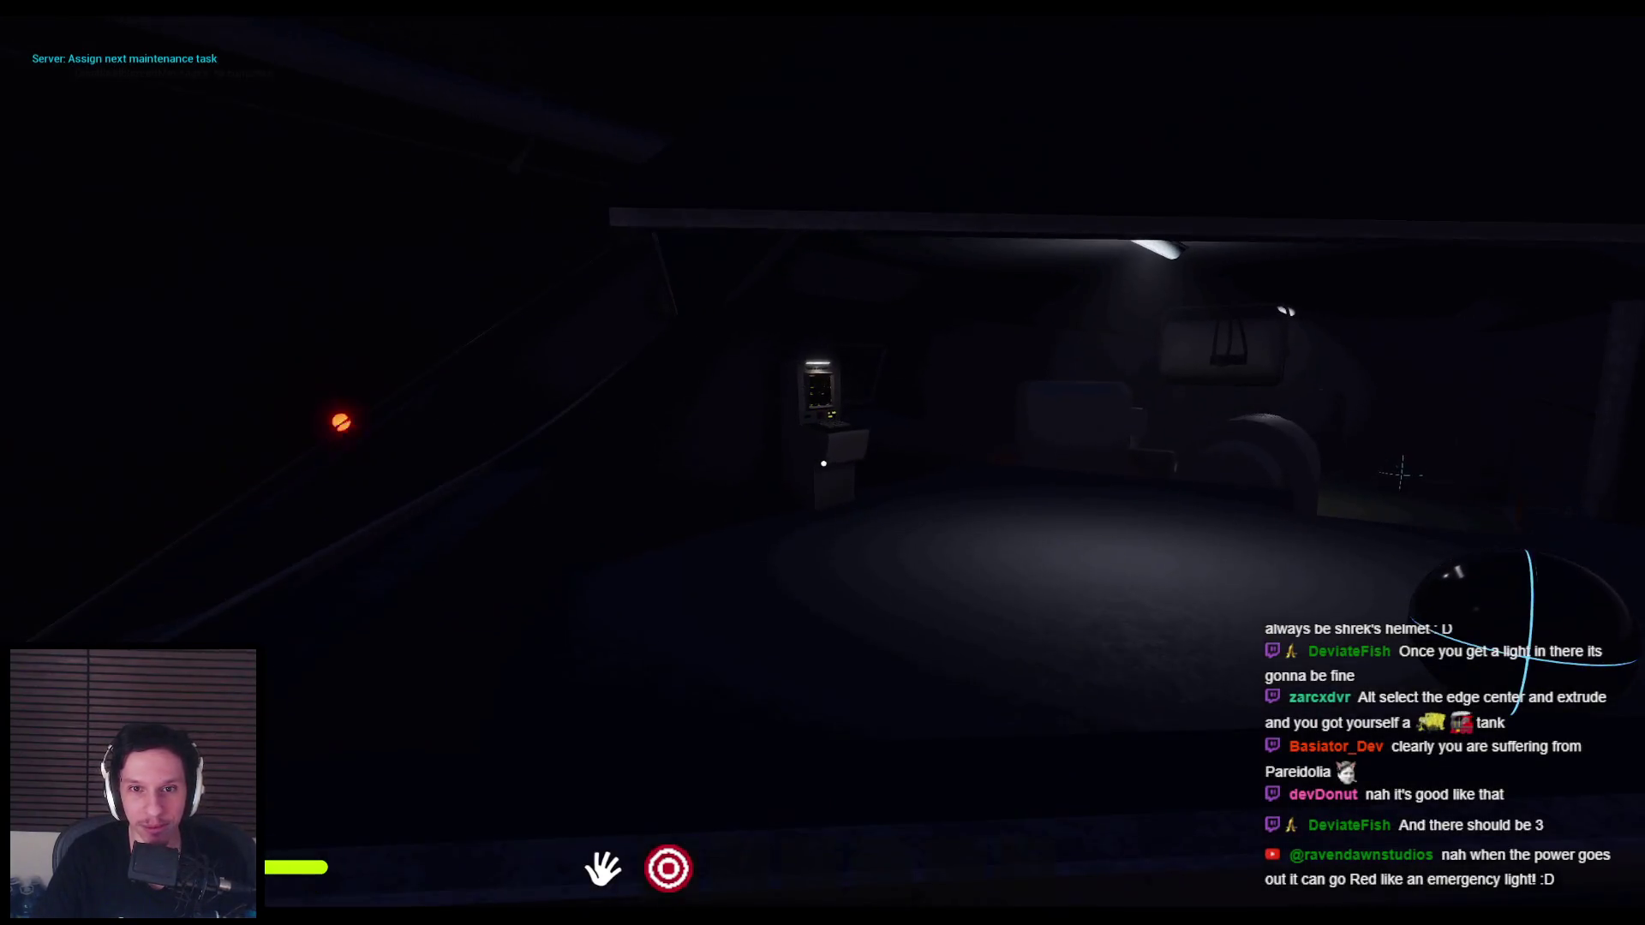
# Step: Equip and put away the second hotbar item during the walkaround, then end the play test
pyautogui.press('2')
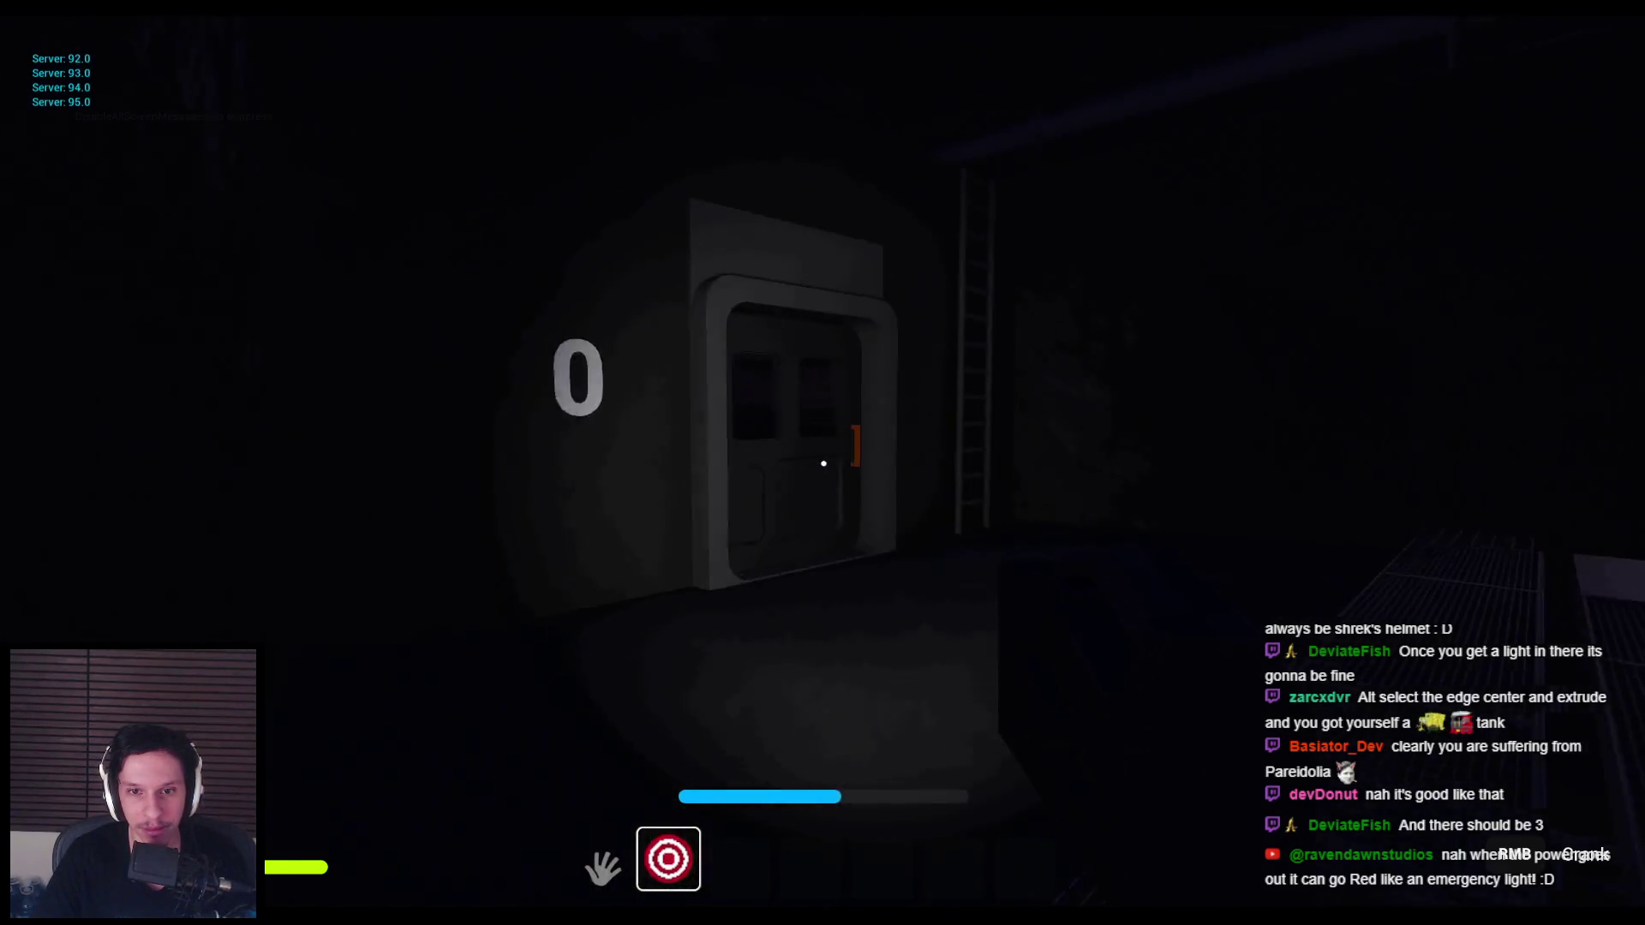
pyautogui.click(824, 463)
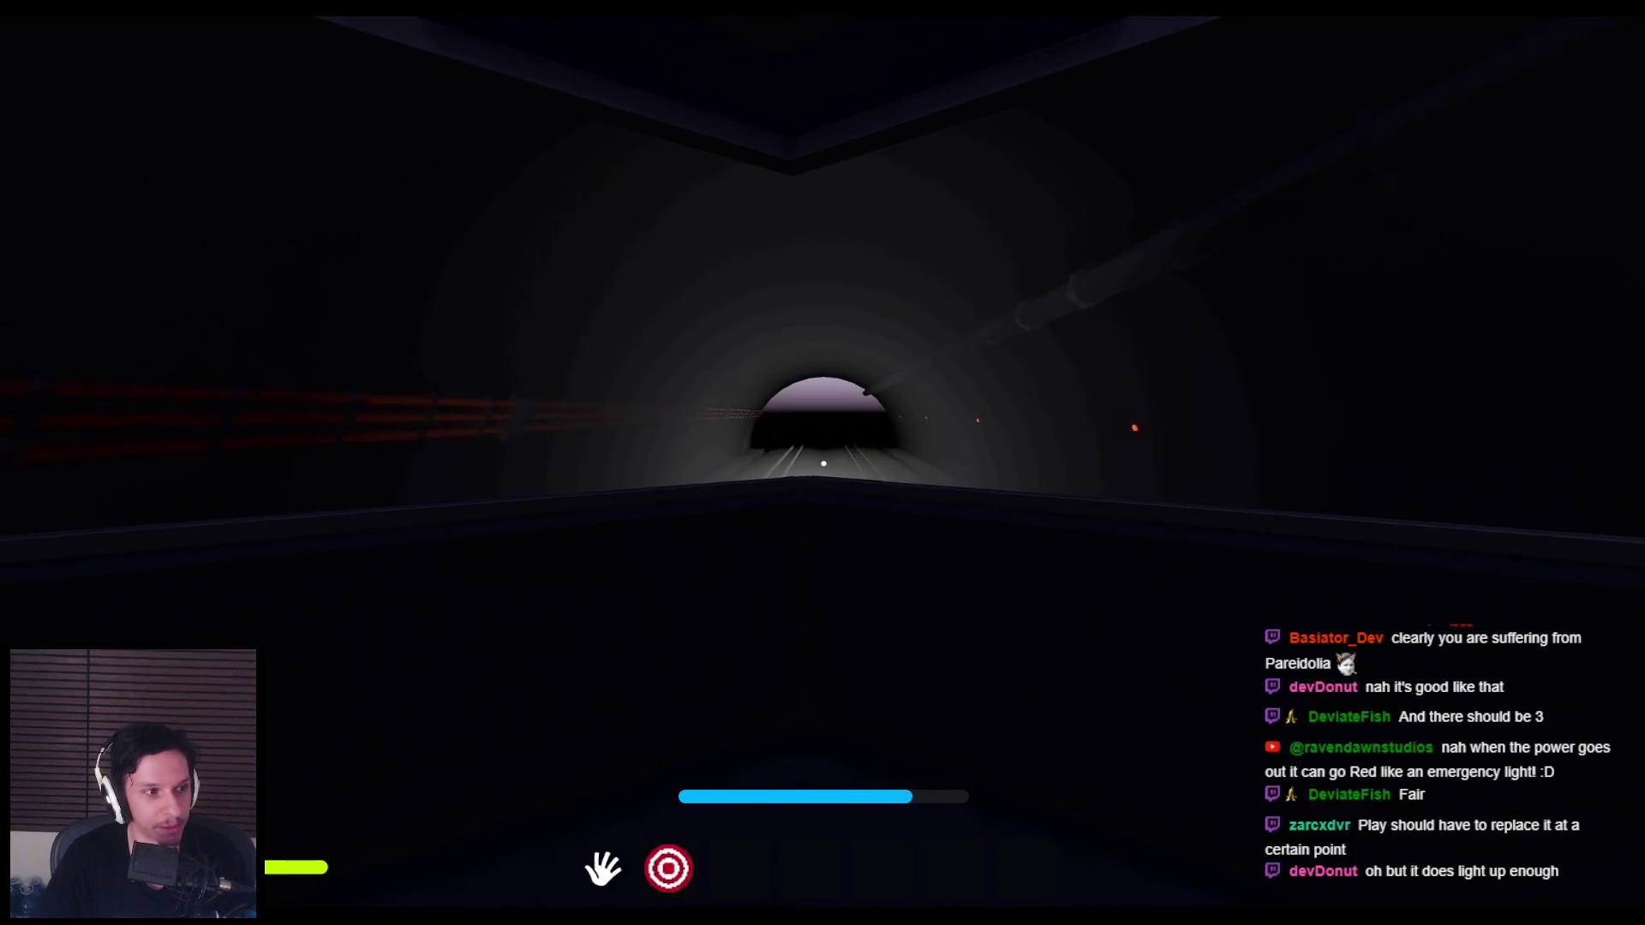
pyautogui.press('2')
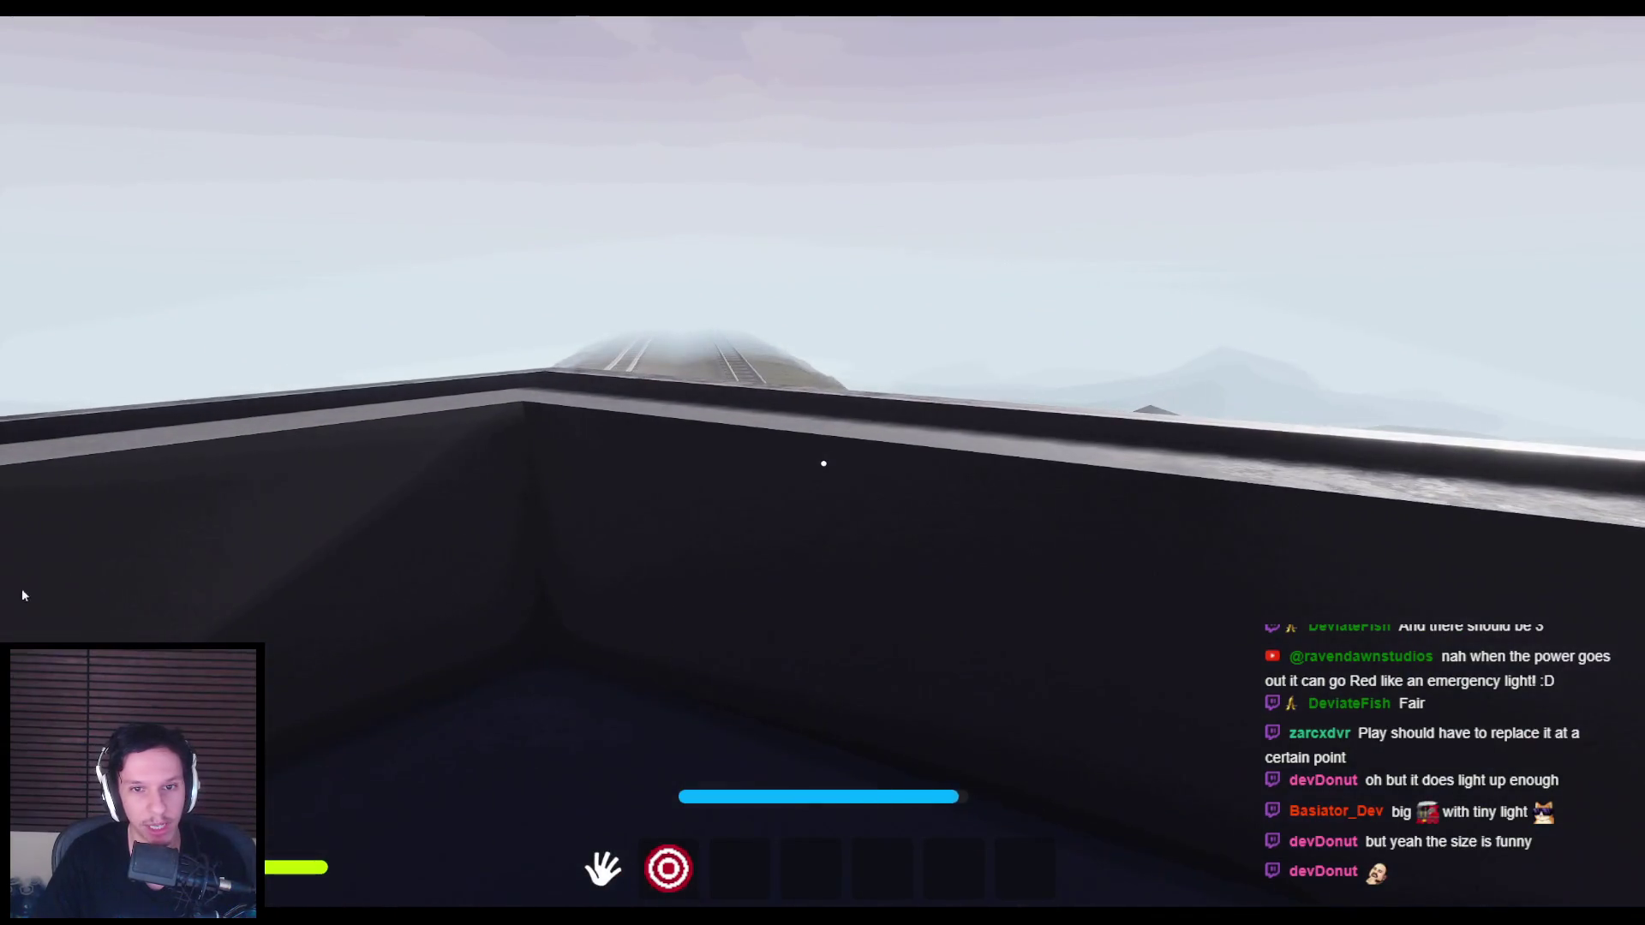
pyautogui.press('Escape')
# Step: Switch back to Blender and frame the cabin's headlight fin from above
pyautogui.moveTo(283, 913)
pyautogui.click(389, 868)
pyautogui.press('KP_Decimal')
pyautogui.scroll(4, 727, 490)
pyautogui.moveTo(770, 440)
pyautogui.mouseDown(button='middle')
pyautogui.moveTo(746, 476)
pyautogui.moveTo(881, 474)
pyautogui.moveTo(816, 459)
pyautogui.mouseUp(button='middle')
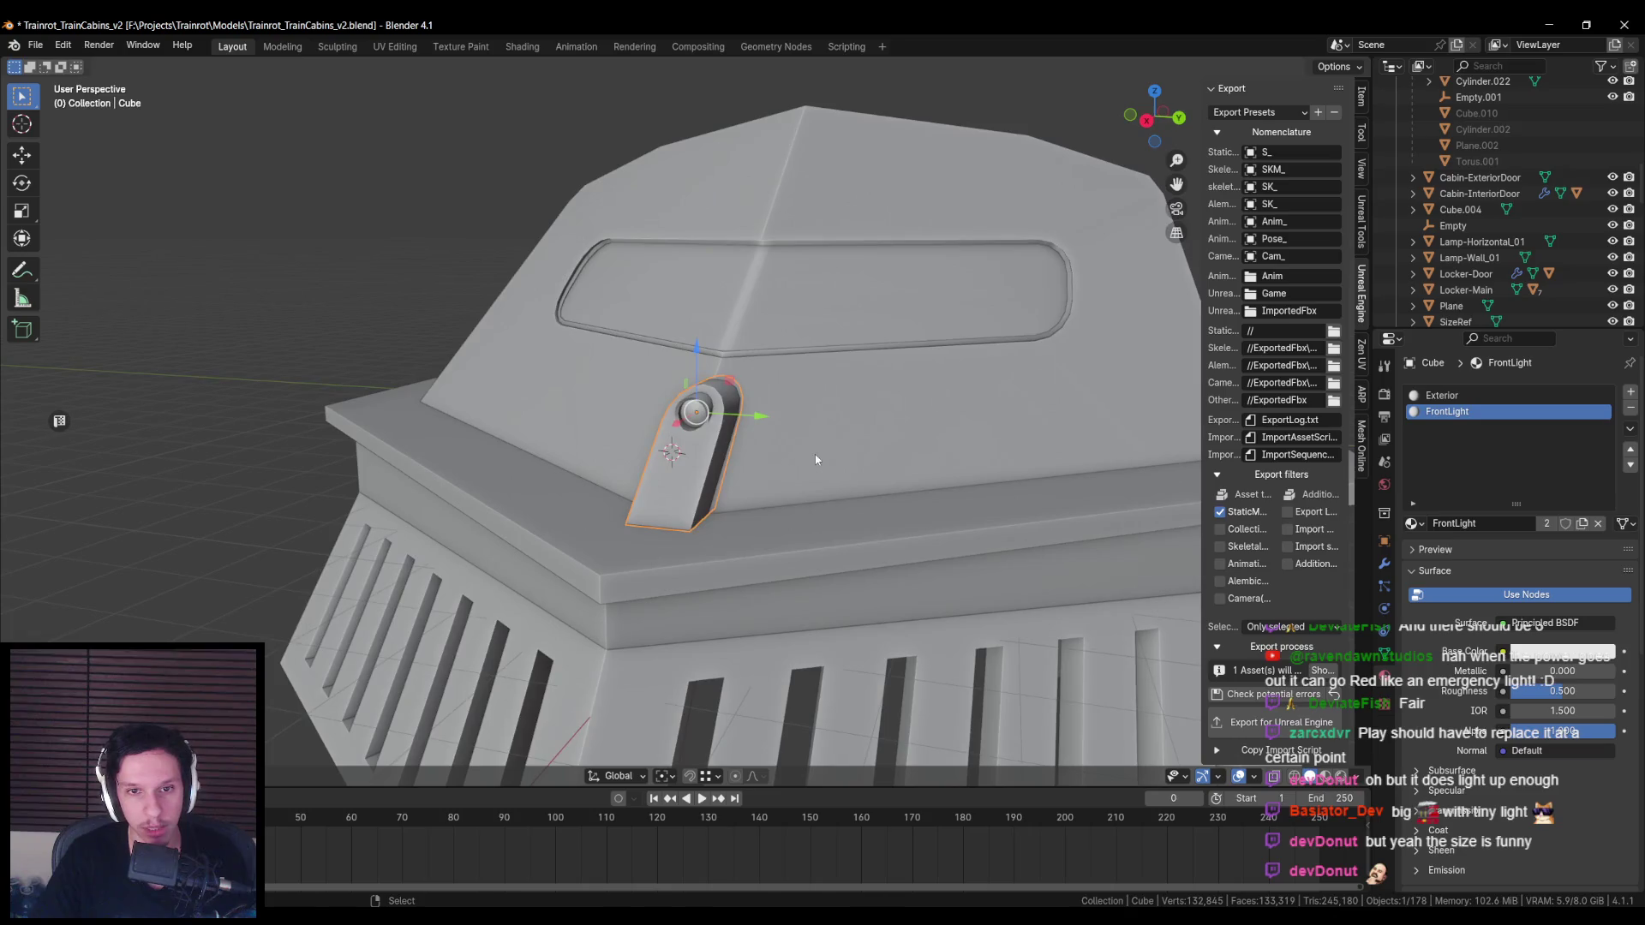
# Step: Confirm the headlight fin enlarged to 1.77 and reposition it on the cabin nose
pyautogui.click(899, 477)
pyautogui.moveTo(829, 456)
pyautogui.mouseDown(button='middle')
pyautogui.moveTo(697, 430)
pyautogui.moveTo(666, 390)
pyautogui.mouseUp(button='middle')
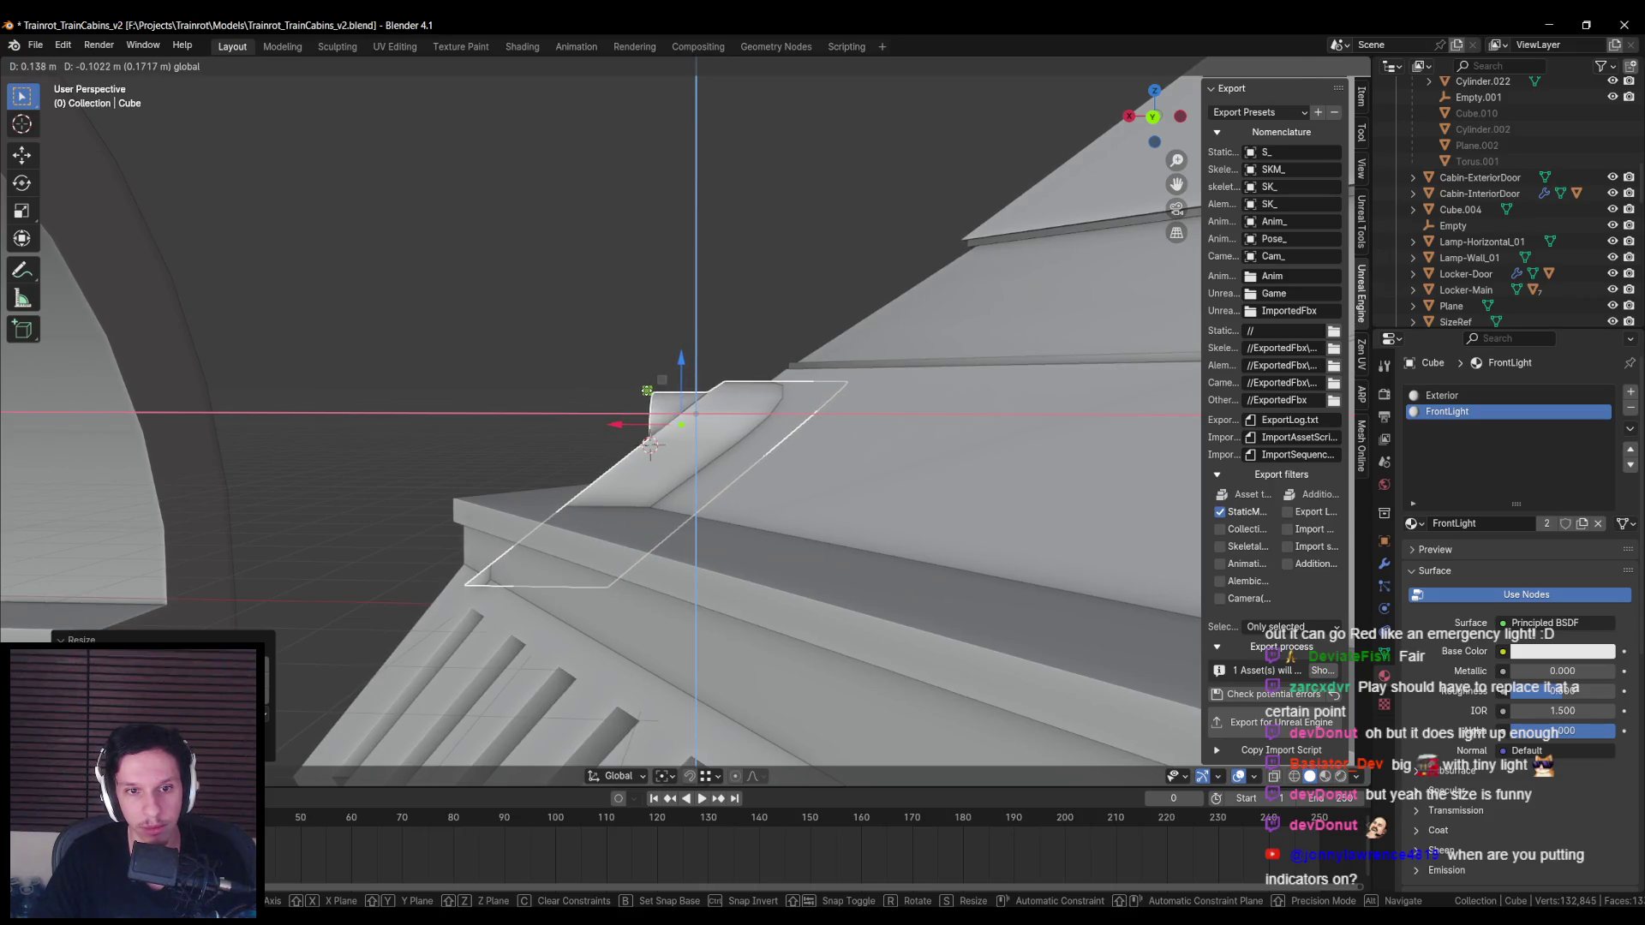
pyautogui.click(635, 421)
pyautogui.keyDown('alt'); pyautogui.moveTo(645, 422); pyautogui.dragTo(871, 430, button='middle'); pyautogui.keyUp('alt')
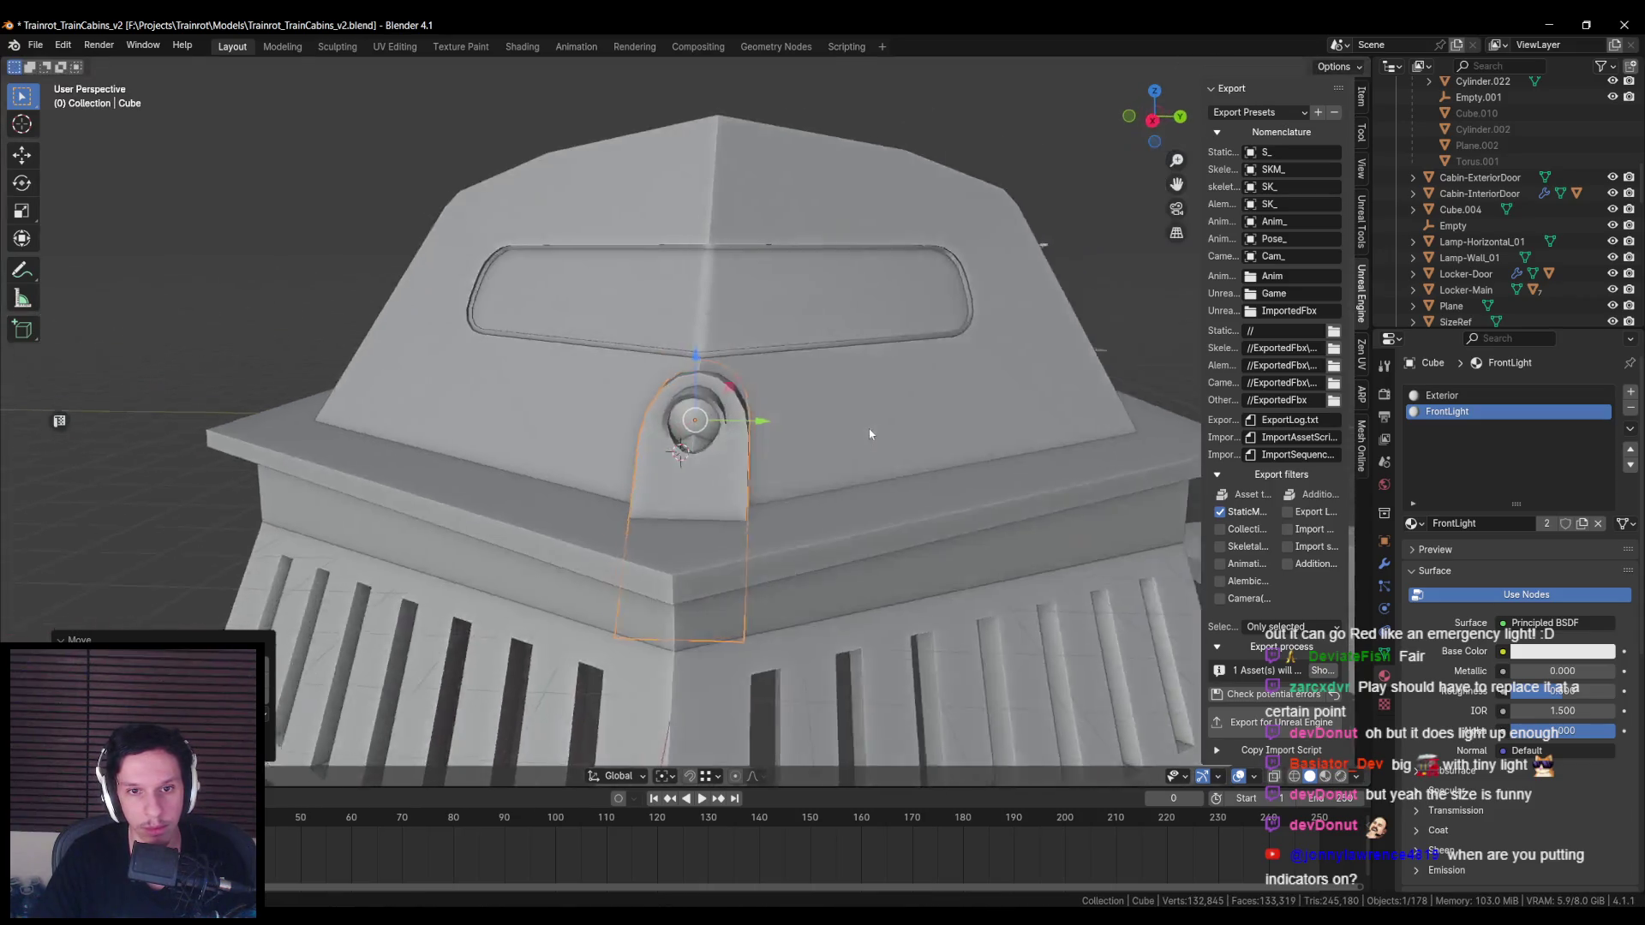
pyautogui.keyDown('alt'); pyautogui.scroll(5, 782, 459); pyautogui.keyUp('alt')
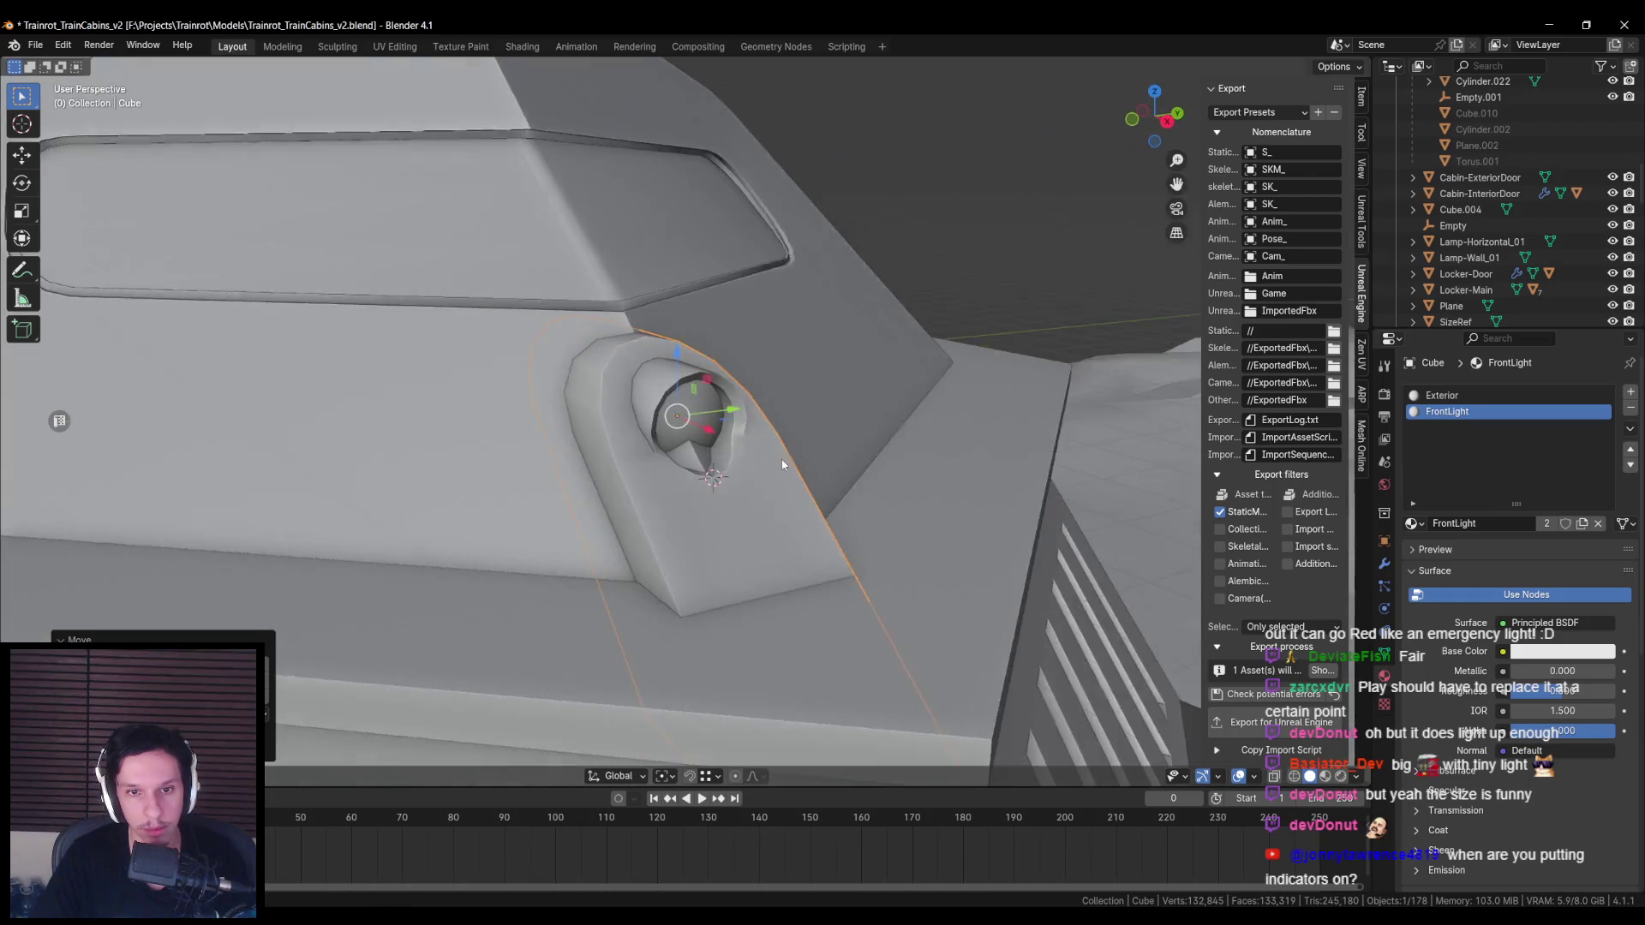
pyautogui.click(728, 443)
pyautogui.moveTo(728, 442)
pyautogui.mouseDown(button='middle')
pyautogui.moveTo(861, 440)
pyautogui.moveTo(838, 481)
pyautogui.moveTo(750, 488)
pyautogui.moveTo(936, 632)
pyautogui.moveTo(822, 623)
pyautogui.moveTo(677, 675)
pyautogui.moveTo(775, 622)
pyautogui.moveTo(809, 580)
pyautogui.moveTo(735, 594)
pyautogui.moveTo(811, 574)
pyautogui.moveTo(735, 577)
pyautogui.moveTo(718, 559)
pyautogui.moveTo(825, 597)
pyautogui.mouseUp(button='middle')
# Step: Enter Edit Mode on the fin and switch to a front orthographic see-through view
pyautogui.press('Tab')
pyautogui.hotkey('shift', 'z')
pyautogui.hotkey('shift', 'z')
pyautogui.scroll(-5, 734, 576)
pyautogui.scroll(5, 728, 570)
pyautogui.hotkey('shift', 'z')
pyautogui.hotkey('shift', 'z')
pyautogui.press('KP_1')
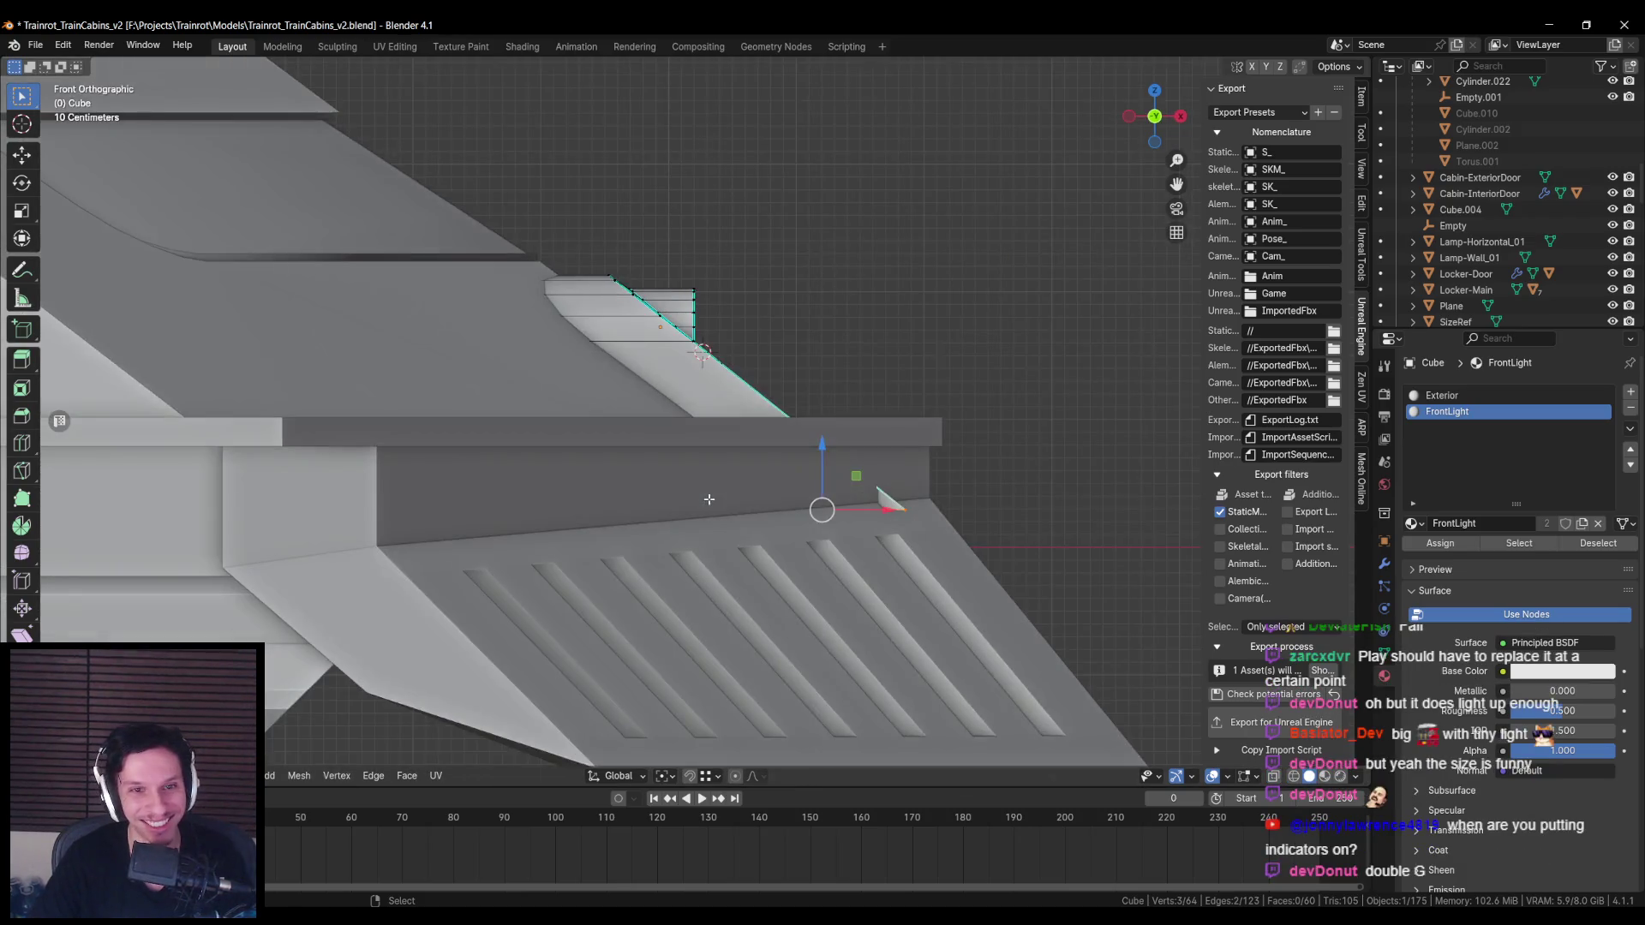
pyautogui.hotkey('shift', 'z')
# Step: Finish the roughly 0.77 edge slide along the sloped roof and check it in perspective
pyautogui.scroll(3, 725, 444)
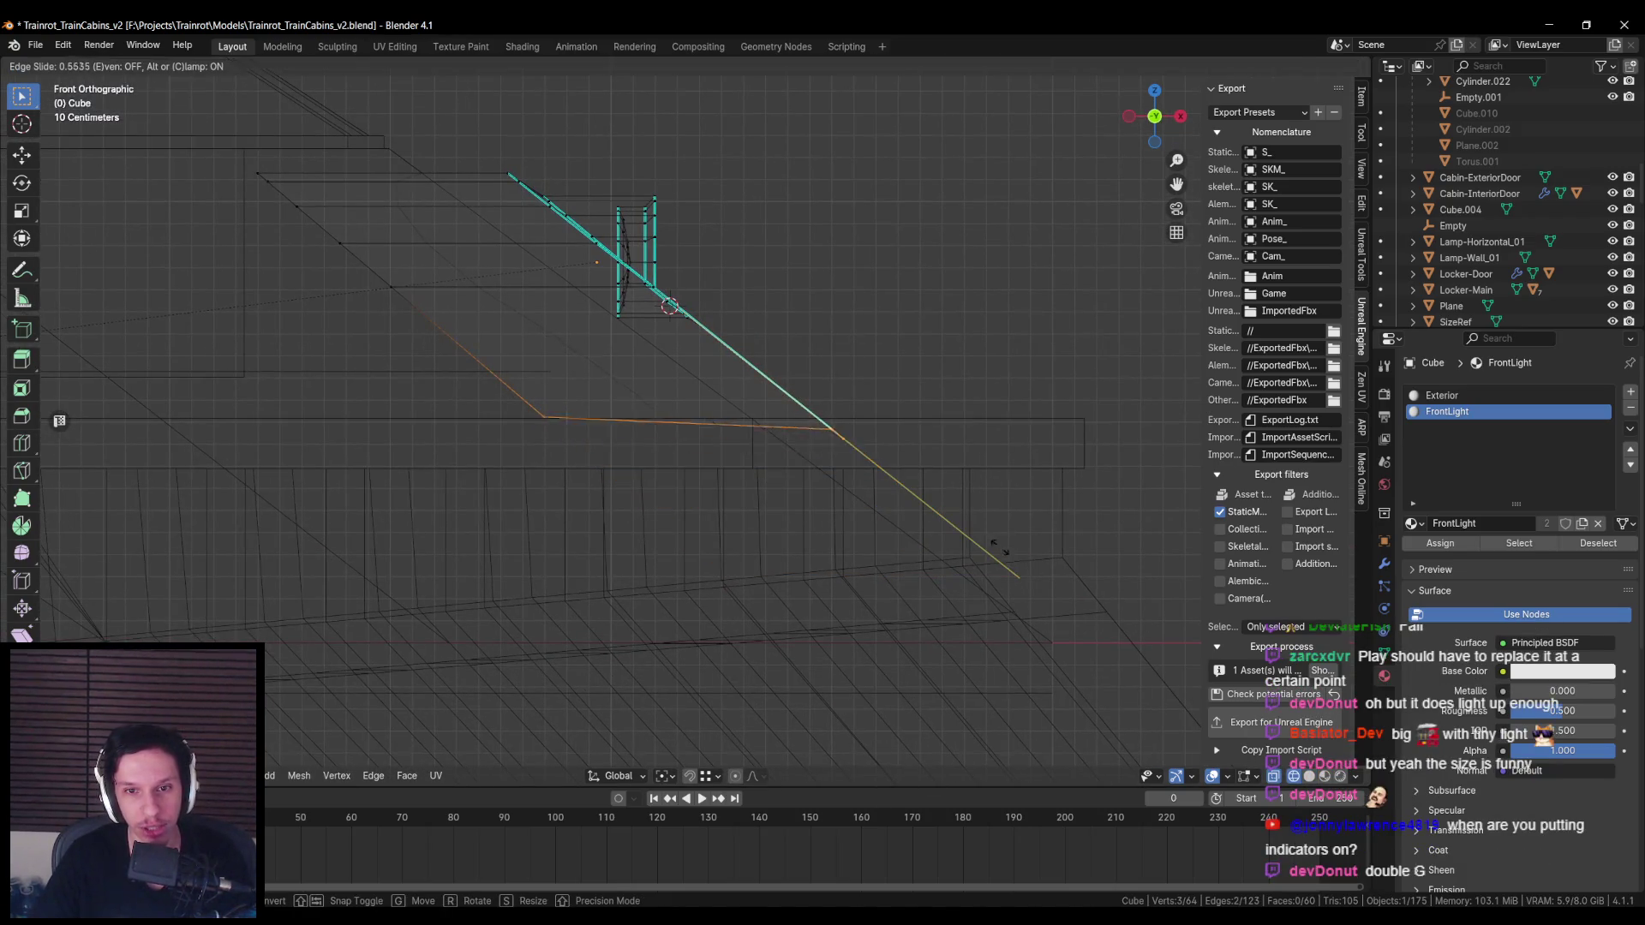
pyautogui.click(999, 547)
pyautogui.hotkey('shift', 'z')
pyautogui.moveTo(999, 547); pyautogui.dragTo(1038, 671, button='middle')
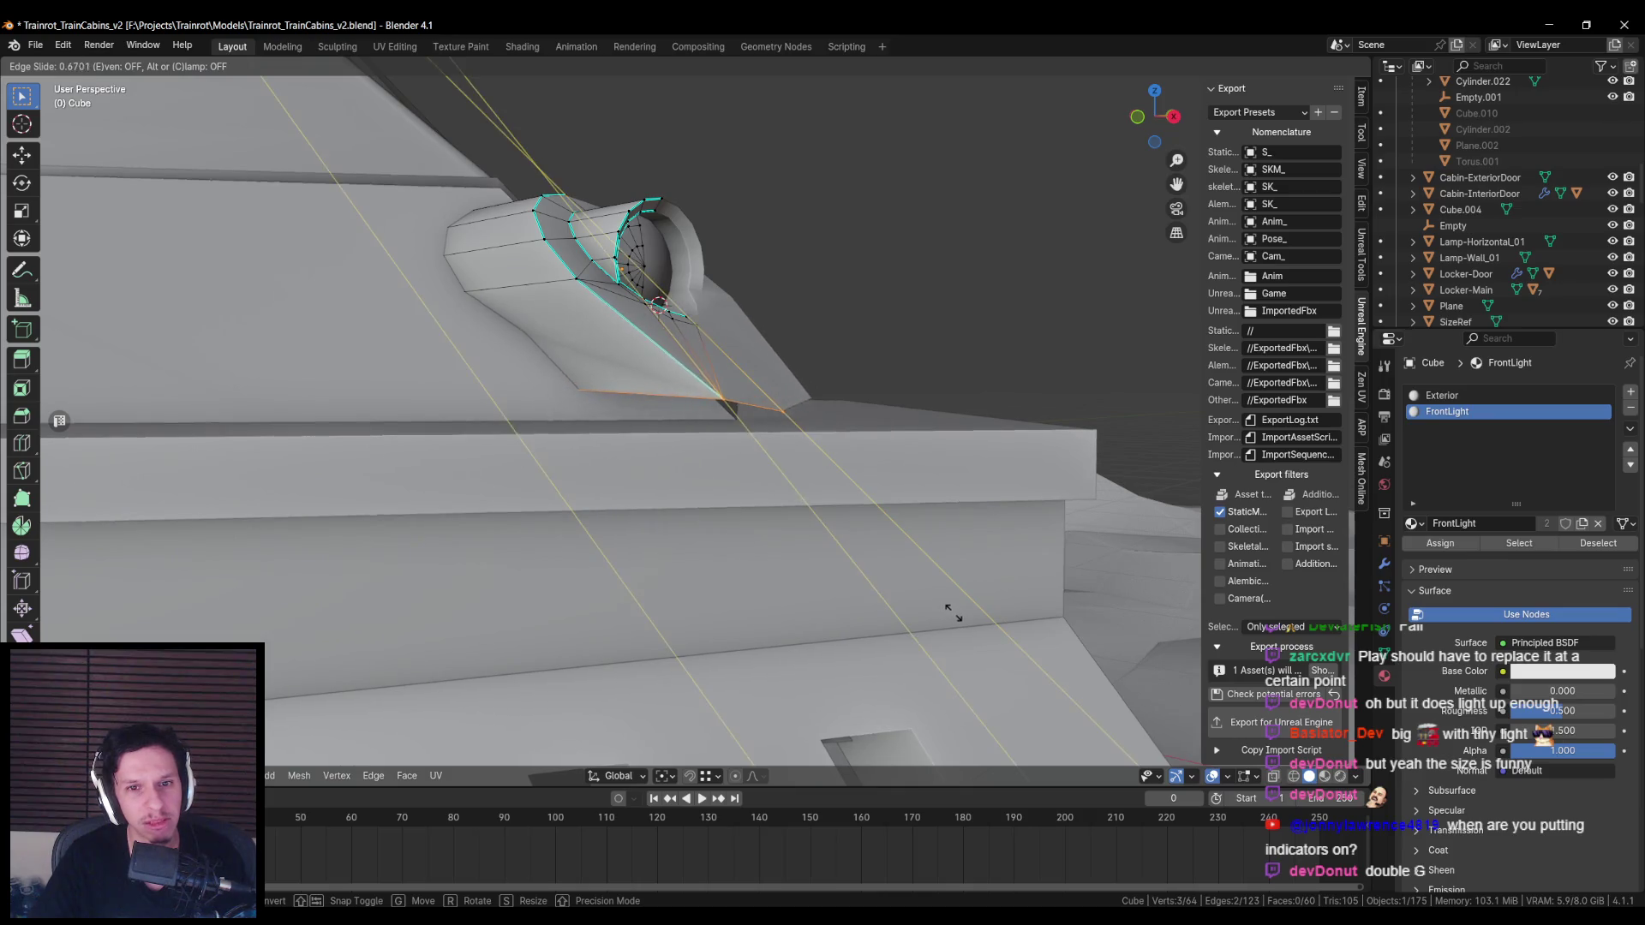
pyautogui.press('KP_1')
pyautogui.hotkey('shift', 'z')
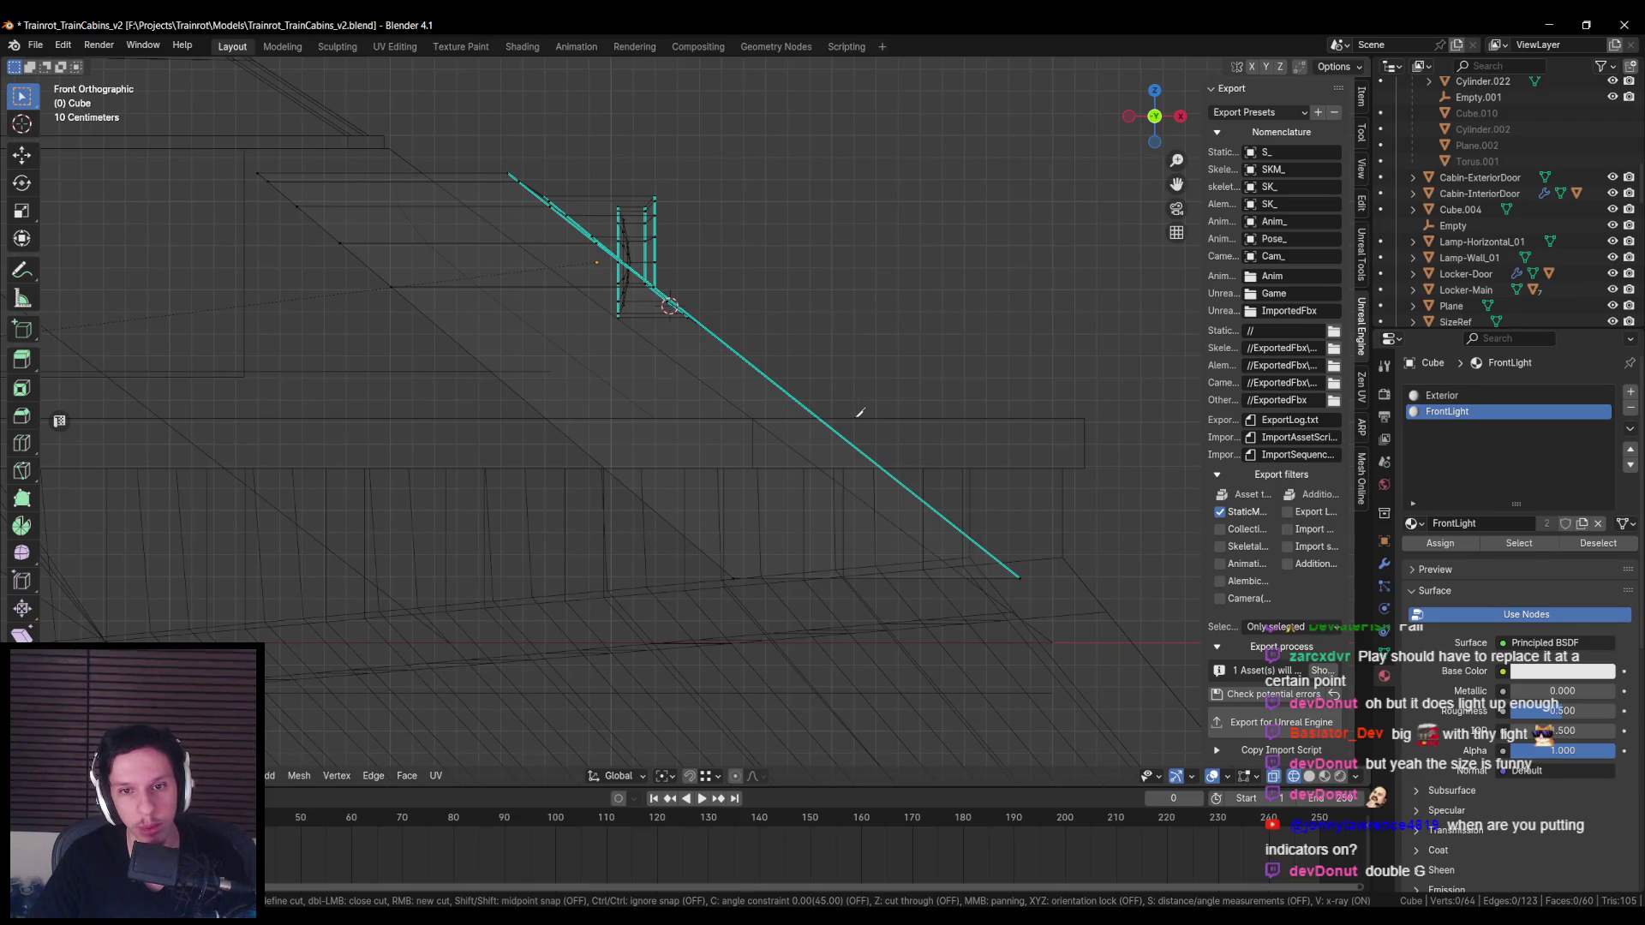
# Step: Commit the knife cut across the fin and delete the unneeded vertices
pyautogui.press('Return')
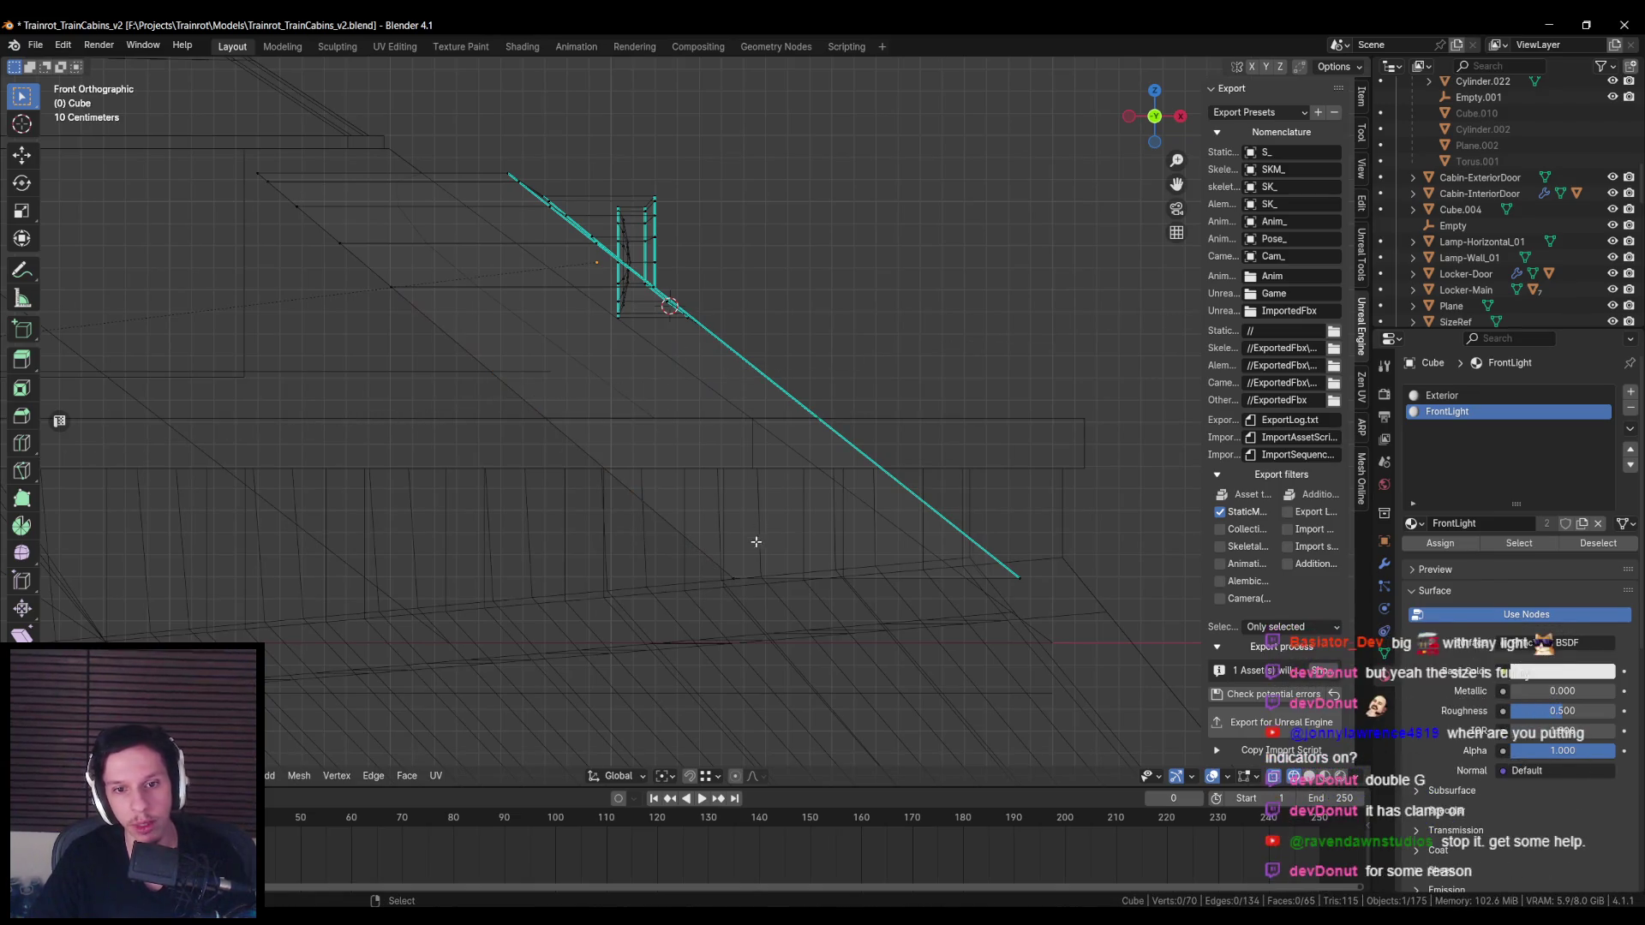
pyautogui.press('x')
pyautogui.click(955, 529)
pyautogui.hotkey('shift', 'z')
pyautogui.moveTo(885, 470)
pyautogui.mouseDown(button='middle')
pyautogui.moveTo(677, 531)
pyautogui.moveTo(642, 505)
pyautogui.moveTo(760, 470)
pyautogui.mouseUp(button='middle')
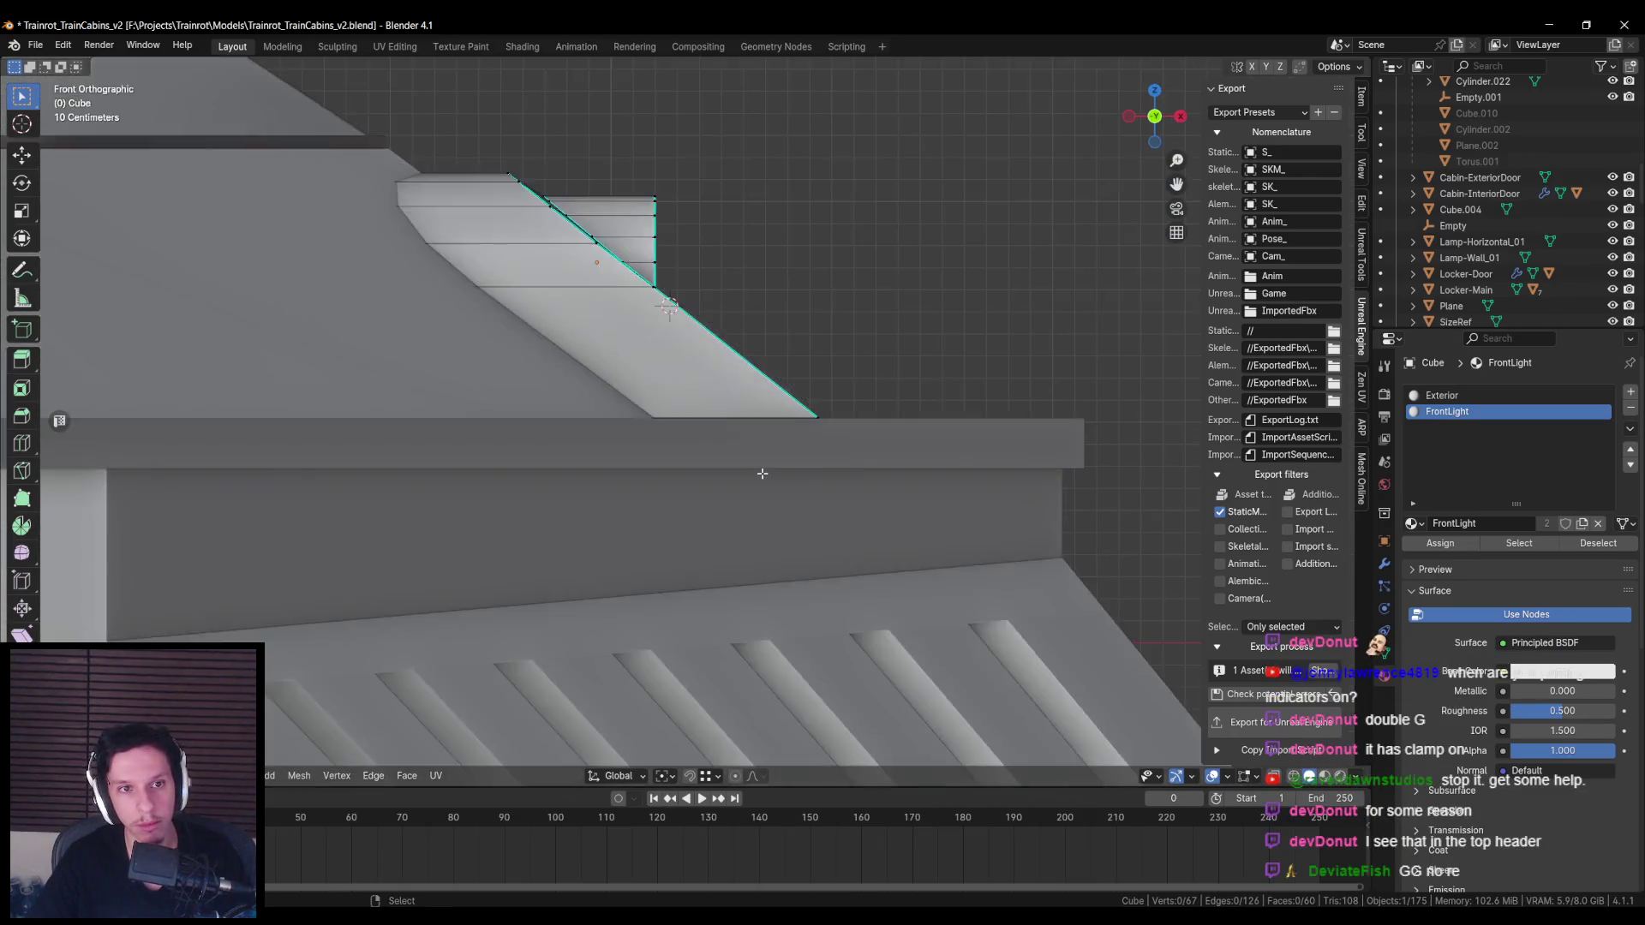
pyautogui.press('KP_1')
pyautogui.hotkey('shift', 'z')
# Step: Move six top vertices and then a single vertex of the fin along the X axis
pyautogui.hotkey('shift', 'z')
pyautogui.hotkey('shift', 'z')
pyautogui.moveTo(221, 154)
pyautogui.mouseDown()
pyautogui.moveTo(473, 408)
pyautogui.moveTo(647, 509)
pyautogui.mouseUp()
pyautogui.hotkey('shift', 'z')
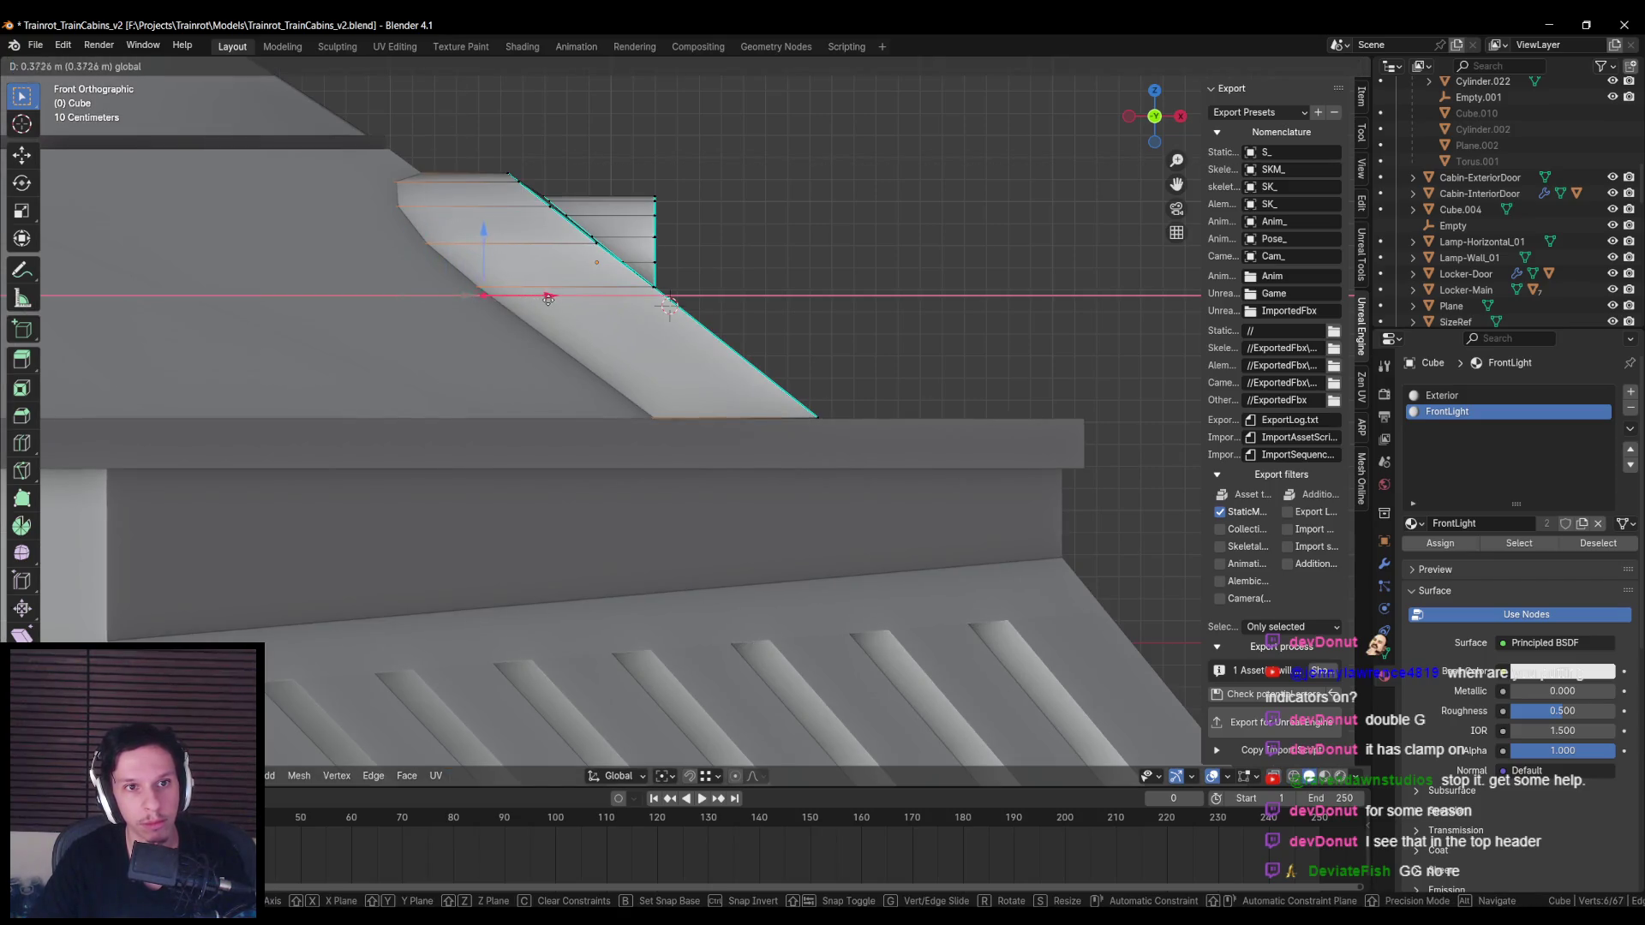
pyautogui.click(593, 306)
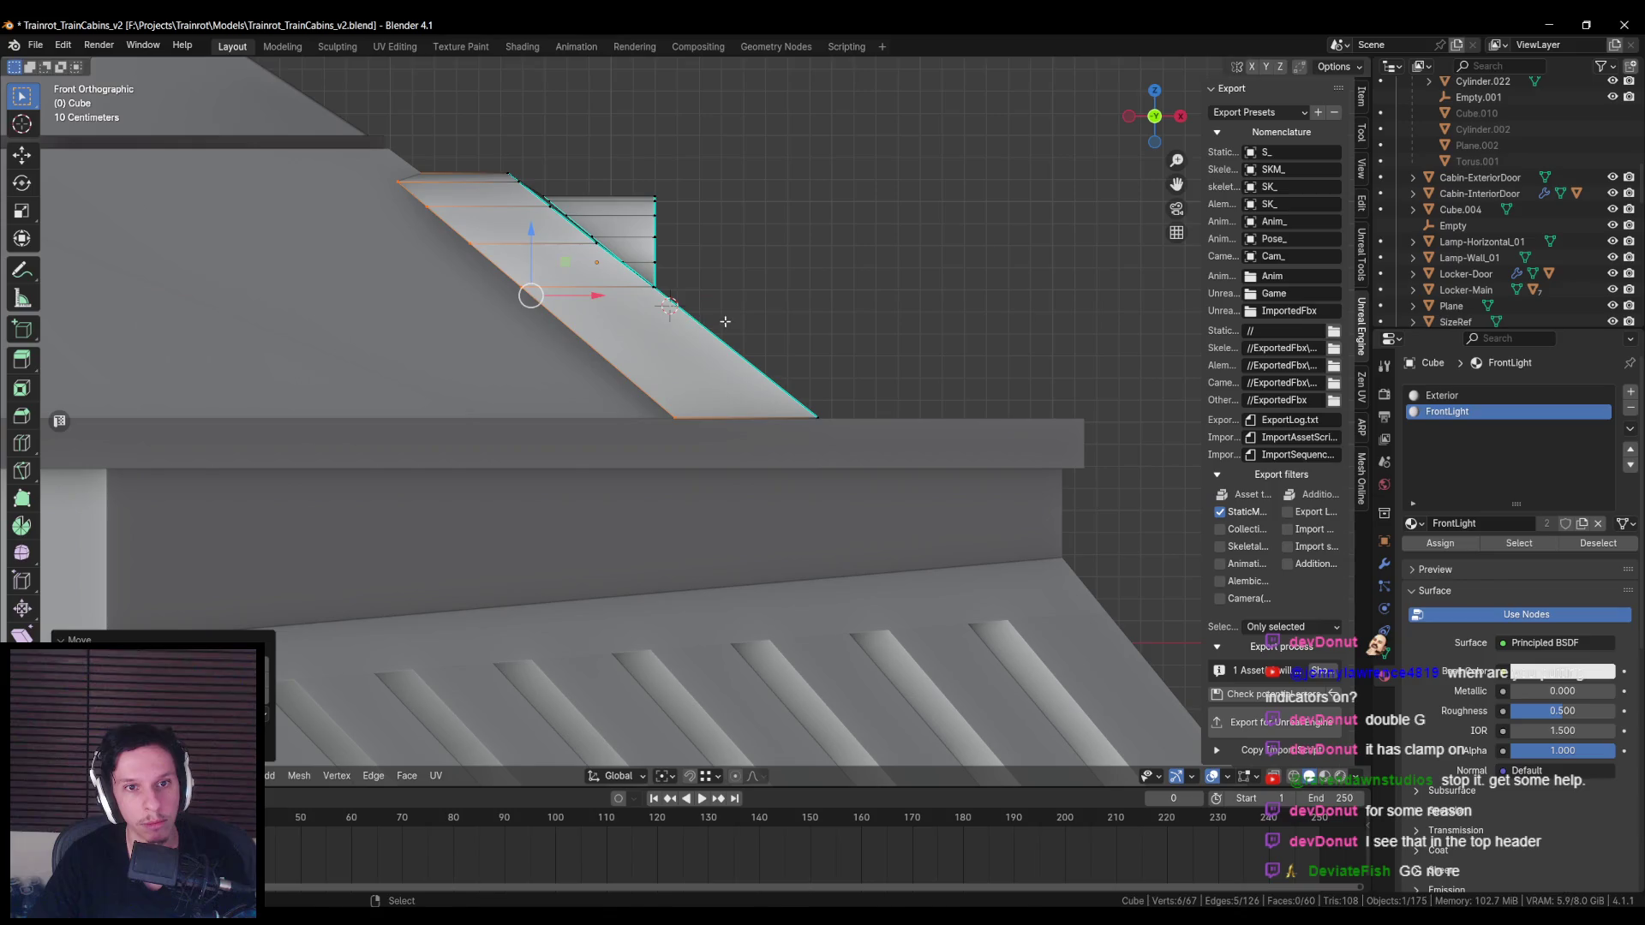
pyautogui.press('g')
pyautogui.press('x')
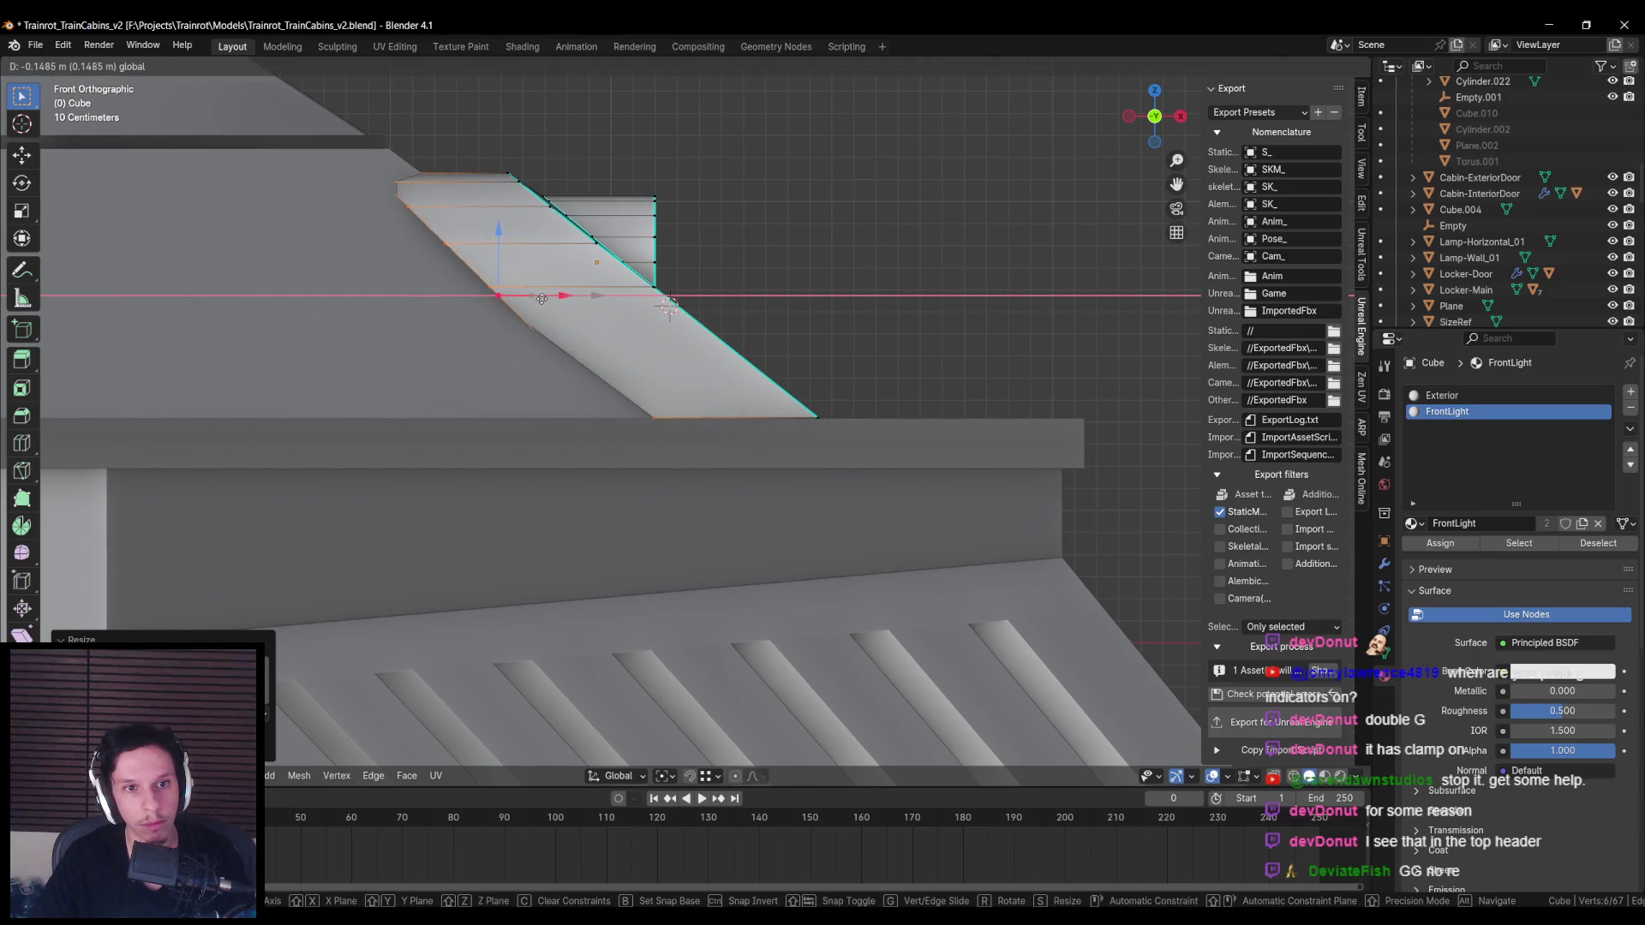
pyautogui.click(555, 397)
pyautogui.hotkey('shift', 'z')
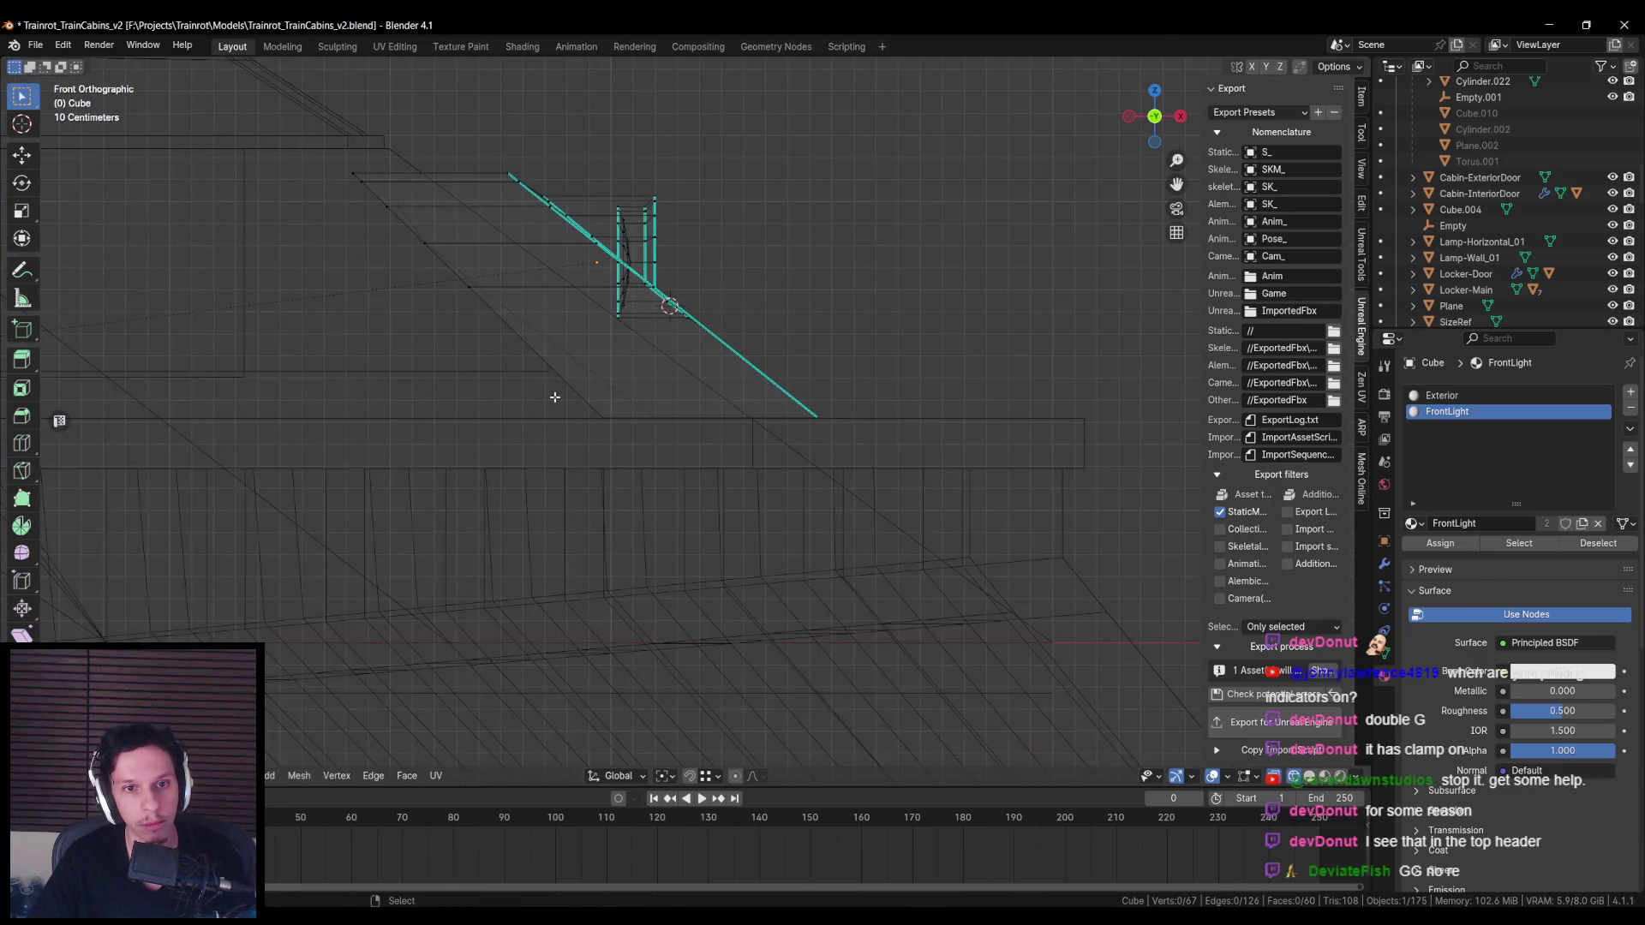
pyautogui.hotkey('shift', 'z')
pyautogui.press('g')
pyautogui.press('x')
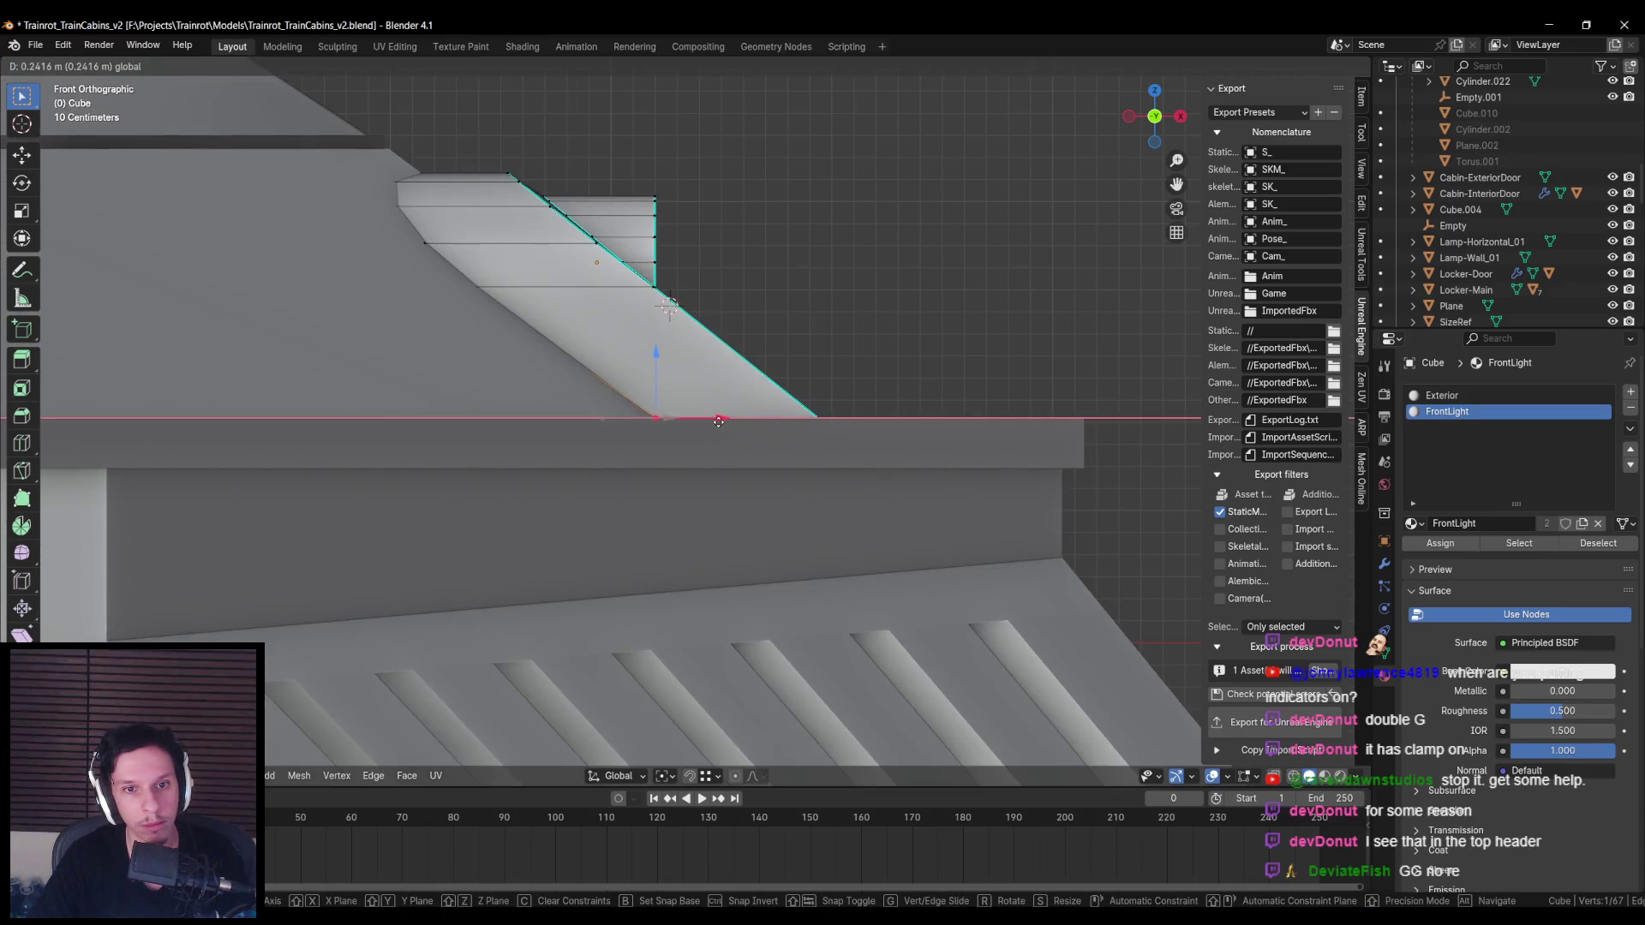
pyautogui.hotkey('shift', 'z')
pyautogui.moveTo(433, 264); pyautogui.dragTo(543, 322)
pyautogui.hotkey('shift', 'z')
pyautogui.press('g')
pyautogui.press('x')
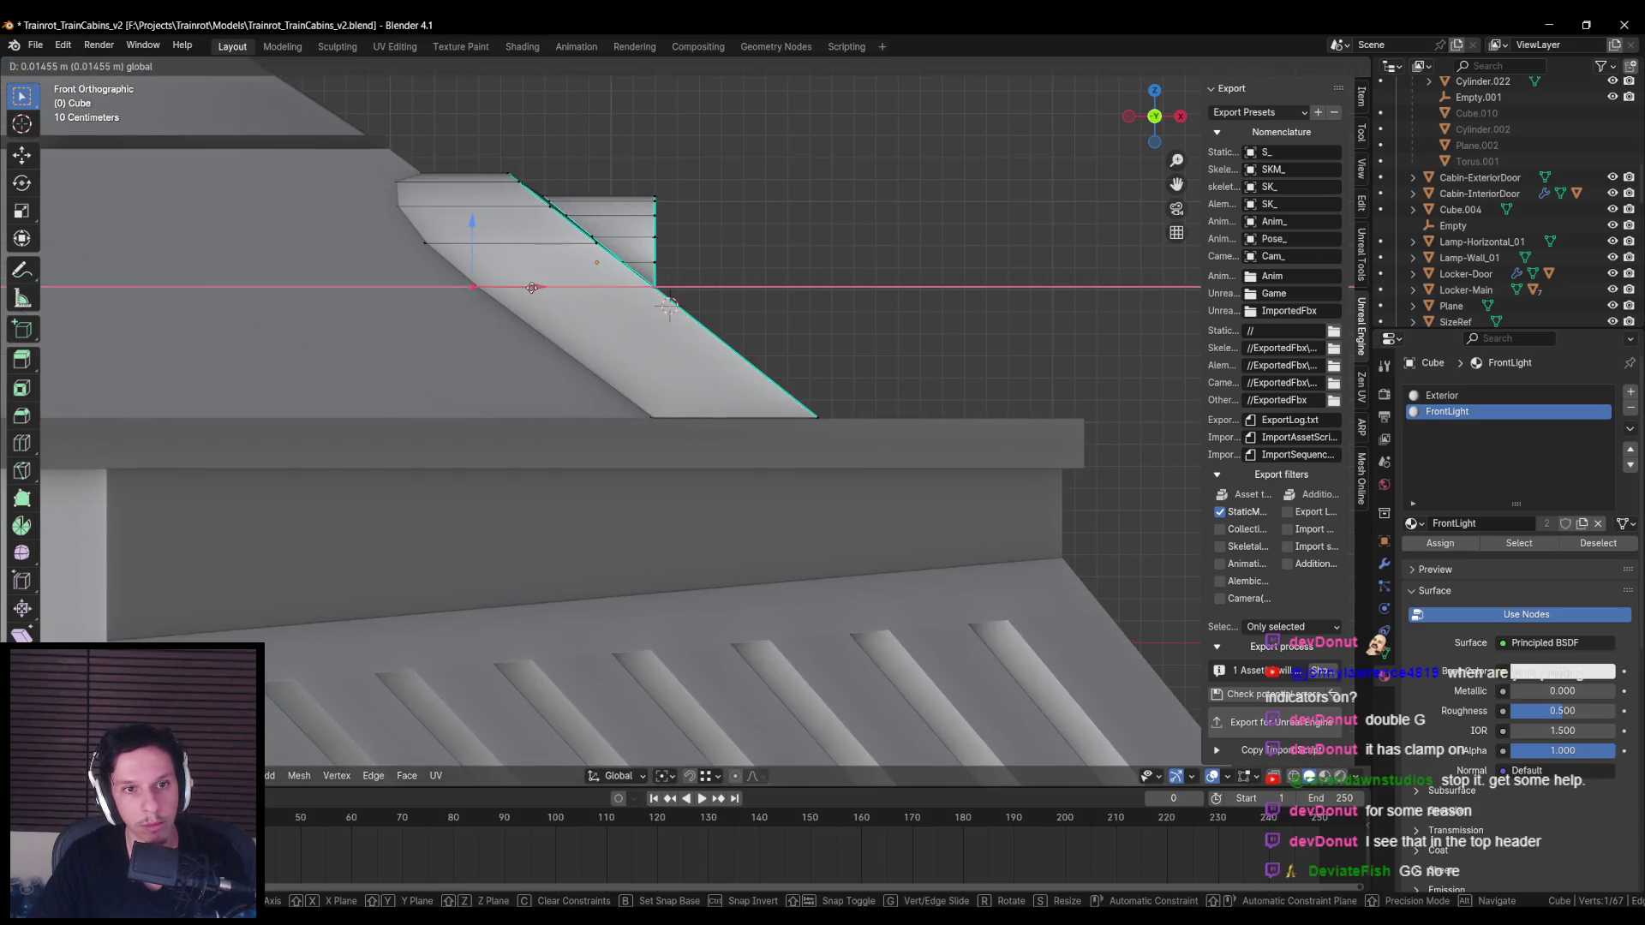
# Step: Shift the fin's top edge along X flush with the cabin roof line and exit Edit Mode
pyautogui.keyDown('shift'); pyautogui.moveTo(526, 288); pyautogui.dragTo(631, 391, button='middle'); pyautogui.keyUp('shift')
pyautogui.hotkey('shift', 'z')
pyautogui.moveTo(437, 253); pyautogui.dragTo(525, 320)
pyautogui.hotkey('shift', 'z')
pyautogui.press('g')
pyautogui.press('x')
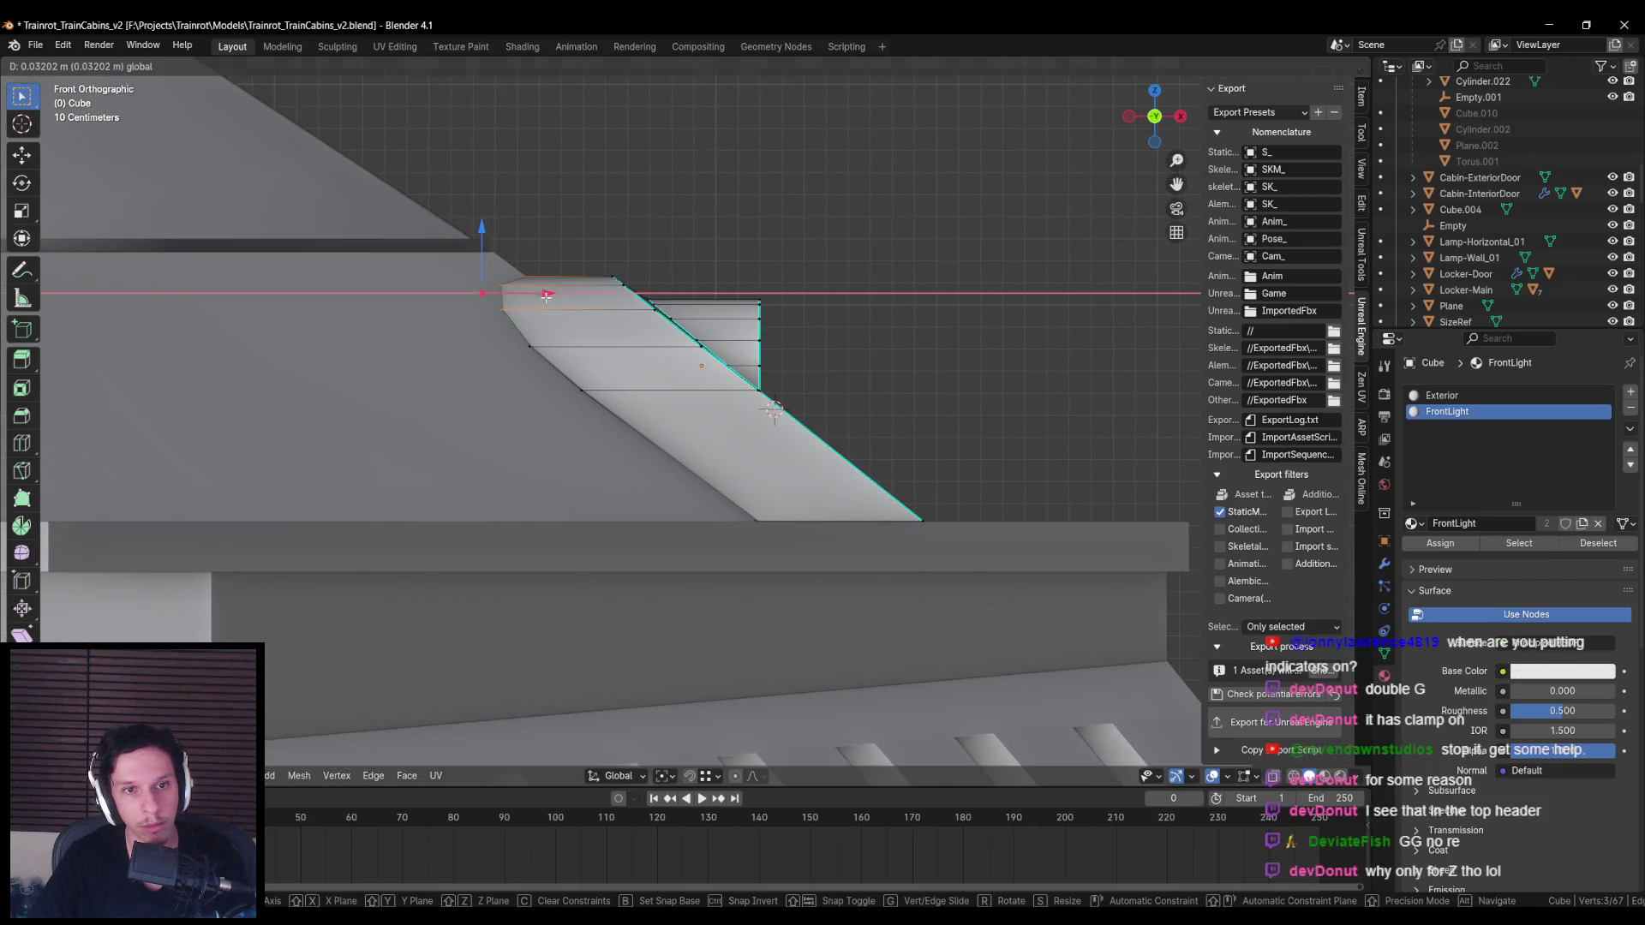
pyautogui.press('Escape')
pyautogui.hotkey('shift', 'z')
pyautogui.click(437, 253)
pyautogui.hotkey('shift', 'z')
pyautogui.press('g')
pyautogui.press('x')
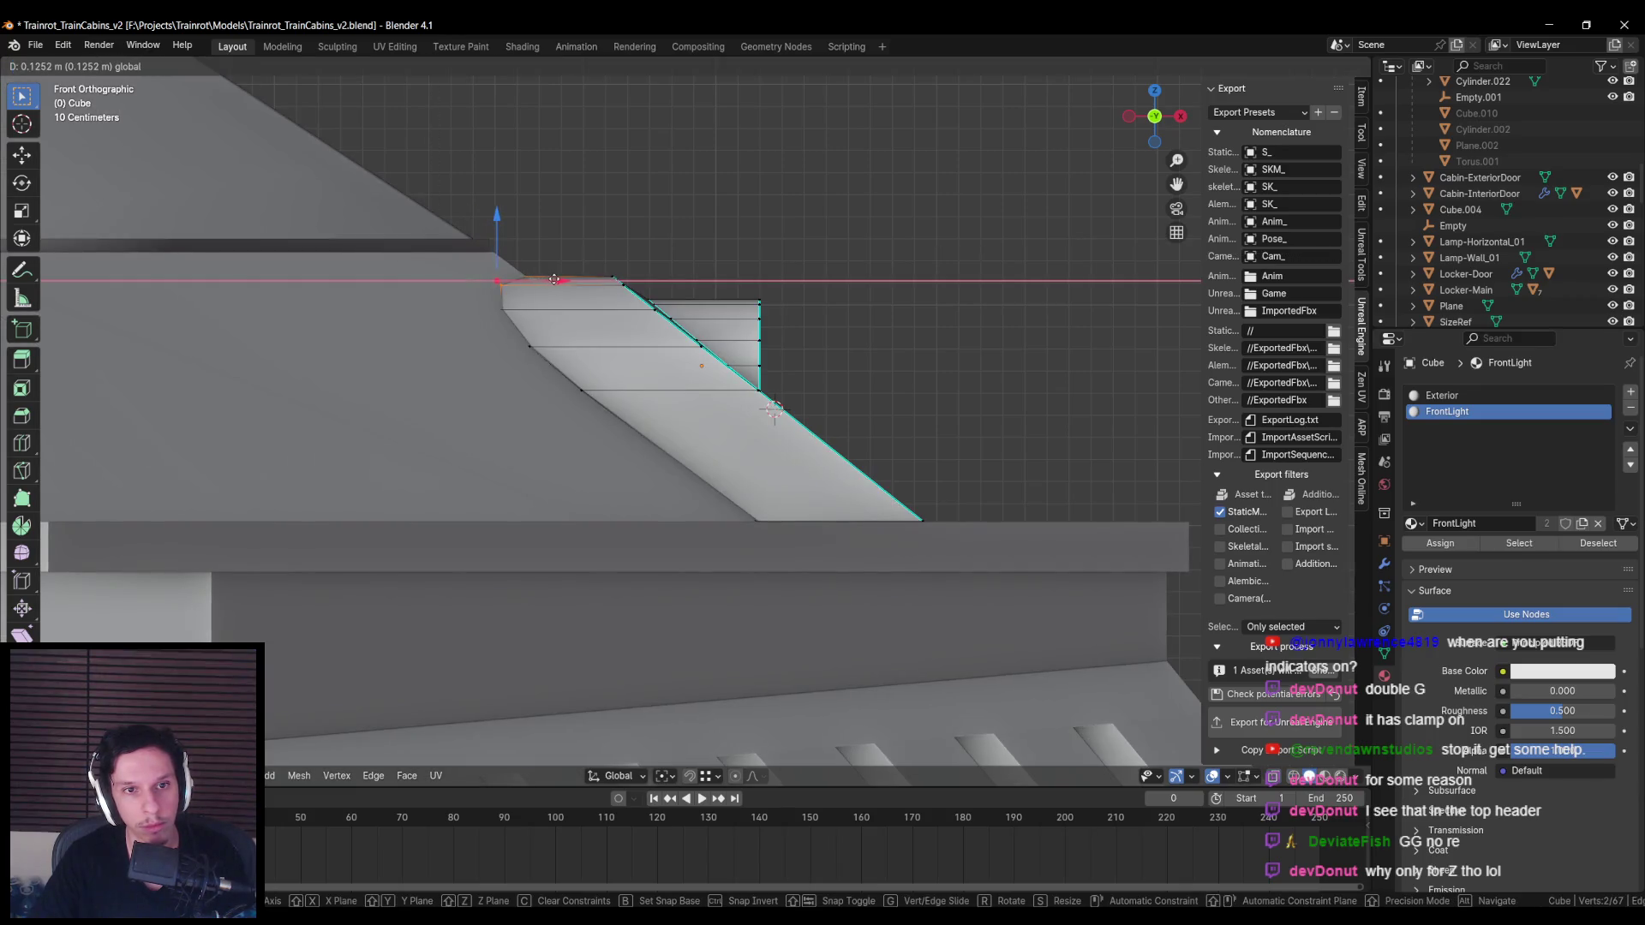
pyautogui.press('Escape')
pyautogui.hotkey('shift', 'z')
pyautogui.click(492, 268)
pyautogui.hotkey('shift', 'z')
pyautogui.press('g')
pyautogui.press('x')
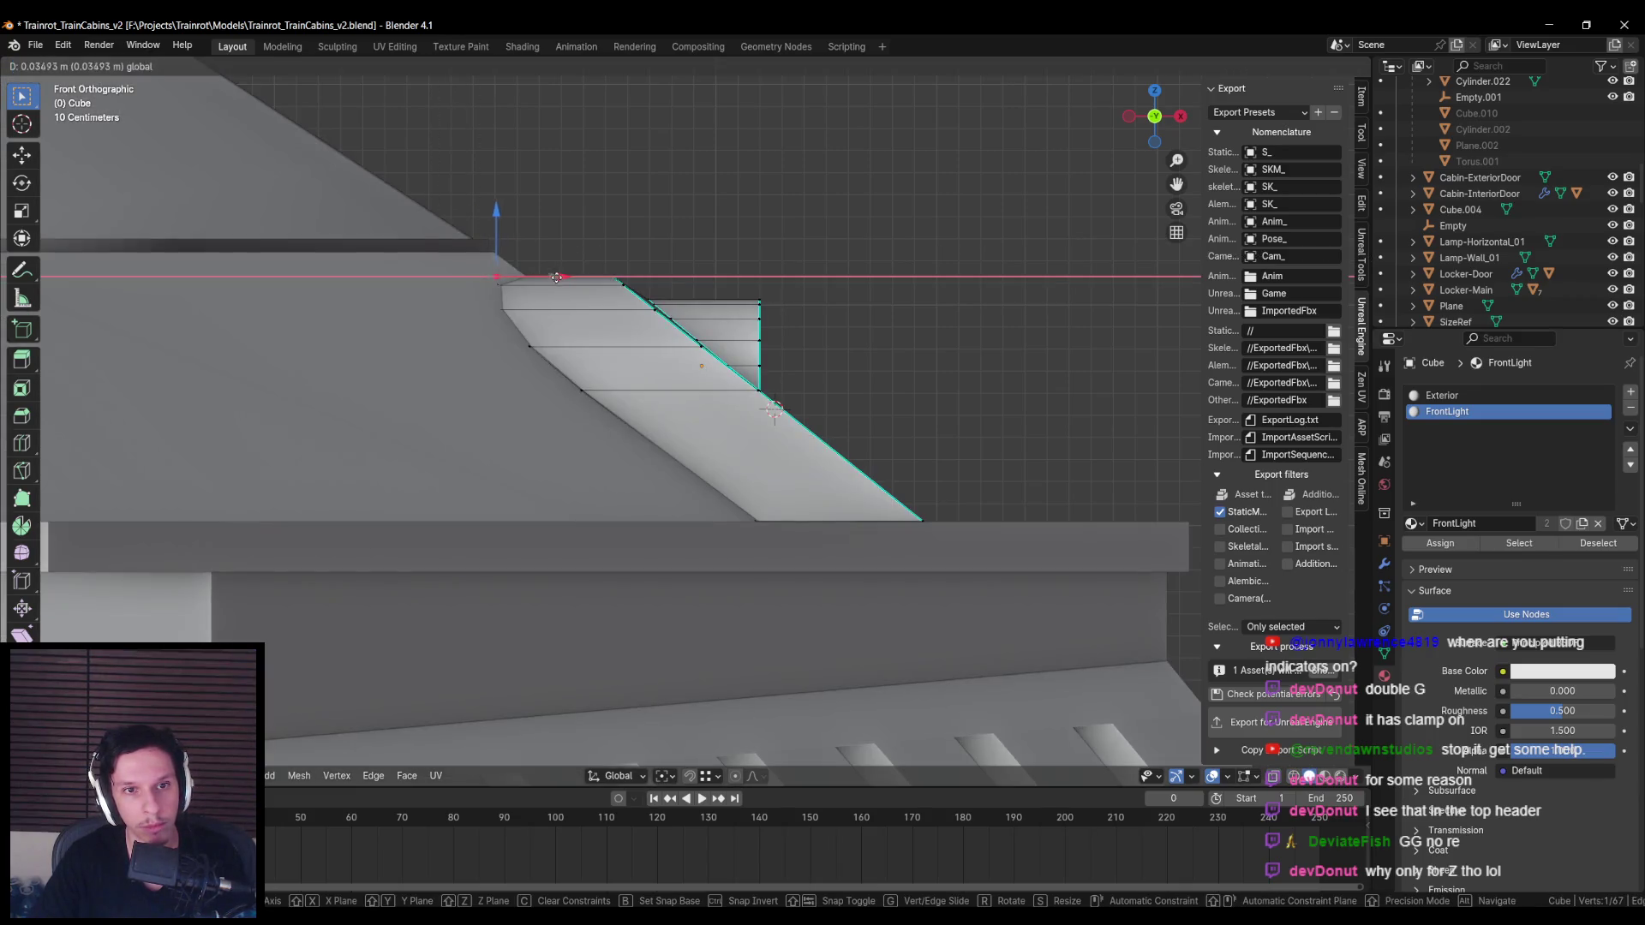
pyautogui.click(570, 278)
pyautogui.press('Tab')
pyautogui.moveTo(570, 278)
pyautogui.mouseDown(button='middle')
pyautogui.moveTo(608, 472)
pyautogui.moveTo(495, 477)
pyautogui.moveTo(665, 514)
pyautogui.moveTo(837, 503)
pyautogui.mouseUp(button='middle')
pyautogui.scroll(-3, 585, 484)
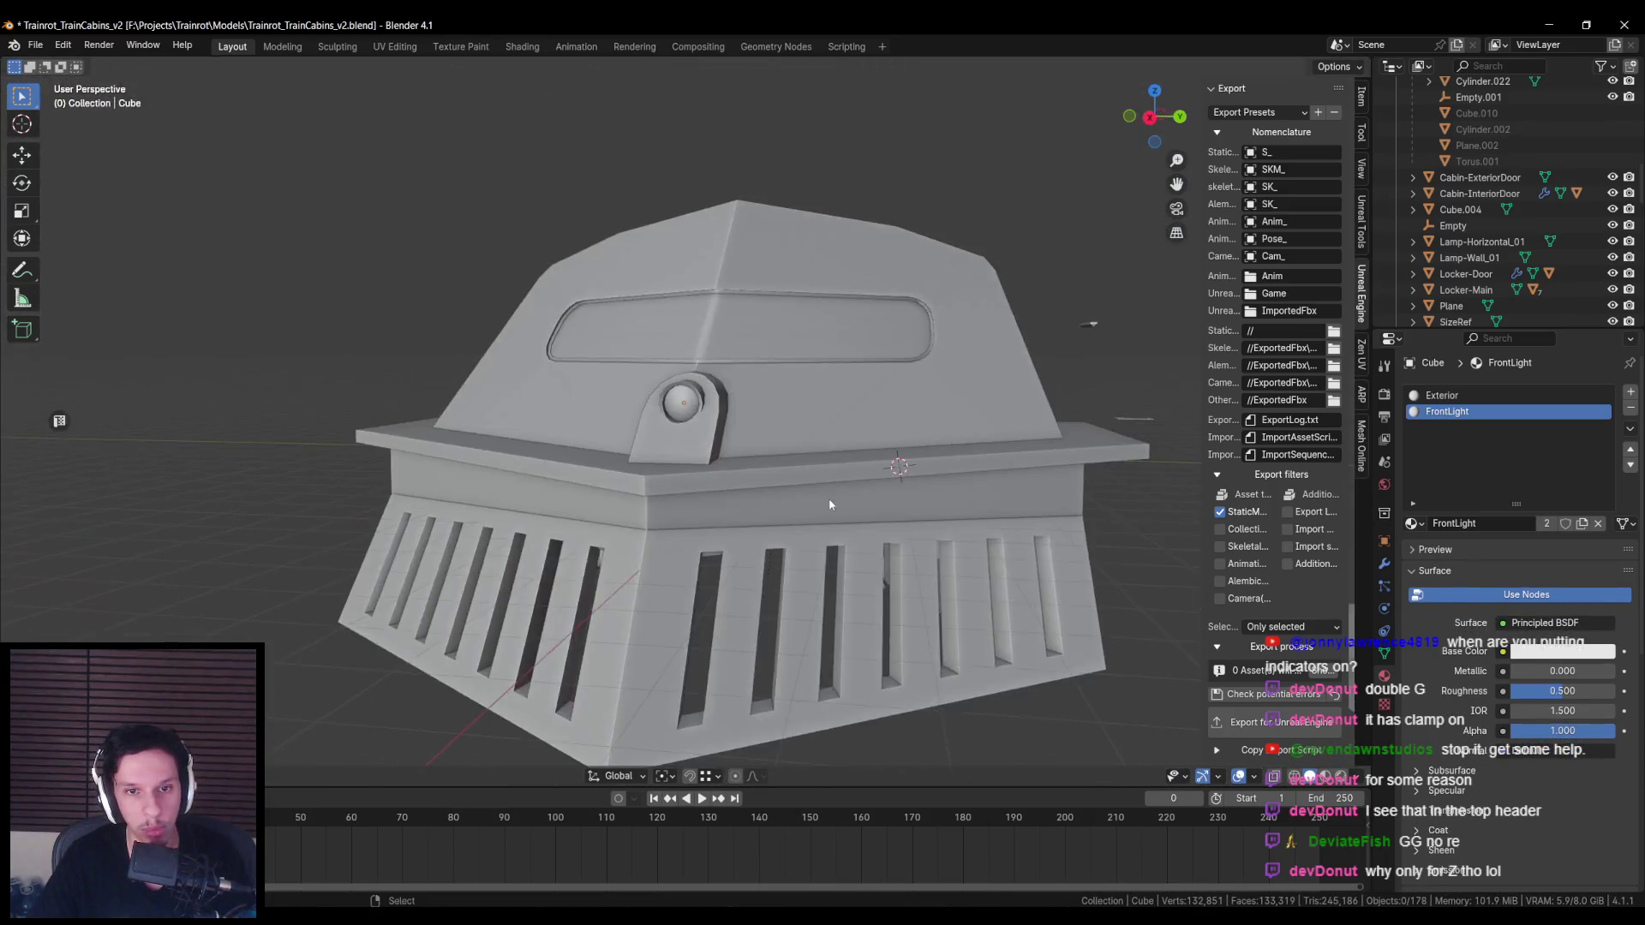
# Step: Enter Edit Mode on the light housing and shift one vertex along X
pyautogui.scroll(2, 703, 484)
pyautogui.moveTo(702, 484)
pyautogui.mouseDown(button='middle')
pyautogui.moveTo(944, 505)
pyautogui.moveTo(766, 547)
pyautogui.moveTo(737, 609)
pyautogui.moveTo(636, 565)
pyautogui.moveTo(578, 594)
pyautogui.moveTo(780, 463)
pyautogui.moveTo(771, 514)
pyautogui.mouseUp(button='middle')
pyautogui.press('Tab')
pyautogui.scroll(3, 577, 594)
pyautogui.hotkey('shift', 'z')
pyautogui.click(731, 511)
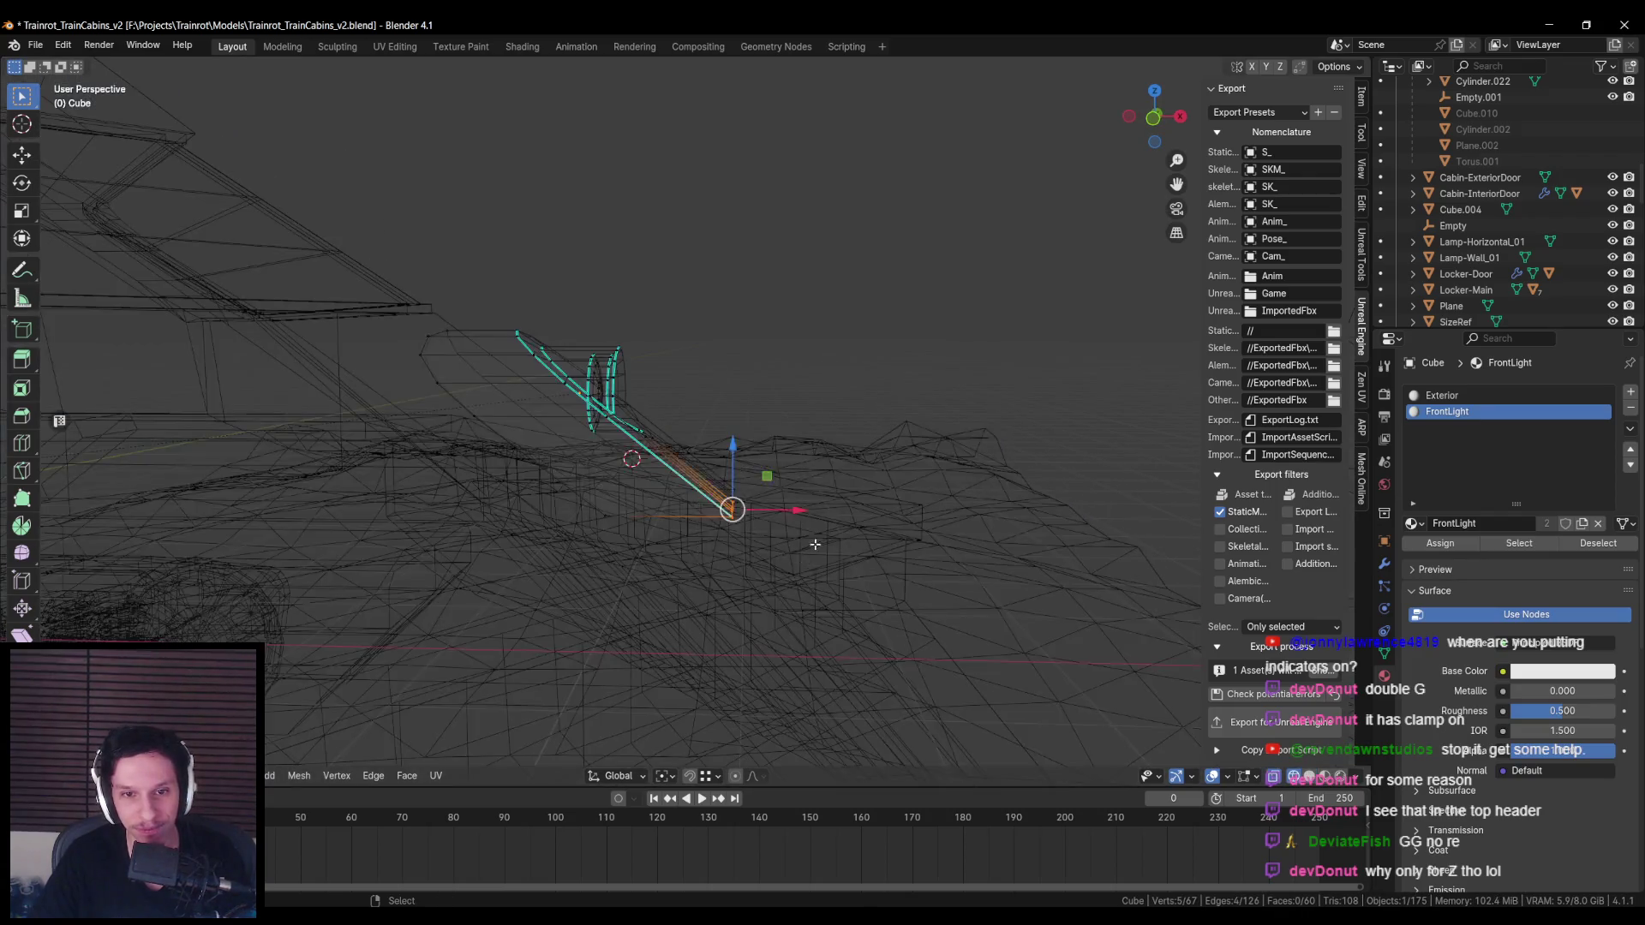
pyautogui.hotkey('shift', 'z')
pyautogui.press('g')
pyautogui.press('x')
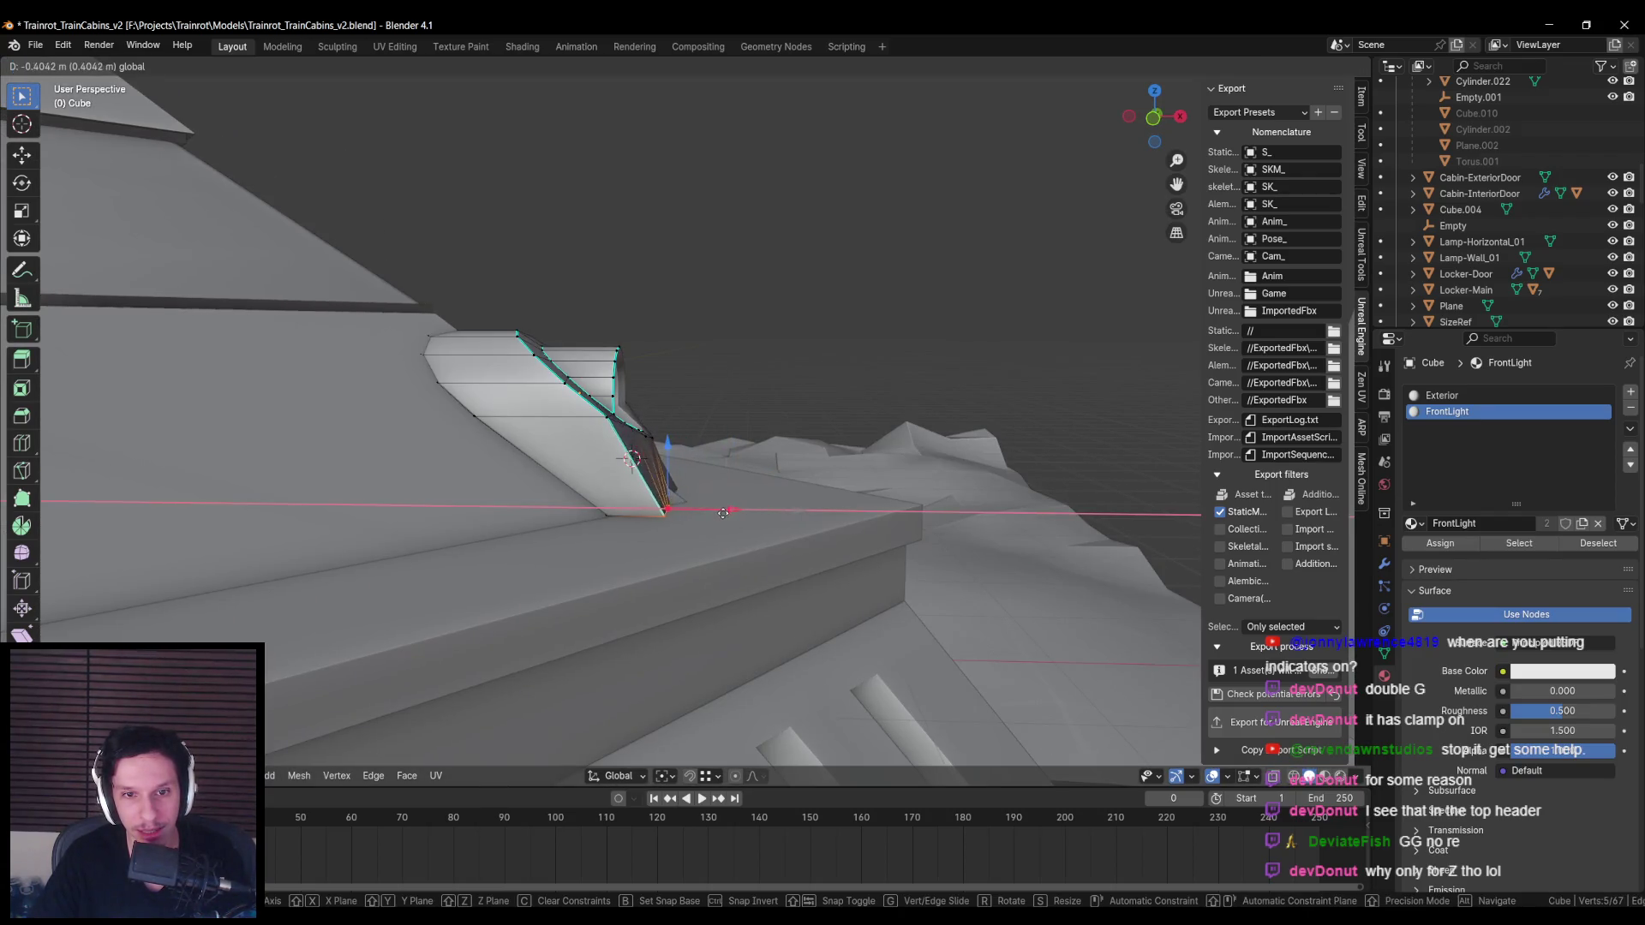
pyautogui.click(751, 512)
# Step: Move another housing selection sideways along X and leave Edit Mode
pyautogui.moveTo(750, 512)
pyautogui.mouseDown(button='middle')
pyautogui.moveTo(636, 531)
pyautogui.moveTo(683, 555)
pyautogui.moveTo(695, 514)
pyautogui.moveTo(713, 539)
pyautogui.moveTo(677, 514)
pyautogui.moveTo(673, 457)
pyautogui.moveTo(600, 385)
pyautogui.moveTo(605, 450)
pyautogui.moveTo(699, 478)
pyautogui.mouseUp(button='middle')
pyautogui.hotkey('alt', 'a')
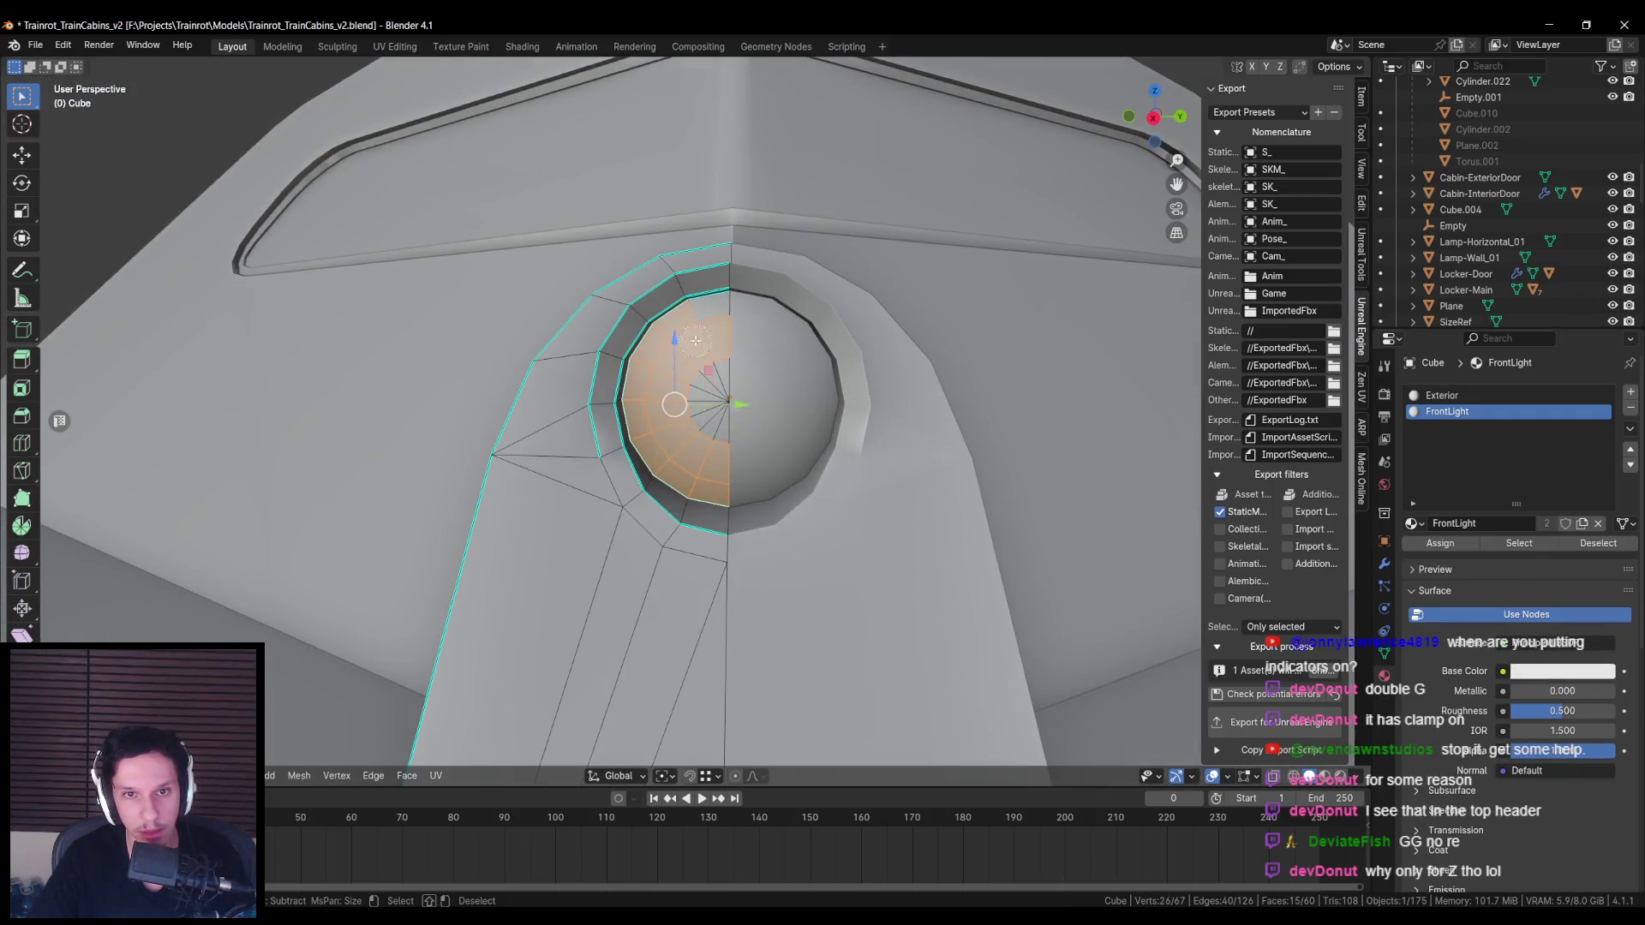
pyautogui.moveTo(714, 377)
pyautogui.mouseDown(button='middle')
pyautogui.moveTo(610, 418)
pyautogui.moveTo(640, 485)
pyautogui.moveTo(642, 409)
pyautogui.moveTo(738, 423)
pyautogui.moveTo(397, 434)
pyautogui.moveTo(670, 440)
pyautogui.moveTo(631, 425)
pyautogui.mouseUp(button='middle')
pyautogui.press('g')
pyautogui.press('x')
pyautogui.click(611, 419)
pyautogui.press('Tab')
# Step: Slide the light fin about 0.031 m along X against the Cabin-Engine.001 body
pyautogui.click(613, 416)
pyautogui.press('Tab')
pyautogui.press('Tab')
pyautogui.press('g')
pyautogui.press('x')
pyautogui.click(675, 405)
pyautogui.press('Tab')
pyautogui.click(397, 433)
pyautogui.press('Tab')
pyautogui.press('Tab')
pyautogui.click(660, 449)
pyautogui.press('g')
pyautogui.press('x')
pyautogui.click(629, 422)
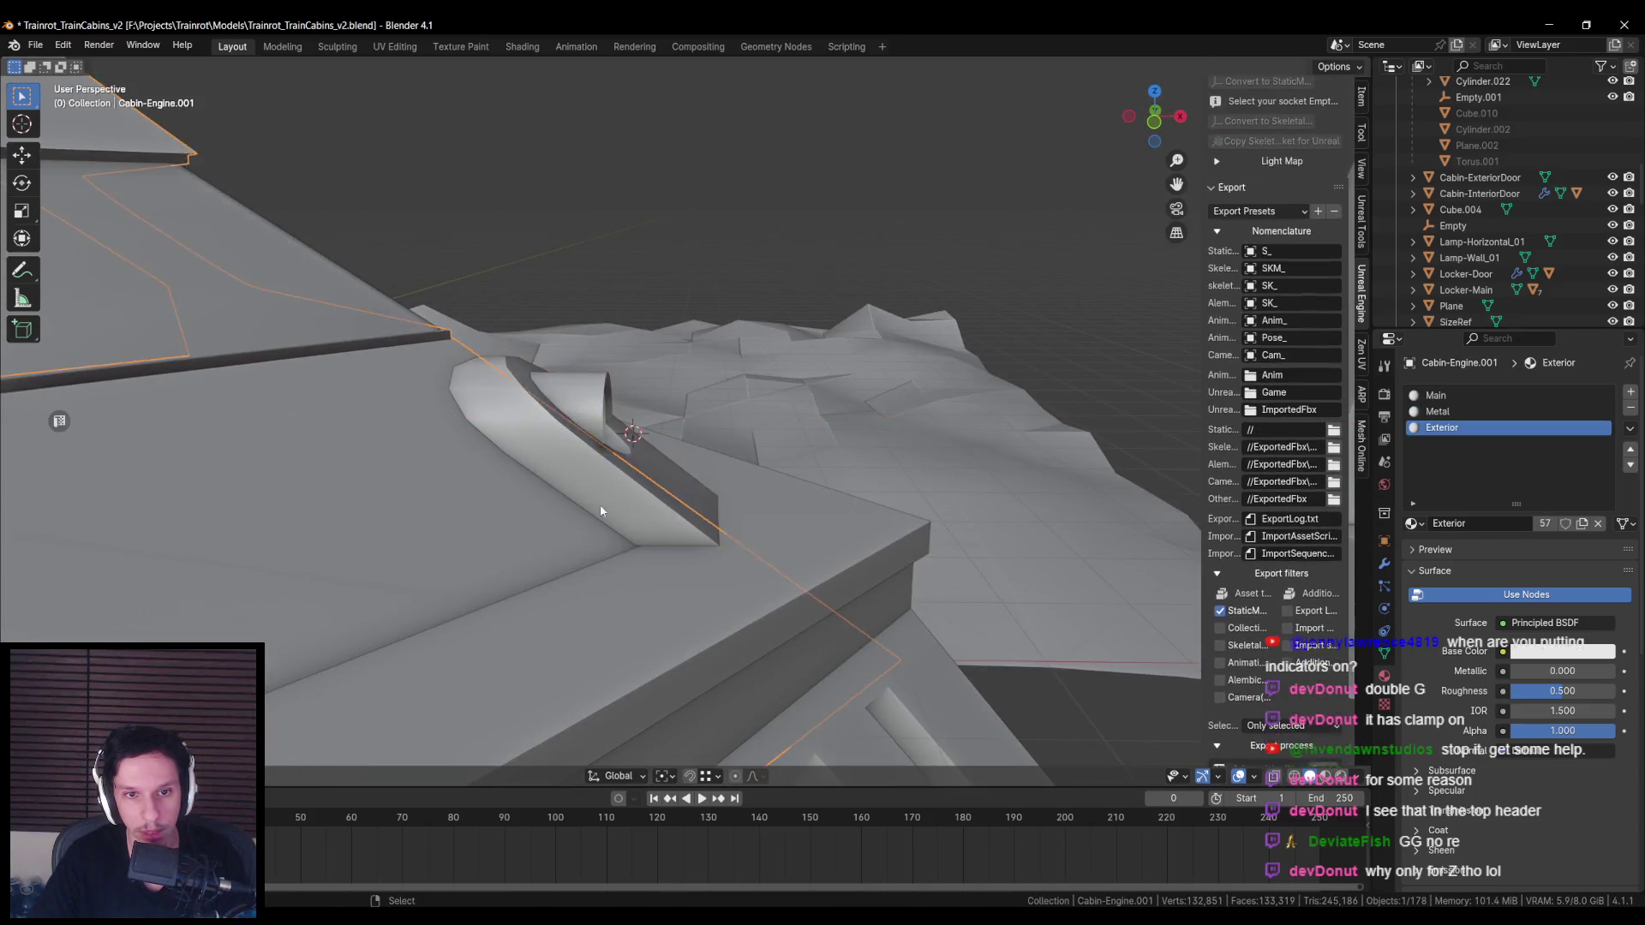
# Step: Delete the Cabin-Engine.001 housing faces beneath the headlight fin, leaving an opening
pyautogui.moveTo(538, 502); pyautogui.dragTo(703, 461, button='middle')
pyautogui.click(702, 462)
pyautogui.press('Tab')
pyautogui.hotkey('alt', 'z')
pyautogui.hotkey('alt', 'z')
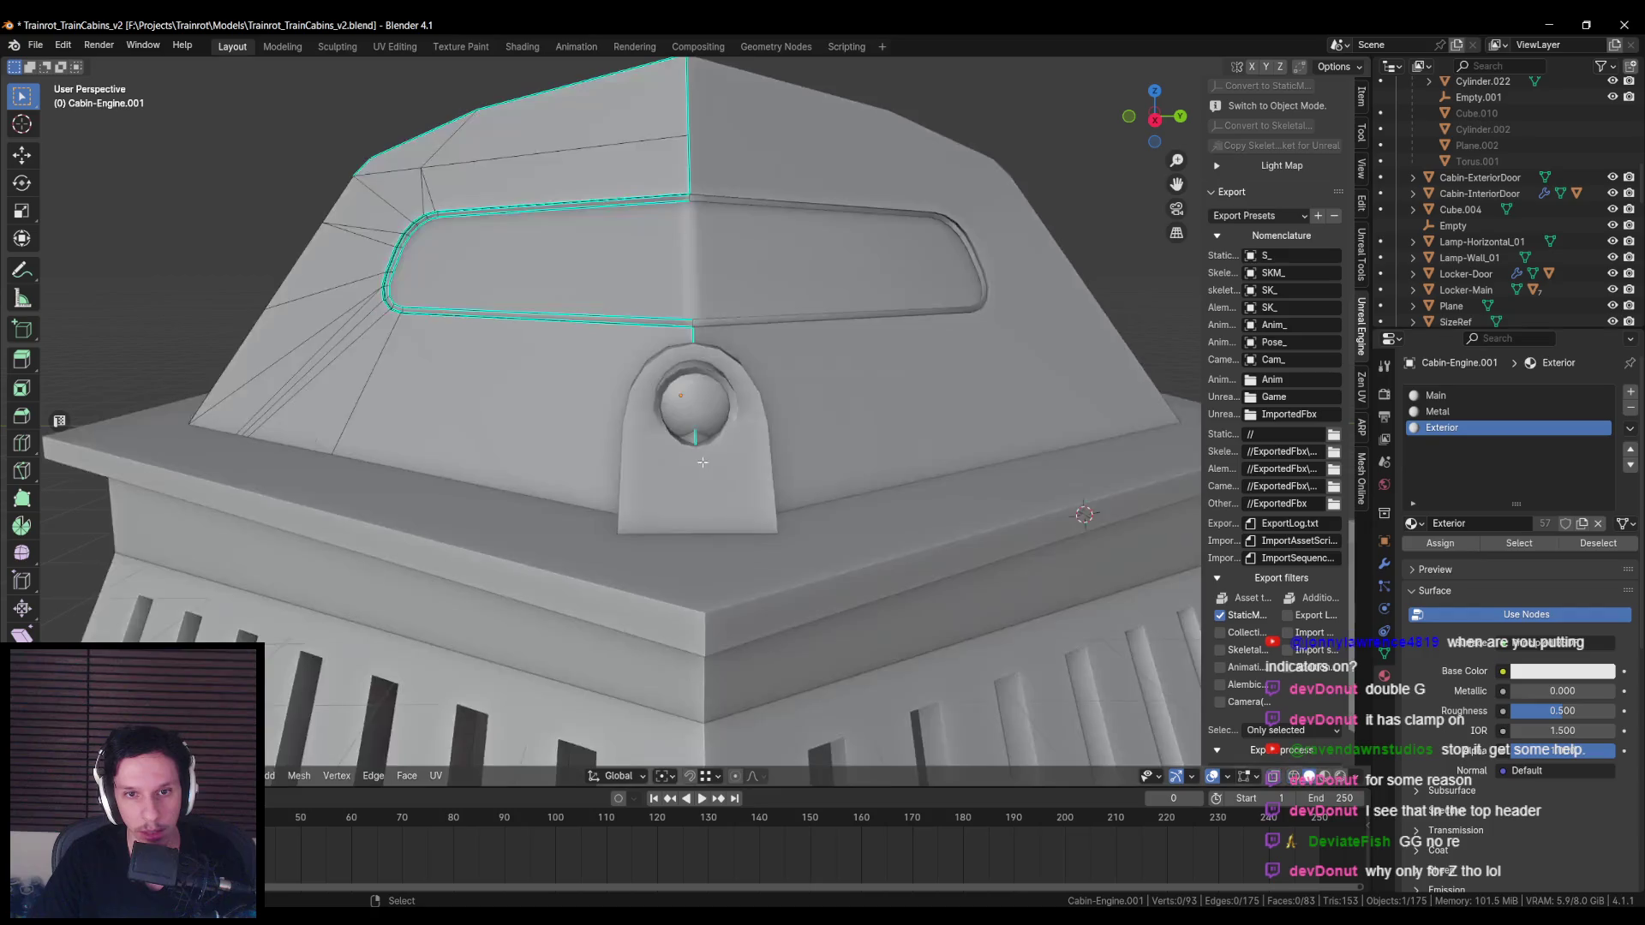
pyautogui.press('KP_Divide')
pyautogui.press('KP_Divide')
pyautogui.moveTo(702, 462); pyautogui.dragTo(694, 421, button='middle')
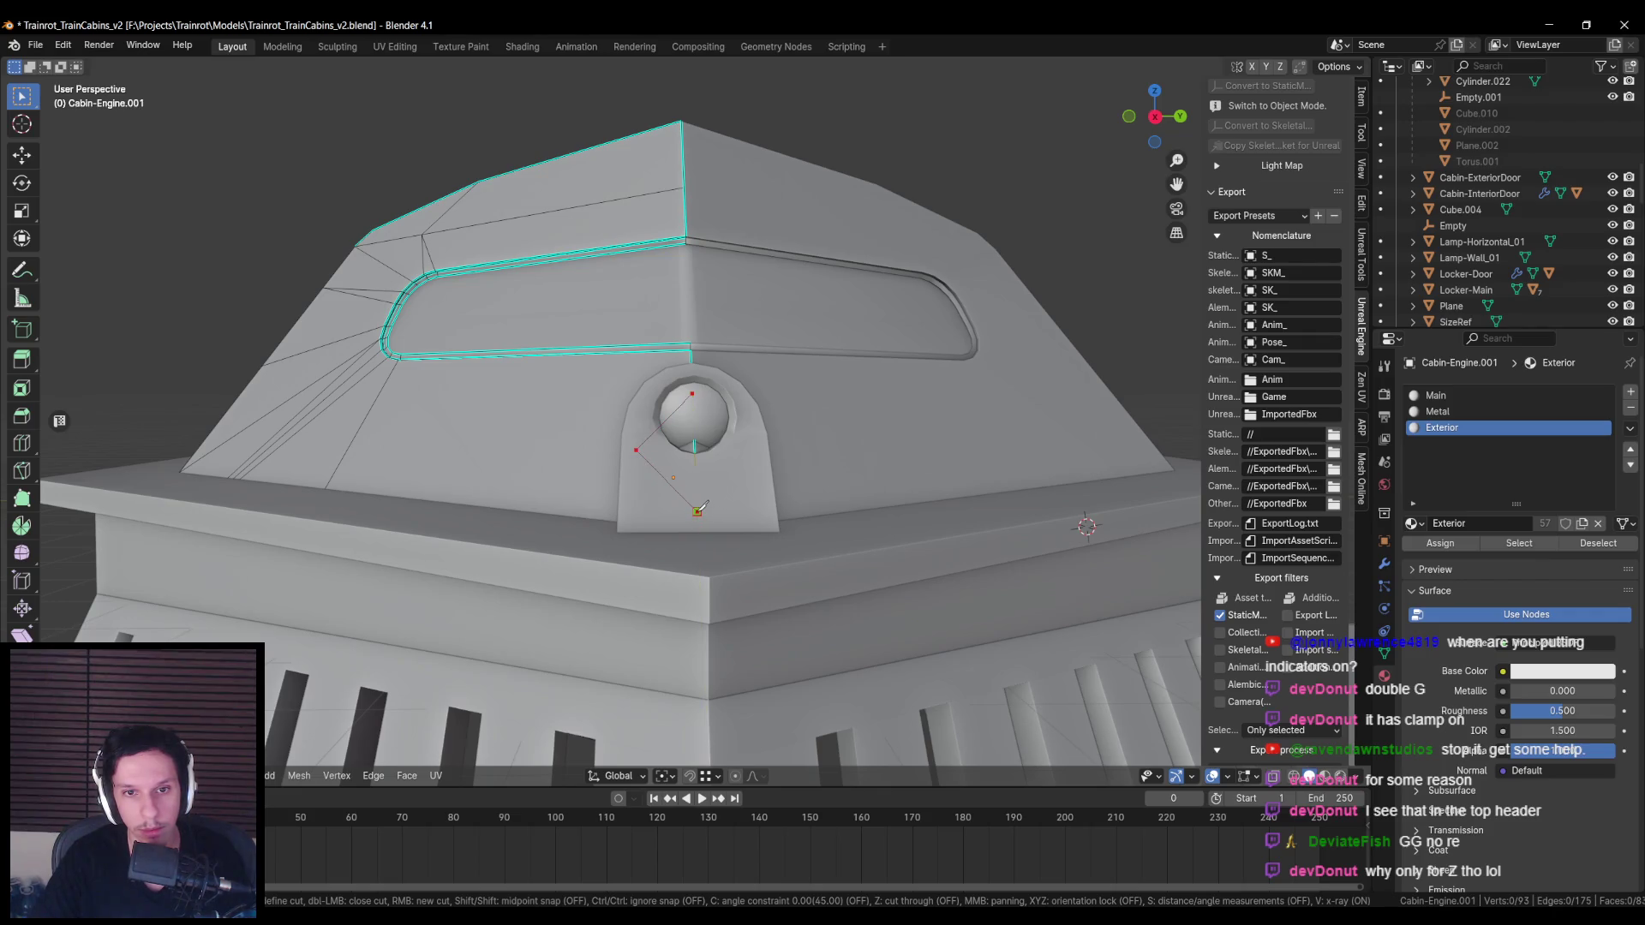
pyautogui.moveTo(686, 497); pyautogui.dragTo(614, 472, button='middle')
pyautogui.press('KP_Divide')
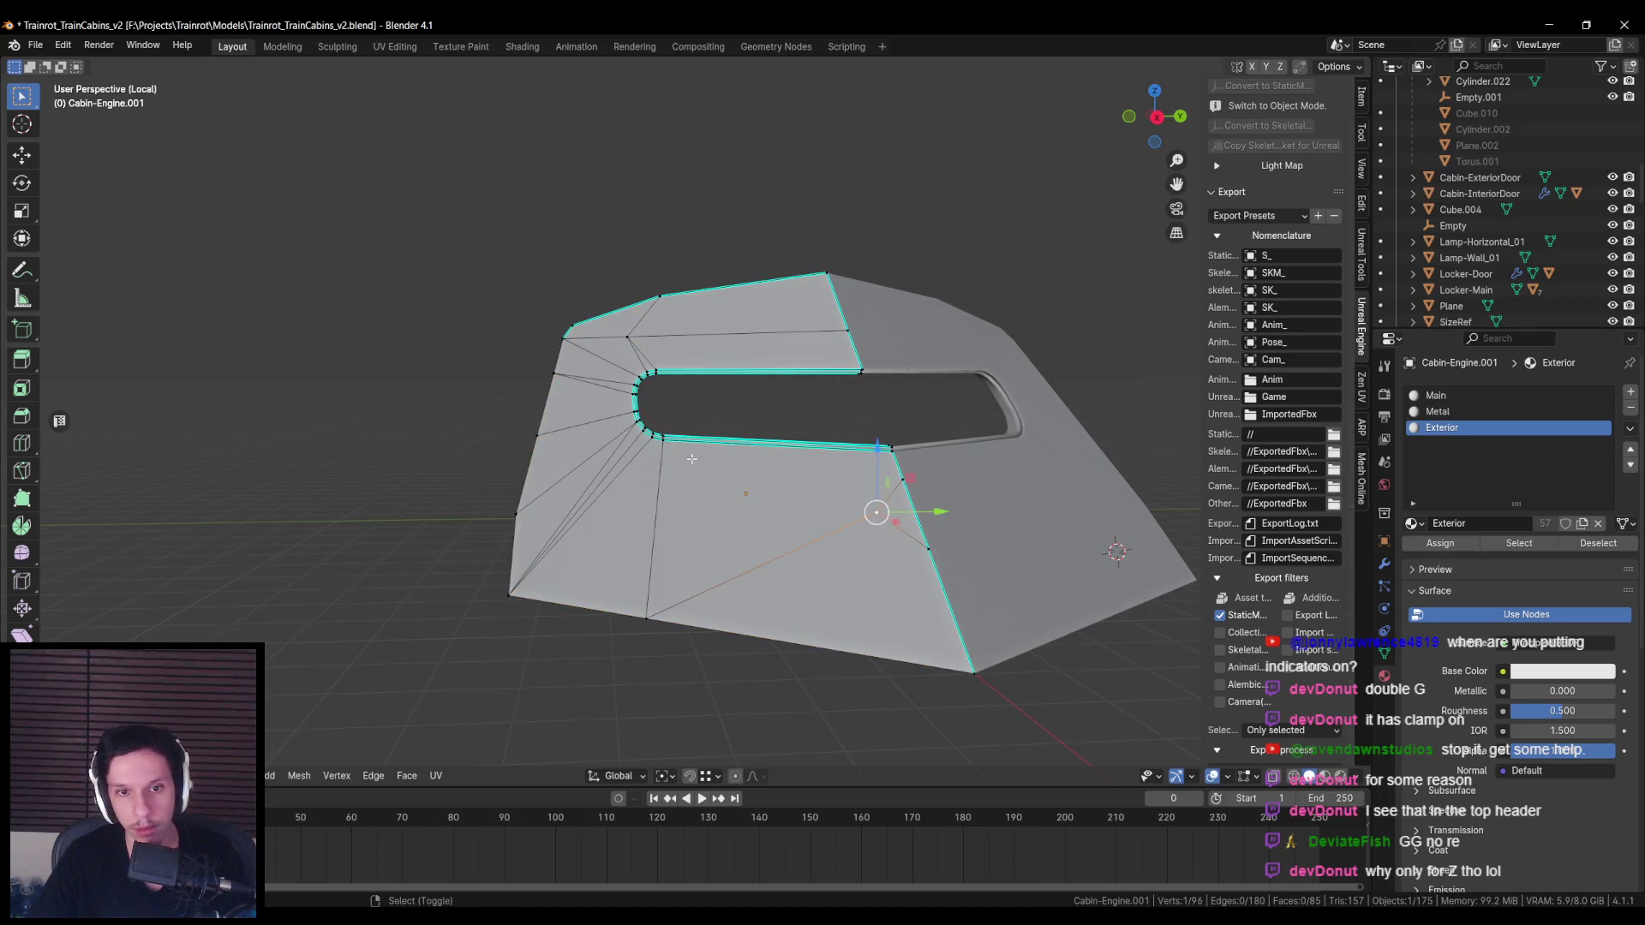
pyautogui.moveTo(665, 450); pyautogui.dragTo(792, 501, button='middle')
pyautogui.click(780, 586)
pyautogui.moveTo(780, 586); pyautogui.dragTo(884, 491, button='middle')
pyautogui.press('Tab')
pyautogui.press('KP_Divide')
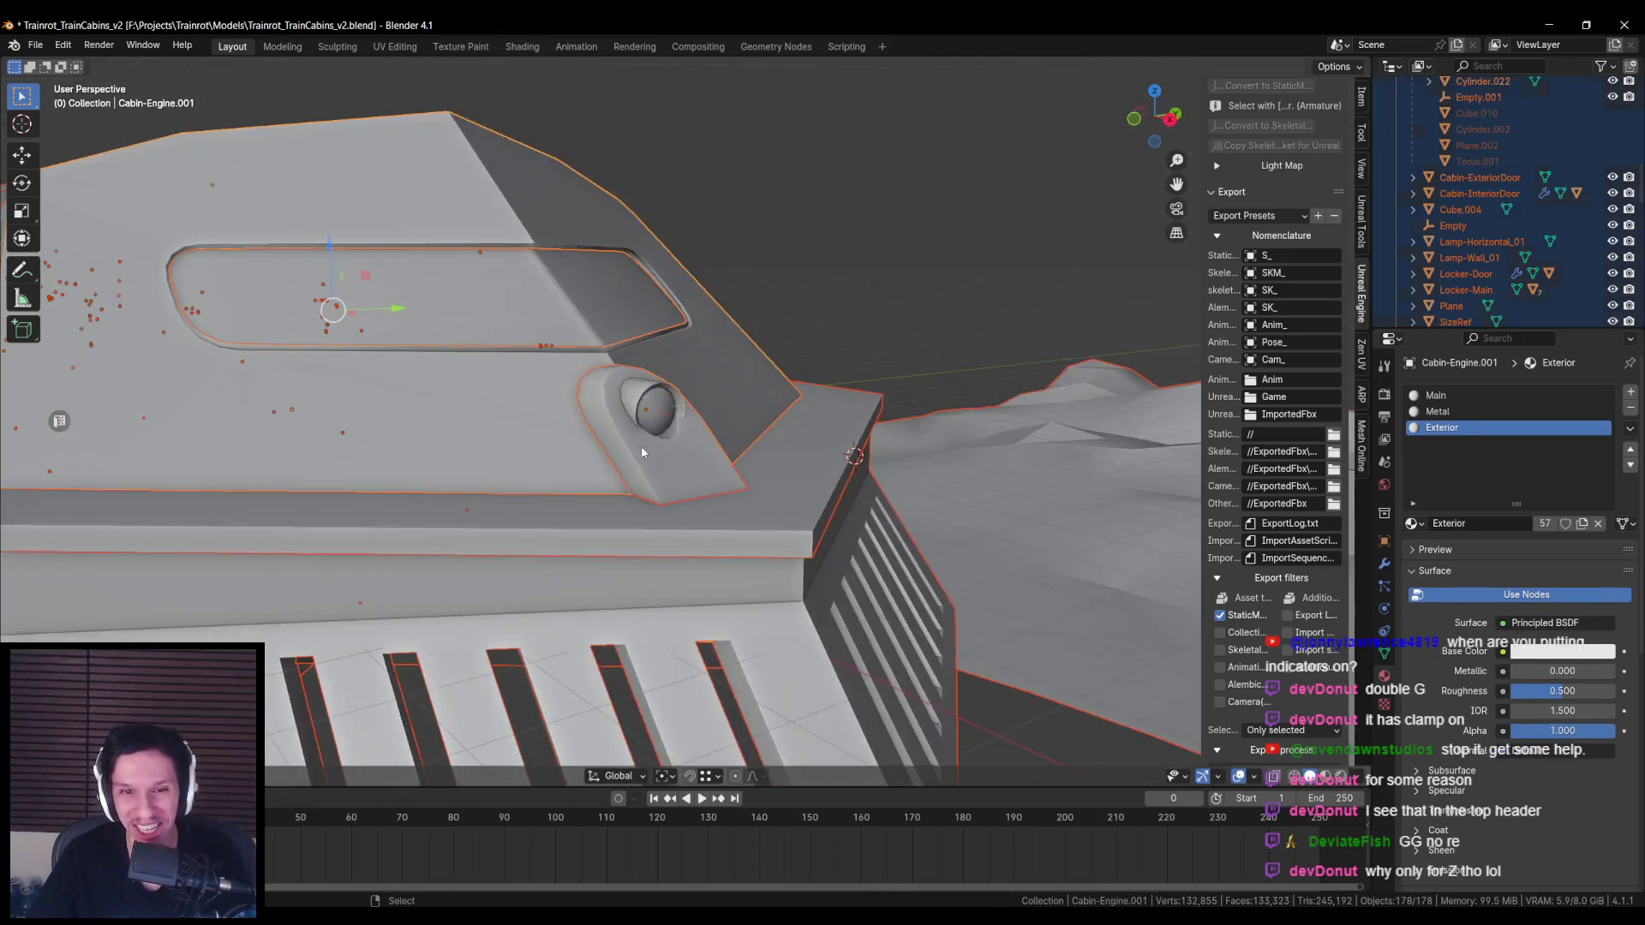
# Step: Move the headlight fin Cube along the X axis onto the nose
pyautogui.click(643, 411)
pyautogui.press('KP_Decimal')
pyautogui.press('g')
pyautogui.press('x')
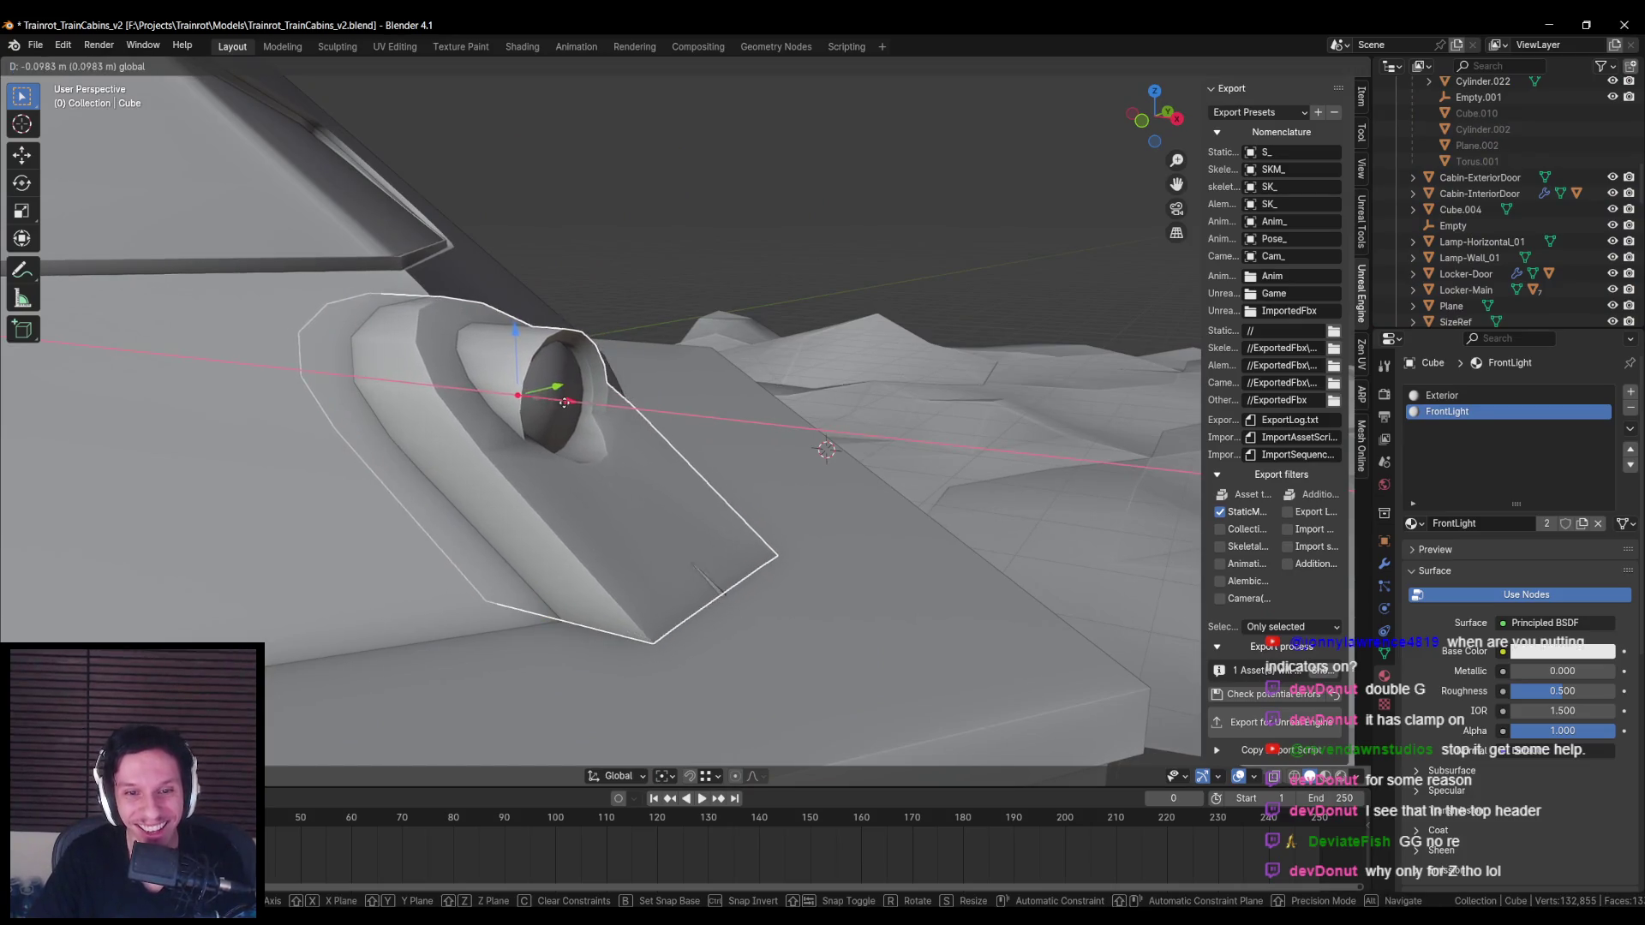
# Step: Slide a housing vertex near the fin along its edge and cut a new edge loop
pyautogui.press('Tab')
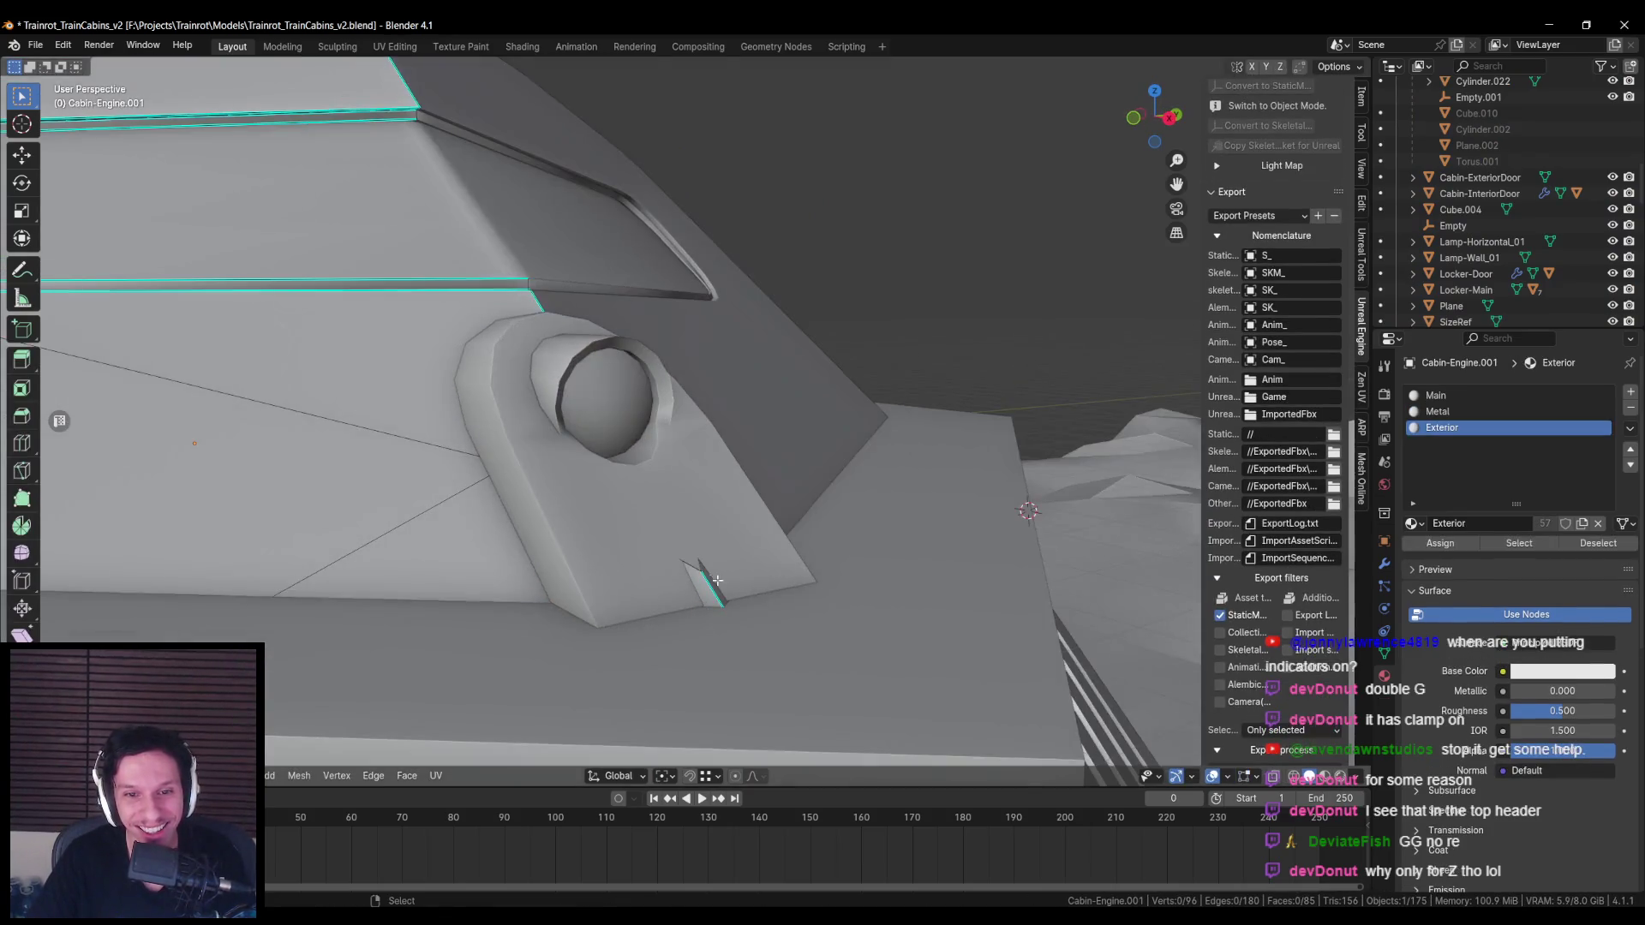
pyautogui.hotkey('alt', 'z')
pyautogui.click(698, 532)
pyautogui.hotkey('alt', 'z')
pyautogui.press('g')
pyautogui.press('g')
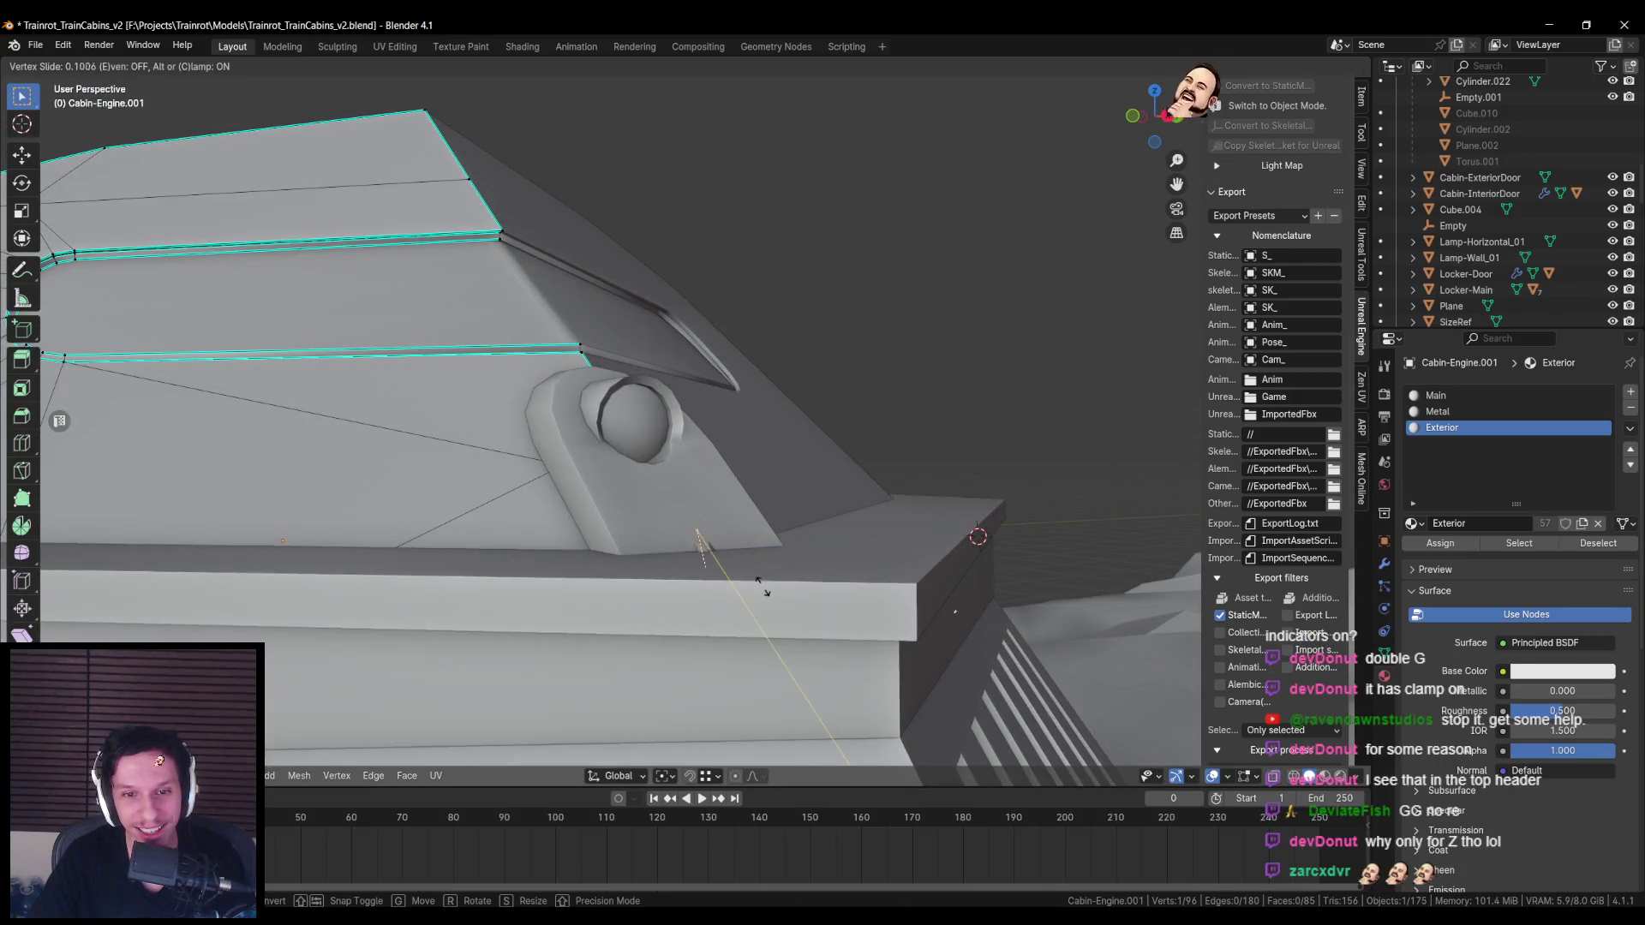
pyautogui.press('KP_Divide')
pyautogui.moveTo(754, 535); pyautogui.dragTo(812, 518, button='middle')
pyautogui.hotkey('ctrl', 'r')
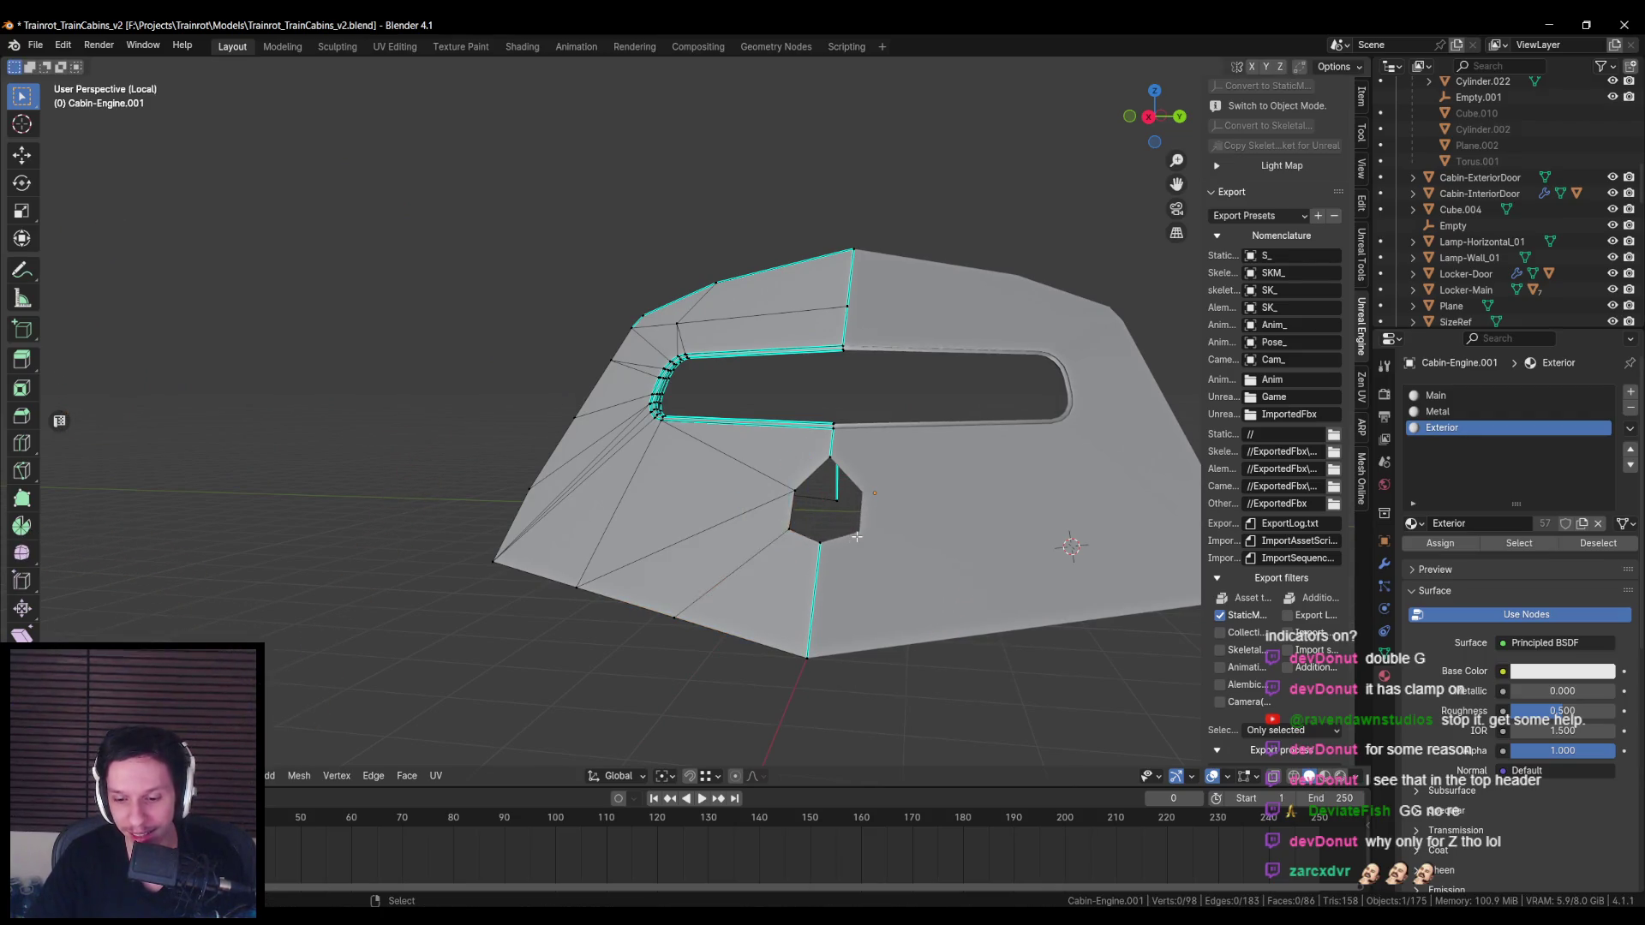
# Step: Adjust a housing vertex by the fin bracket to fit, then return to object mode
pyautogui.press('KP_Divide')
pyautogui.moveTo(856, 536)
pyautogui.mouseDown(button='middle')
pyautogui.moveTo(768, 552)
pyautogui.moveTo(724, 614)
pyautogui.moveTo(797, 613)
pyautogui.moveTo(793, 629)
pyautogui.moveTo(735, 607)
pyautogui.mouseUp(button='middle')
pyautogui.hotkey('alt', 'z')
pyautogui.click(725, 613)
pyautogui.hotkey('alt', 'z')
pyautogui.press('Tab')
pyautogui.click(678, 511)
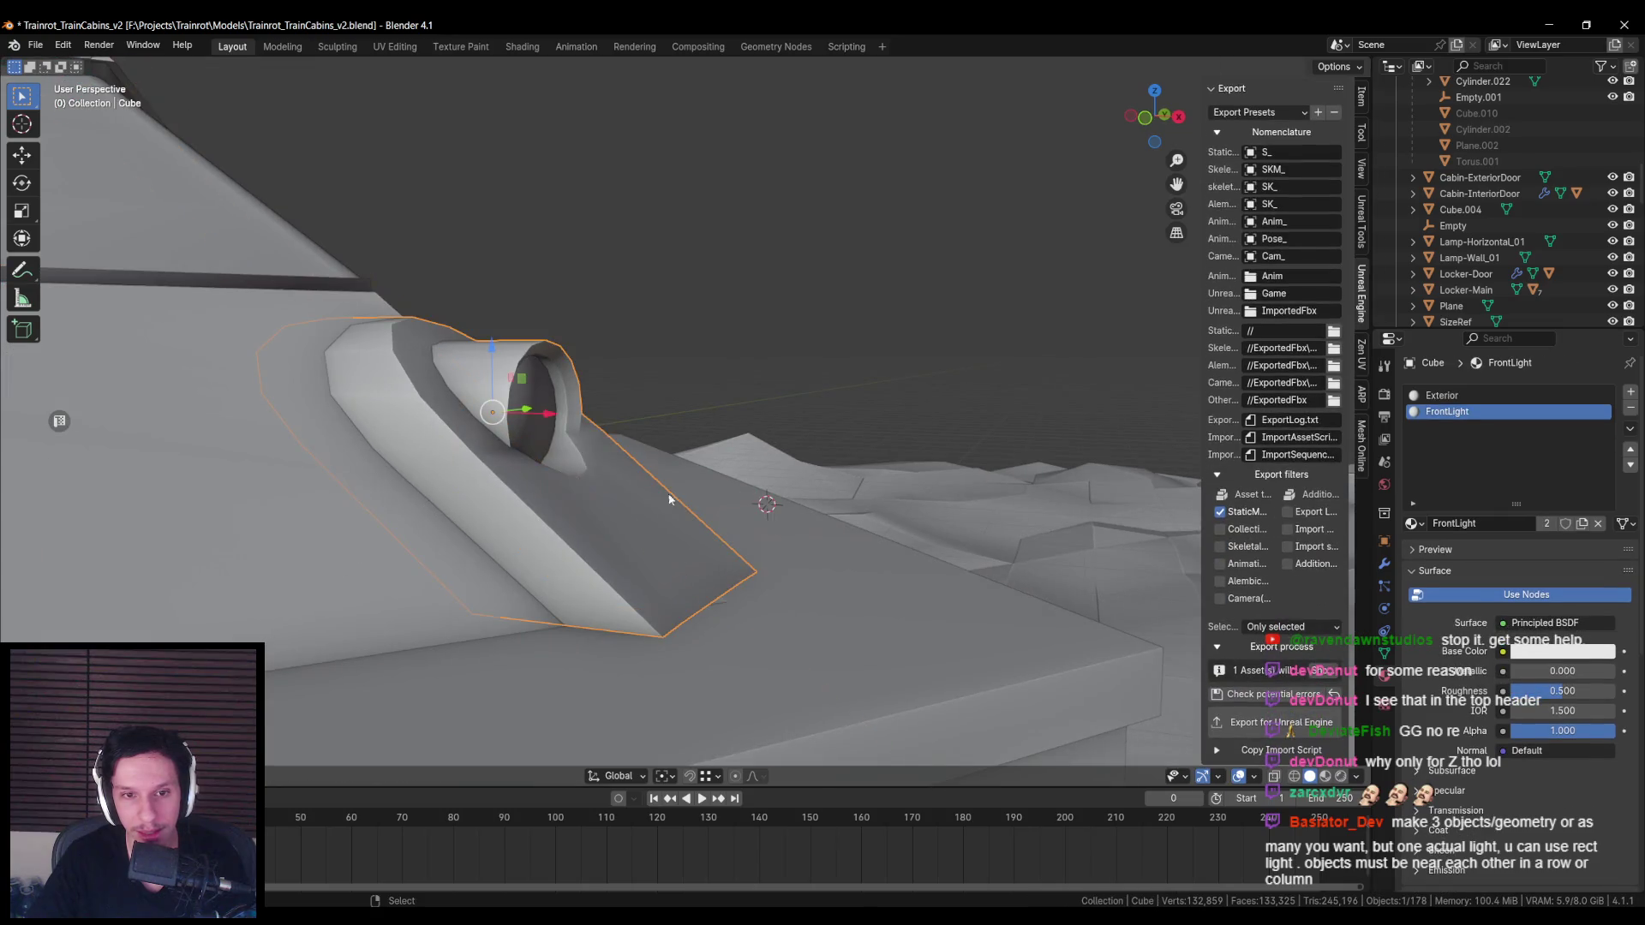
# Step: Save the cabin Blender file
pyautogui.click(567, 417)
pyautogui.moveTo(566, 417)
pyautogui.mouseDown(button='middle')
pyautogui.moveTo(646, 532)
pyautogui.moveTo(476, 529)
pyautogui.moveTo(862, 553)
pyautogui.moveTo(903, 580)
pyautogui.moveTo(687, 456)
pyautogui.mouseUp(button='middle')
pyautogui.scroll(5, 850, 548)
pyautogui.hotkey('ctrl', 's')
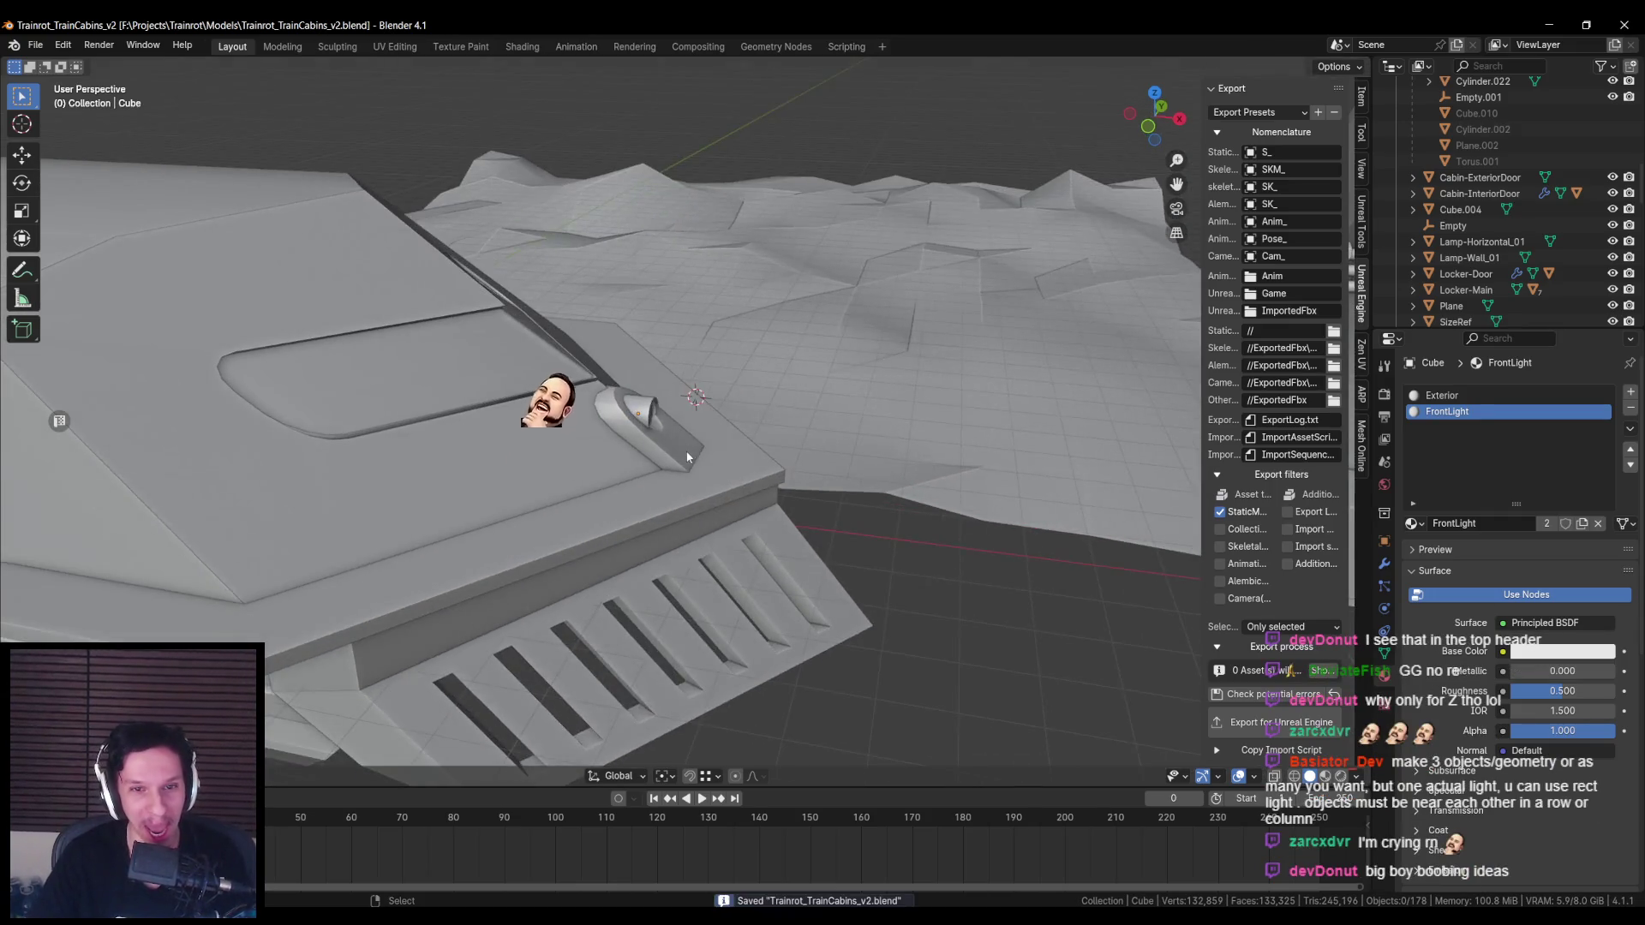
# Step: Box-select the headlight fin's front vertices in edit mode with X-ray on
pyautogui.click(687, 457)
pyautogui.scroll(-3, 613, 474)
pyautogui.scroll(6, 660, 479)
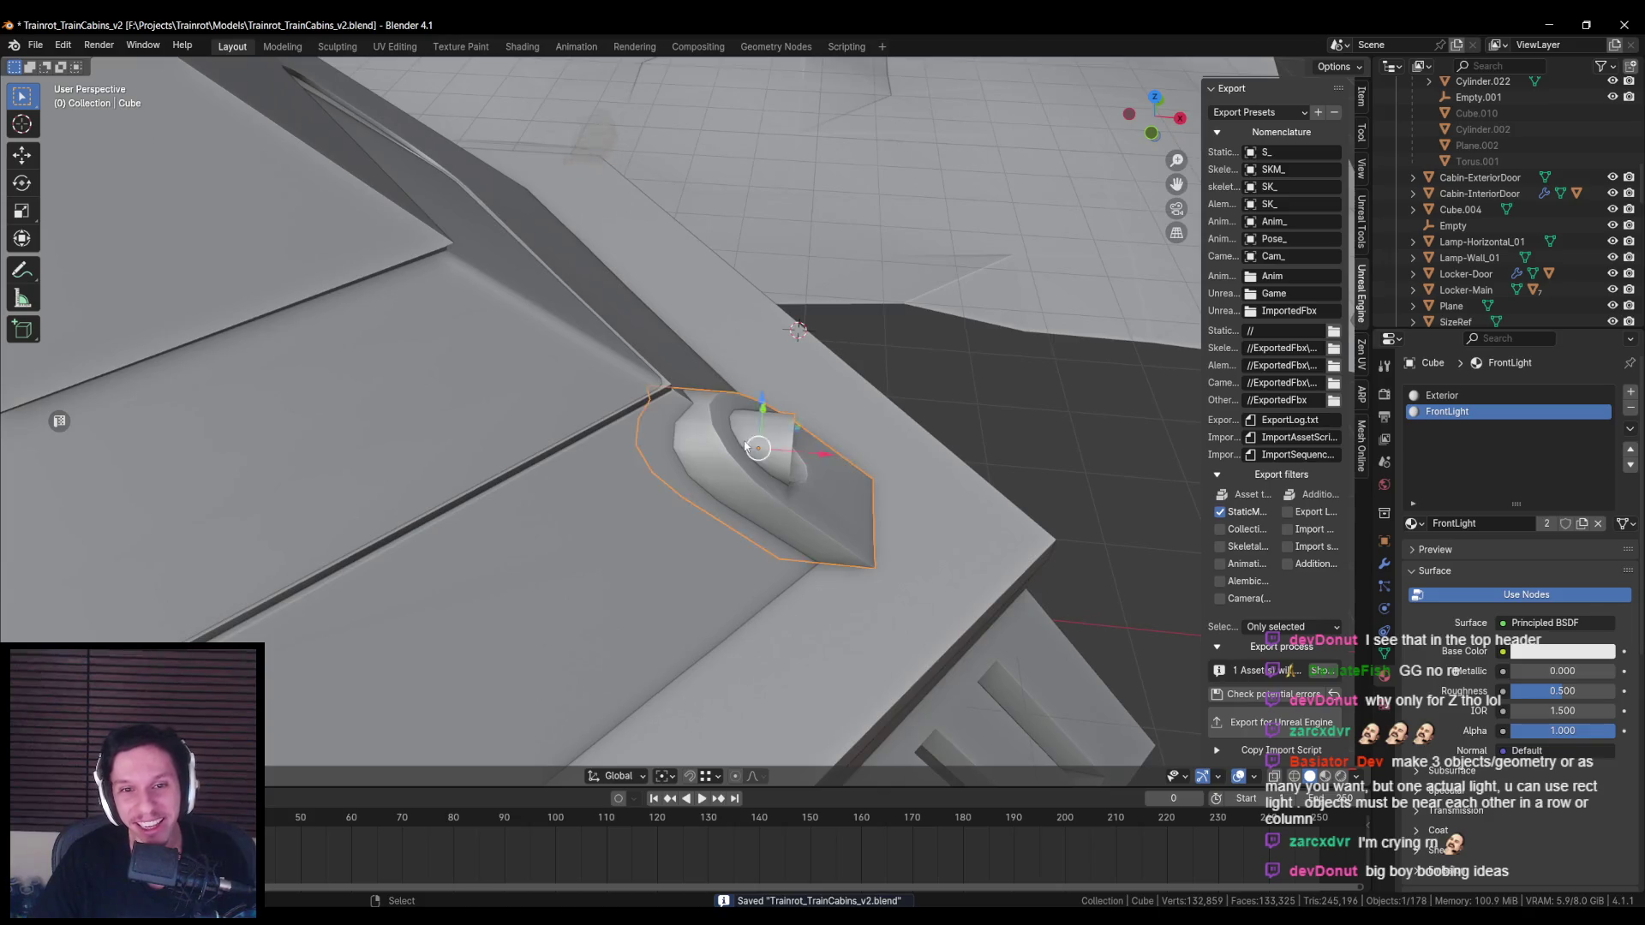
pyautogui.press('Tab')
pyautogui.hotkey('alt', 'z')
pyautogui.moveTo(745, 445); pyautogui.dragTo(696, 418, button='middle')
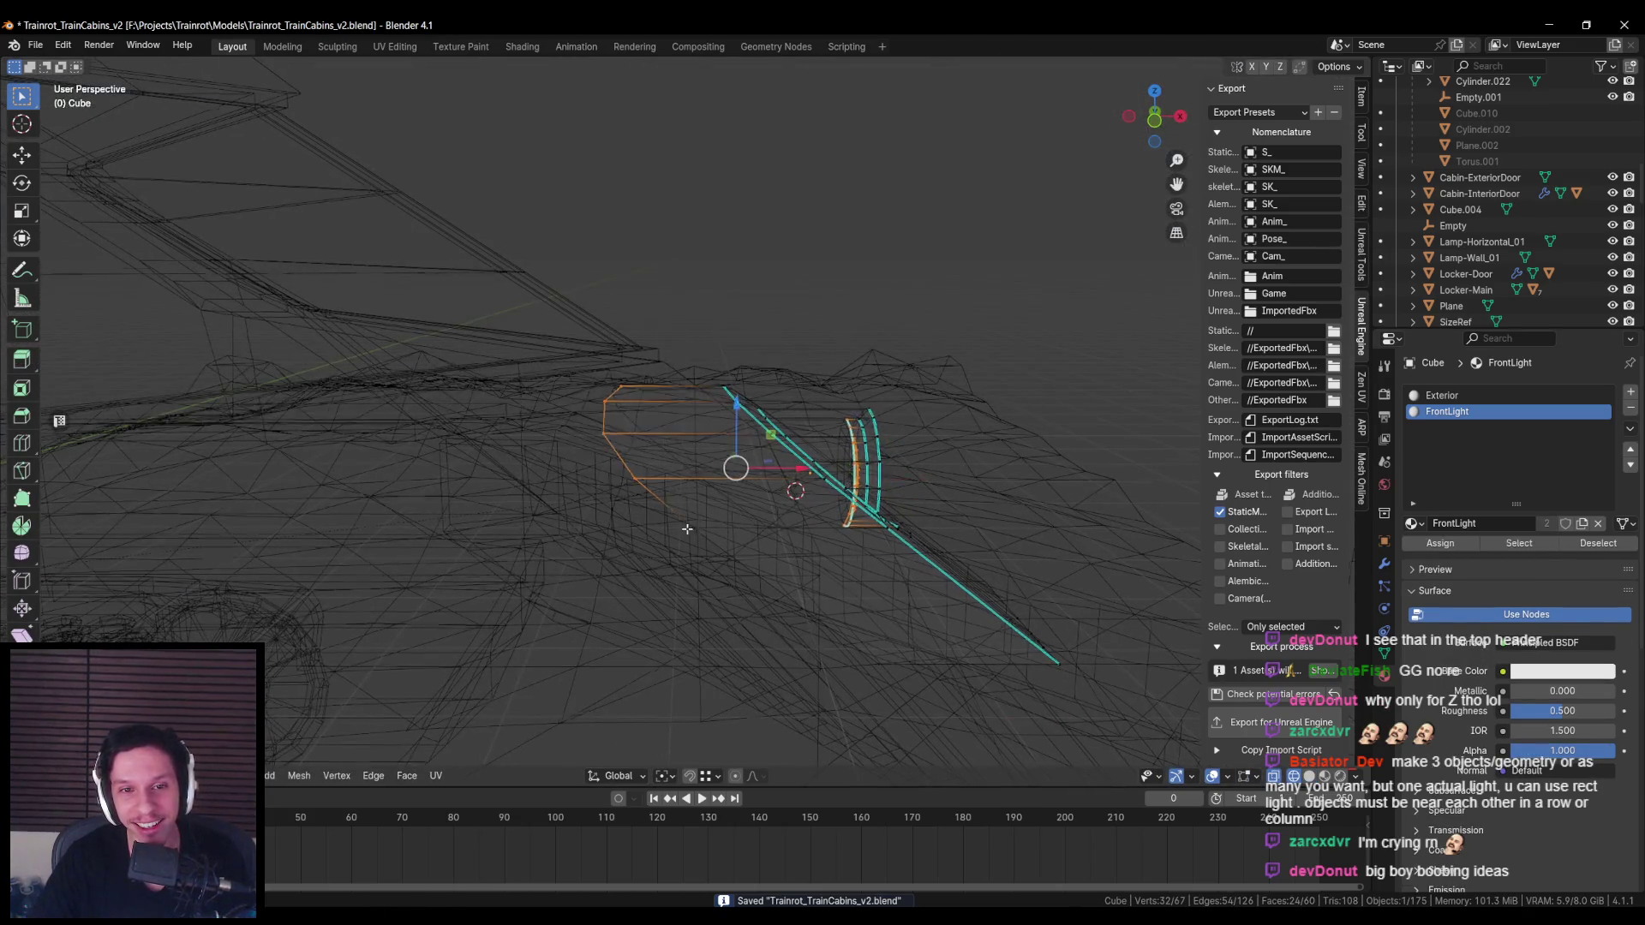
pyautogui.keyDown('shift'); pyautogui.moveTo(693, 533); pyautogui.dragTo(619, 458, button='middle'); pyautogui.keyUp('shift')
pyautogui.moveTo(577, 428); pyautogui.dragTo(764, 549)
pyautogui.moveTo(765, 558); pyautogui.dragTo(755, 341, button='middle')
# Step: Pull the fin's front vertices out to reshape the fin, then deselect all
pyautogui.hotkey('alt', 'z')
pyautogui.hotkey('alt', 'z')
pyautogui.hotkey('alt', 'z')
pyautogui.moveTo(824, 484); pyautogui.dragTo(735, 440, button='middle')
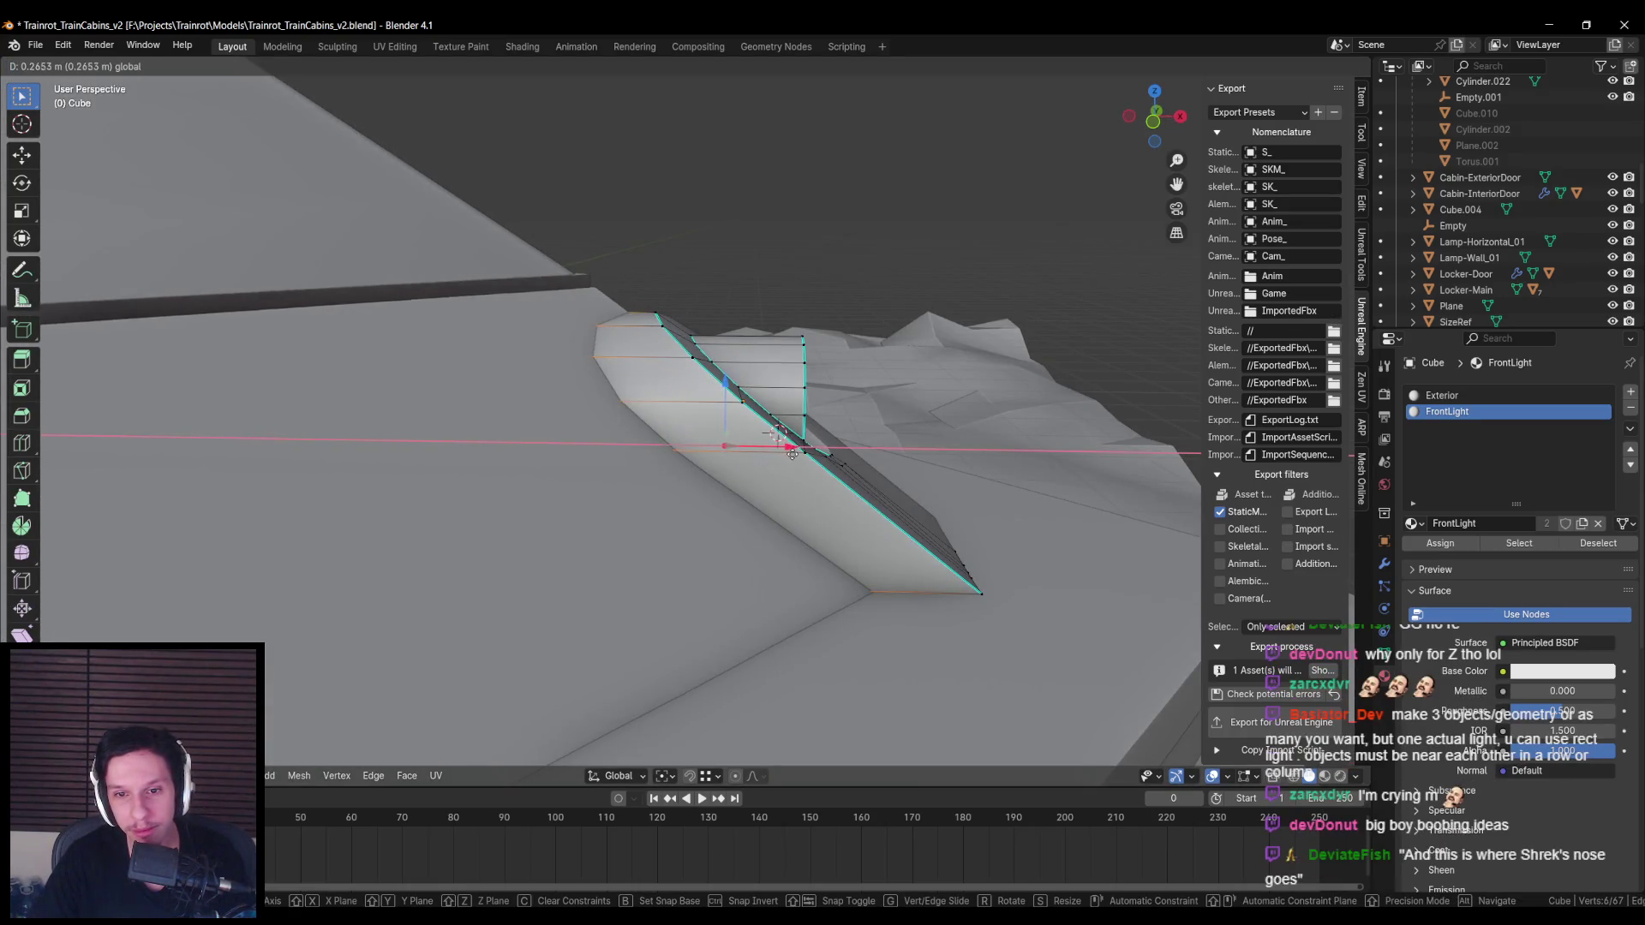
pyautogui.press('Escape')
pyautogui.moveTo(797, 459)
pyautogui.mouseDown(button='middle')
pyautogui.moveTo(771, 471)
pyautogui.moveTo(783, 508)
pyautogui.mouseUp(button='middle')
pyautogui.hotkey('alt', 'a')
pyautogui.hotkey('alt', 'z')
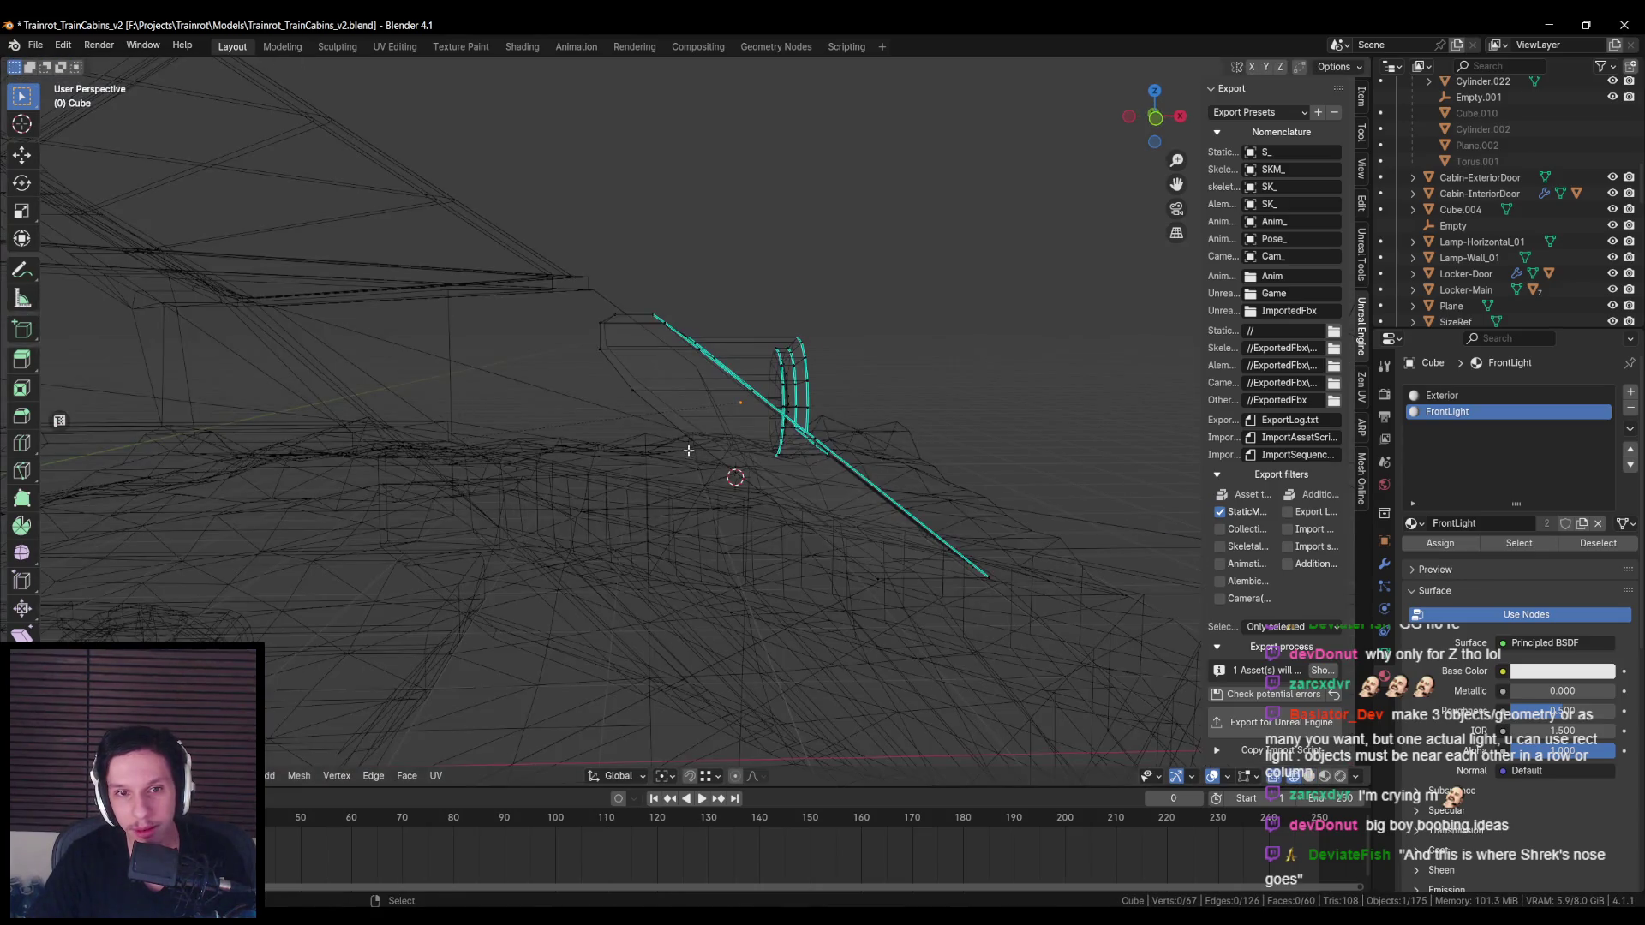
pyautogui.hotkey('alt', 'Tab')
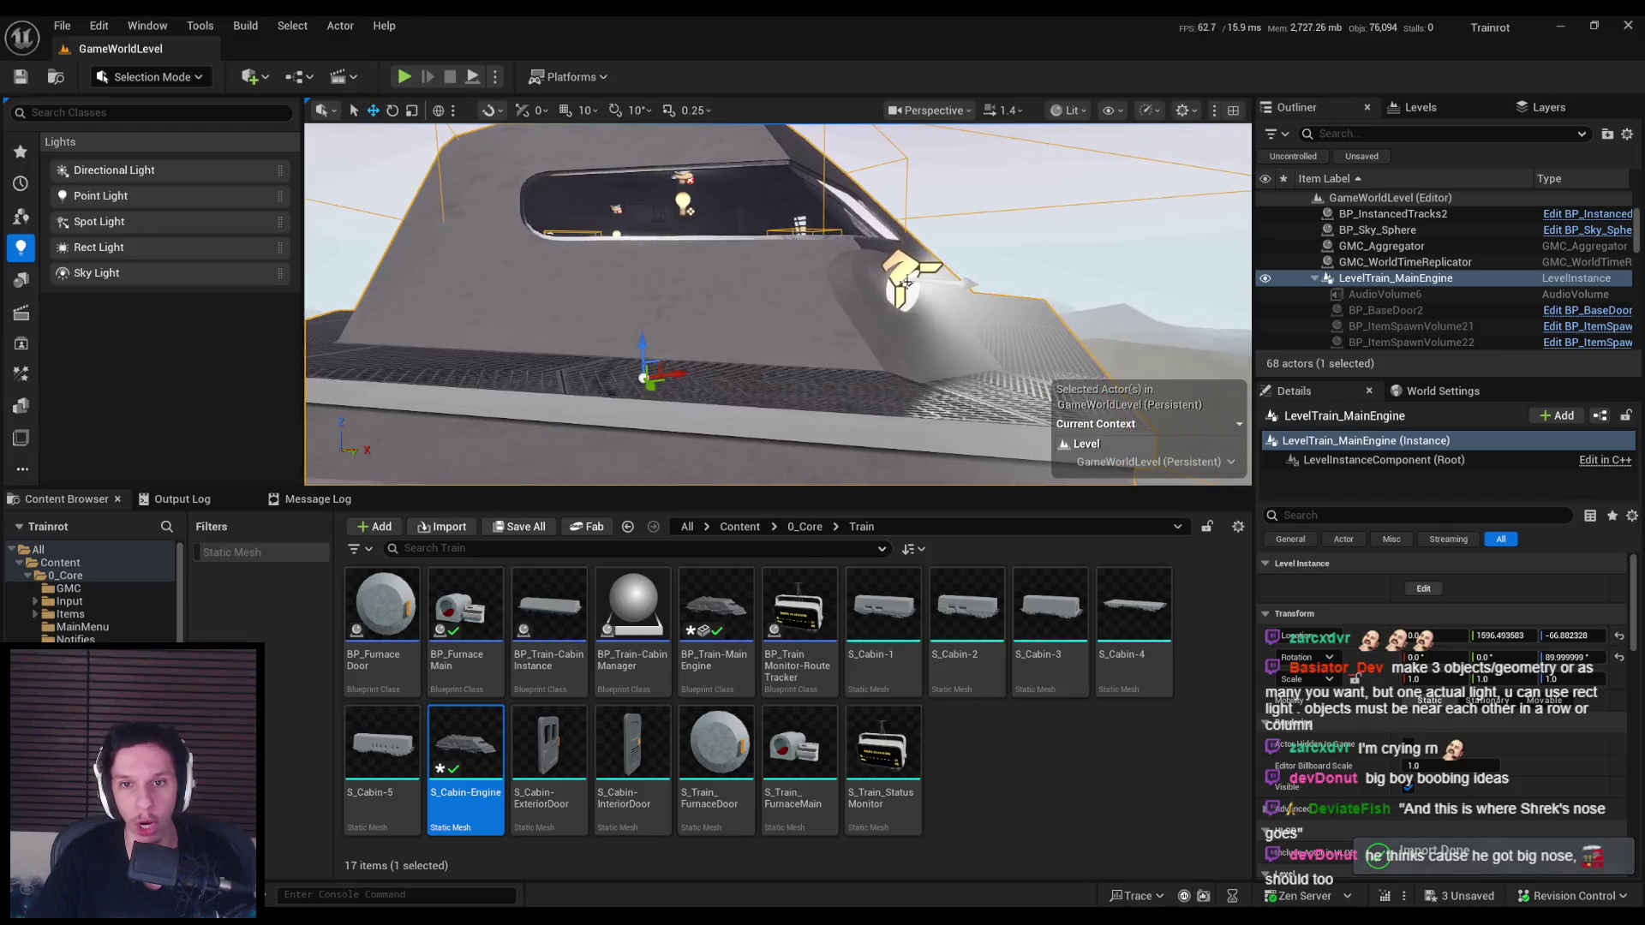
# Step: Adjust the nose spotlight in LevelTrain_MainEngine and save the level instance
pyautogui.click(1422, 589)
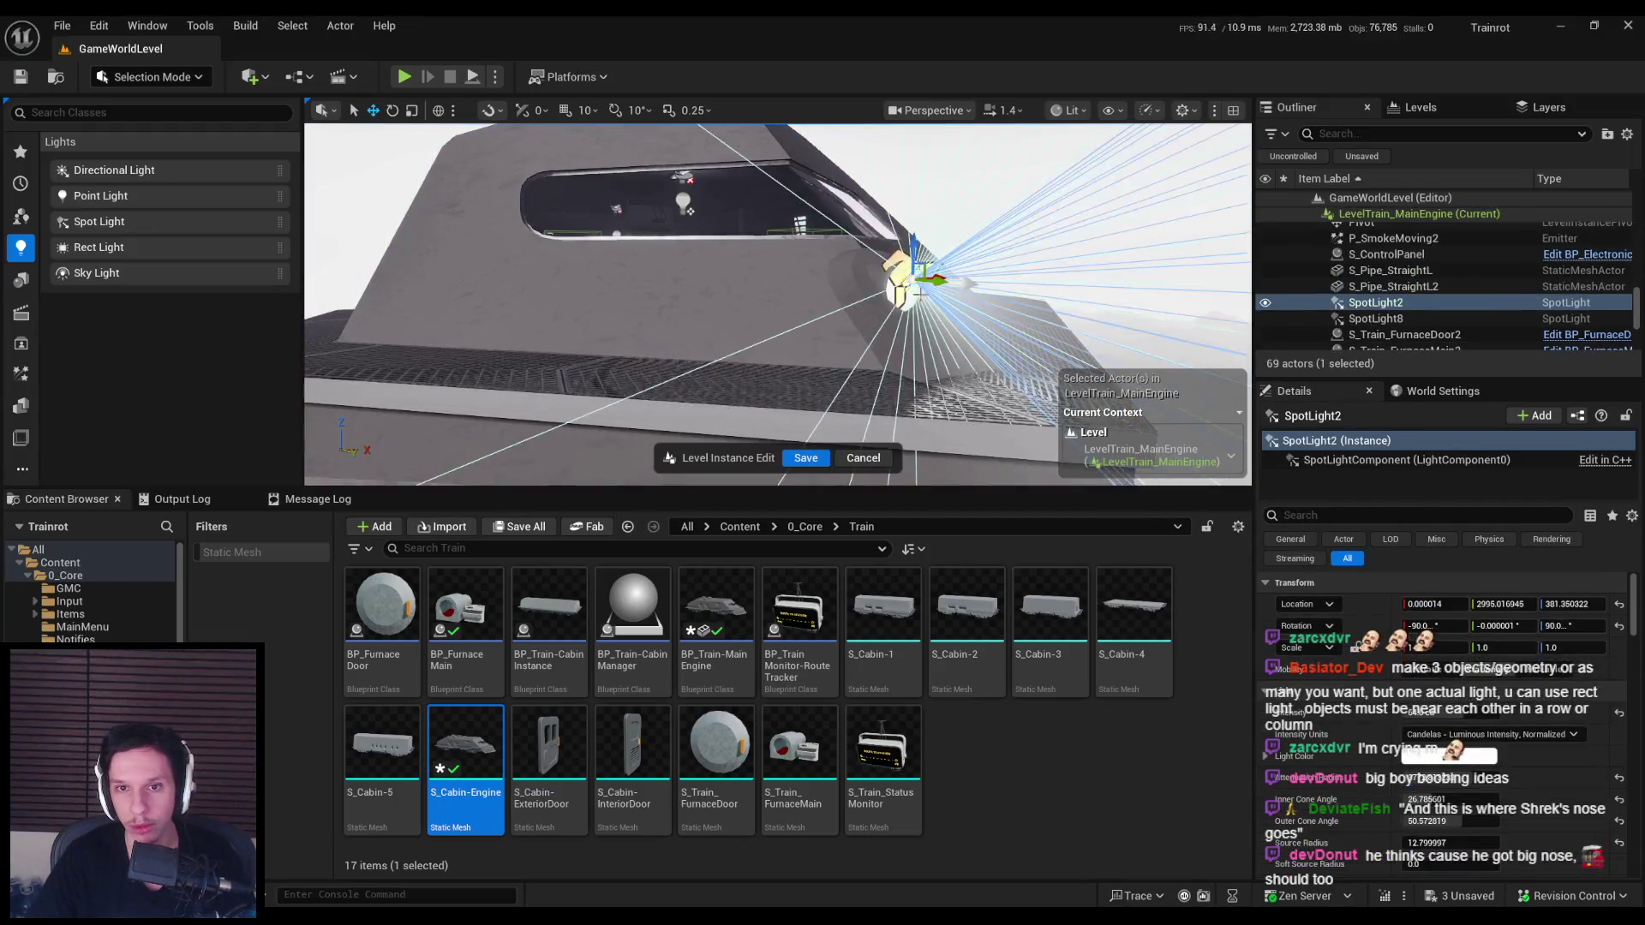
pyautogui.scroll(-1, 1435, 770)
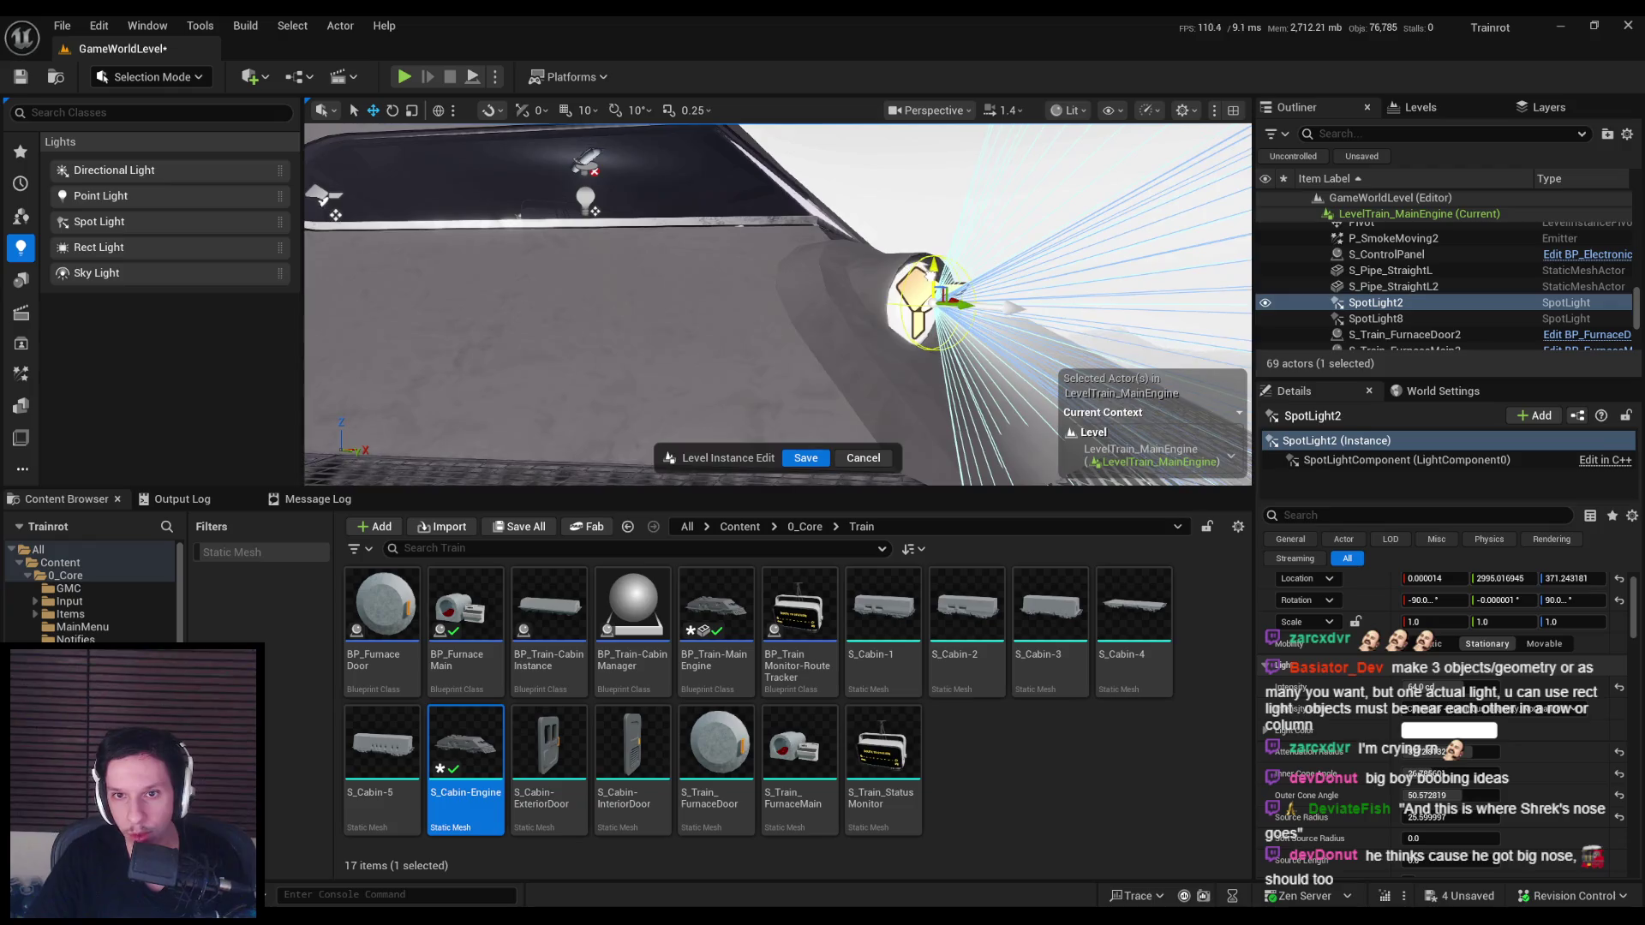
pyautogui.click(805, 458)
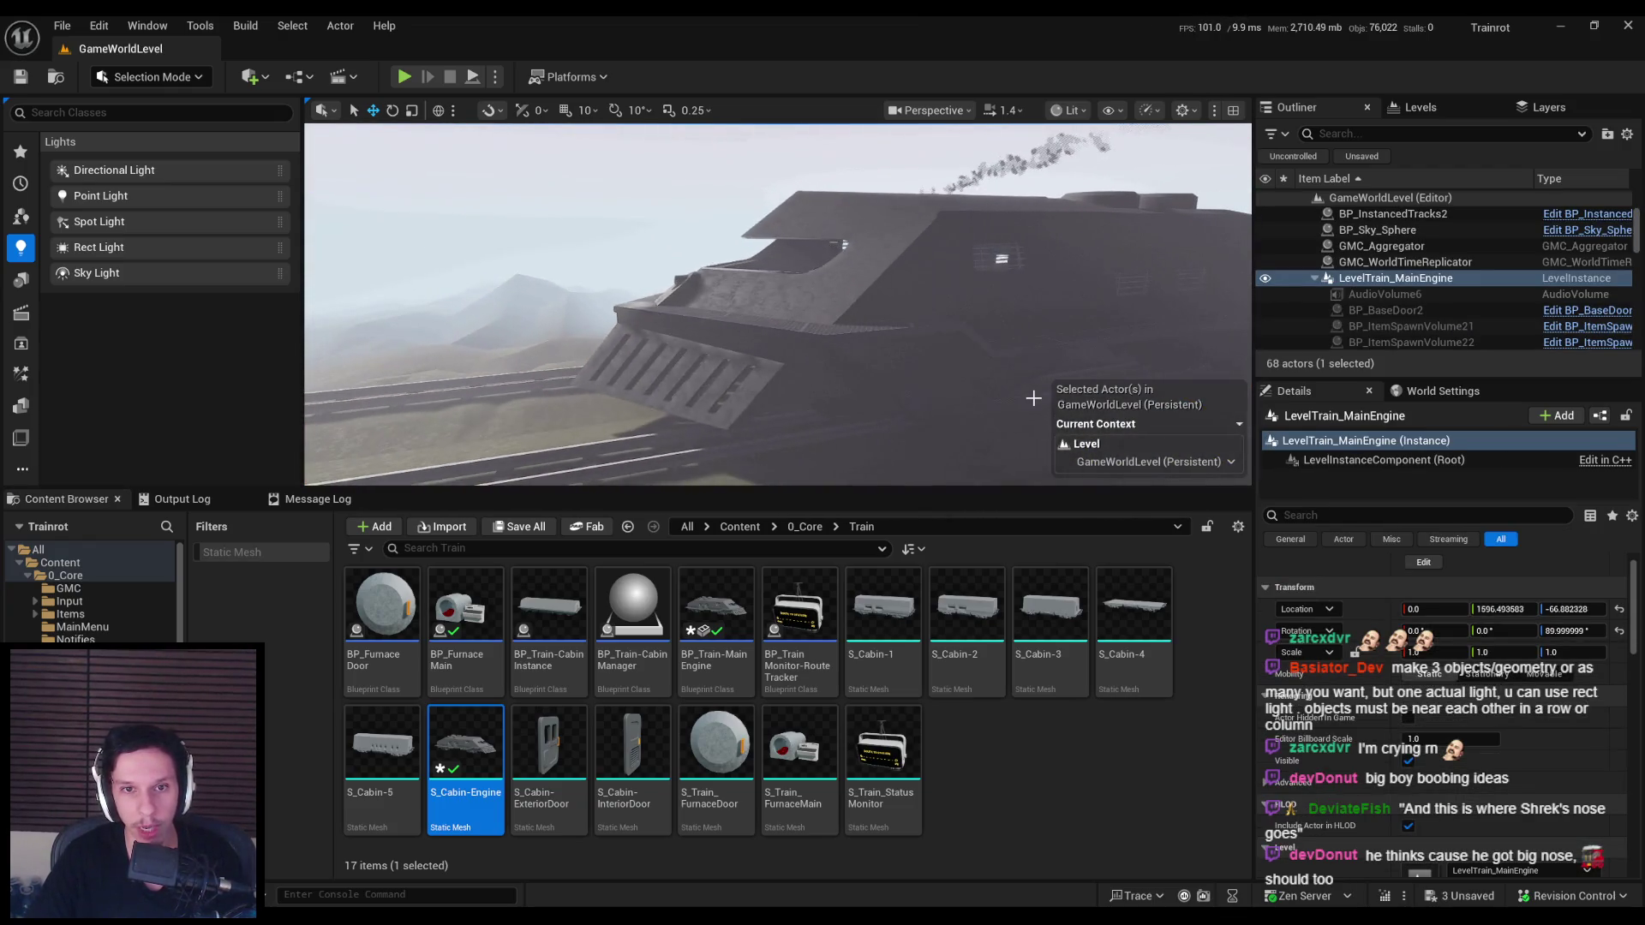
pyautogui.moveTo(895, 308); pyautogui.dragTo(895, 309, button='right')
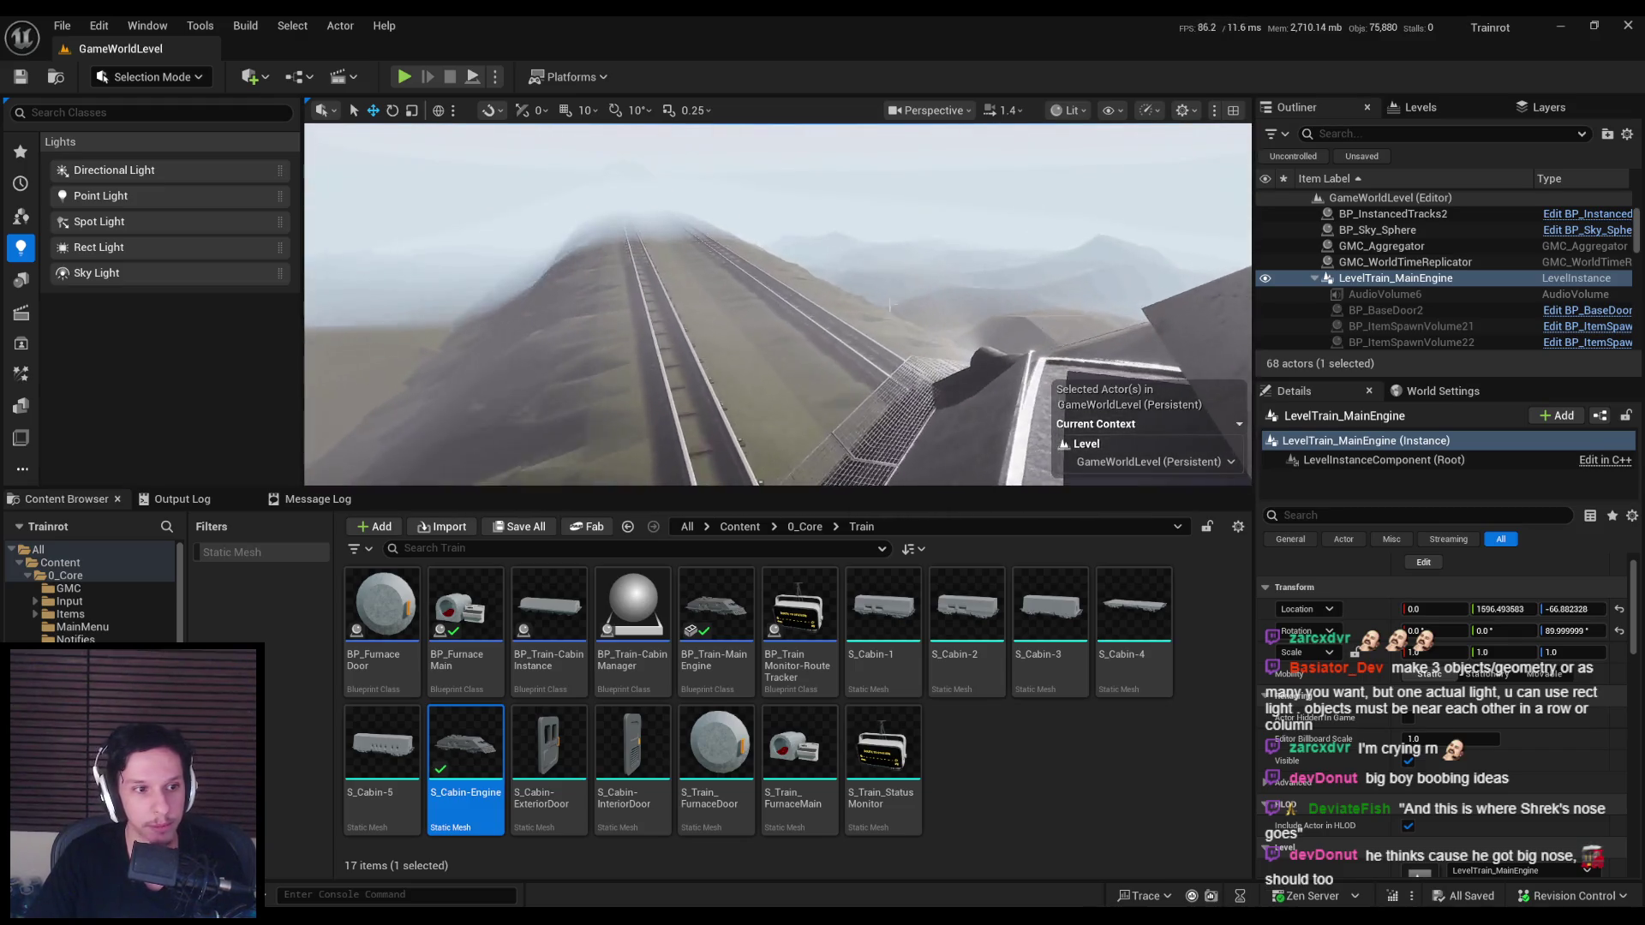
# Step: Play-test fullscreen, walking up to the train's headlight, then stop
pyautogui.click(404, 77)
pyautogui.press('F11')
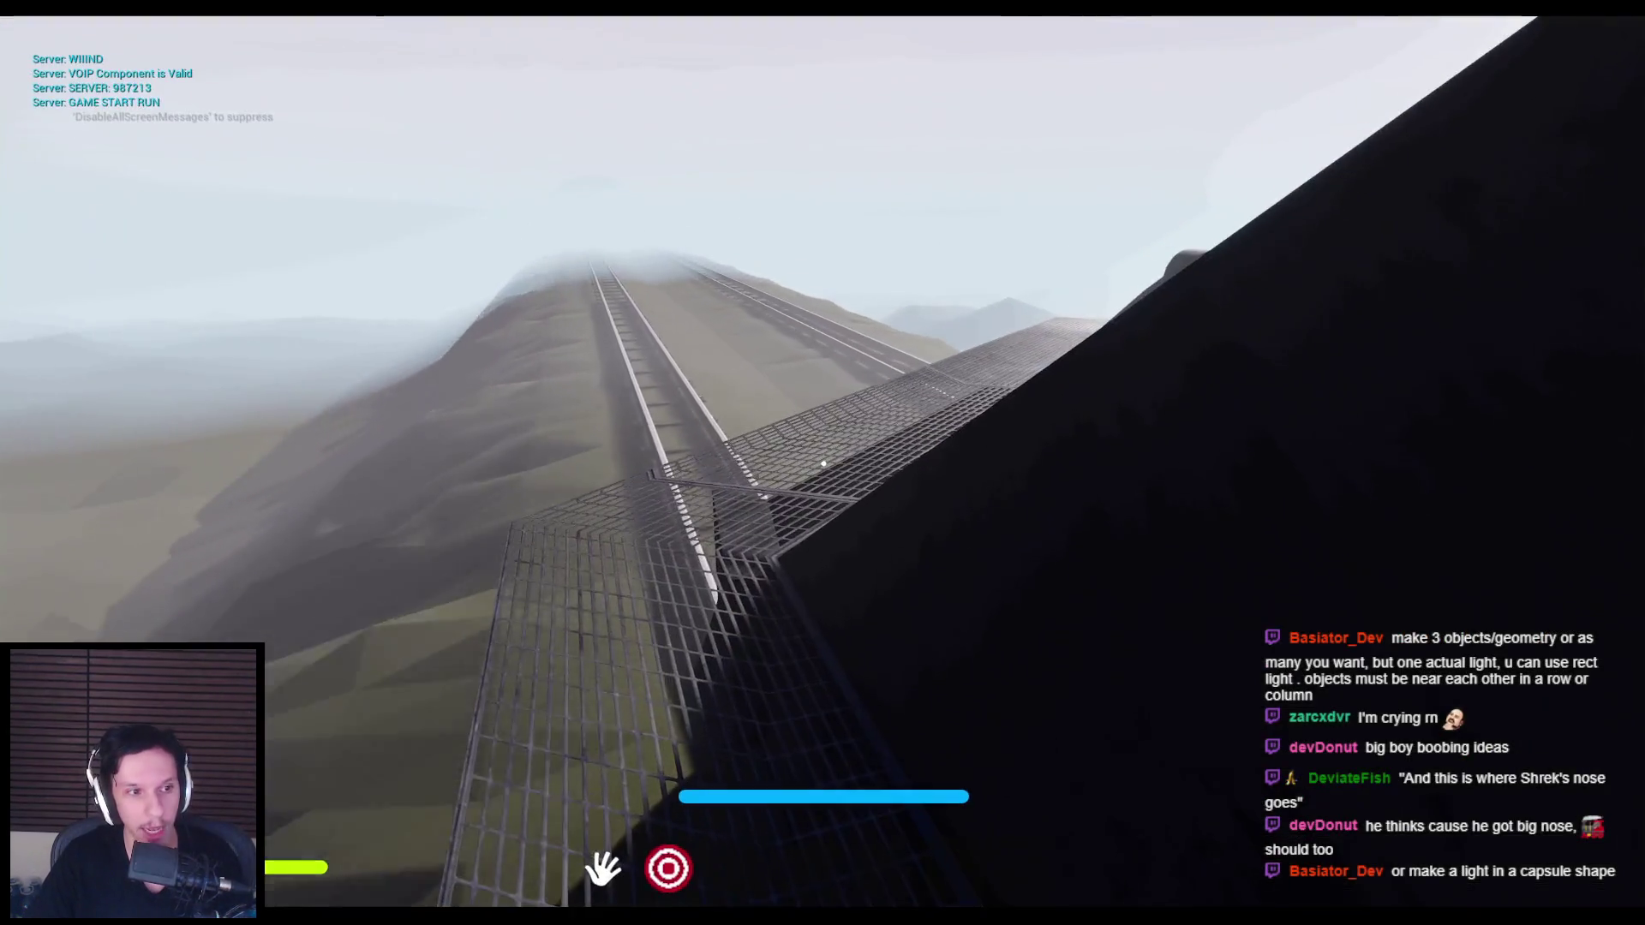
pyautogui.press('w')
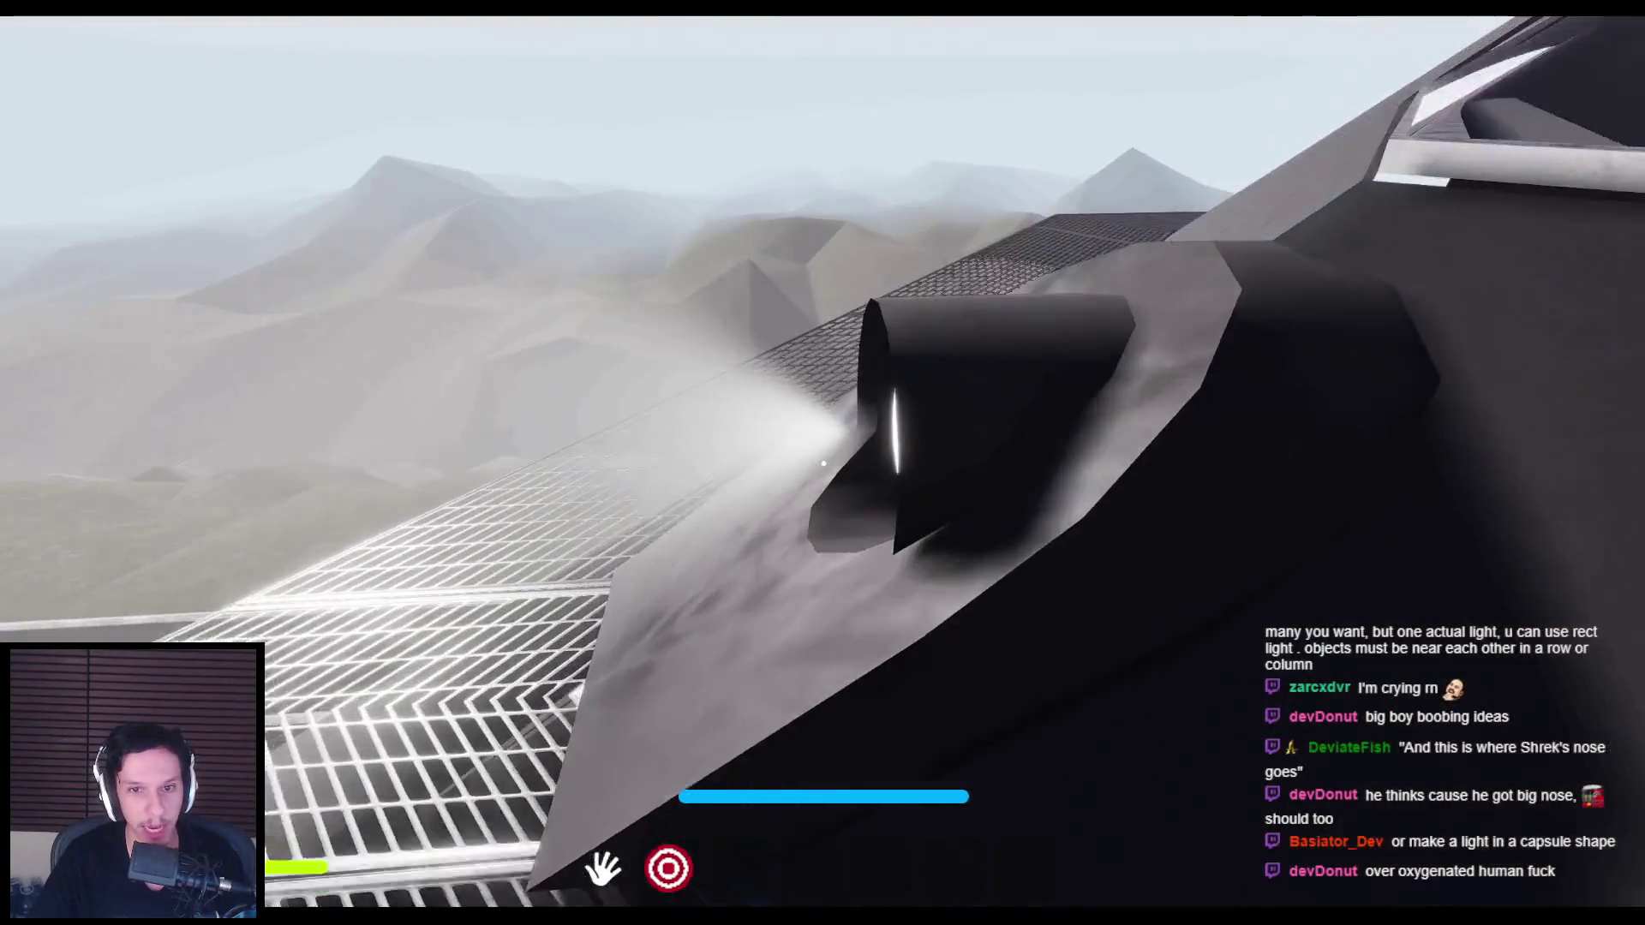
pyautogui.press('w')
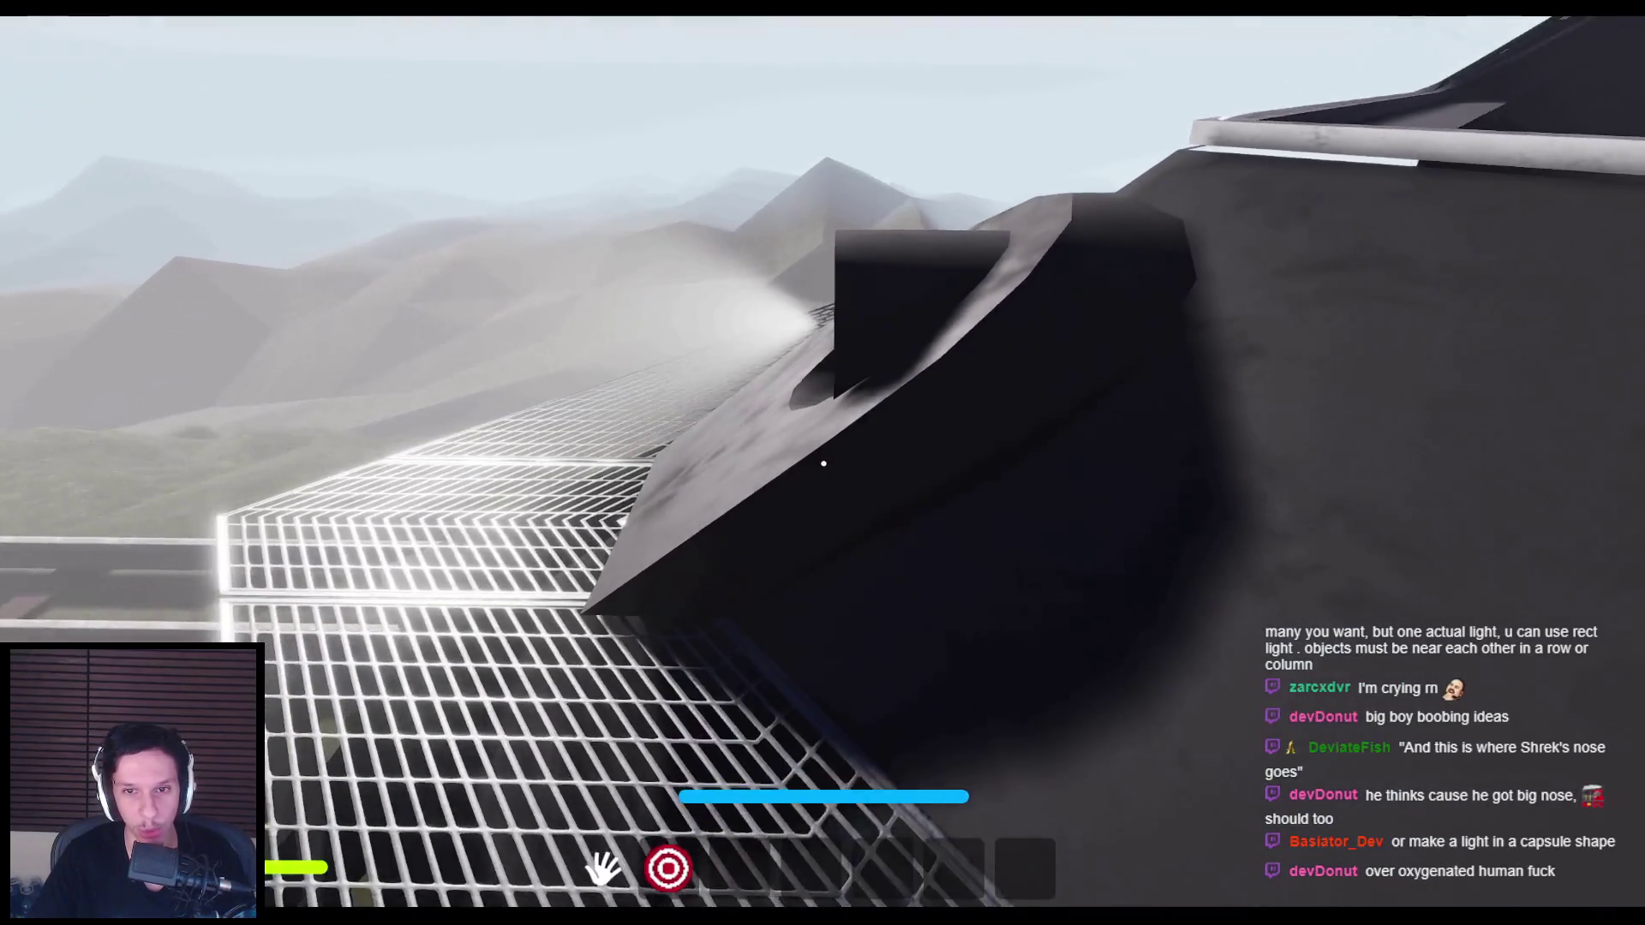
pyautogui.press('Escape')
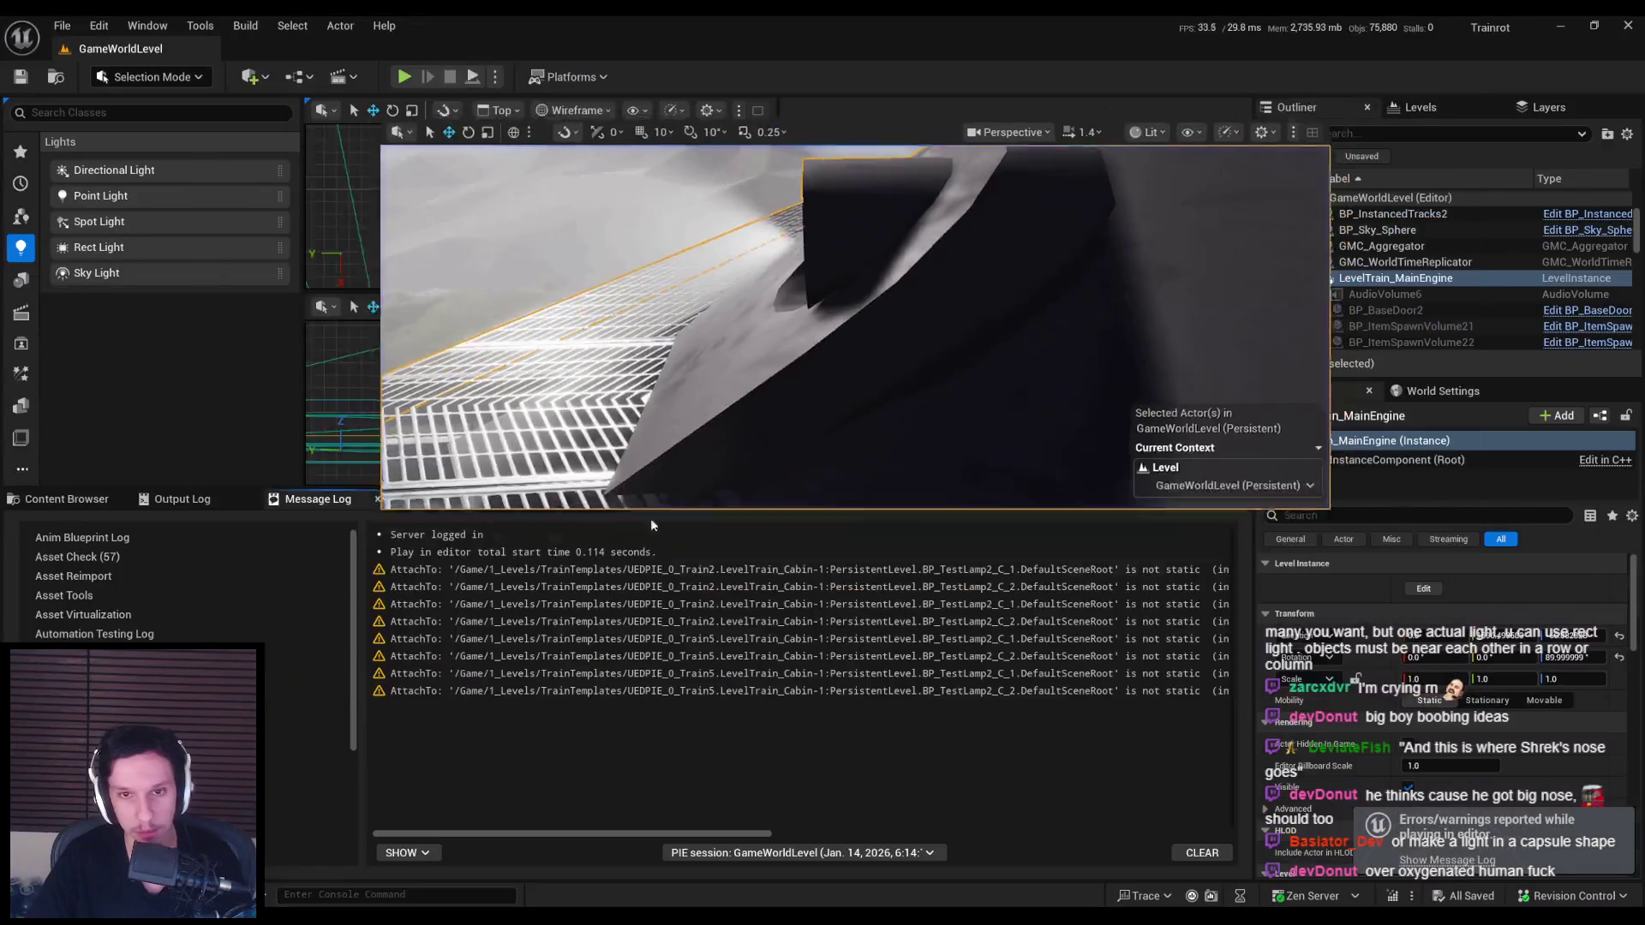
# Step: Reposition SpotLight2 again, save the level instance, and start another fullscreen play test
pyautogui.click(1424, 589)
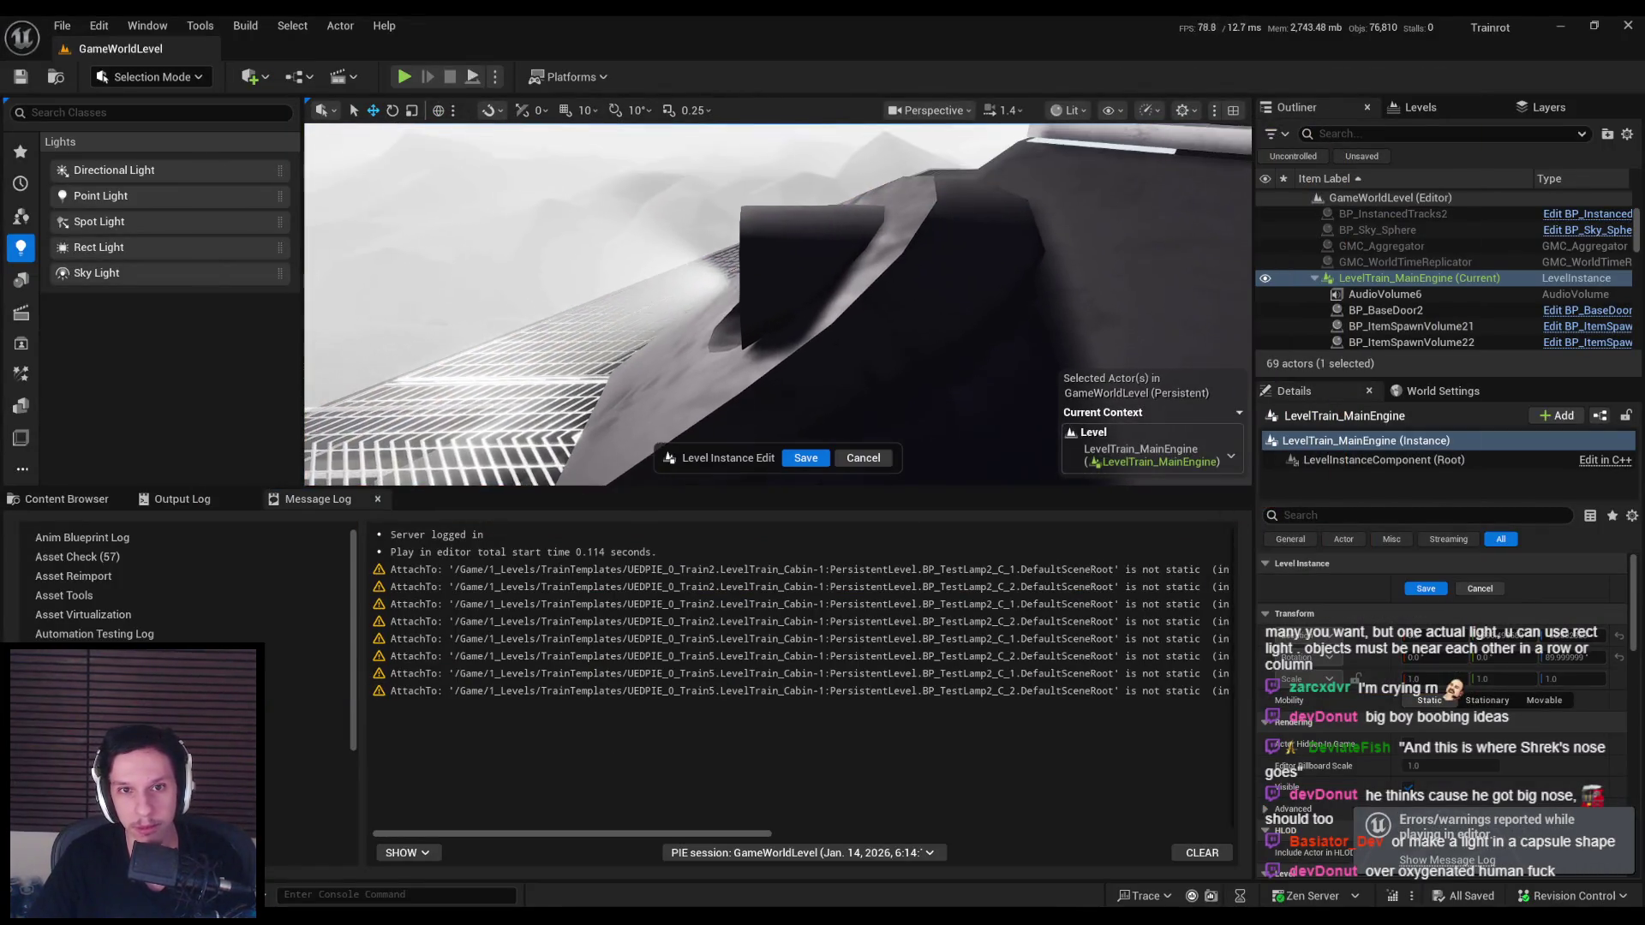
pyautogui.click(713, 278)
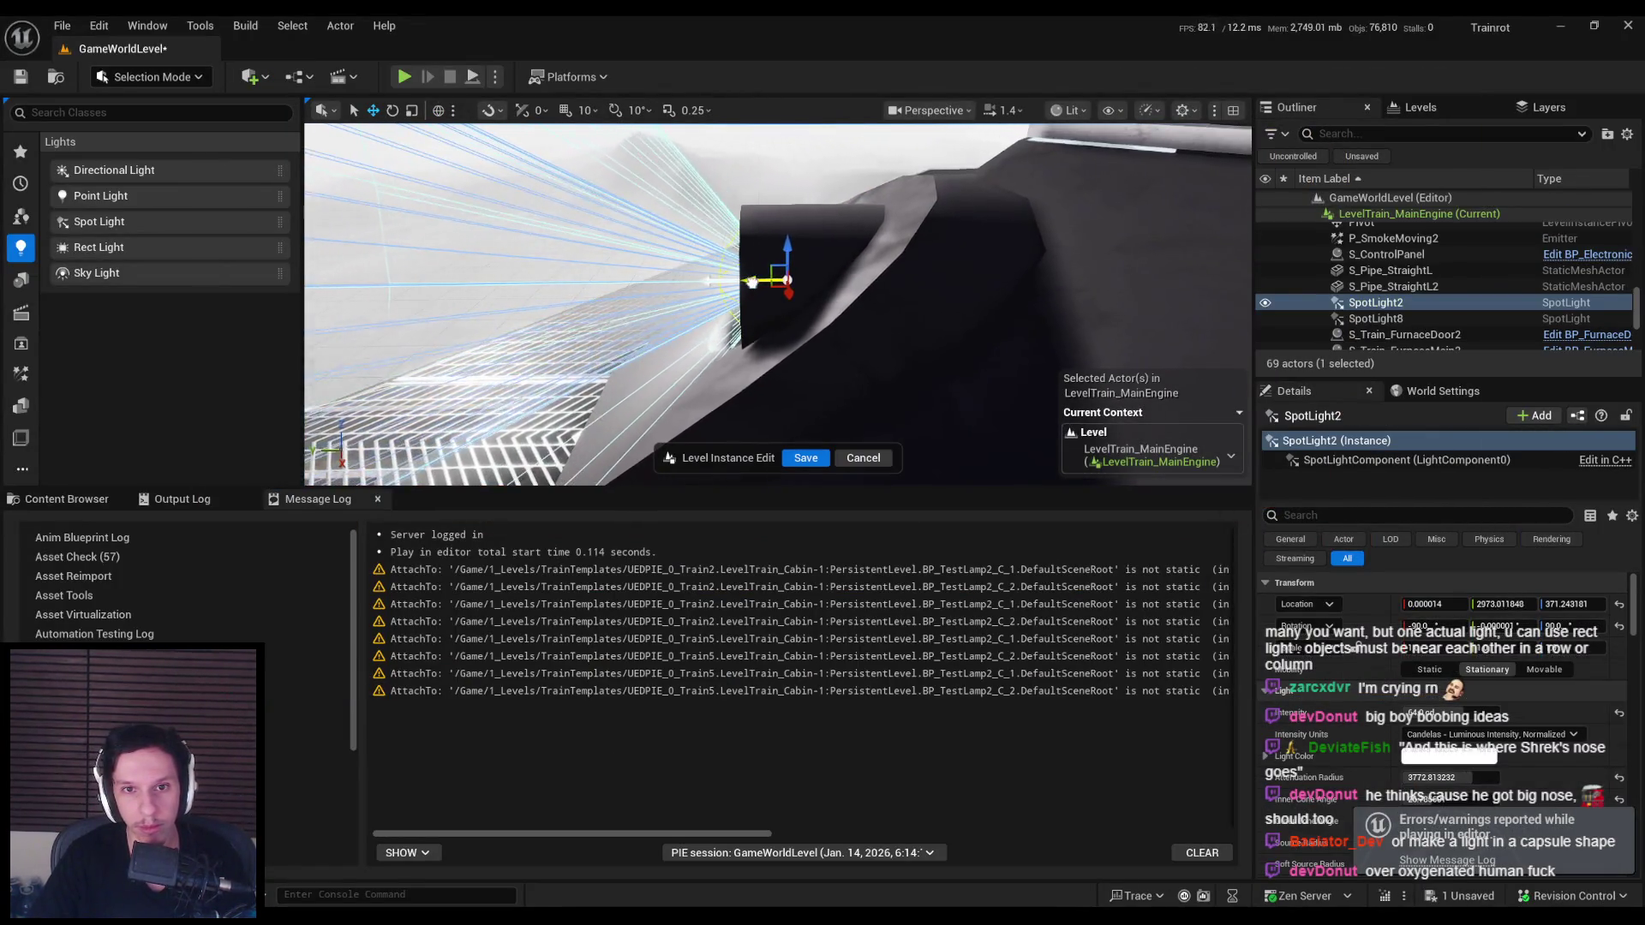
pyautogui.scroll(-5, 1431, 744)
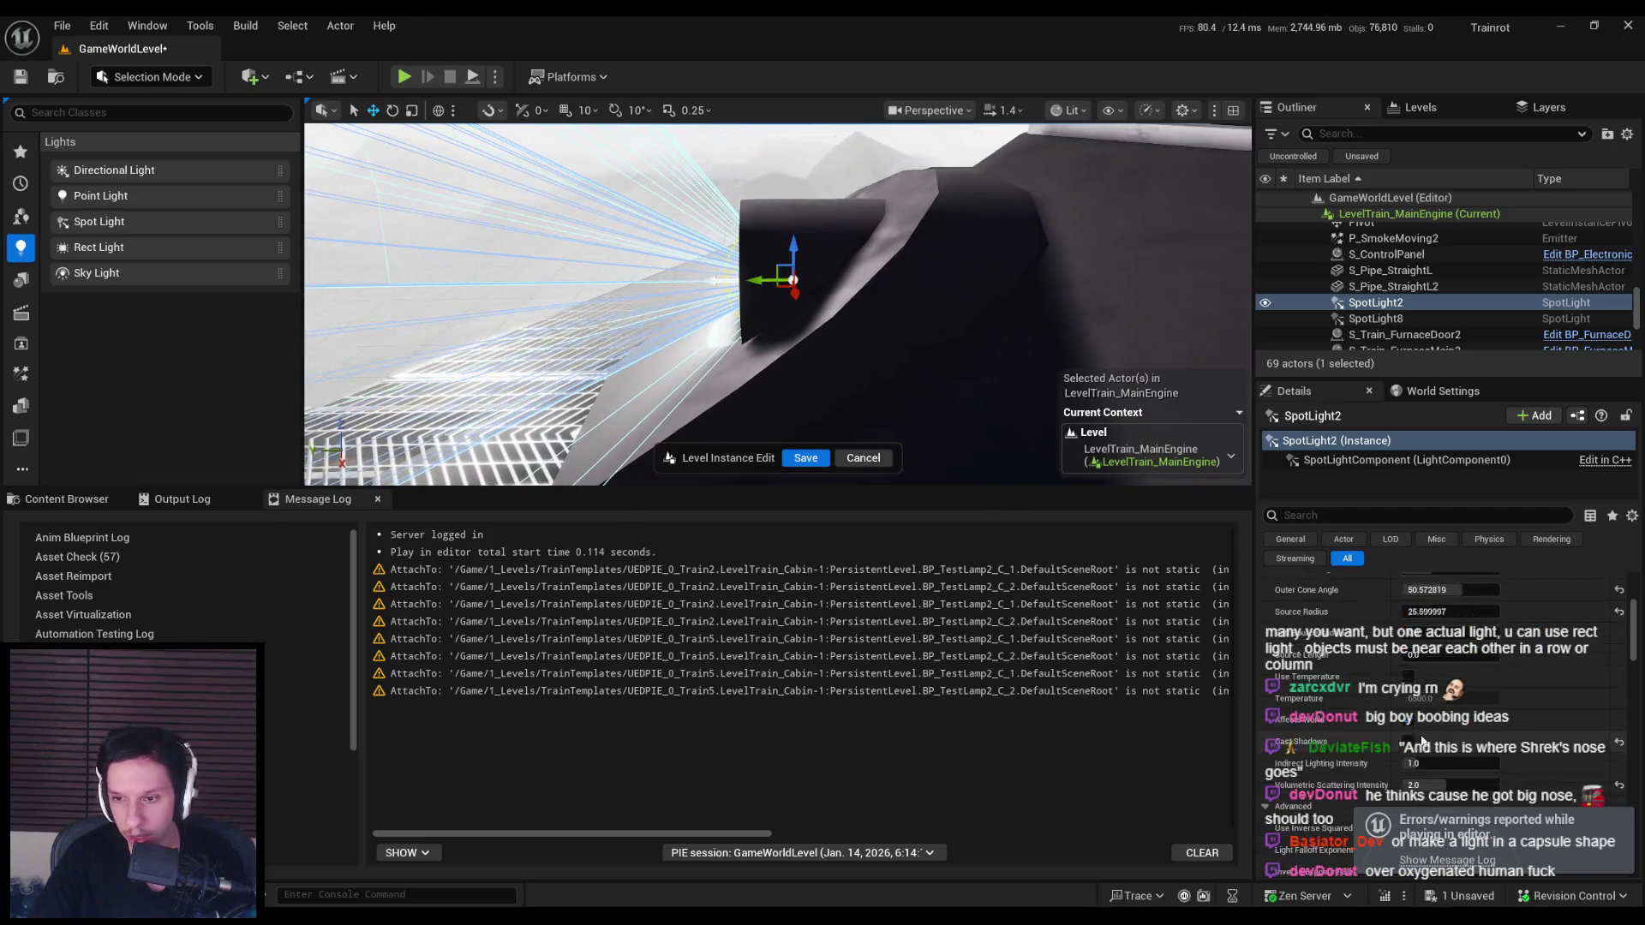
pyautogui.moveTo(776, 278); pyautogui.dragTo(771, 356, button='right')
pyautogui.click(806, 459)
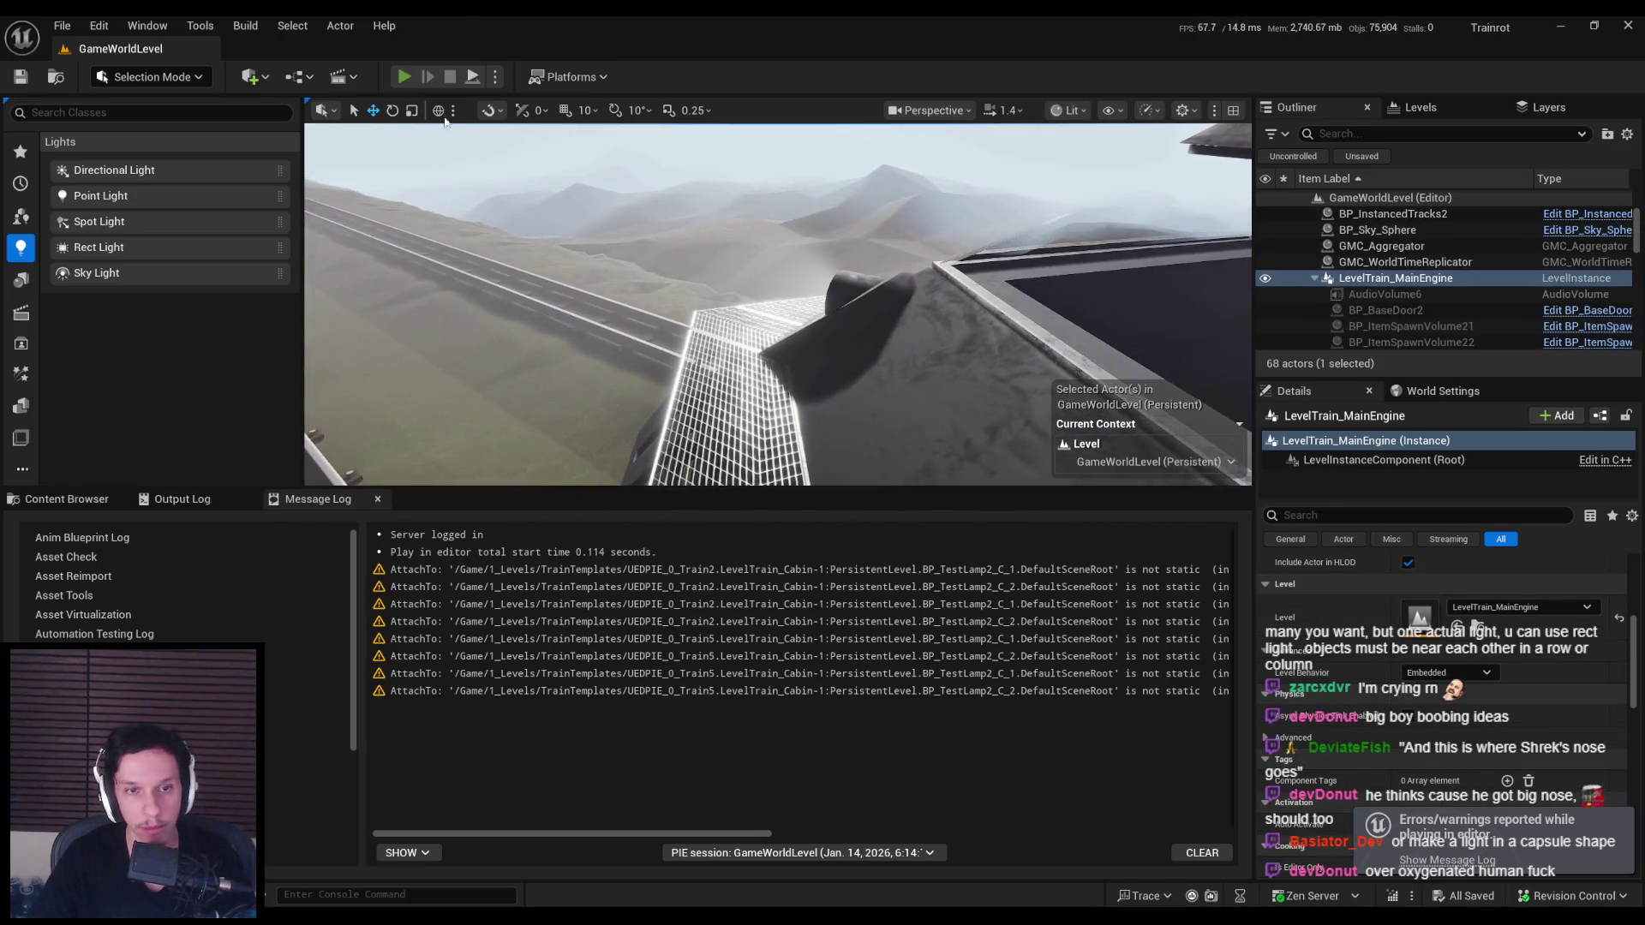
pyautogui.click(404, 76)
pyautogui.press('F11')
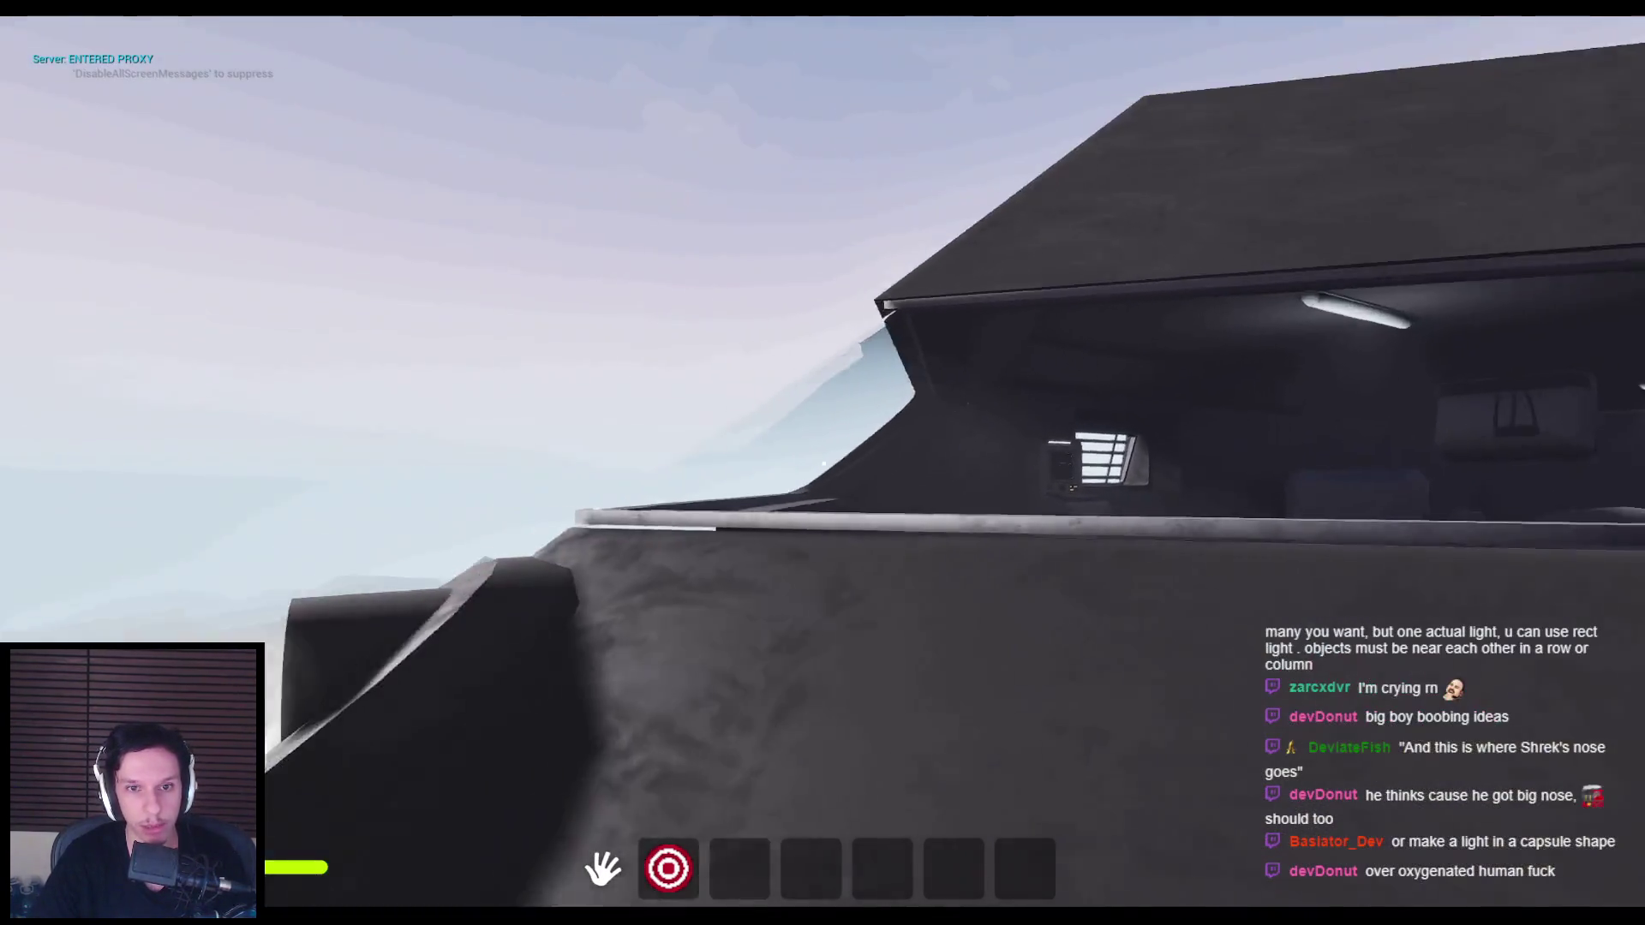
# Step: Stow the held item and pull the fuse box lever to restore power
pyautogui.press('e')
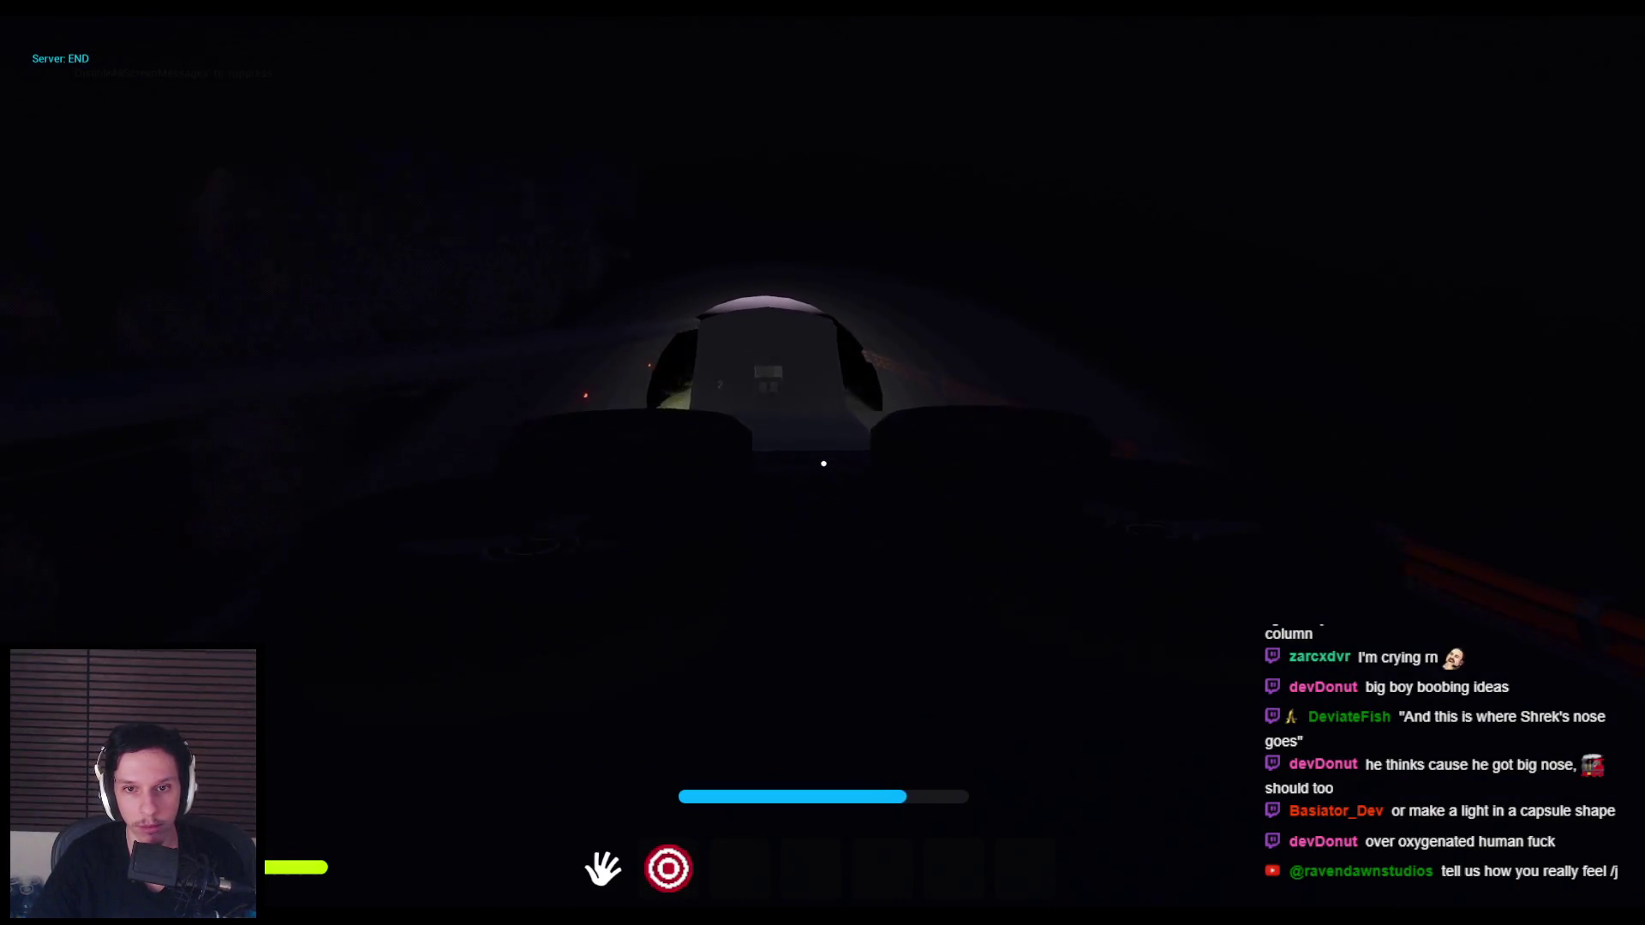
pyautogui.press('2')
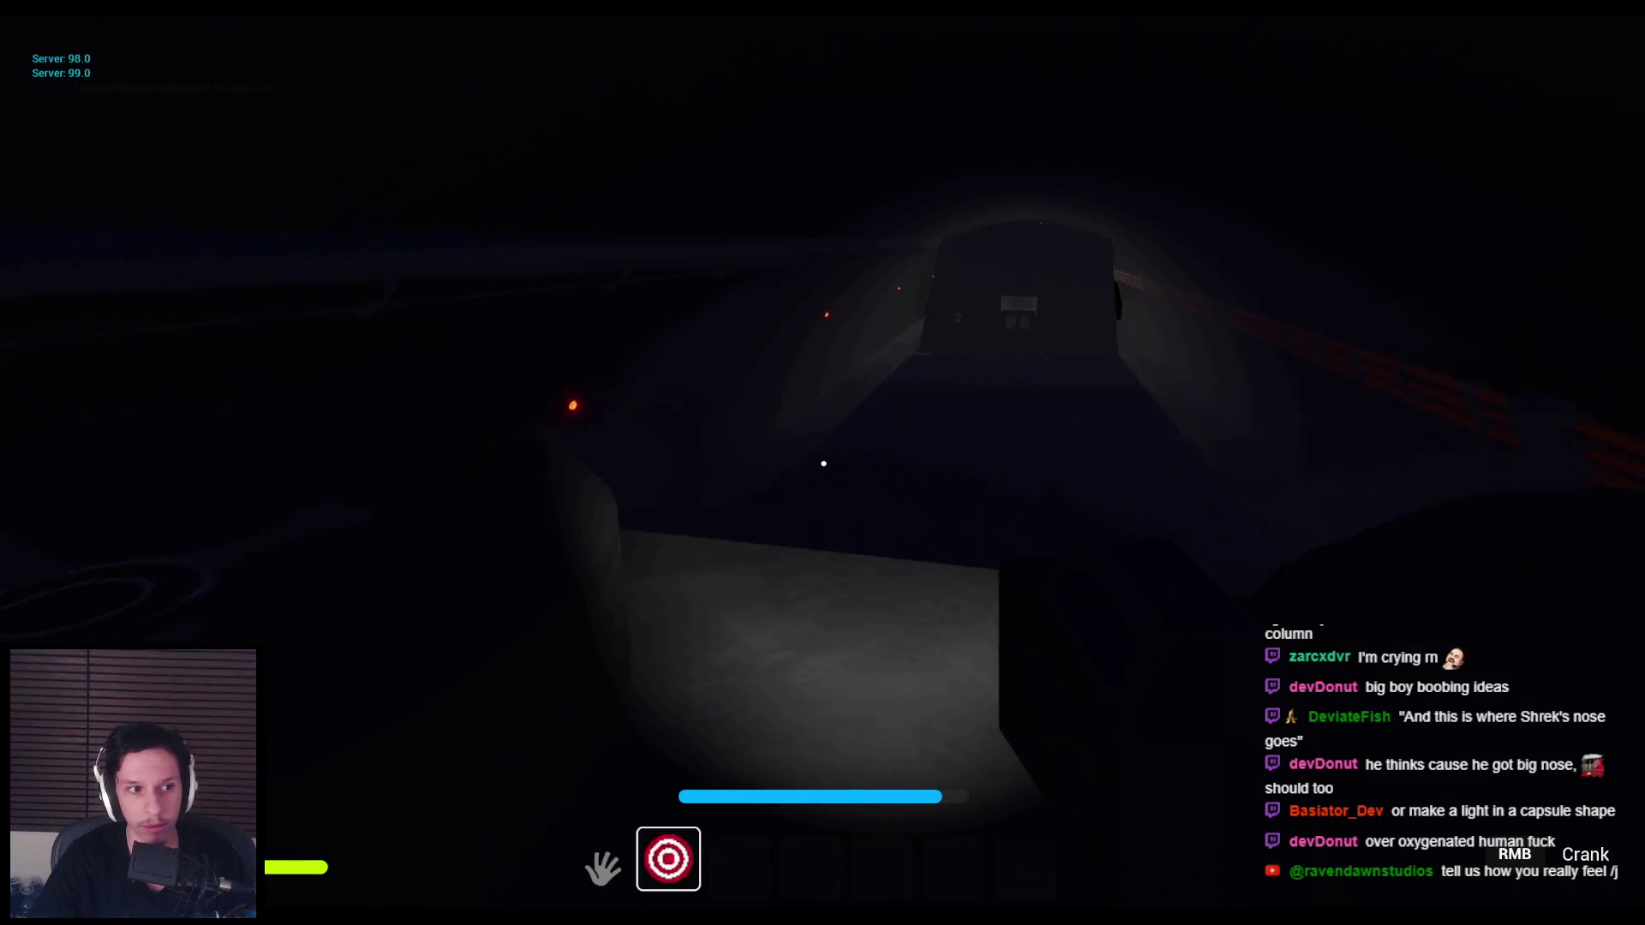
pyautogui.press('2')
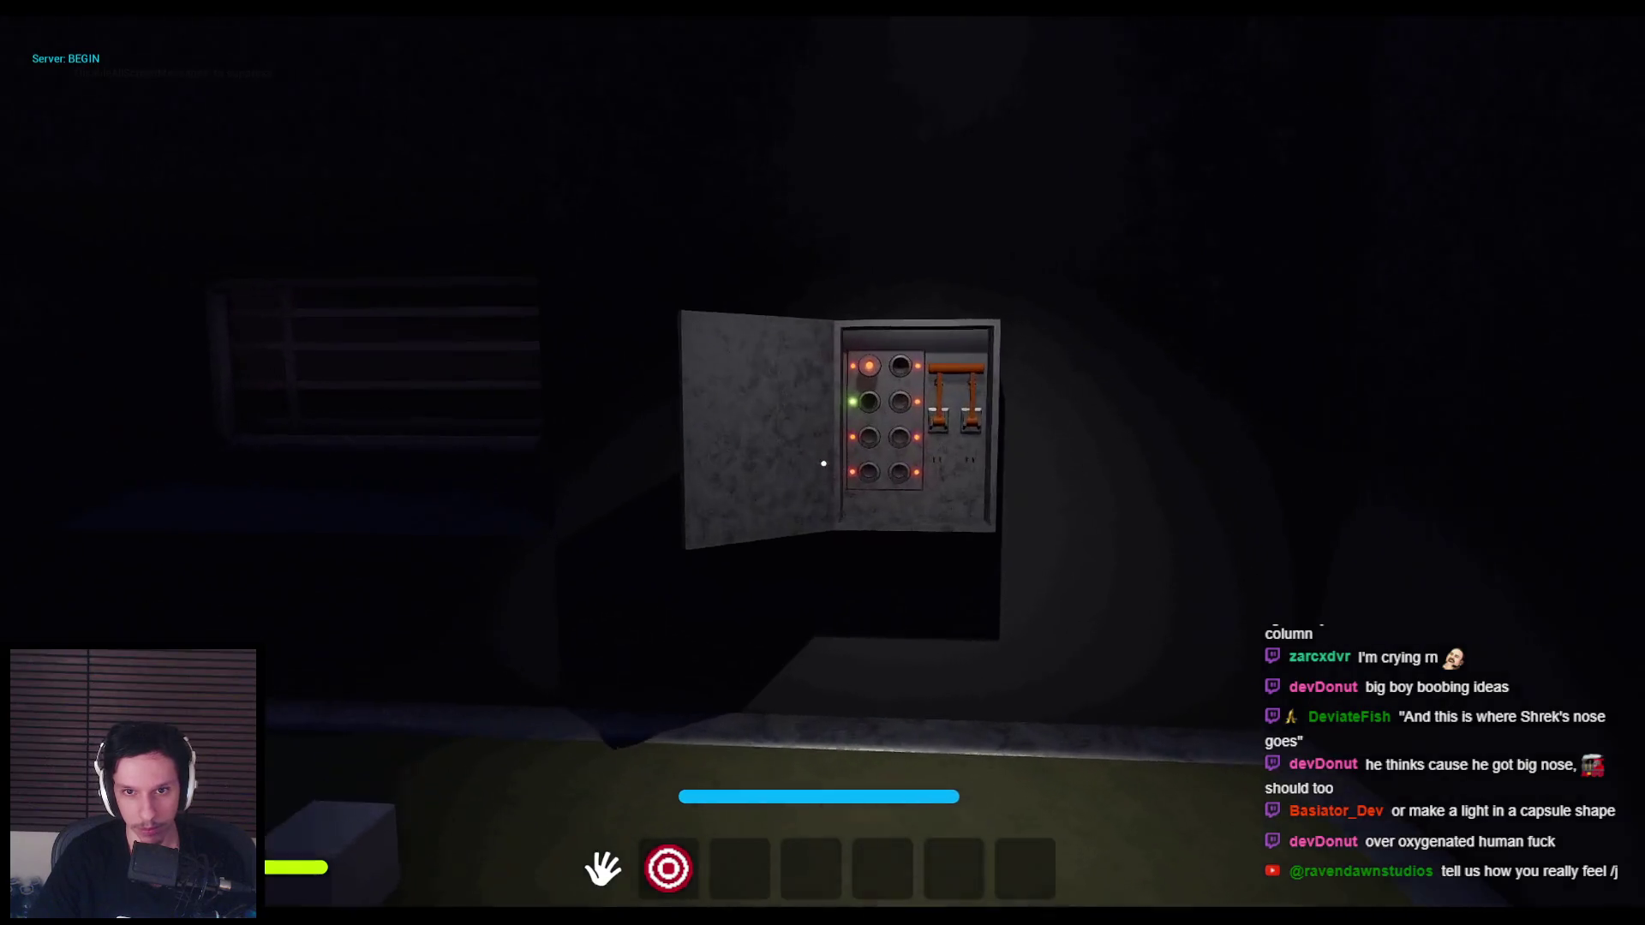
pyautogui.press('w')
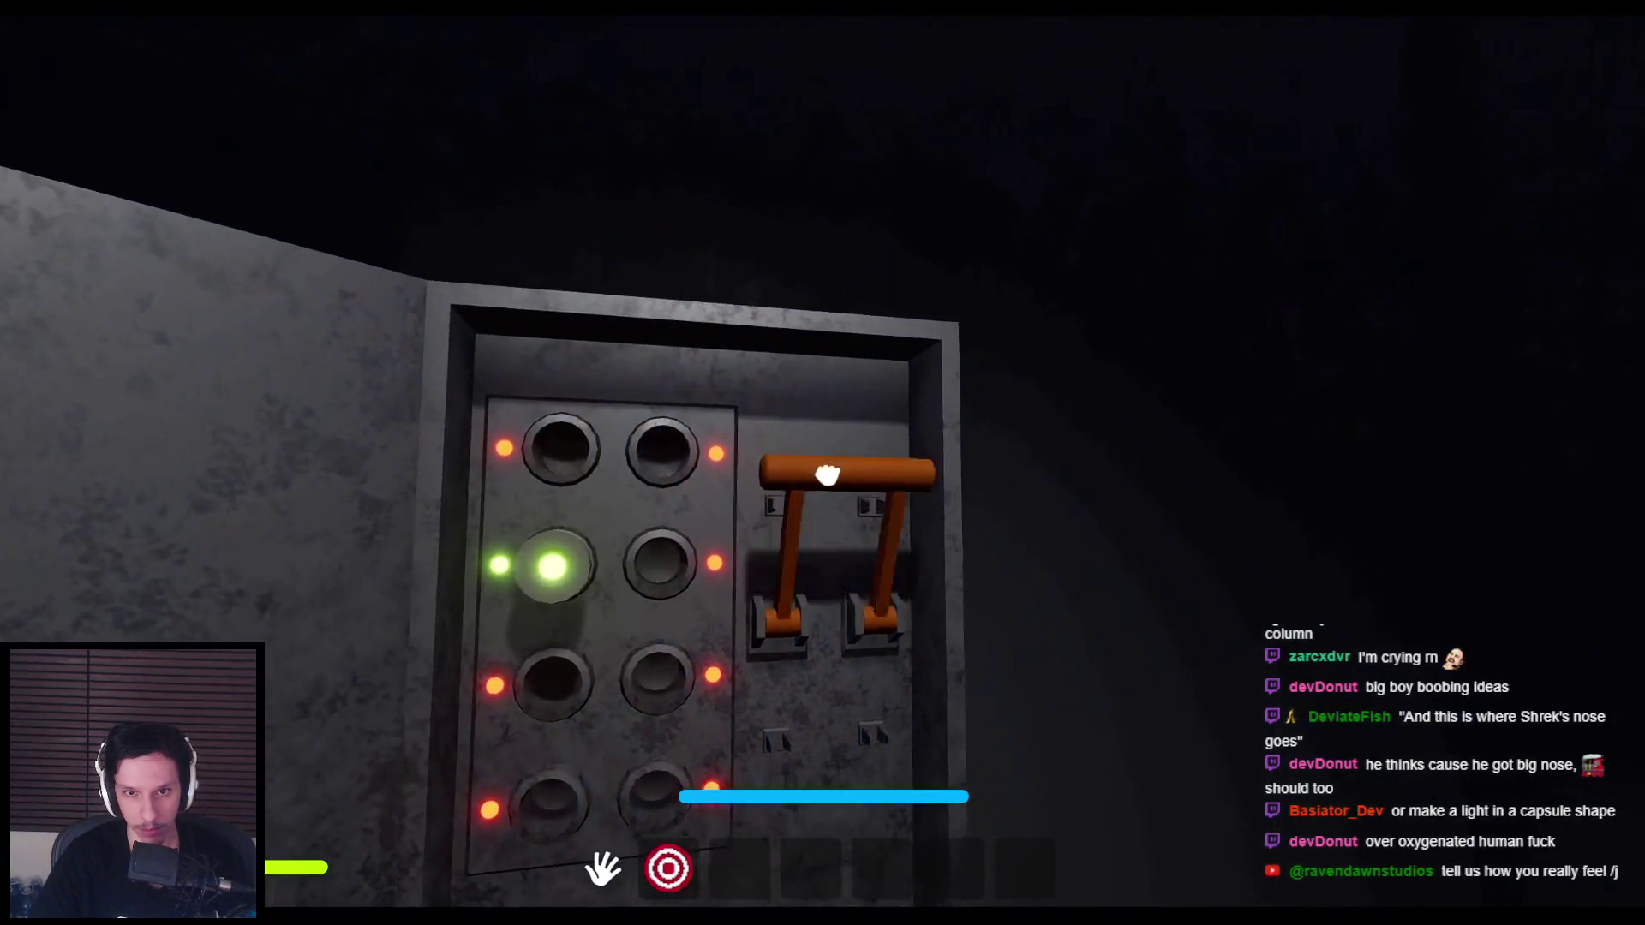
pyautogui.moveTo(825, 470); pyautogui.dragTo(856, 682)
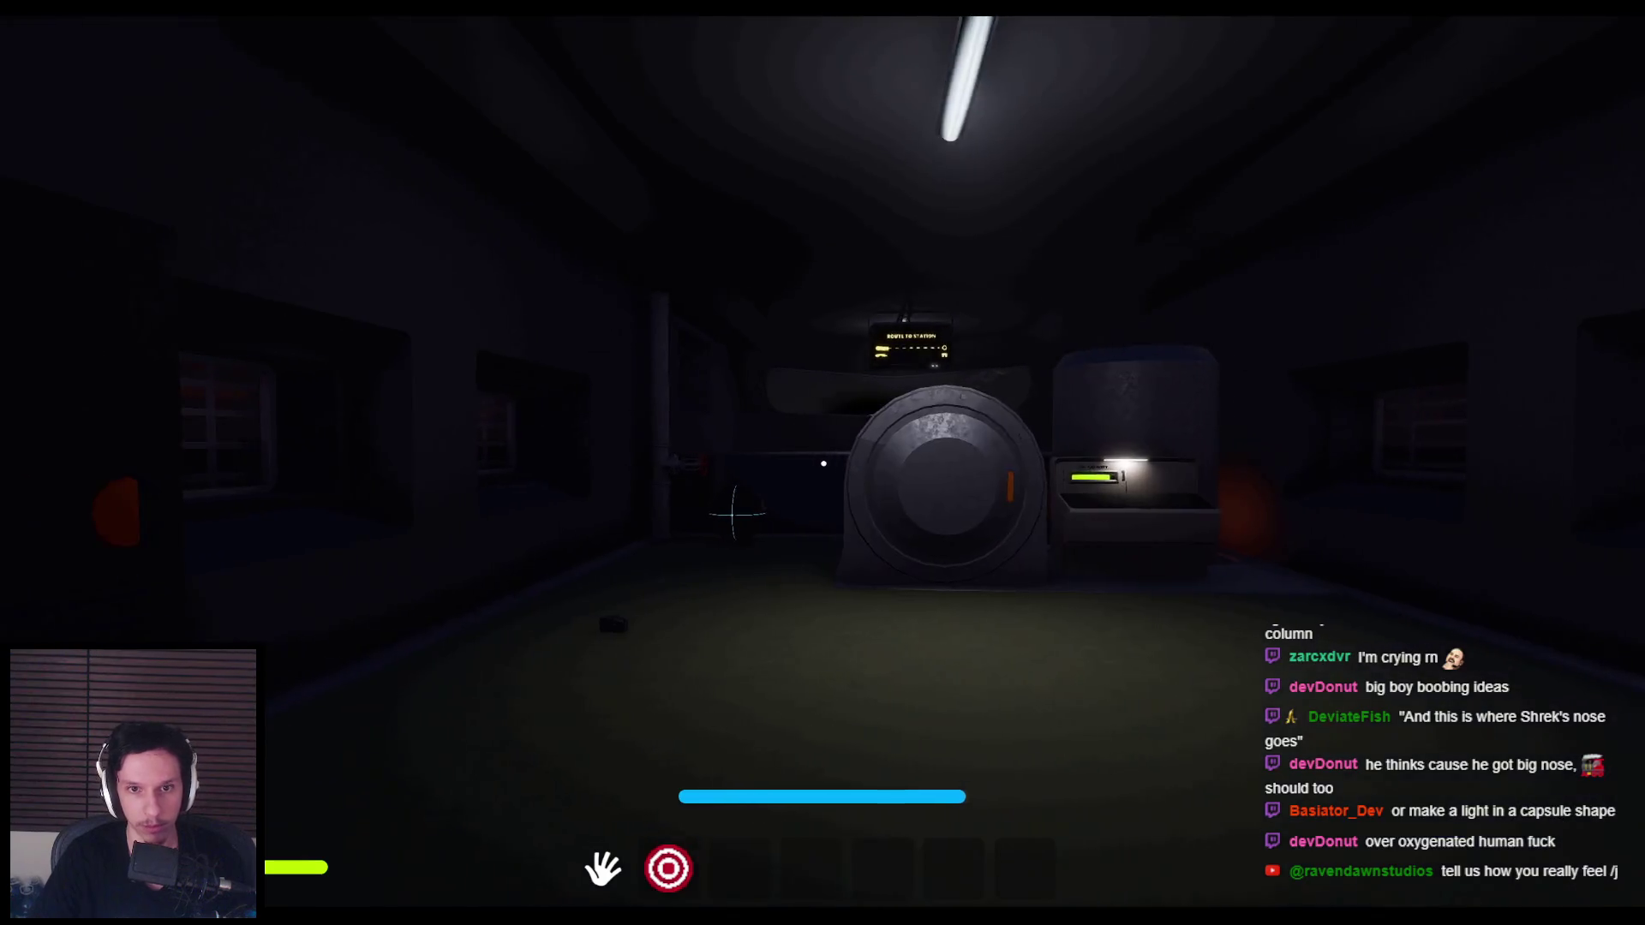
# Step: Walk through the tunnel onto the train roof, then stop the play session
pyautogui.press('w')
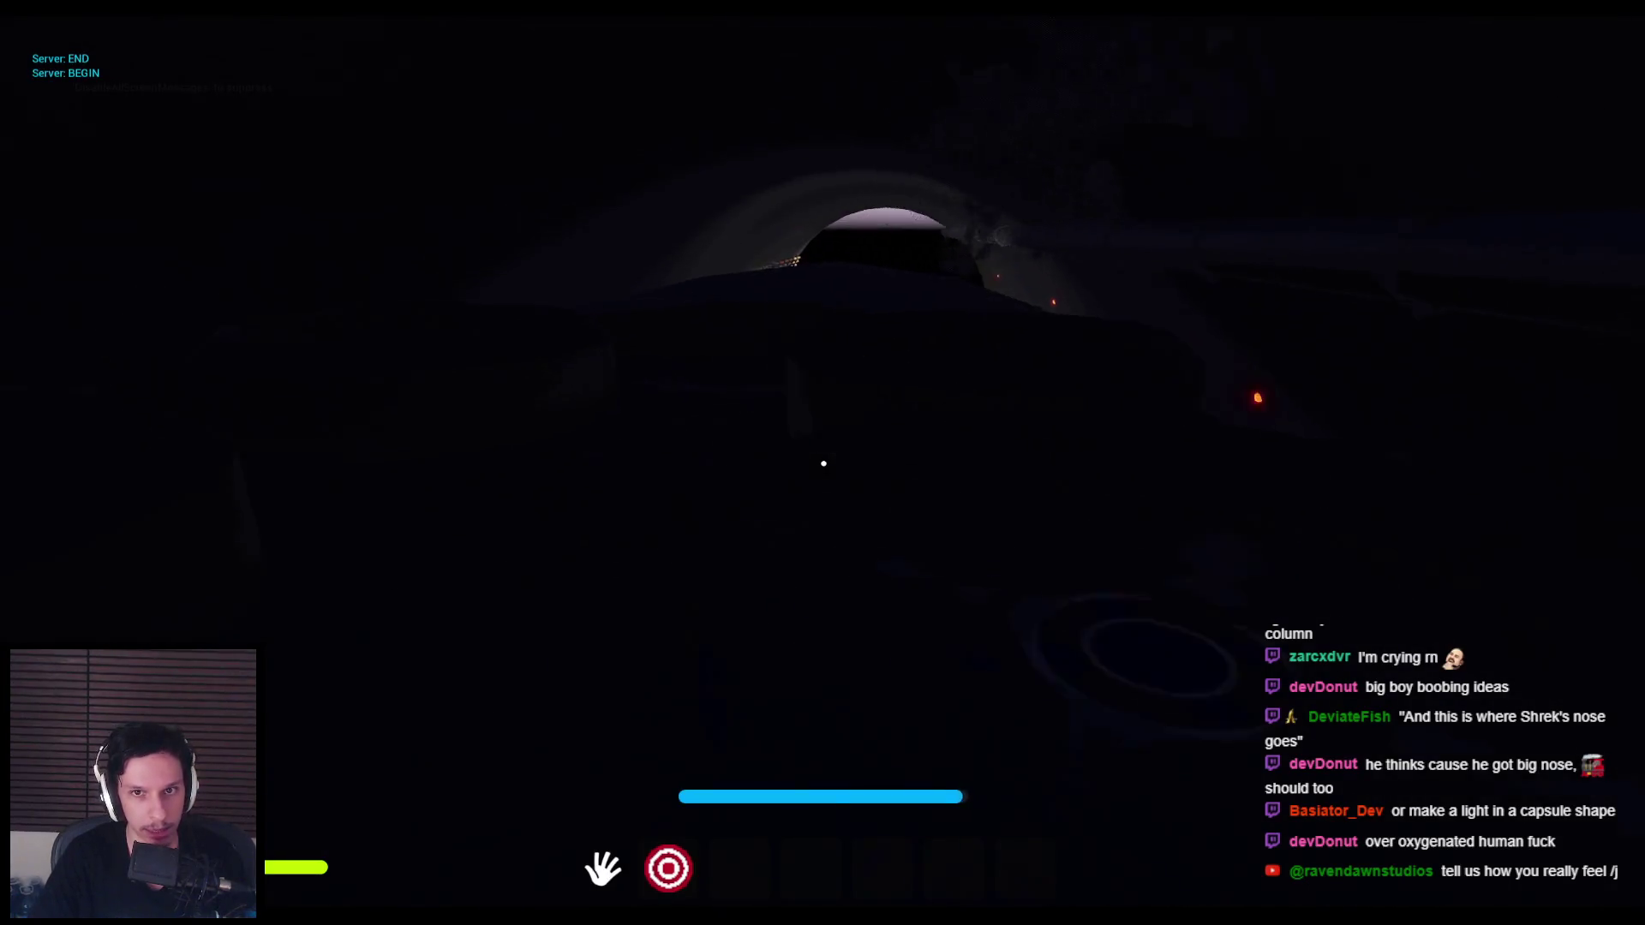
pyautogui.press('w')
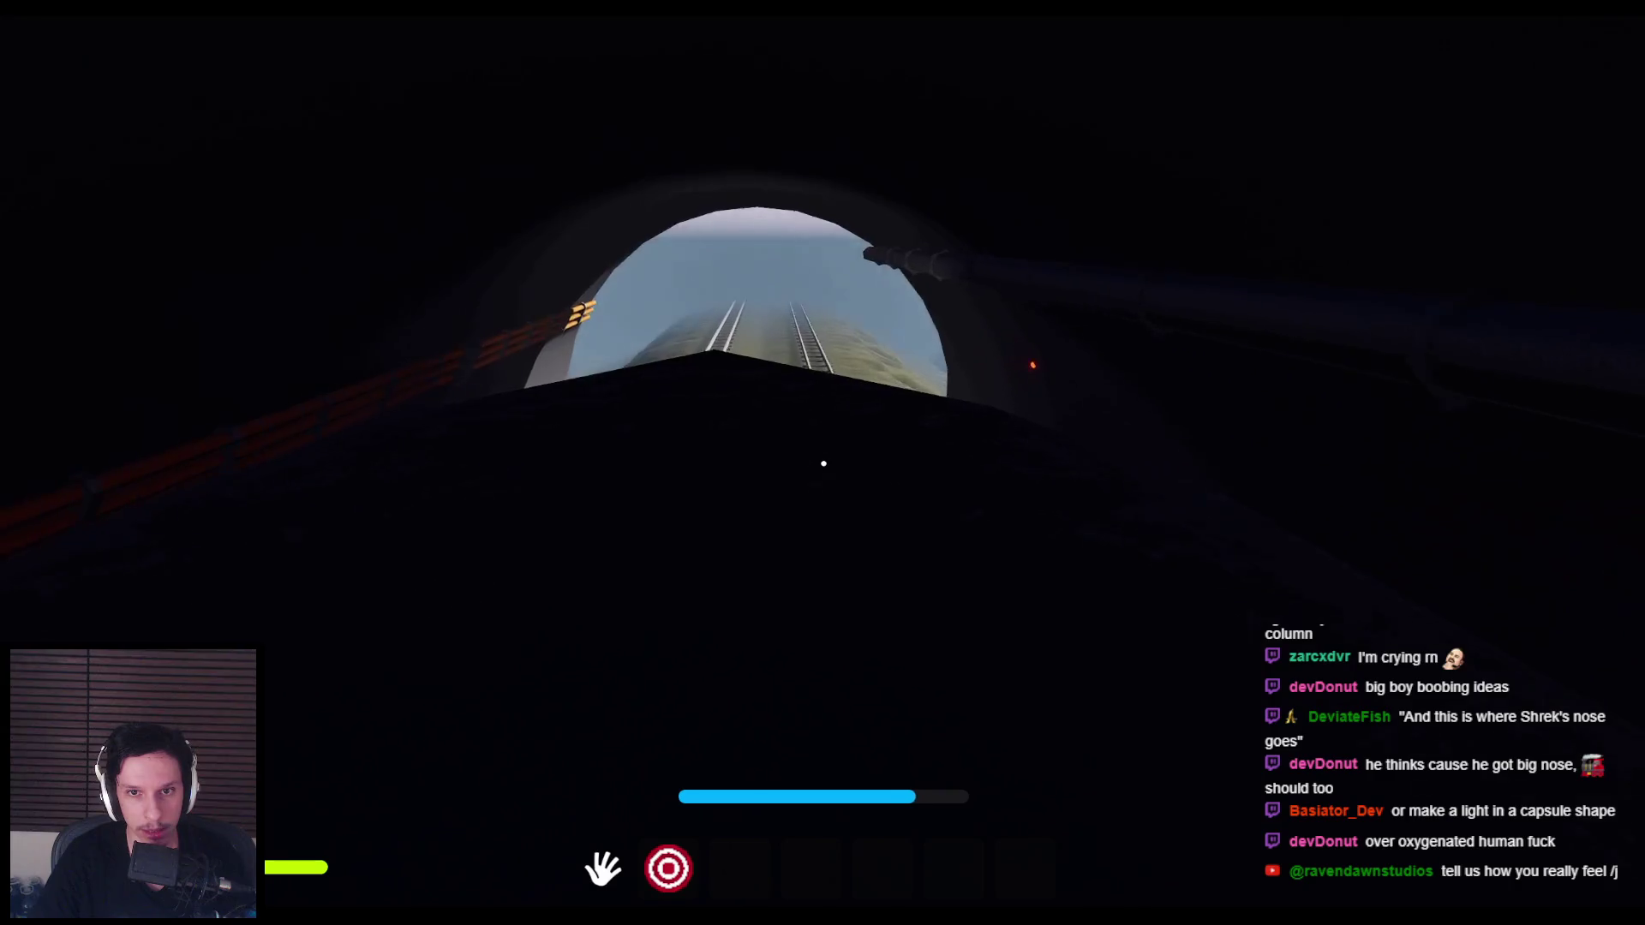
pyautogui.press('w')
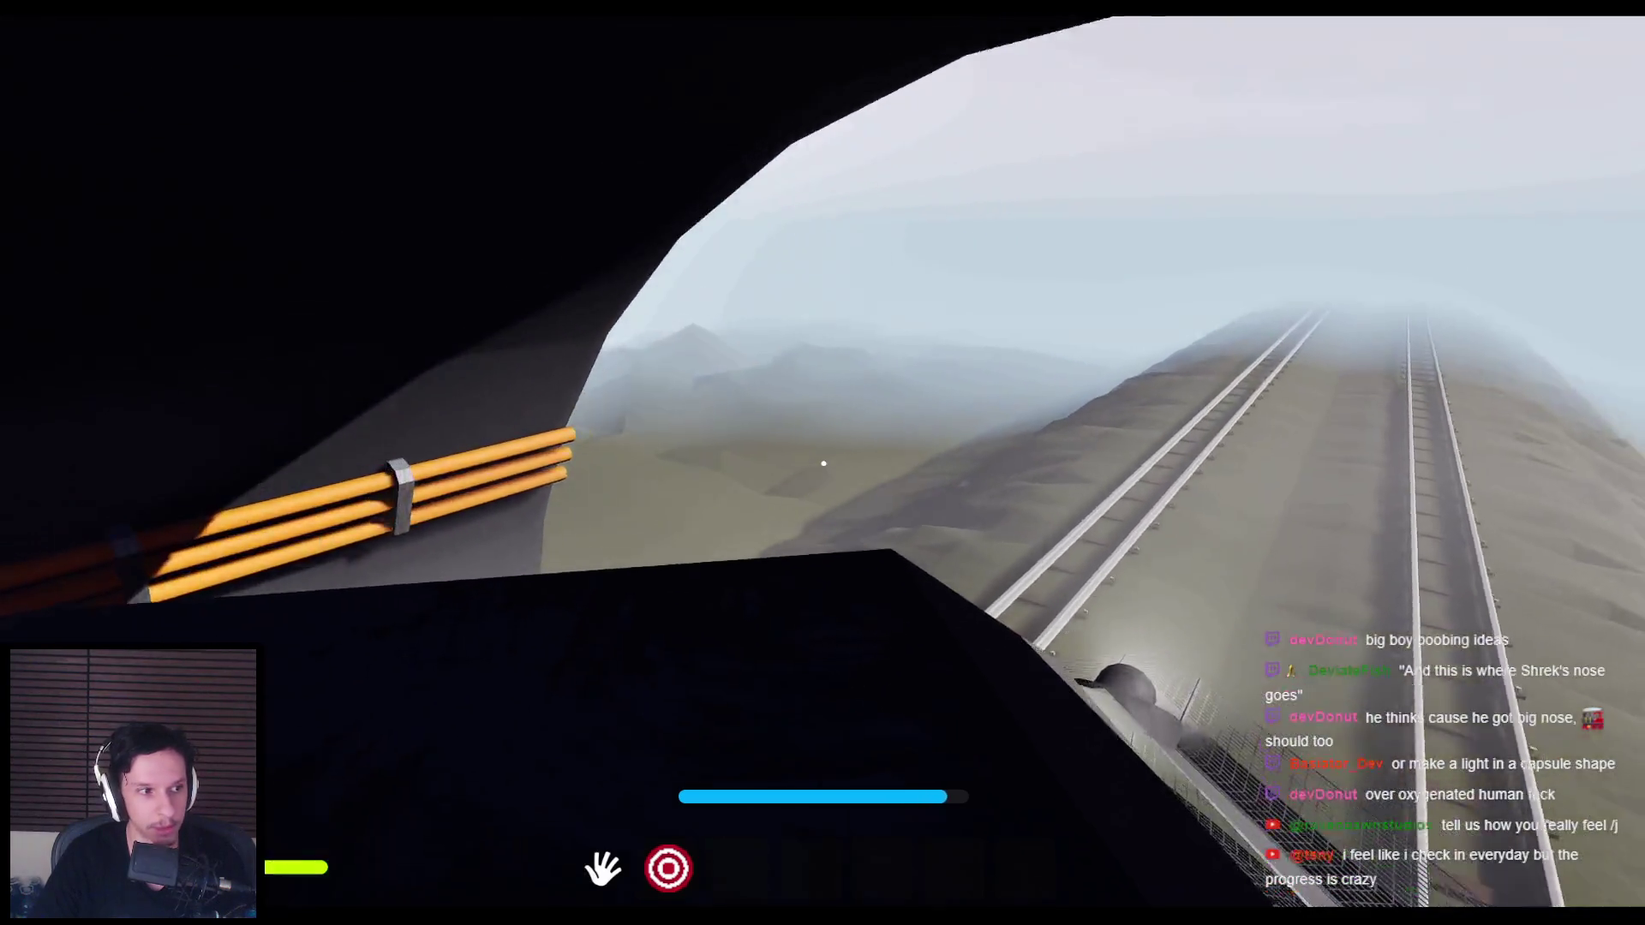
pyautogui.press('w')
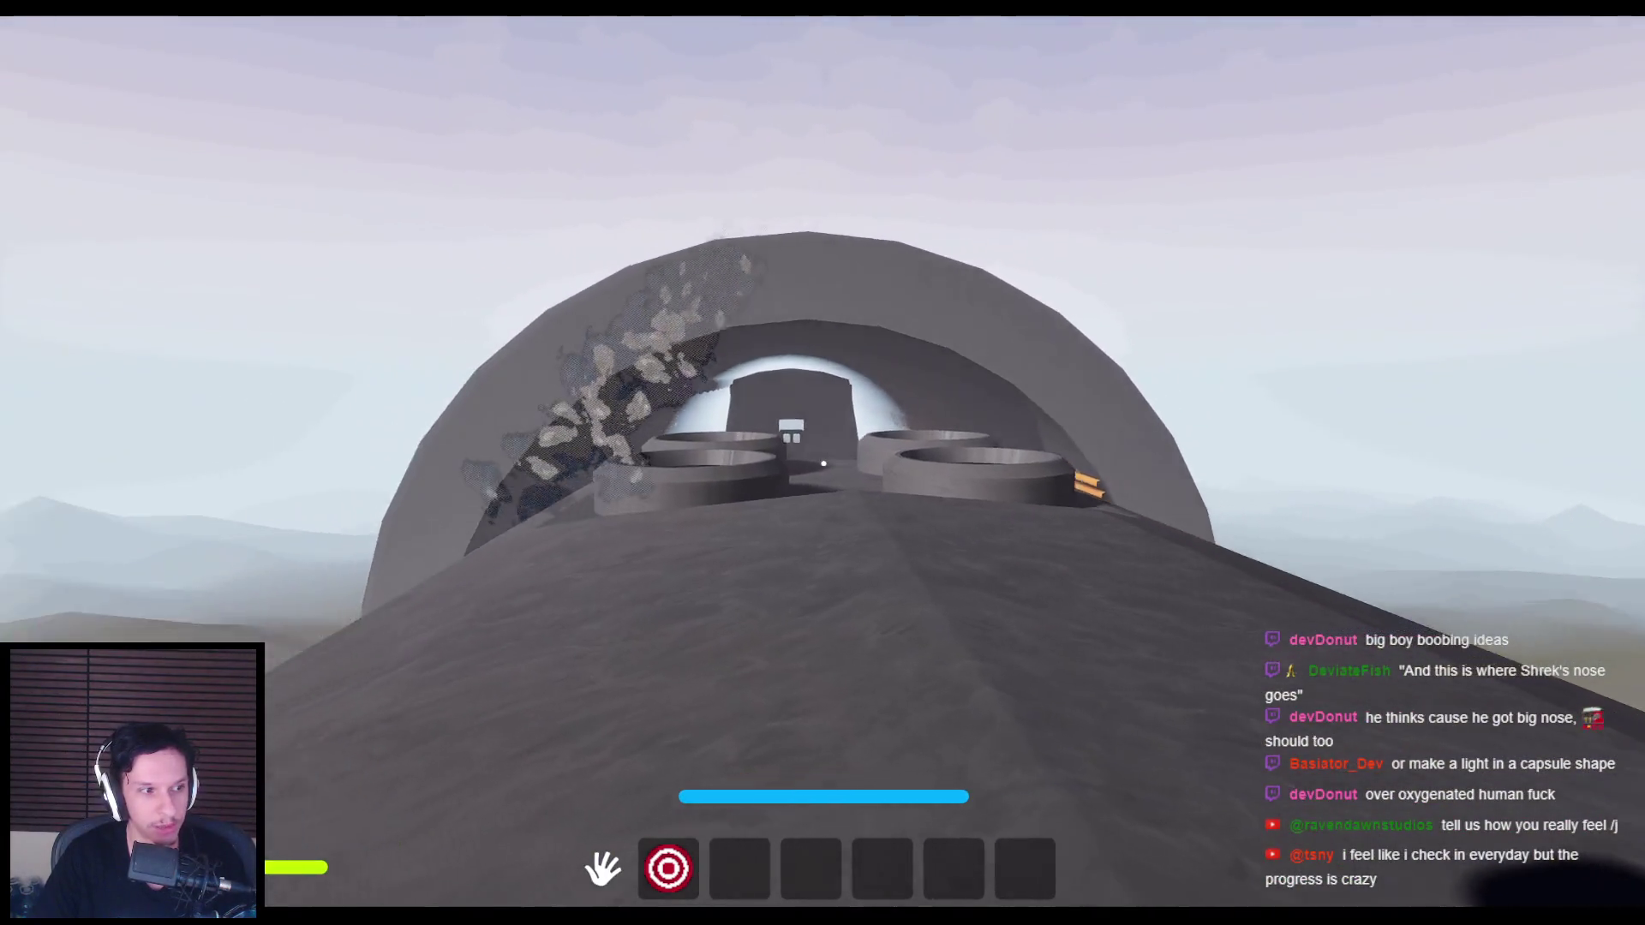
pyautogui.press('w')
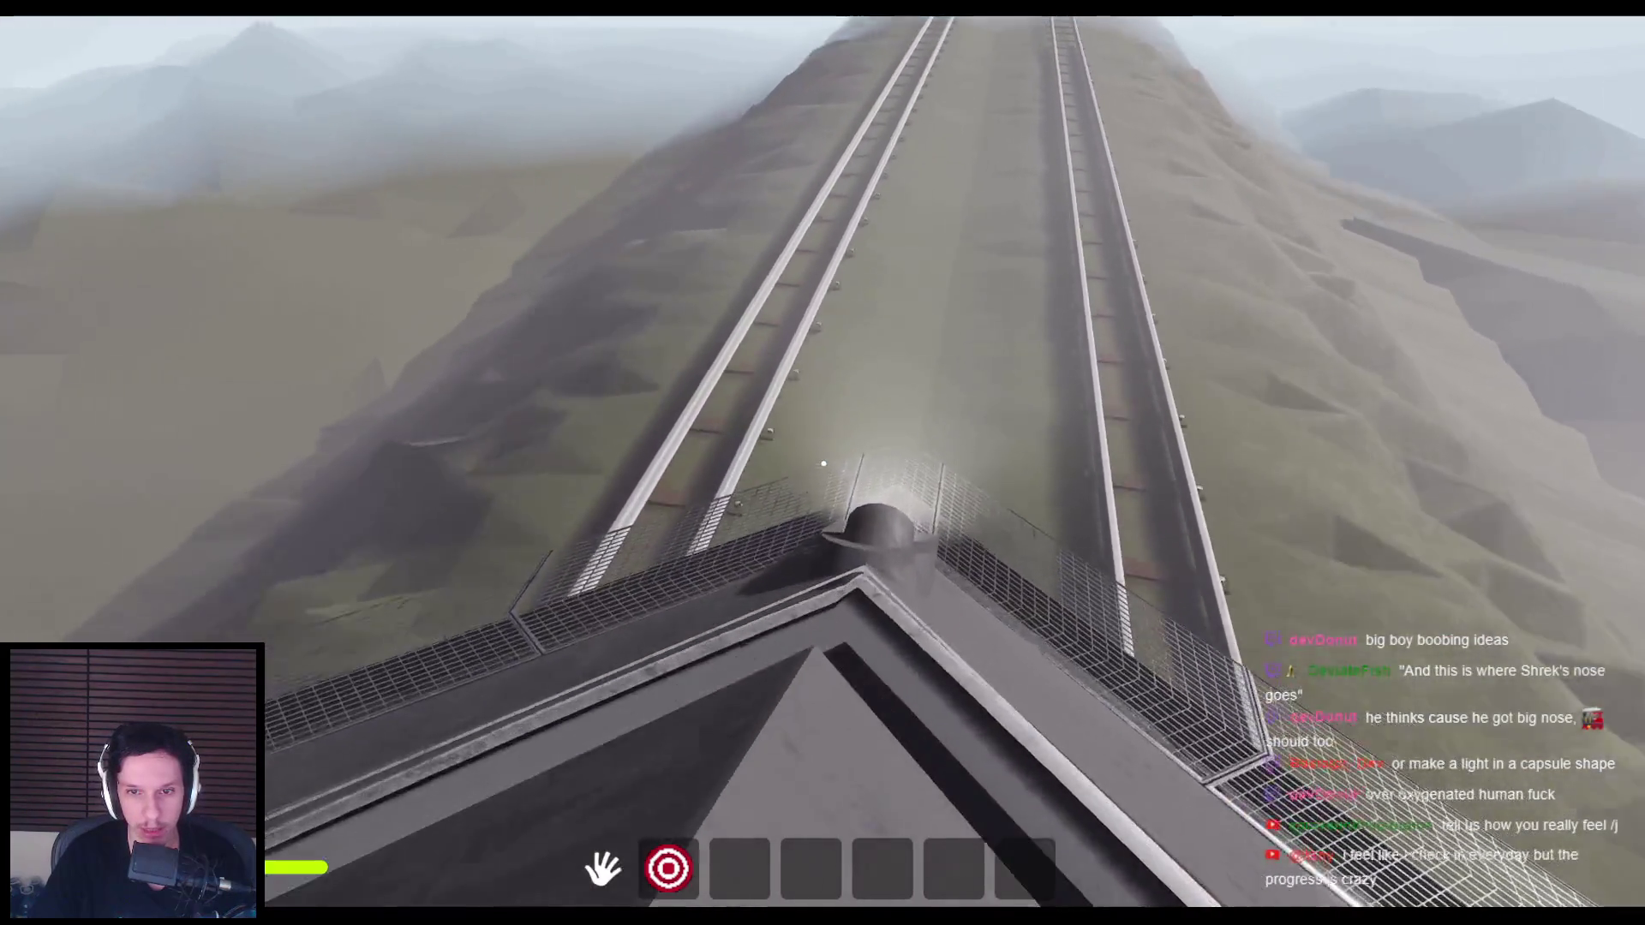
pyautogui.press('w')
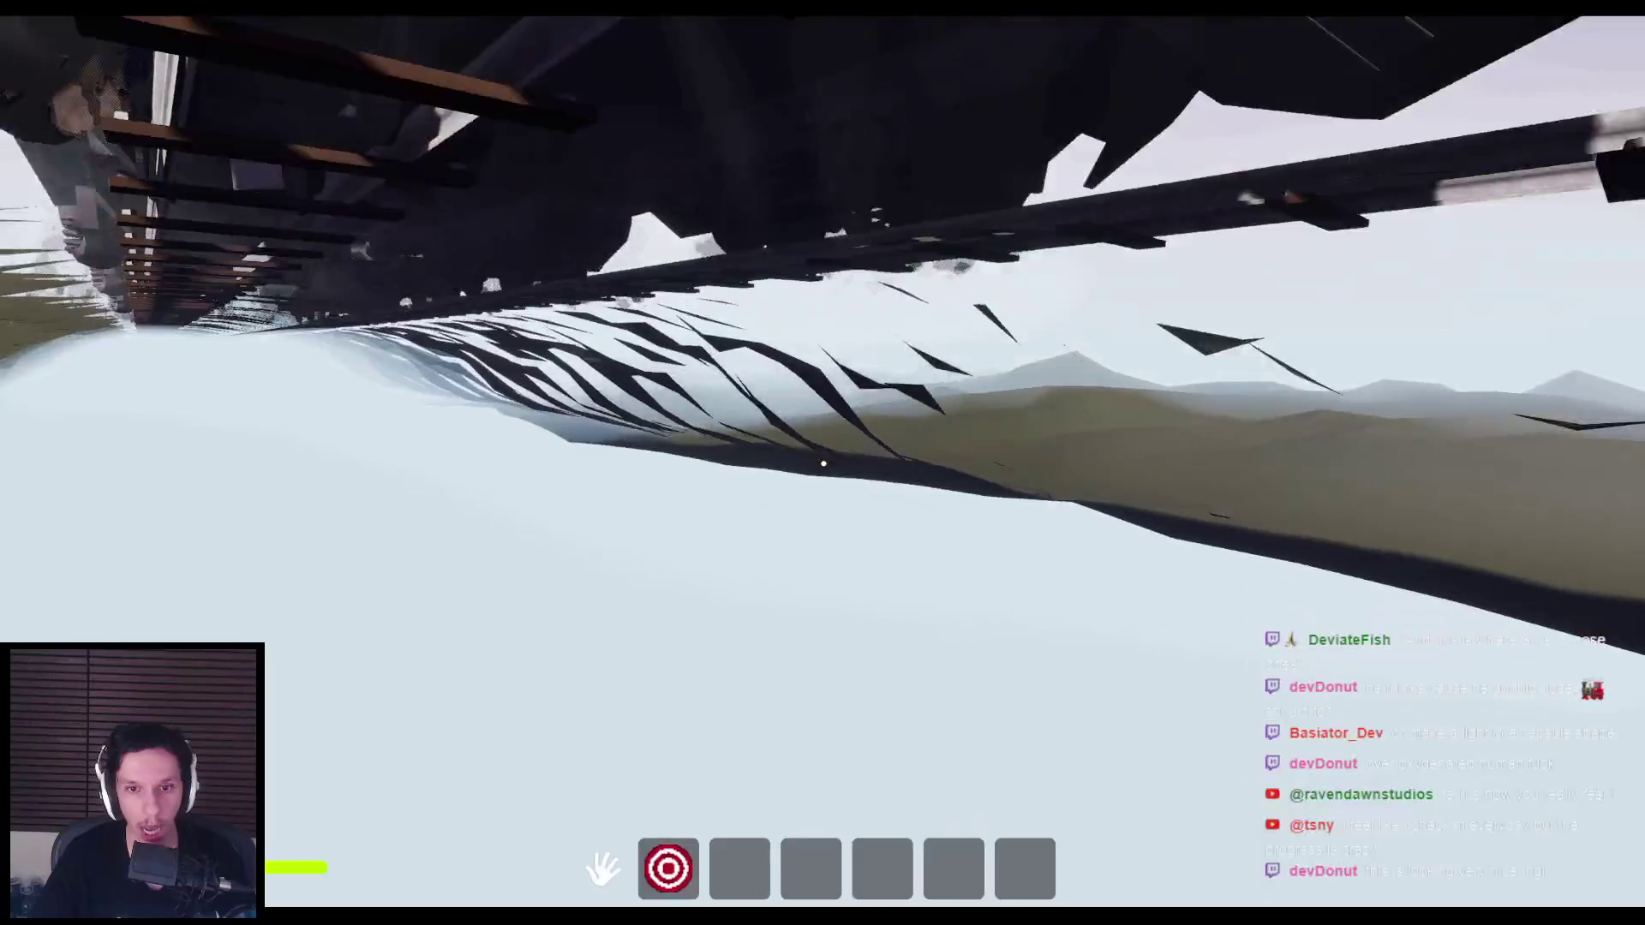
pyautogui.press('Escape')
pyautogui.moveTo(789, 227); pyautogui.dragTo(789, 227, button='right')
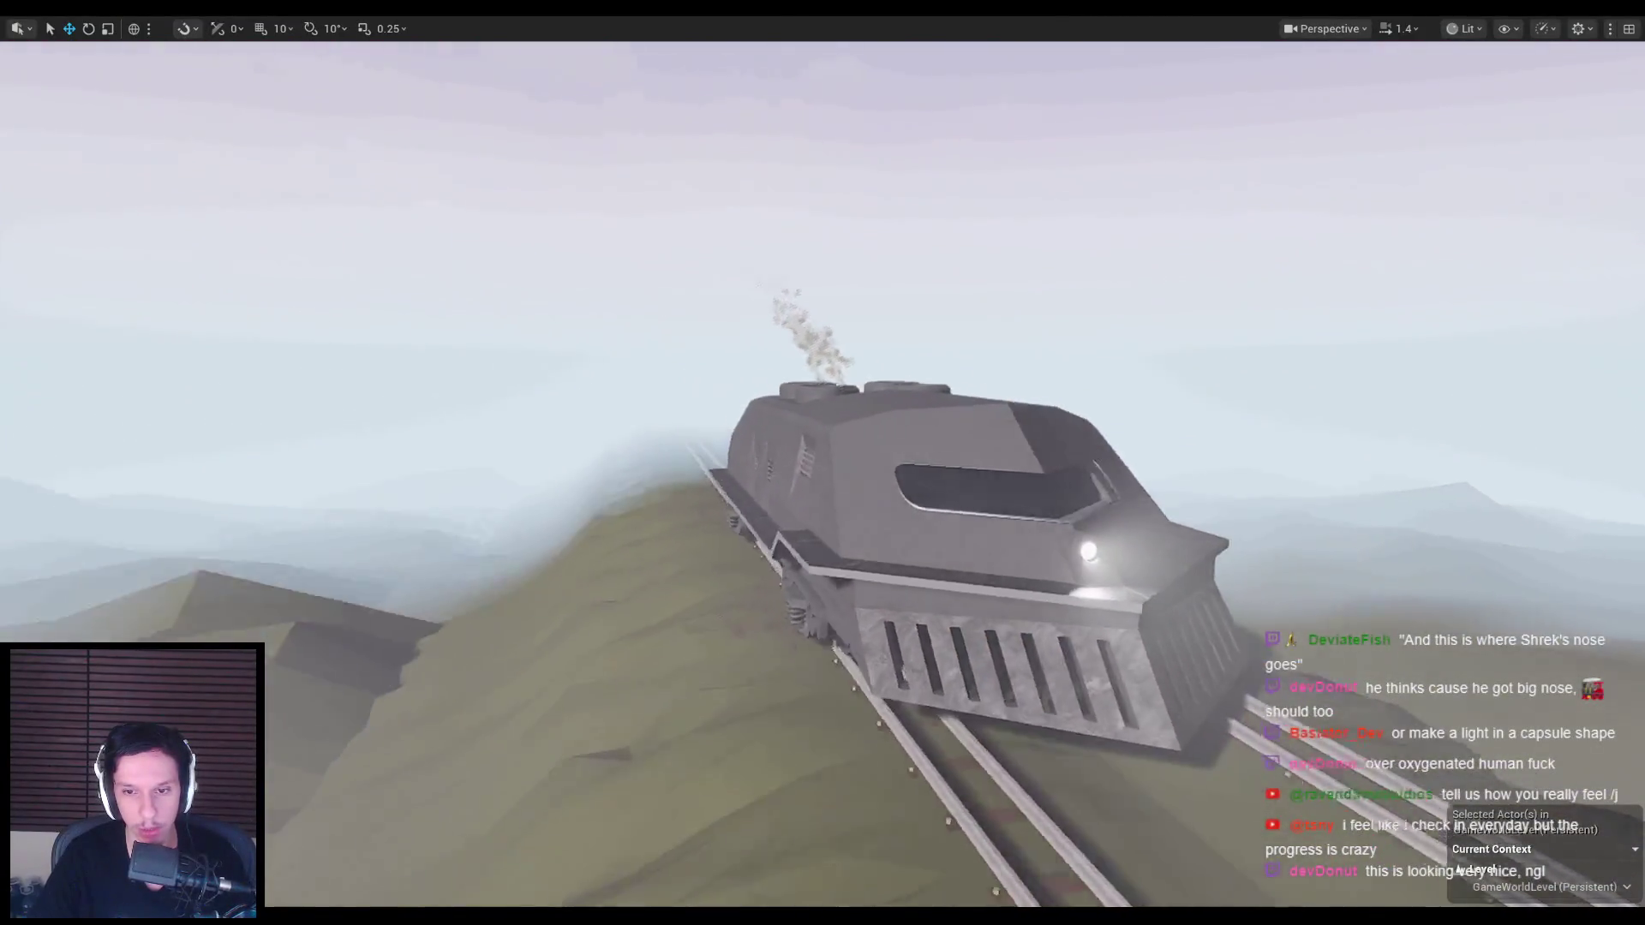
pyautogui.moveTo(899, 409); pyautogui.dragTo(899, 409, button='right')
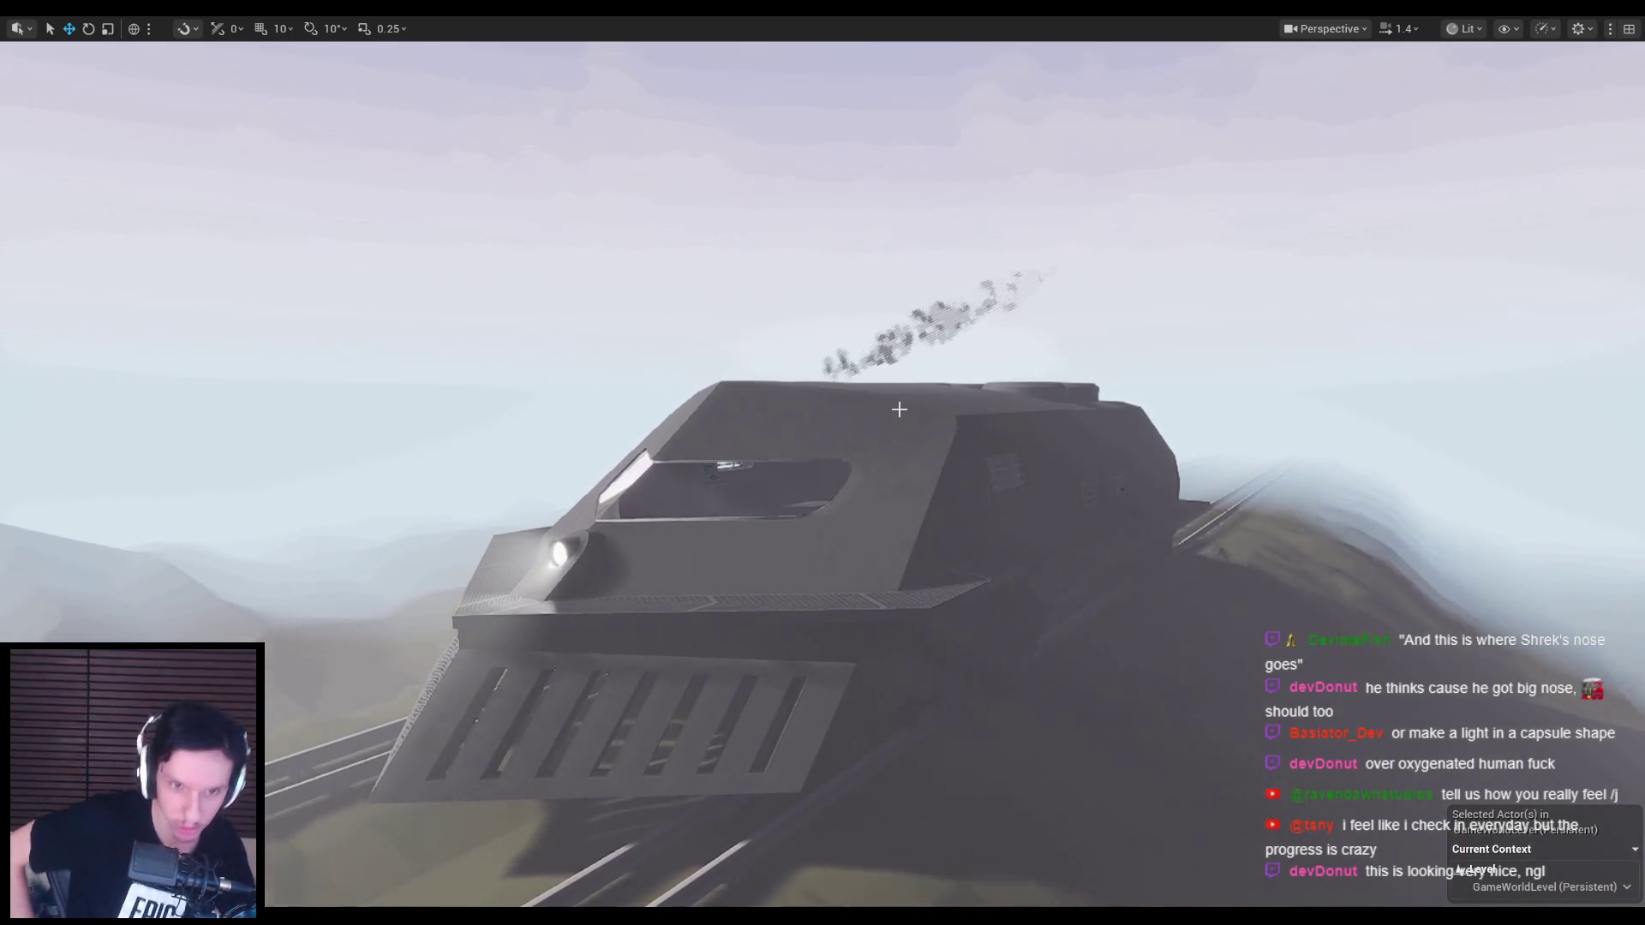
pyautogui.moveTo(870, 457); pyautogui.dragTo(823, 491, button='right')
pyautogui.moveTo(299, 901); pyautogui.dragTo(299, 901, button='right')
pyautogui.hotkey('alt', 'Tab')
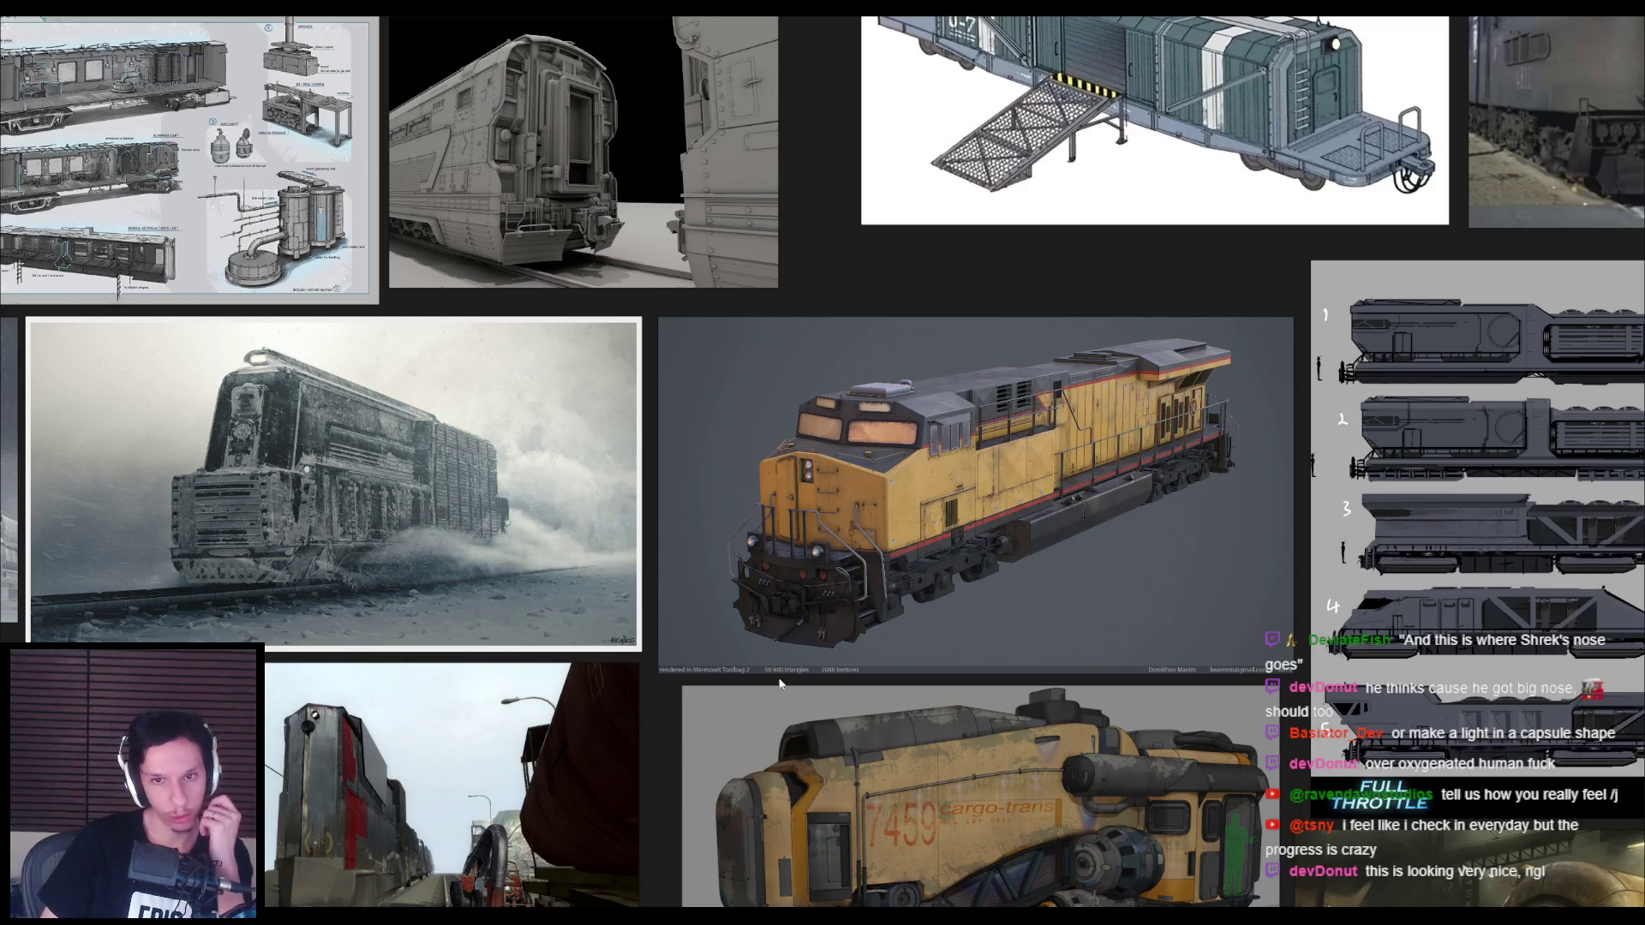
pyautogui.scroll(4, 817, 511)
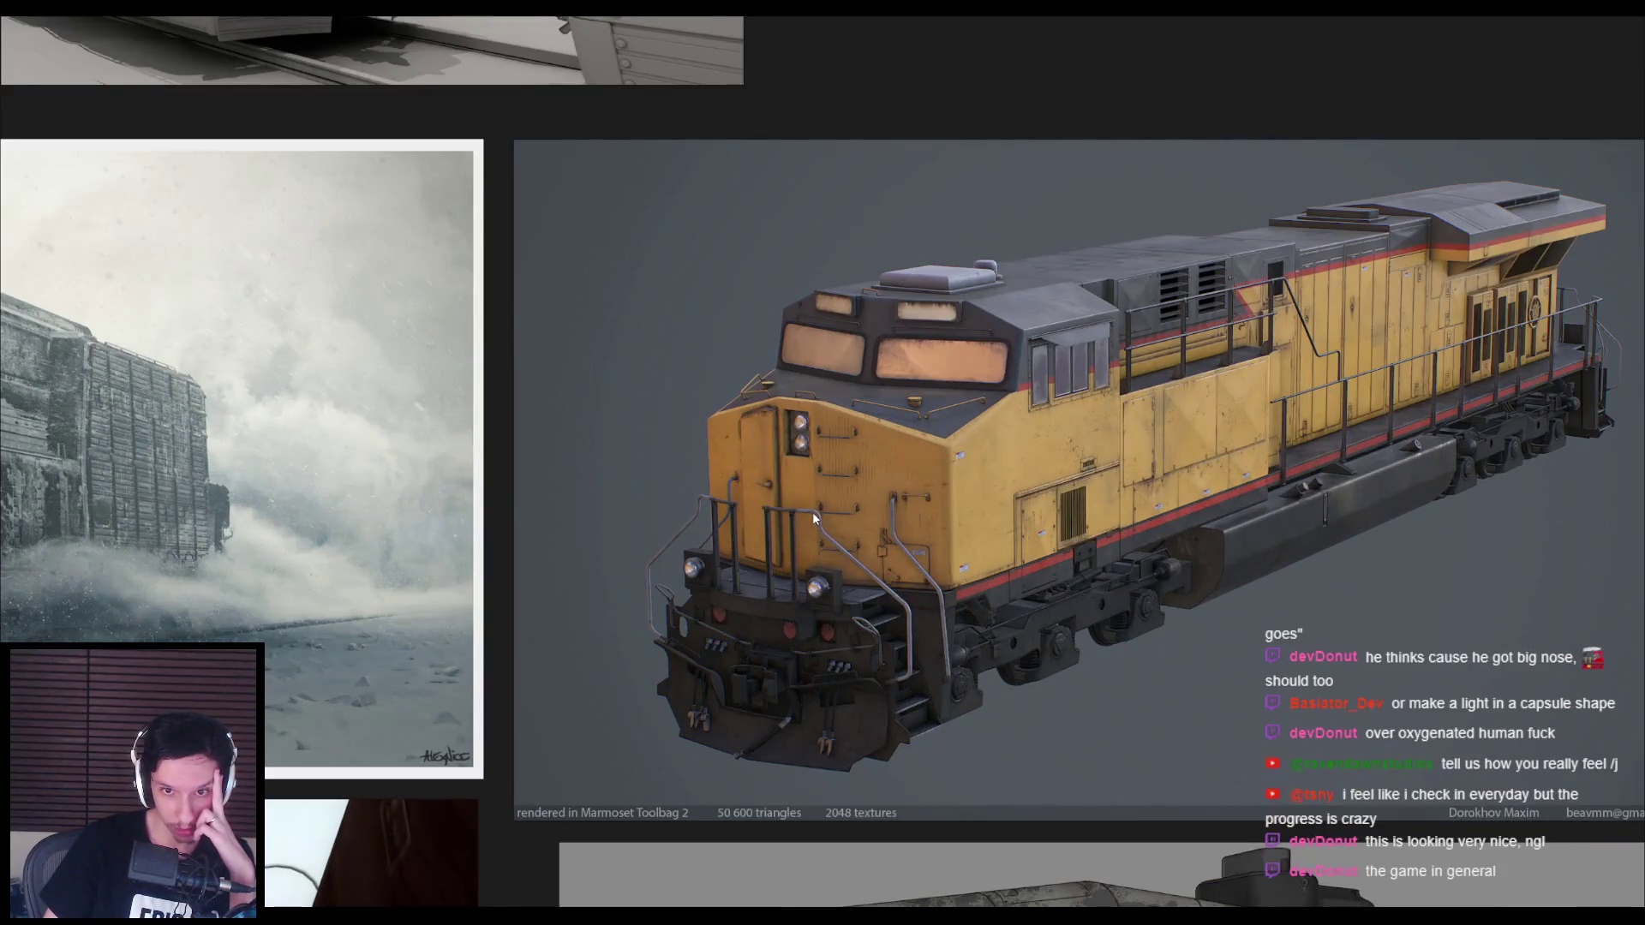
pyautogui.scroll(-4, 812, 511)
pyautogui.moveTo(426, 558); pyautogui.dragTo(730, 512, button='middle')
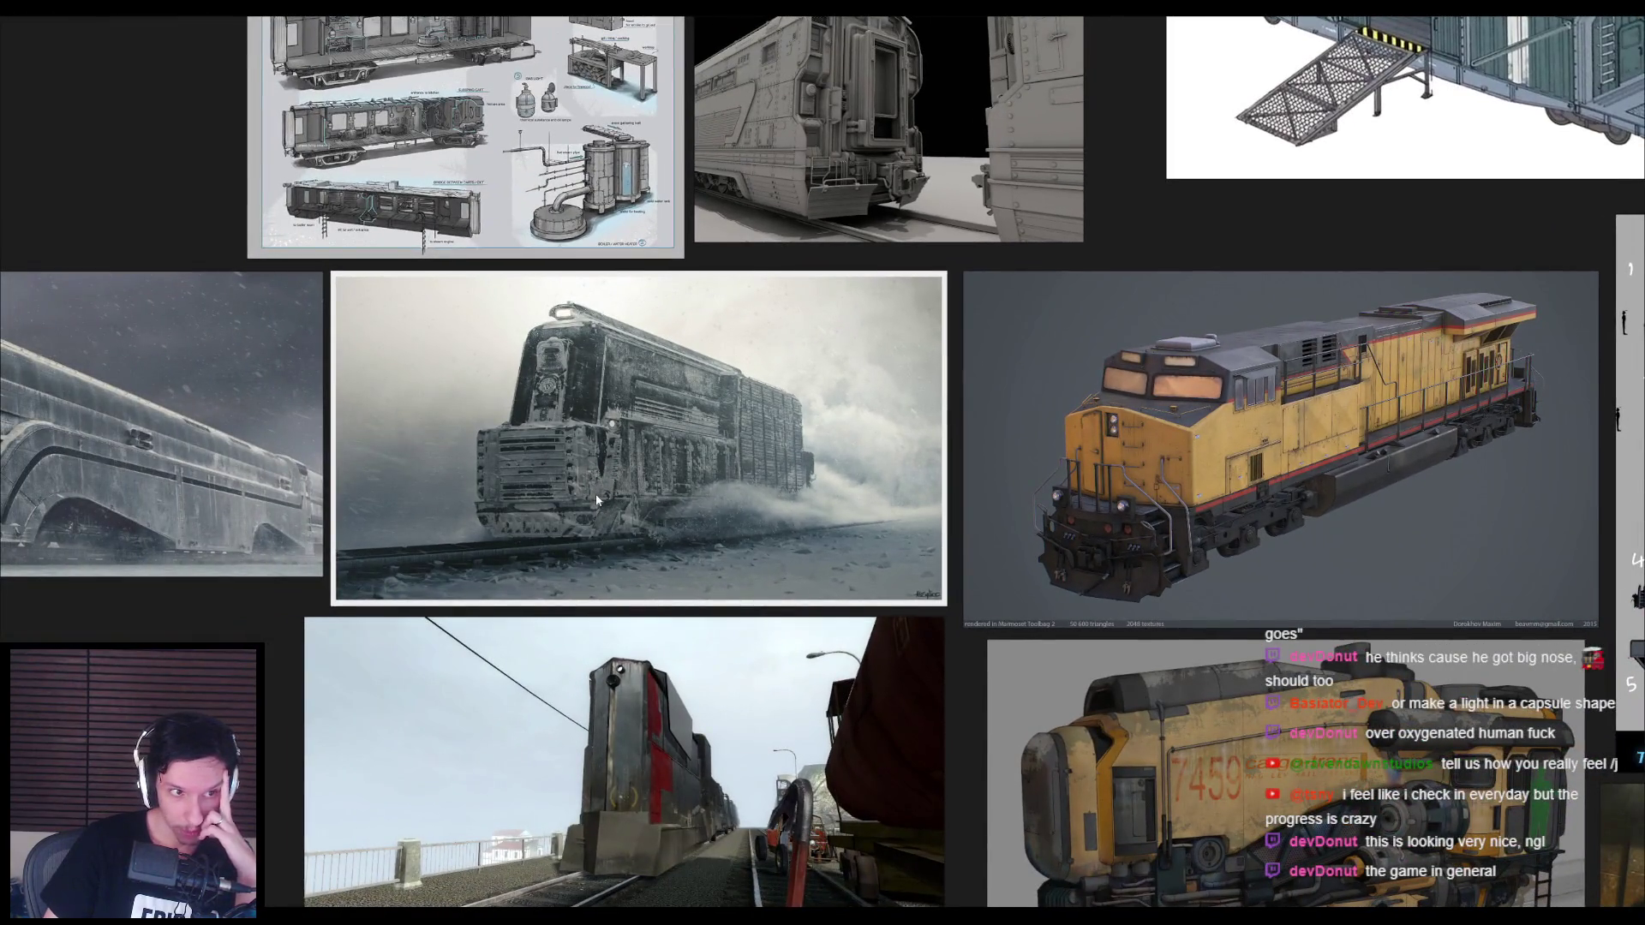
pyautogui.scroll(2, 594, 494)
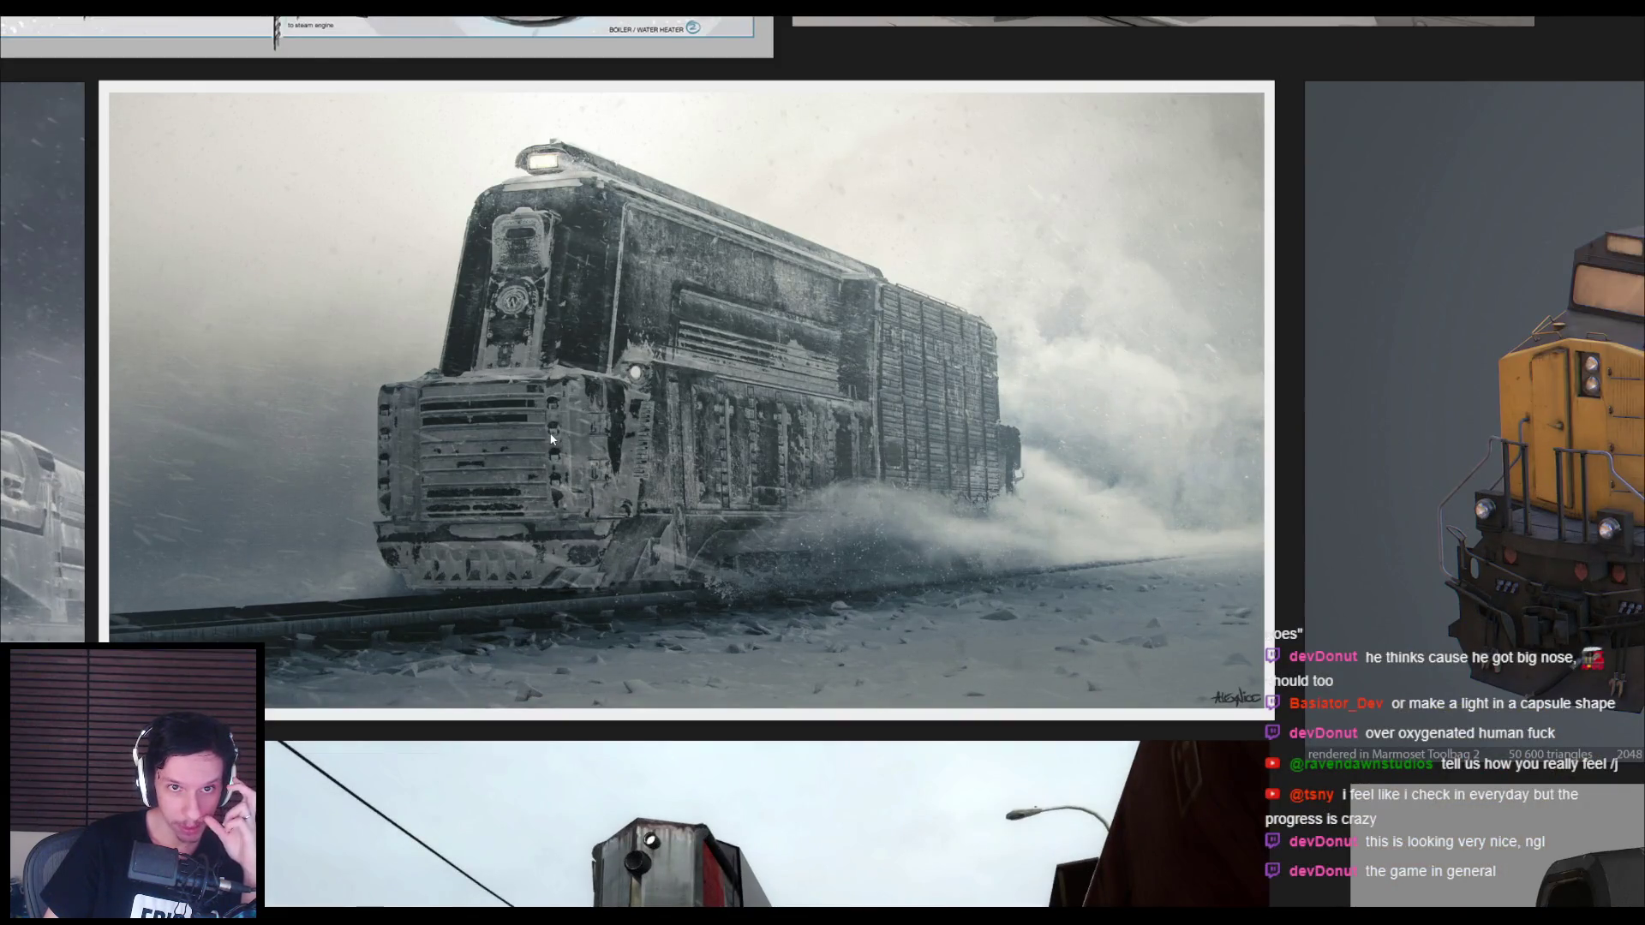
pyautogui.scroll(-2, 551, 439)
pyautogui.moveTo(521, 604)
pyautogui.mouseDown(button='middle')
pyautogui.moveTo(812, 656)
pyautogui.moveTo(864, 554)
pyautogui.moveTo(485, 478)
pyautogui.mouseUp(button='middle')
pyautogui.scroll(3, 505, 512)
pyautogui.scroll(-3, 552, 555)
pyautogui.moveTo(886, 599); pyautogui.dragTo(710, 619, button='middle')
pyautogui.scroll(-2, 710, 619)
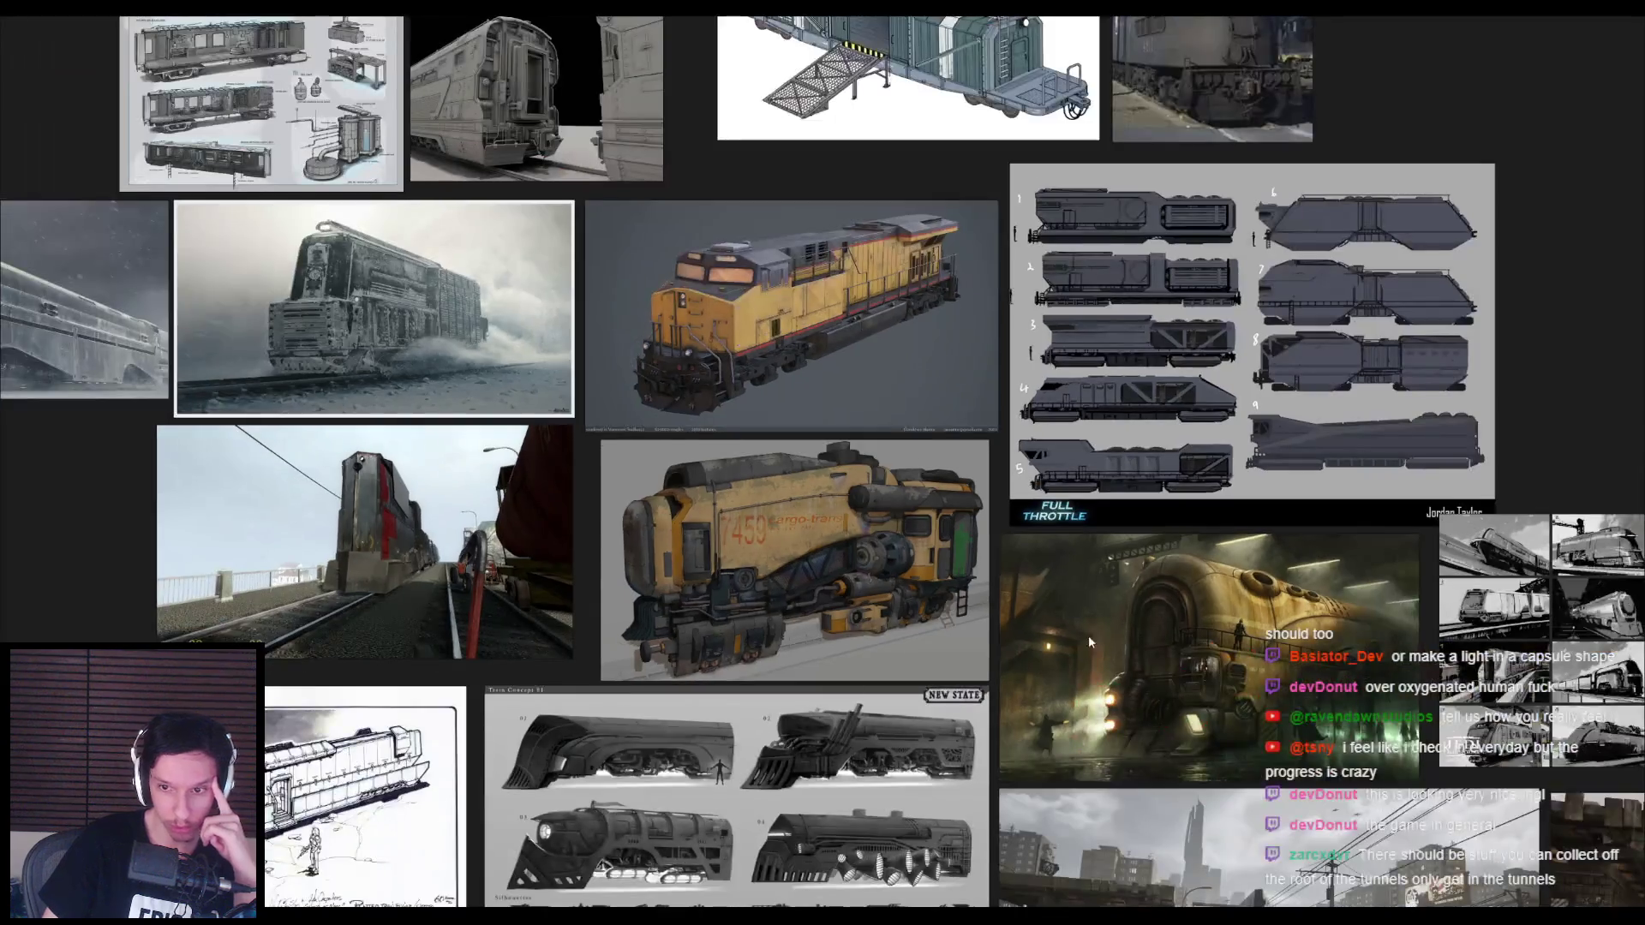
pyautogui.scroll(3, 541, 695)
pyautogui.scroll(-3, 904, 564)
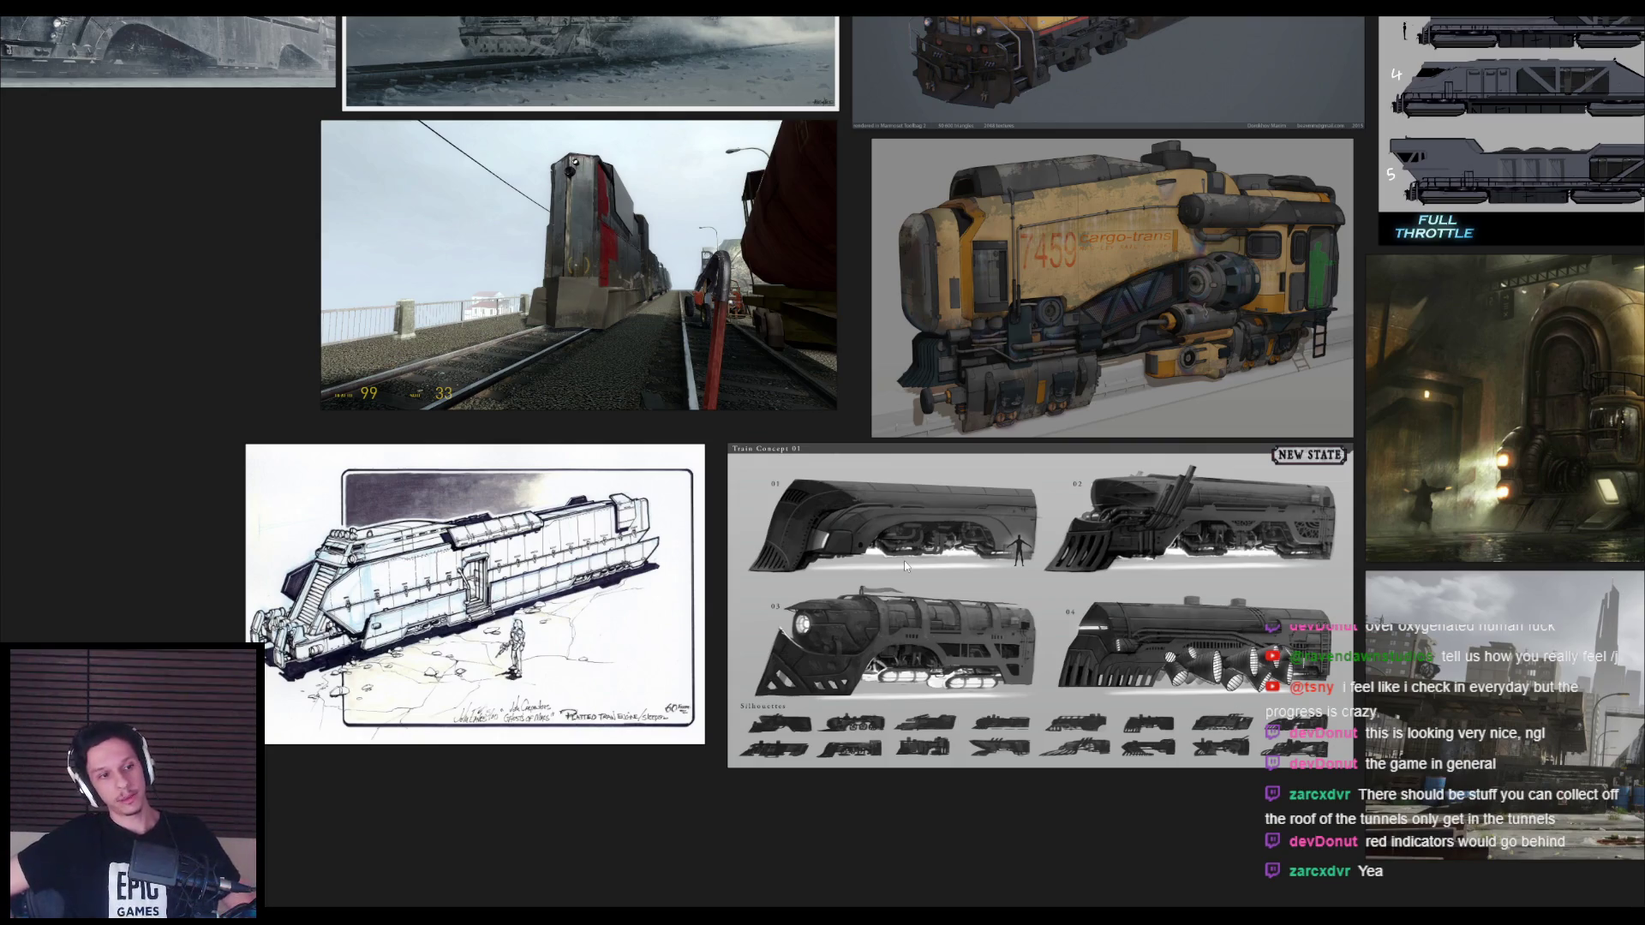
pyautogui.scroll(-3, 1056, 485)
pyautogui.moveTo(1056, 485); pyautogui.dragTo(622, 462, button='middle')
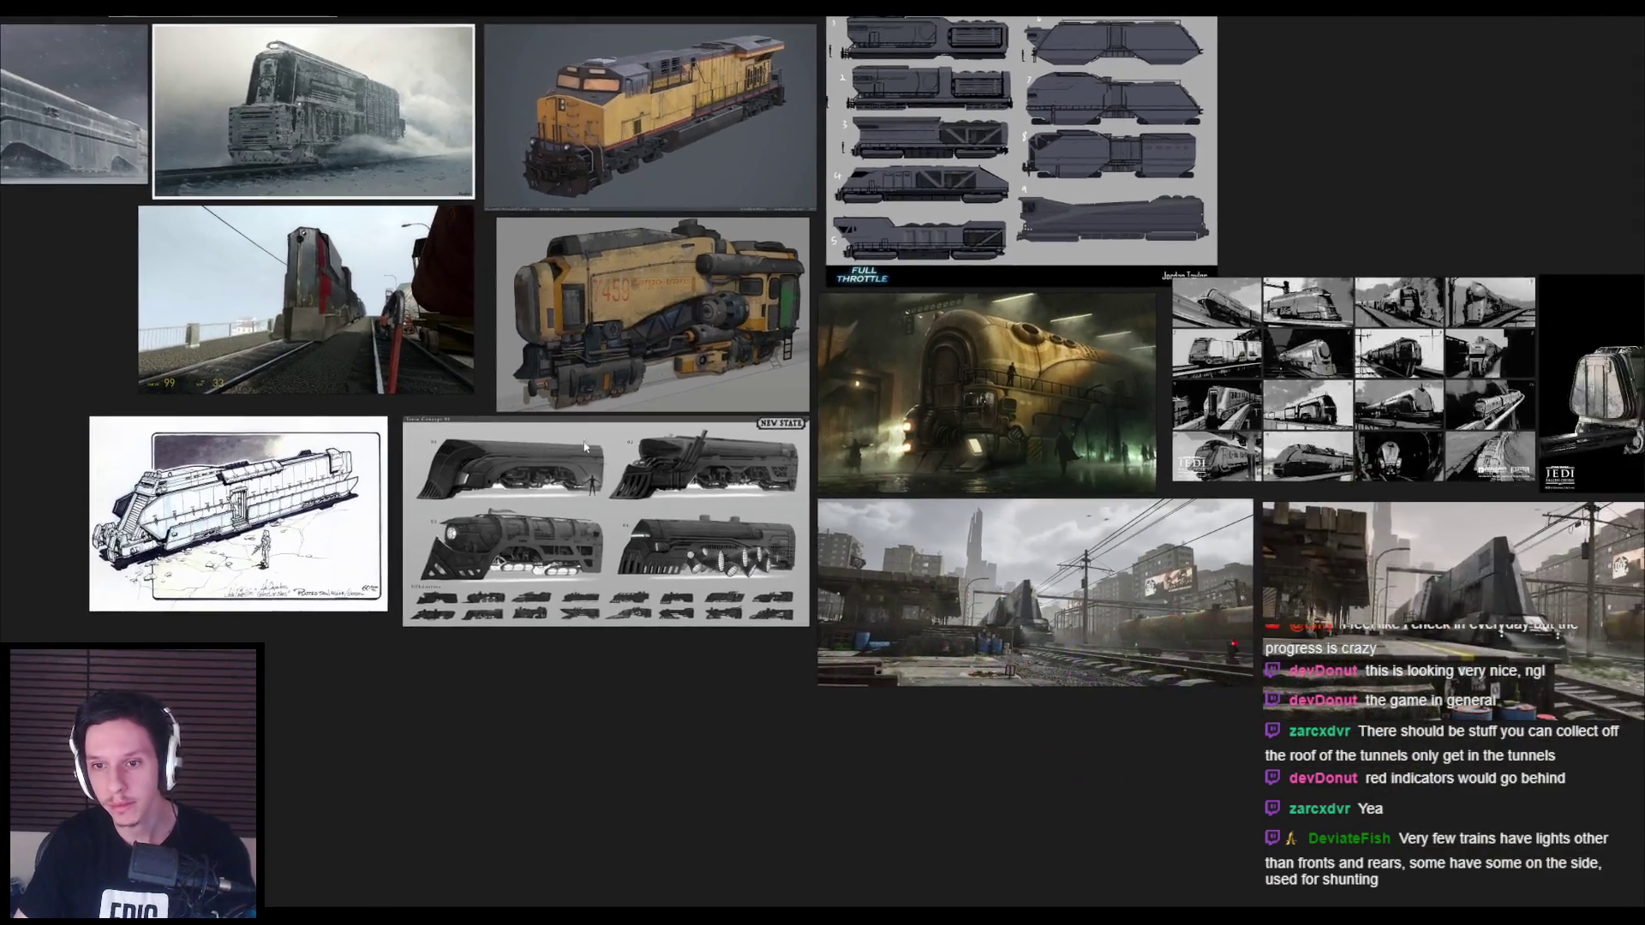
pyautogui.scroll(4, 926, 449)
pyautogui.scroll(-3, 927, 449)
pyautogui.scroll(5, 949, 564)
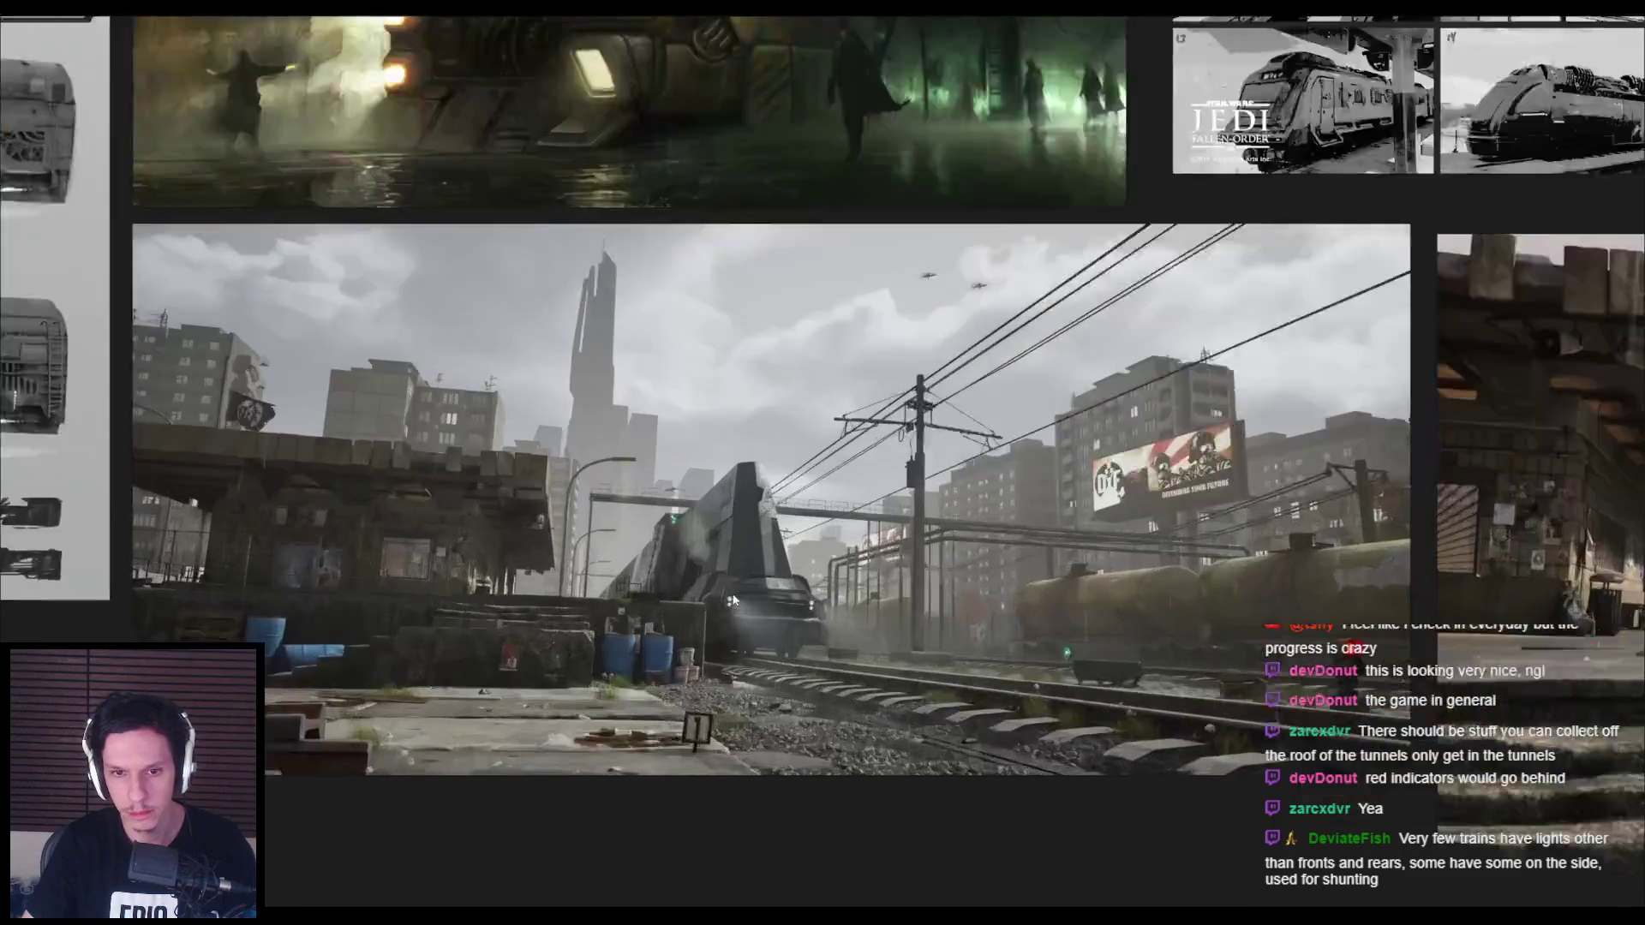
pyautogui.scroll(2, 732, 594)
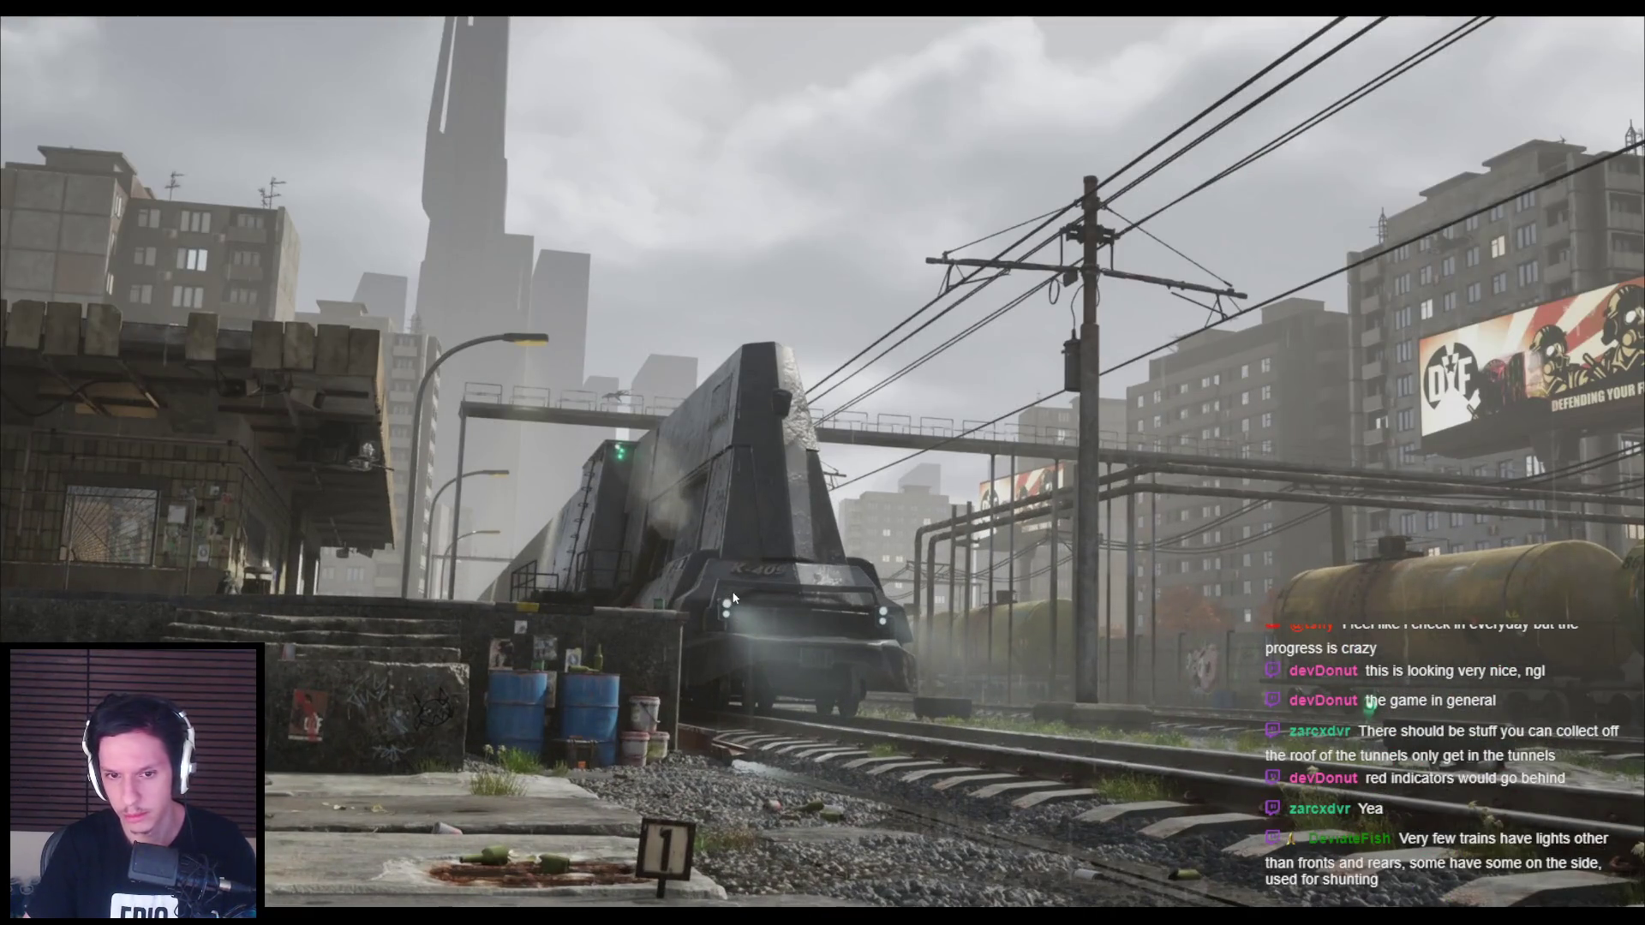
pyautogui.scroll(-5, 732, 597)
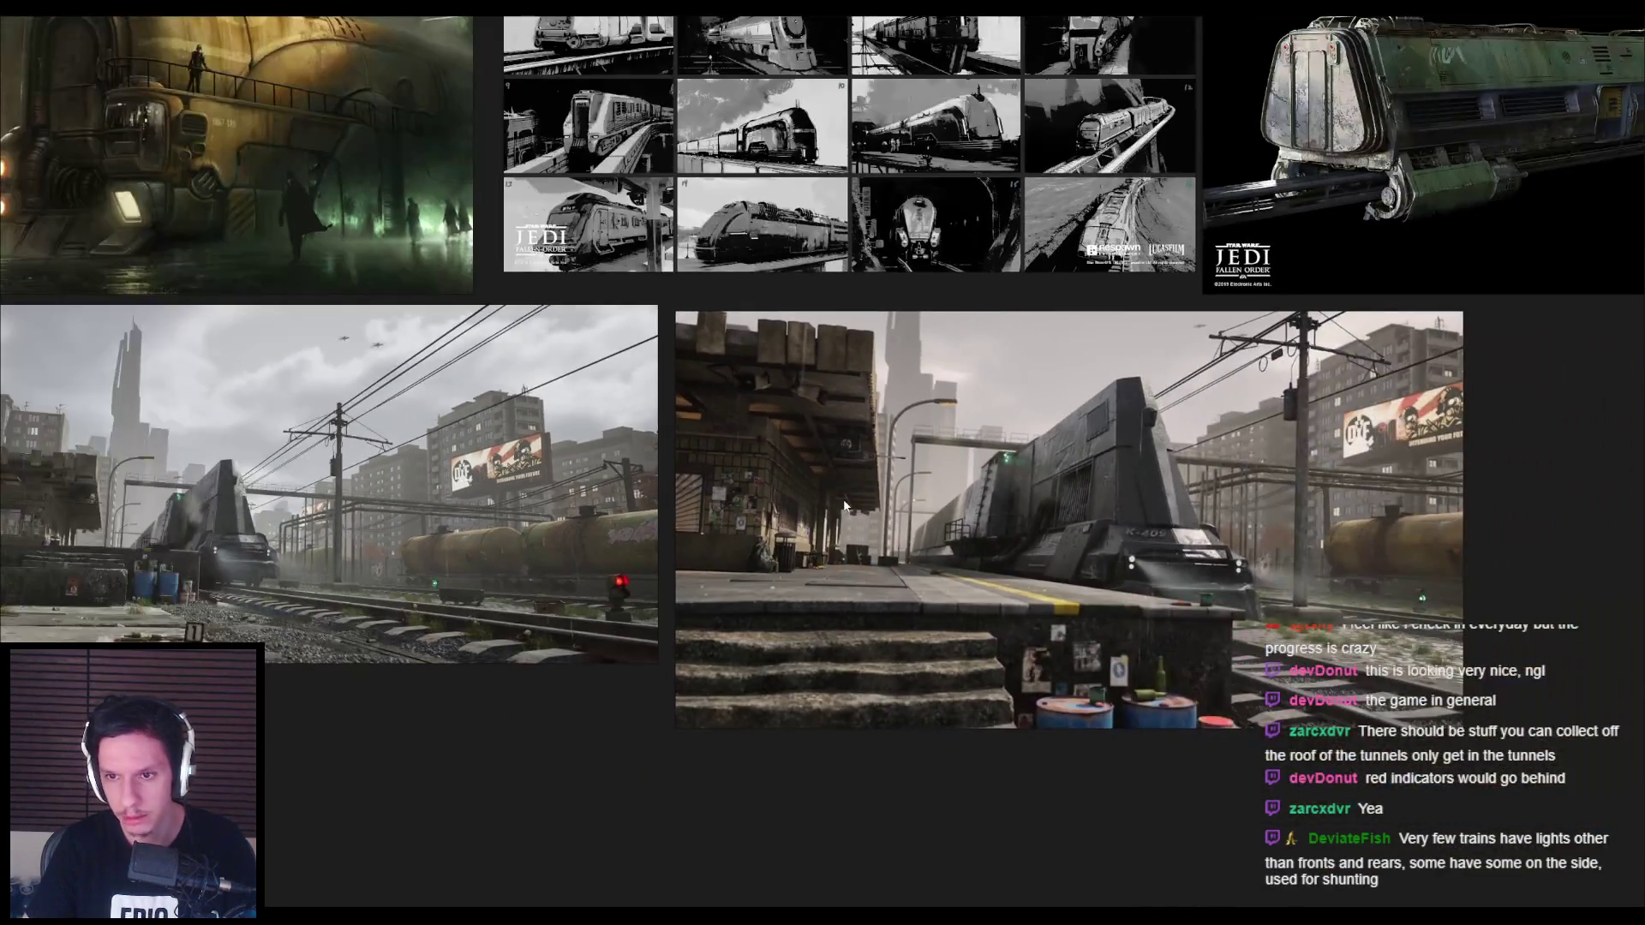
pyautogui.scroll(-2, 855, 504)
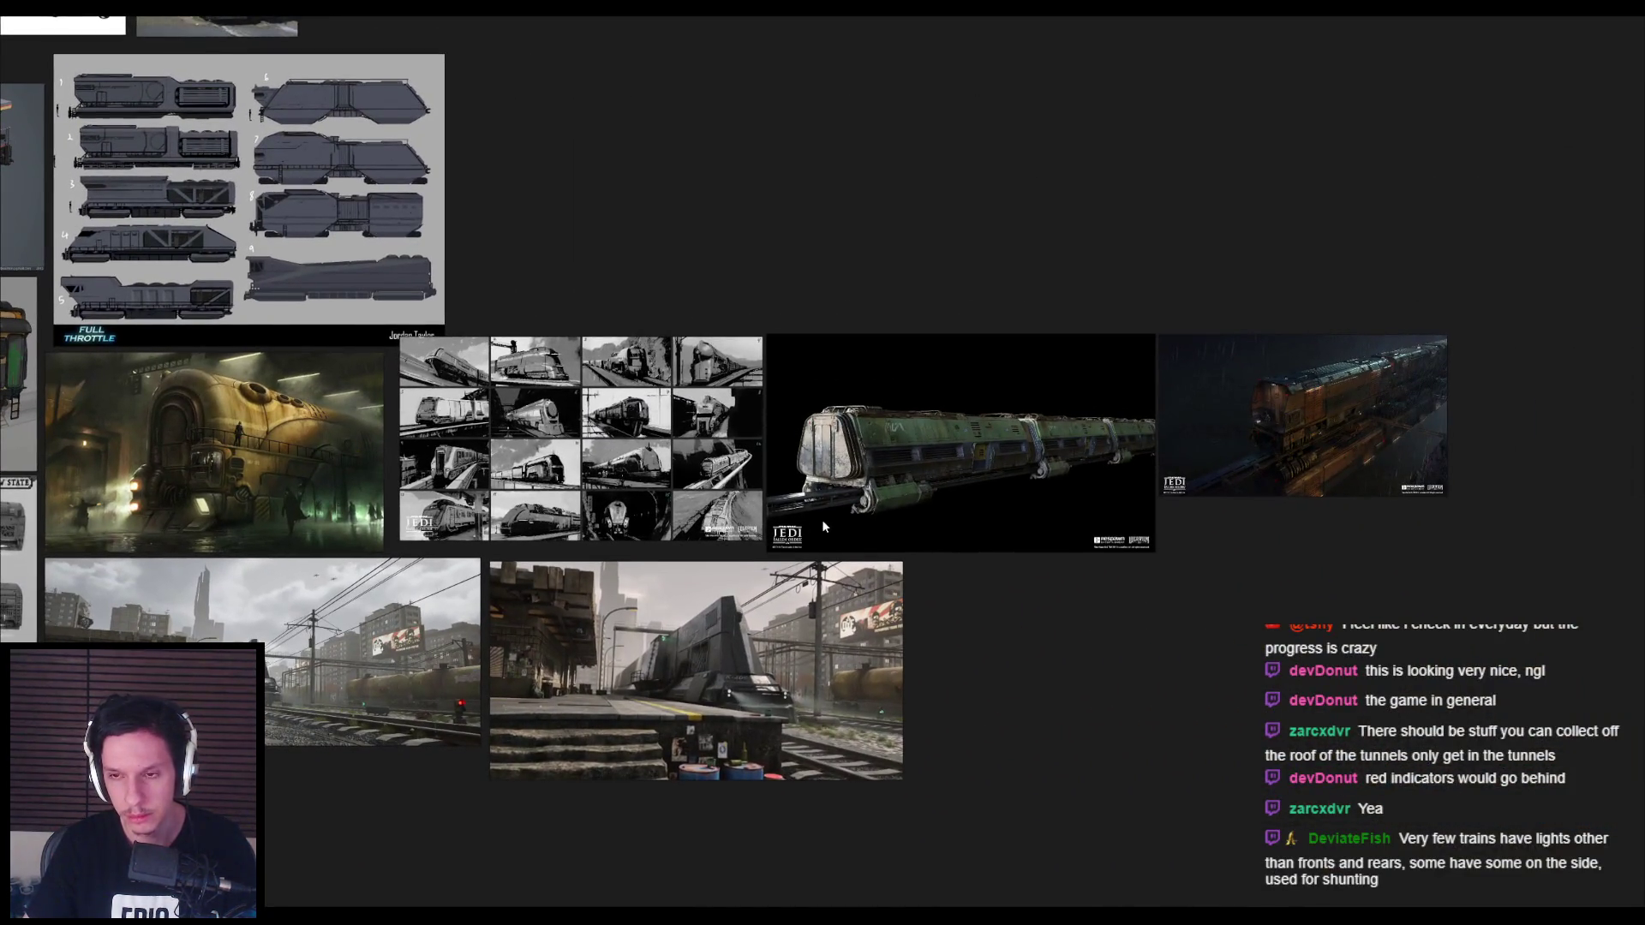
pyautogui.scroll(5, 1255, 411)
pyautogui.scroll(3, 1256, 411)
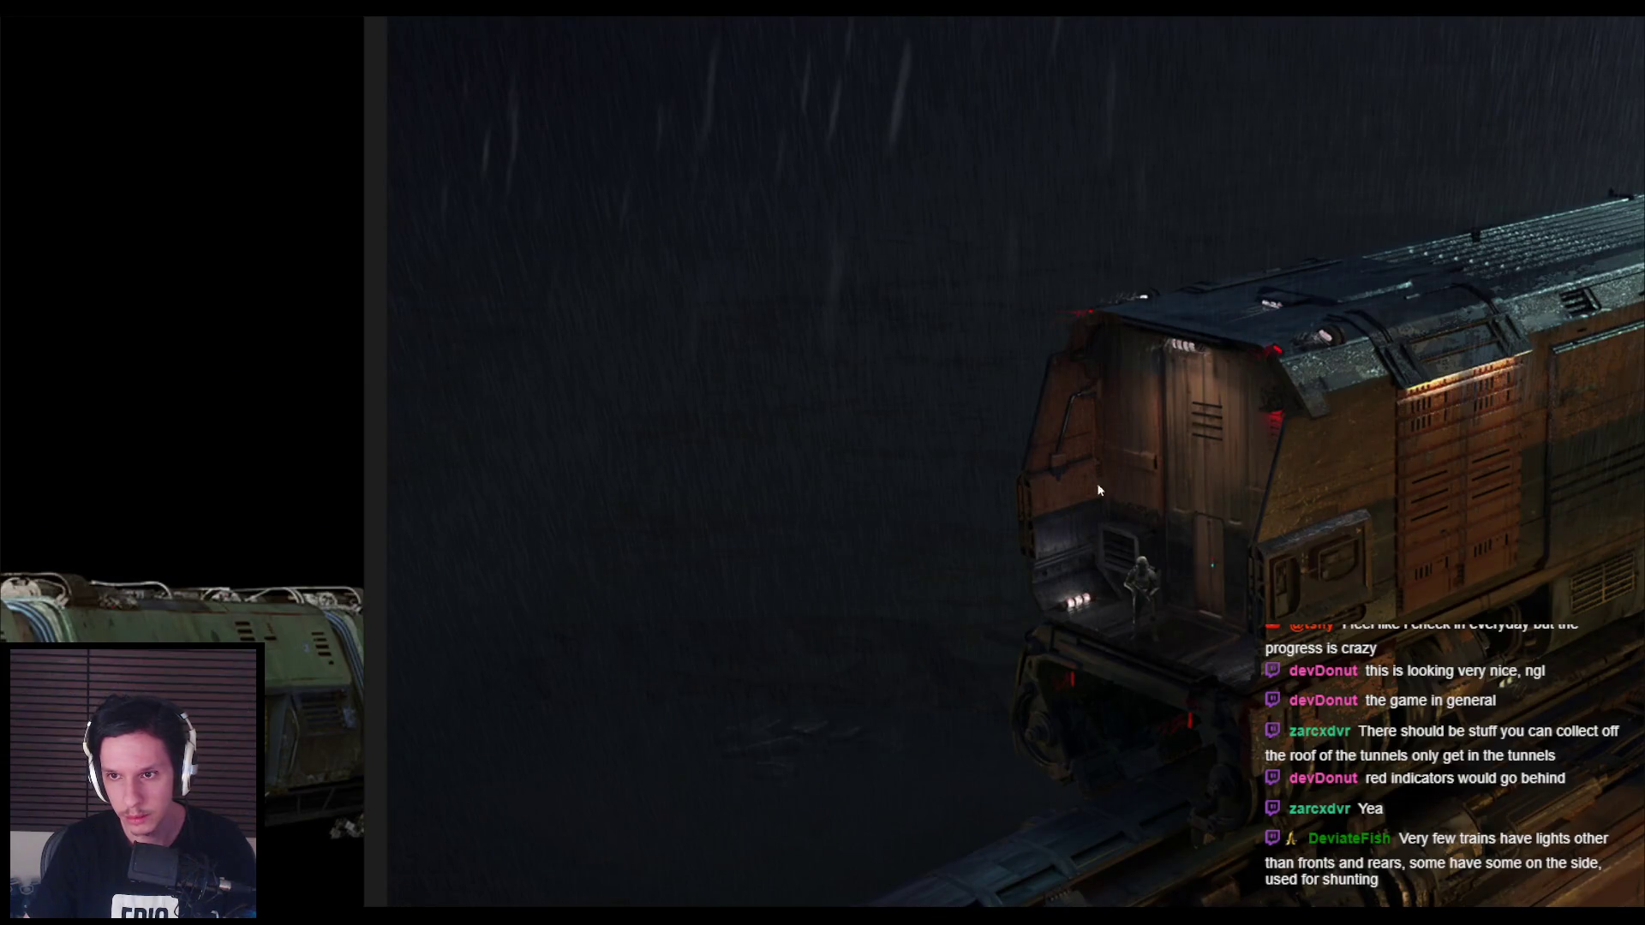
pyautogui.scroll(-8, 800, 495)
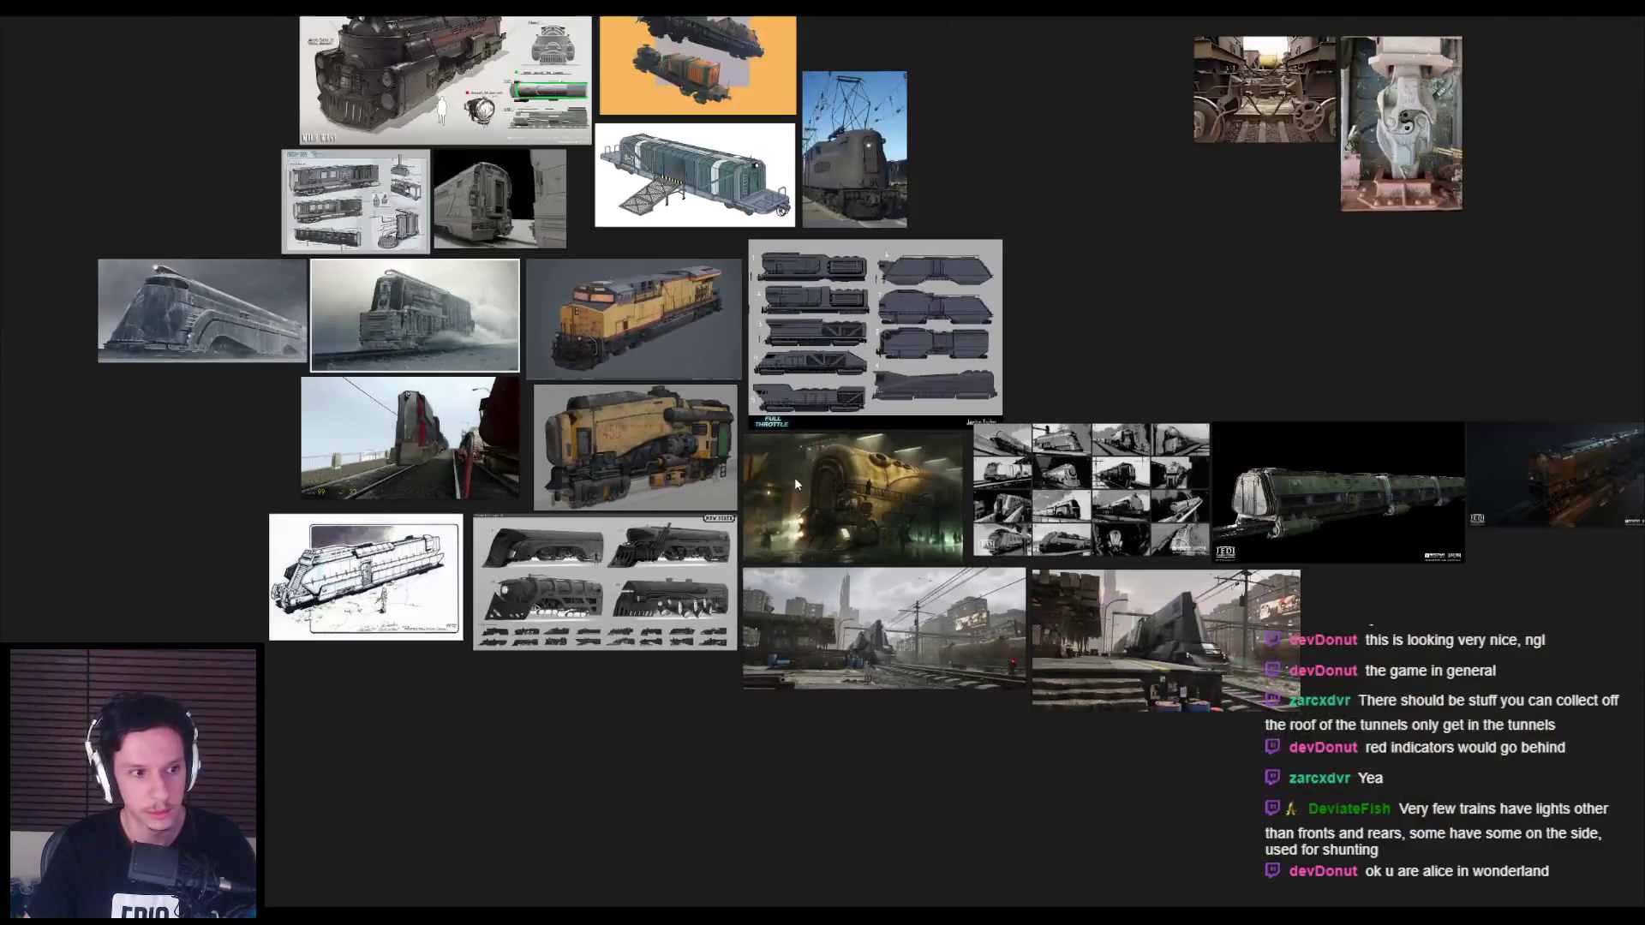
pyautogui.moveTo(794, 484); pyautogui.dragTo(1192, 626, button='middle')
pyautogui.scroll(3, 906, 449)
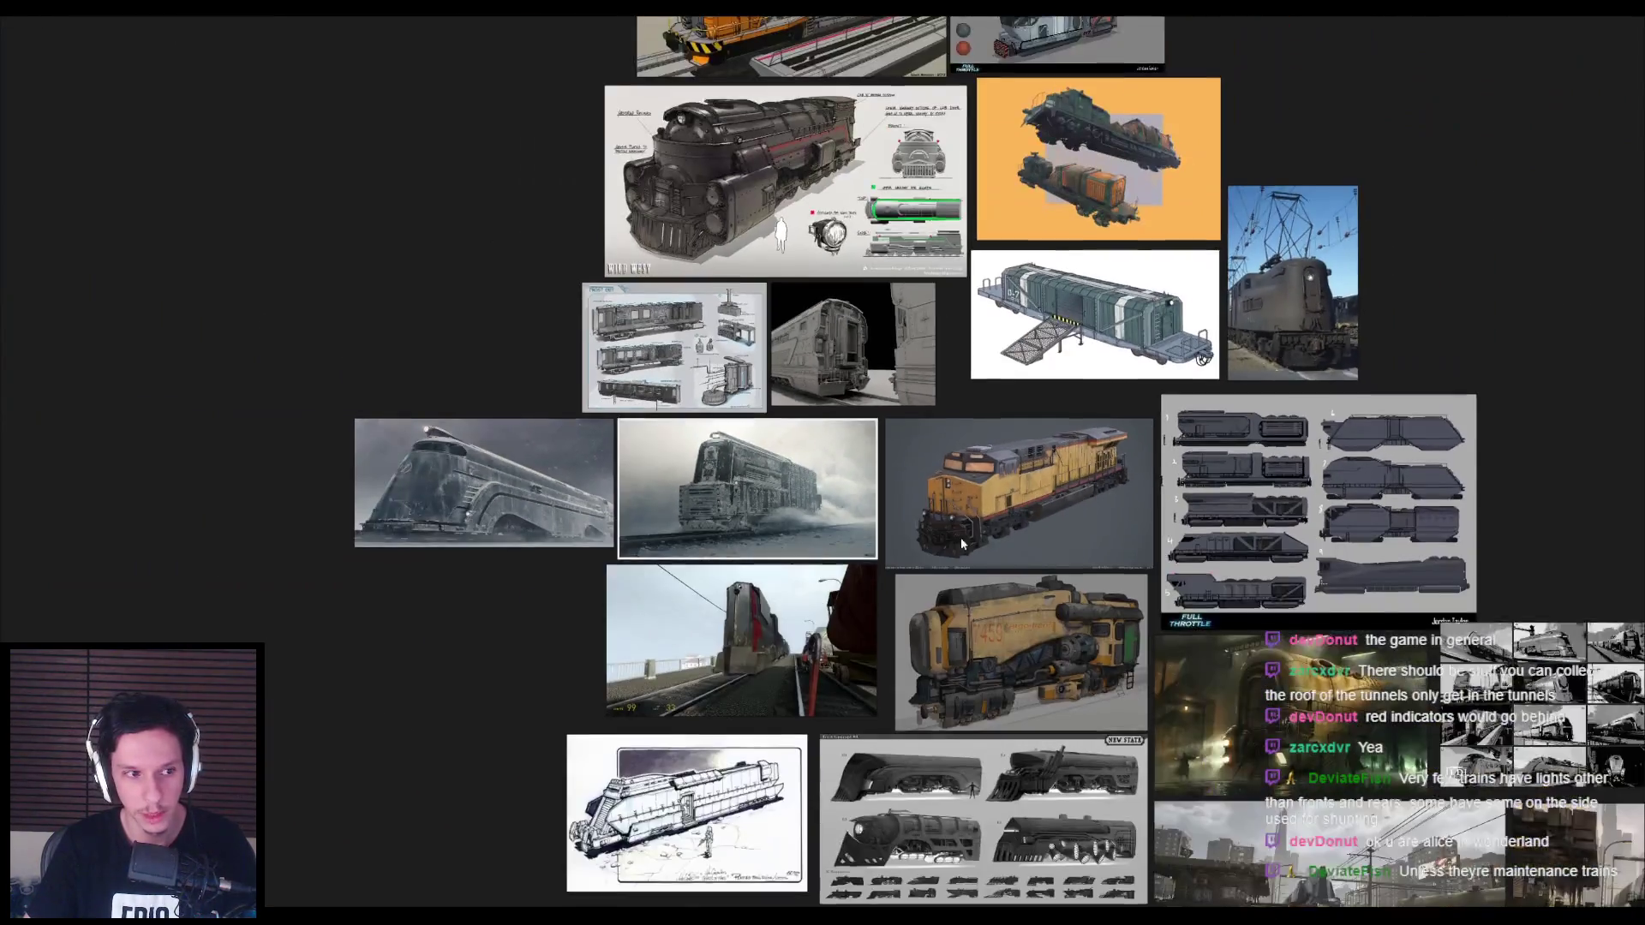
pyautogui.scroll(-1, 905, 449)
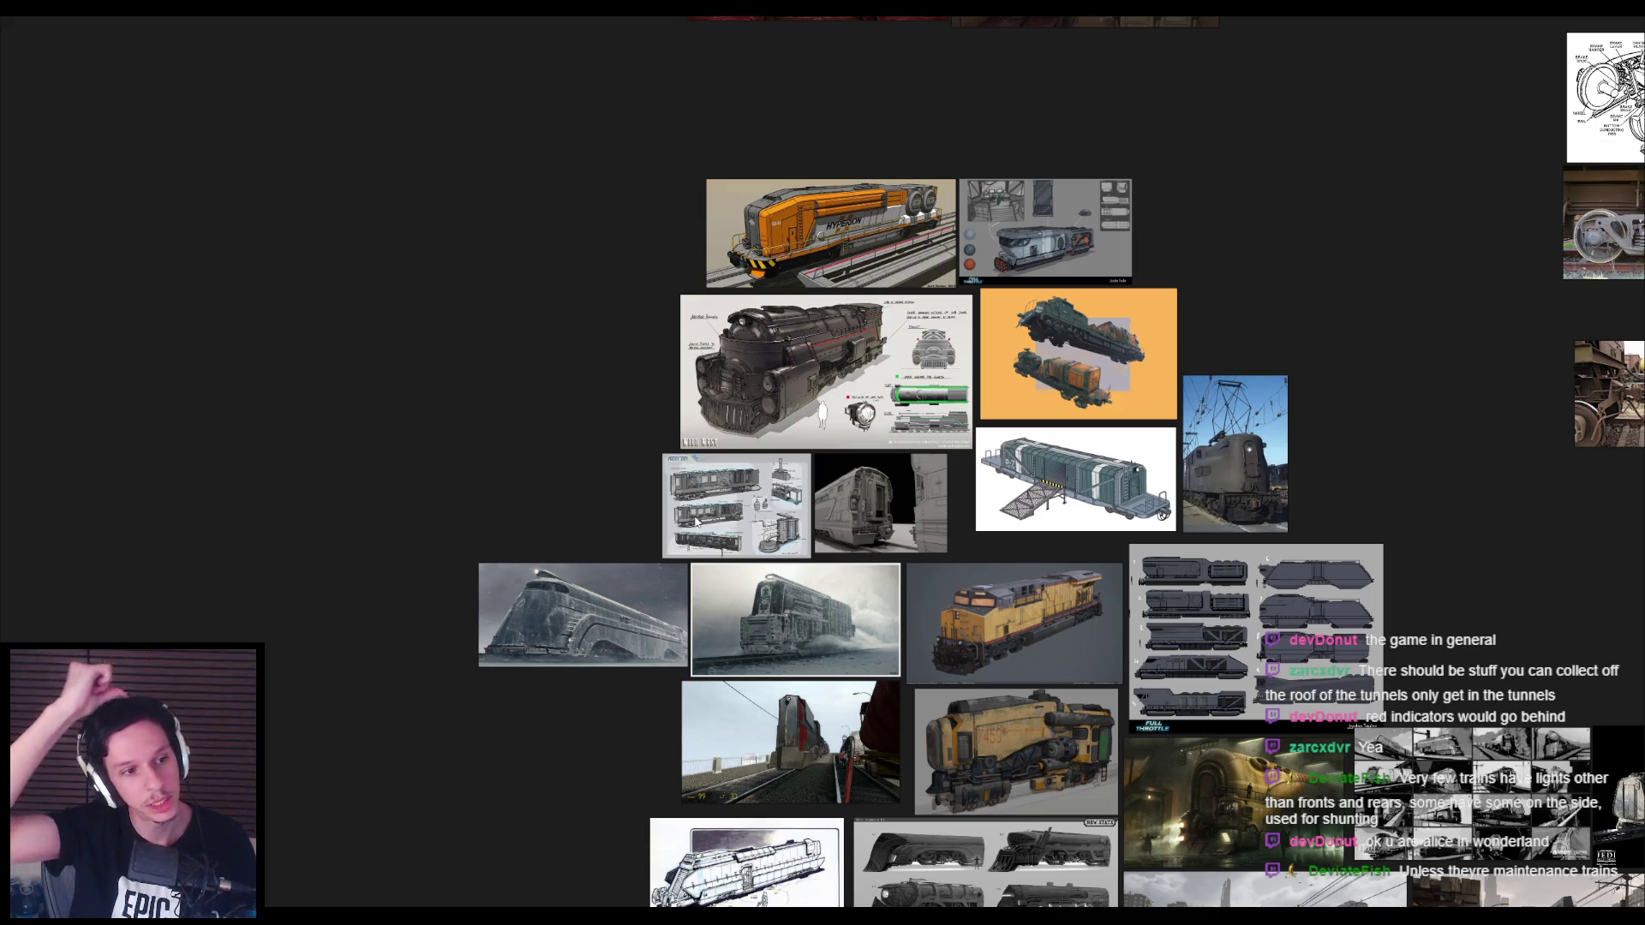
pyautogui.hotkey('alt', 'Tab')
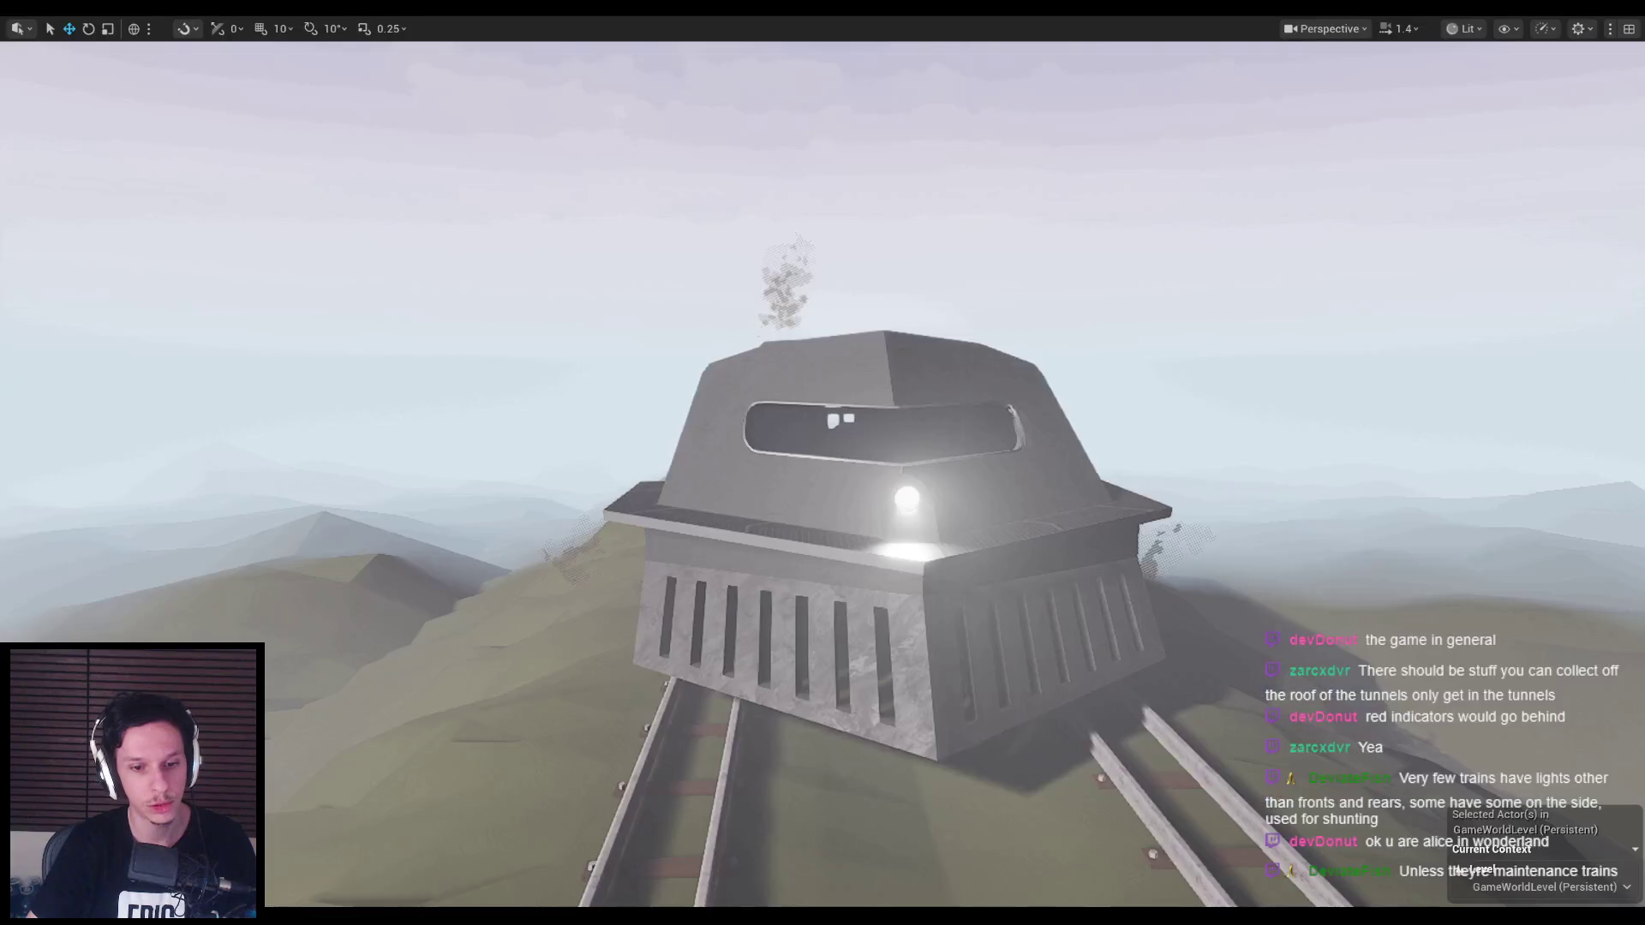
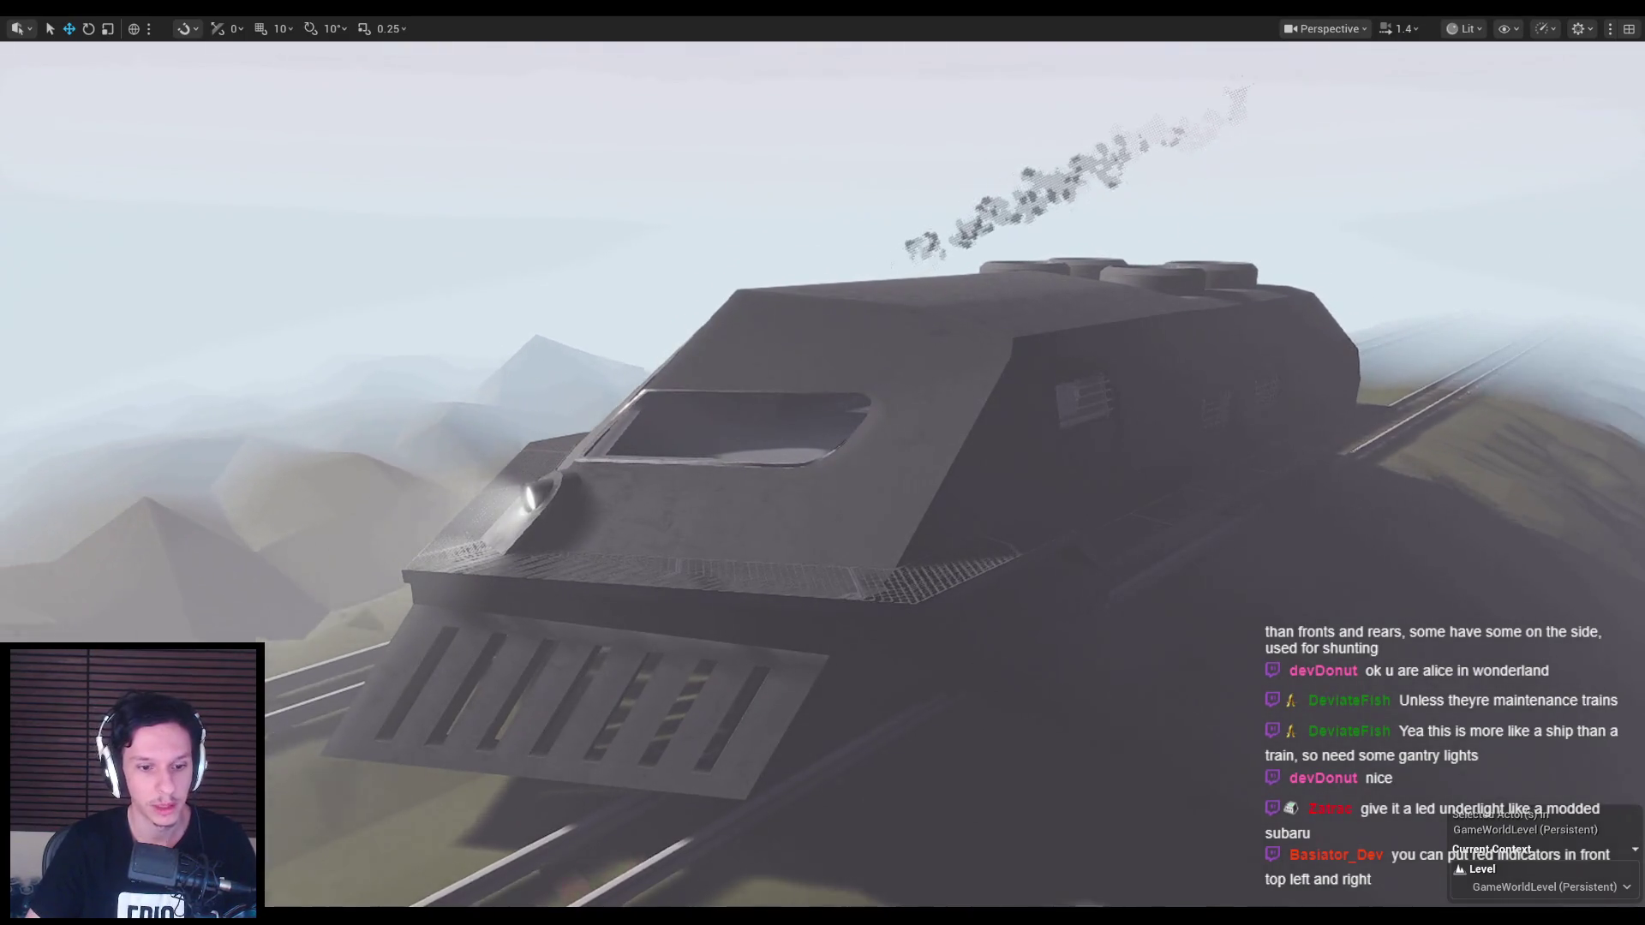
# Step: Return to Trainrot_TrainCabins_v2.blend and zoom in on a straight-on front view of the cabin
pyautogui.hotkey('alt', 'Tab')
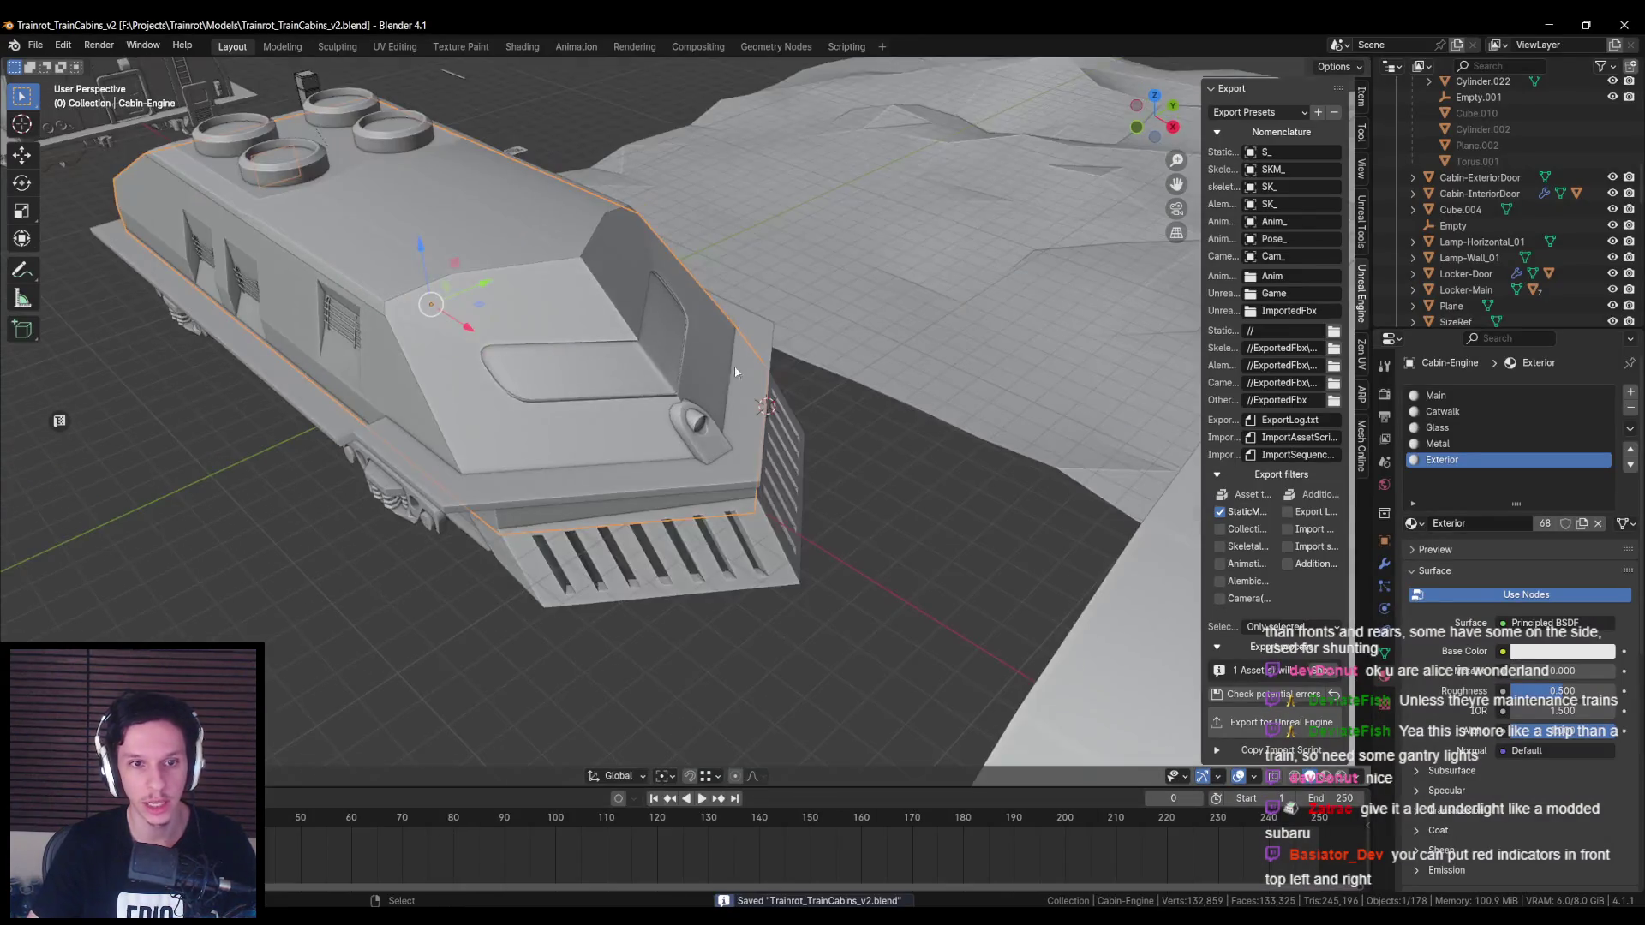
pyautogui.moveTo(733, 365)
pyautogui.mouseDown(button='middle')
pyautogui.moveTo(675, 362)
pyautogui.moveTo(788, 418)
pyautogui.moveTo(676, 516)
pyautogui.mouseUp(button='middle')
pyautogui.scroll(2, 642, 625)
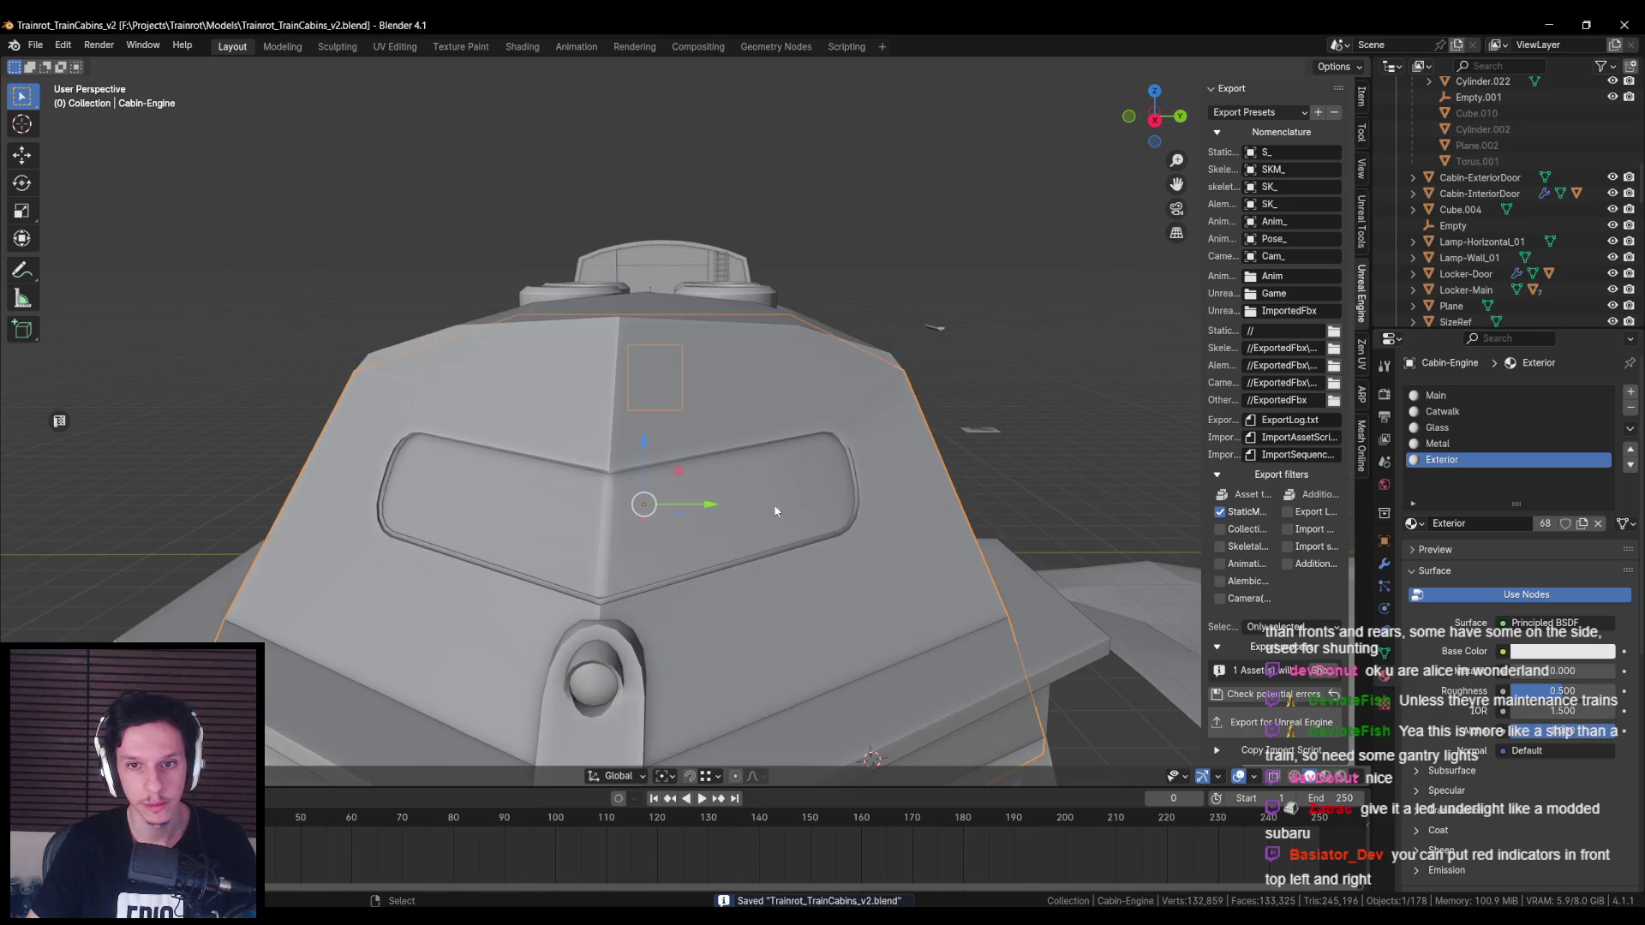
# Step: Add a 12-sided cylinder at the 3D cursor beside the cabin
pyautogui.moveTo(865, 400)
pyautogui.mouseDown(button='middle')
pyautogui.moveTo(954, 448)
pyautogui.moveTo(920, 394)
pyautogui.mouseUp(button='middle')
pyautogui.click(870, 411)
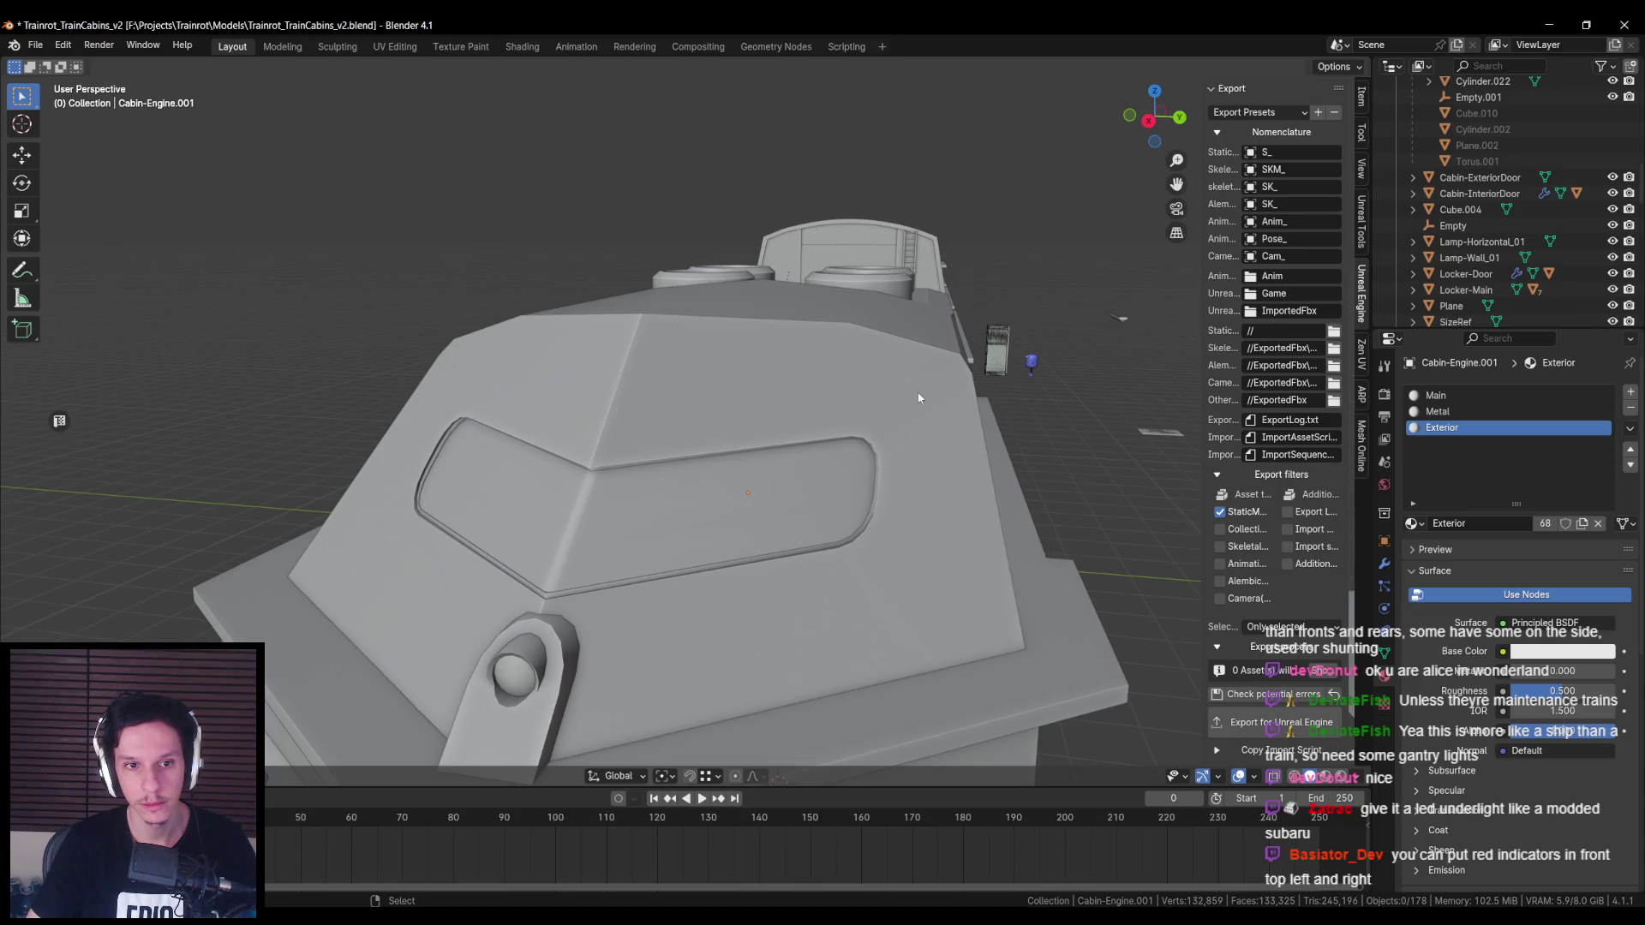
pyautogui.moveTo(918, 397); pyautogui.dragTo(754, 457, button='middle')
pyautogui.press('F3')
pyautogui.write('cylinder')
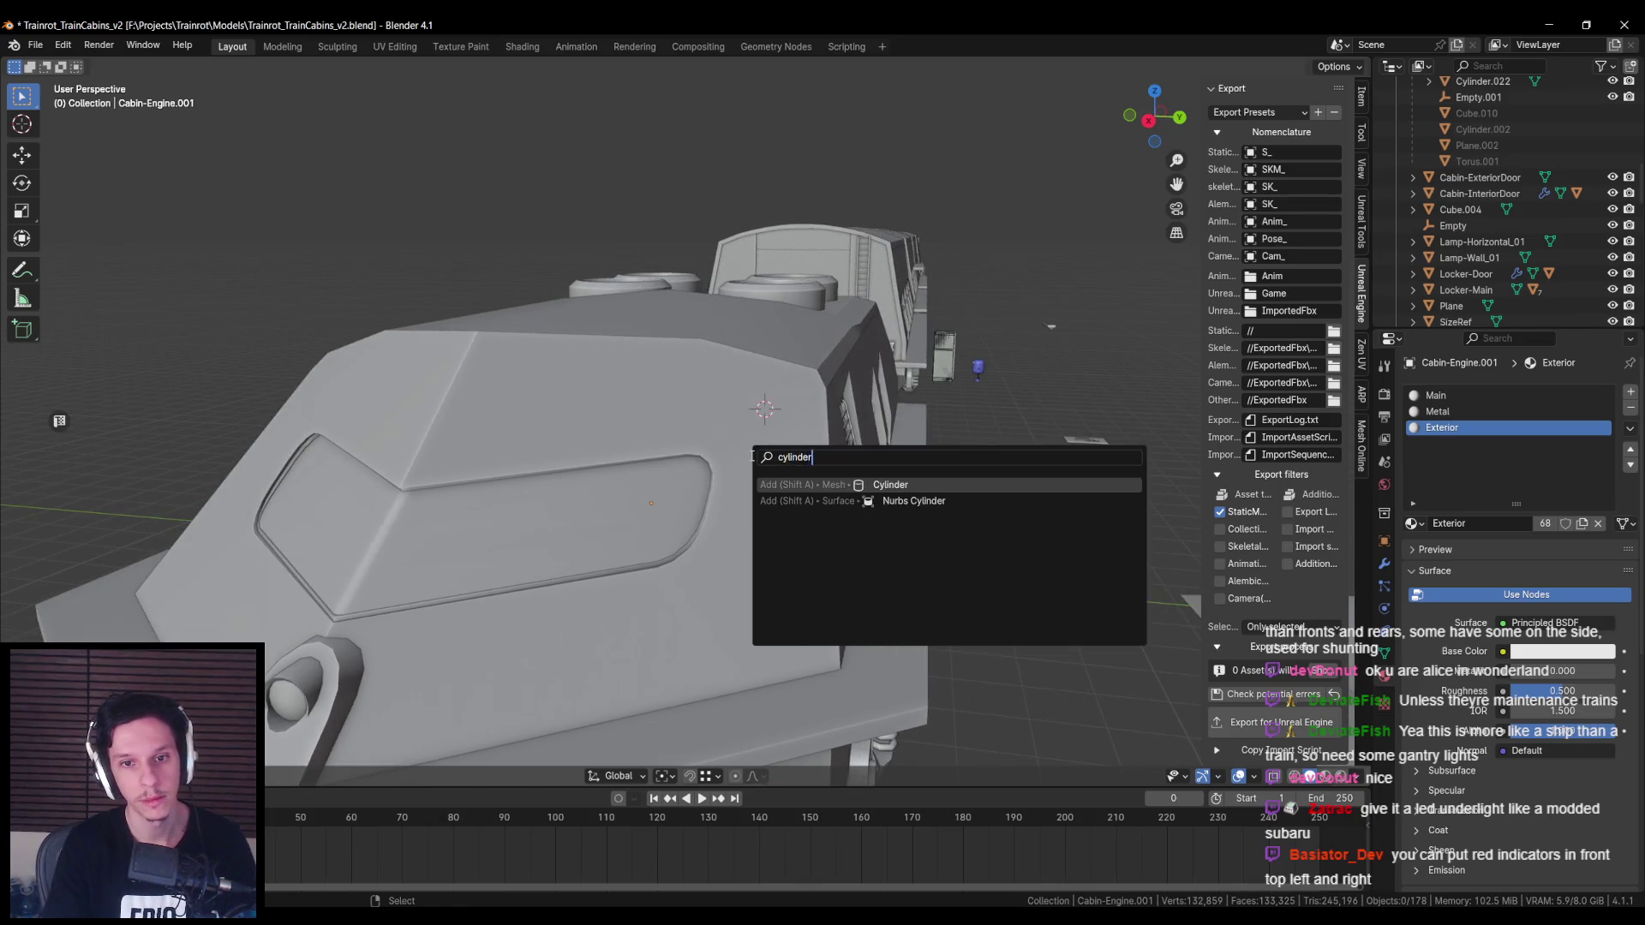
pyautogui.press('Return')
pyautogui.press('Return')
pyautogui.moveTo(607, 530)
pyautogui.mouseDown(button='middle')
pyautogui.moveTo(771, 446)
pyautogui.moveTo(899, 343)
pyautogui.mouseUp(button='middle')
# Step: Tilt the cylinder around the Y axis and shrink it to a small size
pyautogui.press('r')
pyautogui.press('y')
pyautogui.click(1000, 254)
pyautogui.moveTo(1000, 255)
pyautogui.mouseDown(button='middle')
pyautogui.moveTo(1113, 518)
pyautogui.moveTo(1014, 450)
pyautogui.mouseUp(button='middle')
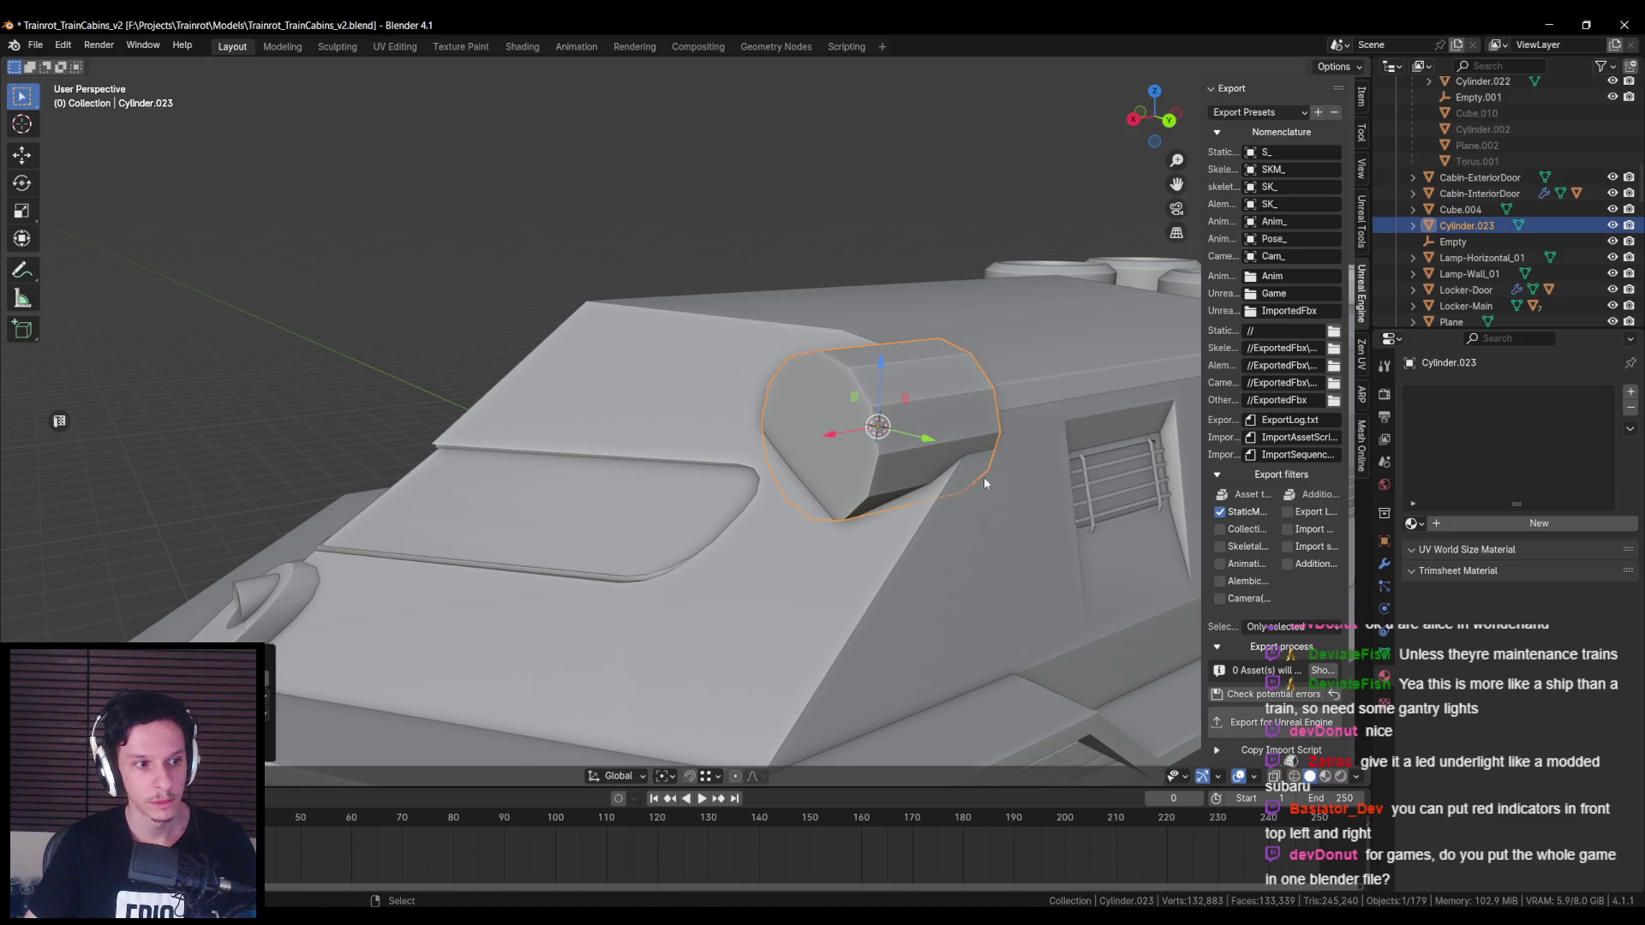
pyautogui.press('s')
pyautogui.moveTo(937, 438)
pyautogui.mouseDown(button='middle')
pyautogui.moveTo(813, 514)
pyautogui.moveTo(737, 486)
pyautogui.mouseUp(button='middle')
# Step: Check the furnace props in the engine props file, then return and save the cabin file
pyautogui.hotkey('alt', 'Tab')
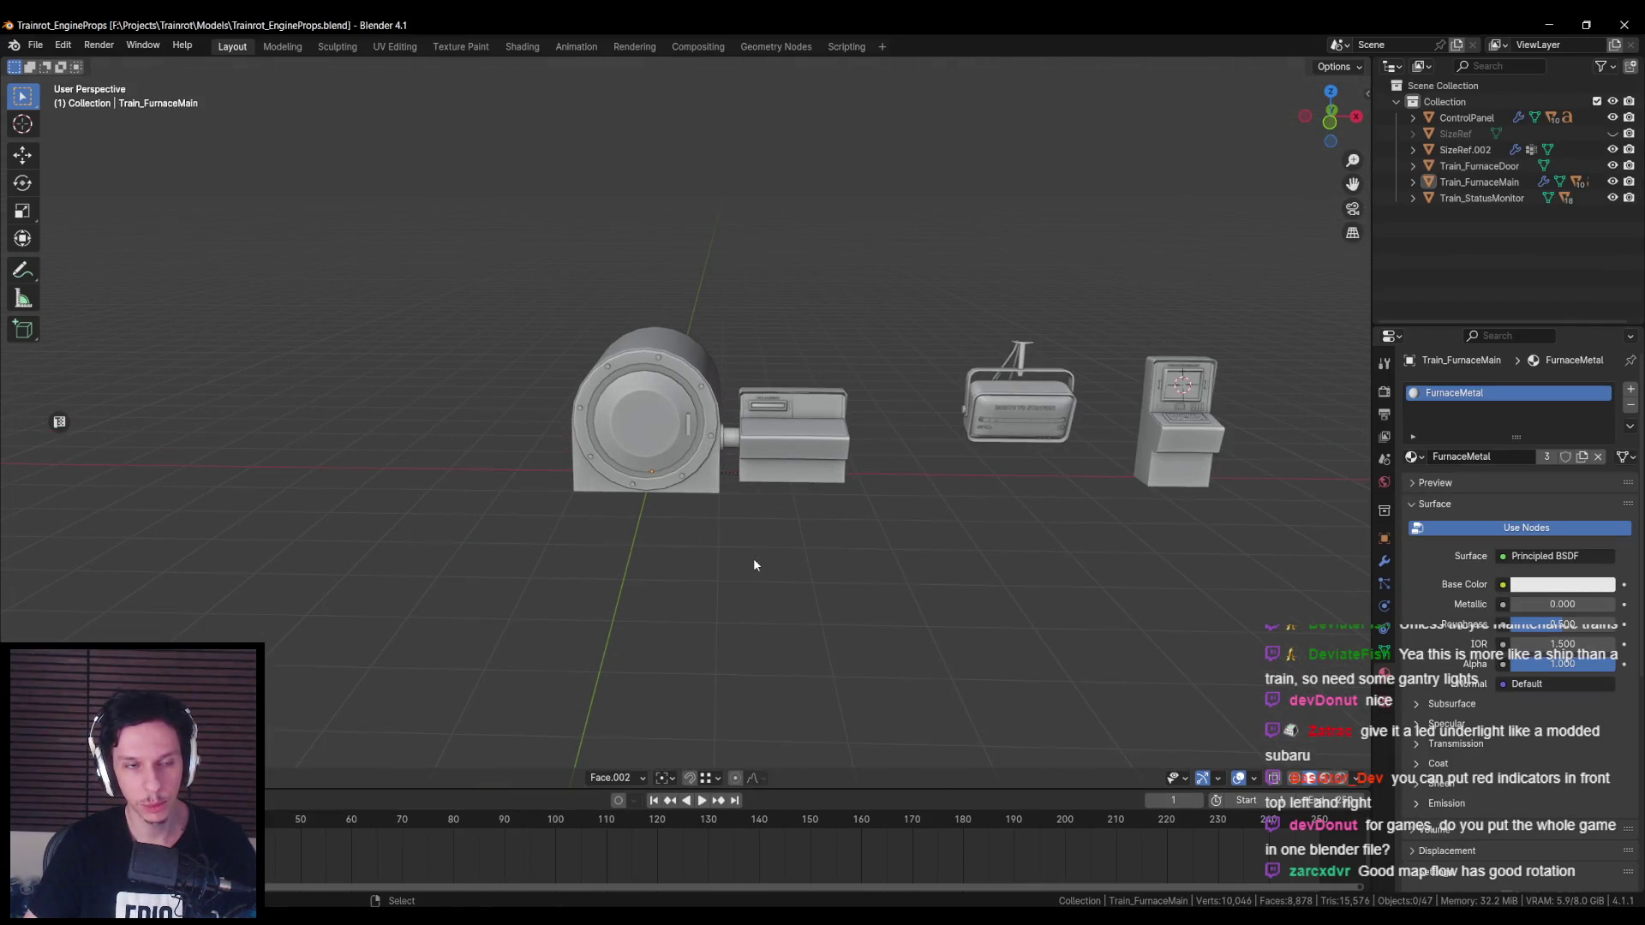
pyautogui.moveTo(651, 626); pyautogui.dragTo(615, 598, button='middle')
pyautogui.hotkey('alt', 'Tab')
pyautogui.scroll(-5, 821, 533)
pyautogui.scroll(5, 713, 579)
pyautogui.hotkey('ctrl', 's')
pyautogui.press('n')
# Step: Stretch the cylinder along X and slide it onto the roof corner
pyautogui.moveTo(712, 579)
pyautogui.mouseDown(button='middle')
pyautogui.moveTo(795, 507)
pyautogui.moveTo(697, 521)
pyautogui.mouseUp(button='middle')
pyautogui.scroll(3, 697, 520)
pyautogui.press('s')
pyautogui.press('x')
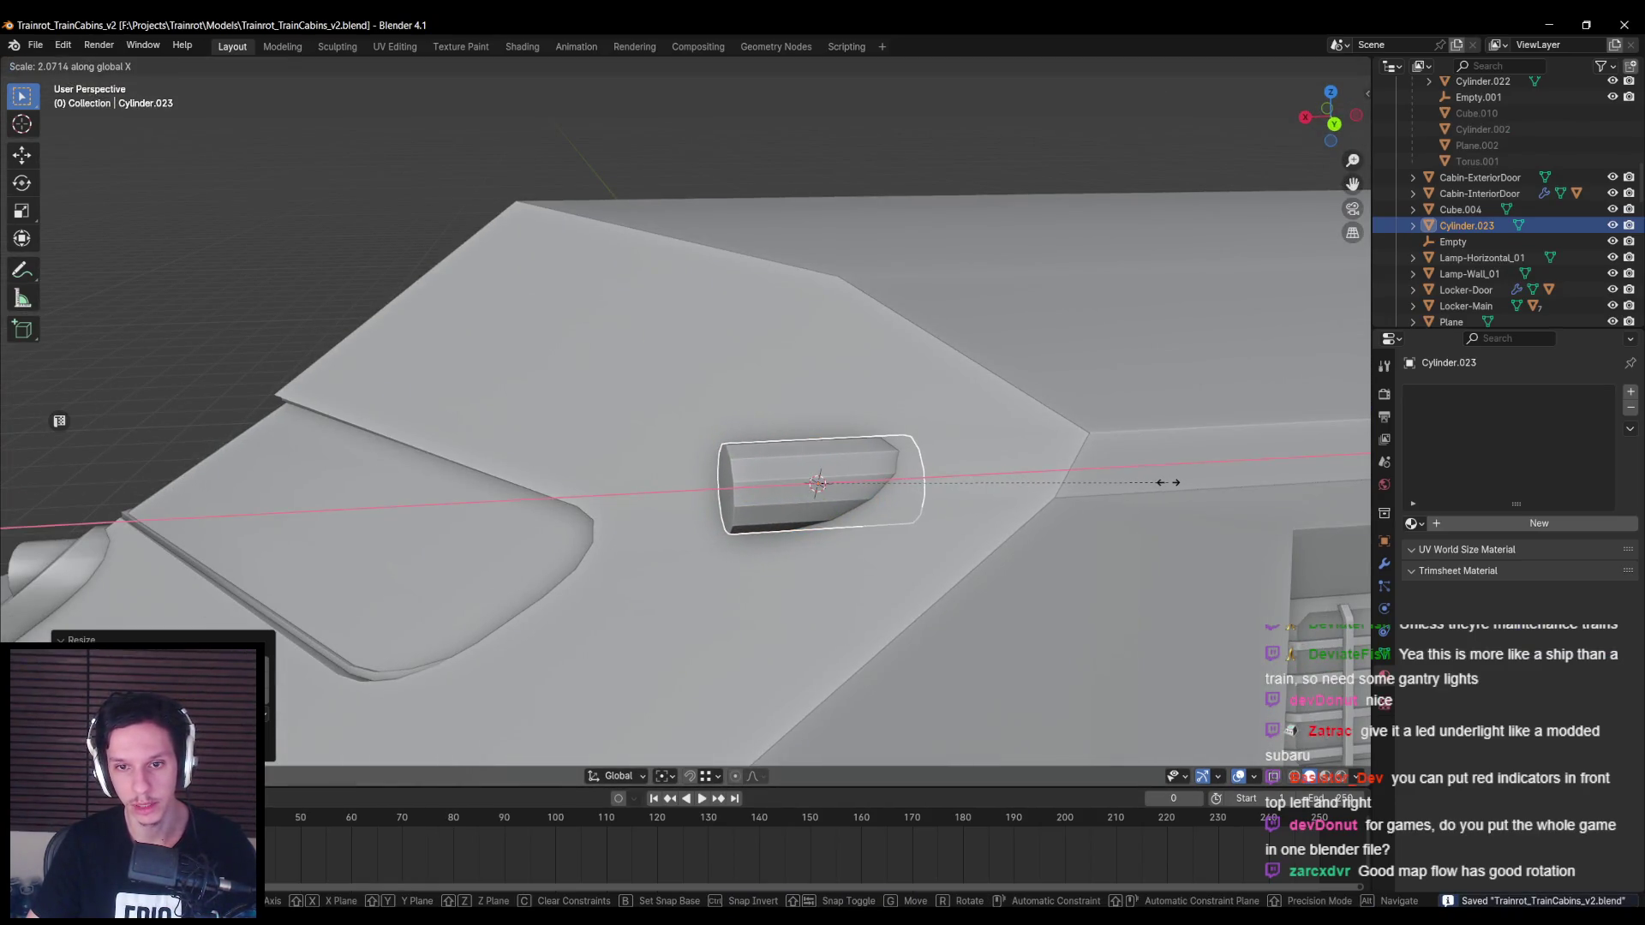
pyautogui.click(1167, 482)
pyautogui.moveTo(891, 489)
pyautogui.mouseDown(button='middle')
pyautogui.moveTo(743, 511)
pyautogui.moveTo(851, 502)
pyautogui.moveTo(757, 483)
pyautogui.moveTo(639, 495)
pyautogui.mouseUp(button='middle')
pyautogui.scroll(2, 639, 495)
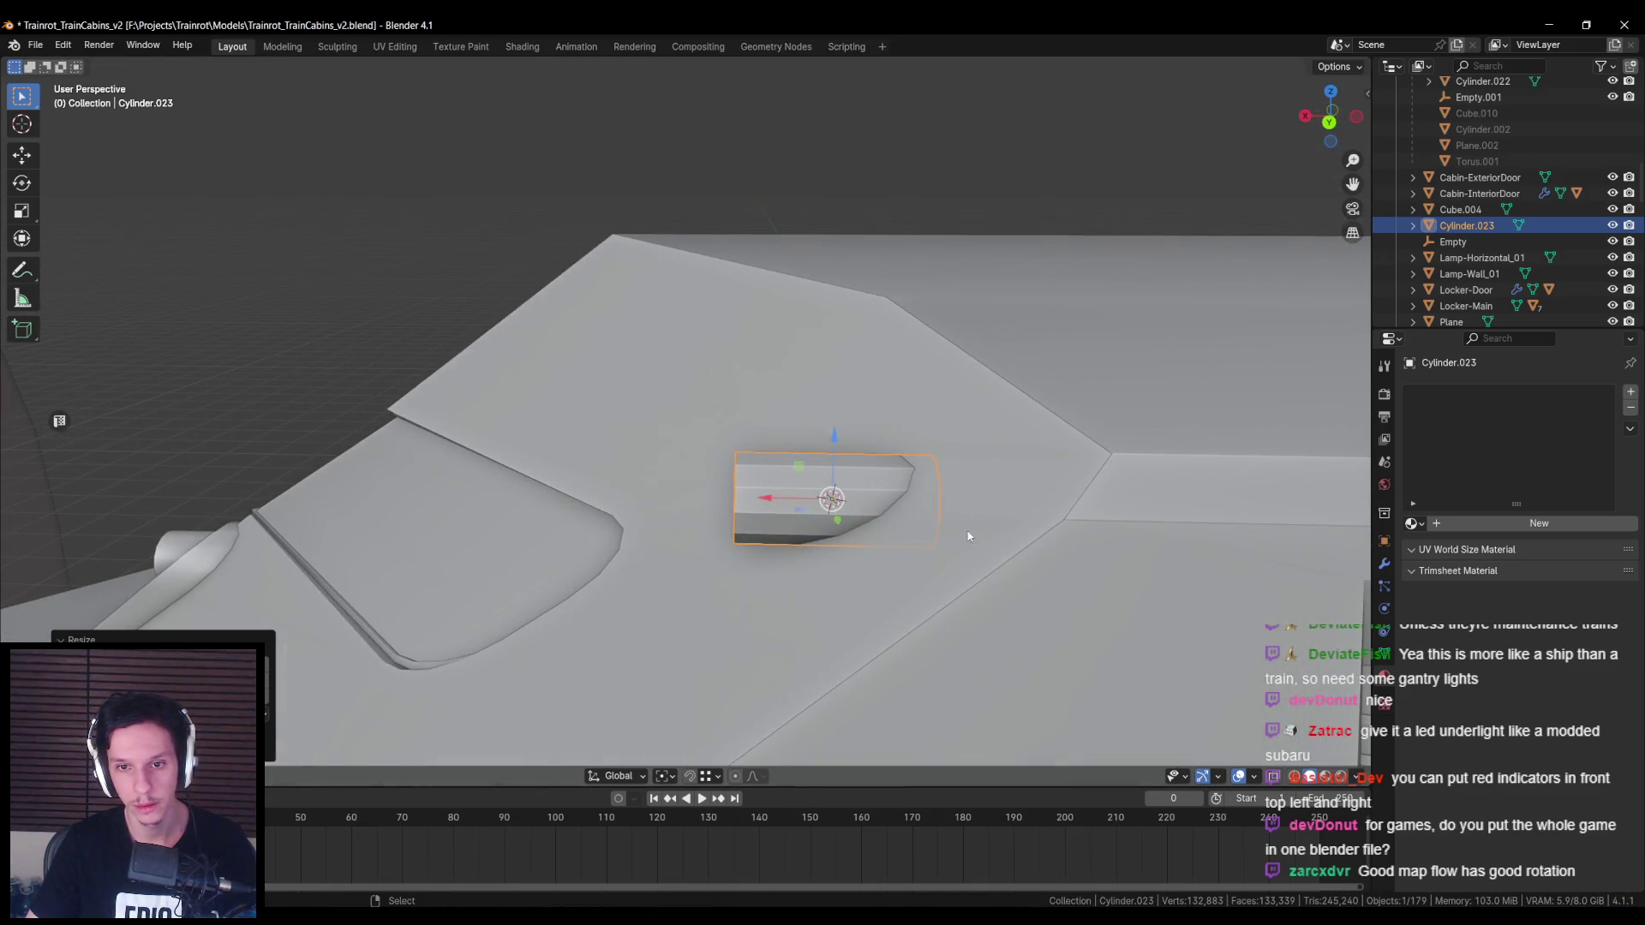
pyautogui.press('Return')
pyautogui.moveTo(856, 479); pyautogui.dragTo(783, 494, button='middle')
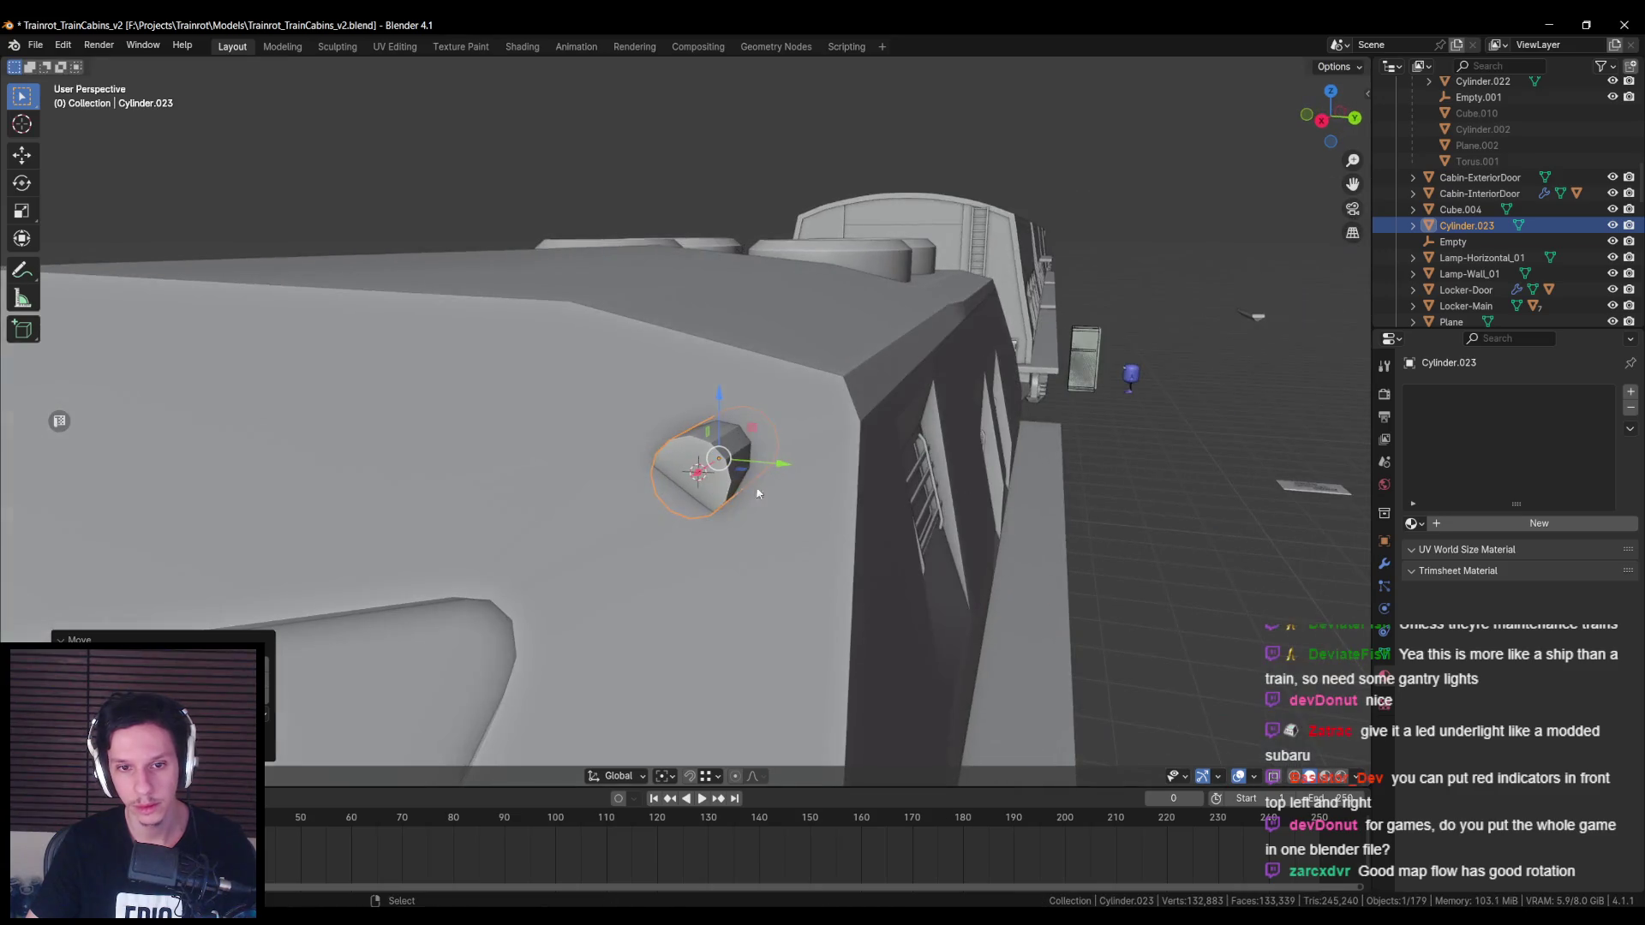
# Step: Move the cylinder along Y toward the cabin's front roof corner
pyautogui.moveTo(677, 512)
pyautogui.mouseDown(button='middle')
pyautogui.moveTo(660, 505)
pyautogui.moveTo(778, 506)
pyautogui.moveTo(740, 495)
pyautogui.moveTo(908, 424)
pyautogui.mouseUp(button='middle')
pyautogui.click(741, 495)
pyautogui.press('Tab')
pyautogui.press('Tab')
pyautogui.click(913, 421)
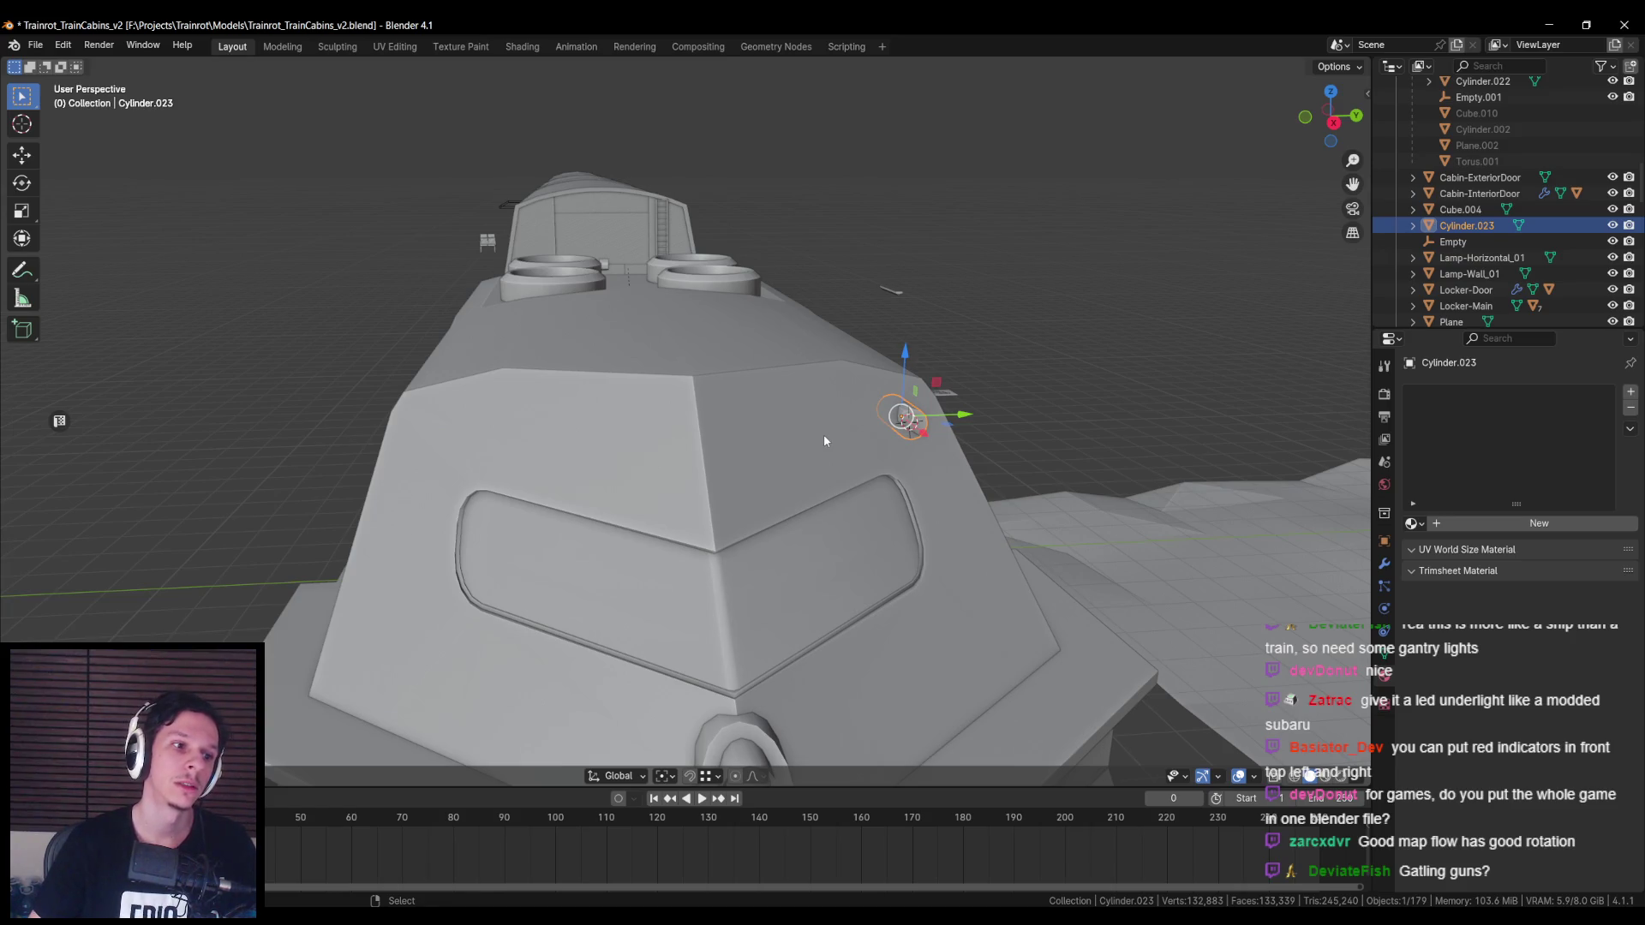
pyautogui.press('g')
pyautogui.press('y')
pyautogui.click(547, 440)
pyautogui.keyDown('shift'); pyautogui.moveTo(546, 440); pyautogui.dragTo(683, 440, button='middle'); pyautogui.keyUp('shift')
pyautogui.scroll(4, 683, 440)
# Step: Scale the cylinder smaller and slide it along X across the roof
pyautogui.press('g')
pyautogui.press('y')
pyautogui.press('Escape')
pyautogui.scroll(-3, 683, 443)
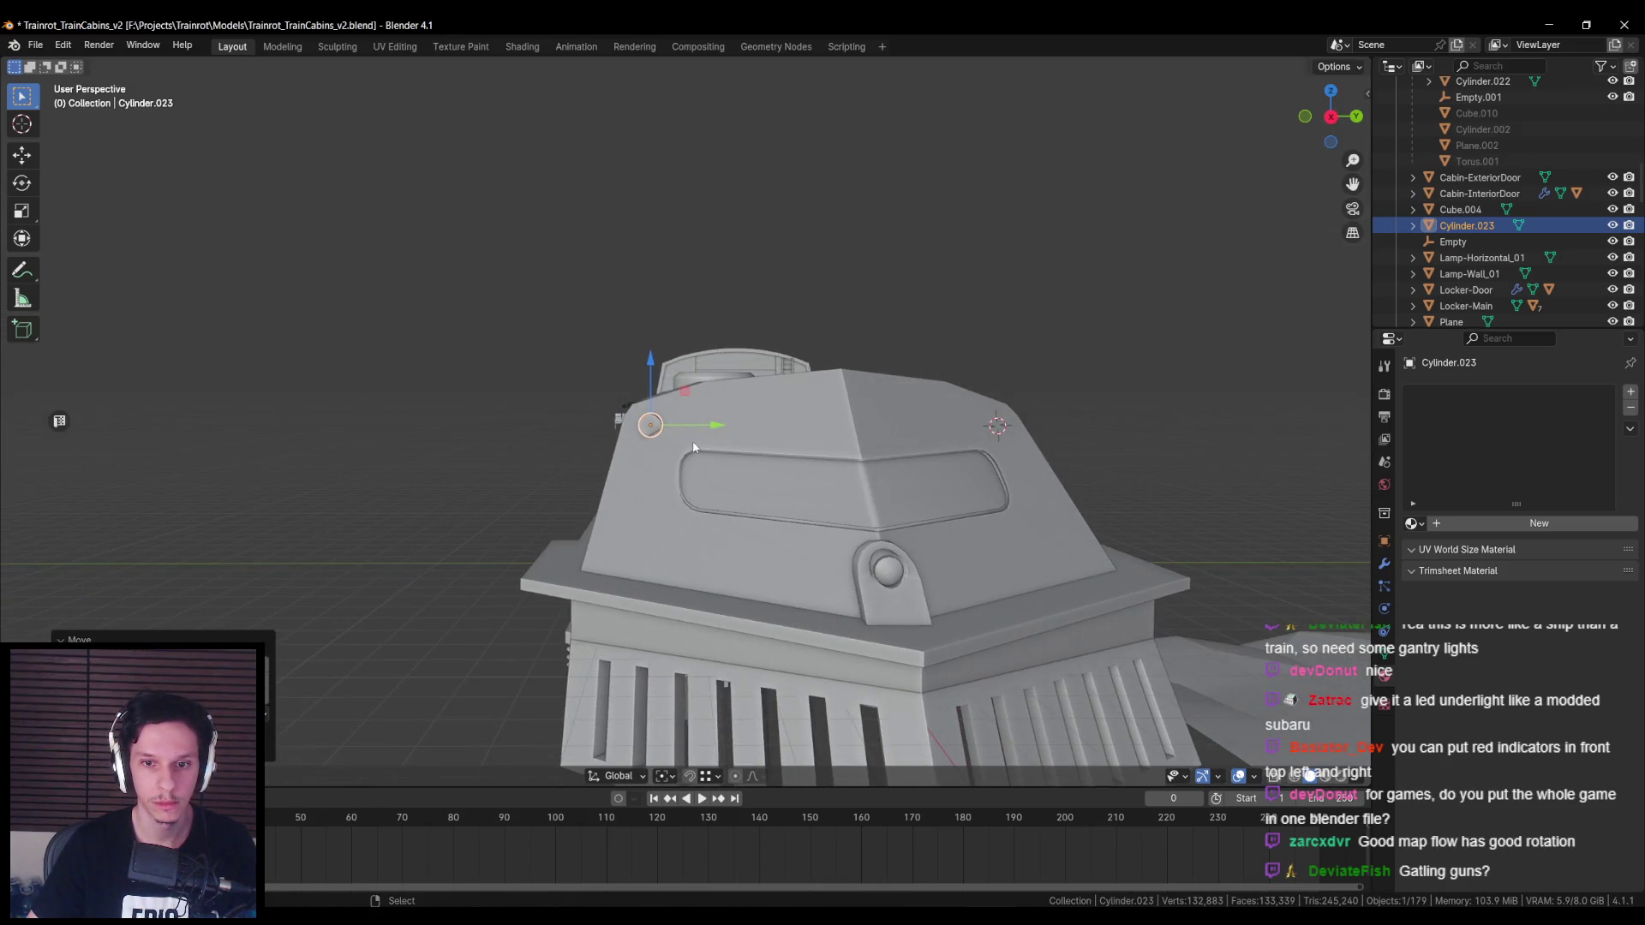
pyautogui.click(698, 426)
pyautogui.scroll(4, 693, 429)
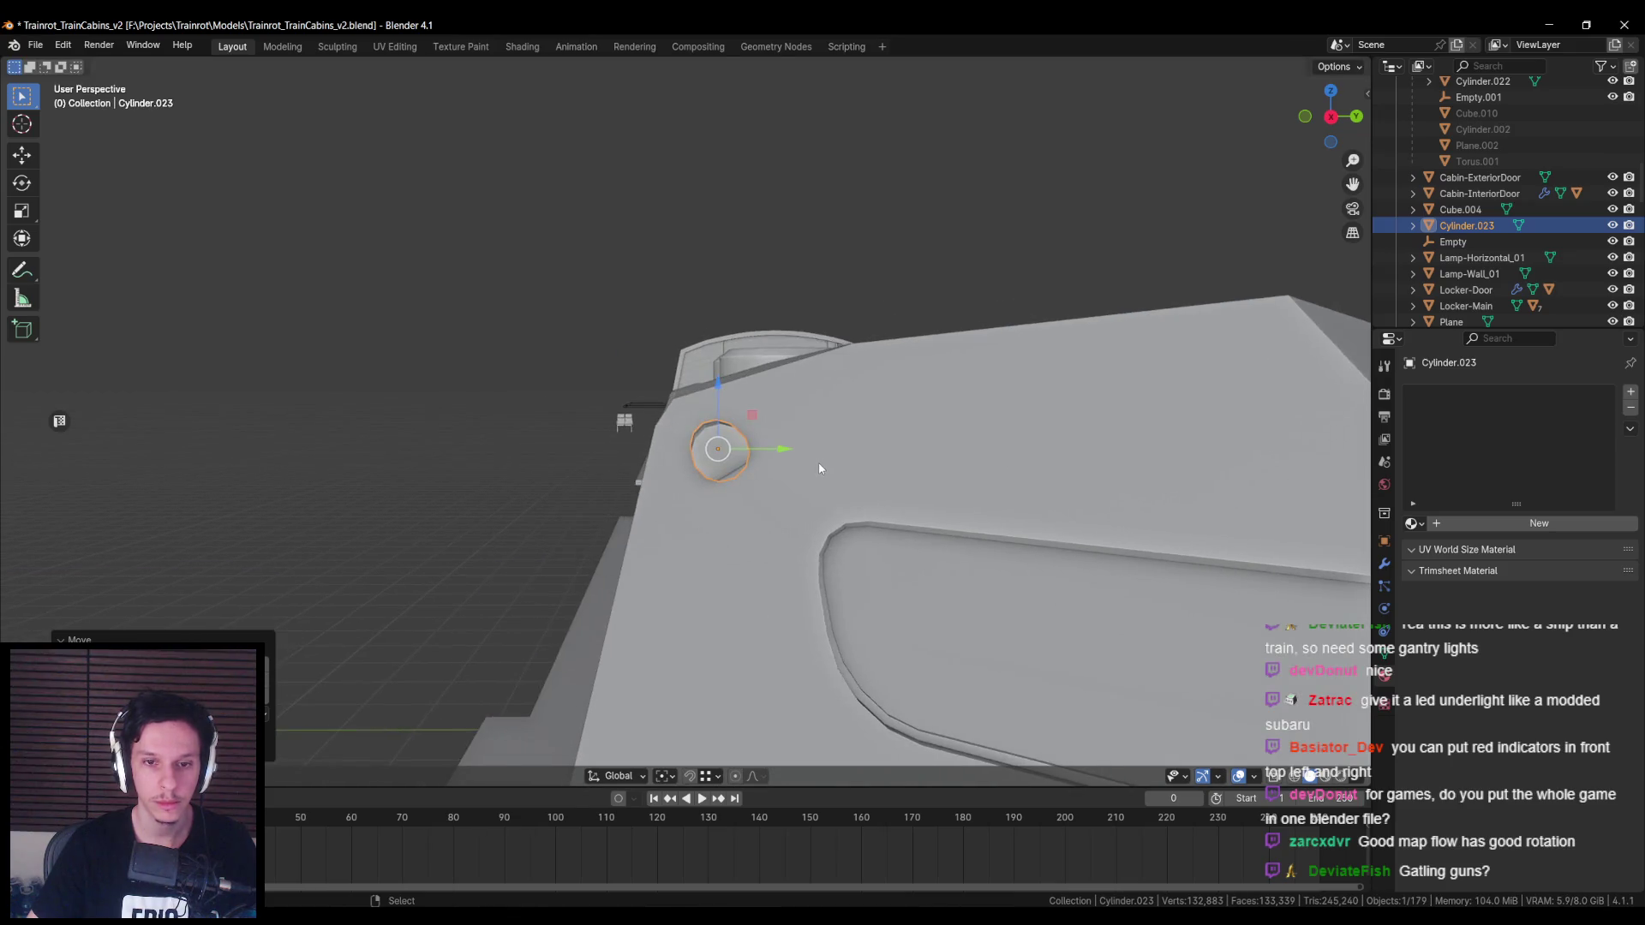
pyautogui.press('s')
pyautogui.click(831, 470)
pyautogui.scroll(-4, 850, 478)
pyautogui.moveTo(850, 478); pyautogui.dragTo(726, 481, button='middle')
pyautogui.scroll(4, 726, 480)
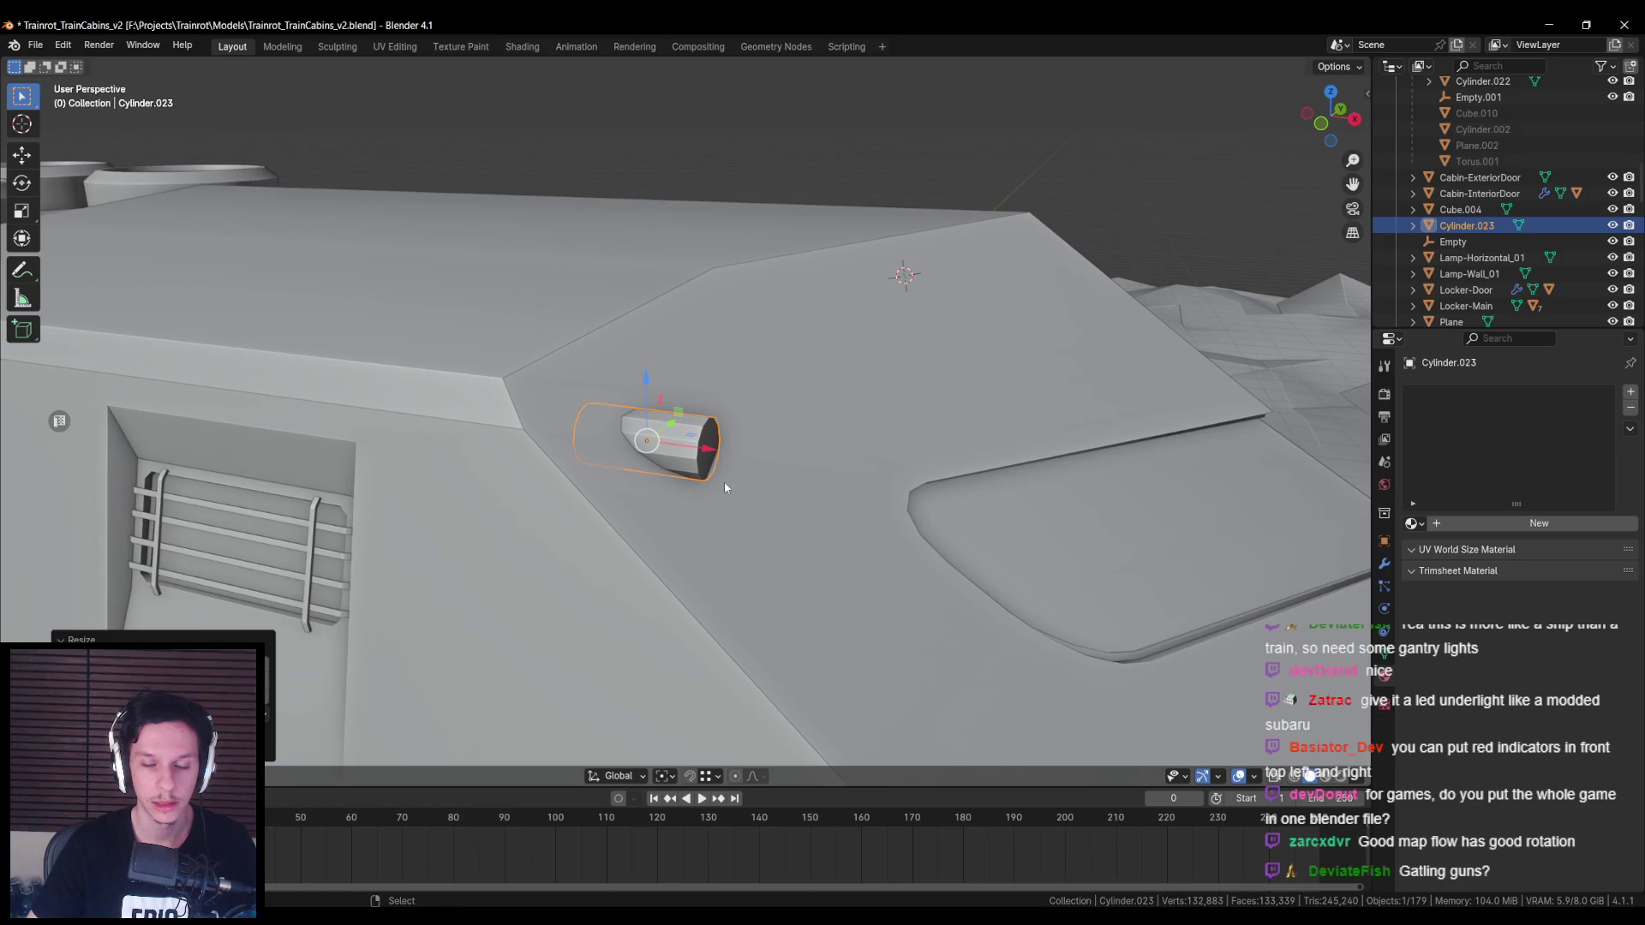
pyautogui.moveTo(708, 448); pyautogui.dragTo(733, 451)
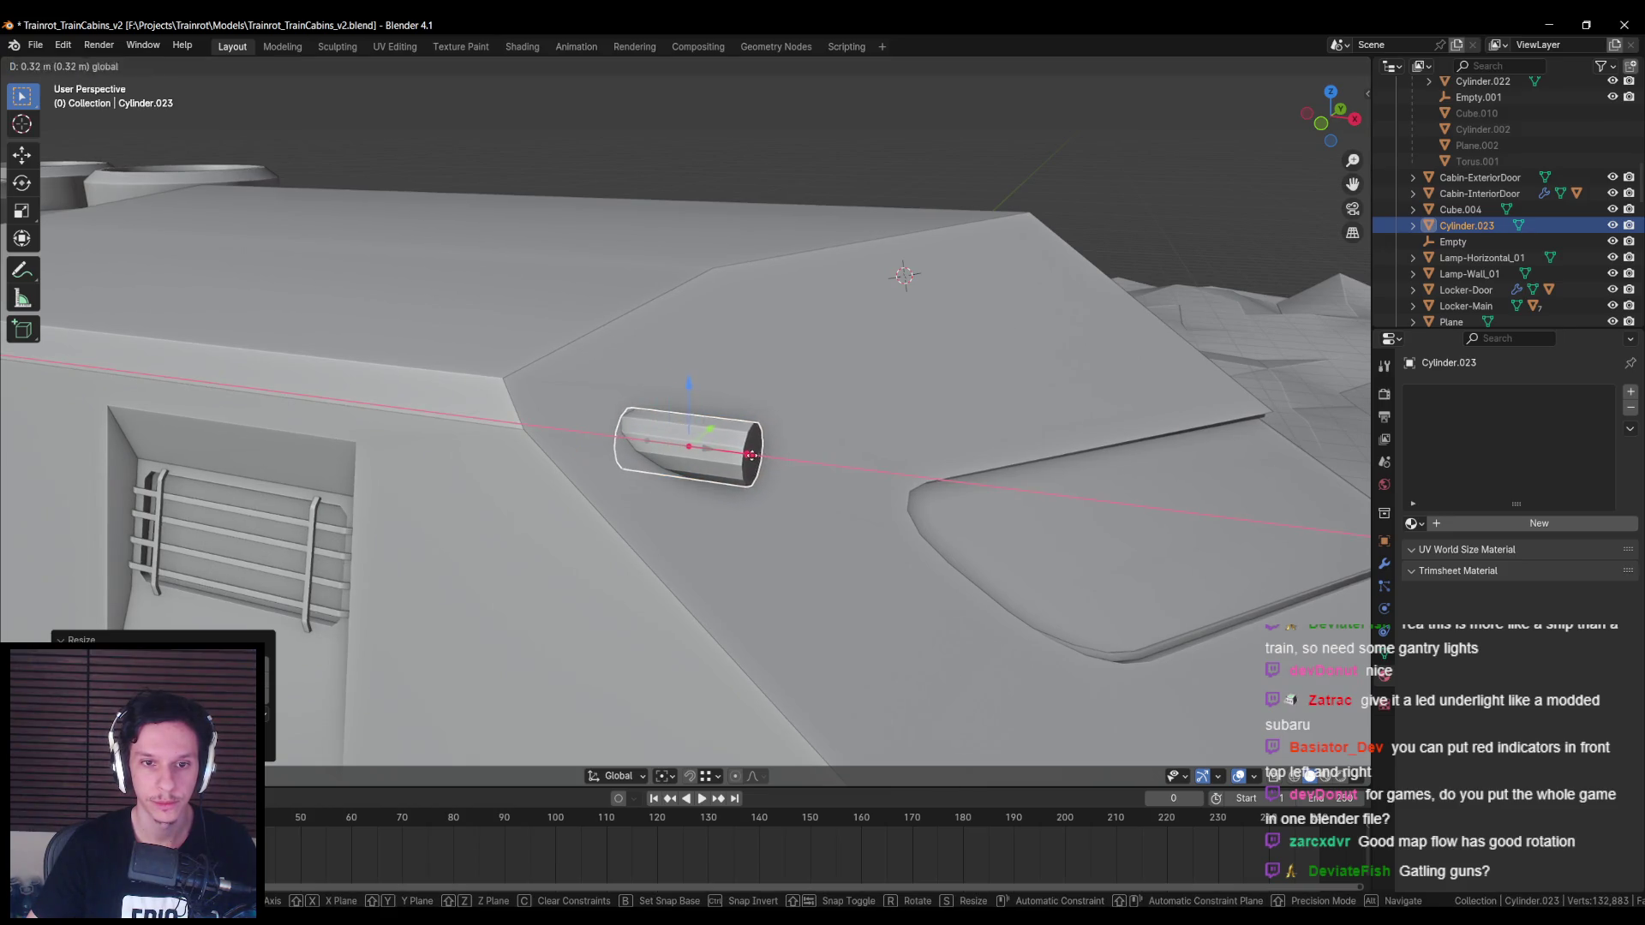
# Step: Inspect the cylinder's fit in see-through wireframe, then delete it and reselect the cabin
pyautogui.scroll(-3, 766, 470)
pyautogui.moveTo(766, 469)
pyautogui.mouseDown(button='middle')
pyautogui.moveTo(630, 424)
pyautogui.moveTo(756, 418)
pyautogui.mouseUp(button='middle')
pyautogui.scroll(3, 756, 419)
pyautogui.scroll(-2, 792, 452)
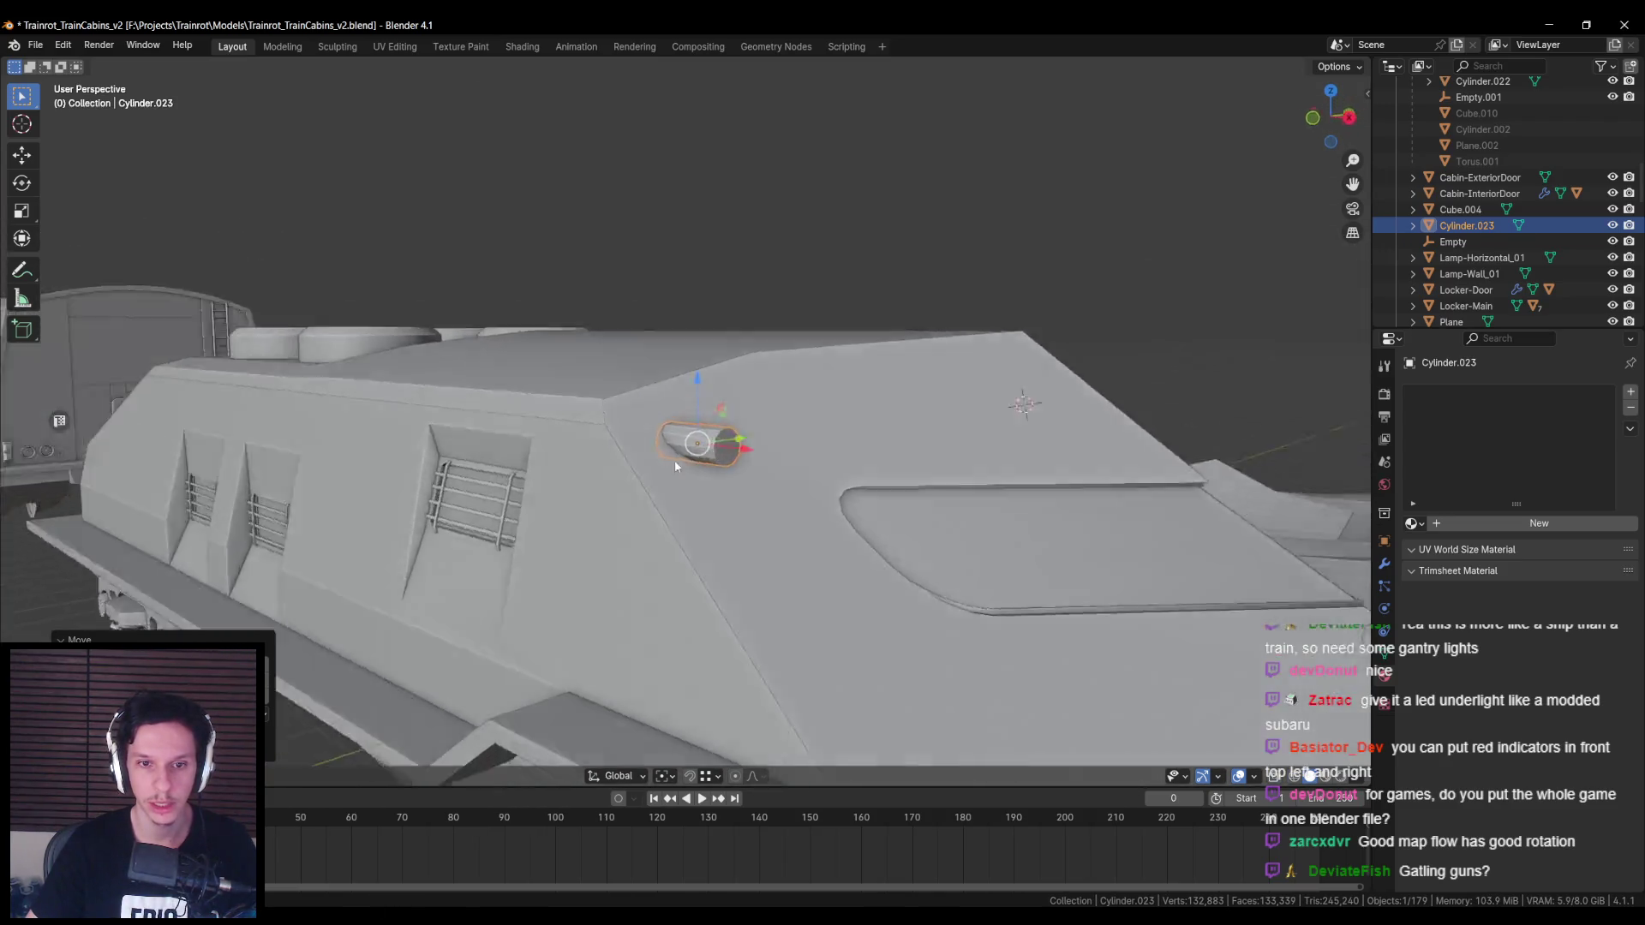
pyautogui.scroll(2, 893, 442)
pyautogui.moveTo(675, 460)
pyautogui.mouseDown(button='middle')
pyautogui.moveTo(984, 429)
pyautogui.moveTo(1010, 389)
pyautogui.moveTo(984, 444)
pyautogui.moveTo(946, 440)
pyautogui.moveTo(903, 489)
pyautogui.moveTo(940, 499)
pyautogui.moveTo(966, 441)
pyautogui.moveTo(947, 419)
pyautogui.moveTo(773, 465)
pyautogui.moveTo(779, 477)
pyautogui.moveTo(732, 454)
pyautogui.mouseUp(button='middle')
pyautogui.hotkey('shift', 'z')
pyautogui.hotkey('shift', 'z')
pyautogui.scroll(-6, 773, 465)
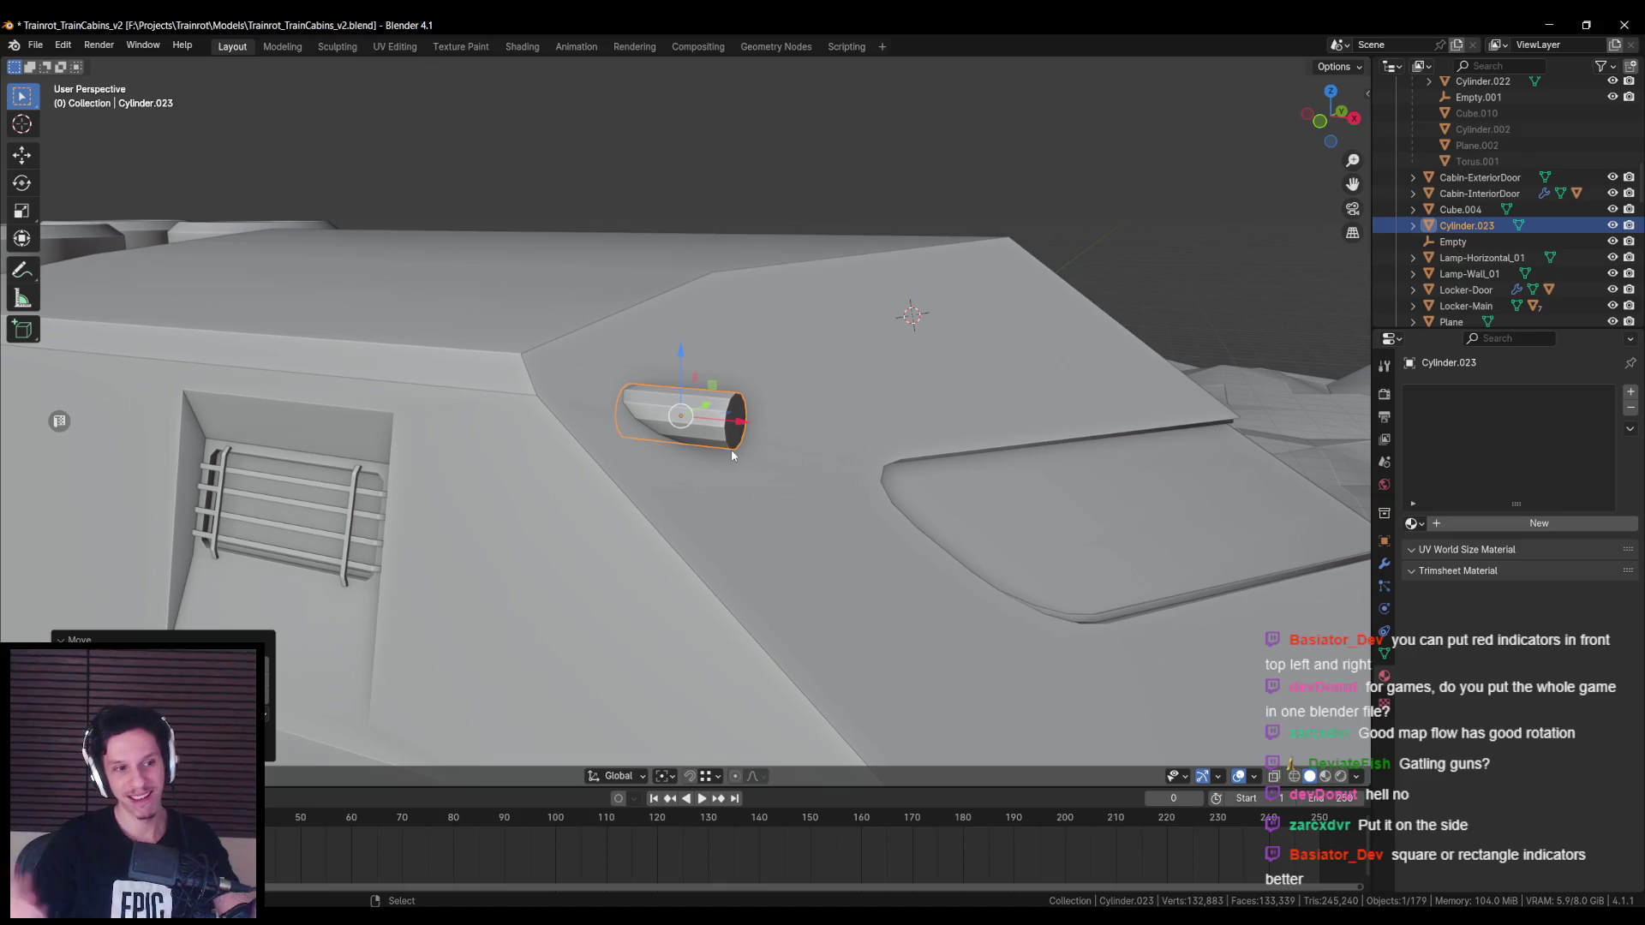
pyautogui.moveTo(747, 464)
pyautogui.mouseDown(button='middle')
pyautogui.moveTo(592, 454)
pyautogui.moveTo(605, 532)
pyautogui.moveTo(699, 540)
pyautogui.mouseUp(button='middle')
pyautogui.scroll(1, 699, 540)
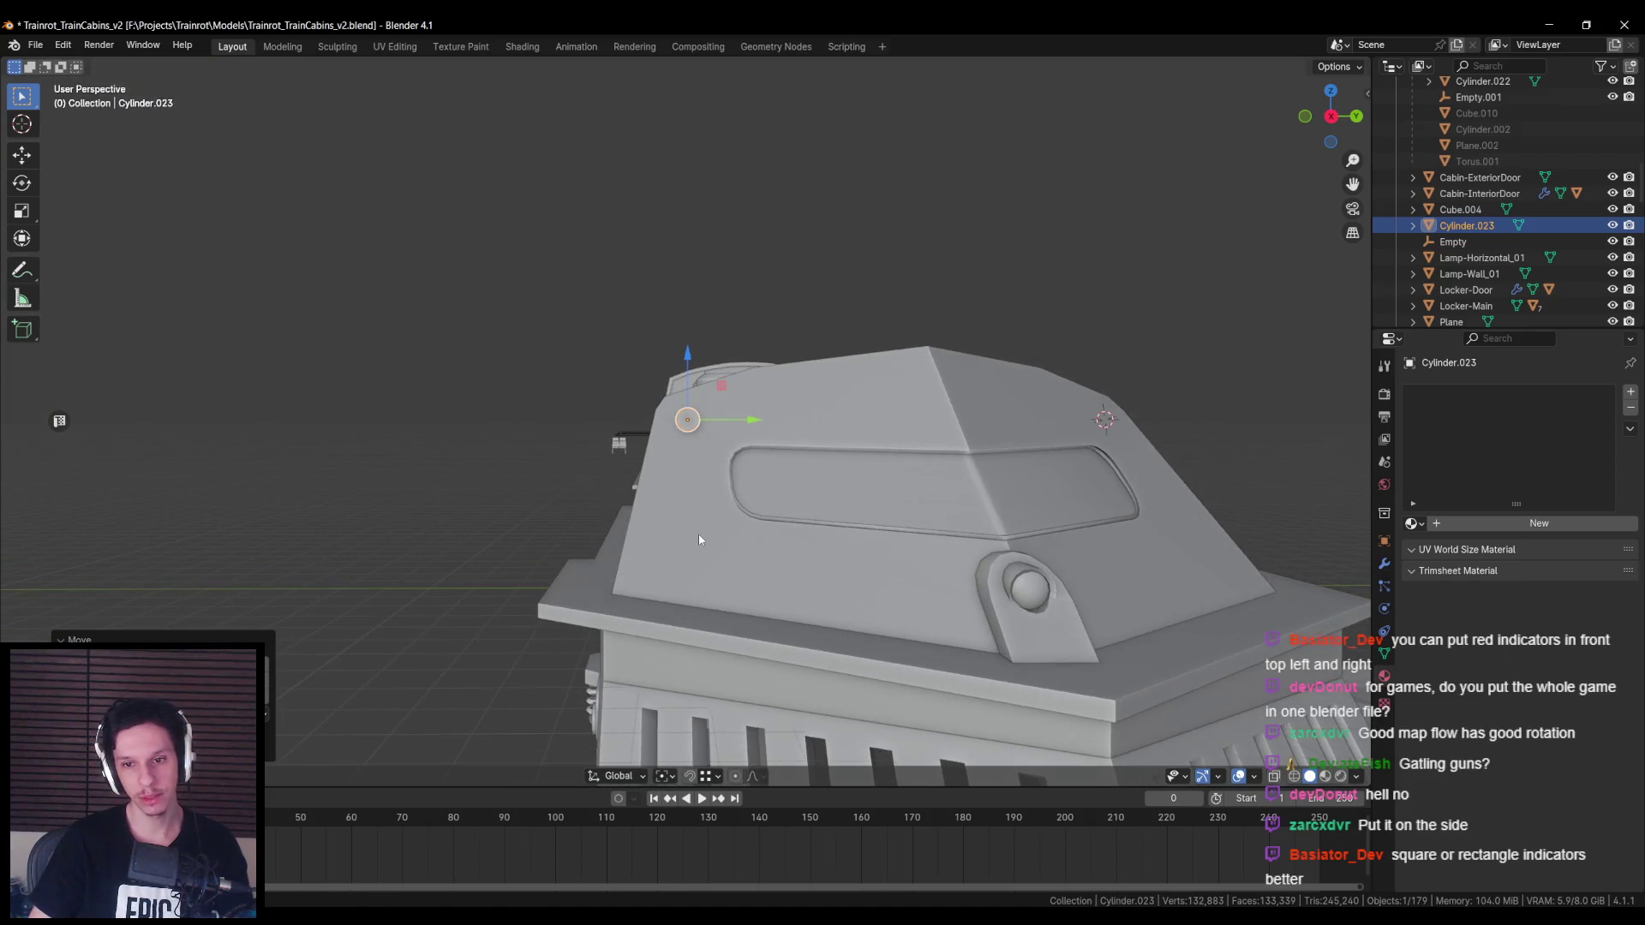
pyautogui.press('Delete')
pyautogui.scroll(-2, 697, 533)
pyautogui.click(687, 514)
# Step: Inset the two upper front corner faces of the cabin in Edit Mode
pyautogui.press('Tab')
pyautogui.scroll(5, 686, 514)
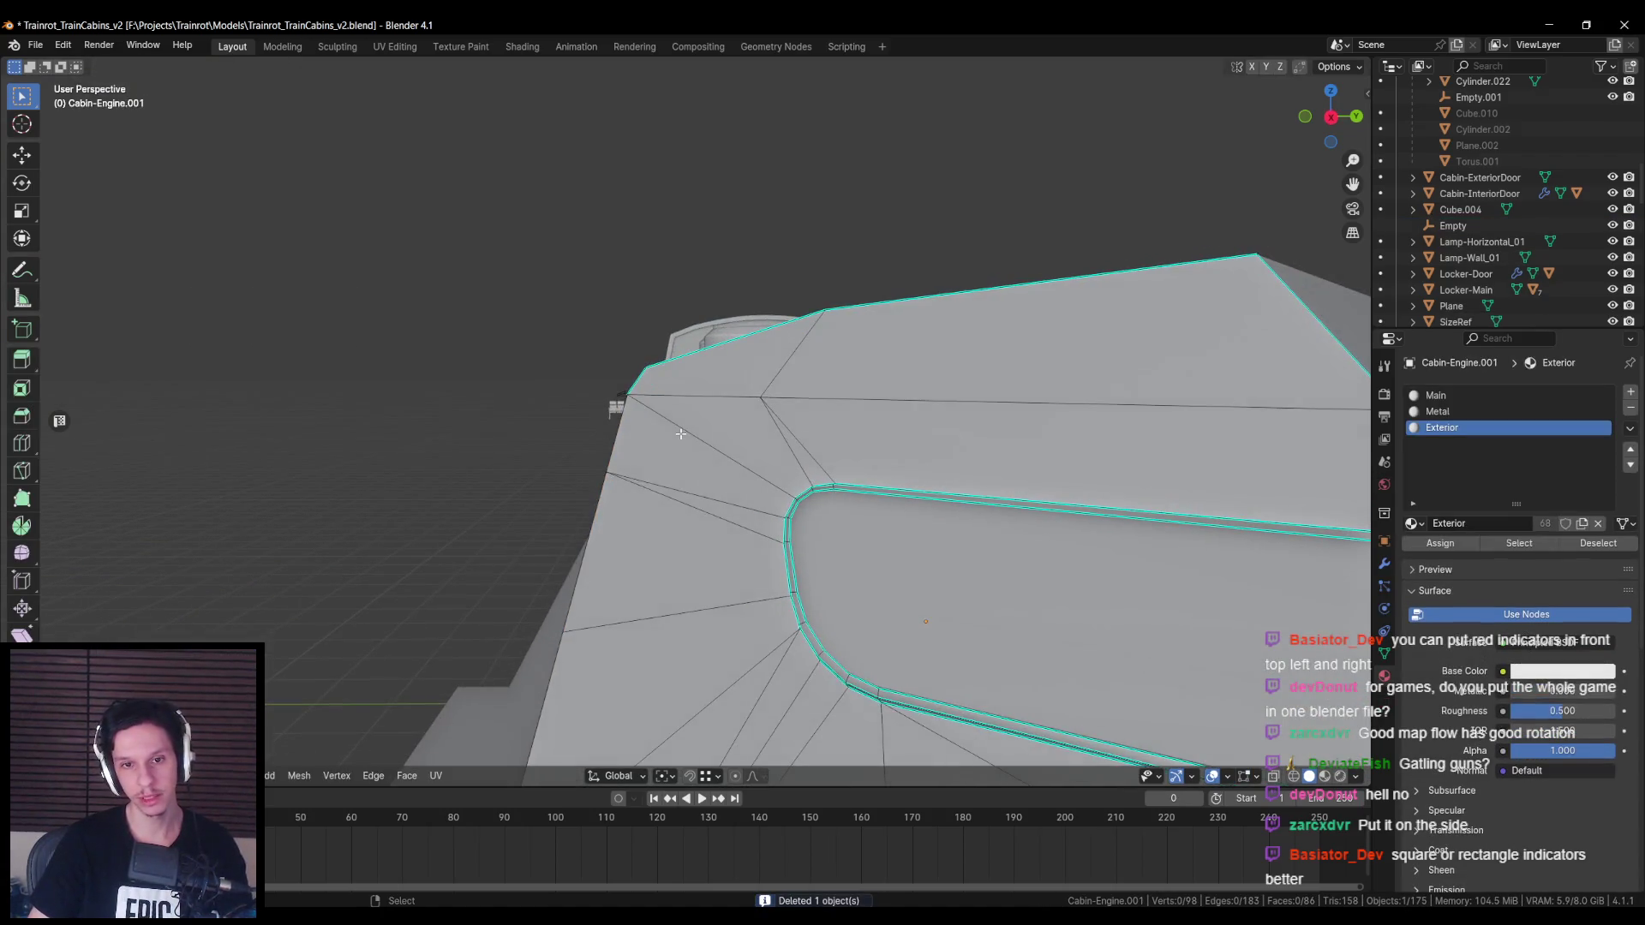
pyautogui.scroll(-1, 680, 434)
pyautogui.scroll(1, 683, 429)
pyautogui.keyDown('shift'); pyautogui.click(692, 433); pyautogui.keyUp('shift')
pyautogui.moveTo(692, 432); pyautogui.dragTo(952, 509, button='middle')
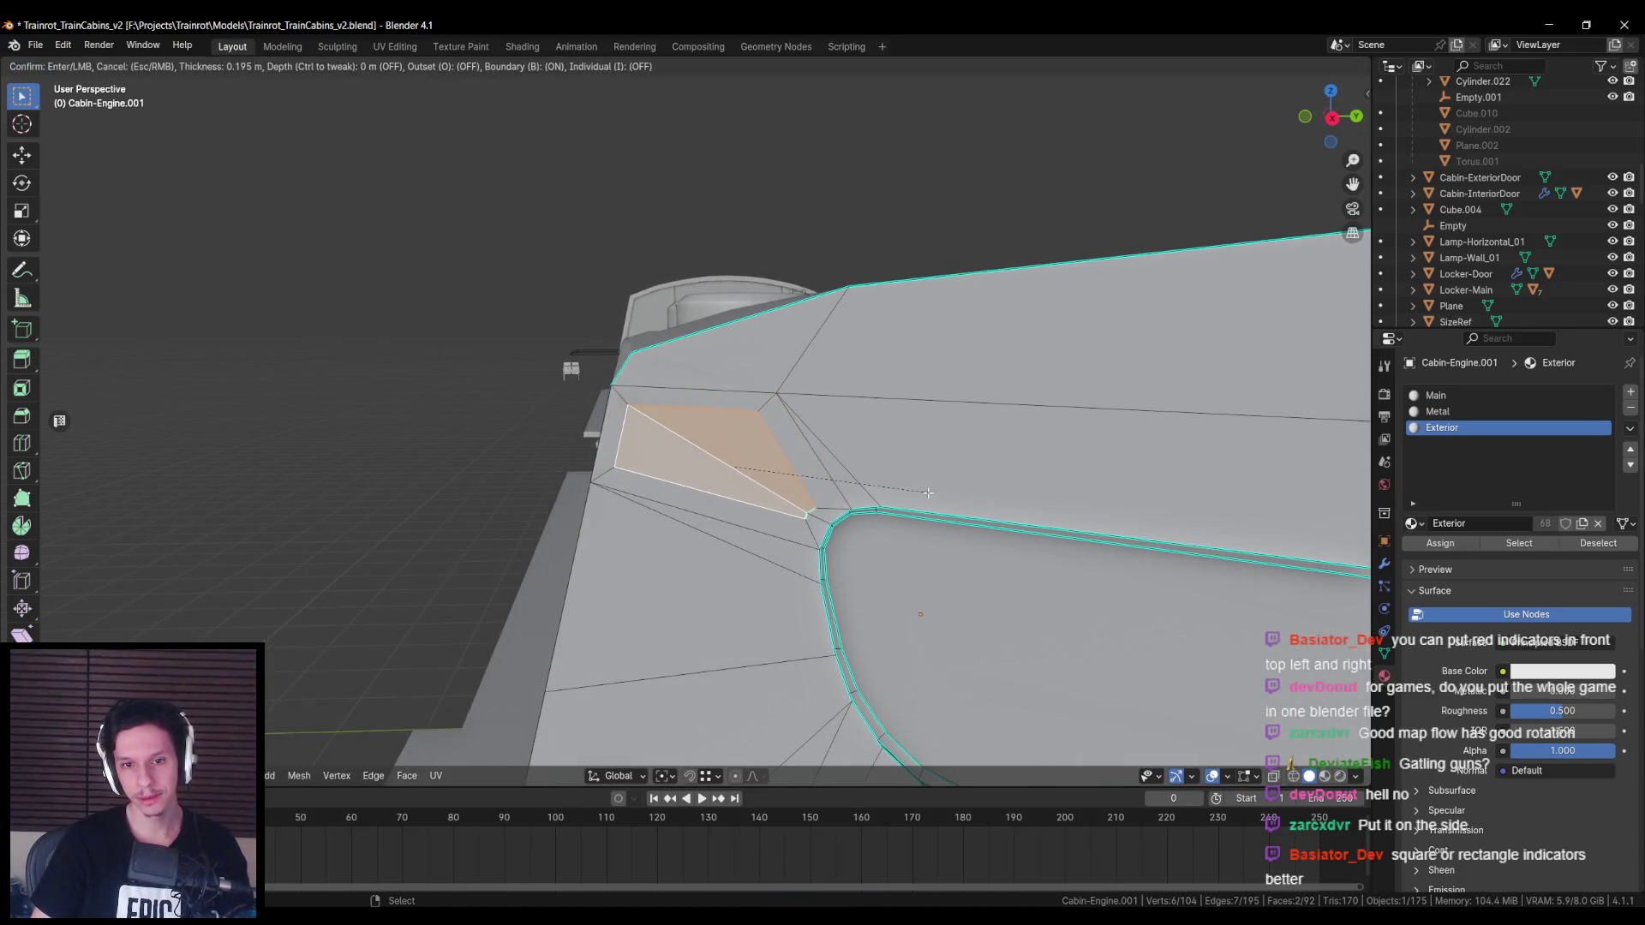
pyautogui.click(926, 488)
# Step: Undo the corner inset, leave Edit Mode and add a cube at the cabin corner
pyautogui.hotkey('alt', 'a')
pyautogui.scroll(1, 788, 490)
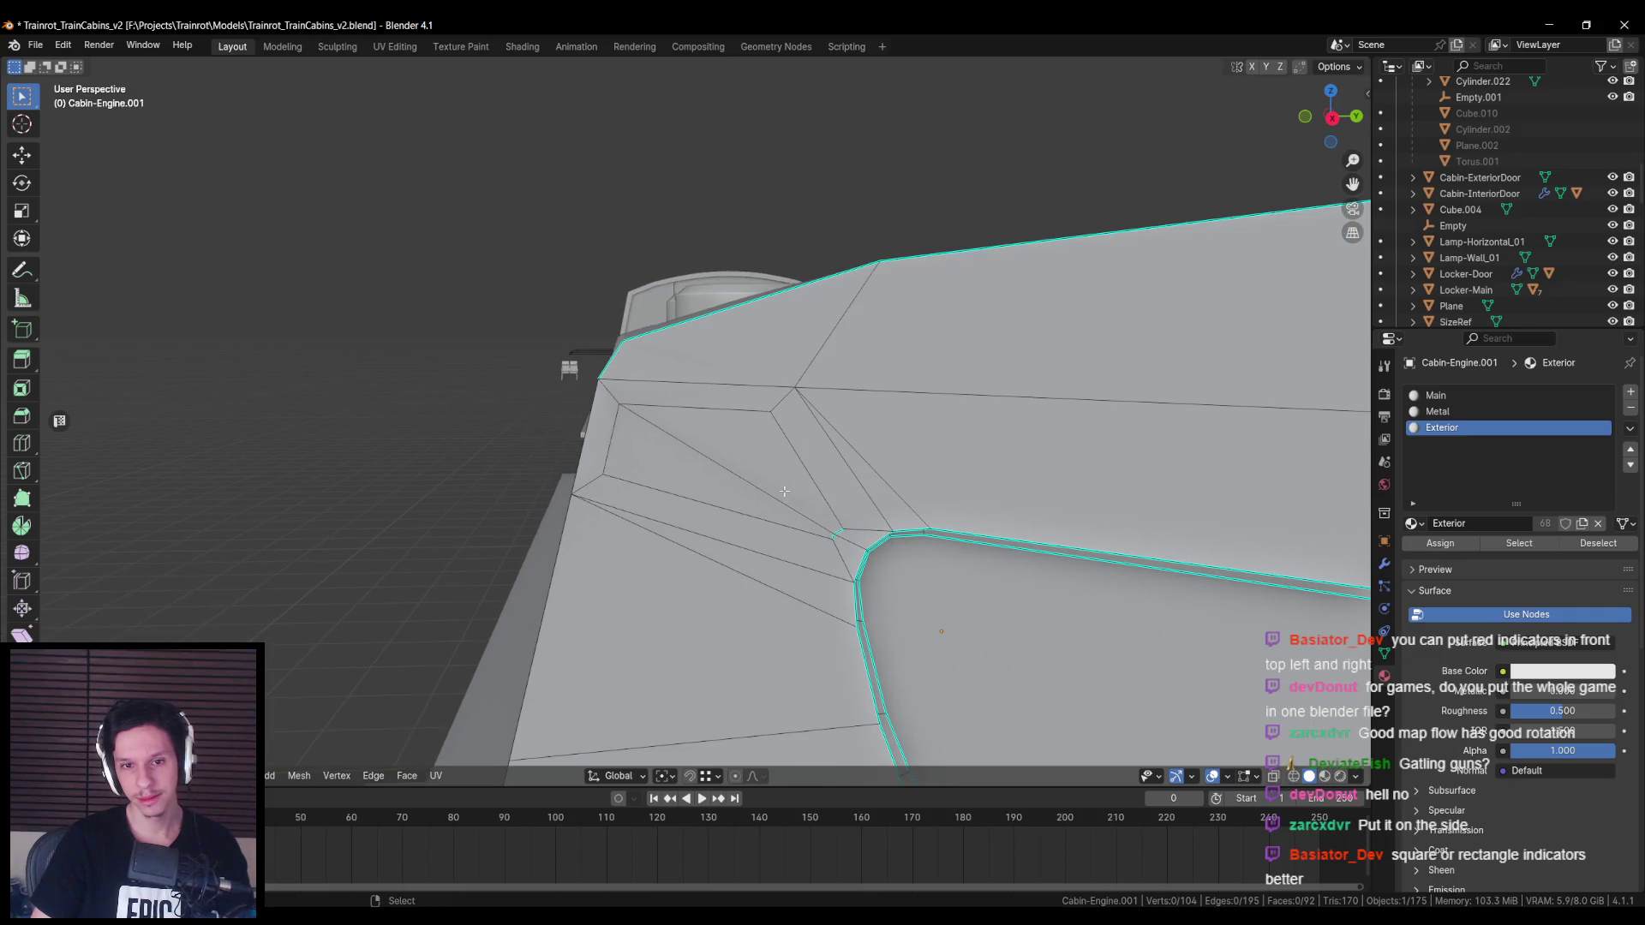
pyautogui.rightClick(750, 444)
pyautogui.moveTo(728, 424)
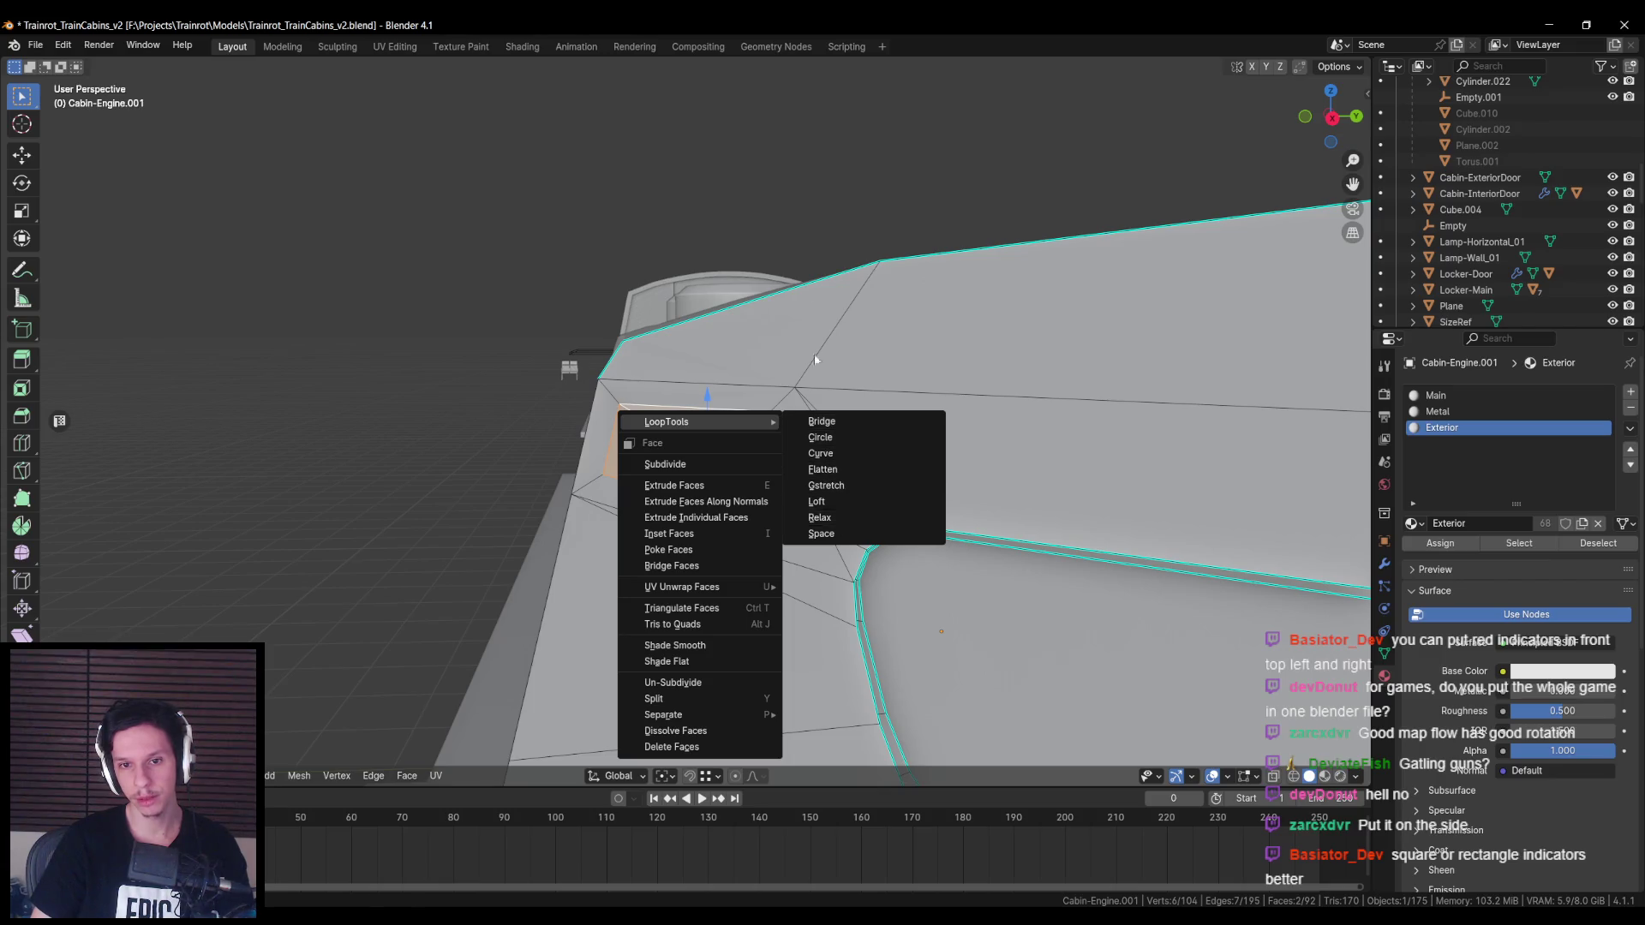
pyautogui.press('Escape')
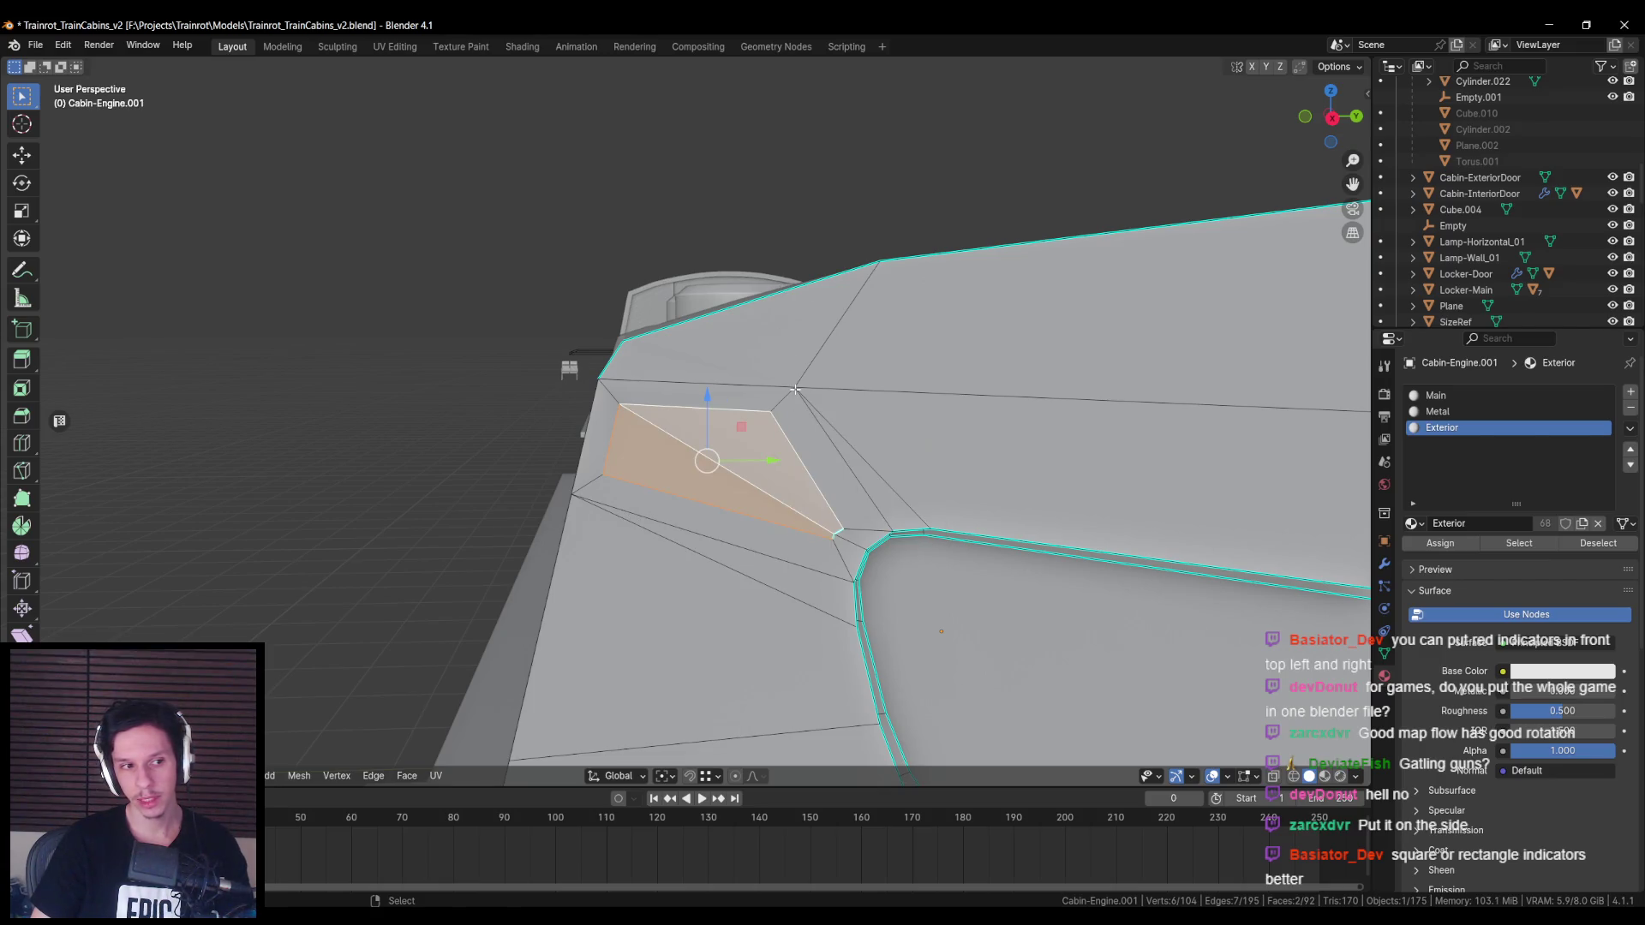
pyautogui.hotkey('alt', 'a')
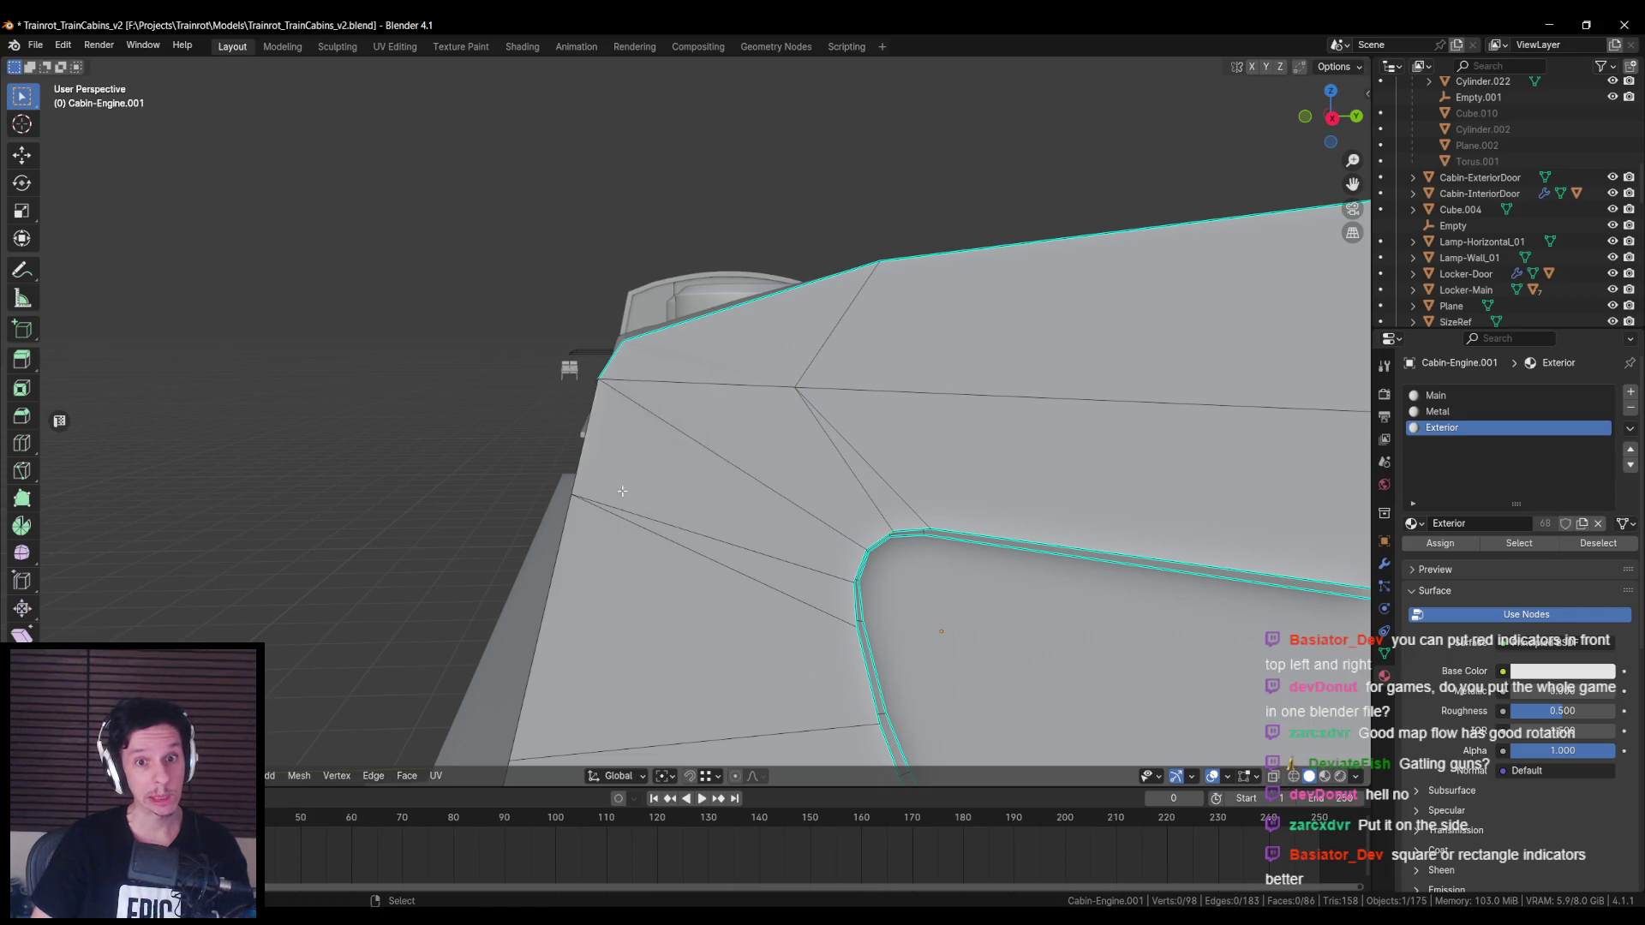
pyautogui.press('Tab')
pyautogui.press('F3')
pyautogui.press('Return')
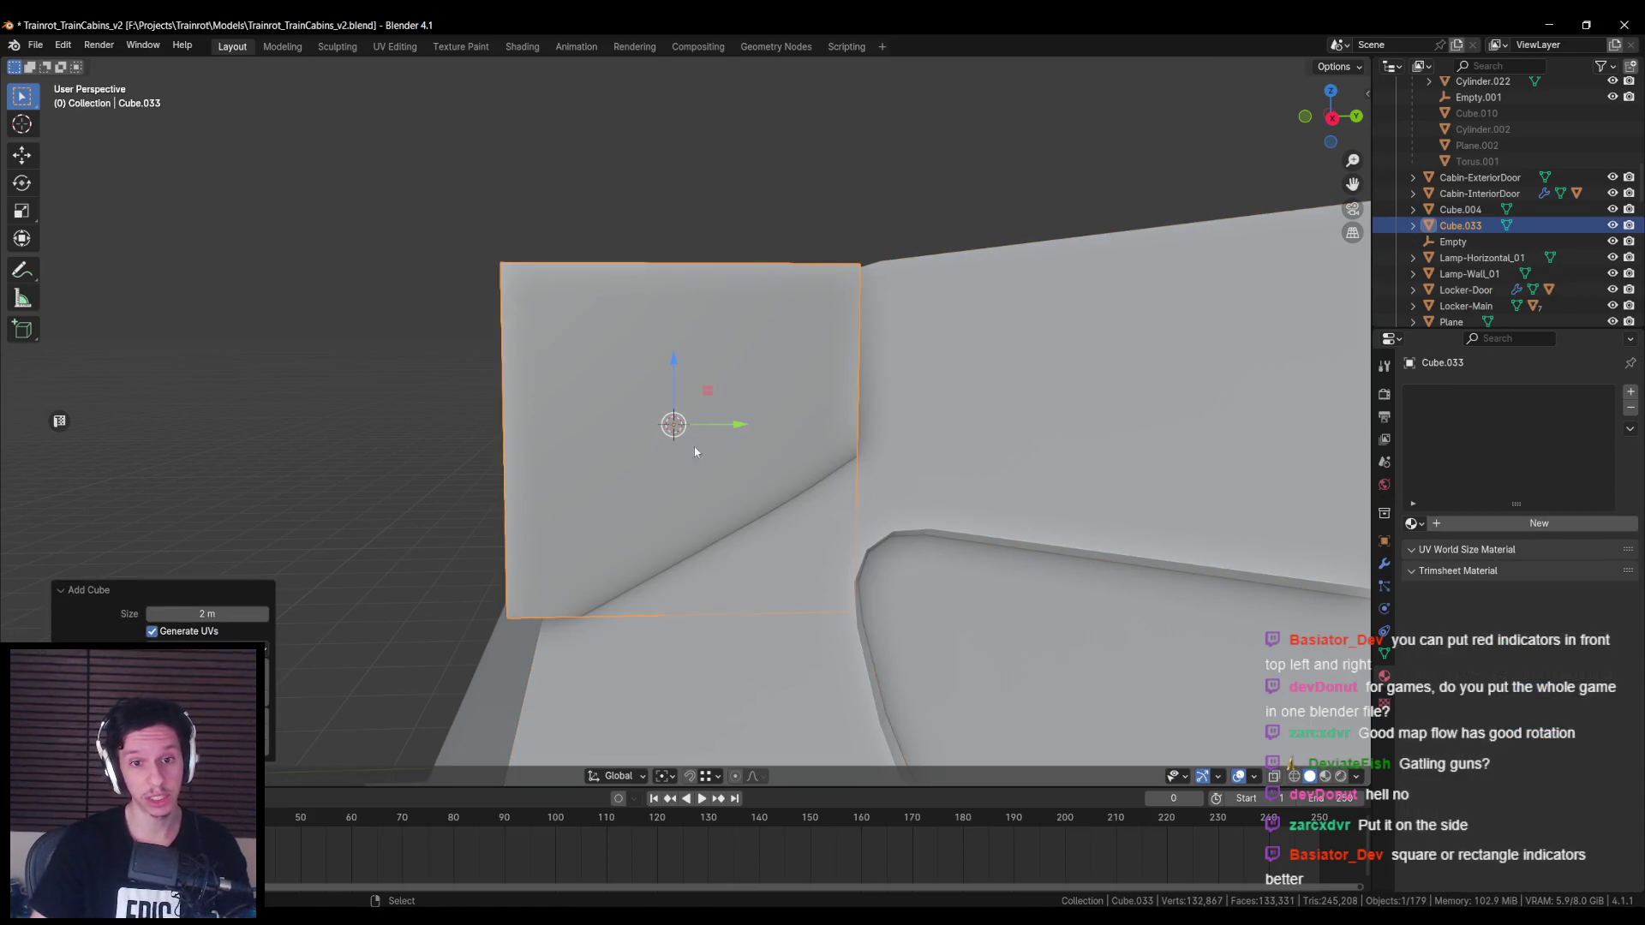
# Step: Scale the new cube down, then narrow it along the X axis
pyautogui.press('s')
pyautogui.click(795, 493)
pyautogui.moveTo(795, 493)
pyautogui.mouseDown(button='middle')
pyautogui.moveTo(723, 471)
pyautogui.moveTo(870, 481)
pyautogui.mouseUp(button='middle')
pyautogui.press('s')
pyautogui.press('y')
pyautogui.press('x')
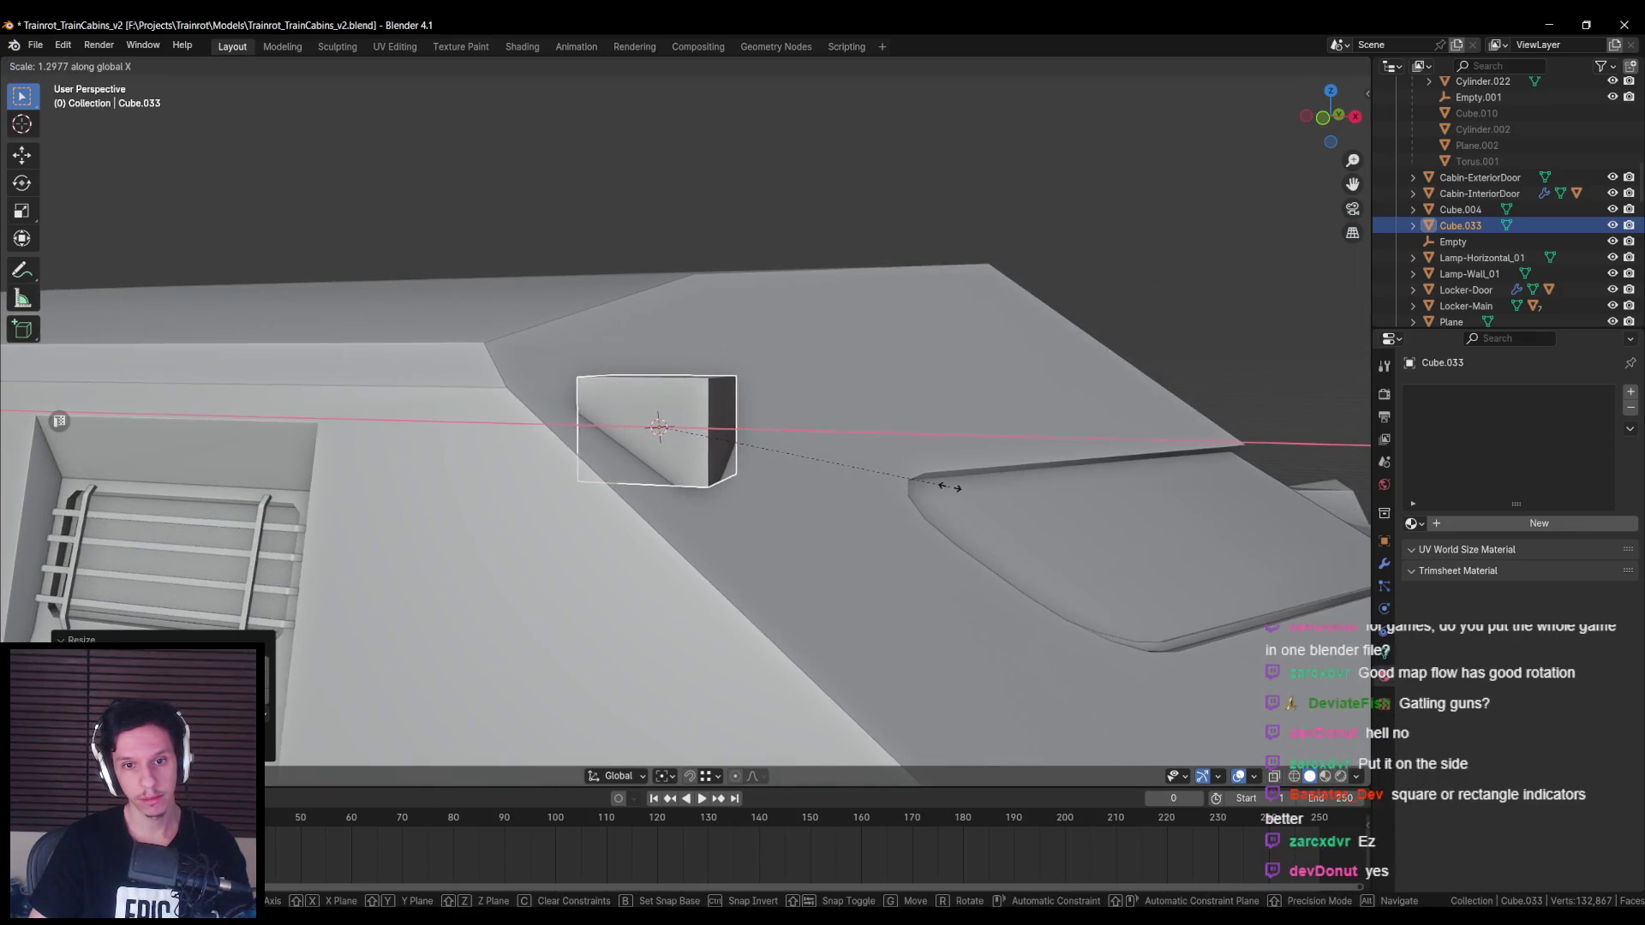
pyautogui.click(900, 476)
# Step: In Edit Mode, push the cube's face and left edge along X and lower the selection slightly in Z
pyautogui.press('Tab')
pyautogui.moveTo(749, 431); pyautogui.dragTo(789, 429)
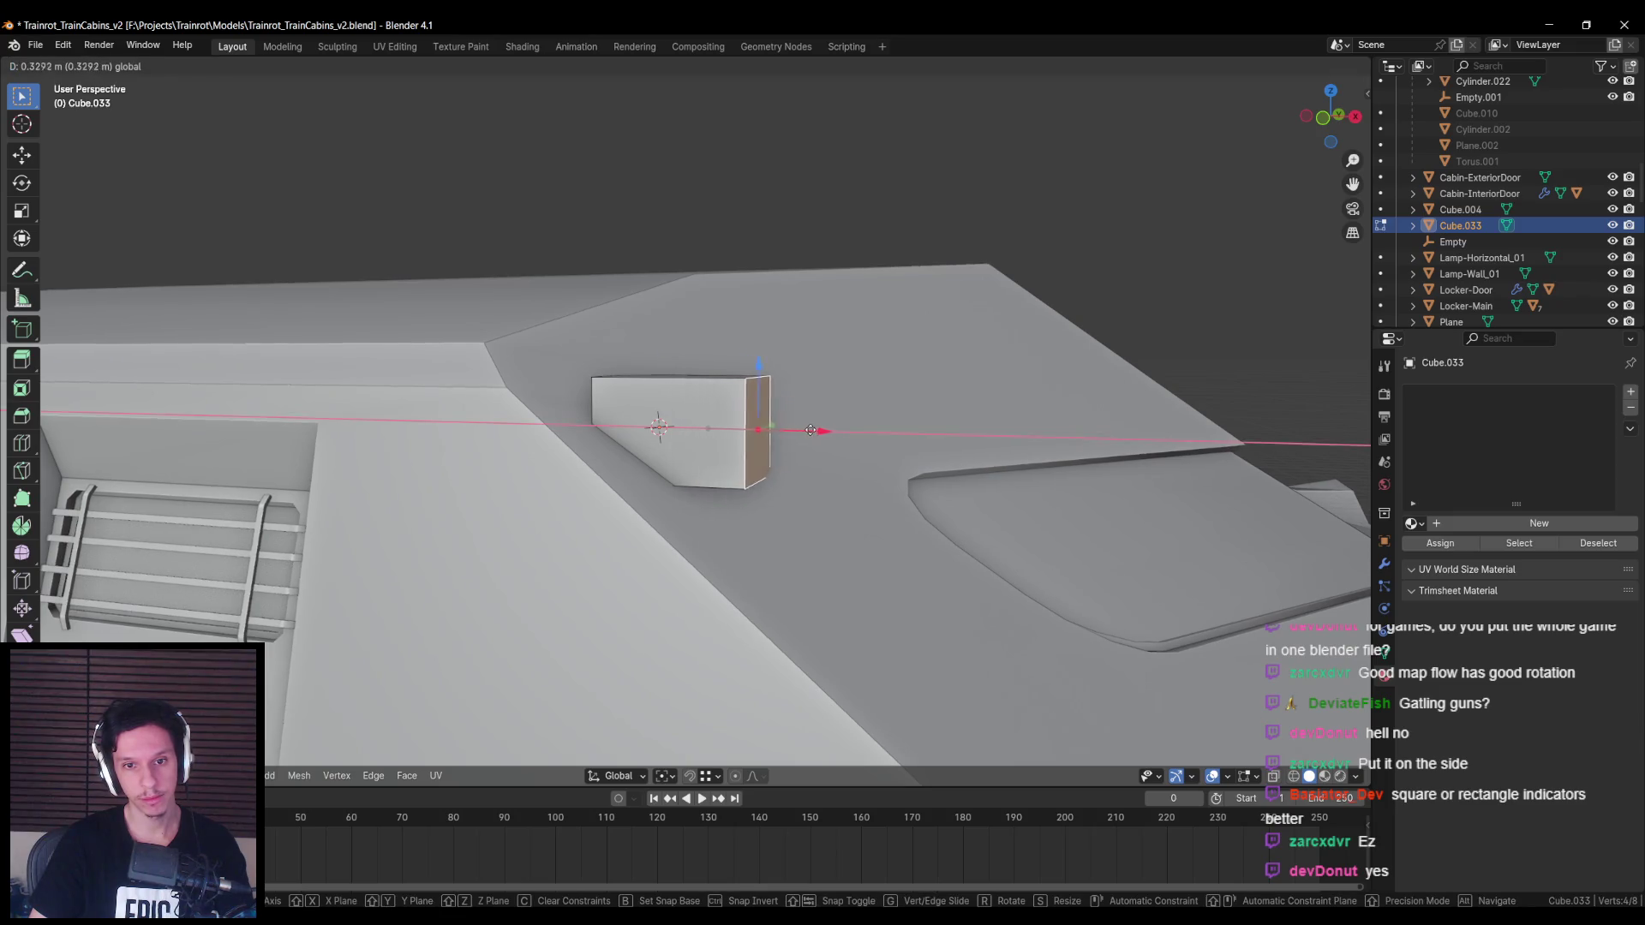
pyautogui.click(821, 430)
pyautogui.moveTo(821, 430); pyautogui.dragTo(609, 428, button='middle')
pyautogui.hotkey('alt', 'z')
pyautogui.hotkey('alt', 'z')
pyautogui.moveTo(672, 426); pyautogui.dragTo(618, 424)
pyautogui.click(606, 426)
pyautogui.moveTo(606, 426)
pyautogui.mouseDown(button='middle')
pyautogui.moveTo(673, 374)
pyautogui.moveTo(676, 344)
pyautogui.mouseUp(button='middle')
pyautogui.moveTo(675, 344); pyautogui.dragTo(676, 340)
pyautogui.click(675, 356)
pyautogui.moveTo(675, 356)
pyautogui.mouseDown(button='middle')
pyautogui.moveTo(826, 480)
pyautogui.moveTo(771, 537)
pyautogui.moveTo(734, 460)
pyautogui.moveTo(749, 445)
pyautogui.moveTo(687, 360)
pyautogui.moveTo(748, 385)
pyautogui.moveTo(730, 394)
pyautogui.mouseUp(button='middle')
# Step: Adjust a selected panel face along X, then inset the panel face
pyautogui.click(750, 446)
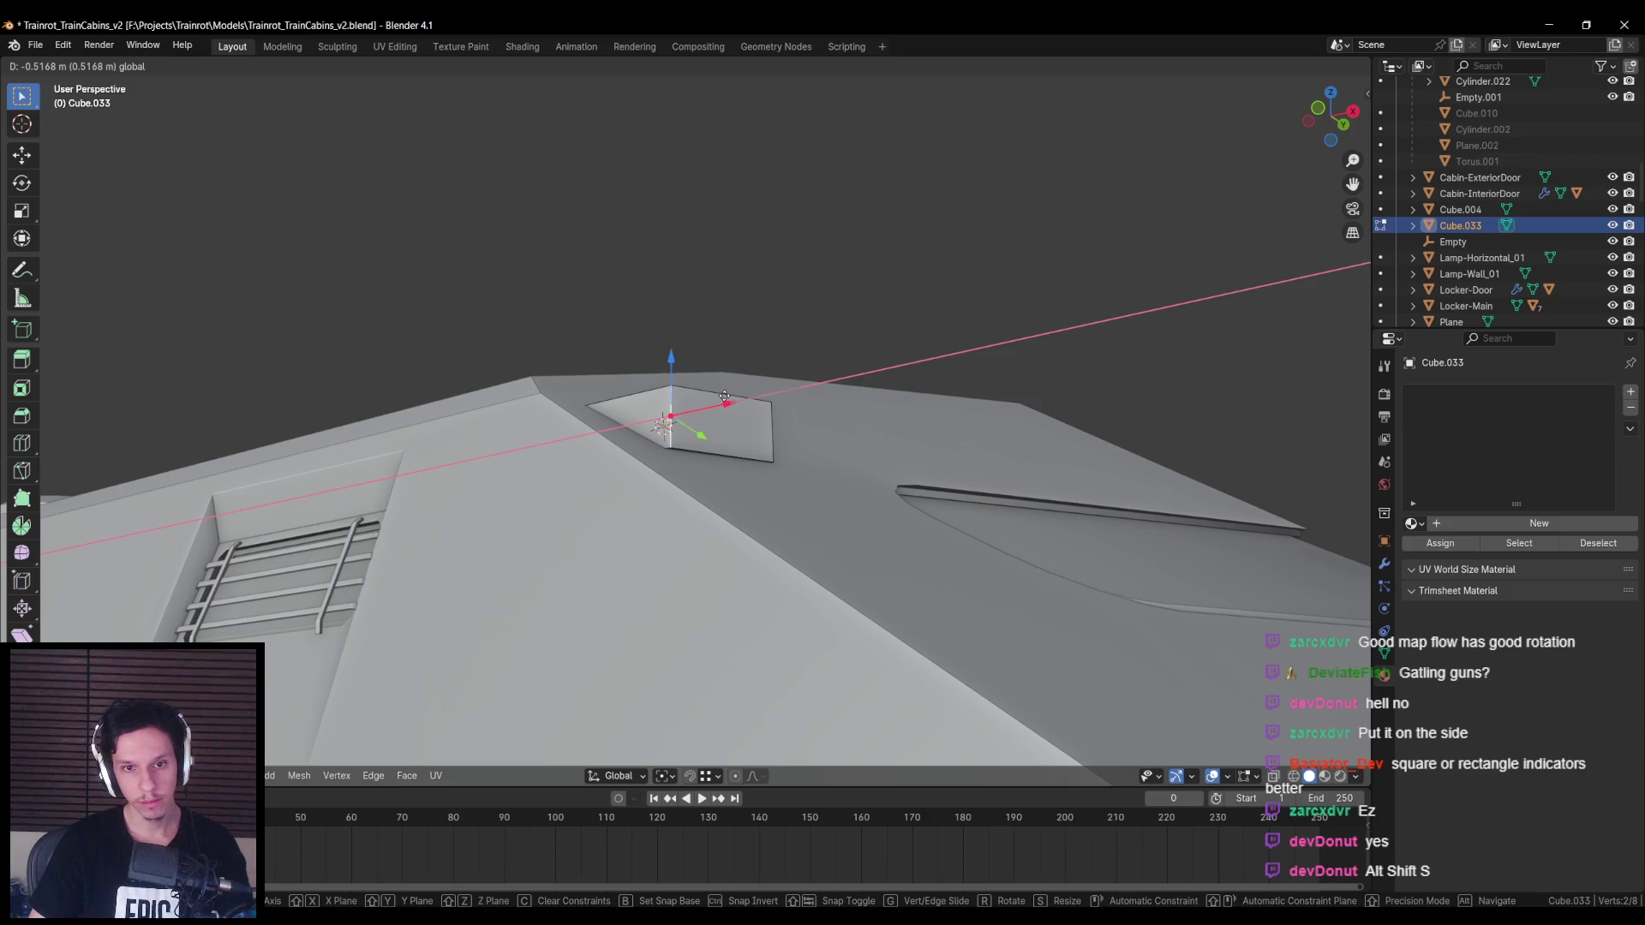
pyautogui.click(724, 397)
pyautogui.moveTo(724, 397)
pyautogui.mouseDown(button='middle')
pyautogui.moveTo(635, 386)
pyautogui.moveTo(698, 364)
pyautogui.mouseUp(button='middle')
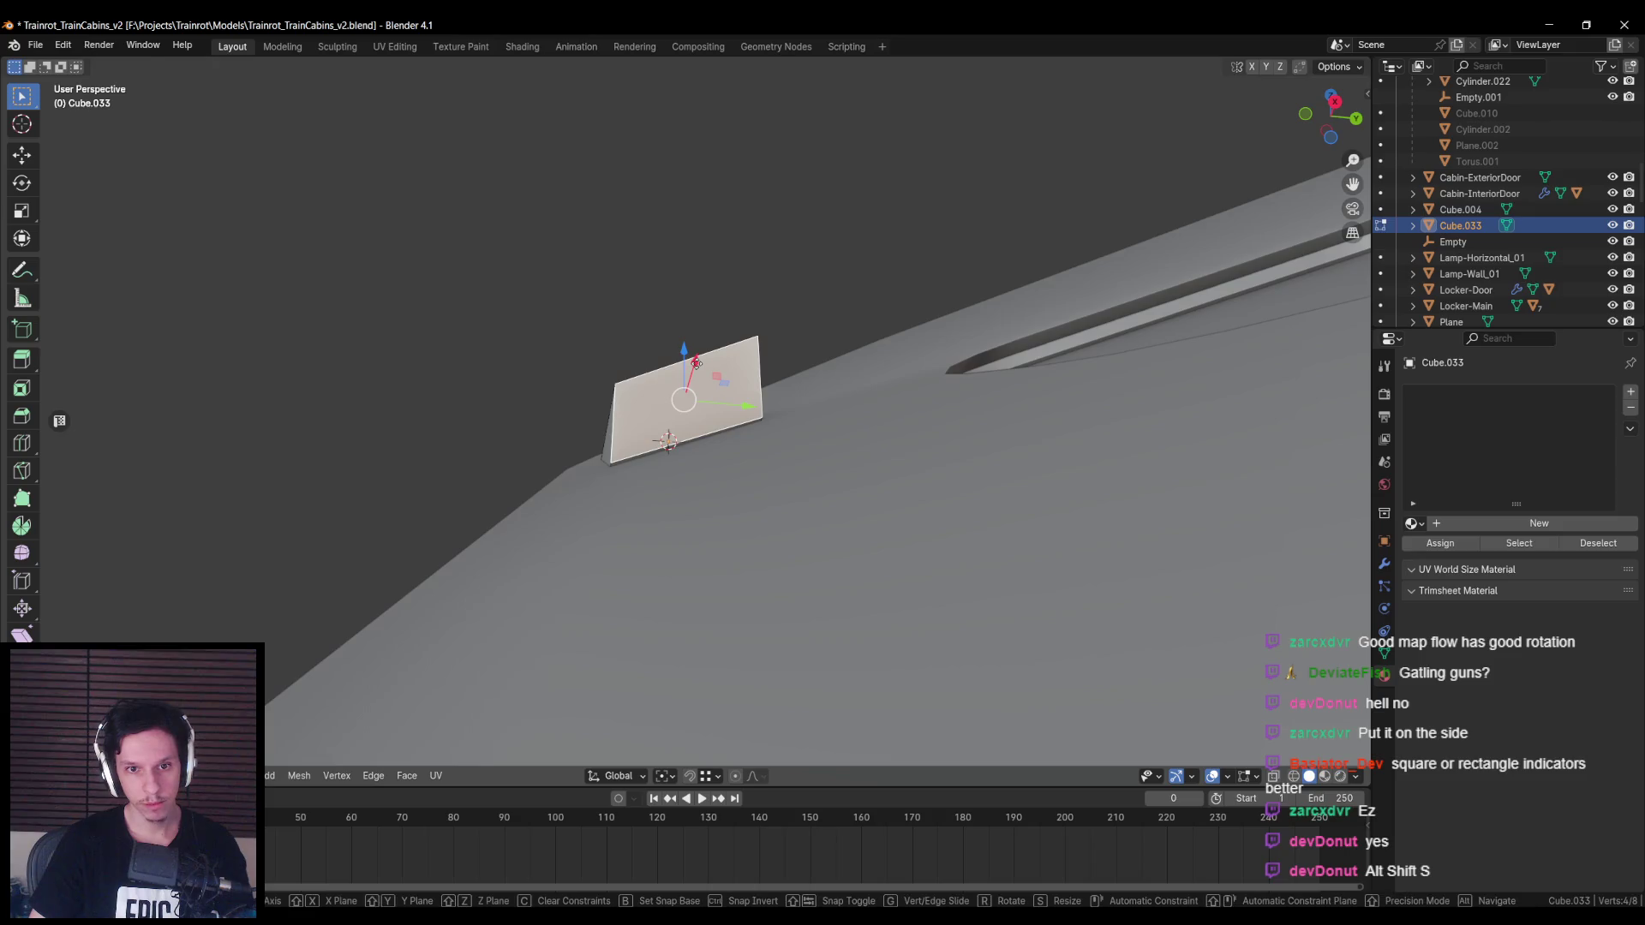
pyautogui.click(698, 360)
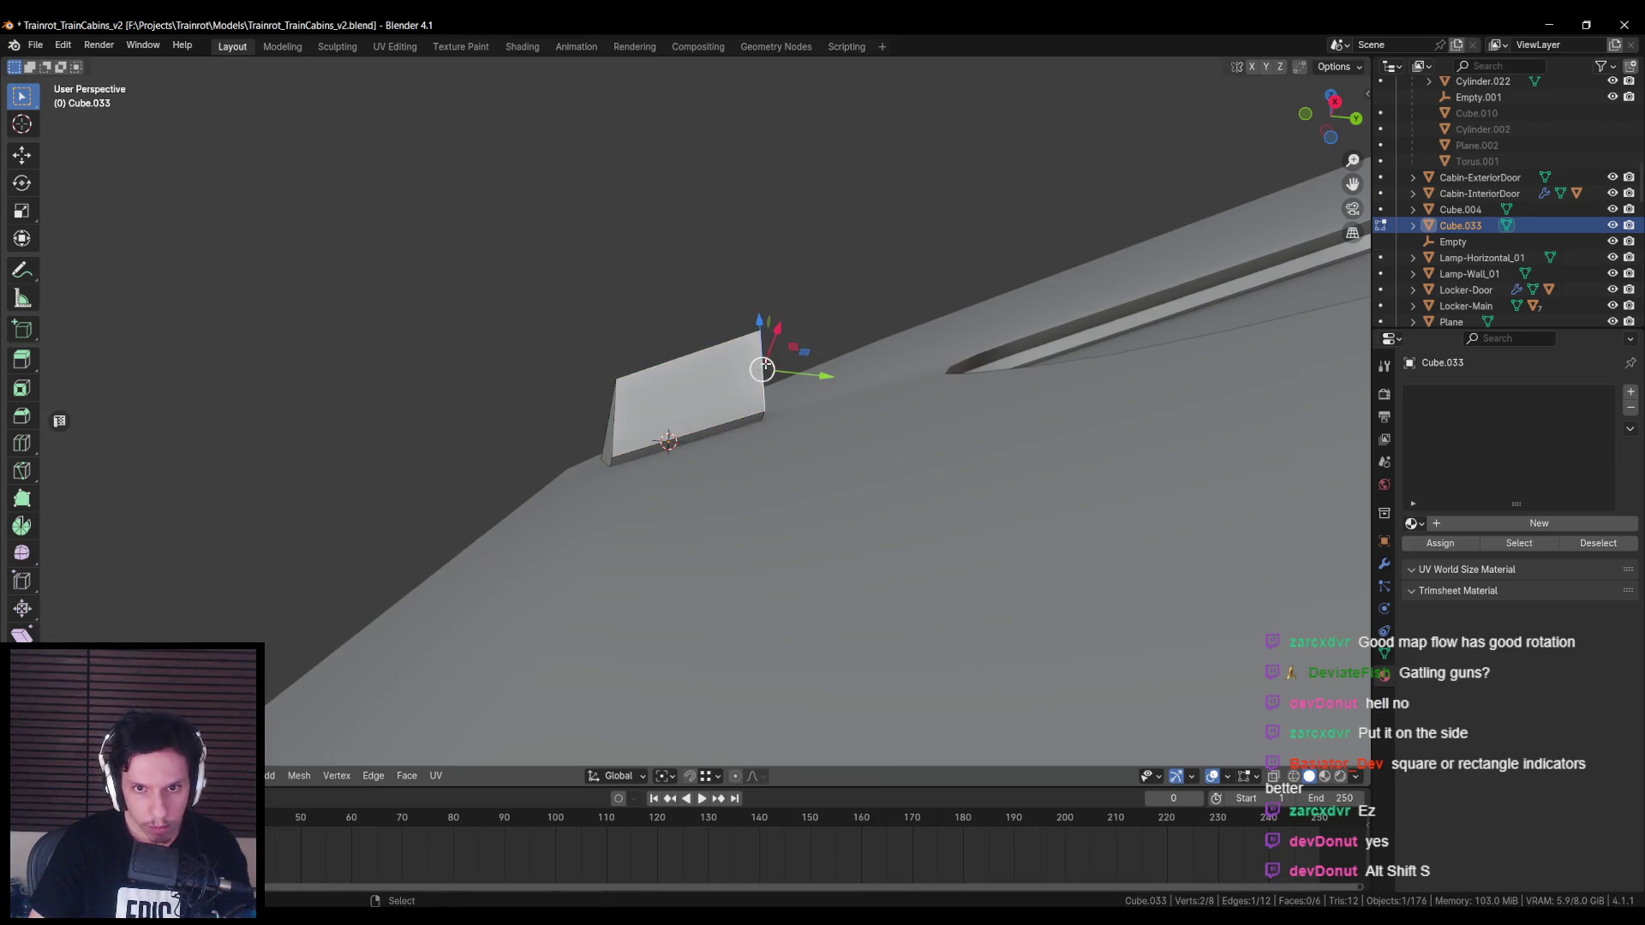
pyautogui.moveTo(778, 330)
pyautogui.keyDown('alt'); pyautogui.mouseDown(button='middle')
pyautogui.moveTo(616, 437)
pyautogui.moveTo(677, 396)
pyautogui.moveTo(848, 424)
pyautogui.moveTo(919, 489)
pyautogui.mouseUp(button='middle'); pyautogui.keyUp('alt')
pyautogui.click(656, 400)
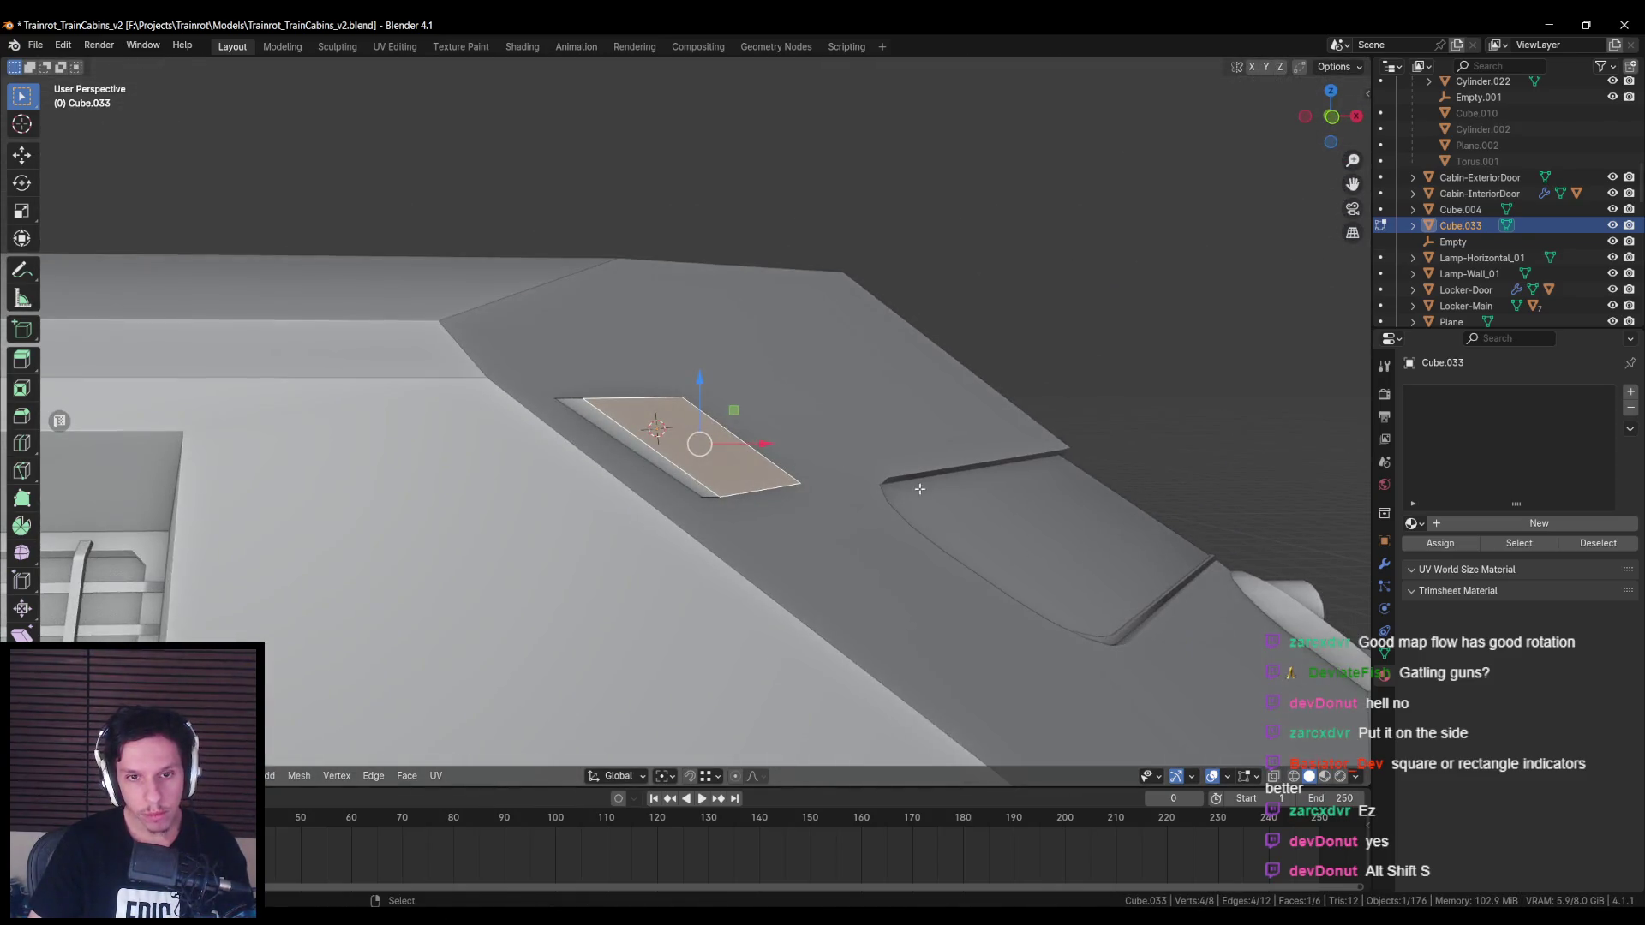
pyautogui.click(940, 495)
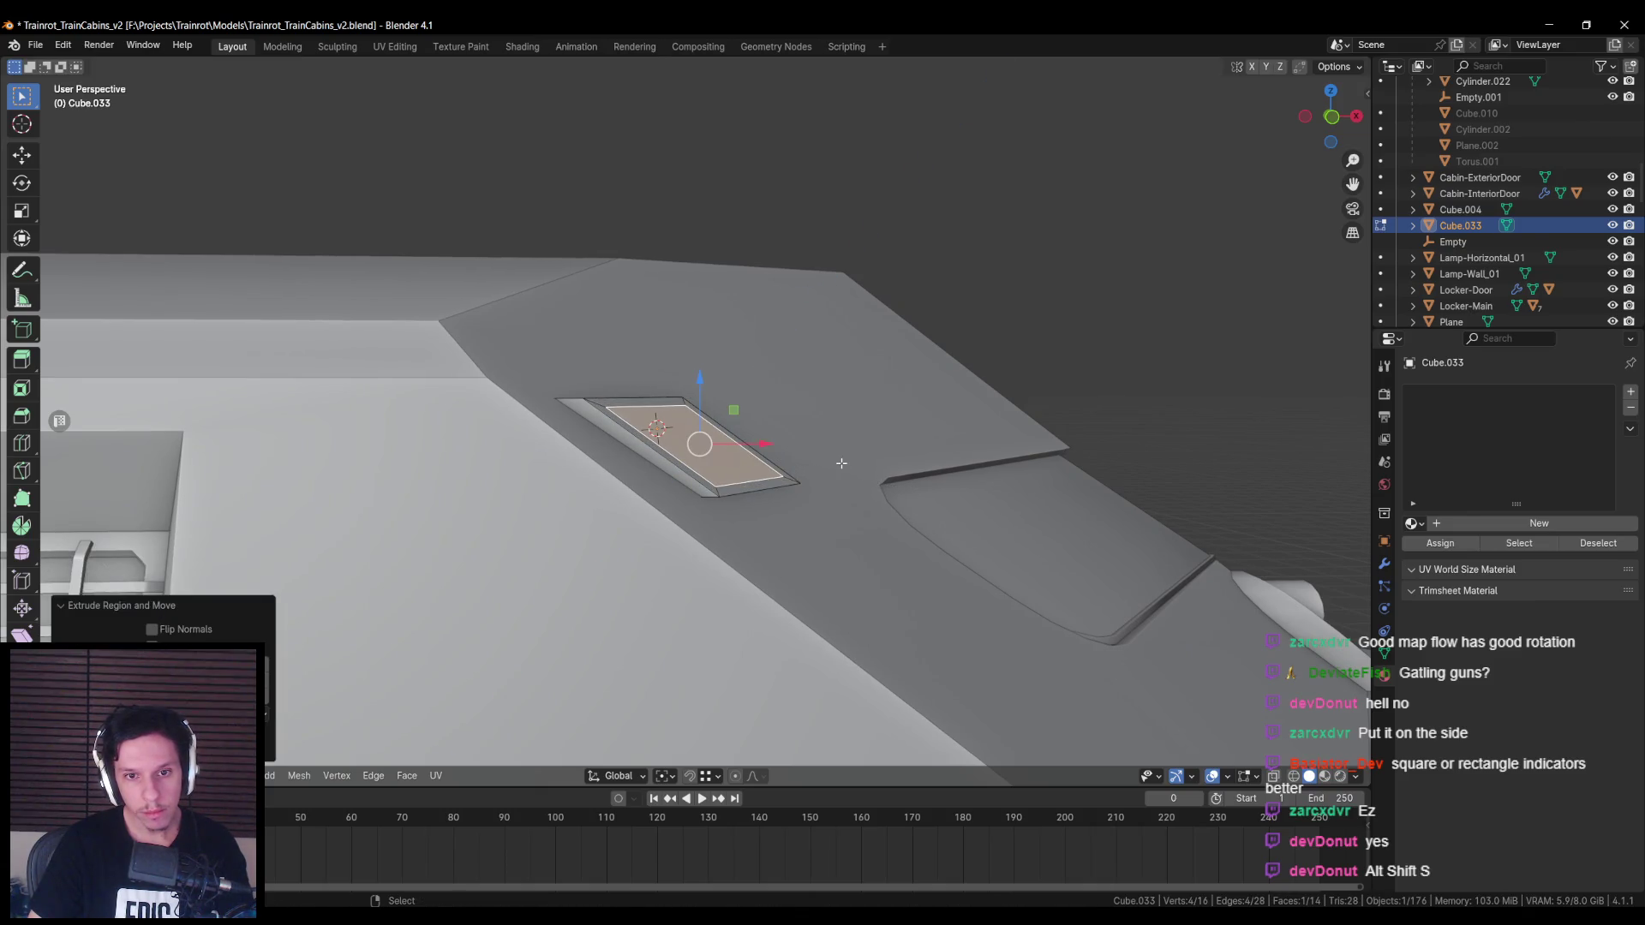
# Step: Narrow the inset face with S X and shift it twice along X
pyautogui.press('s')
pyautogui.press('x')
pyautogui.press('Return')
pyautogui.moveTo(821, 454)
pyautogui.mouseDown(button='middle')
pyautogui.moveTo(697, 446)
pyautogui.moveTo(698, 478)
pyautogui.moveTo(720, 485)
pyautogui.moveTo(569, 532)
pyautogui.moveTo(581, 581)
pyautogui.moveTo(635, 512)
pyautogui.moveTo(752, 500)
pyautogui.moveTo(657, 510)
pyautogui.mouseUp(button='middle')
pyautogui.press('g')
pyautogui.press('x')
pyautogui.click(662, 444)
pyautogui.hotkey('alt', 'z')
pyautogui.press('g')
pyautogui.press('x')
pyautogui.click(716, 481)
pyautogui.hotkey('alt', 'z')
# Step: Move the inset edges along X with G X and leave Edit Mode
pyautogui.press('Tab')
pyautogui.scroll(3, 656, 509)
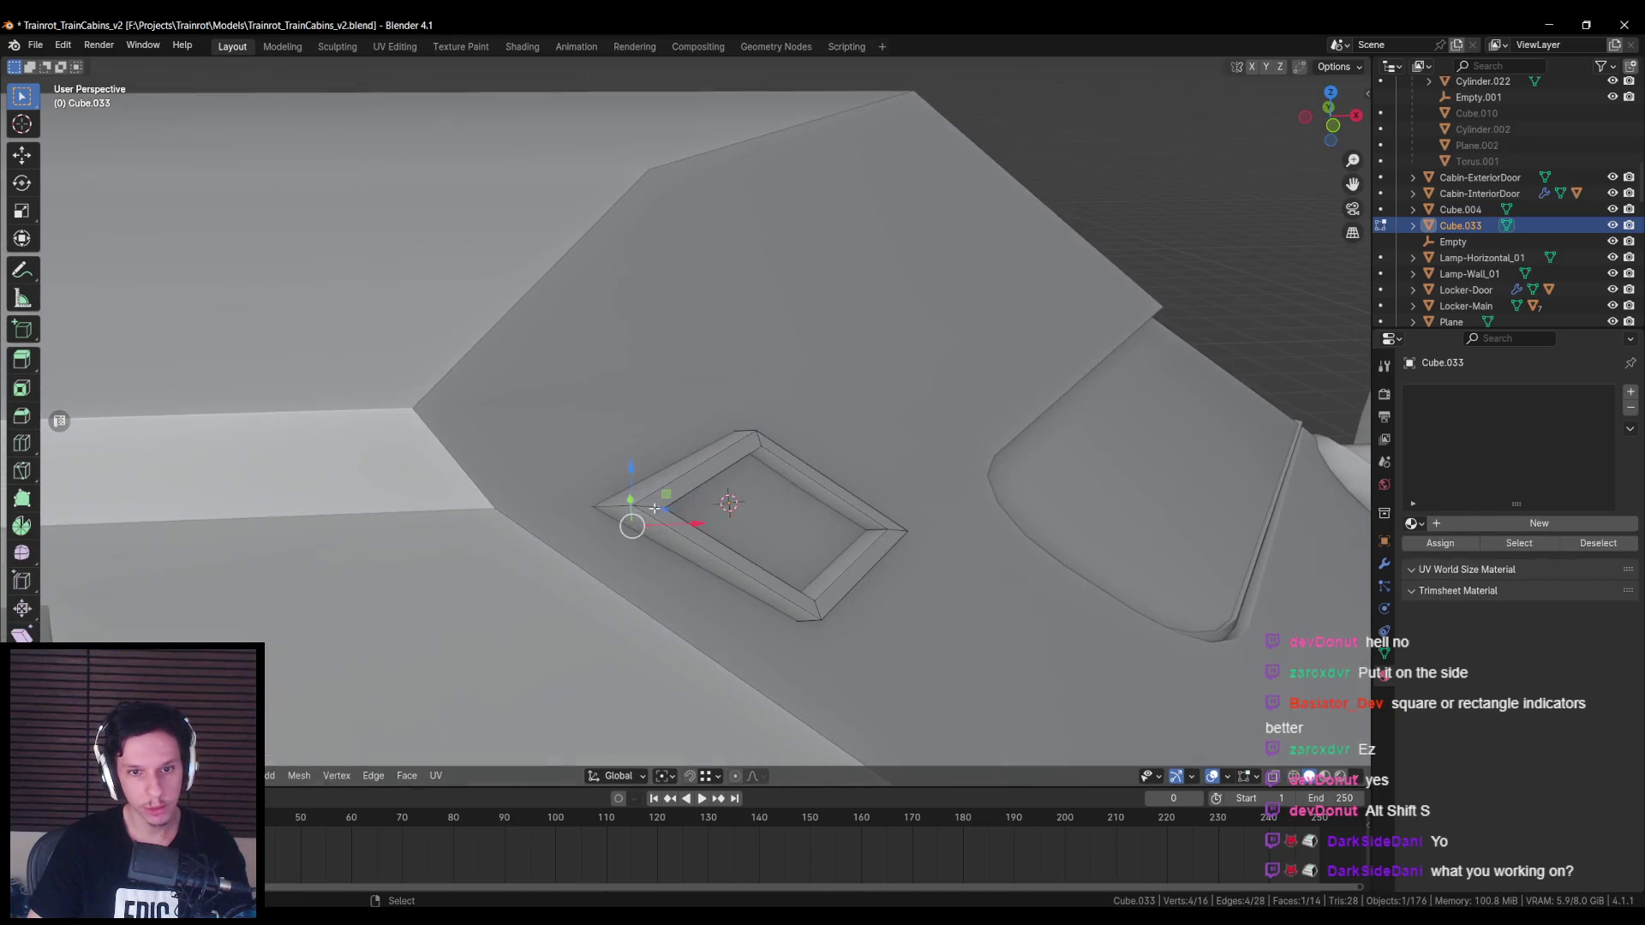
pyautogui.press('g')
pyautogui.press('x')
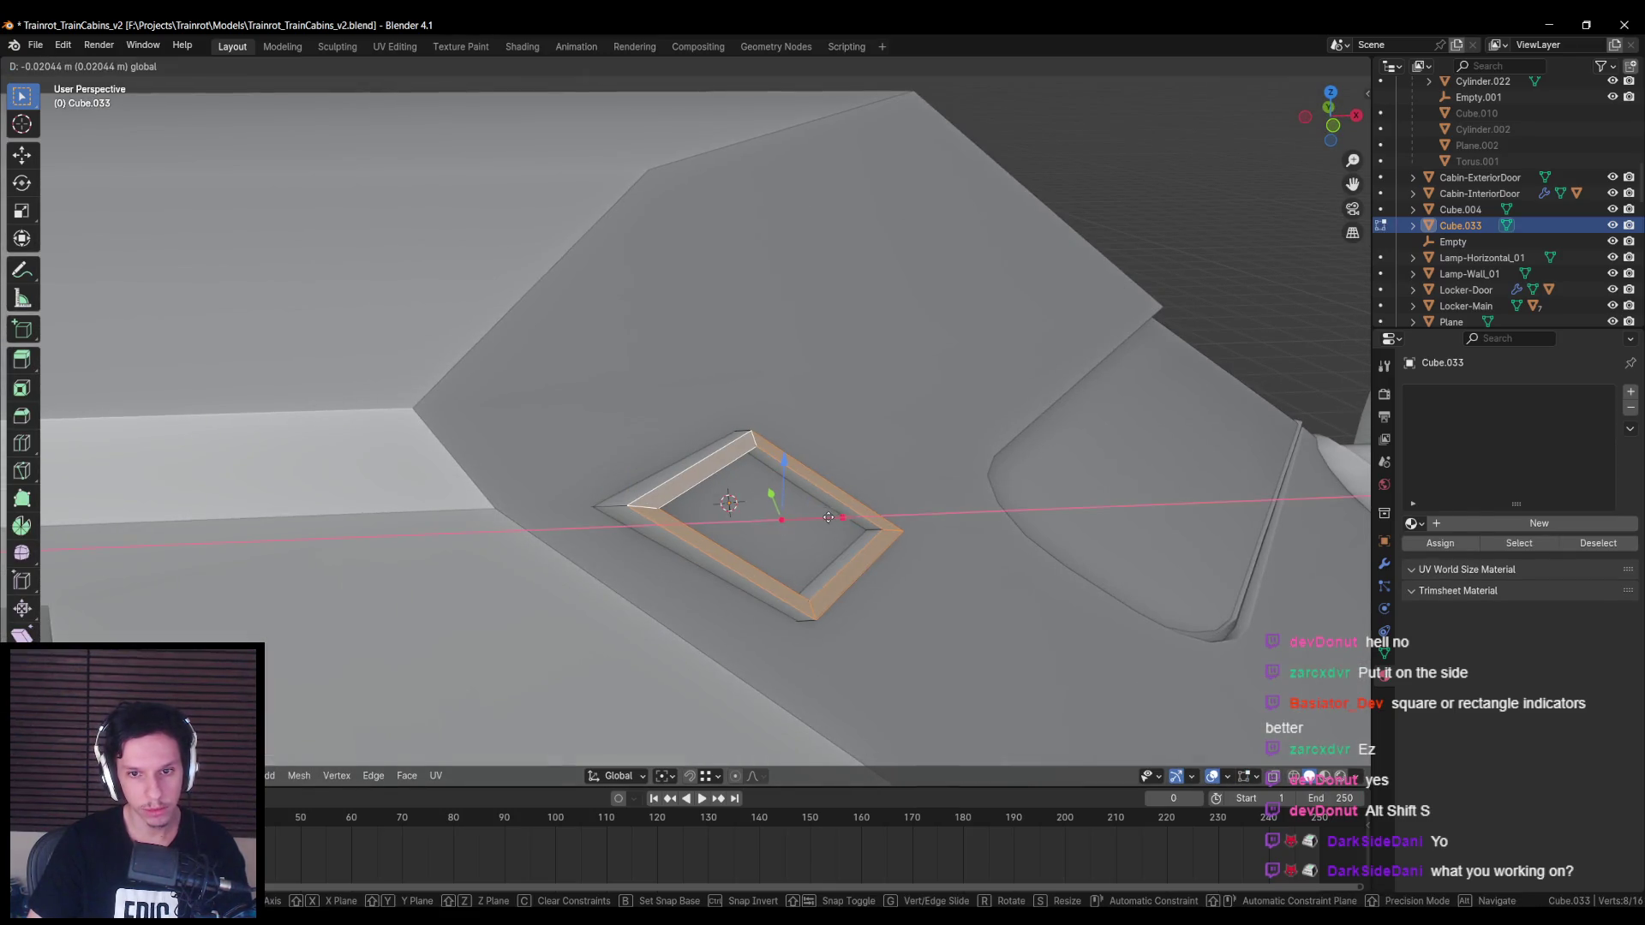
pyautogui.click(823, 518)
pyautogui.scroll(-5, 771, 531)
pyautogui.press('Tab')
# Step: Reselect the panel in Edit Mode and move its selected vertices vertically with G Z
pyautogui.click(637, 531)
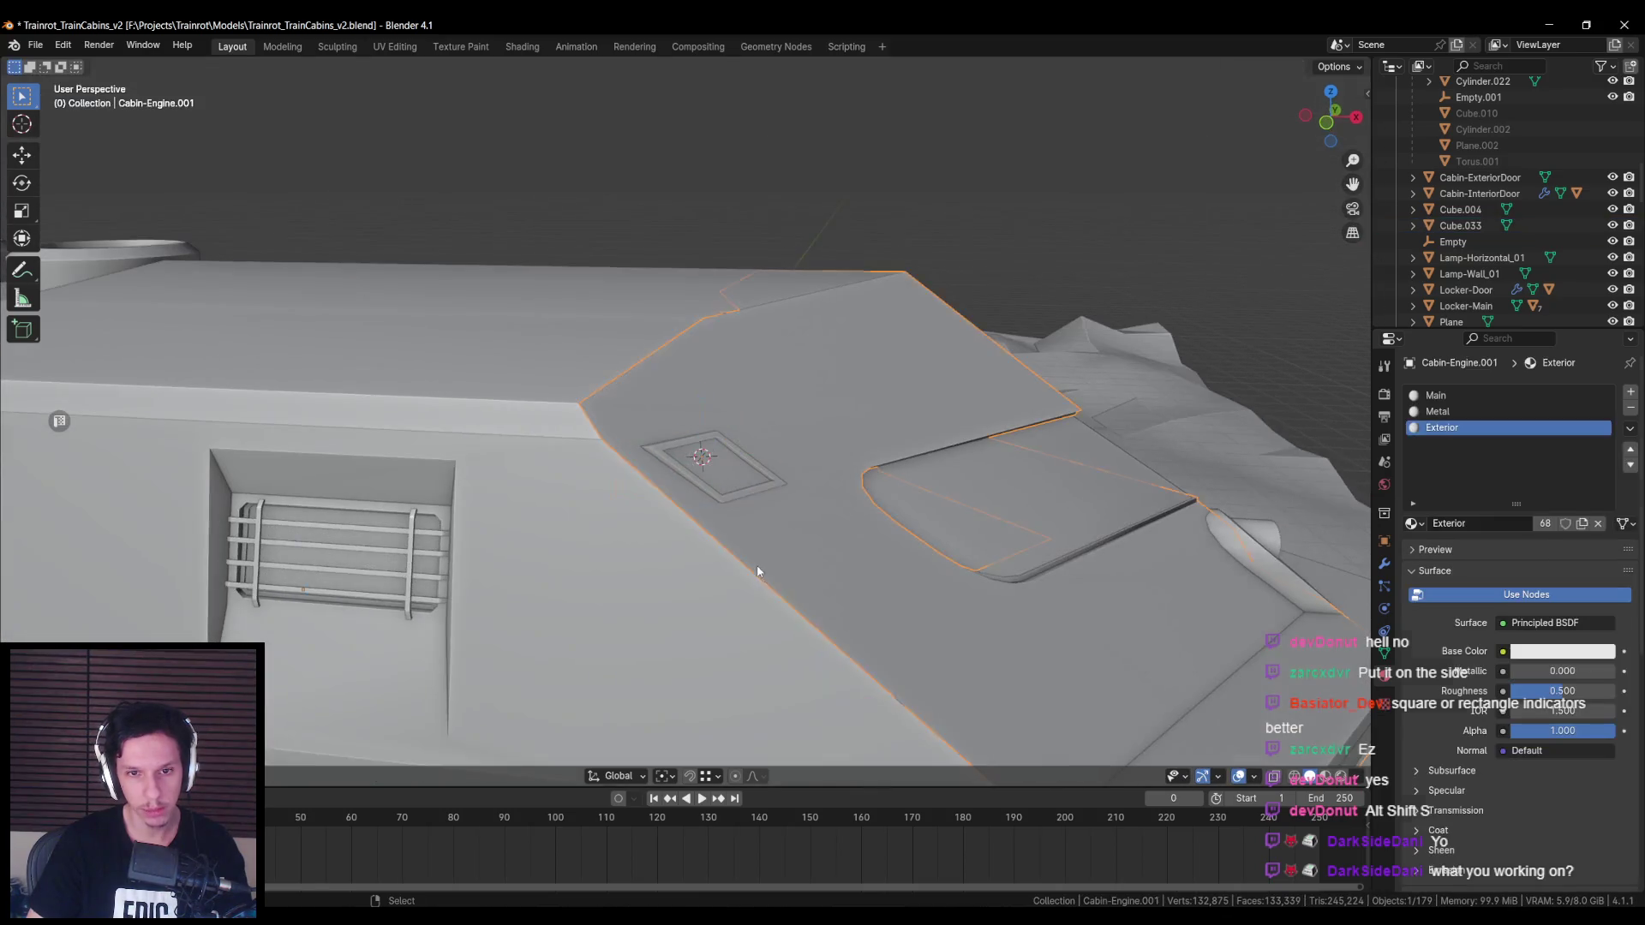
pyautogui.click(688, 460)
pyautogui.press('Tab')
pyautogui.moveTo(687, 479)
pyautogui.mouseDown(button='middle')
pyautogui.moveTo(687, 509)
pyautogui.moveTo(602, 540)
pyautogui.mouseUp(button='middle')
pyautogui.hotkey('alt', 'z')
pyautogui.hotkey('alt', 'a')
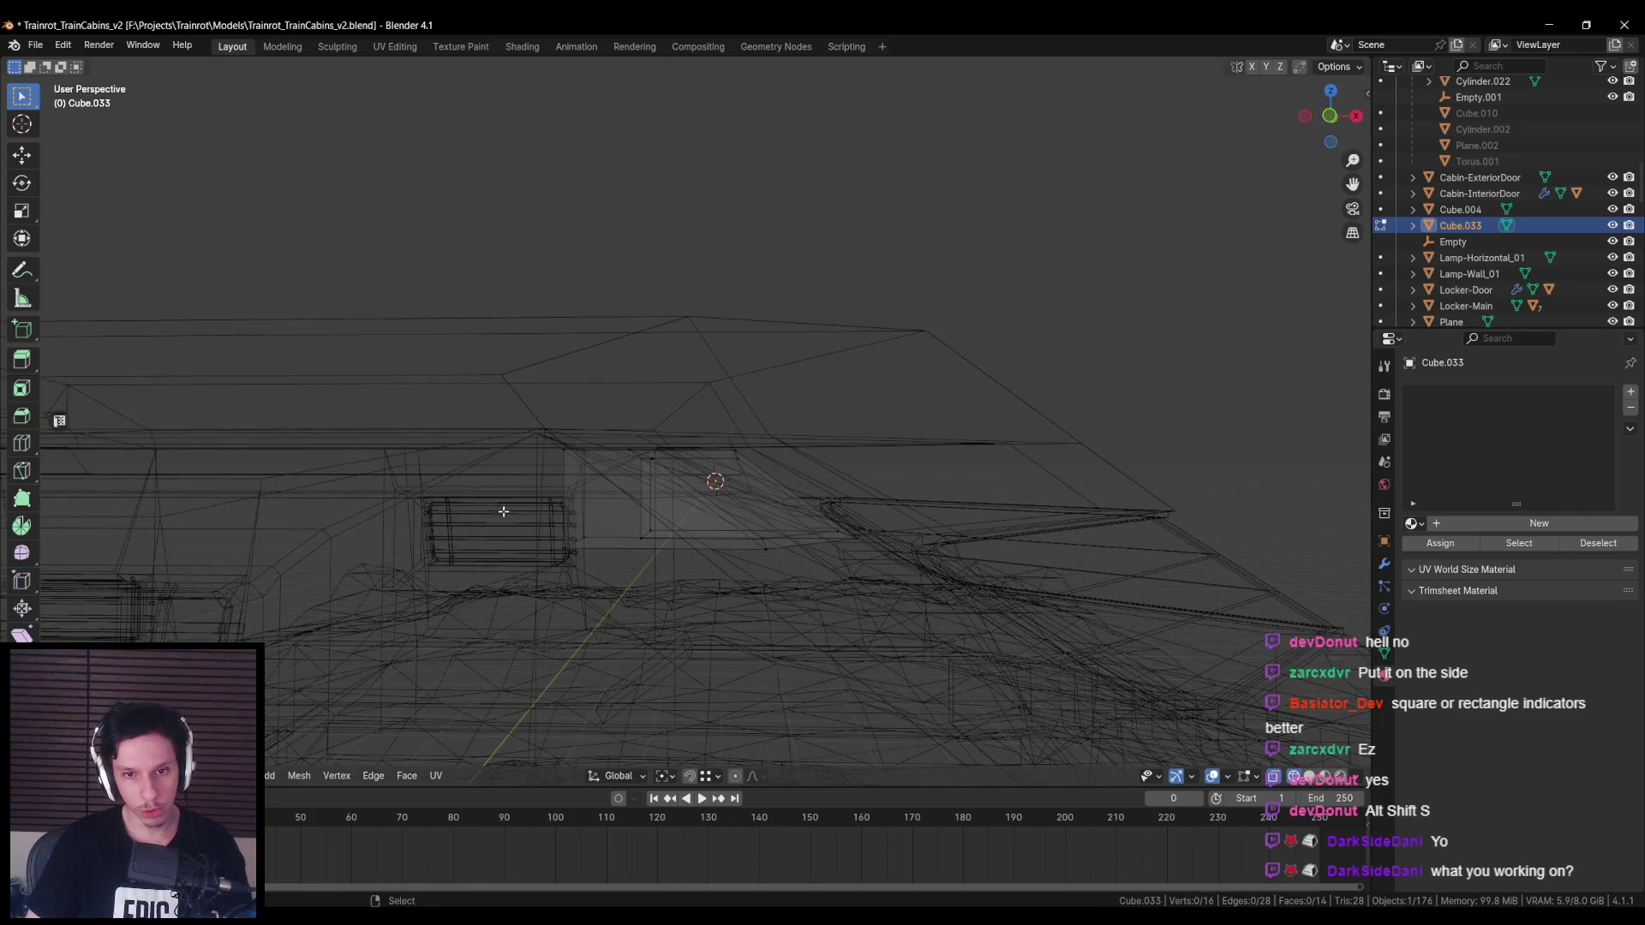
pyautogui.hotkey('alt', 'z')
pyautogui.press('g')
pyautogui.press('z')
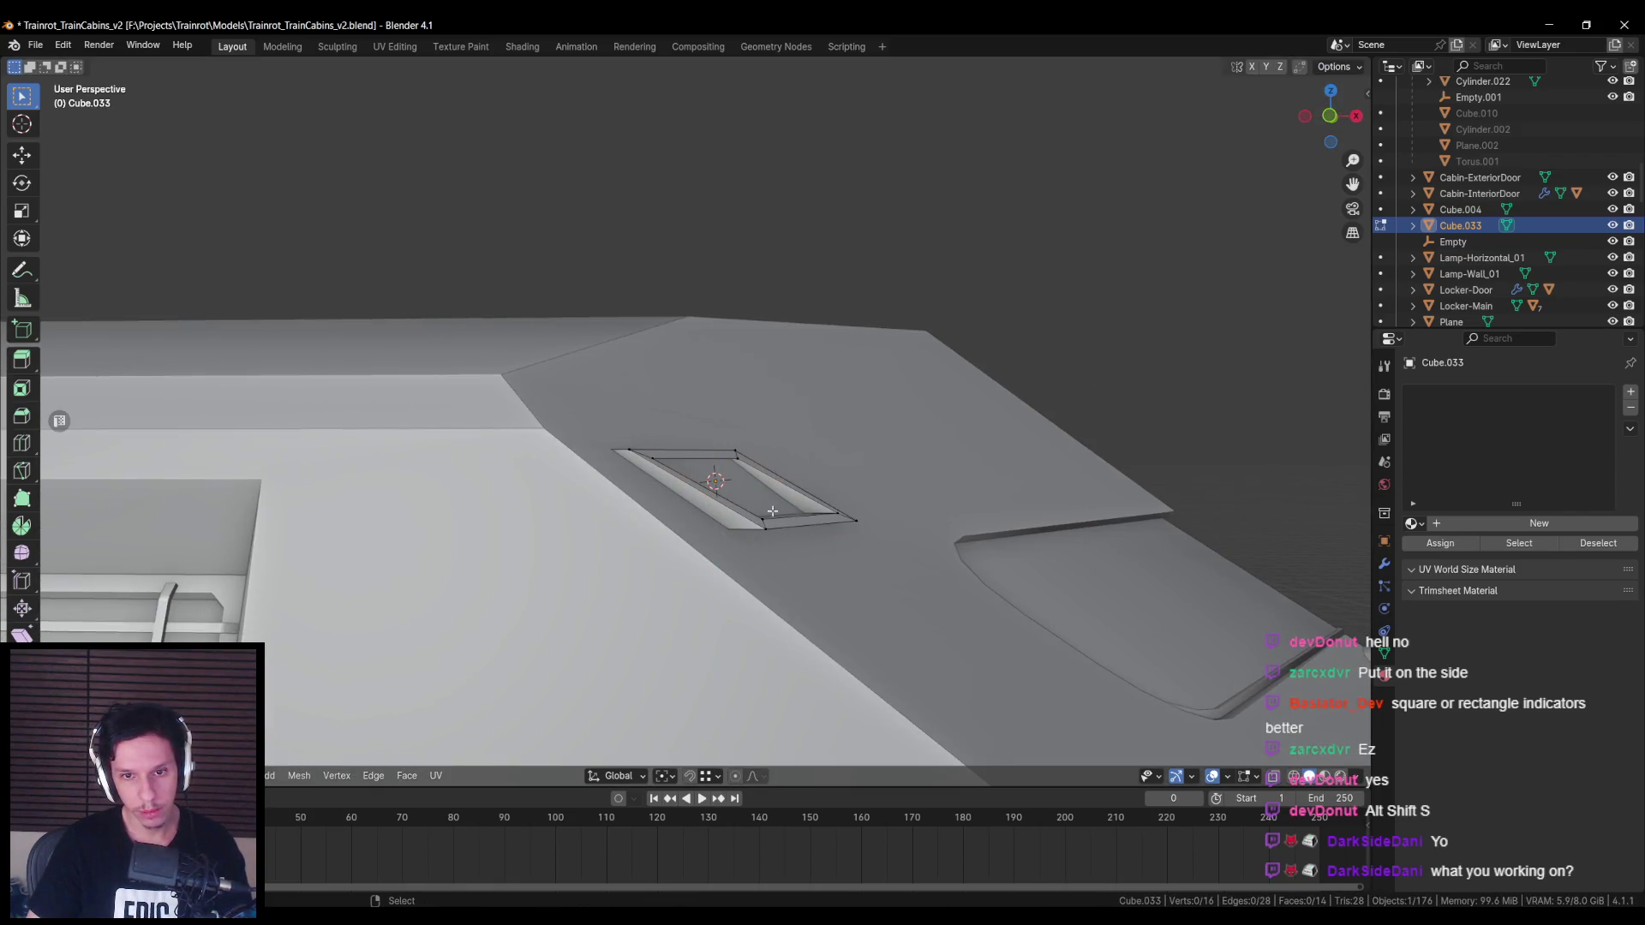
# Step: Slide the selected panel edge along X, return to Object Mode and deselect the panel
pyautogui.moveTo(795, 520); pyautogui.dragTo(816, 513, button='middle')
pyautogui.press('g')
pyautogui.press('x')
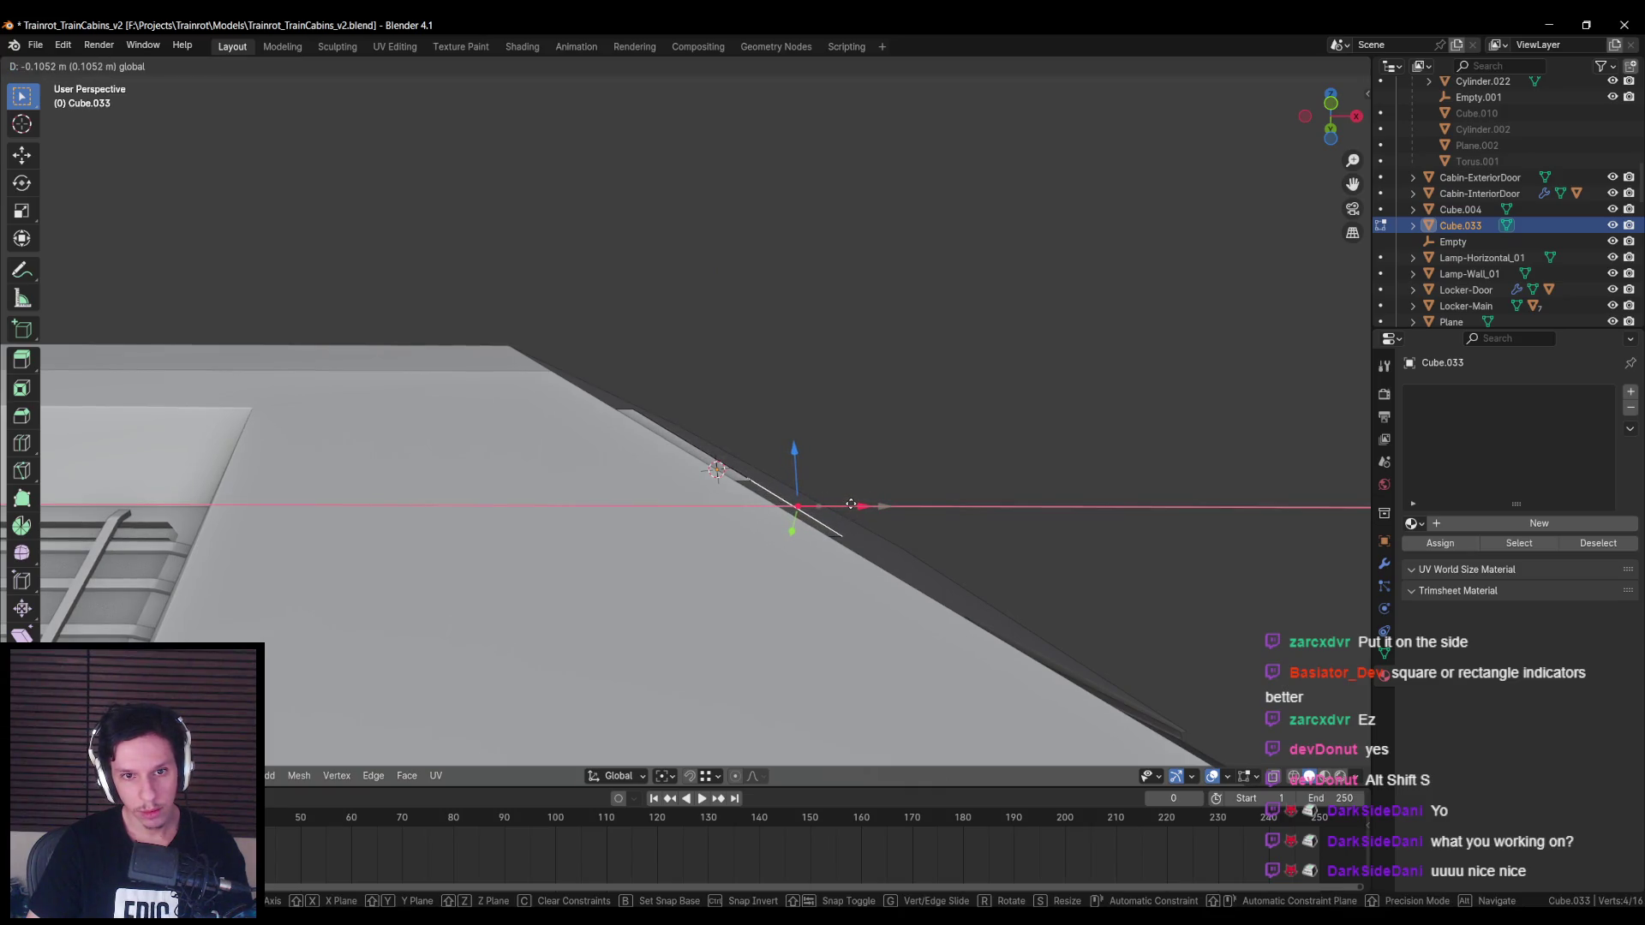
pyautogui.click(852, 504)
pyautogui.press('Tab')
pyautogui.moveTo(852, 505)
pyautogui.mouseDown(button='middle')
pyautogui.moveTo(711, 587)
pyautogui.moveTo(710, 492)
pyautogui.moveTo(708, 525)
pyautogui.mouseUp(button='middle')
pyautogui.hotkey('alt', 'a')
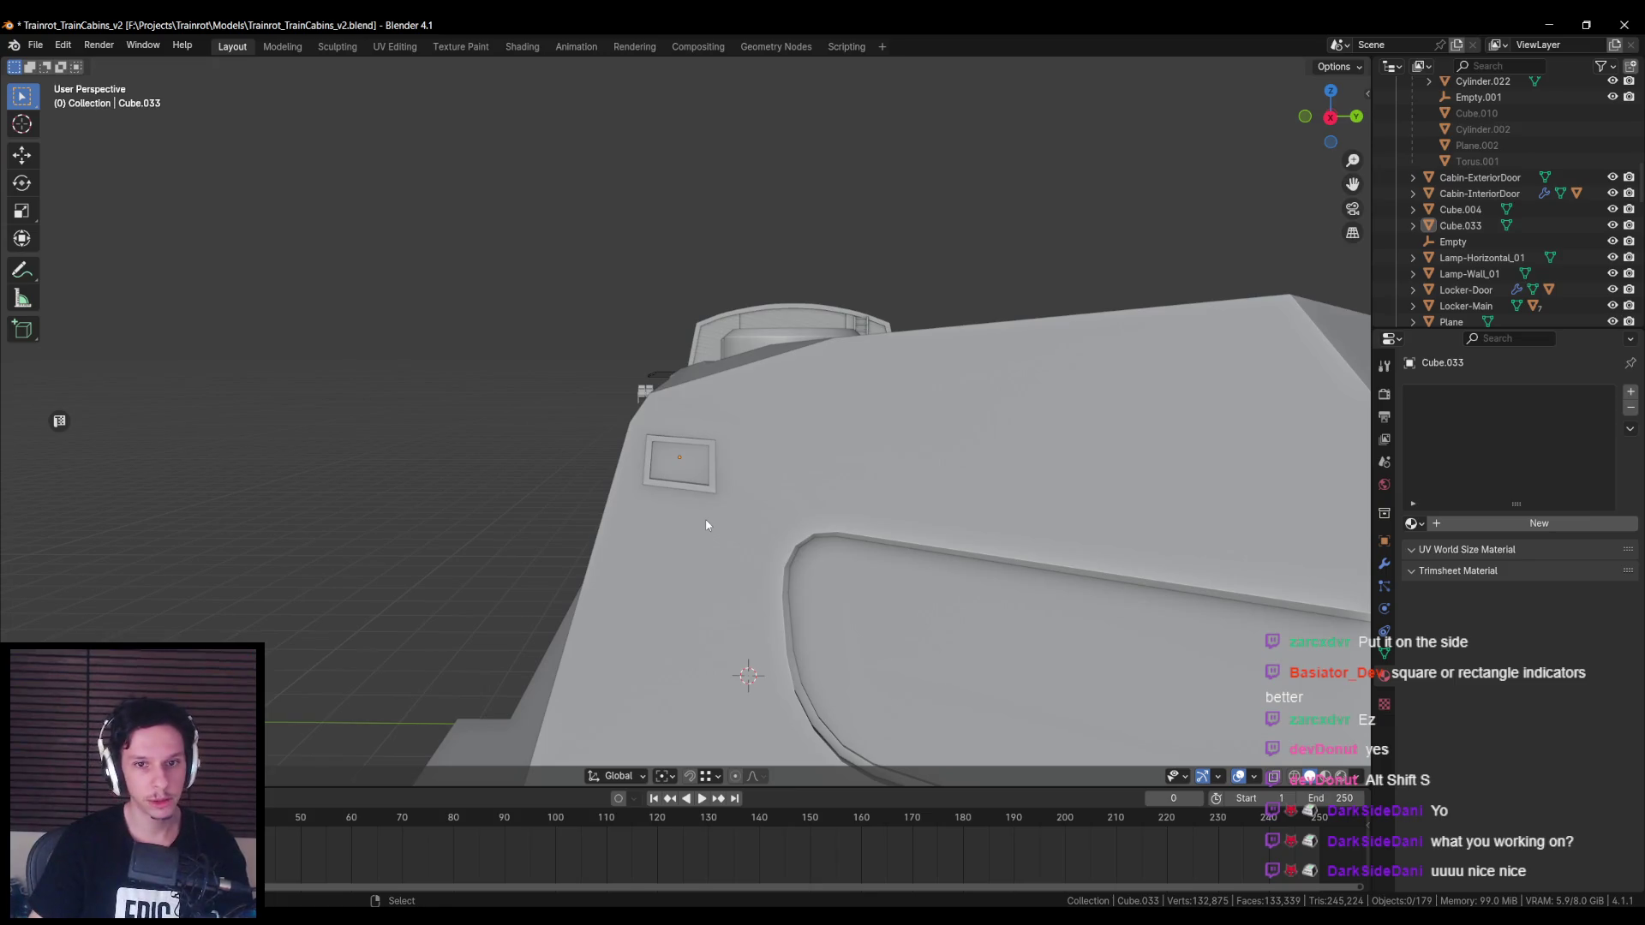
# Step: Edit the cabin mesh, isolated in Local view from the Right Ortho angle
pyautogui.click(706, 524)
pyautogui.press('Tab')
pyautogui.press('KP_1')
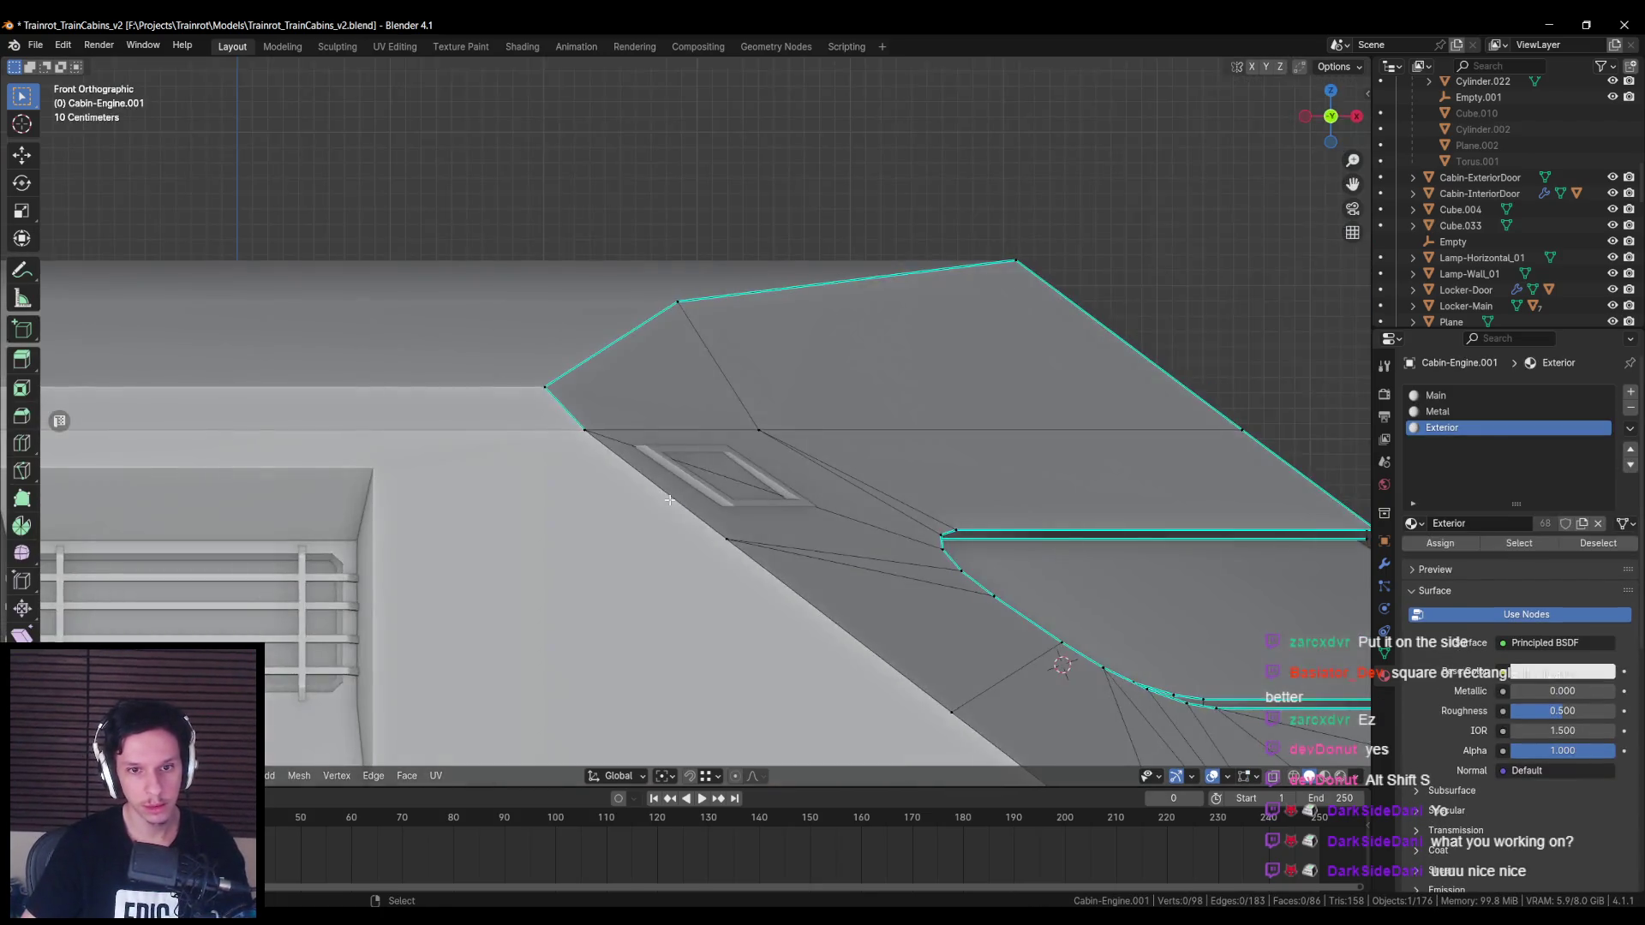
pyautogui.press('KP_3')
pyautogui.scroll(3, 606, 469)
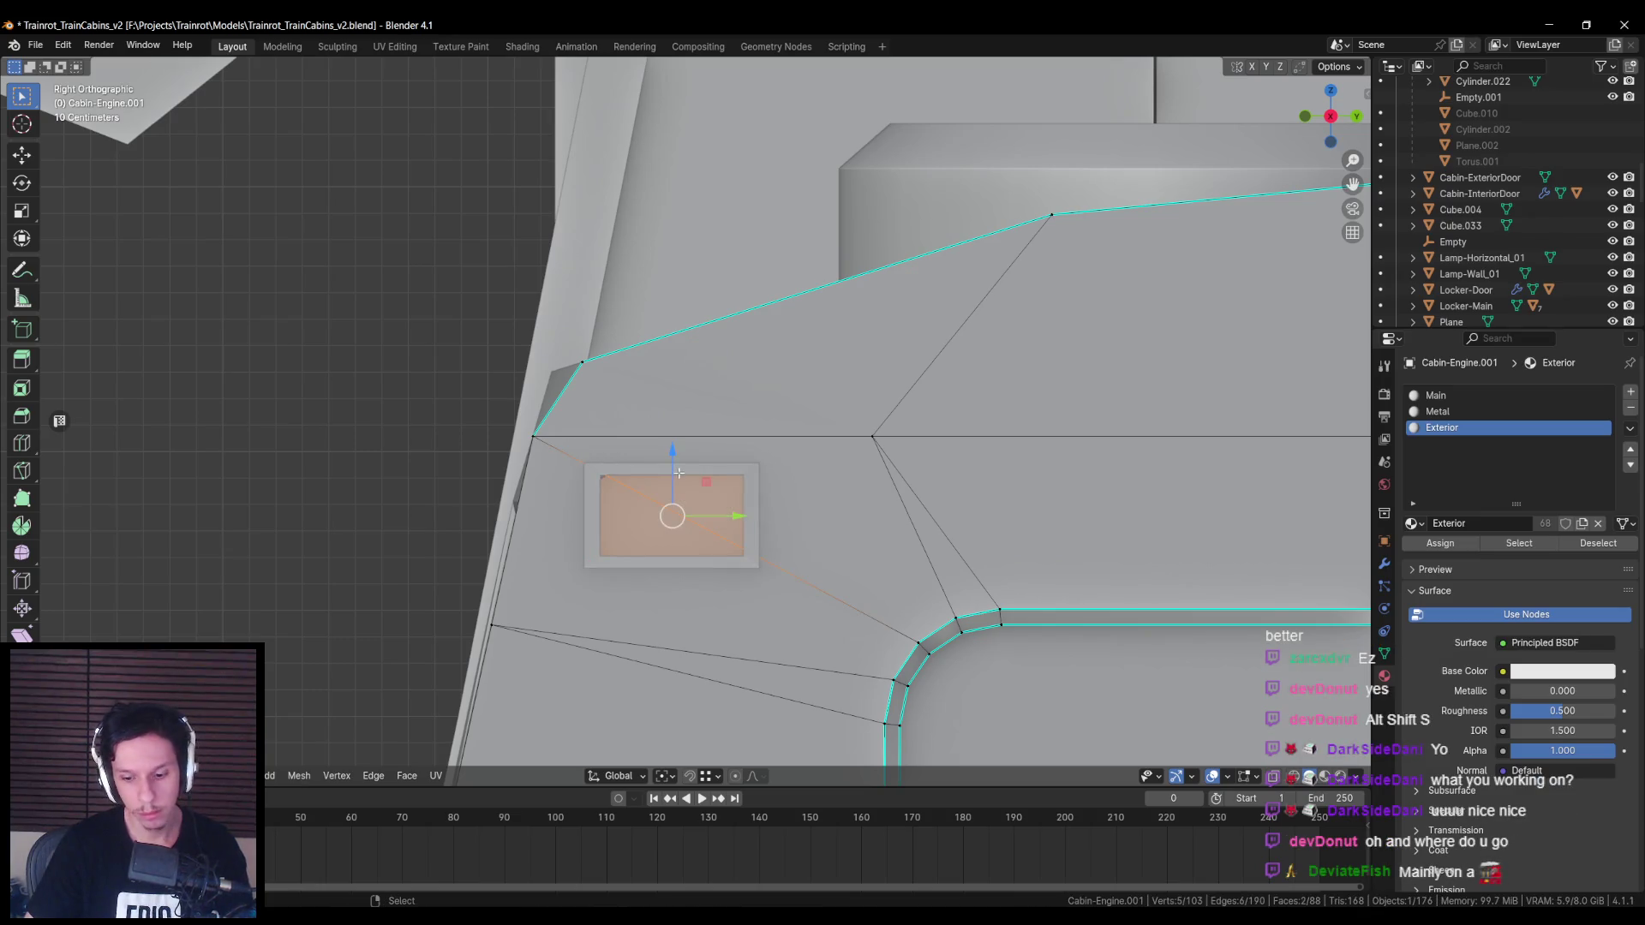
pyautogui.press('KP_Divide')
pyautogui.scroll(8, 588, 359)
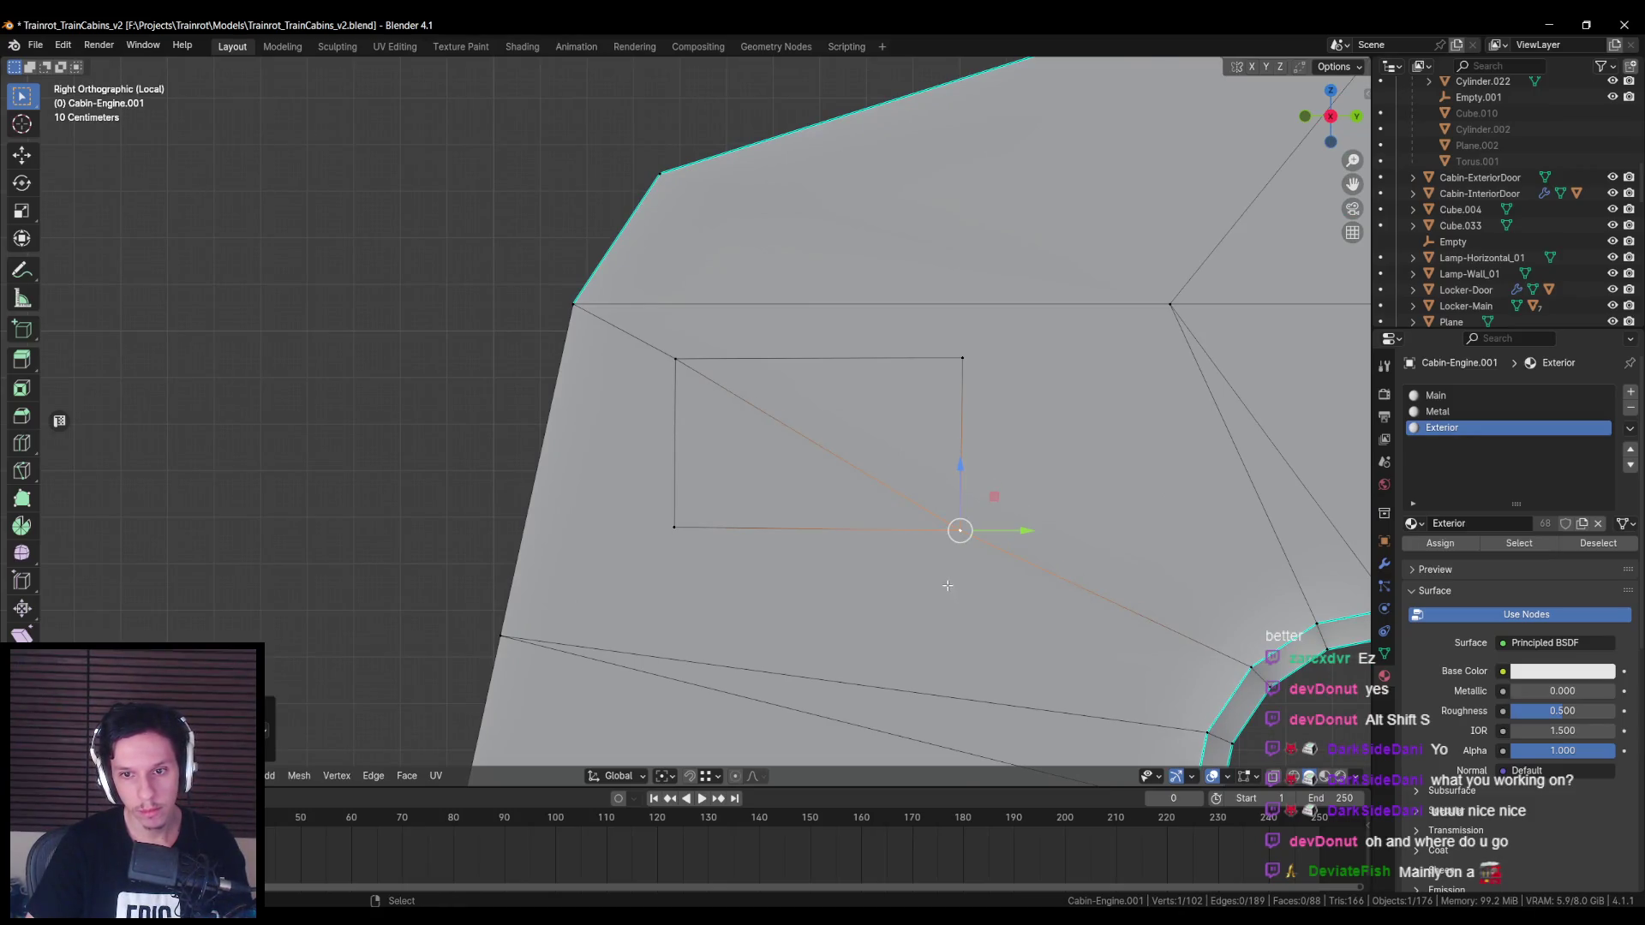
pyautogui.scroll(-1, 694, 495)
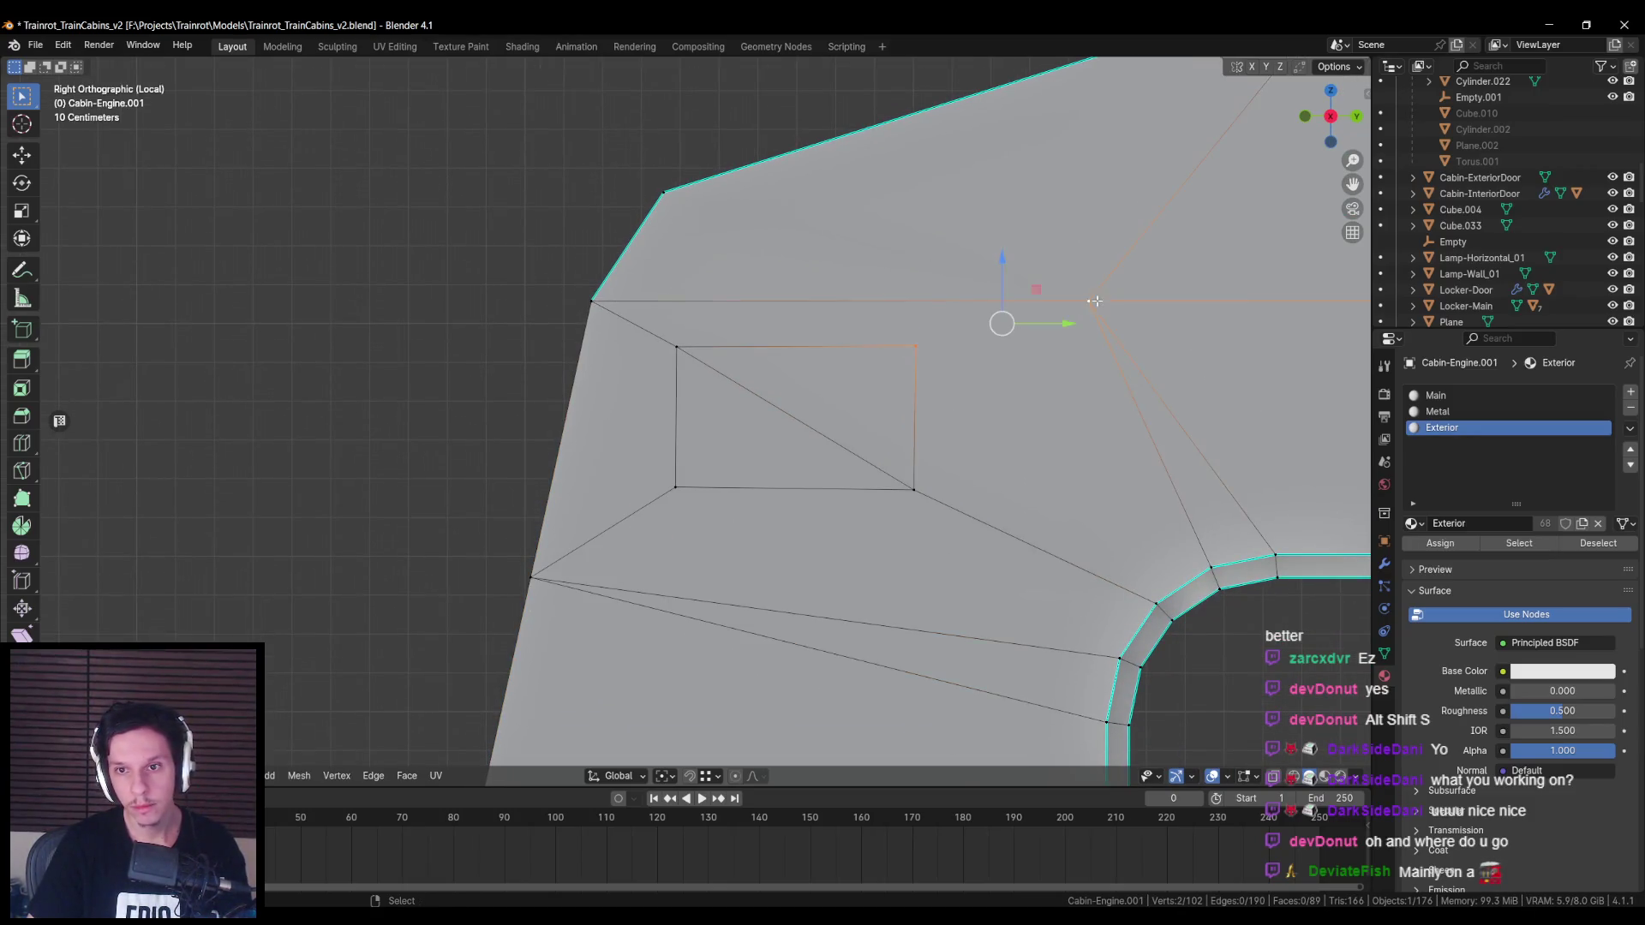
pyautogui.scroll(-2, 894, 474)
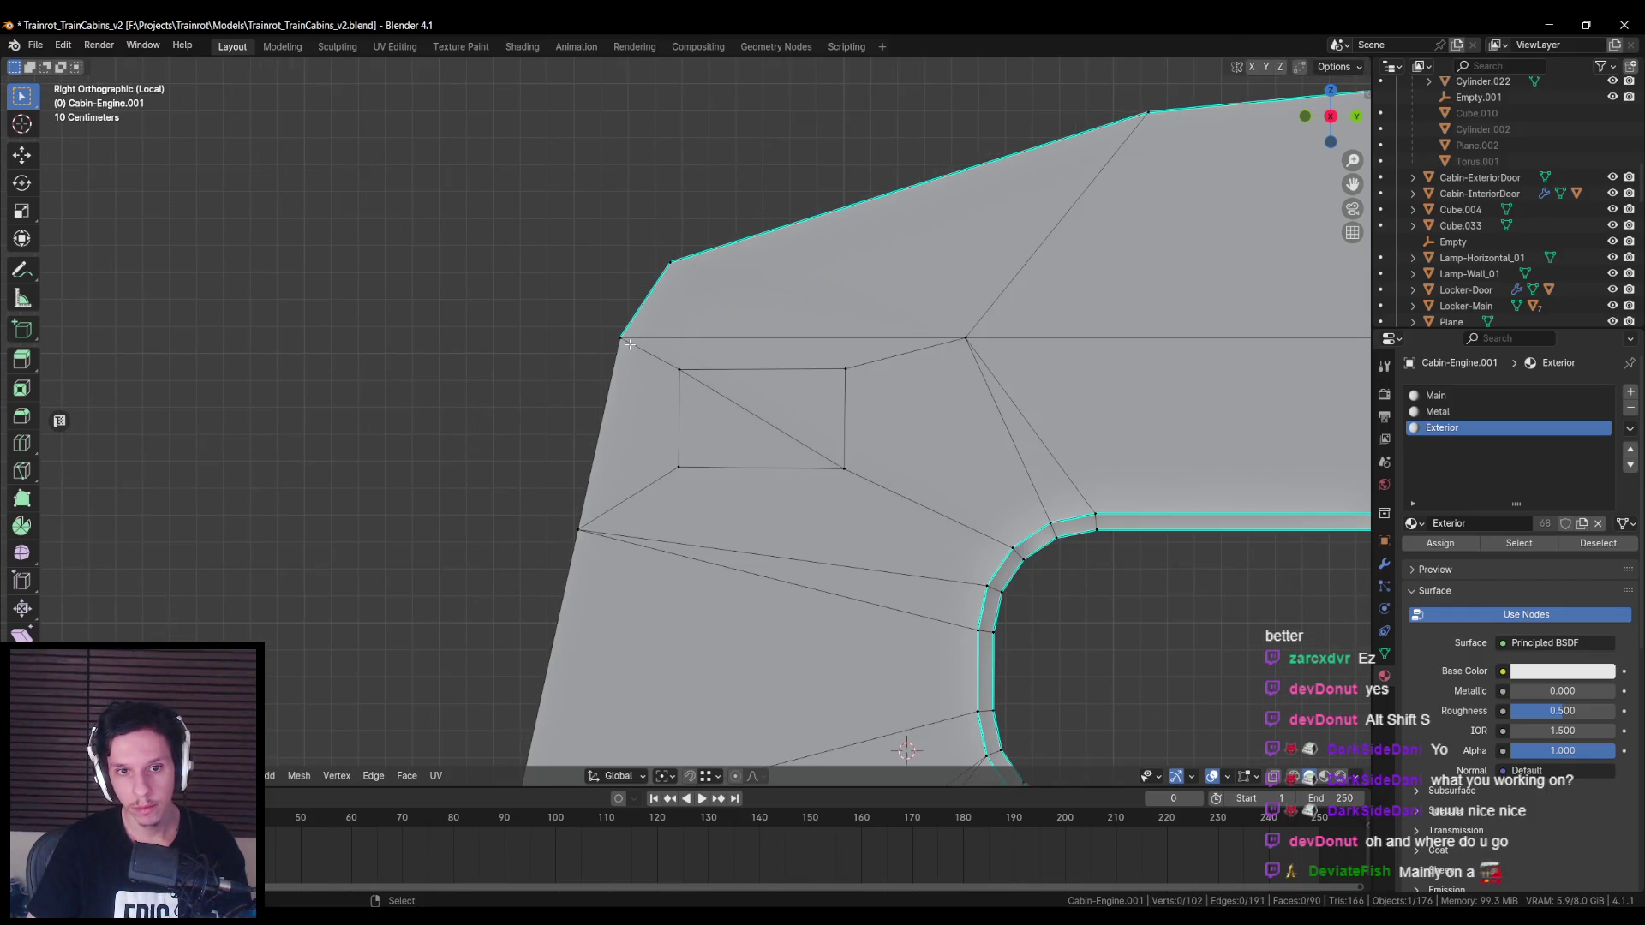
# Step: Delete the rectangular face inside the frame to leave a hole, then restore the full scene
pyautogui.click(753, 416)
pyautogui.press('x')
pyautogui.click(783, 413)
pyautogui.press('KP_Divide')
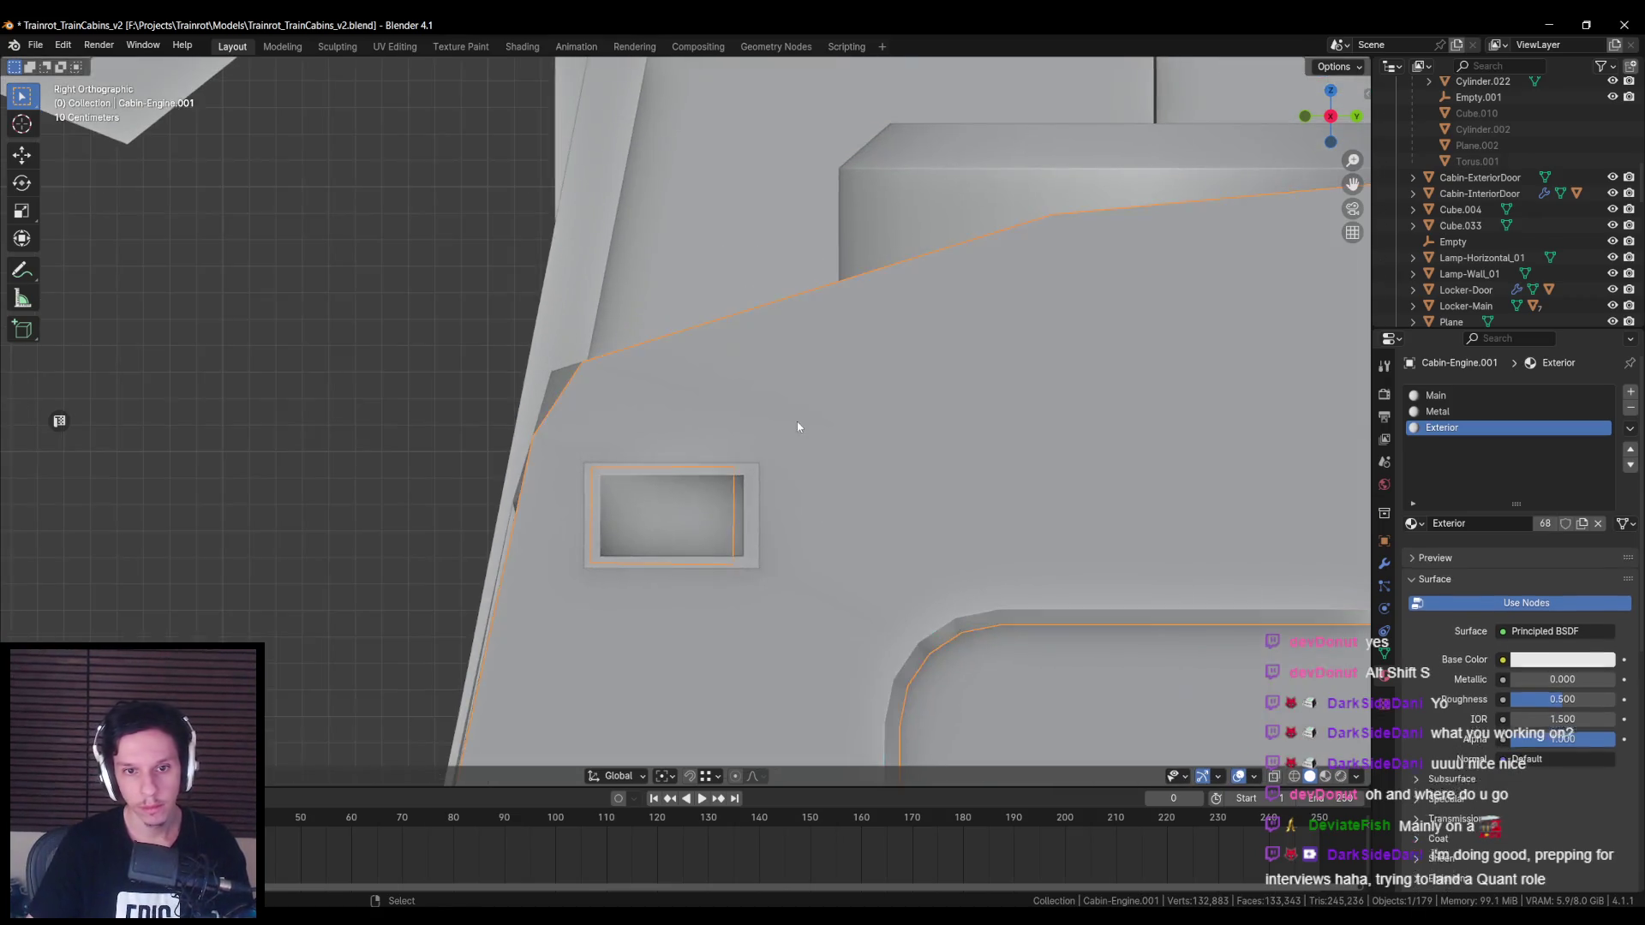
# Step: Inspect the cabin's new opening in wireframe and isolate the cabin mesh again
pyautogui.hotkey('shift', 'z')
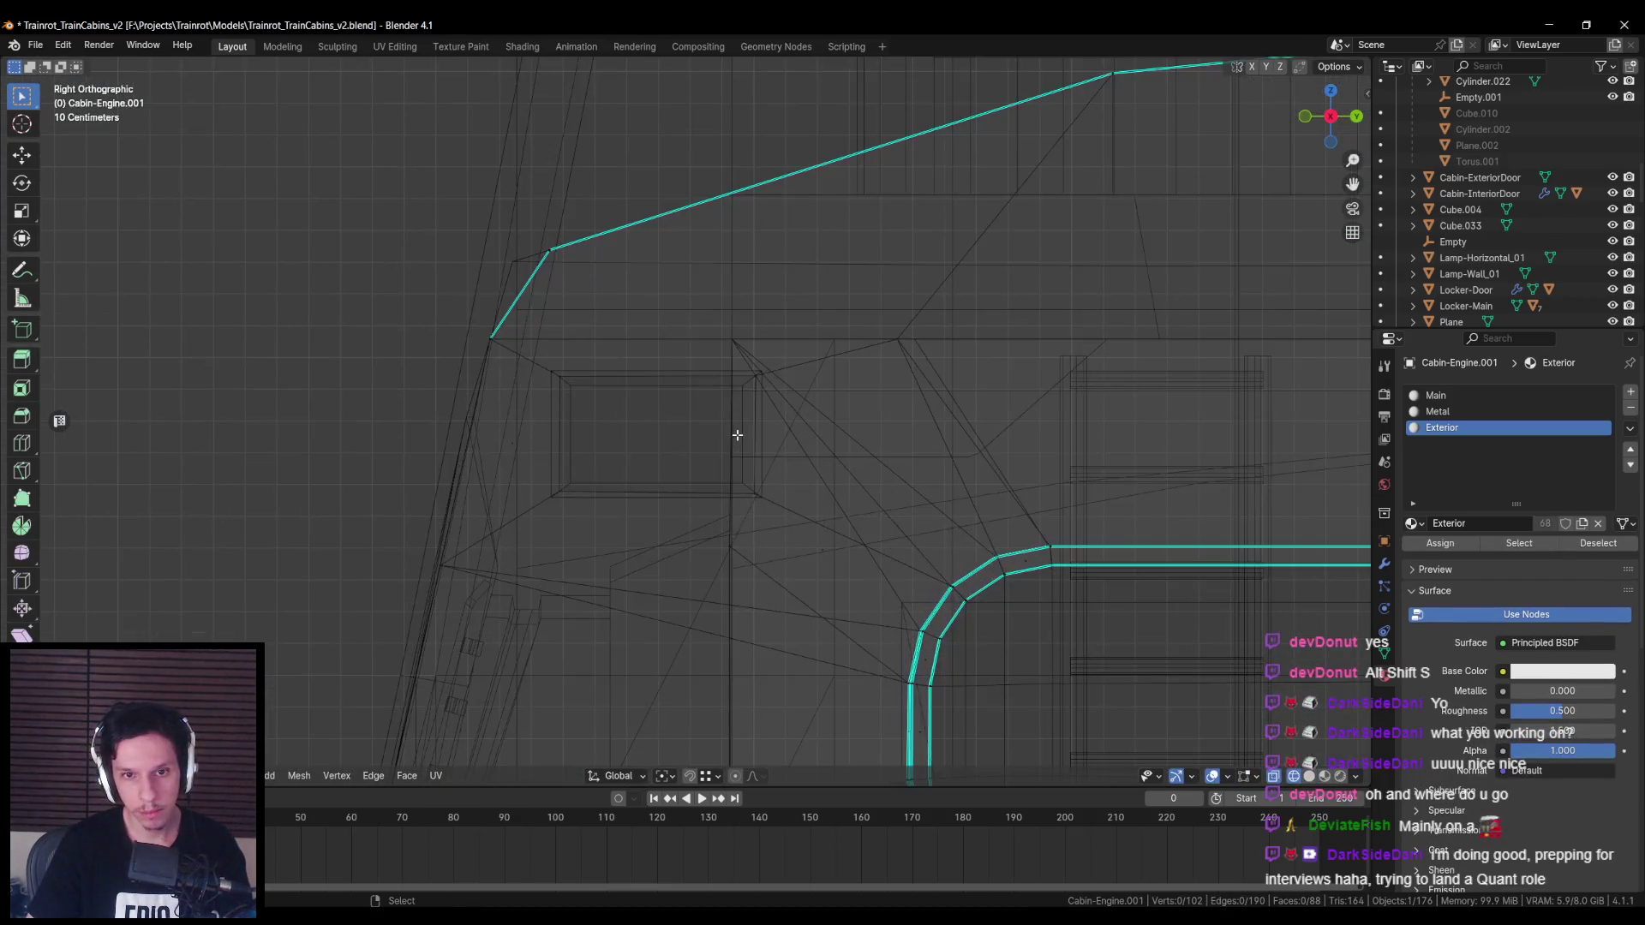
pyautogui.press('a')
pyautogui.moveTo(757, 372); pyautogui.dragTo(774, 389, button='middle')
pyautogui.hotkey('alt', 'a')
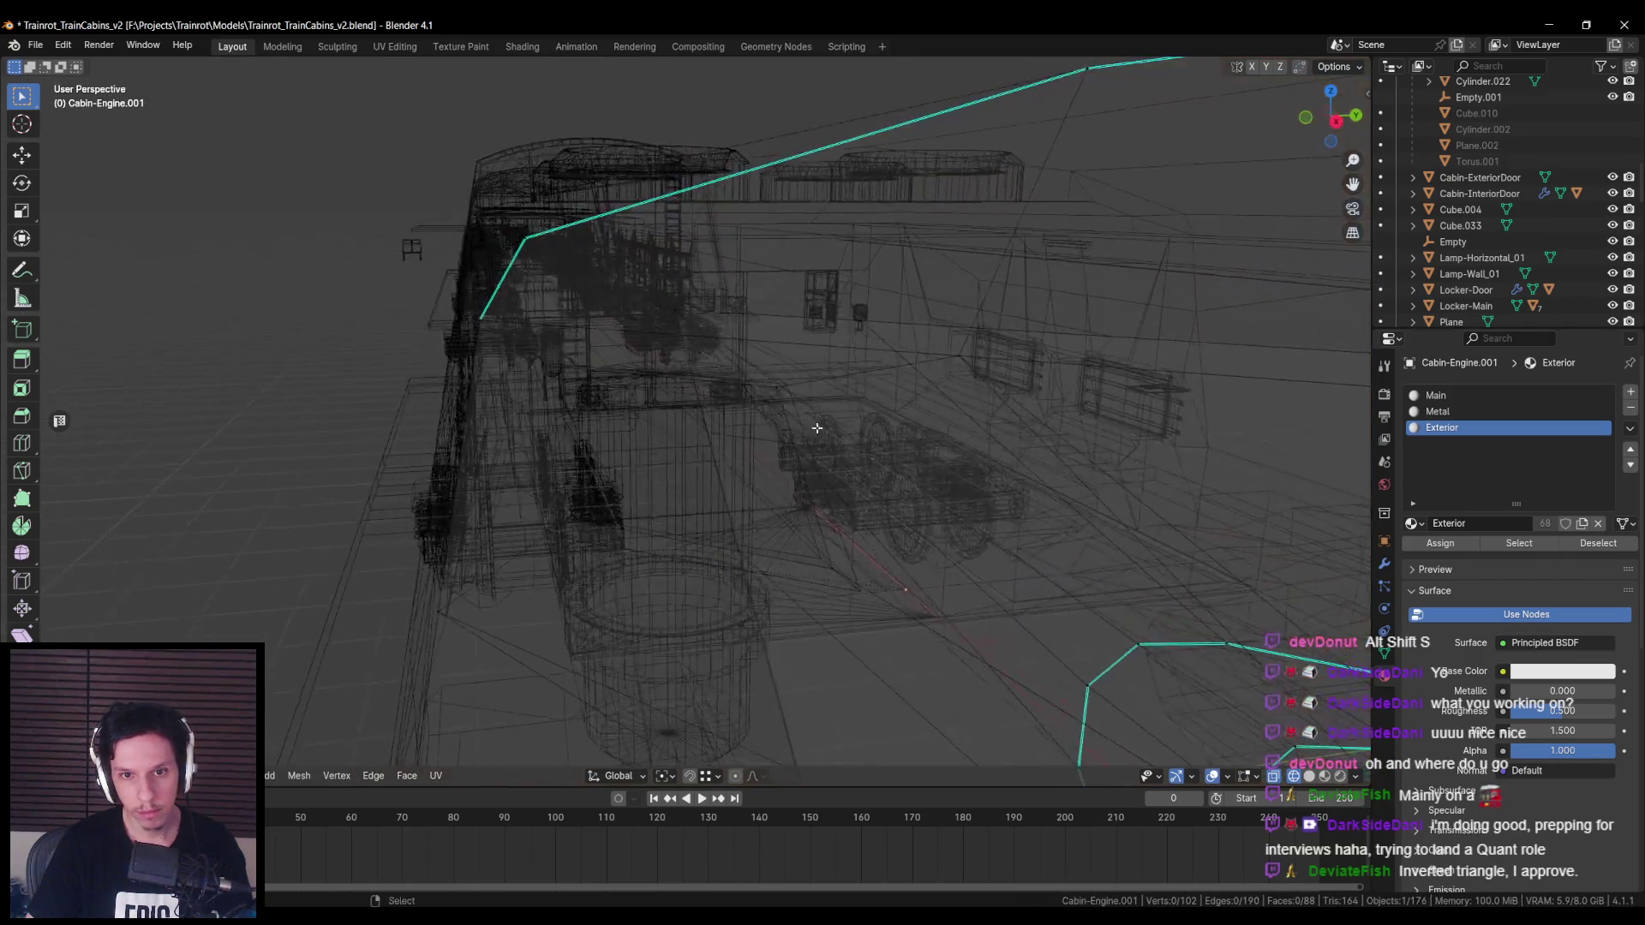
pyautogui.hotkey('shift', 'z')
pyautogui.hotkey('shift', 'z')
pyautogui.hotkey('shift', 'z')
pyautogui.press('KP_Divide')
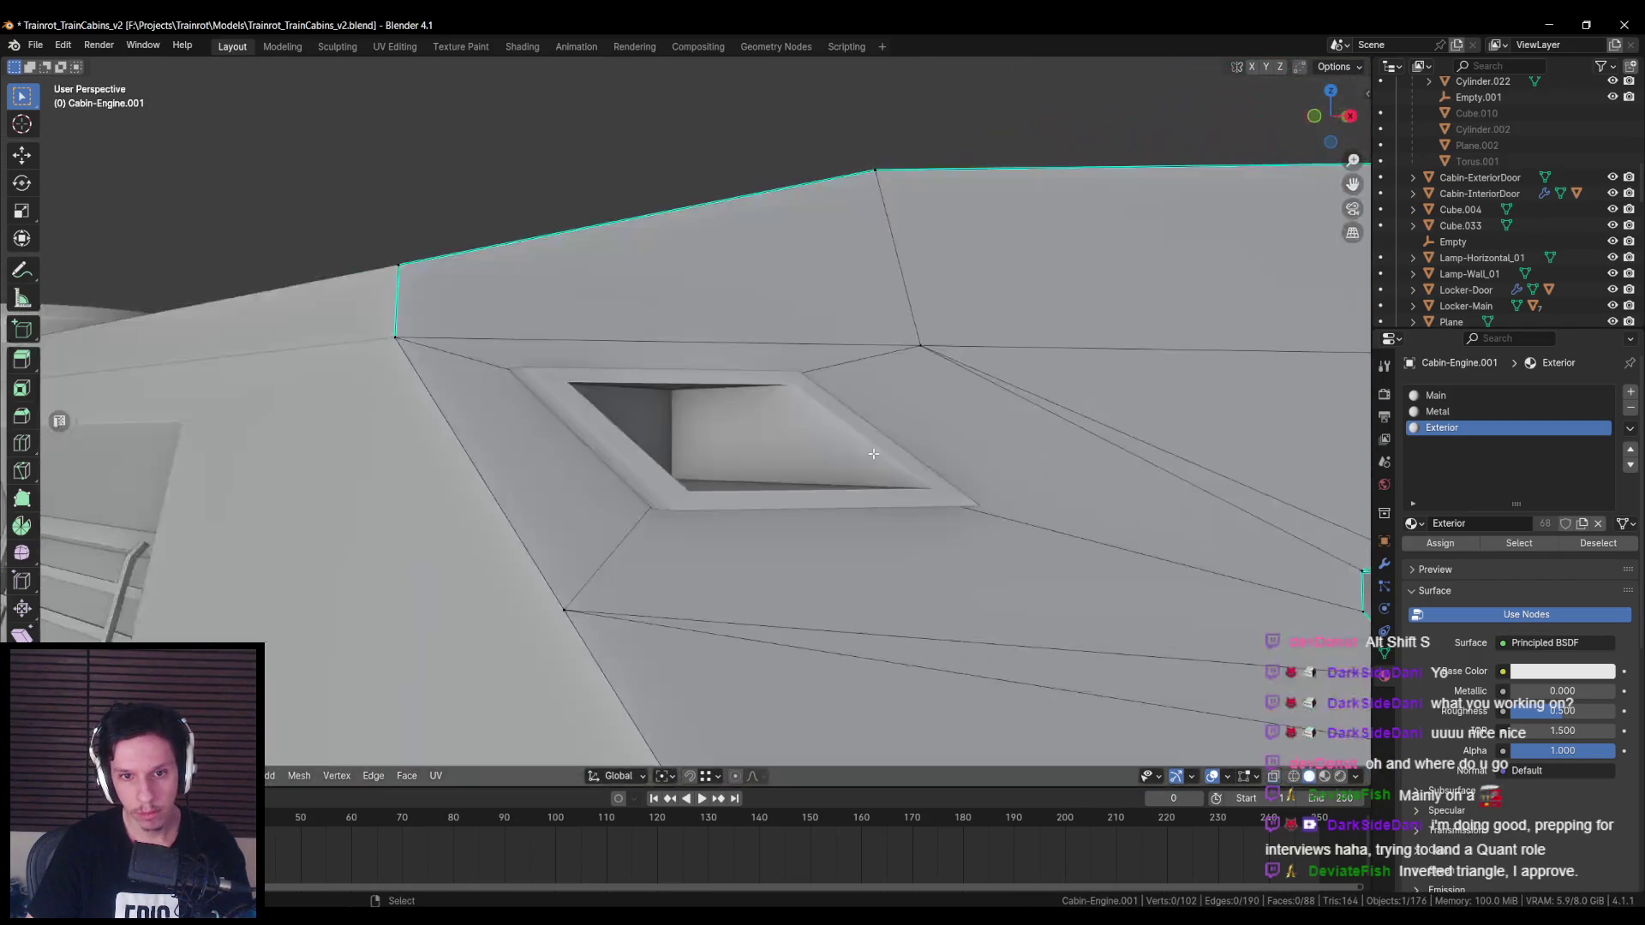
pyautogui.scroll(5, 680, 430)
# Step: Select the small window frame, frame the view on it and enter Edit Mode
pyautogui.moveTo(680, 430)
pyautogui.mouseDown(button='middle')
pyautogui.moveTo(910, 482)
pyautogui.moveTo(838, 467)
pyautogui.moveTo(829, 365)
pyautogui.mouseUp(button='middle')
pyautogui.hotkey('shift', 'z')
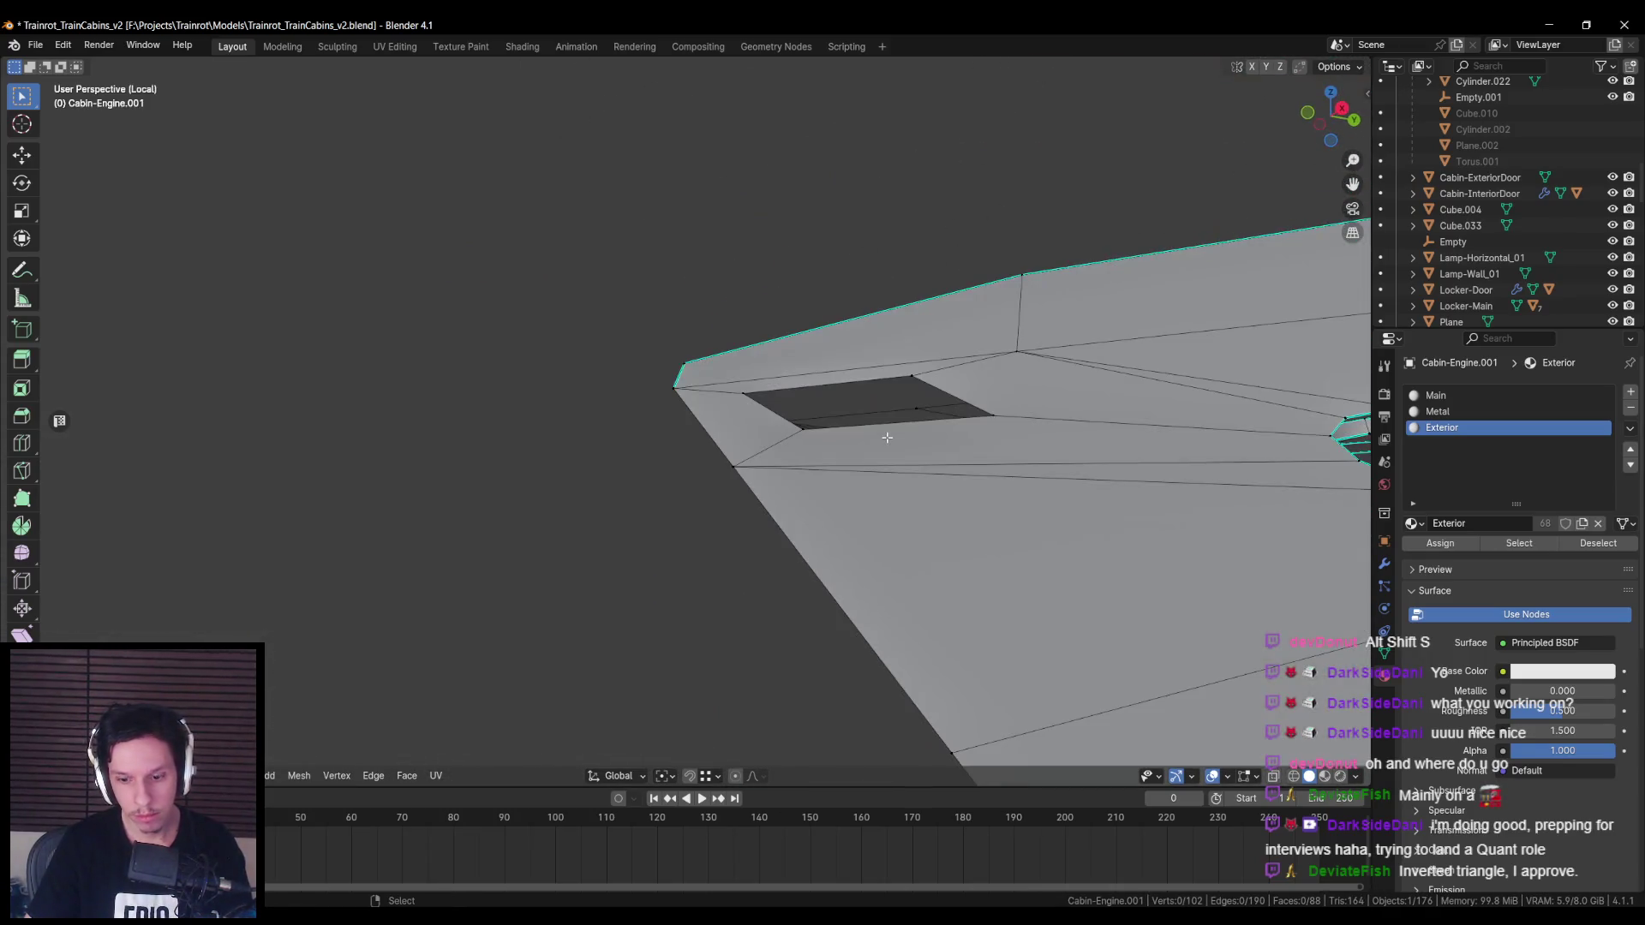
pyautogui.press('KP_Divide')
pyautogui.press('Tab')
pyautogui.click(773, 453)
pyautogui.press('KP_Decimal')
pyautogui.moveTo(923, 469); pyautogui.dragTo(999, 455, button='middle')
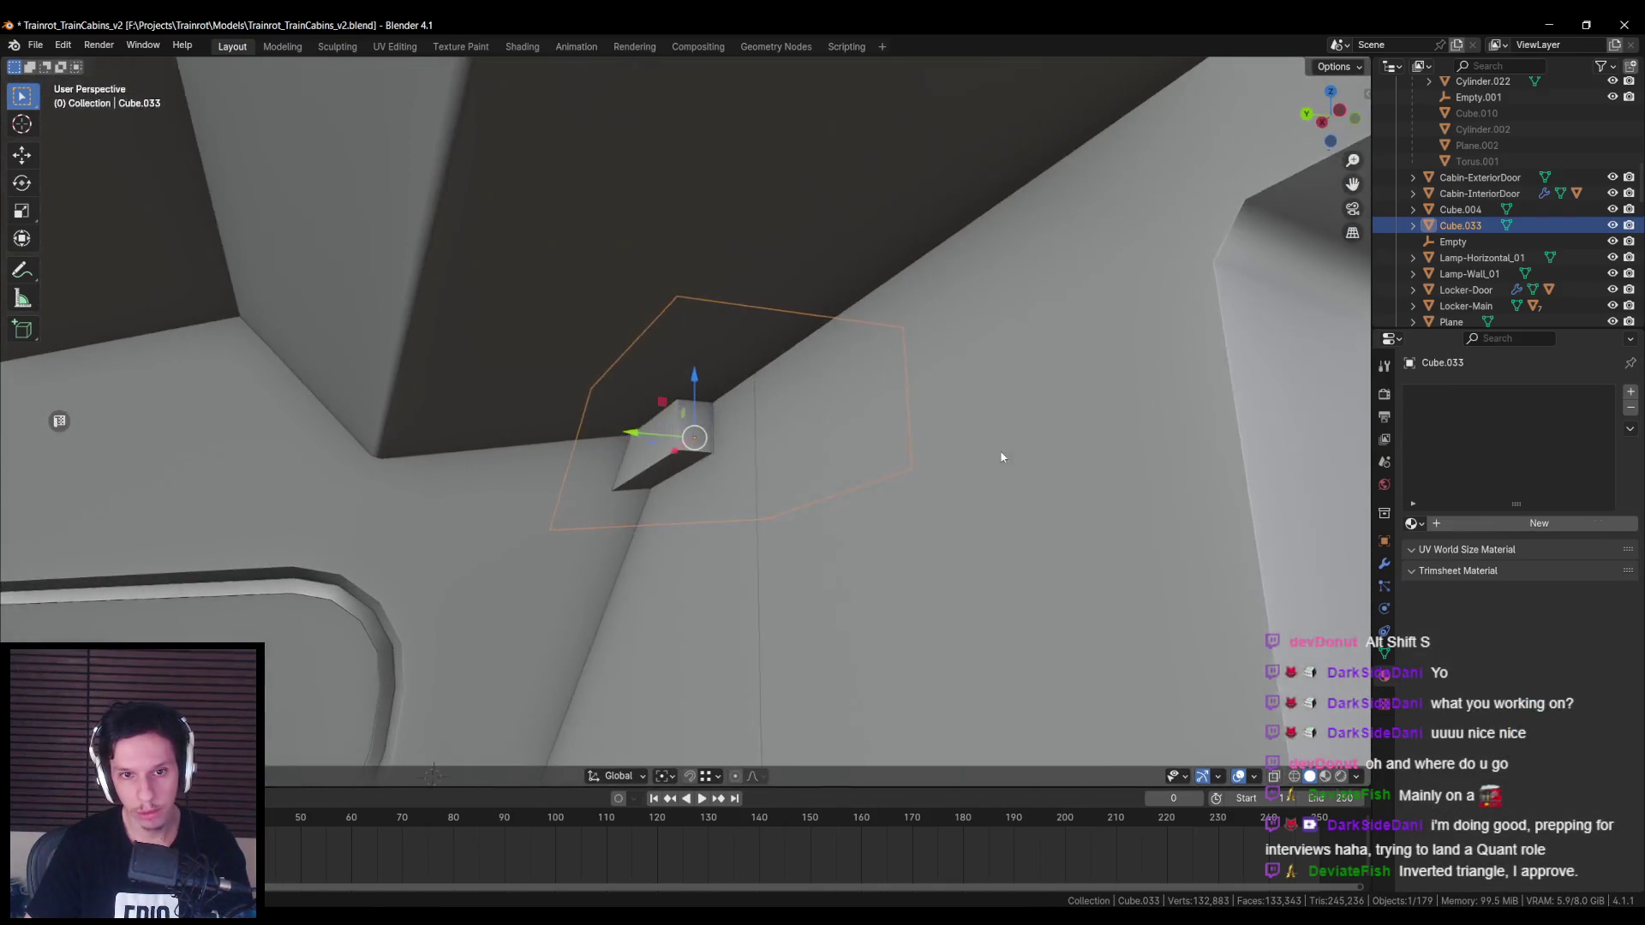
pyautogui.press('Tab')
pyautogui.moveTo(778, 462)
pyautogui.mouseDown(button='middle')
pyautogui.moveTo(723, 503)
pyautogui.moveTo(777, 496)
pyautogui.moveTo(782, 551)
pyautogui.moveTo(866, 468)
pyautogui.mouseUp(button='middle')
# Step: Inspect the frame's hidden edges in wireframe, then leave Edit Mode and deselect it
pyautogui.hotkey('shift', 'z')
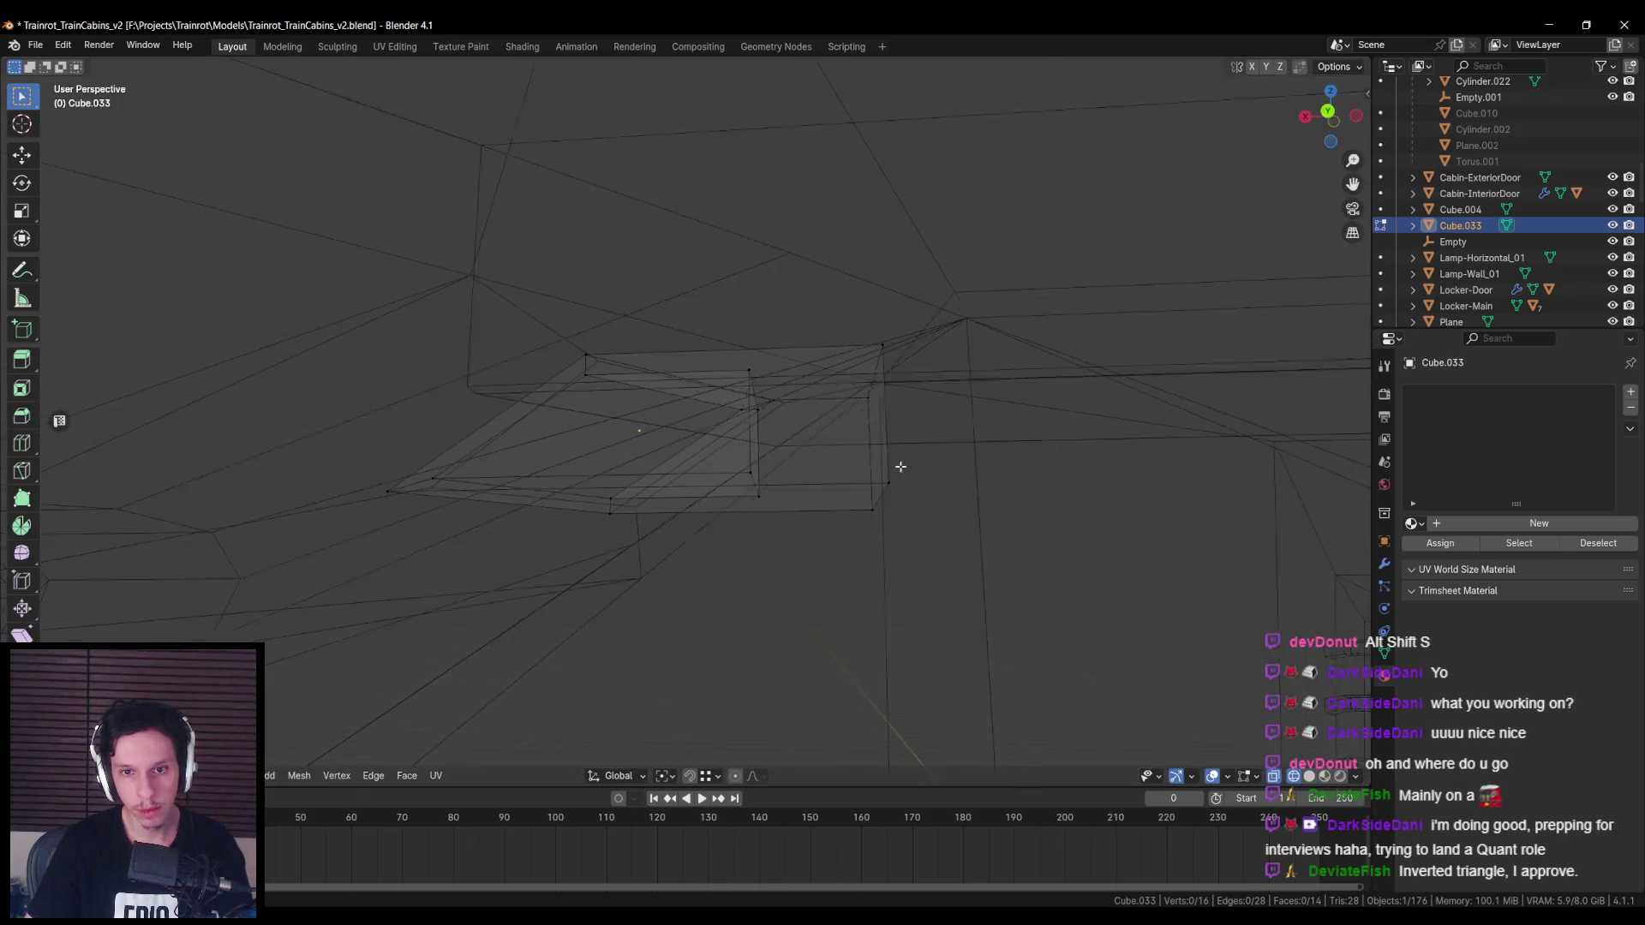
pyautogui.moveTo(807, 509)
pyautogui.mouseDown(button='middle')
pyautogui.moveTo(851, 522)
pyautogui.moveTo(771, 480)
pyautogui.moveTo(753, 514)
pyautogui.moveTo(778, 522)
pyautogui.moveTo(808, 587)
pyautogui.moveTo(807, 455)
pyautogui.moveTo(601, 492)
pyautogui.moveTo(714, 531)
pyautogui.mouseUp(button='middle')
pyautogui.hotkey('shift', 'z')
pyautogui.hotkey('alt', 'a')
pyautogui.scroll(-3, 765, 508)
pyautogui.hotkey('shift', 'z')
pyautogui.hotkey('shift', 'z')
pyautogui.scroll(5, 808, 587)
pyautogui.scroll(-8, 600, 493)
pyautogui.press('Tab')
pyautogui.hotkey('alt', 'a')
pyautogui.scroll(6, 714, 531)
# Step: Box-select the frame's right-side vertices in X-ray and move them along X into the wall opening
pyautogui.click(716, 444)
pyautogui.press('Tab')
pyautogui.hotkey('alt', 'z')
pyautogui.moveTo(753, 377); pyautogui.dragTo(711, 501)
pyautogui.hotkey('alt', 'z')
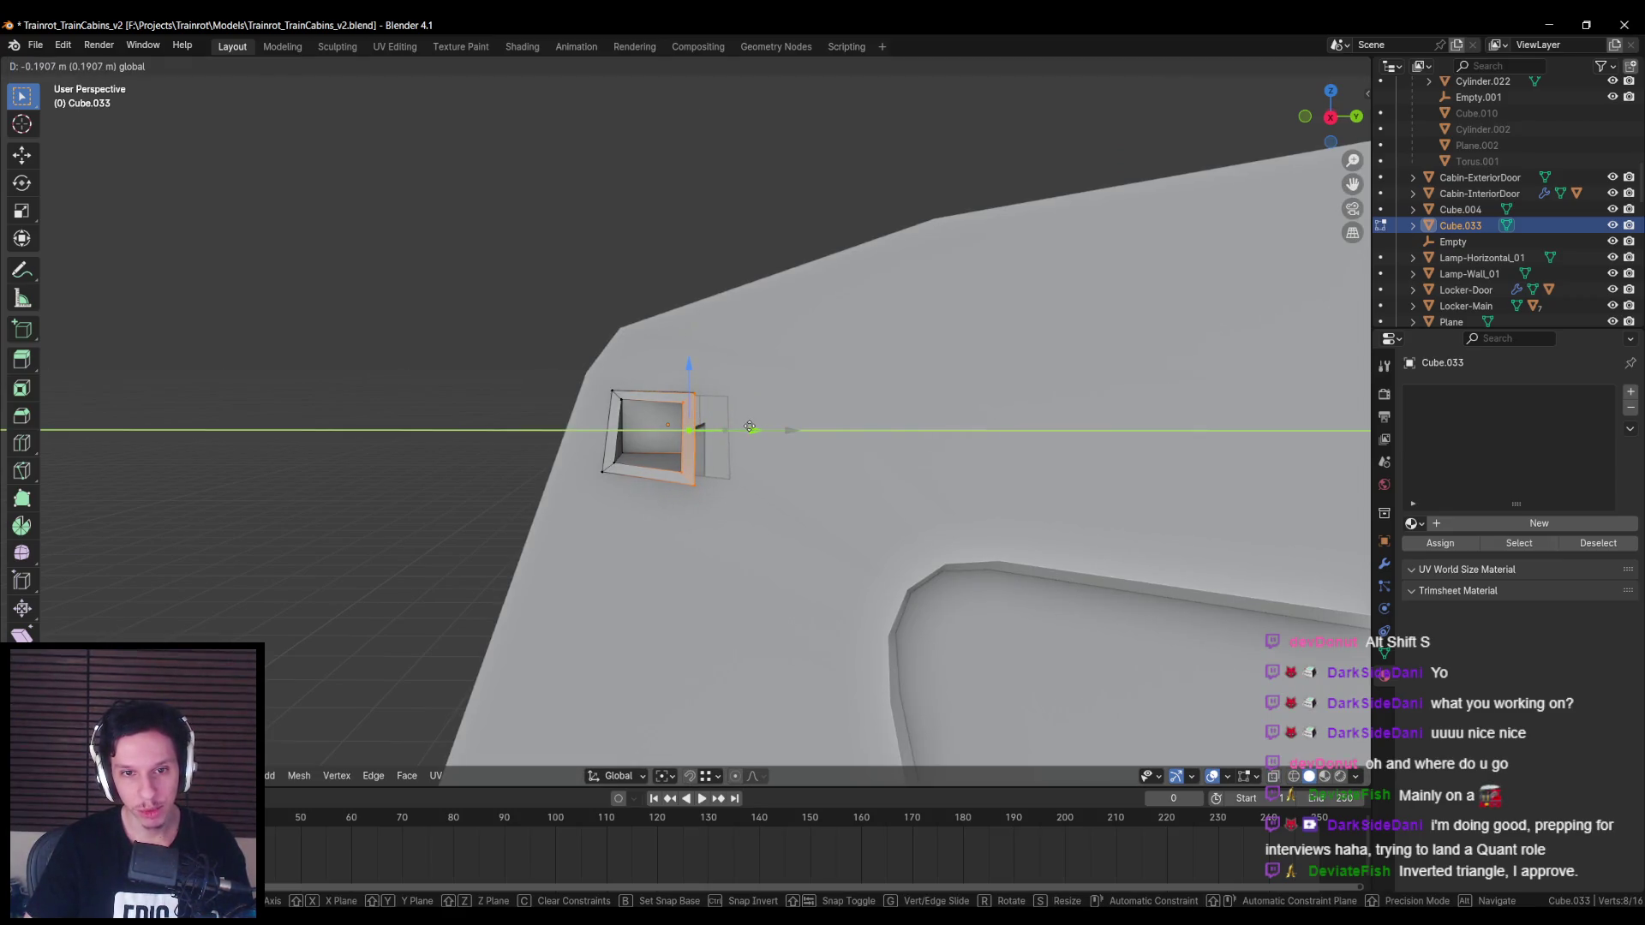
pyautogui.press('Escape')
pyautogui.moveTo(747, 427); pyautogui.dragTo(506, 463, button='middle')
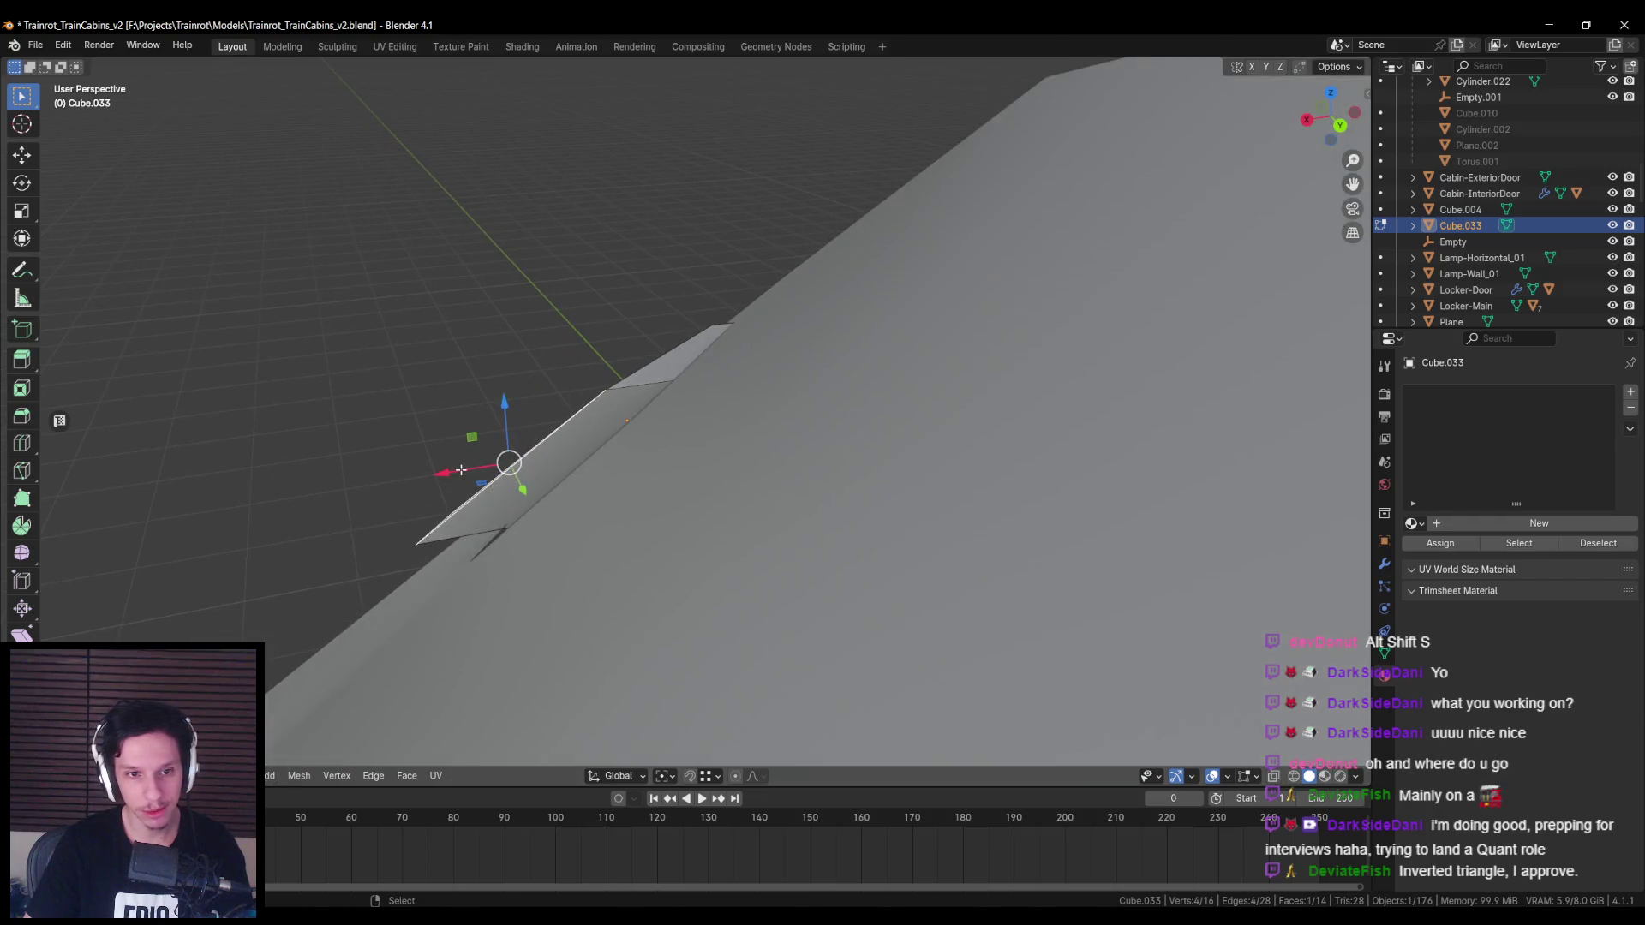
pyautogui.press('g')
pyautogui.press('x')
pyautogui.click(502, 470)
# Step: In Object Mode, select the cabin body and start moving a vertex beside the window
pyautogui.press('Tab')
pyautogui.scroll(-3, 600, 479)
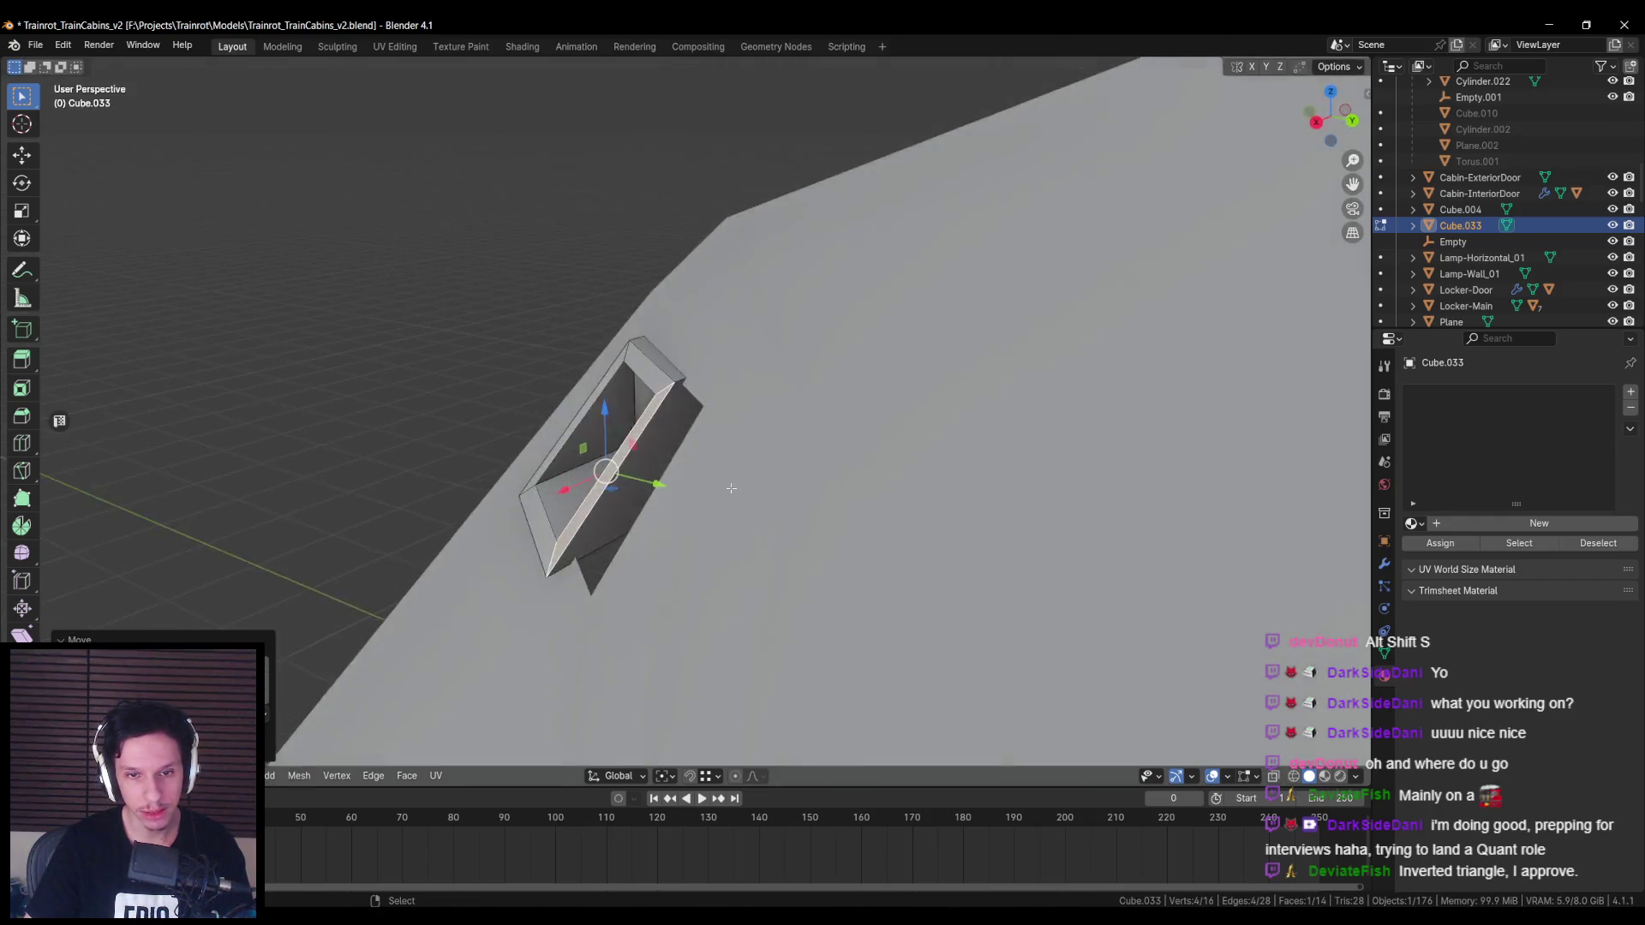
pyautogui.click(721, 502)
pyautogui.moveTo(786, 453); pyautogui.dragTo(870, 487, button='middle')
pyautogui.press('g')
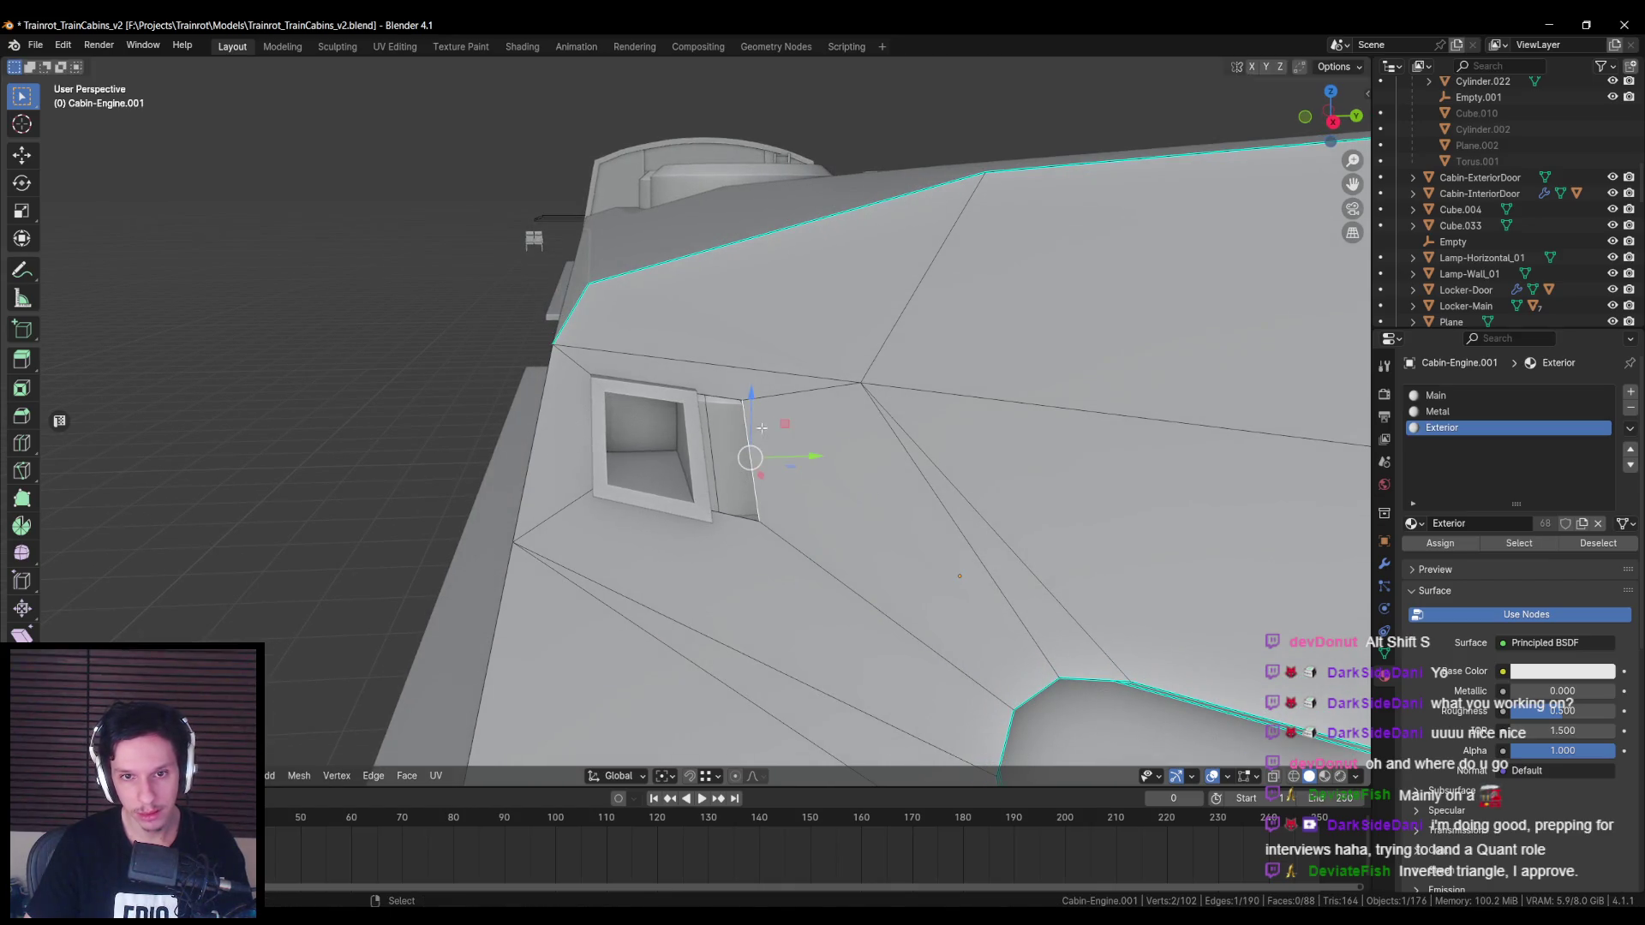
pyautogui.click(867, 480)
pyautogui.scroll(3, 868, 480)
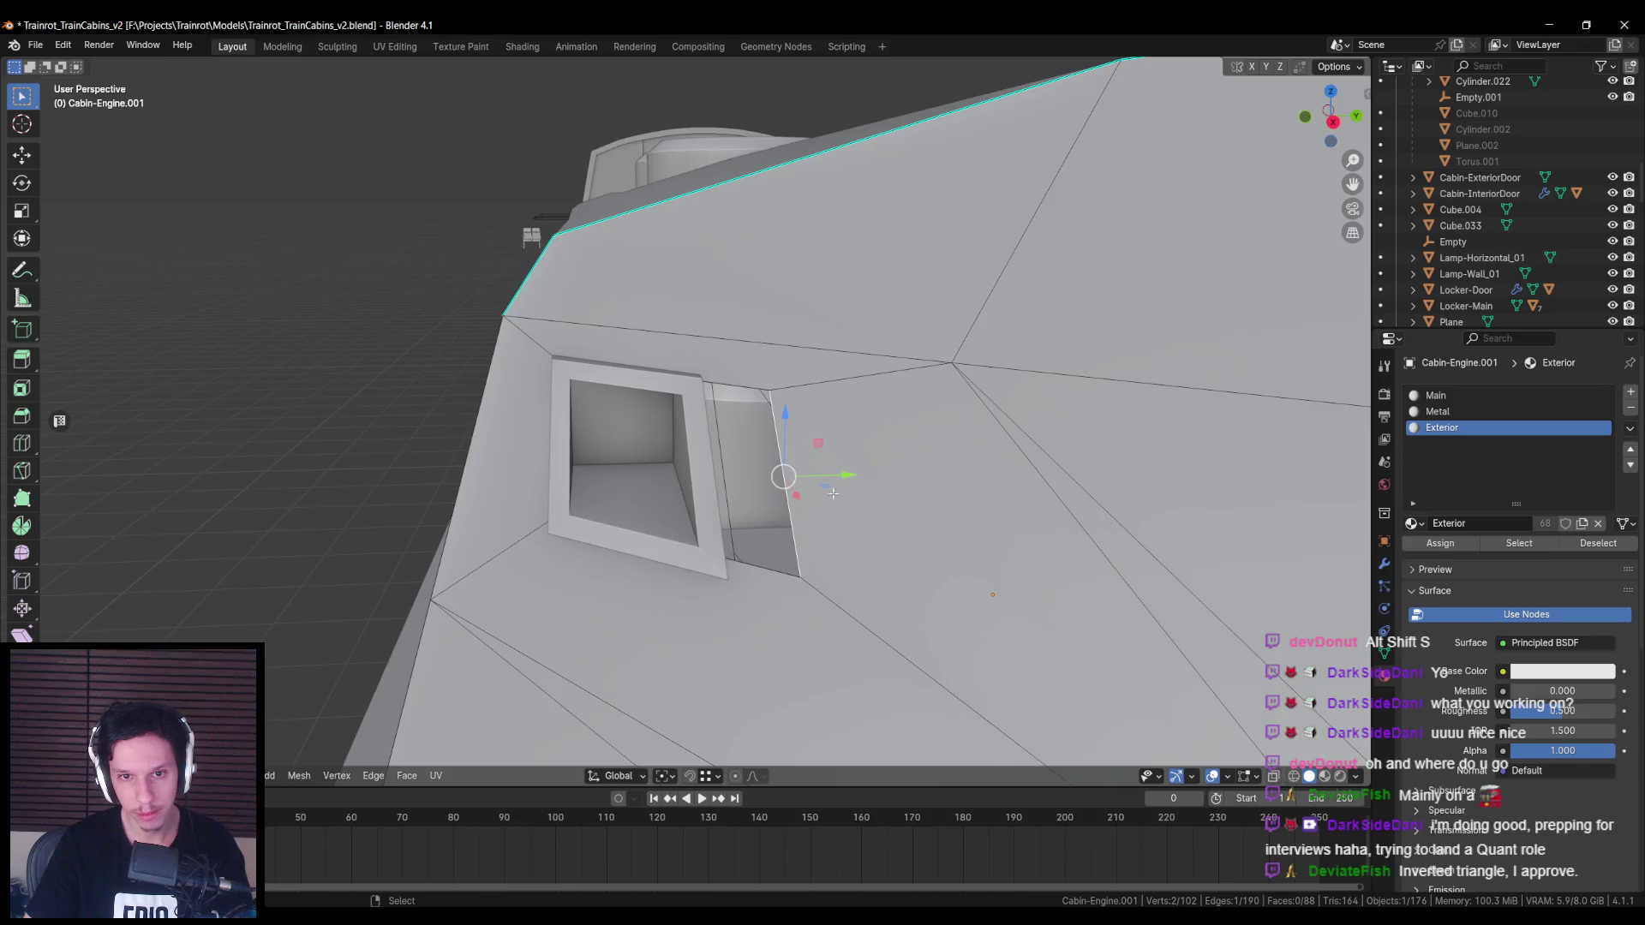
pyautogui.moveTo(867, 497); pyautogui.dragTo(869, 527, button='middle')
pyautogui.press('g')
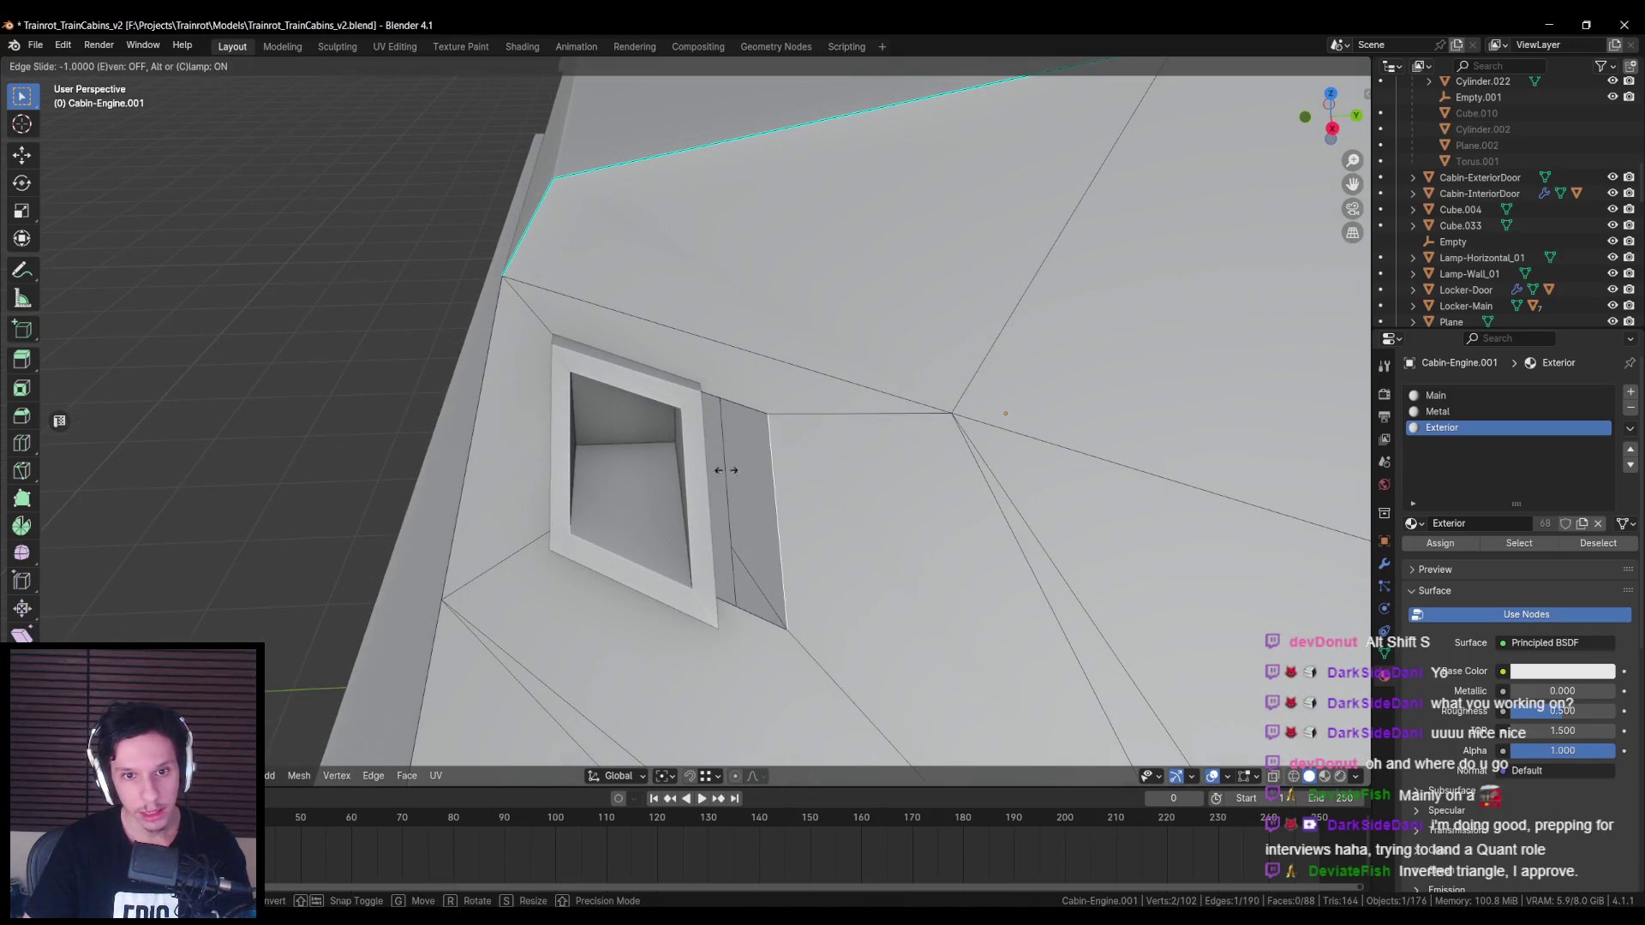
pyautogui.click(709, 451)
pyautogui.moveTo(711, 447); pyautogui.dragTo(728, 432, button='middle')
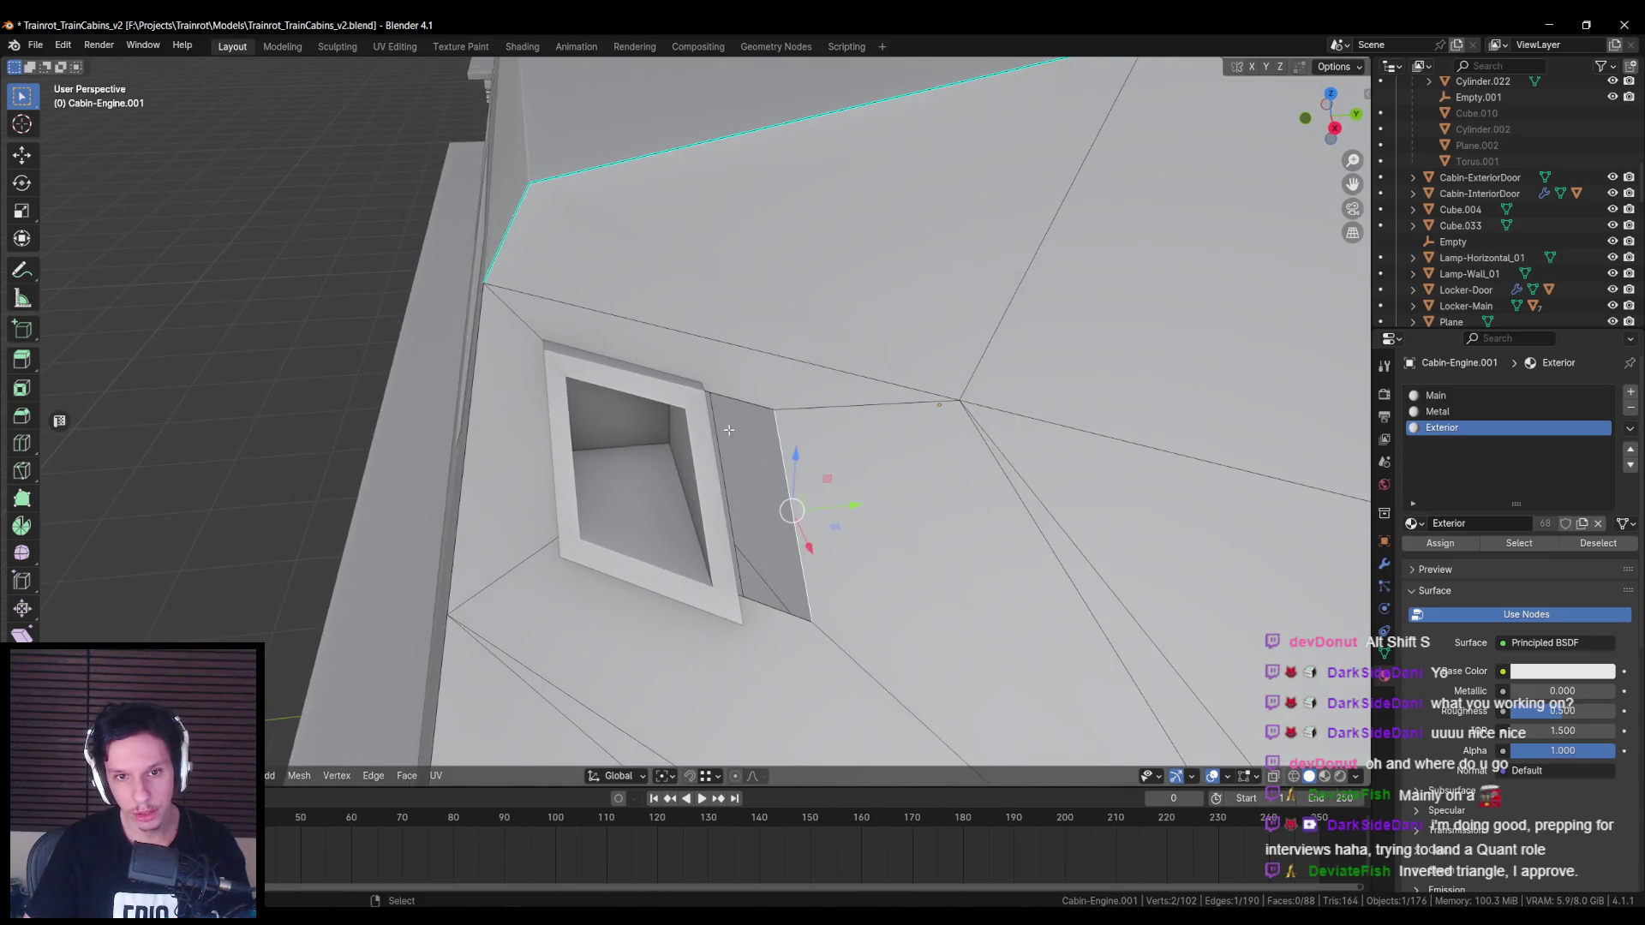
pyautogui.hotkey('ctrl', 'z')
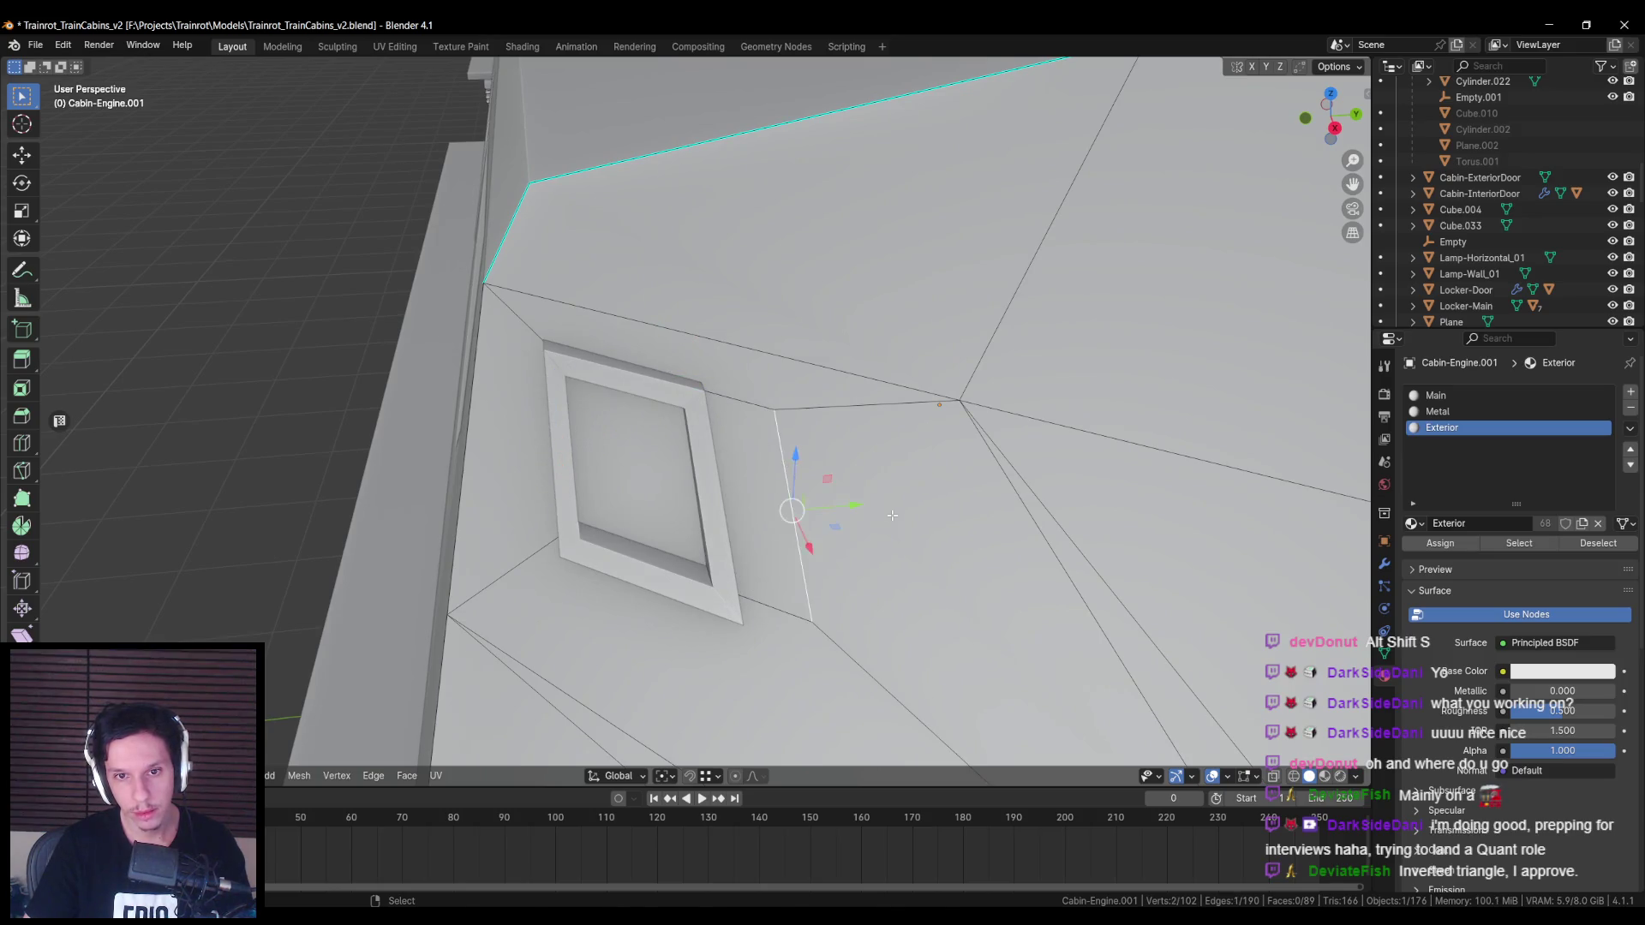
pyautogui.press('g')
pyautogui.press('g')
pyautogui.rightClick(831, 499)
pyautogui.rightClick(678, 475)
pyautogui.moveTo(679, 475)
pyautogui.mouseDown(button='middle')
pyautogui.moveTo(661, 526)
pyautogui.moveTo(848, 528)
pyautogui.moveTo(925, 569)
pyautogui.moveTo(753, 522)
pyautogui.moveTo(661, 549)
pyautogui.mouseUp(button='middle')
pyautogui.press('Tab')
pyautogui.scroll(-3, 665, 507)
pyautogui.scroll(-5, 668, 507)
pyautogui.click(859, 549)
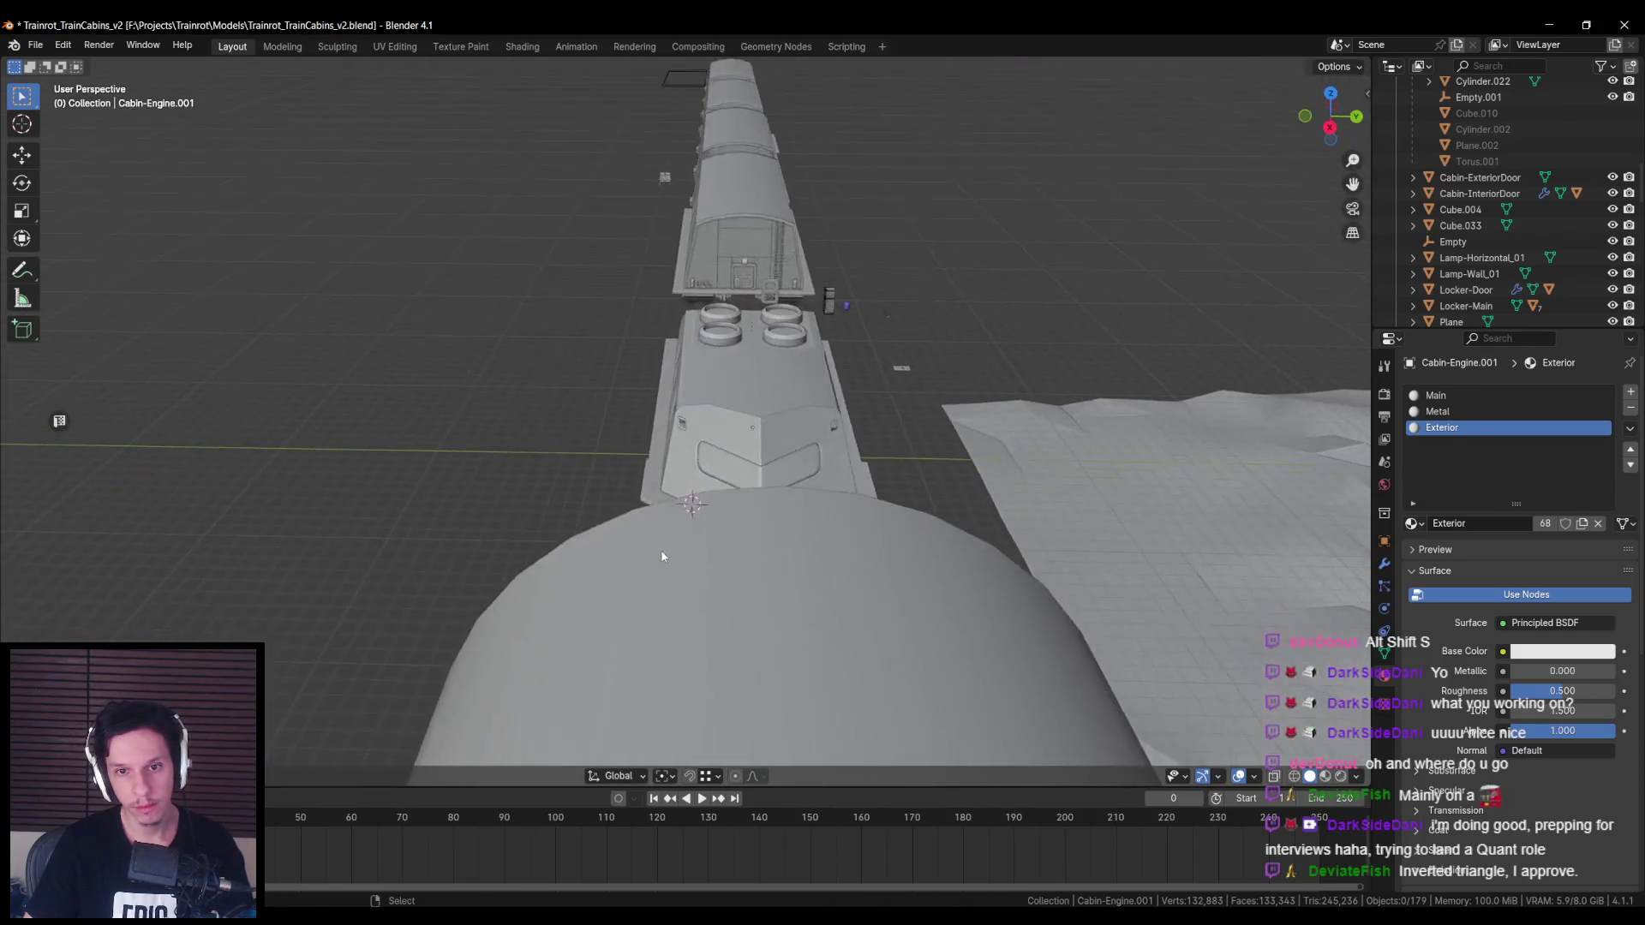
pyautogui.scroll(5, 660, 548)
pyautogui.click(671, 467)
# Step: In Edit Mode on the window, scale its face and shift it along the X axis
pyautogui.press('Tab')
pyautogui.scroll(2, 680, 438)
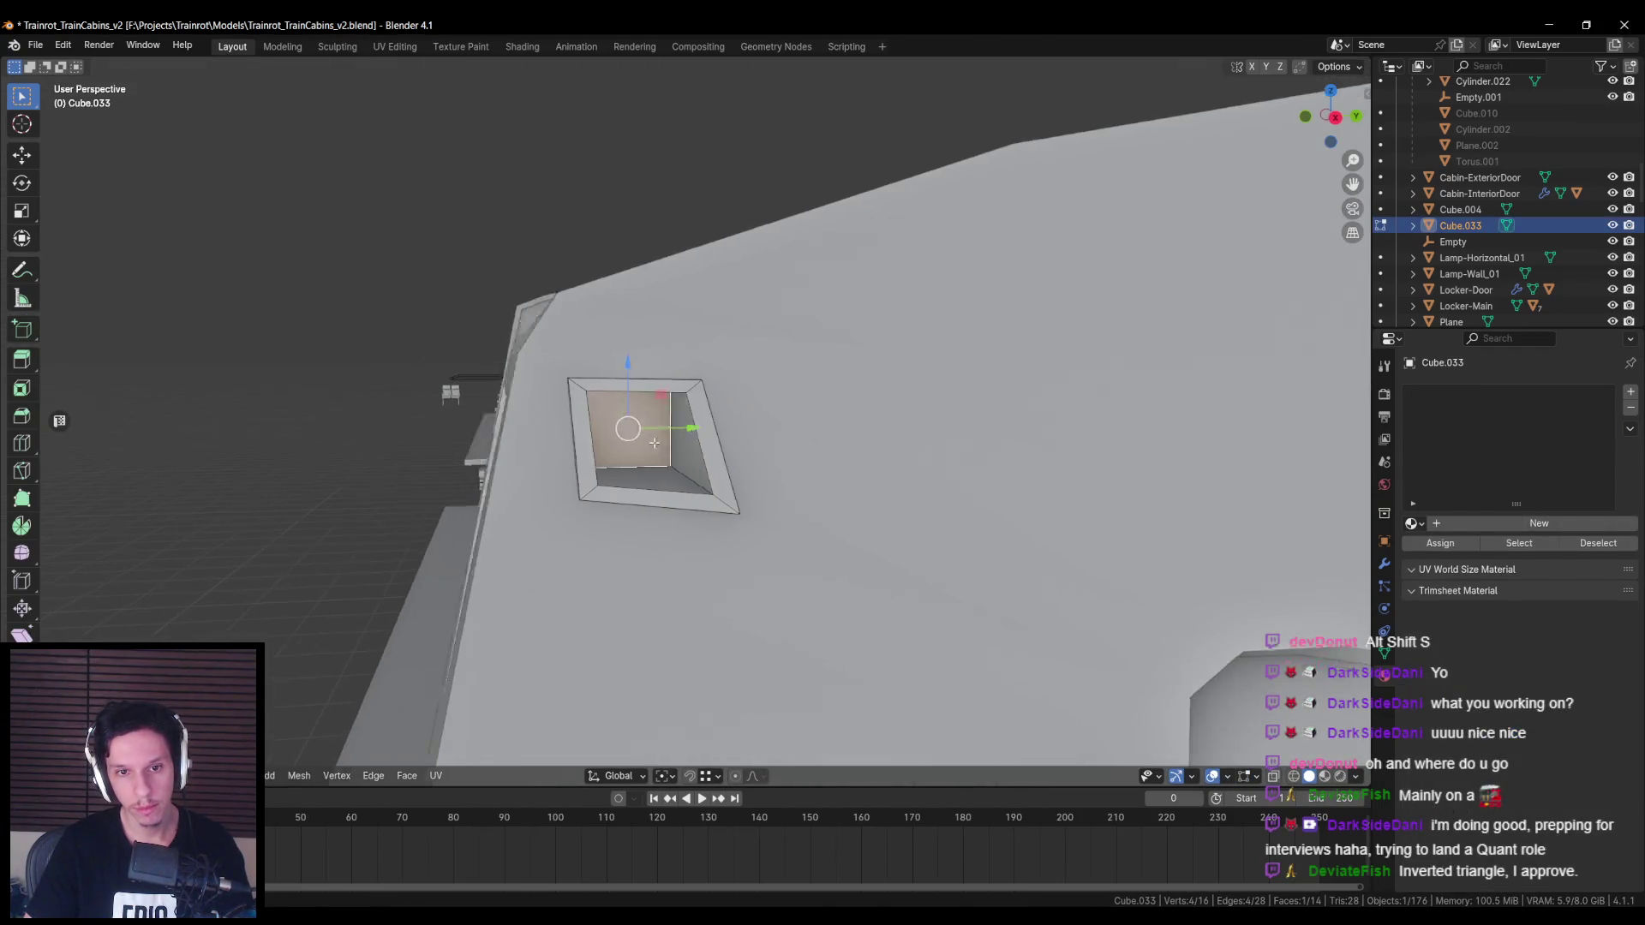
pyautogui.hotkey('shift', 'z')
pyautogui.moveTo(650, 443)
pyautogui.mouseDown(button='middle')
pyautogui.moveTo(472, 428)
pyautogui.moveTo(643, 420)
pyautogui.moveTo(777, 488)
pyautogui.moveTo(625, 453)
pyautogui.moveTo(561, 388)
pyautogui.mouseUp(button='middle')
pyautogui.hotkey('shift', 'z')
pyautogui.scroll(2, 643, 419)
pyautogui.click(713, 470)
pyautogui.press('g')
pyautogui.press('x')
pyautogui.click(626, 452)
pyautogui.click(561, 388)
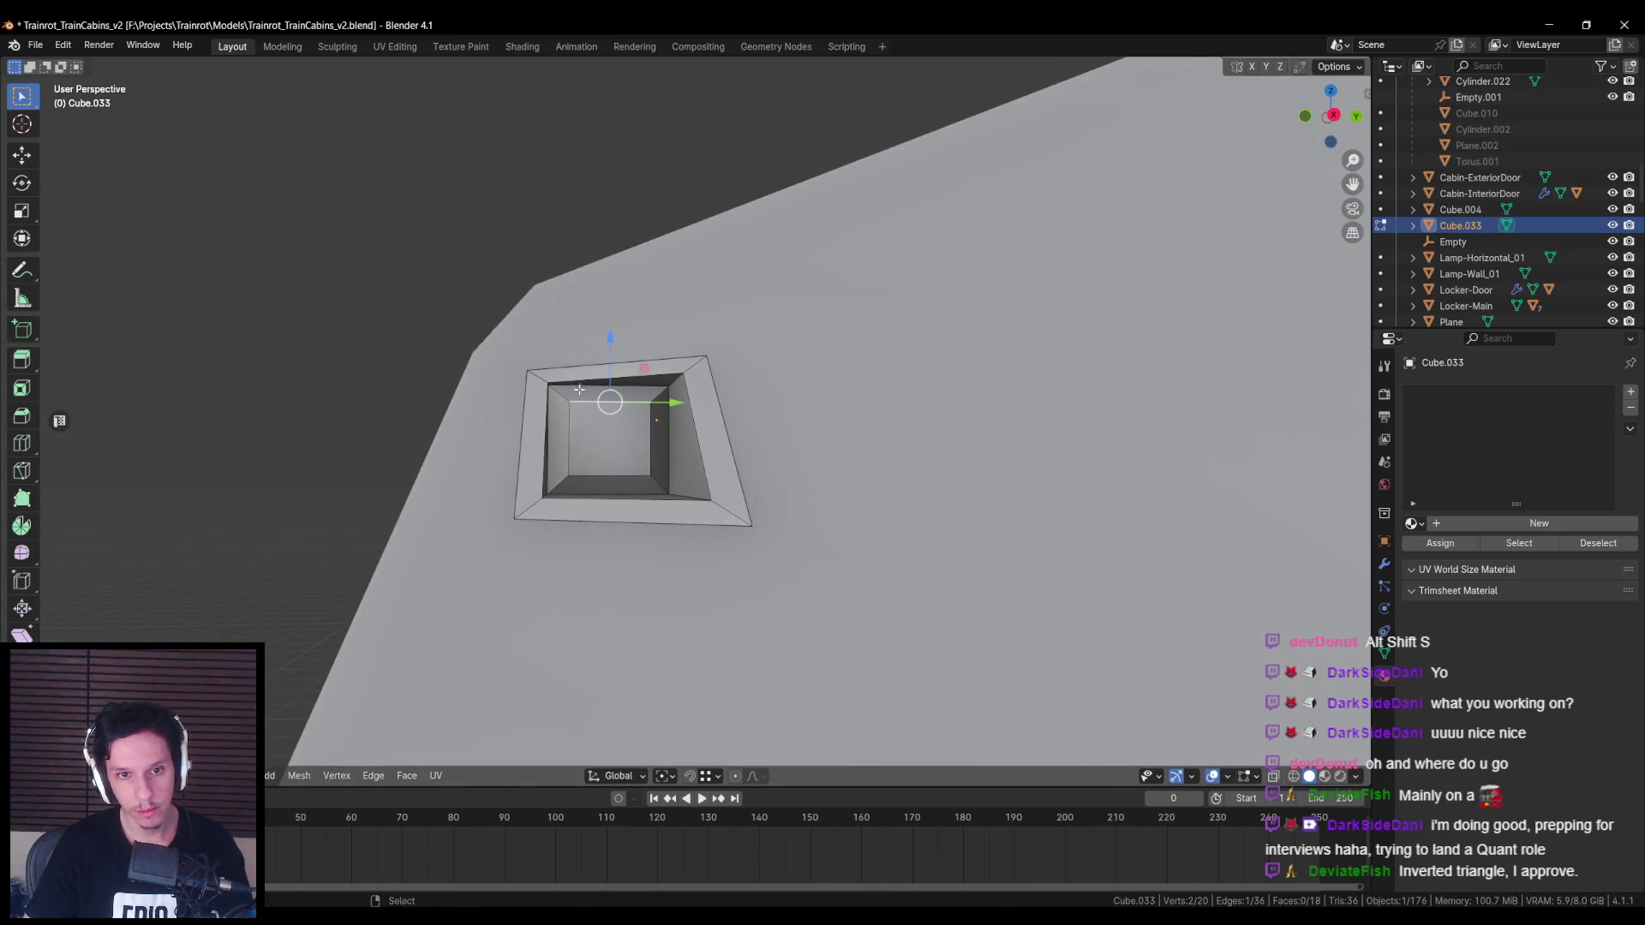
# Step: Mark the window's edge loop as sharp
pyautogui.hotkey('ctrl', 'e')
pyautogui.click(600, 382)
pyautogui.hotkey('ctrl', 'e')
pyautogui.click(689, 423)
pyautogui.moveTo(690, 423)
pyautogui.mouseDown(button='middle')
pyautogui.moveTo(737, 403)
pyautogui.moveTo(883, 440)
pyautogui.mouseUp(button='middle')
pyautogui.scroll(5, 785, 383)
# Step: Delete the window's back face and extrude the open edge loop along X
pyautogui.hotkey('alt', 'a')
pyautogui.hotkey('shift', 'z')
pyautogui.scroll(-5, 785, 382)
pyautogui.click(934, 454)
pyautogui.press('x')
pyautogui.click(914, 457)
pyautogui.keyDown('alt'); pyautogui.click(914, 458); pyautogui.keyUp('alt')
pyautogui.hotkey('shift', 'z')
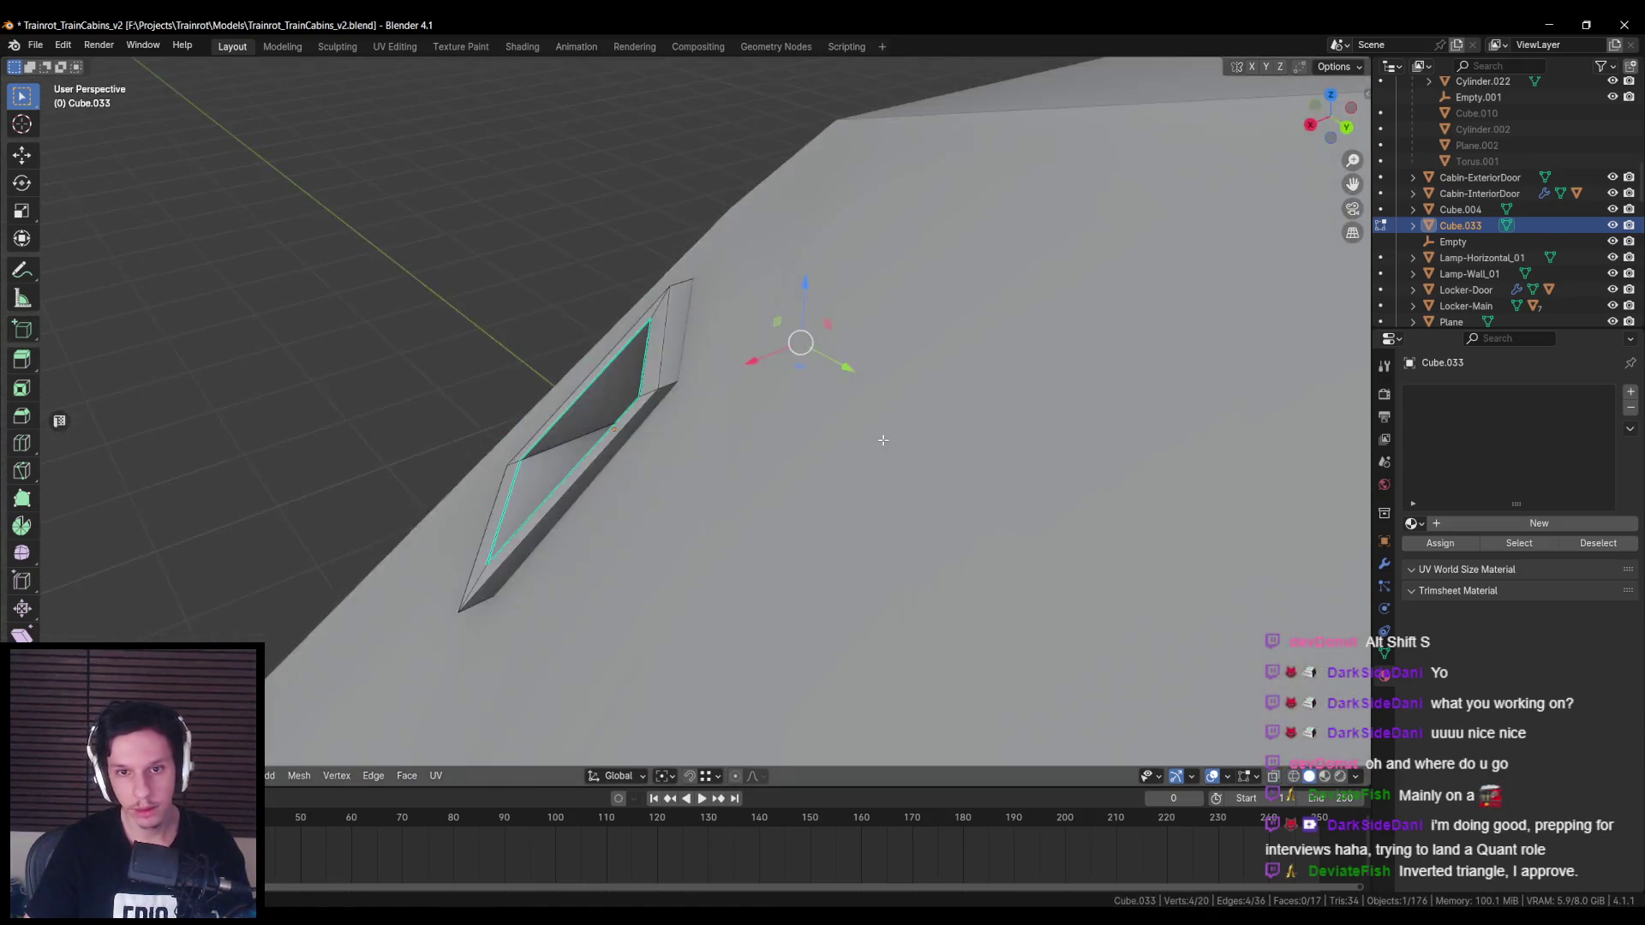
pyautogui.moveTo(749, 363)
pyautogui.mouseDown()
pyautogui.moveTo(656, 389)
pyautogui.moveTo(683, 393)
pyautogui.mouseUp()
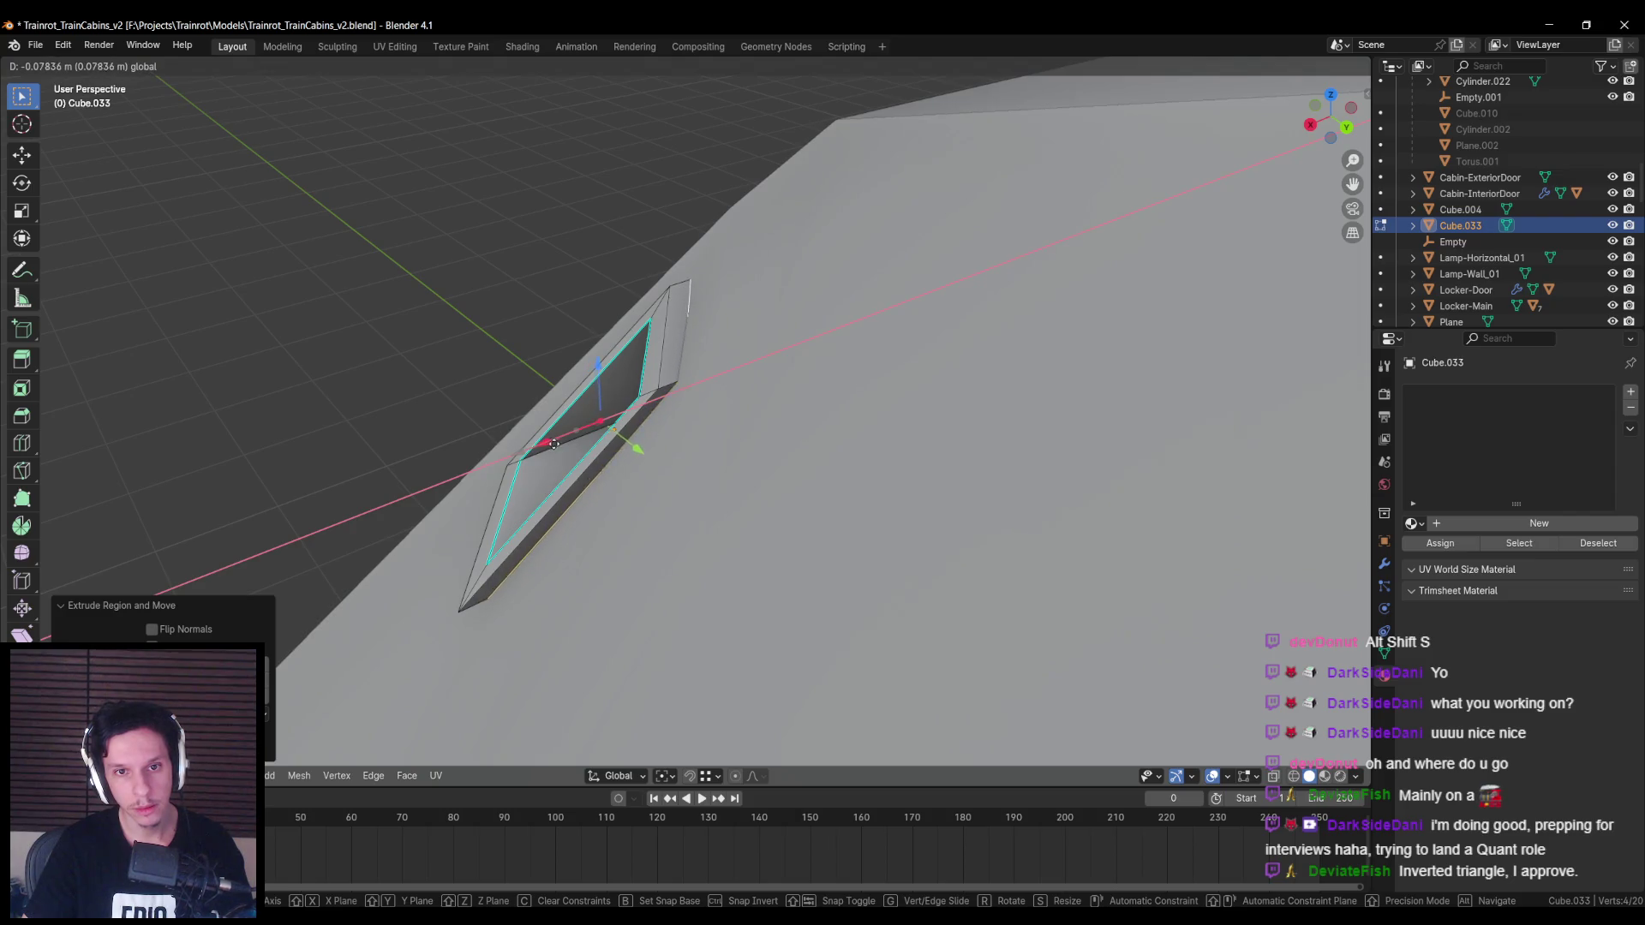
pyautogui.moveTo(556, 442); pyautogui.dragTo(555, 443)
# Step: Slide the selected window edge along X to slant the opening
pyautogui.moveTo(645, 423)
pyautogui.mouseDown(button='middle')
pyautogui.moveTo(682, 403)
pyautogui.moveTo(581, 436)
pyautogui.mouseUp(button='middle')
pyautogui.click(682, 402)
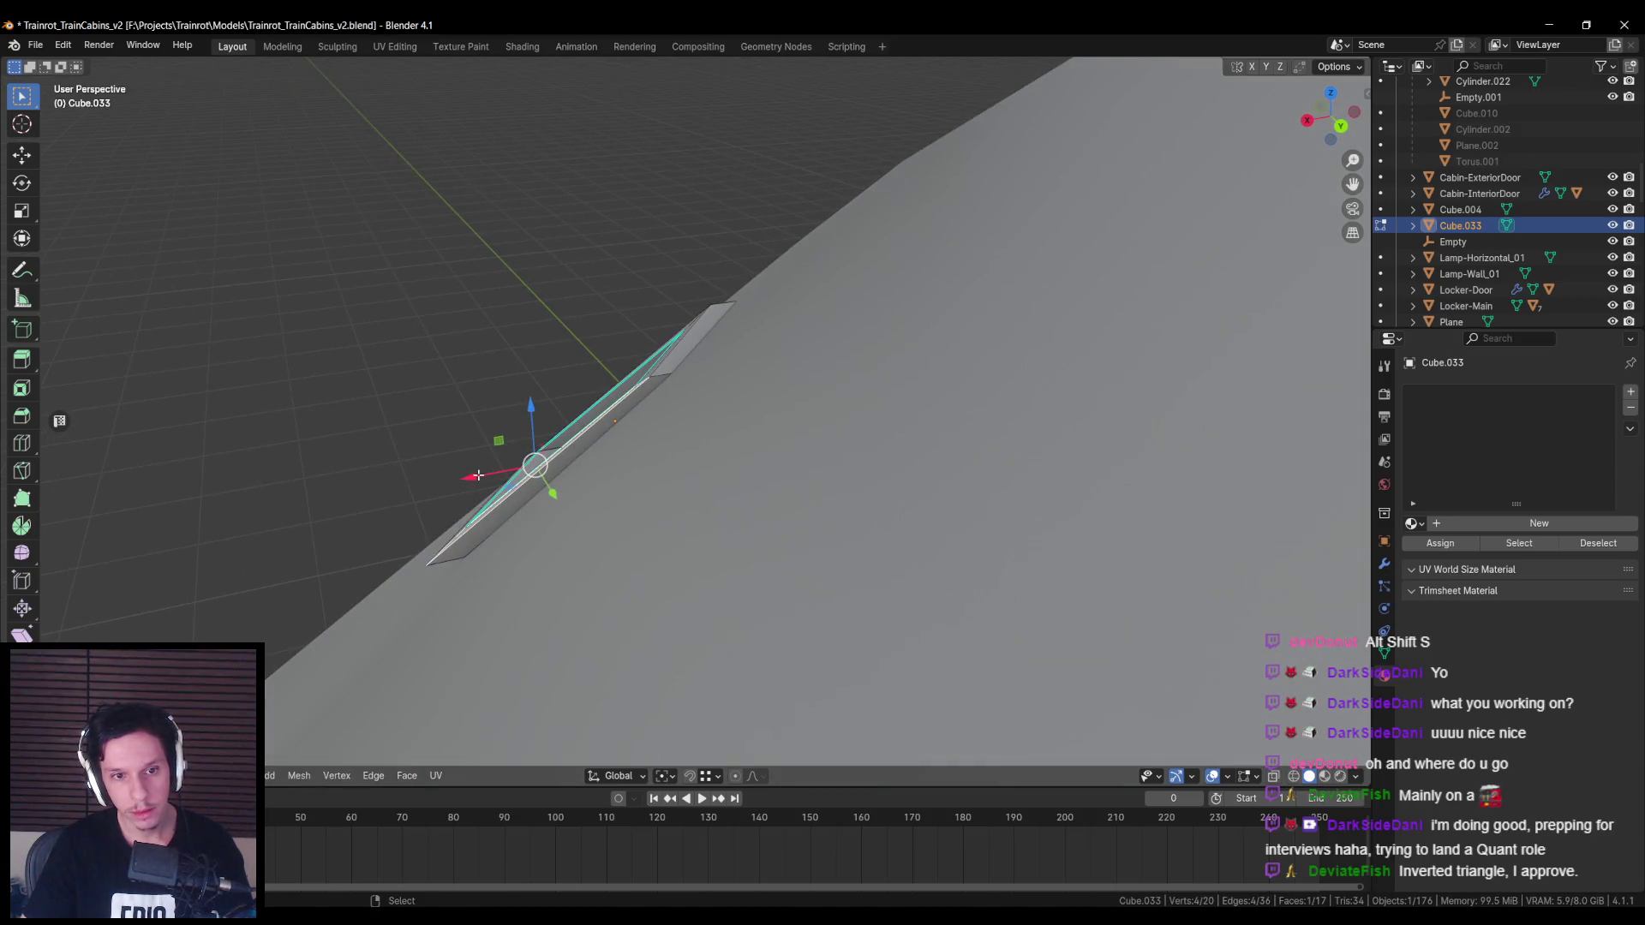
pyautogui.moveTo(477, 475); pyautogui.dragTo(474, 475)
pyautogui.moveTo(472, 476)
pyautogui.mouseDown(button='middle')
pyautogui.moveTo(576, 455)
pyautogui.moveTo(576, 429)
pyautogui.moveTo(639, 463)
pyautogui.moveTo(677, 446)
pyautogui.moveTo(613, 379)
pyautogui.moveTo(723, 459)
pyautogui.moveTo(760, 429)
pyautogui.moveTo(671, 491)
pyautogui.moveTo(661, 470)
pyautogui.mouseUp(button='middle')
pyautogui.click(526, 437)
# Step: Mark the outer rim loop sharp and isolate the window object
pyautogui.hotkey('alt', 'z')
pyautogui.hotkey('alt', 'z')
pyautogui.hotkey('ctrl', 'e')
pyautogui.click(759, 431)
pyautogui.hotkey('alt', 'a')
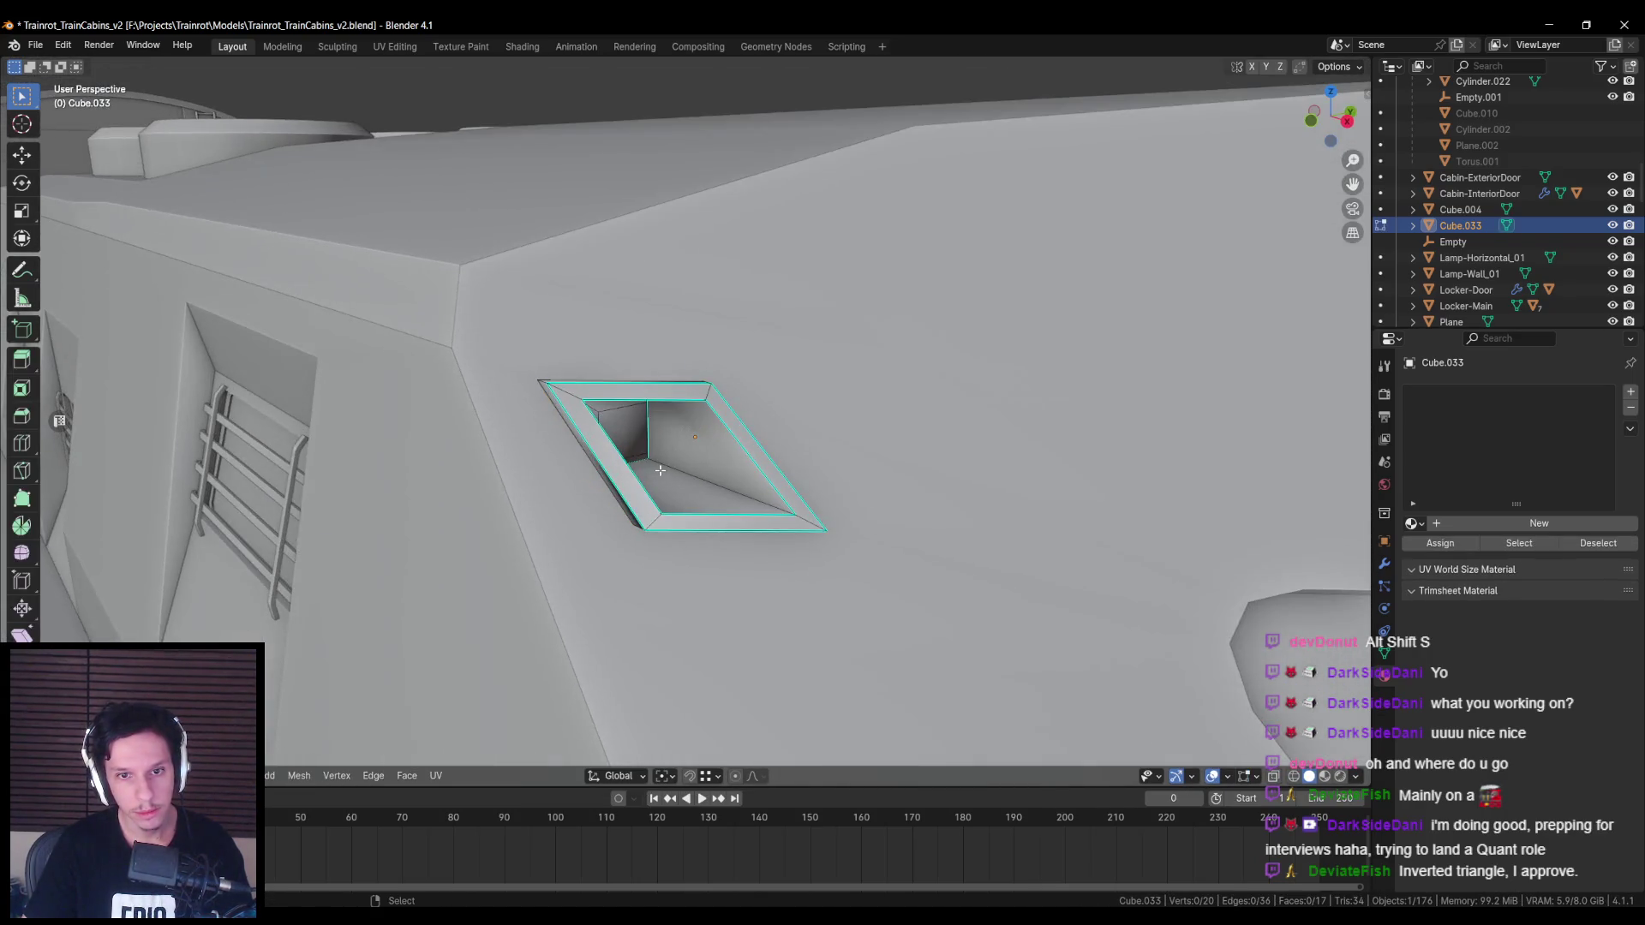
pyautogui.press('KP_Divide')
pyautogui.hotkey('ctrl', 'e')
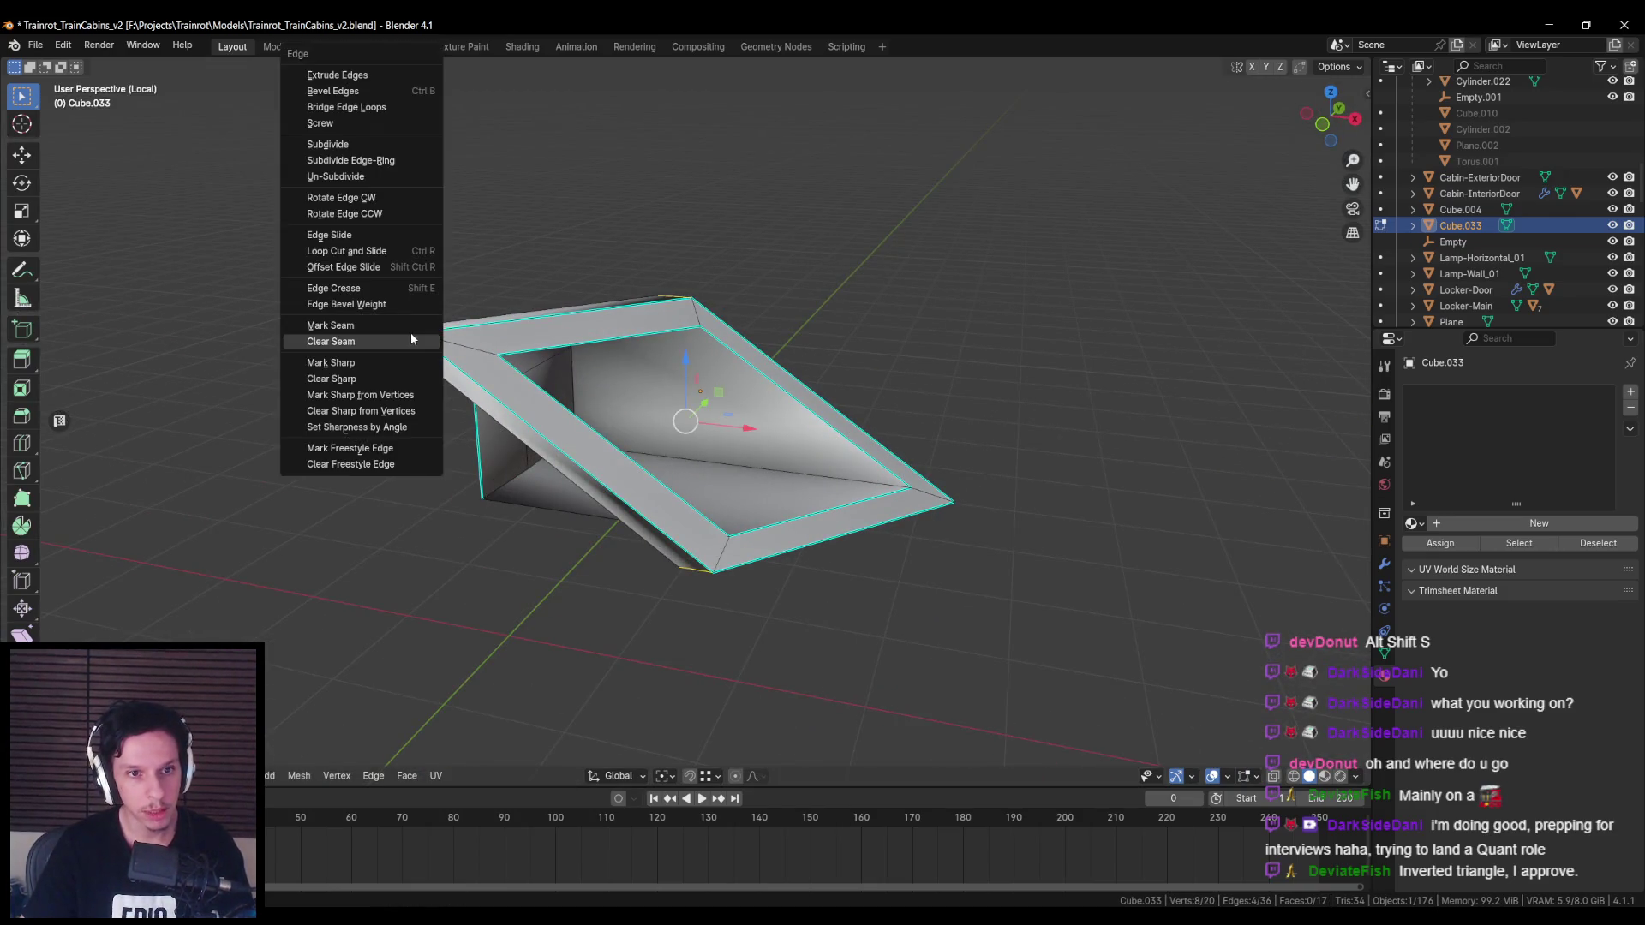
# Step: Leave Edit Mode and the isolated view, then reselect the window object
pyautogui.click(389, 362)
pyautogui.moveTo(389, 362); pyautogui.dragTo(659, 375, button='middle')
pyautogui.hotkey('ctrl', 'e')
pyautogui.press('Escape')
pyautogui.press('Tab')
pyautogui.scroll(-5, 626, 449)
pyautogui.click(626, 449)
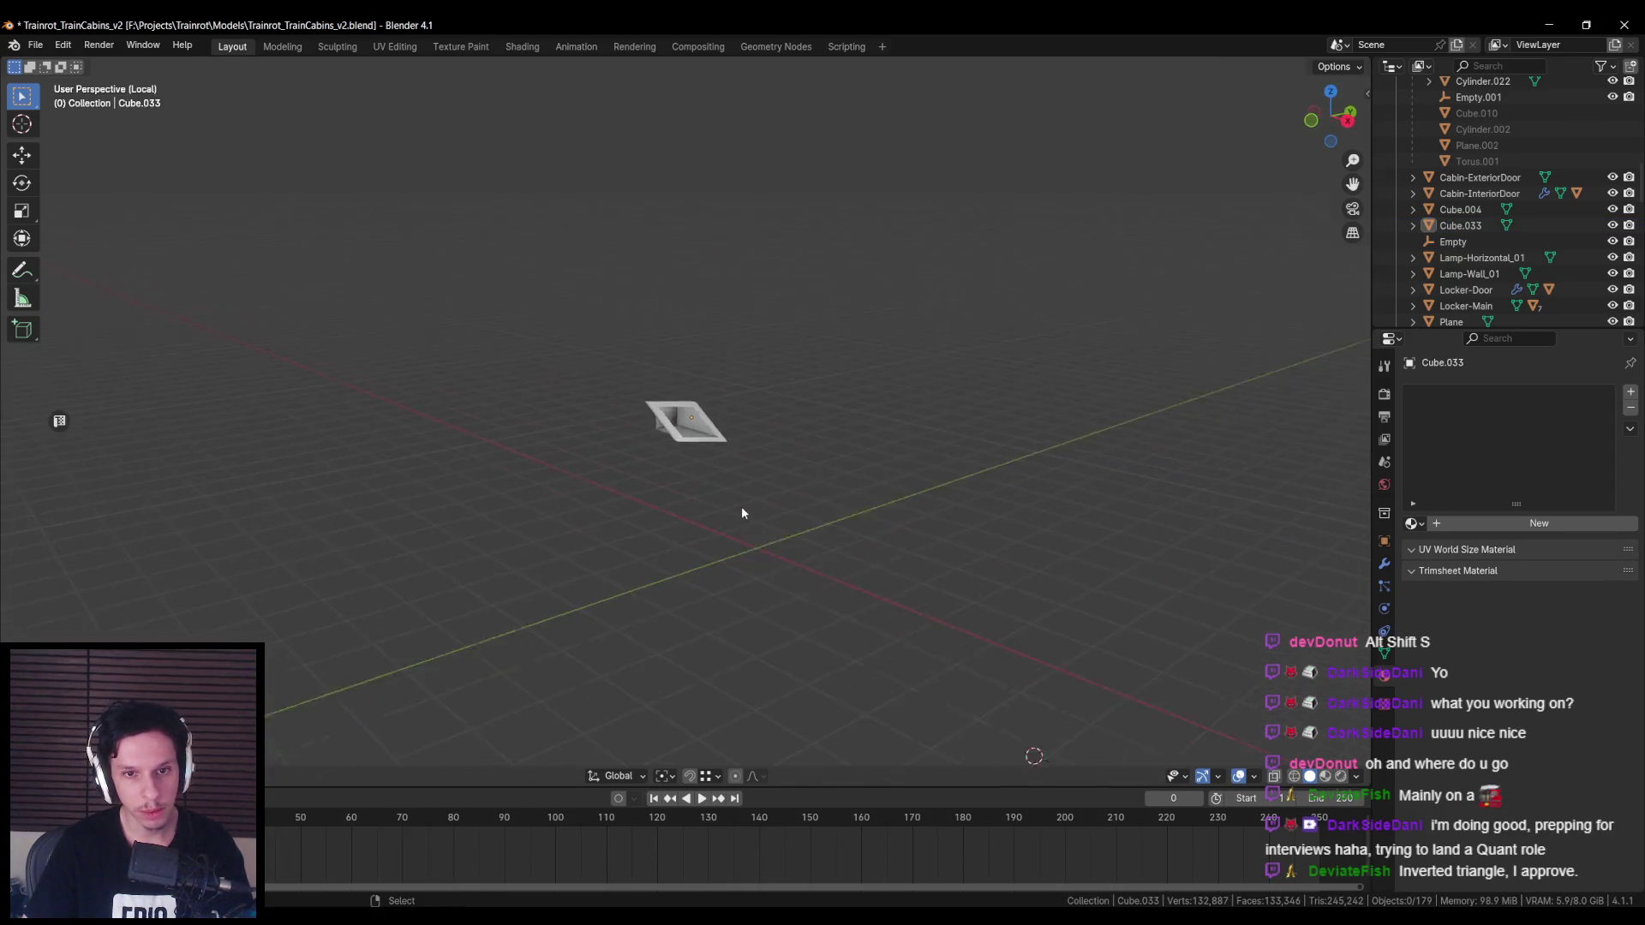
pyautogui.press('KP_Divide')
pyautogui.press('a')
pyautogui.click(789, 532)
pyautogui.press('Tab')
pyautogui.press('KP_Divide')
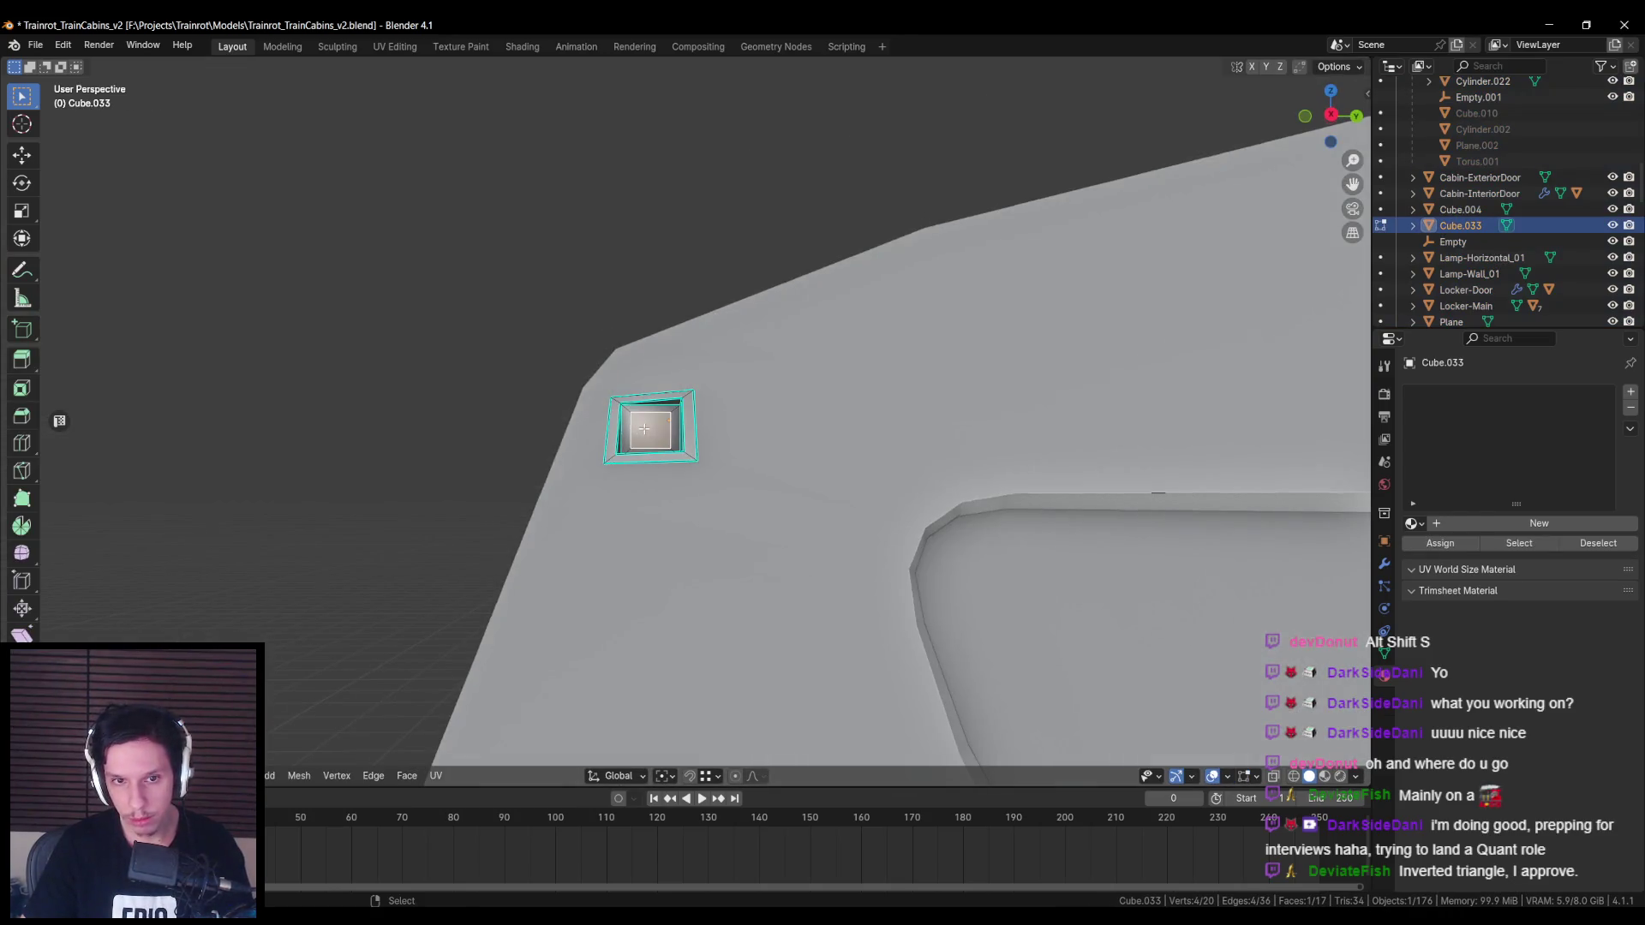
pyautogui.press('Tab')
# Step: Assign the Exterior material and add a second slot set to Emissive
pyautogui.click(1411, 523)
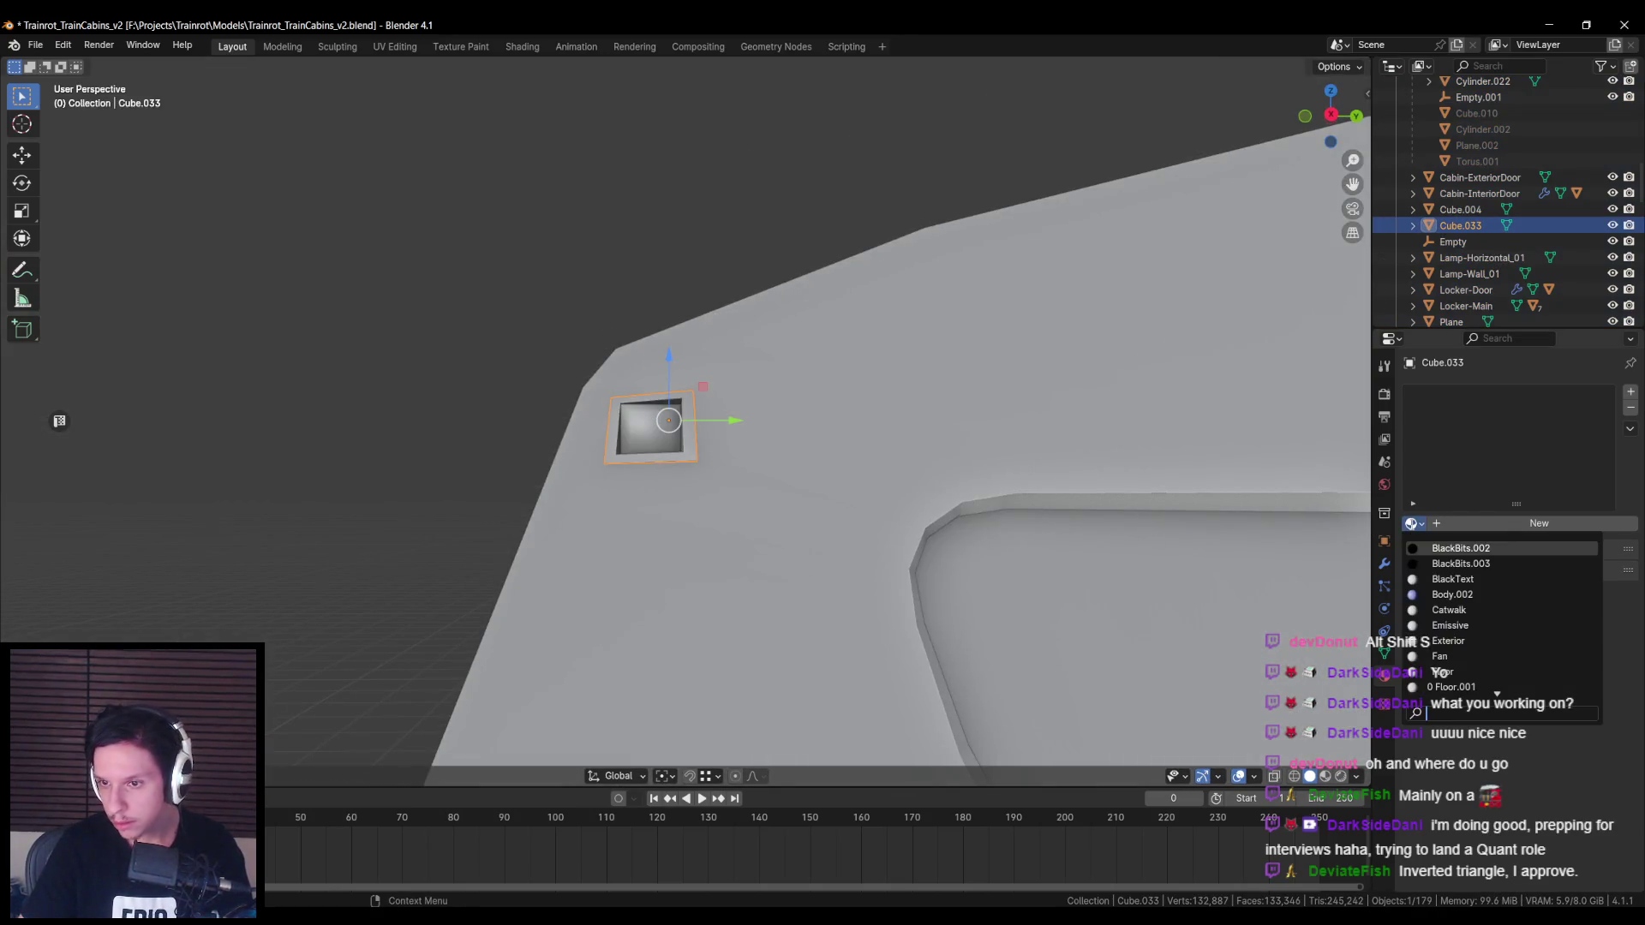
pyautogui.click(1452, 548)
pyautogui.click(1631, 392)
pyautogui.click(1411, 523)
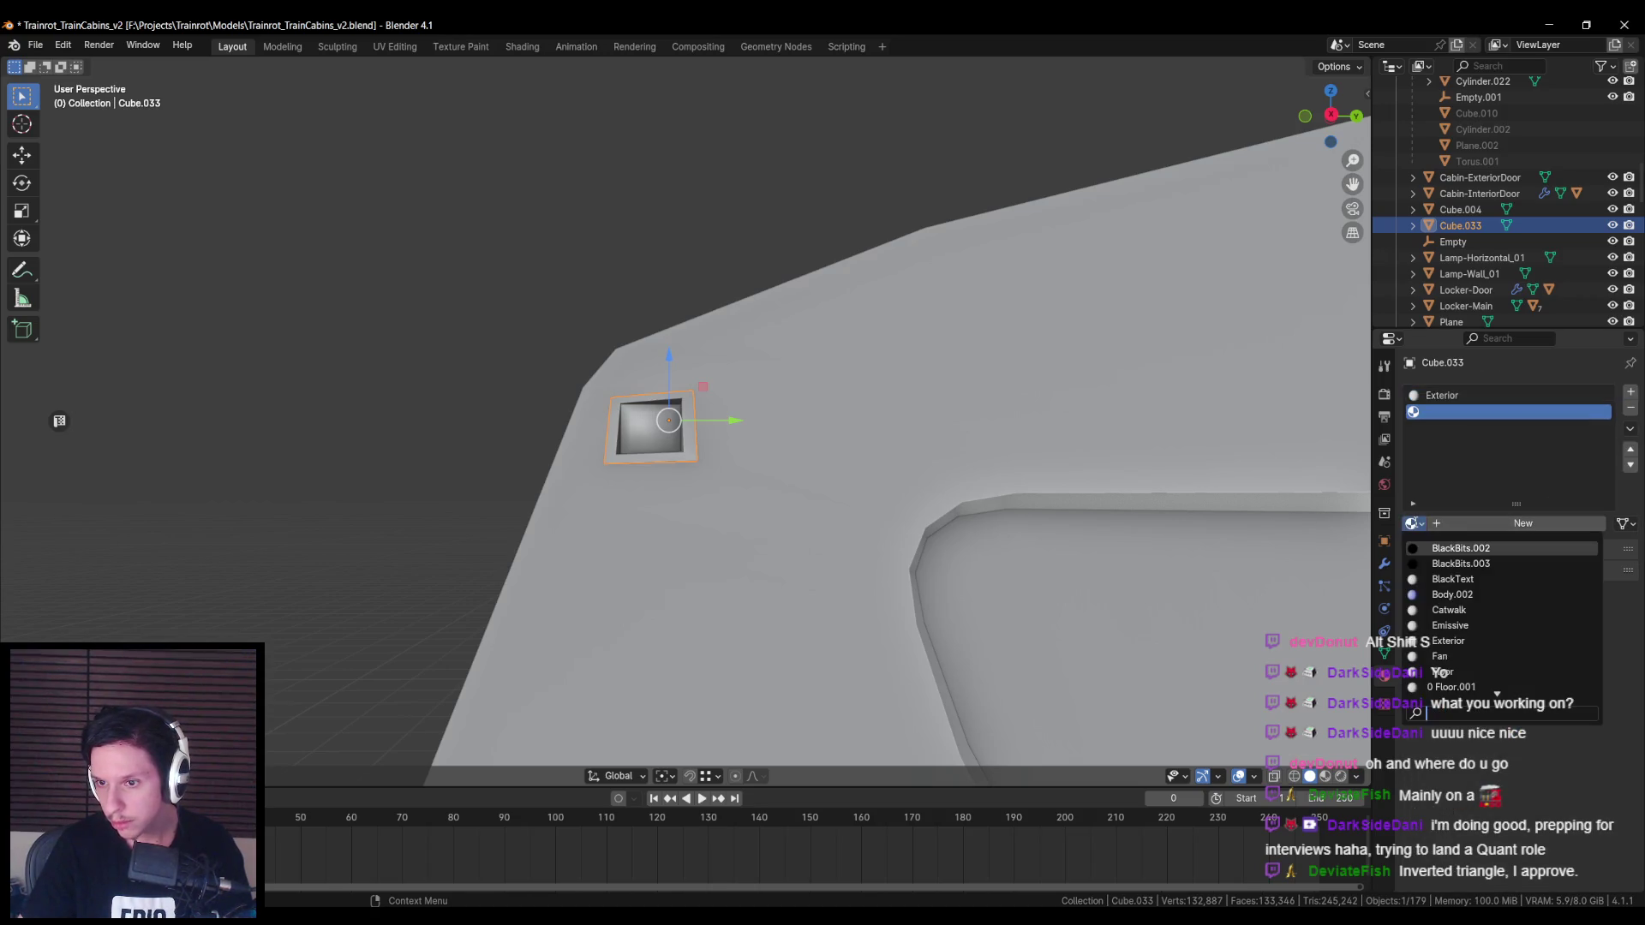
pyautogui.click(1452, 548)
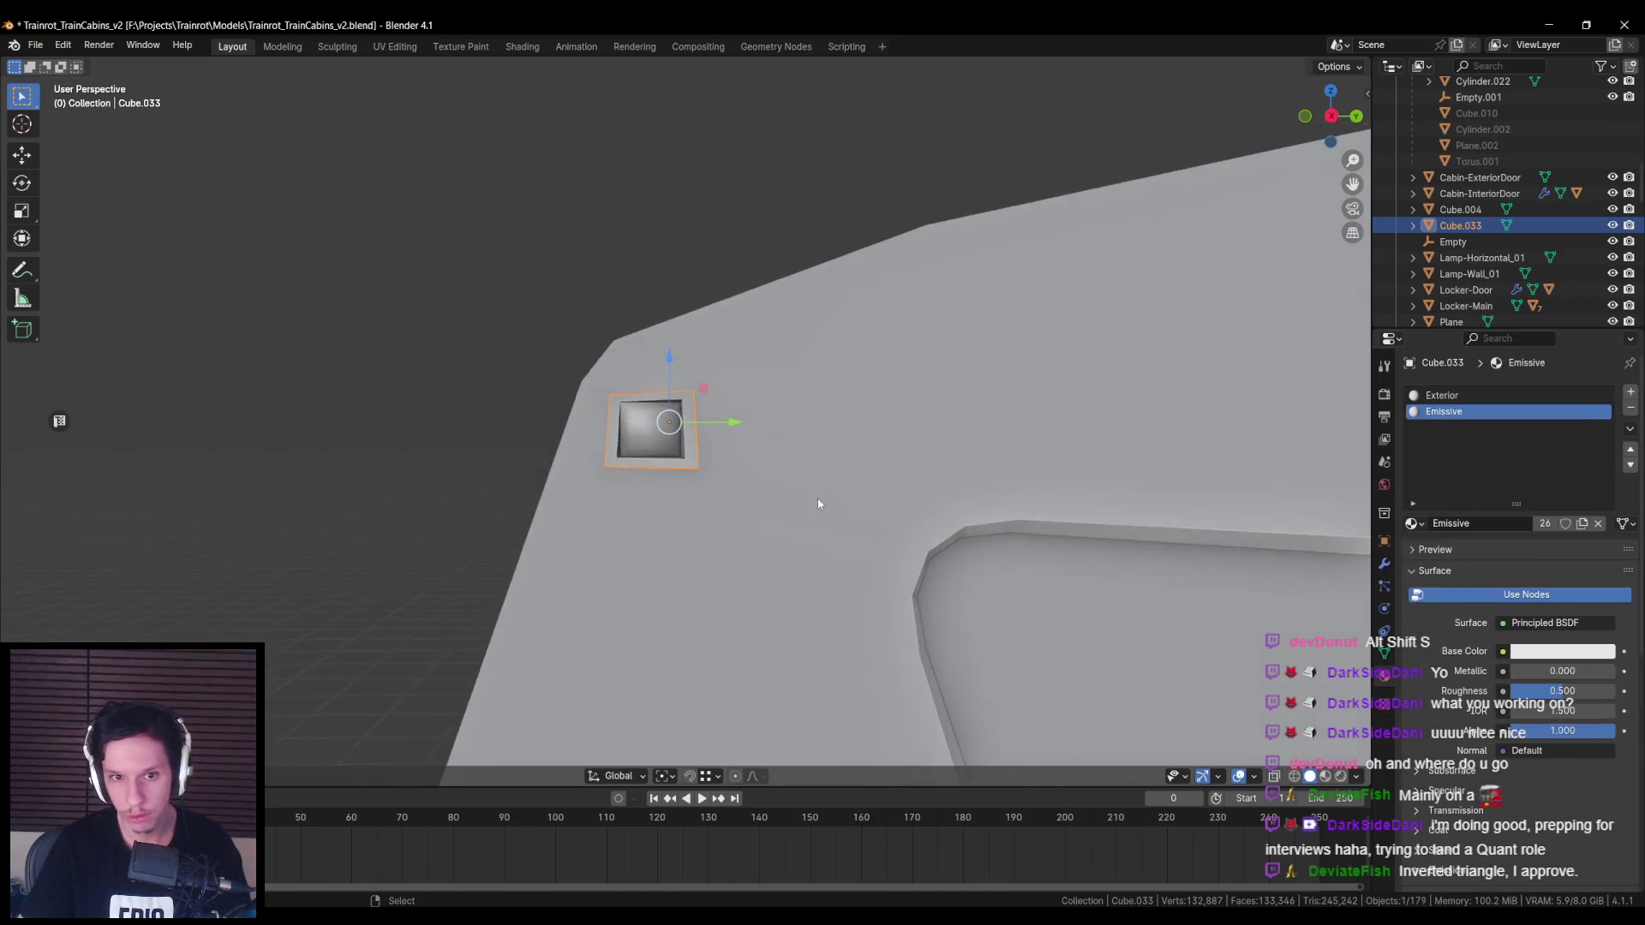
# Step: Apply the Emissive slot to the window's inner faces in Edit Mode
pyautogui.press('Tab')
pyautogui.scroll(2, 817, 499)
pyautogui.click(1414, 542)
pyautogui.scroll(-3, 651, 445)
pyautogui.moveTo(651, 445)
pyautogui.mouseDown(button='middle')
pyautogui.moveTo(761, 466)
pyautogui.moveTo(617, 504)
pyautogui.moveTo(734, 437)
pyautogui.mouseUp(button='middle')
pyautogui.hotkey('alt', 'a')
pyautogui.scroll(-3, 760, 466)
pyautogui.press('Tab')
pyautogui.press('Tab')
pyautogui.scroll(2, 617, 504)
pyautogui.hotkey('alt', 'z')
pyautogui.hotkey('alt', 'z')
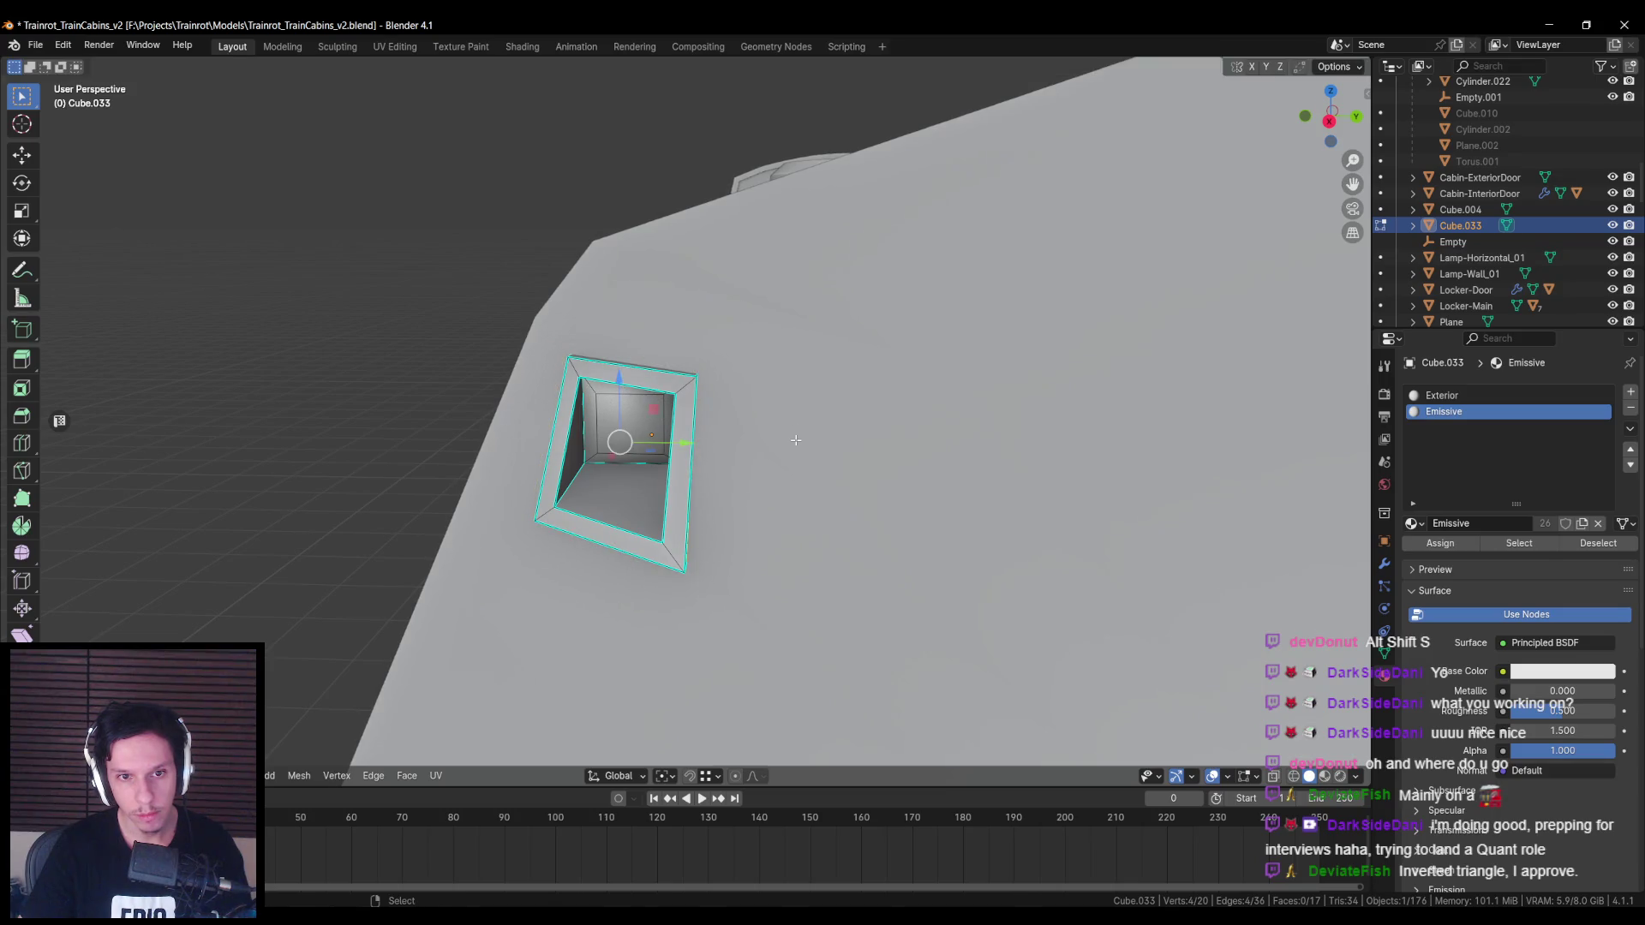
# Step: Nudge the window rim slightly along X and reselect the window for editing
pyautogui.click(824, 450)
pyautogui.moveTo(825, 450)
pyautogui.mouseDown(button='middle')
pyautogui.moveTo(676, 520)
pyautogui.moveTo(594, 471)
pyautogui.mouseUp(button='middle')
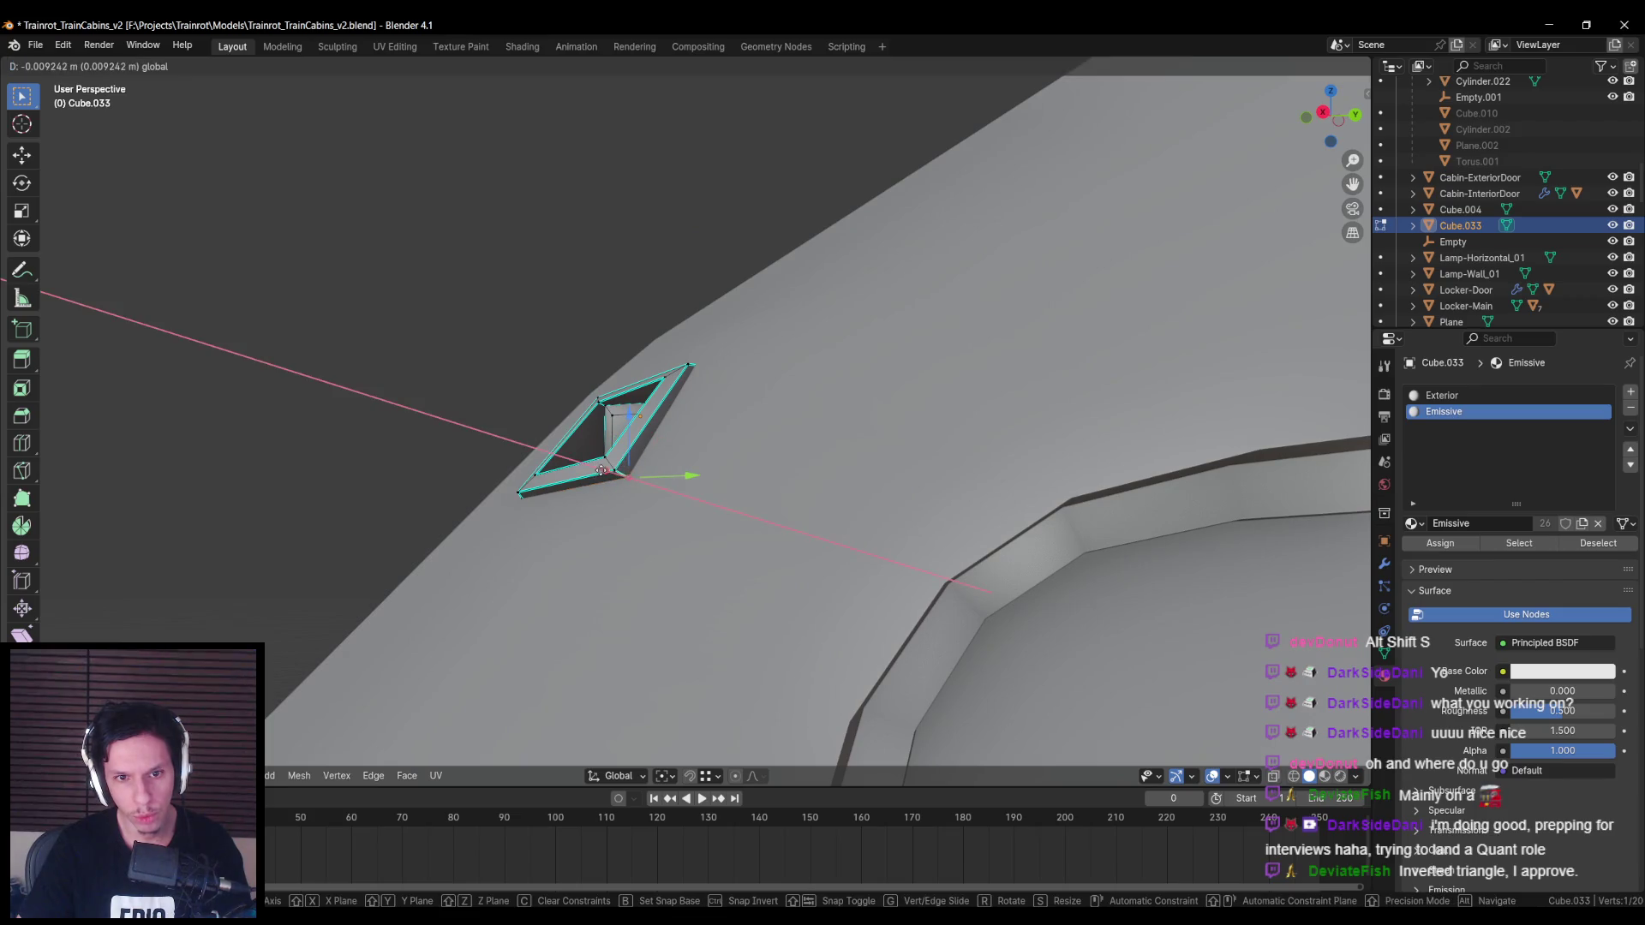
pyautogui.scroll(-5, 600, 481)
pyautogui.press('Tab')
pyautogui.moveTo(837, 543)
pyautogui.mouseDown(button='middle')
pyautogui.moveTo(866, 551)
pyautogui.moveTo(682, 537)
pyautogui.moveTo(585, 404)
pyautogui.mouseUp(button='middle')
pyautogui.hotkey('alt', 'a')
pyautogui.scroll(6, 681, 522)
pyautogui.click(675, 495)
pyautogui.press('Tab')
# Step: Clear the sharp marks from the window's edges and outer loop
pyautogui.hotkey('ctrl', 'e')
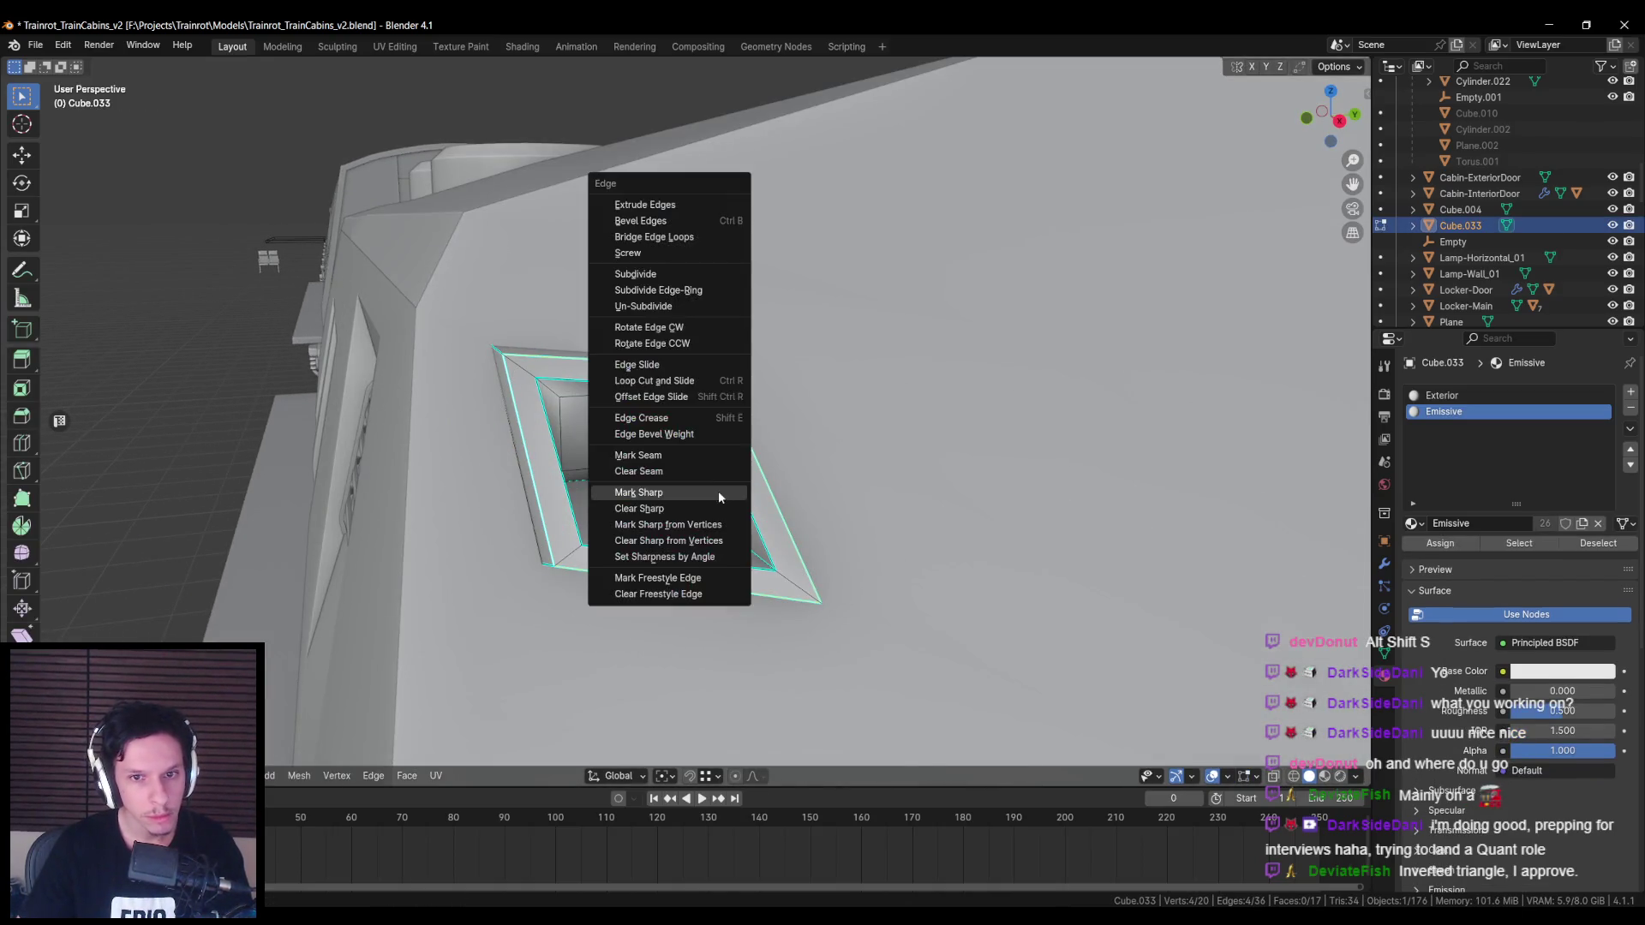
pyautogui.click(694, 509)
pyautogui.hotkey('alt', 'a')
pyautogui.moveTo(694, 509); pyautogui.dragTo(541, 416, button='middle')
pyautogui.hotkey('ctrl', 'e')
pyautogui.click(512, 422)
pyautogui.hotkey('ctrl', 'e')
pyautogui.click(484, 407)
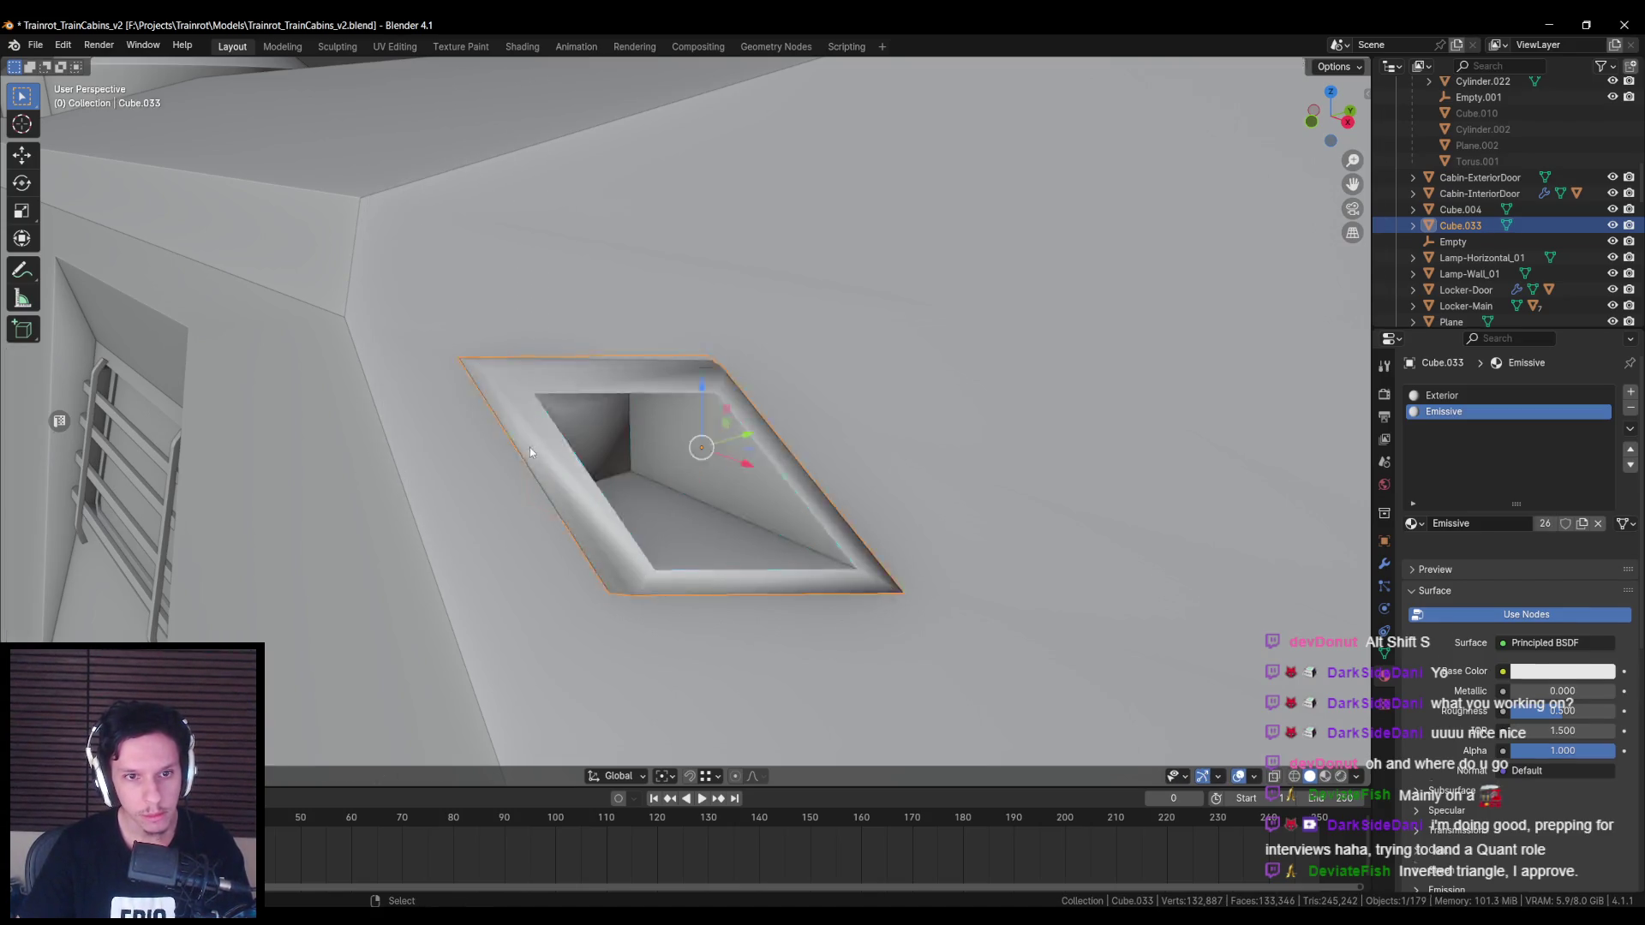
pyautogui.scroll(-5, 623, 482)
pyautogui.scroll(5, 562, 466)
pyautogui.press('Tab')
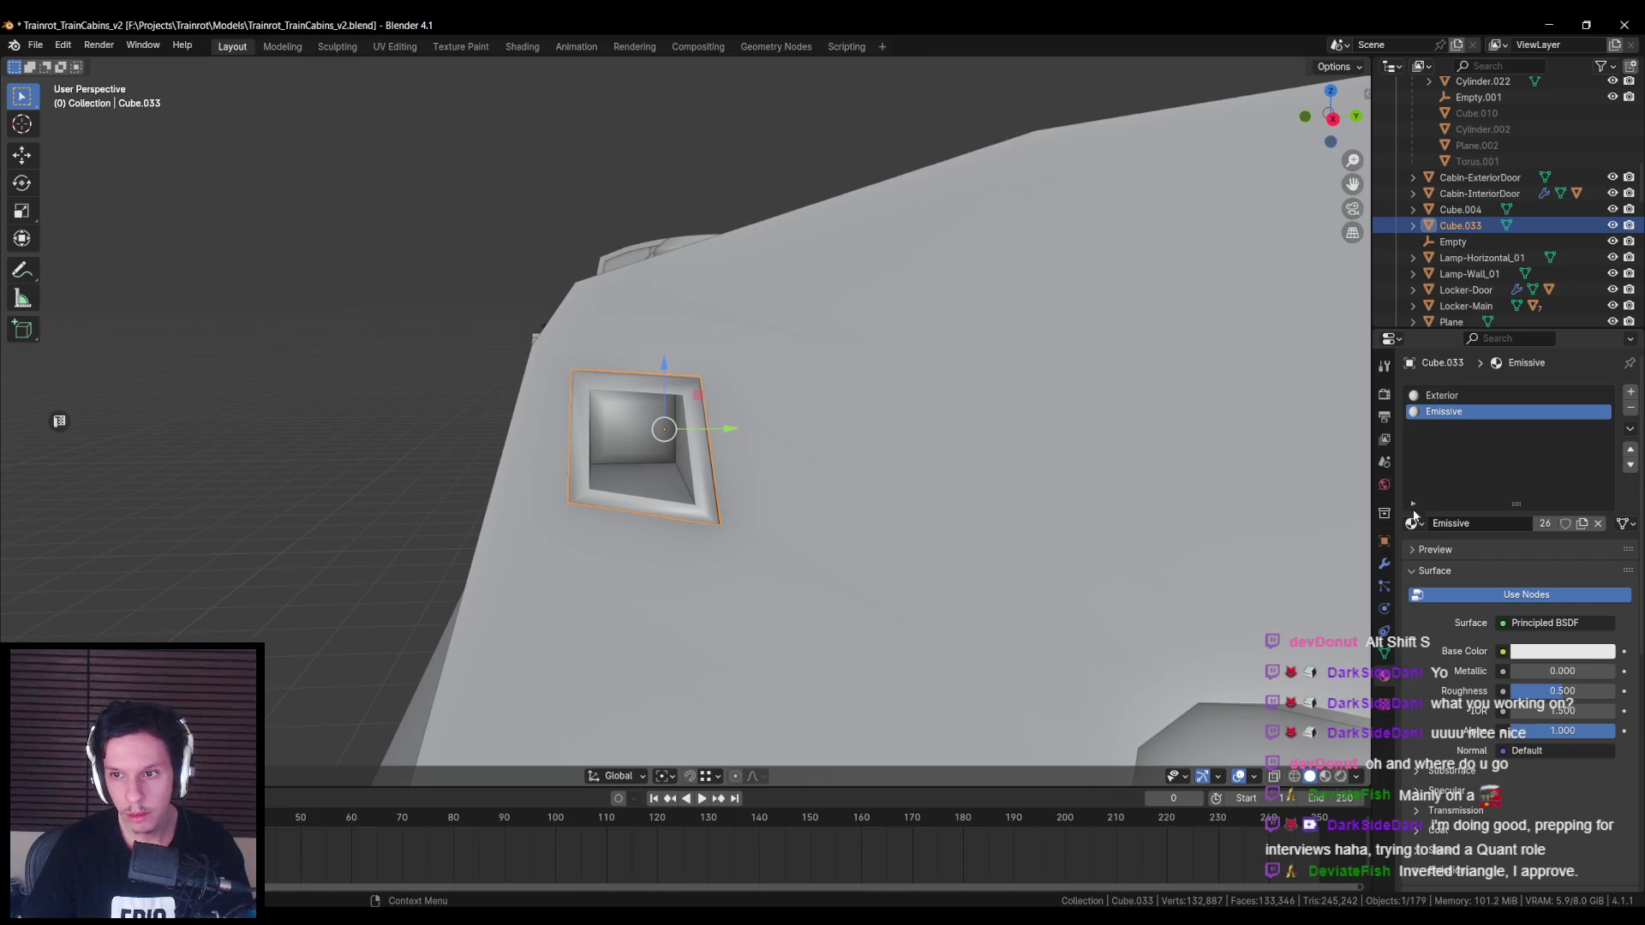
# Step: Add a Weighted Normal modifier to the window with Keep Sharp enabled and weight 100
pyautogui.click(1384, 563)
pyautogui.click(1481, 395)
pyautogui.write('we')
pyautogui.press('Return')
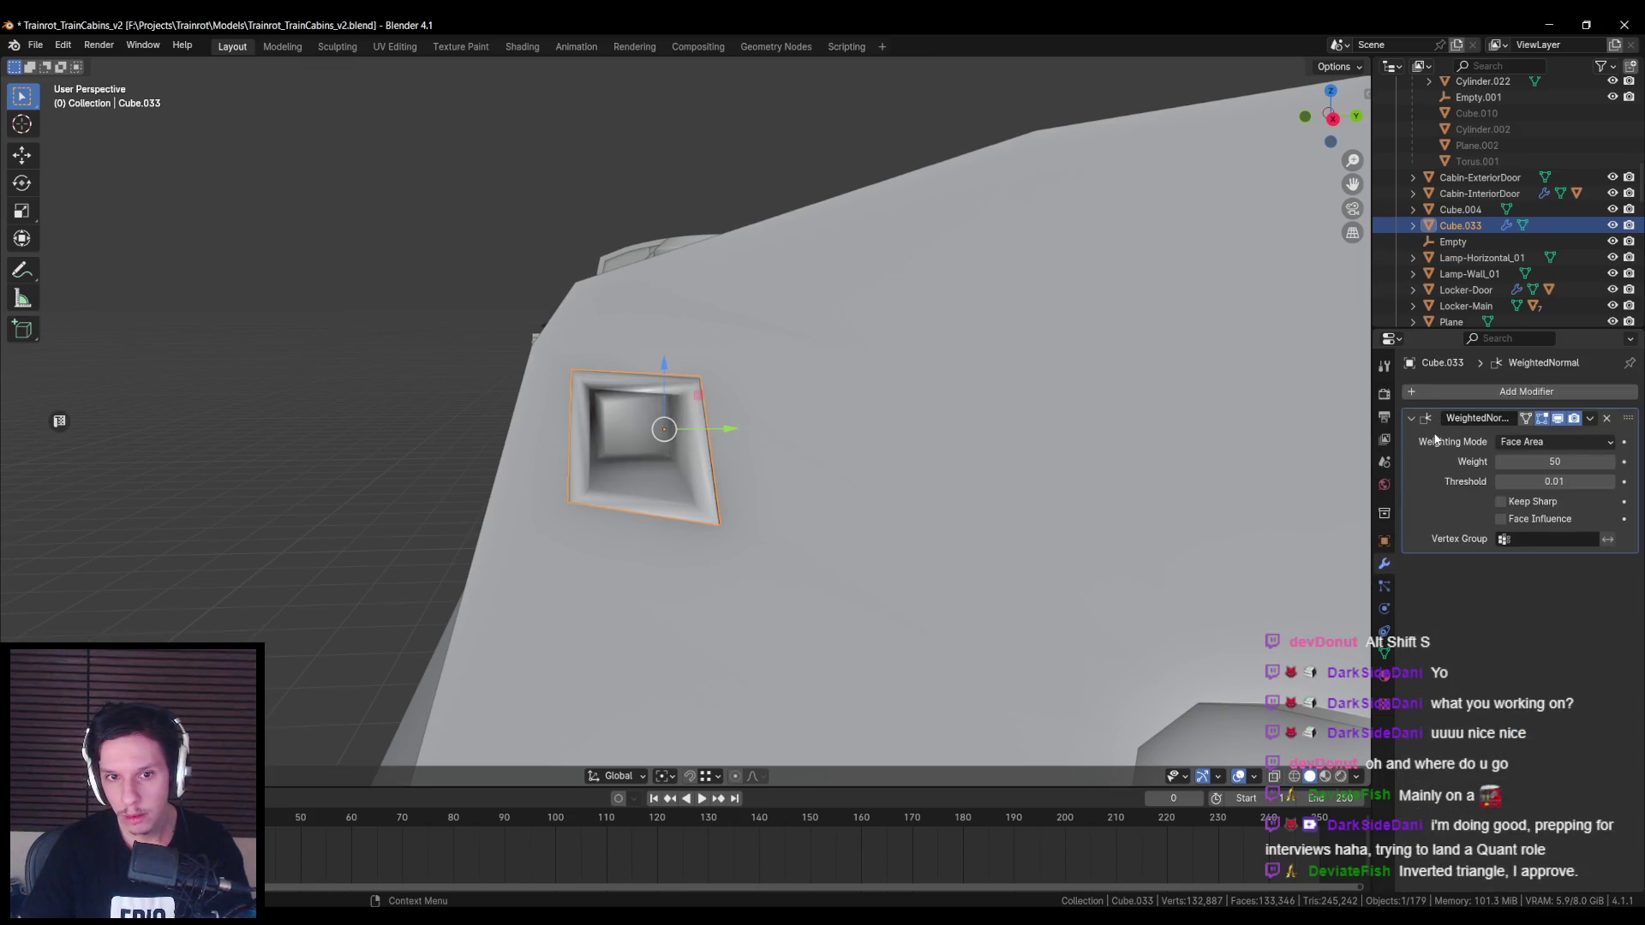
pyautogui.click(1527, 504)
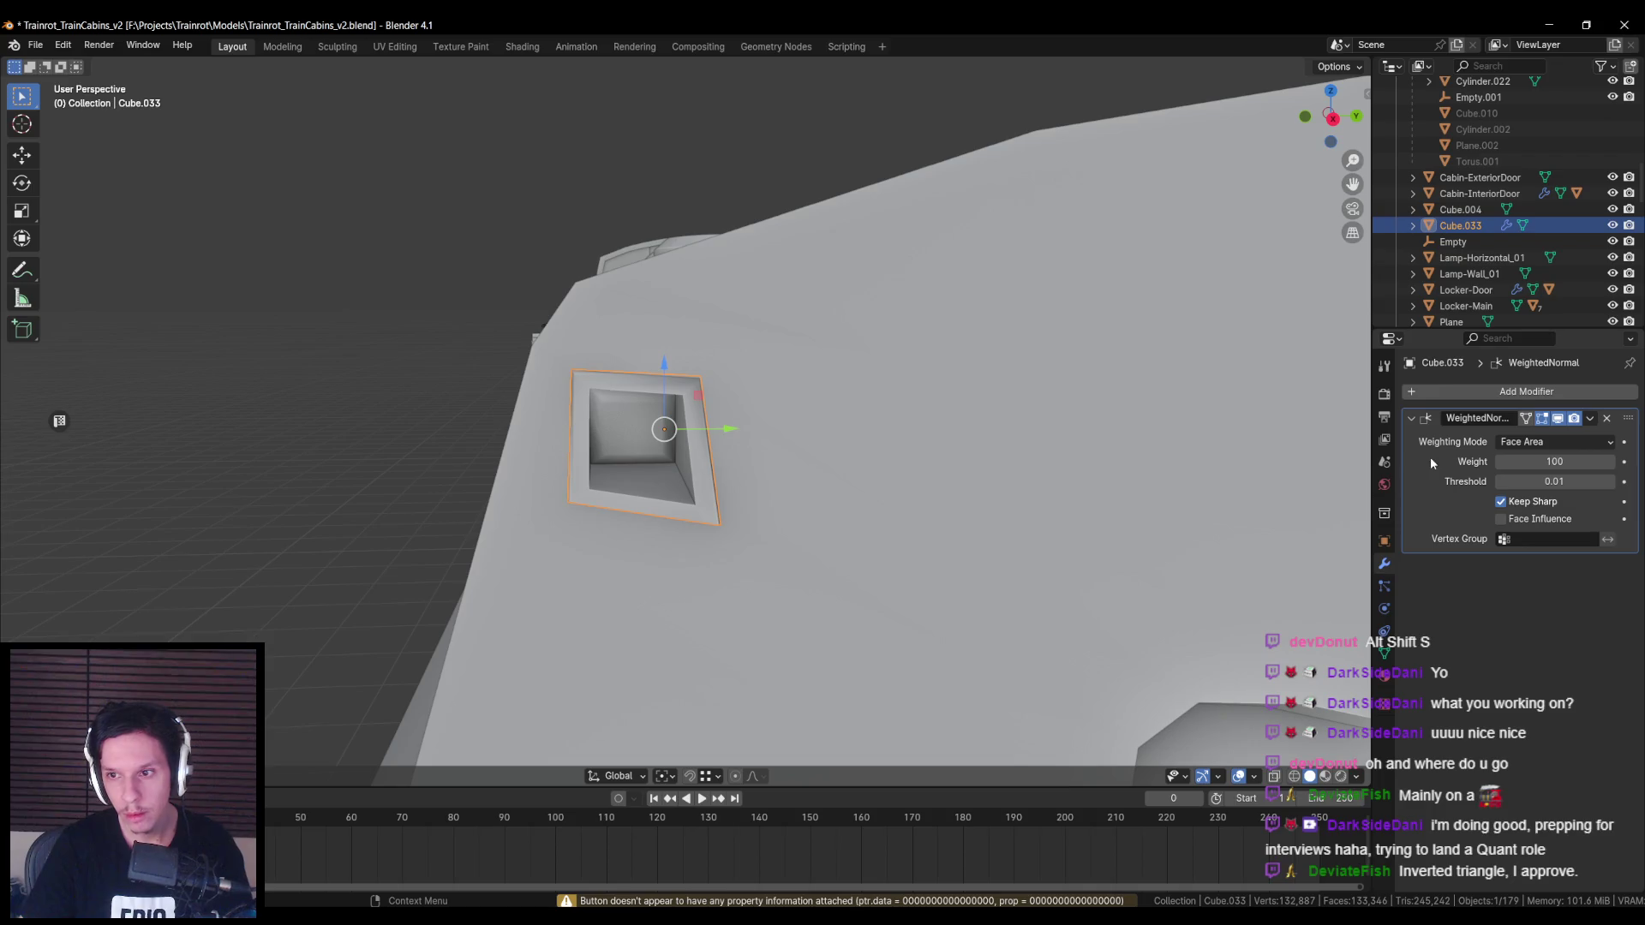
pyautogui.hotkey('alt', 'a')
pyautogui.scroll(-3, 797, 397)
pyautogui.moveTo(796, 397)
pyautogui.mouseDown(button='middle')
pyautogui.moveTo(965, 455)
pyautogui.moveTo(881, 548)
pyautogui.moveTo(718, 461)
pyautogui.moveTo(774, 490)
pyautogui.moveTo(845, 454)
pyautogui.mouseUp(button='middle')
pyautogui.scroll(-3, 880, 549)
# Step: Add a Mirror modifier on Y with Cabin-Engine.001 as the mirror object
pyautogui.hotkey('ctrl', 'z')
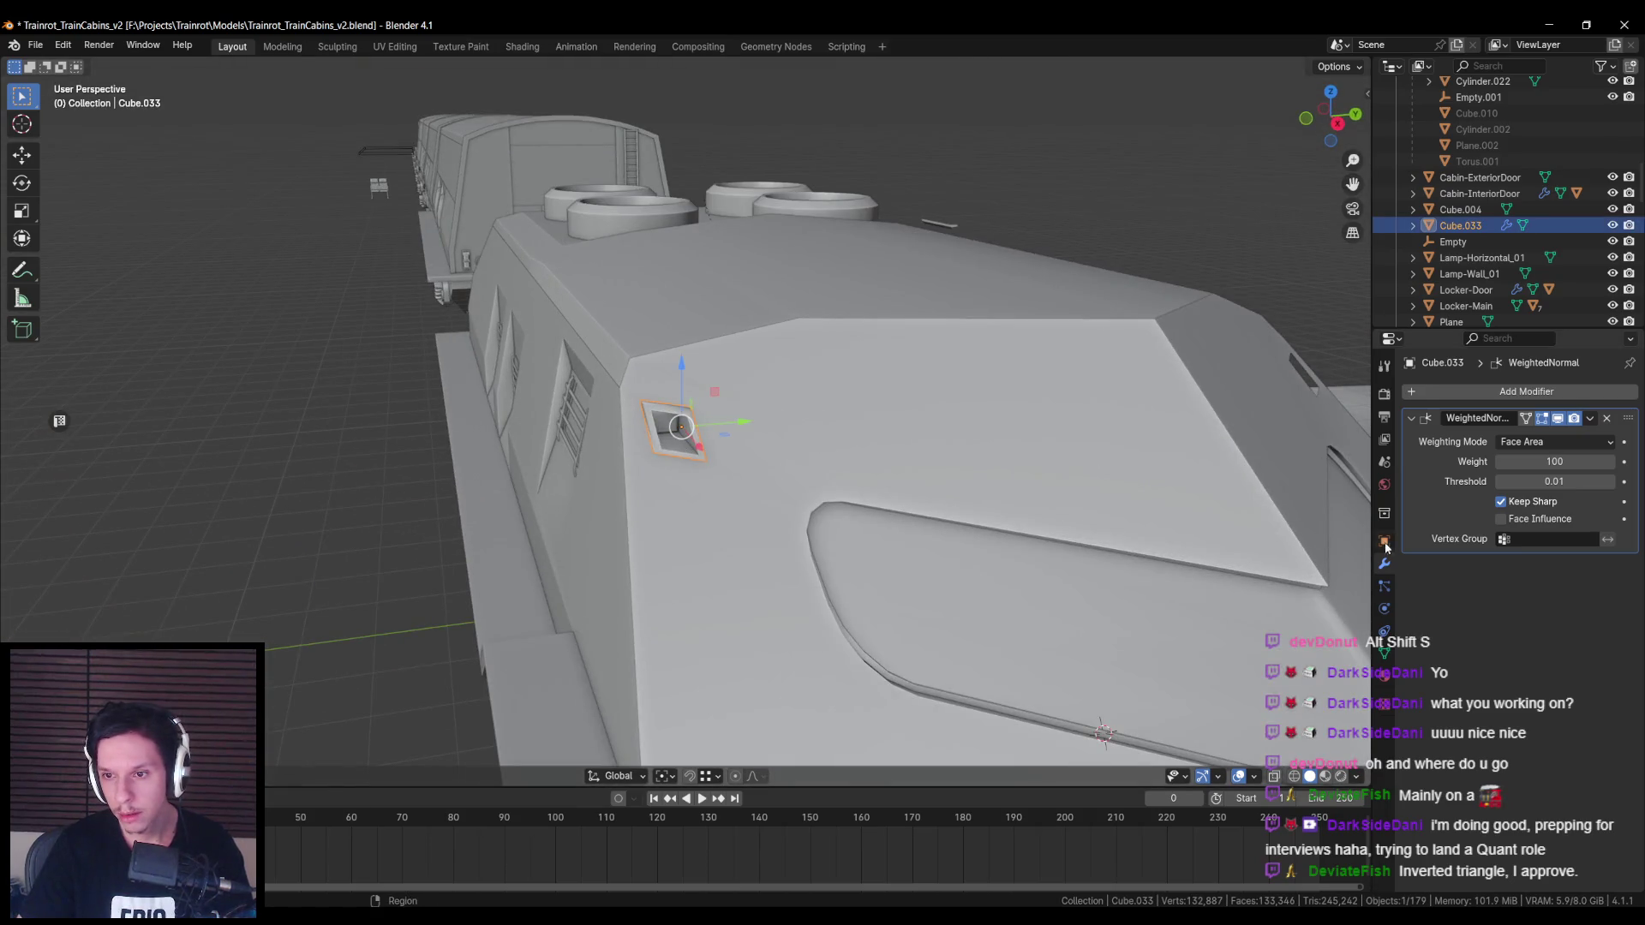
pyautogui.click(1458, 400)
pyautogui.write('mirror')
pyautogui.press('Return')
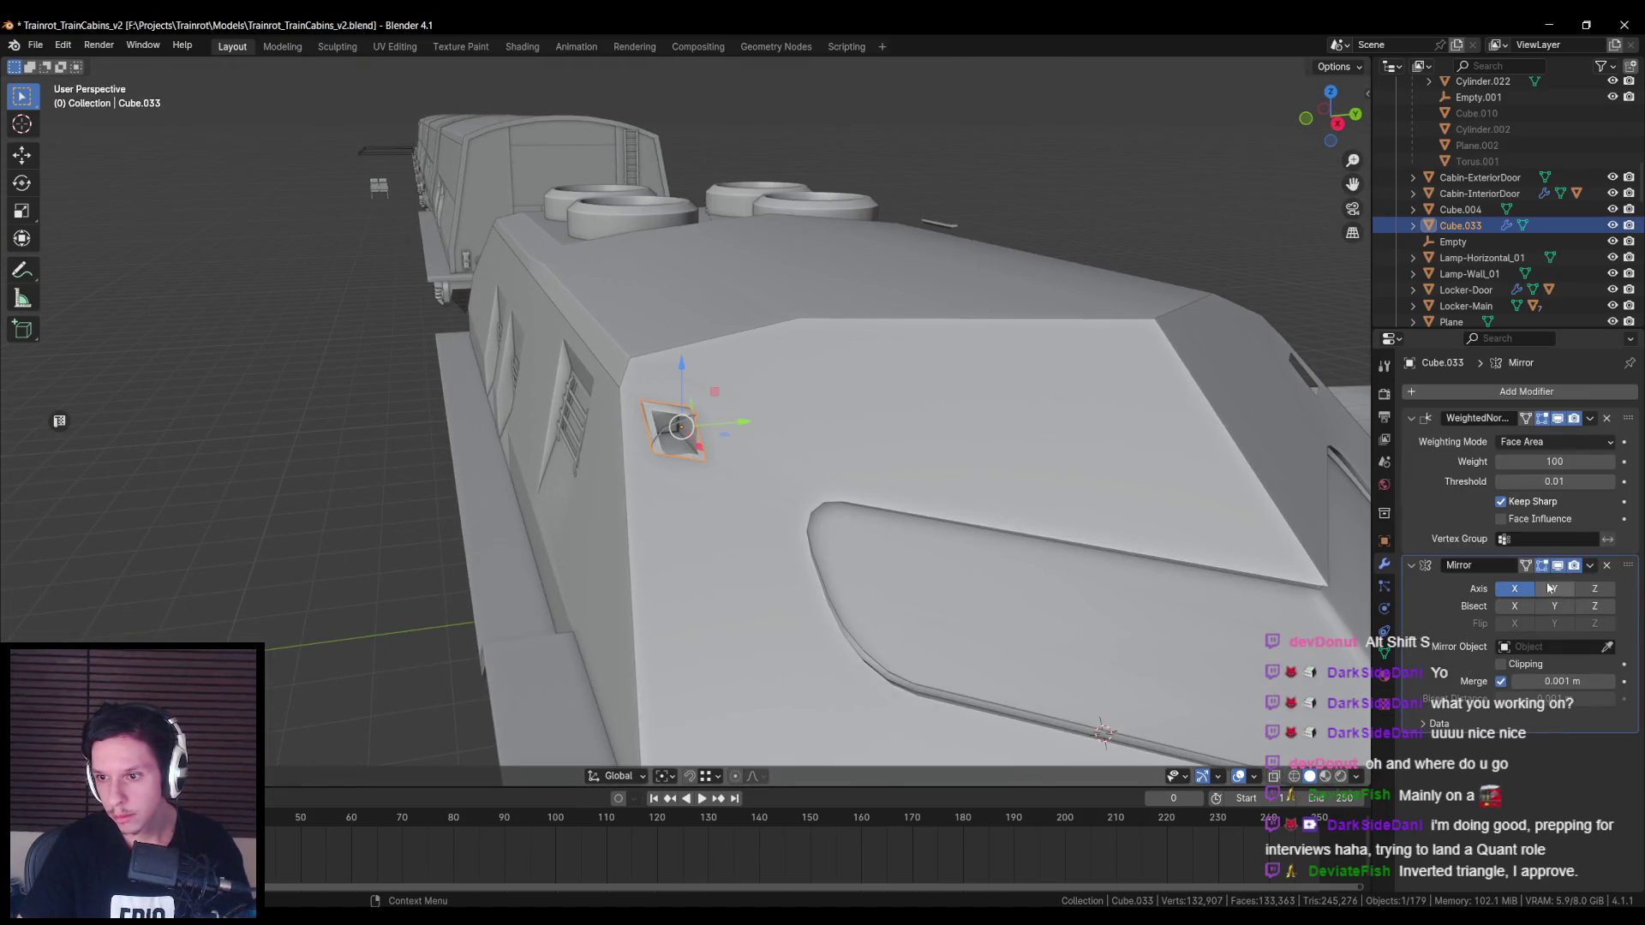
pyautogui.keyDown('shift'); pyautogui.moveTo(1043, 458); pyautogui.dragTo(947, 445, button='middle'); pyautogui.keyUp('shift')
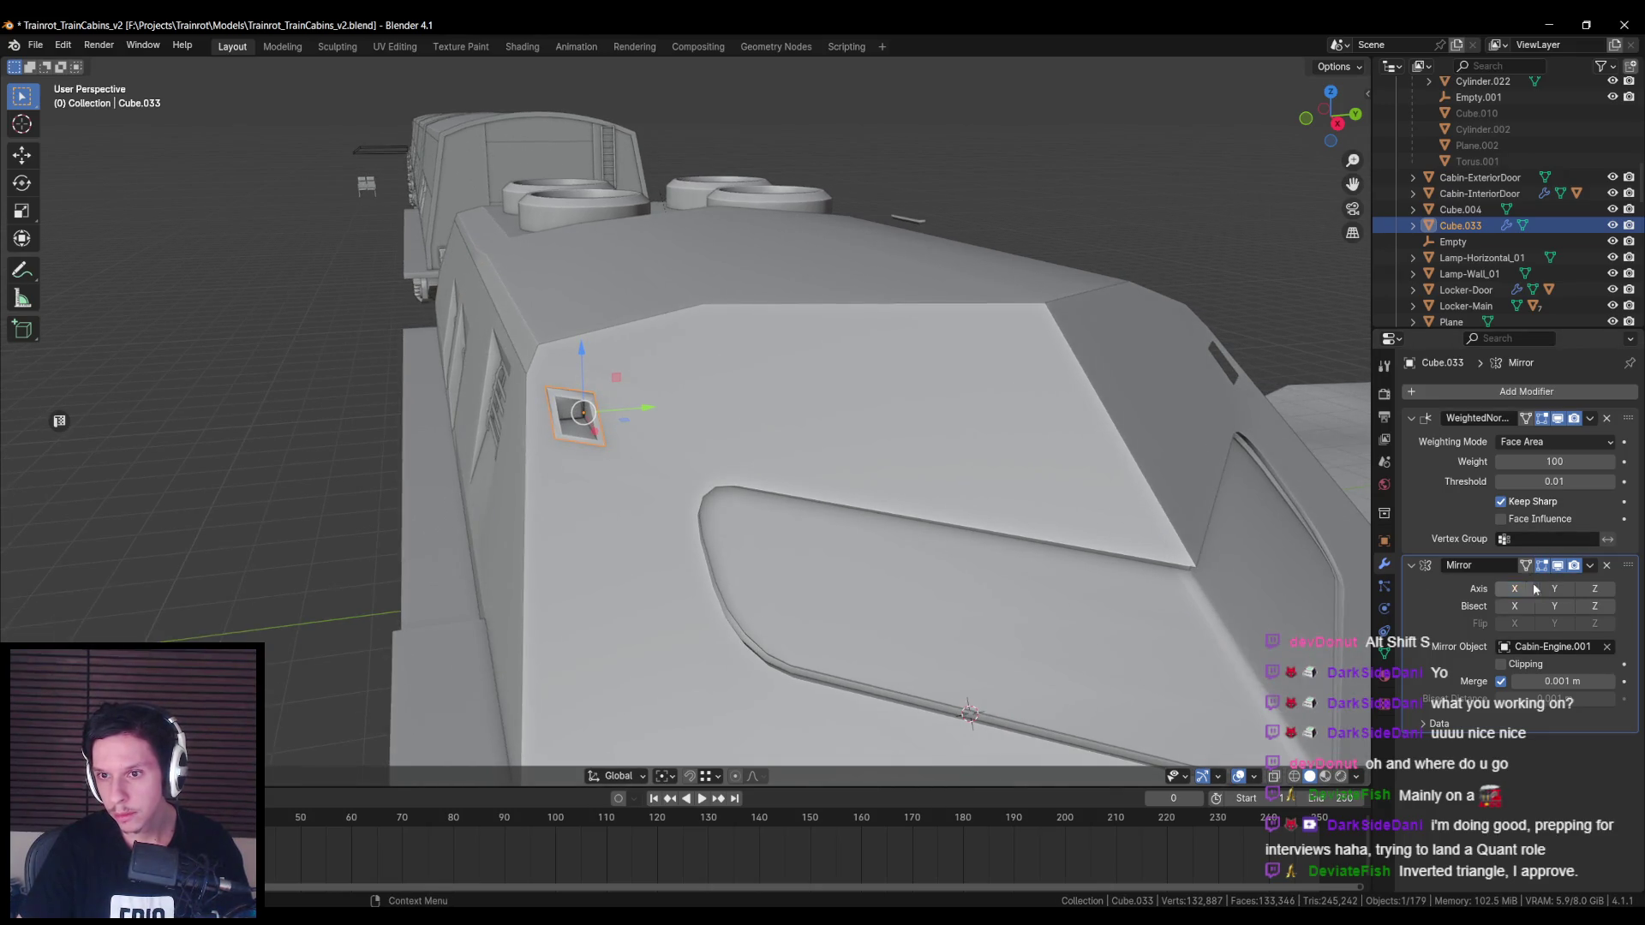
pyautogui.moveTo(1169, 540)
pyautogui.mouseDown(button='middle')
pyautogui.moveTo(1083, 547)
pyautogui.moveTo(776, 466)
pyautogui.mouseUp(button='middle')
pyautogui.hotkey('alt', 'a')
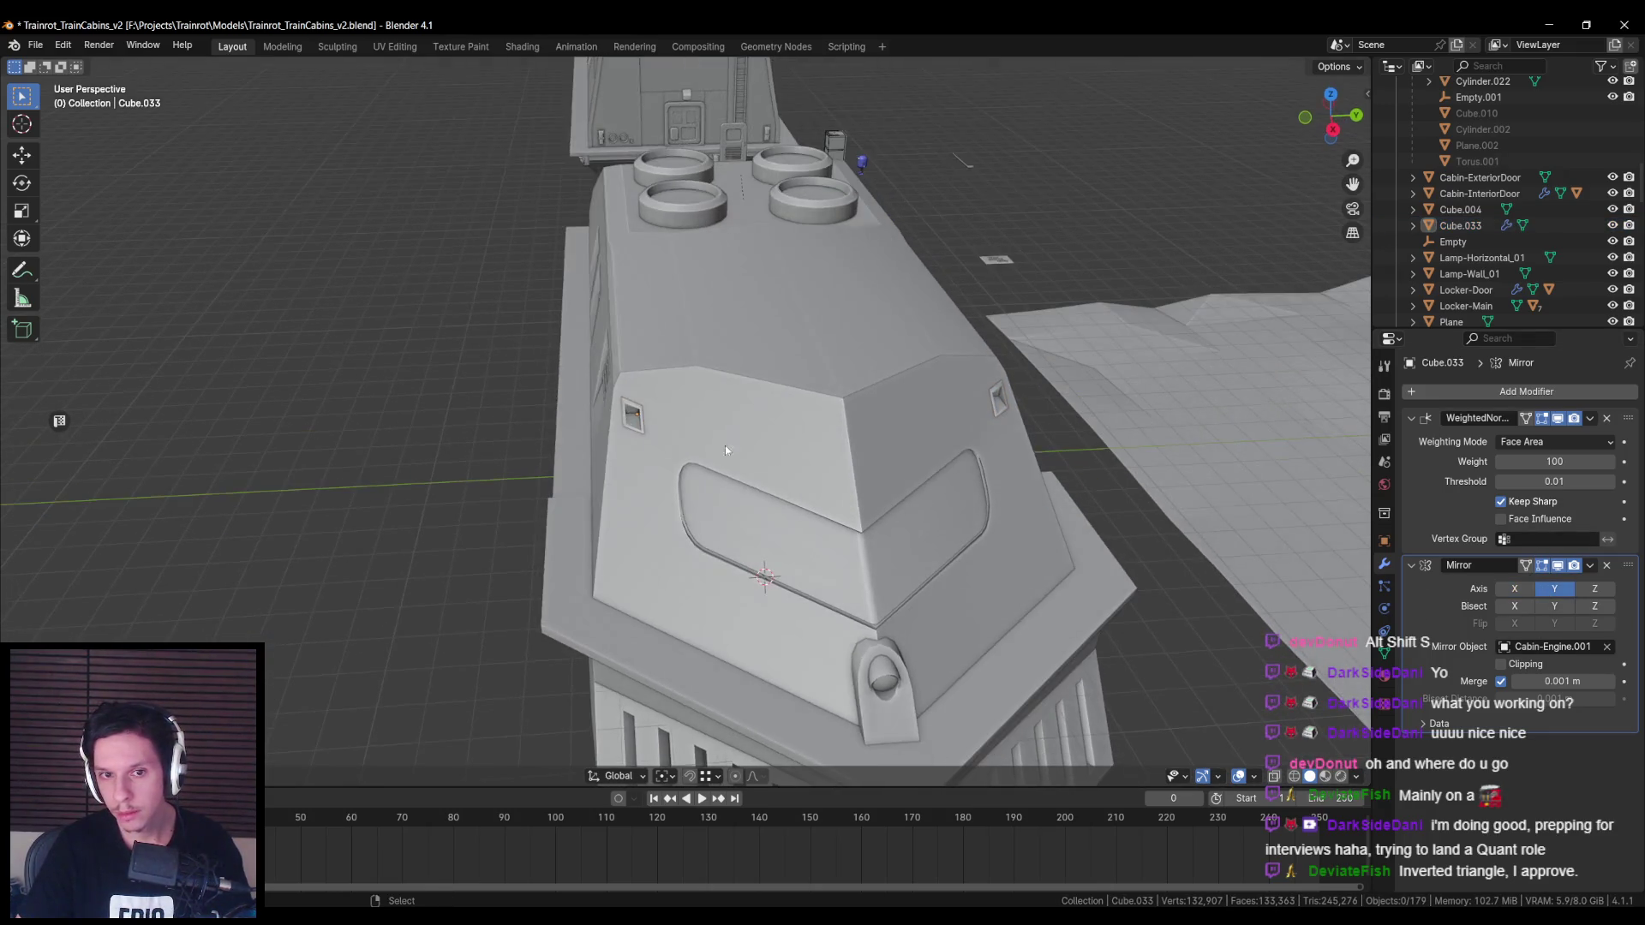
pyautogui.moveTo(625, 456); pyautogui.dragTo(459, 450, button='middle')
pyautogui.click(459, 447)
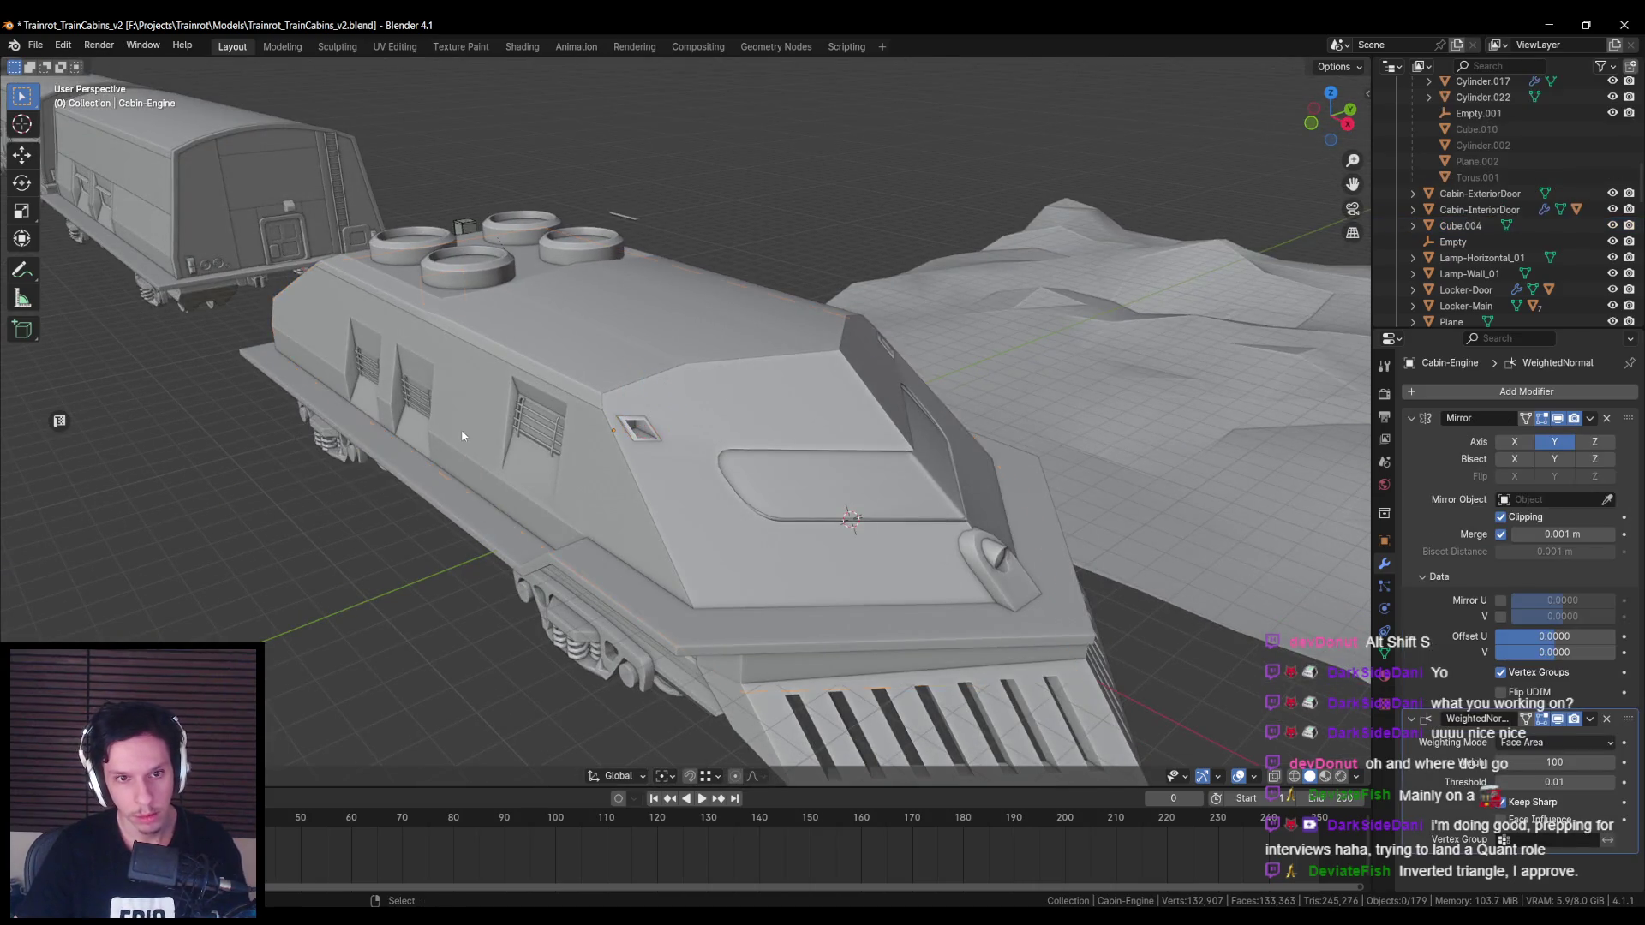
# Step: Save the file and export the engine cabin with Export for Unreal Engine
pyautogui.hotkey('ctrl', 's')
pyautogui.press('n')
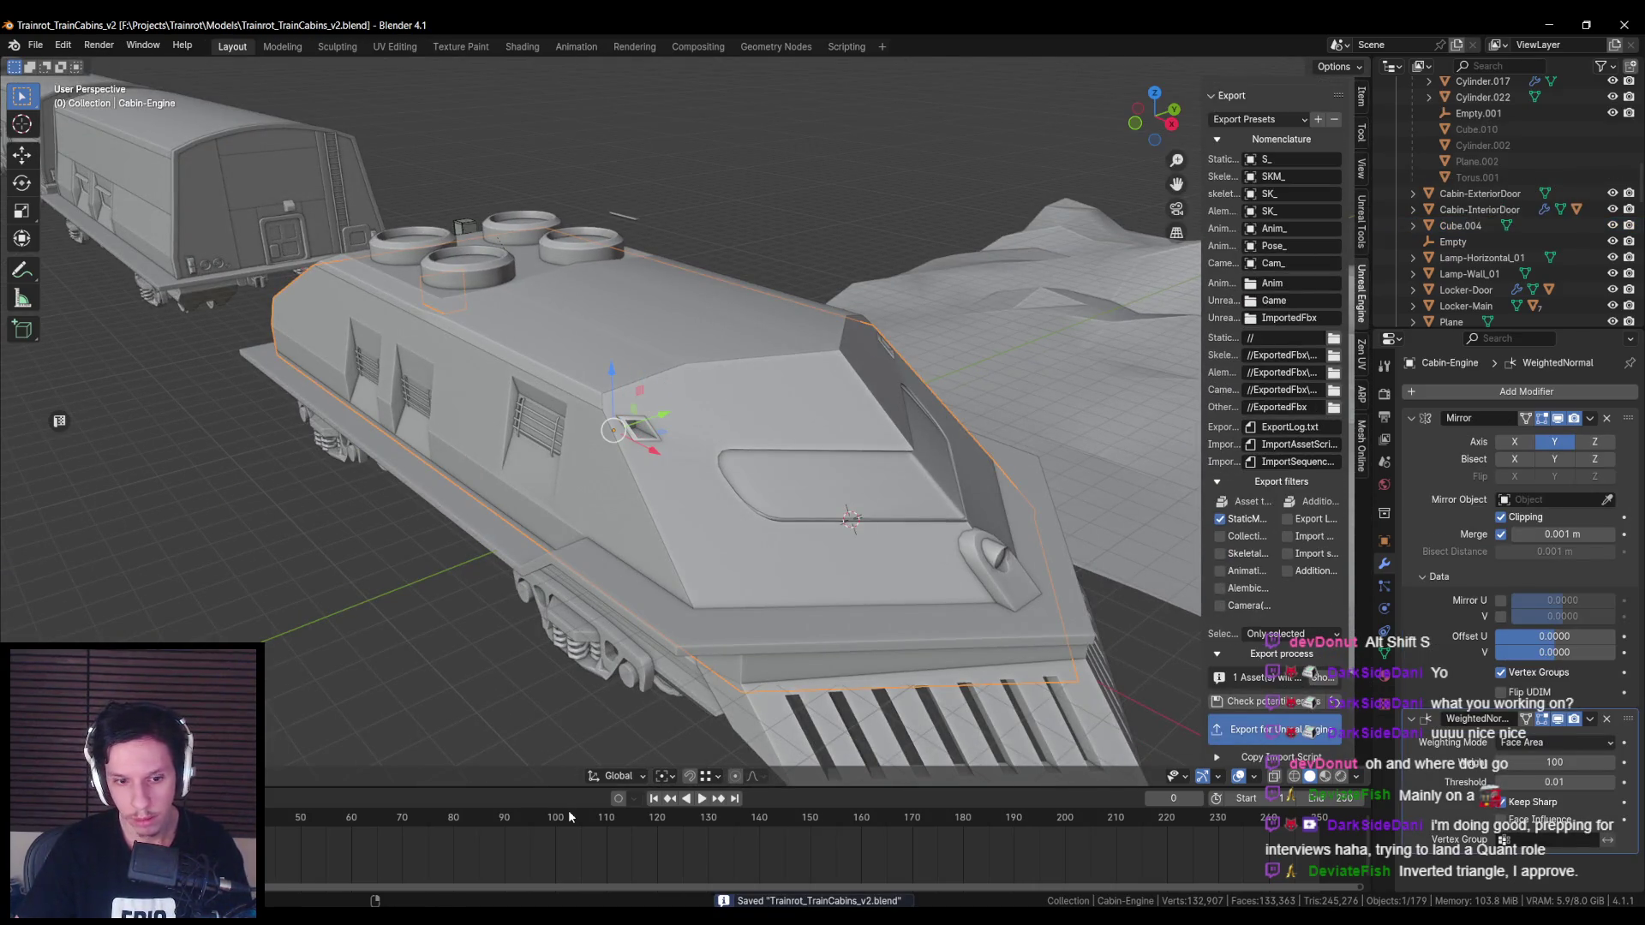
pyautogui.scroll(3, 613, 428)
pyautogui.click(618, 430)
# Step: Give the window Cylinder Projection UVs and save the train file
pyautogui.press('Tab')
pyautogui.press('u')
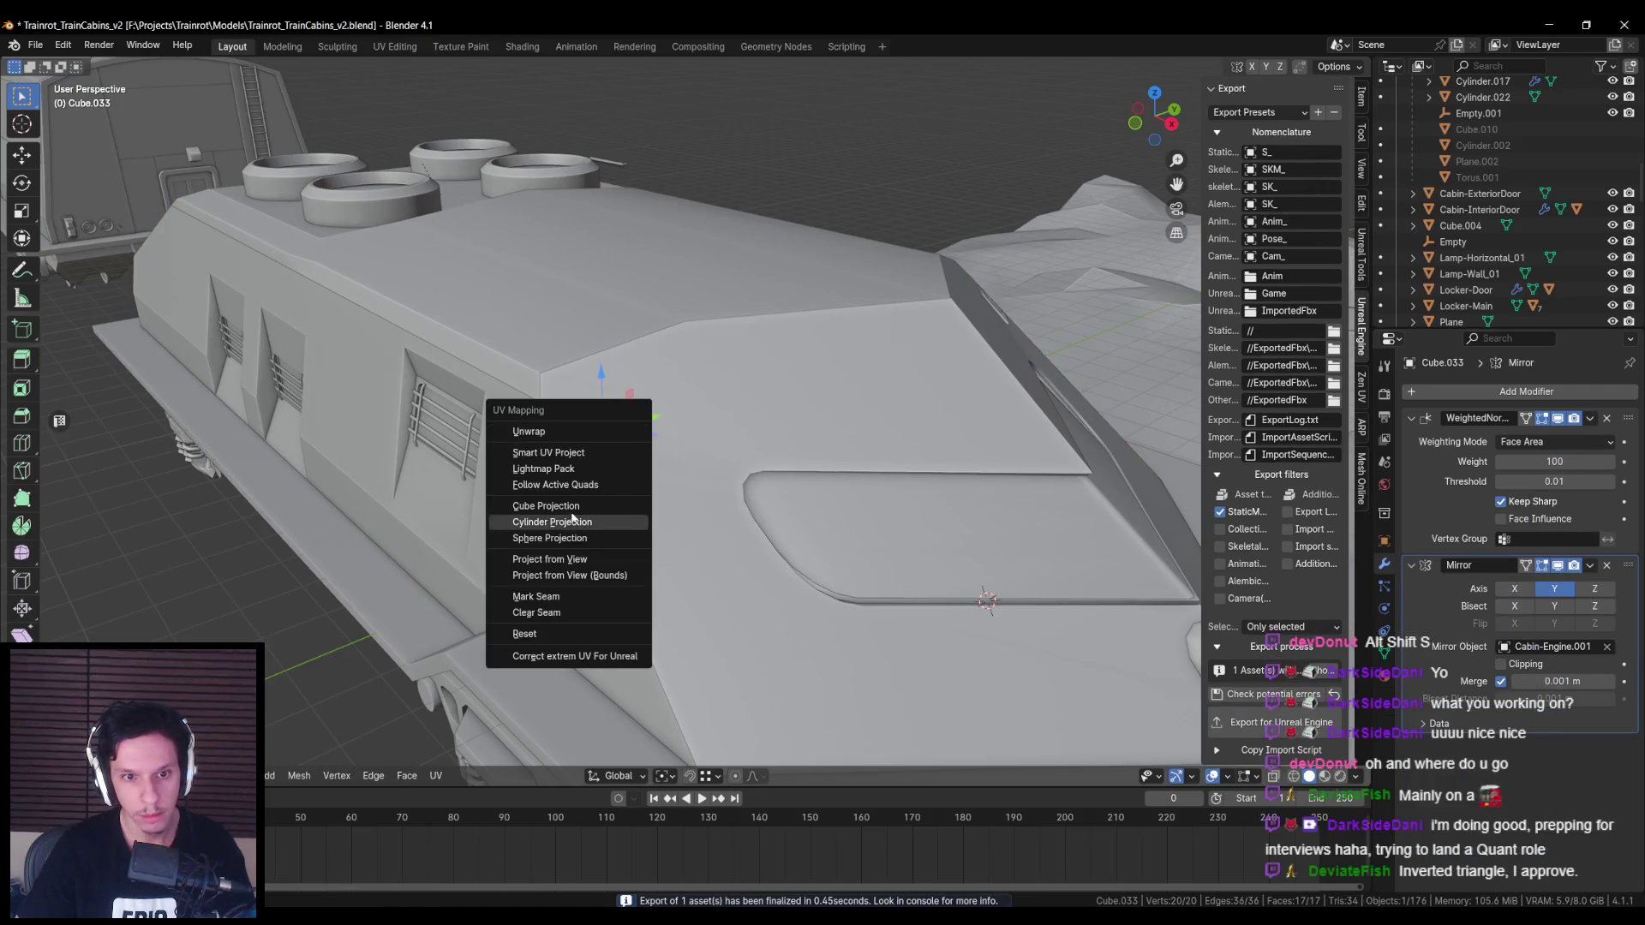
pyautogui.click(572, 521)
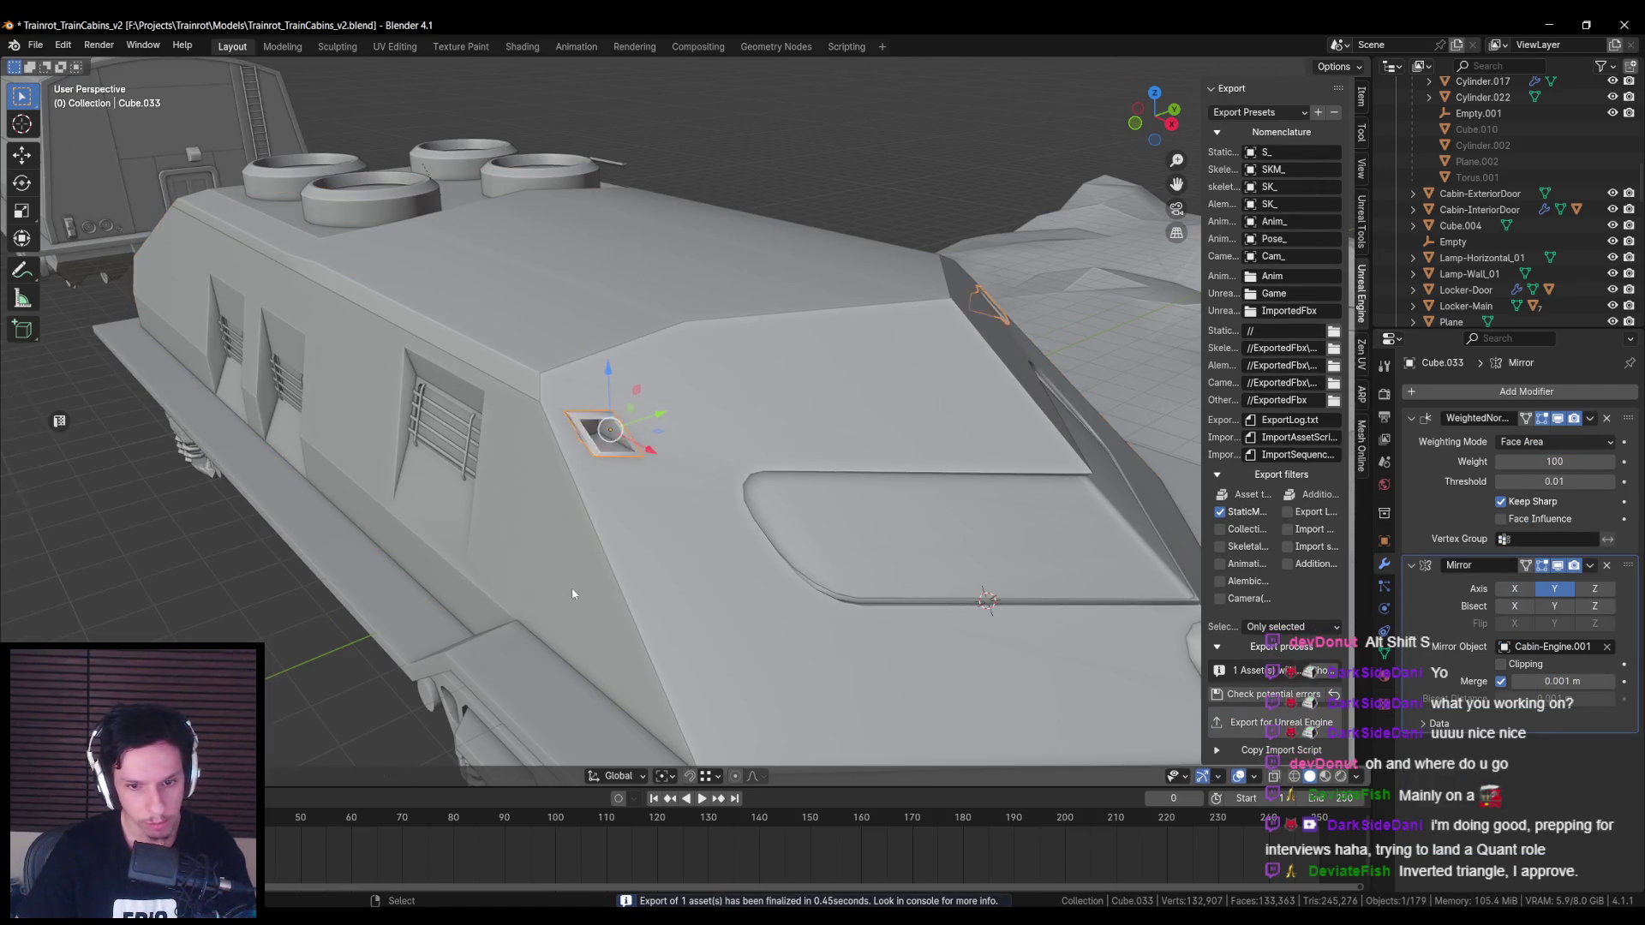
pyautogui.press('Tab')
pyautogui.scroll(-5, 572, 593)
pyautogui.hotkey('ctrl', 's')
pyautogui.click(579, 485)
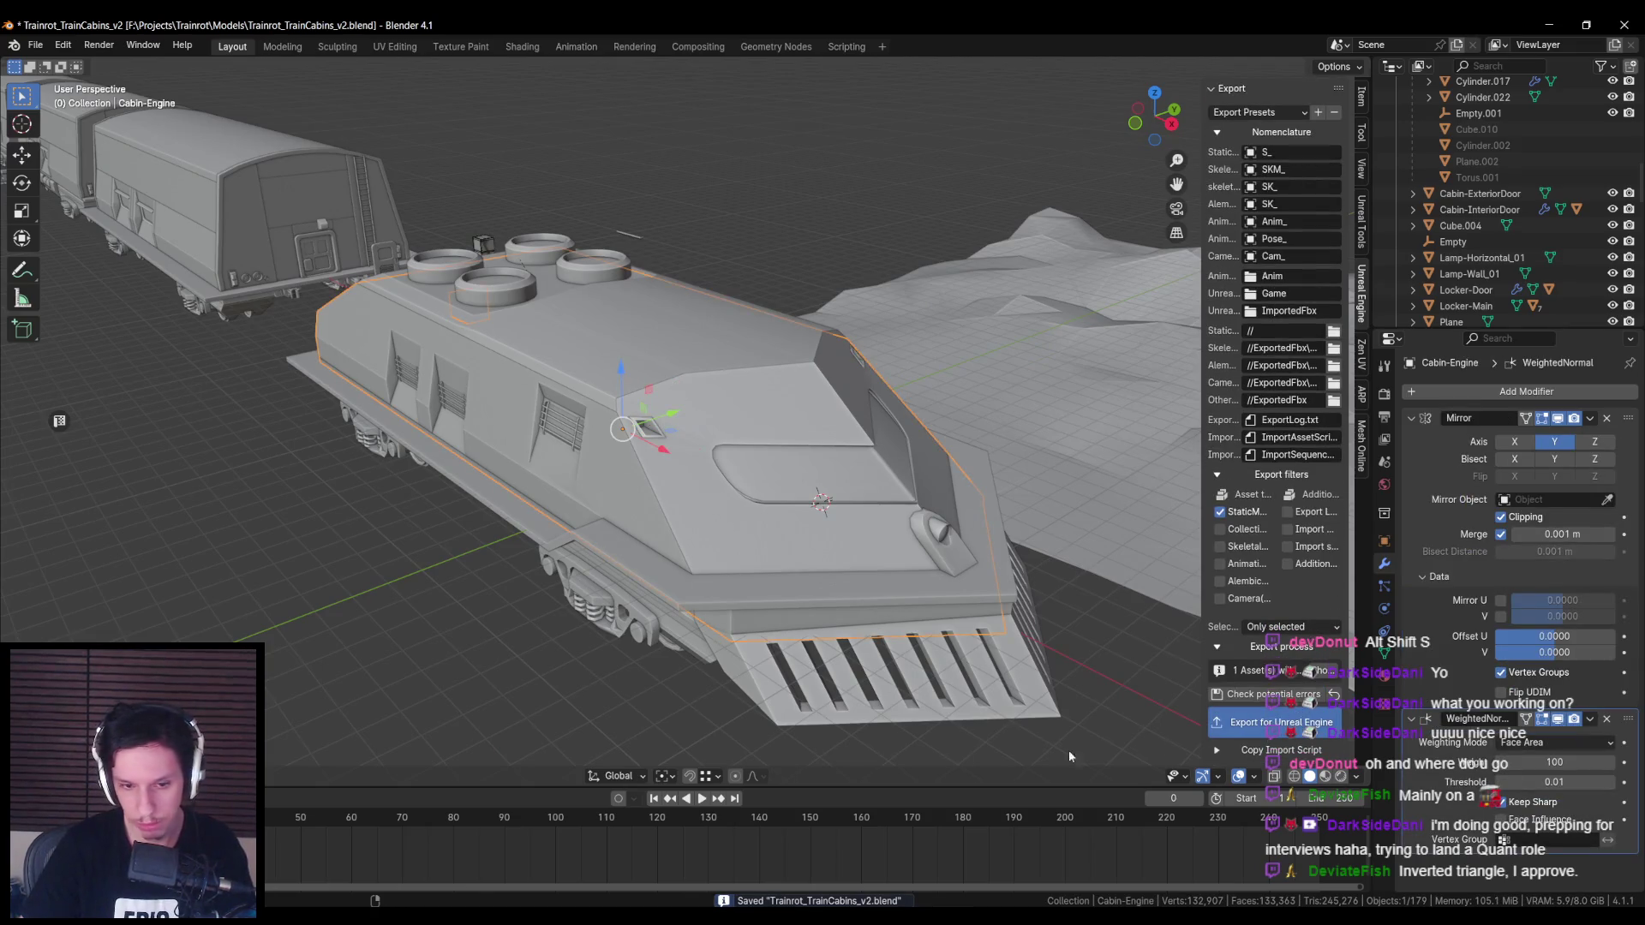
pyautogui.hotkey('alt', 'Tab')
pyautogui.press('Escape')
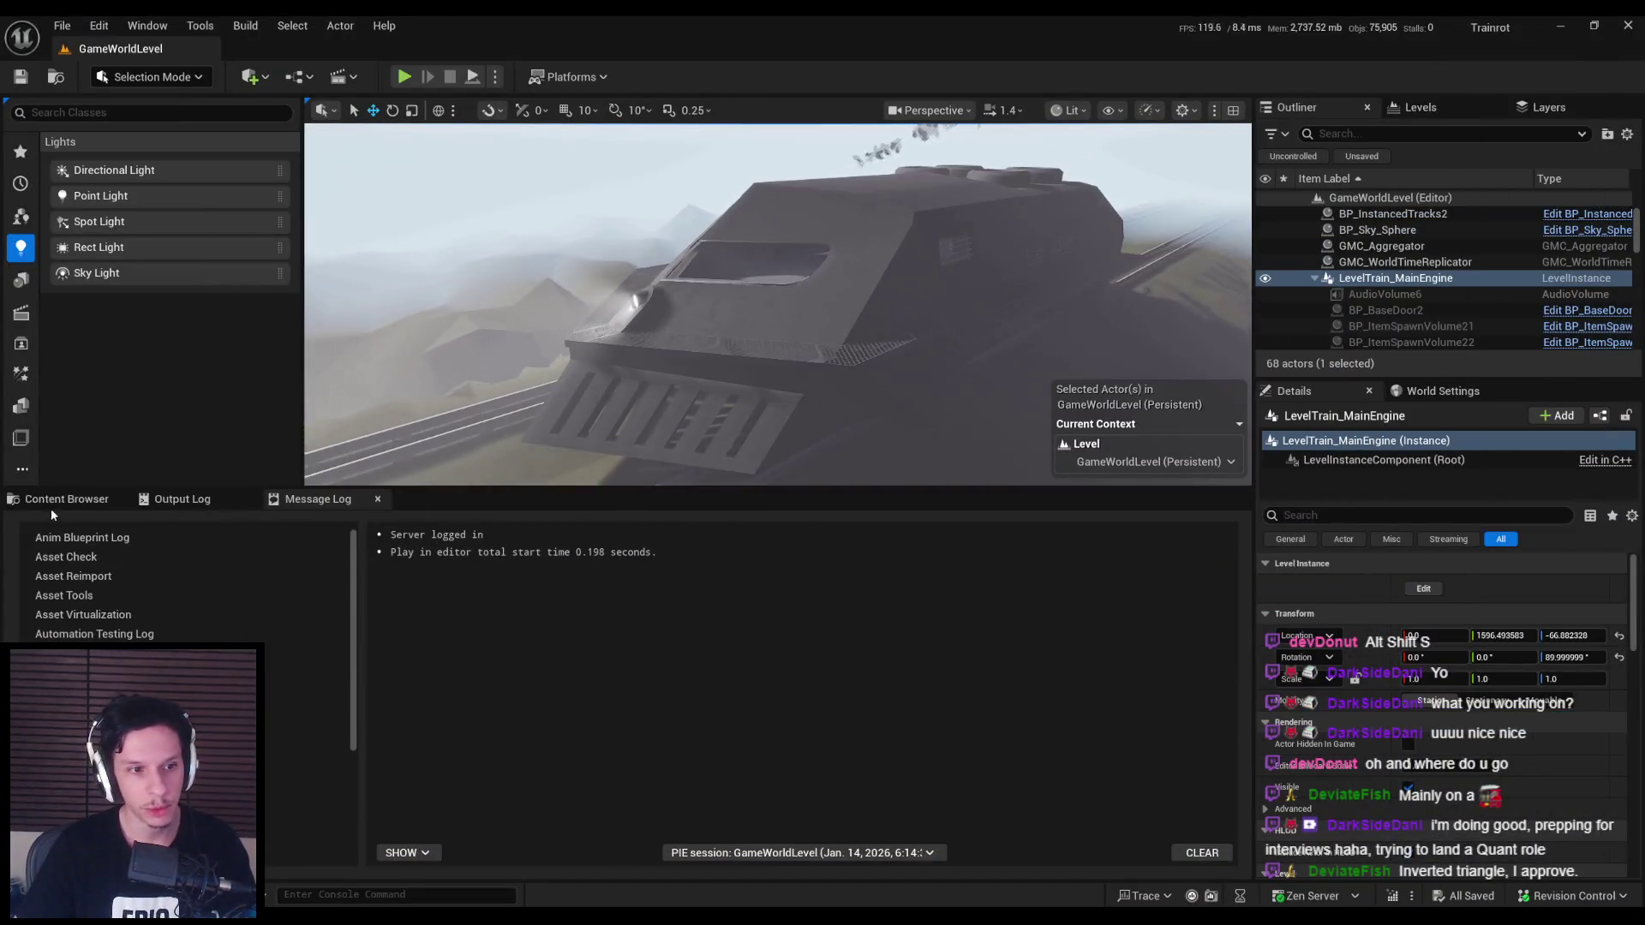
# Step: Reimport S_Cabin-Engine from the Content Browser and view the updated engine fullscreen
pyautogui.click(51, 500)
pyautogui.rightClick(465, 746)
pyautogui.click(531, 254)
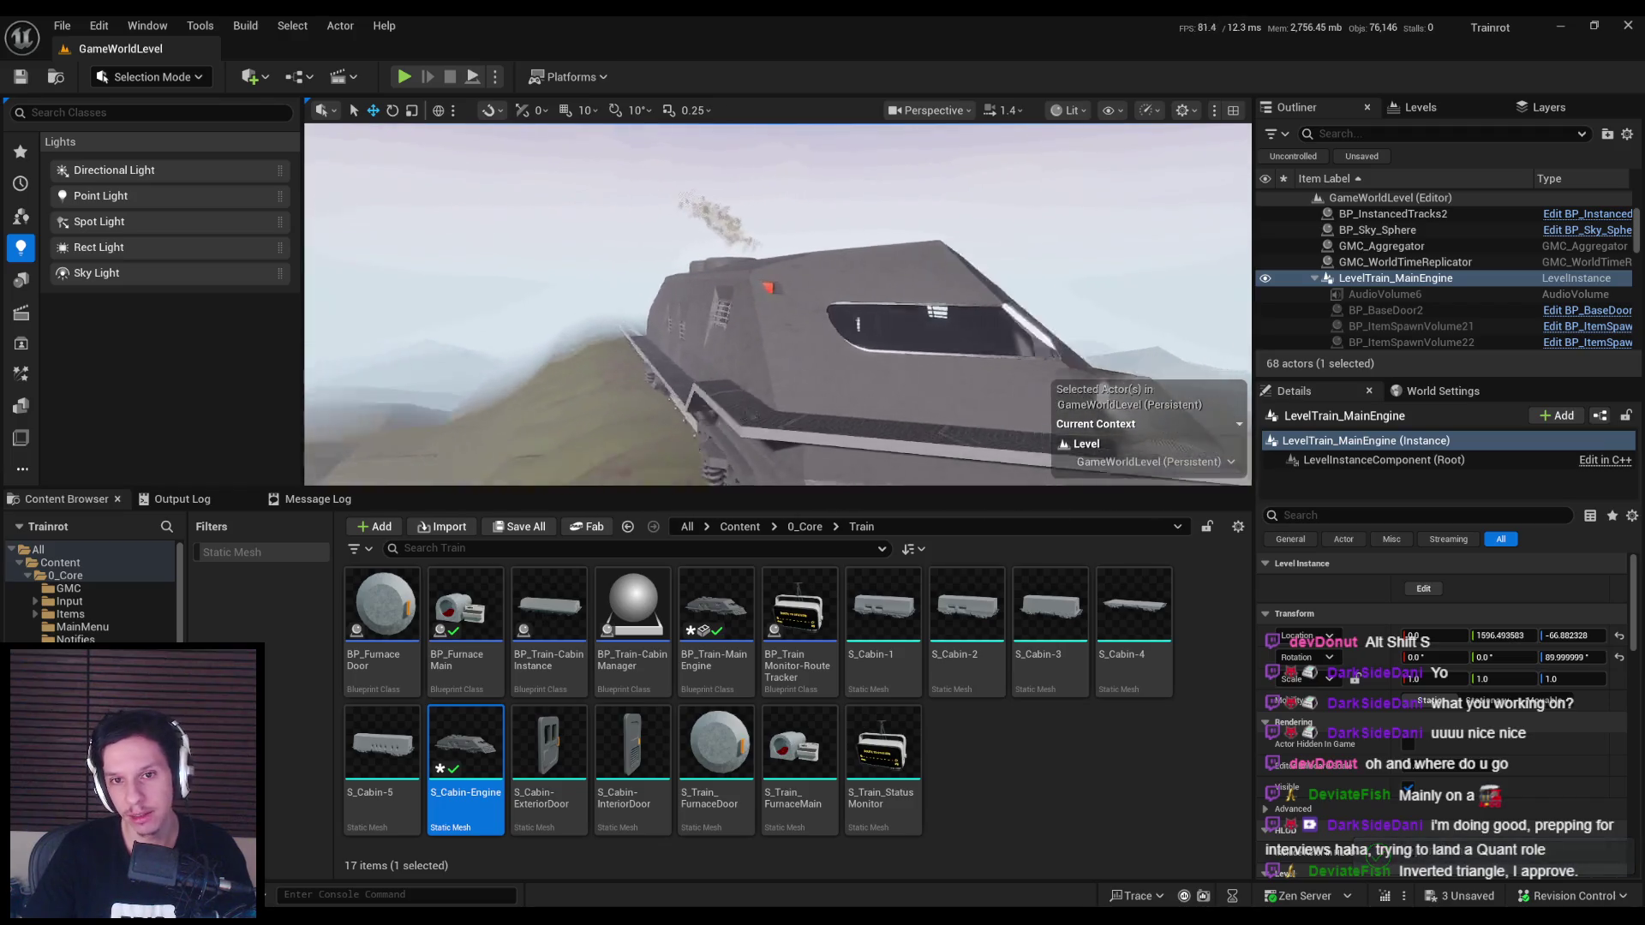
pyautogui.moveTo(825, 415); pyautogui.dragTo(825, 415, button='right')
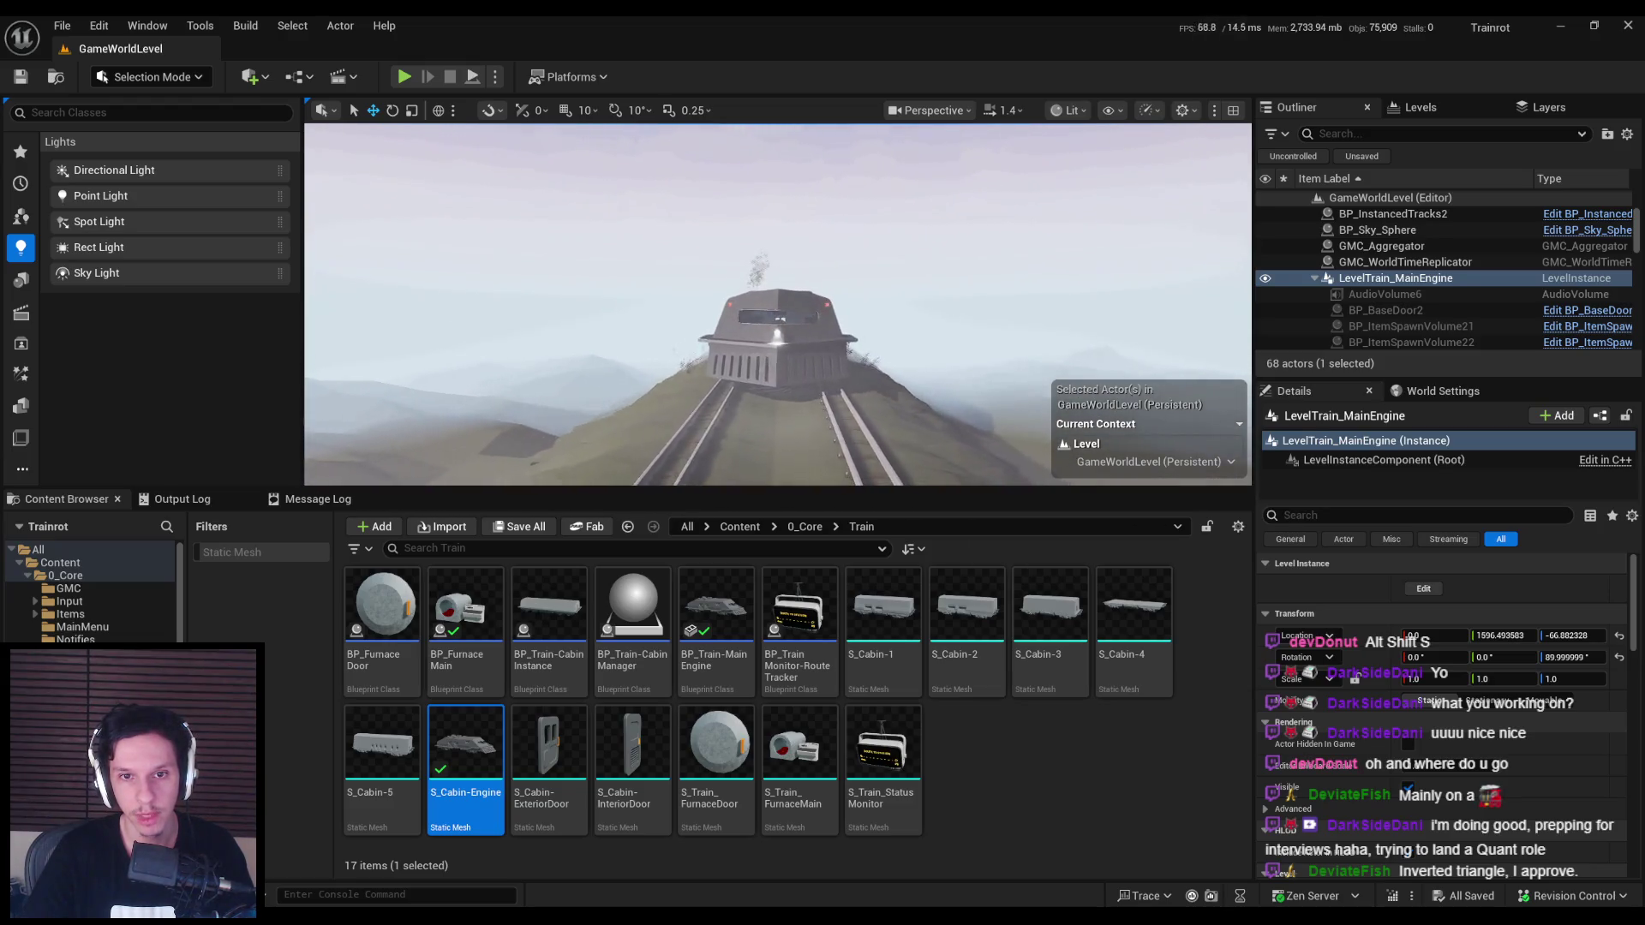
pyautogui.press('F11')
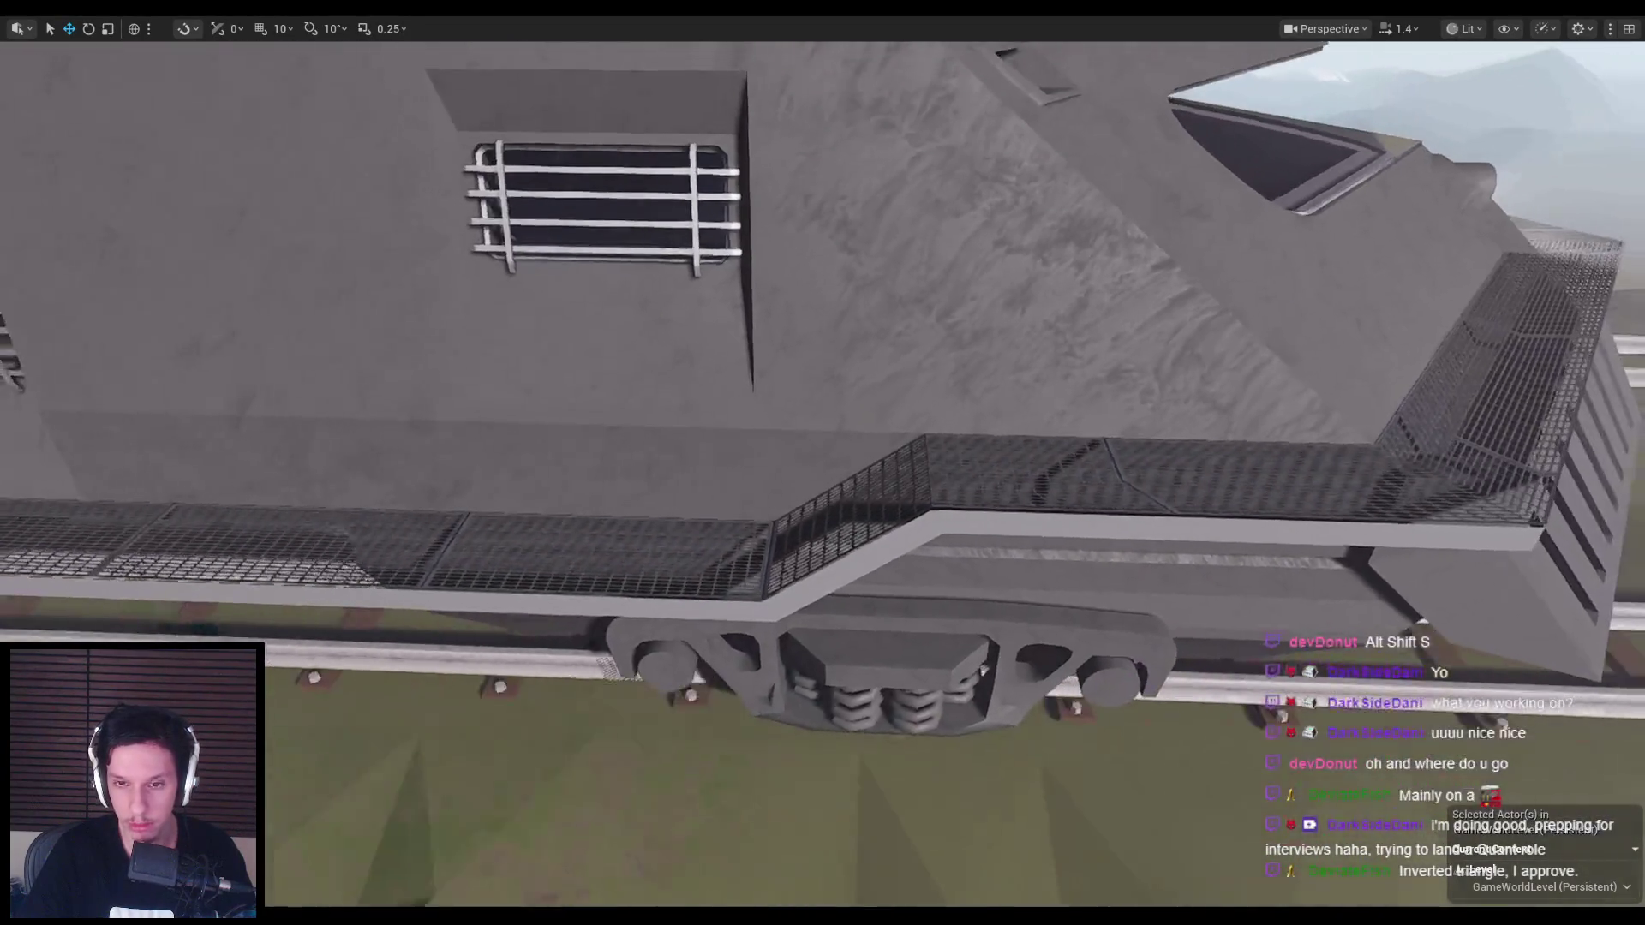
# Step: Play-test the level: open the train door, walk the walkway, and show the navmesh overlay
pyautogui.hotkey('alt', 'p')
pyautogui.press('e')
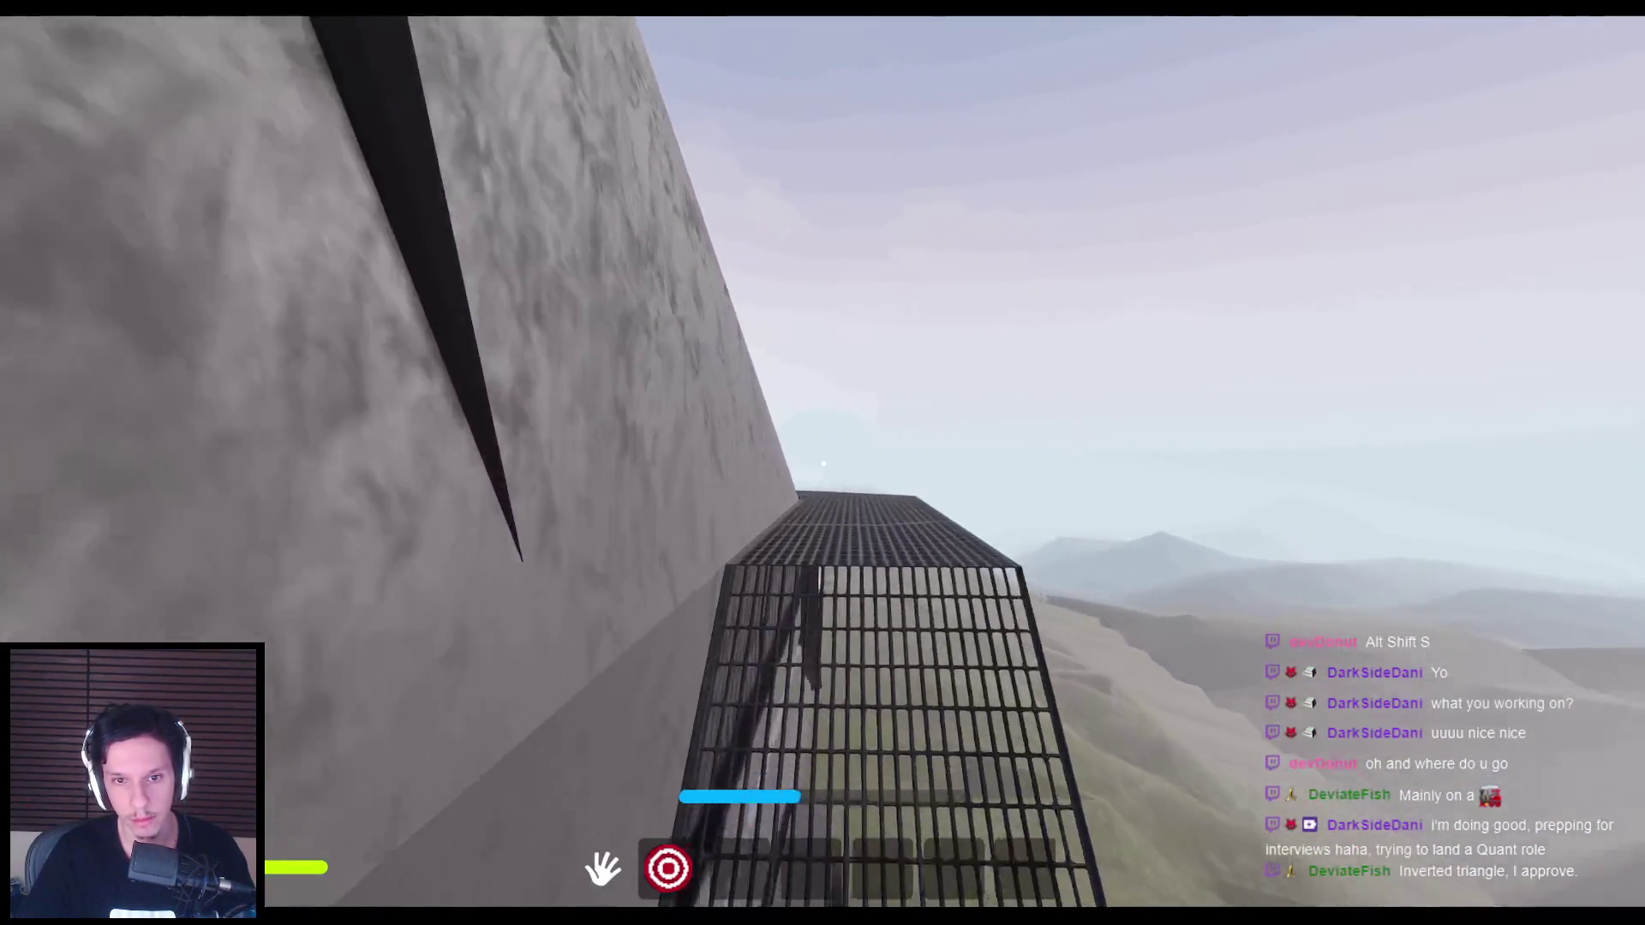
pyautogui.press('Escape')
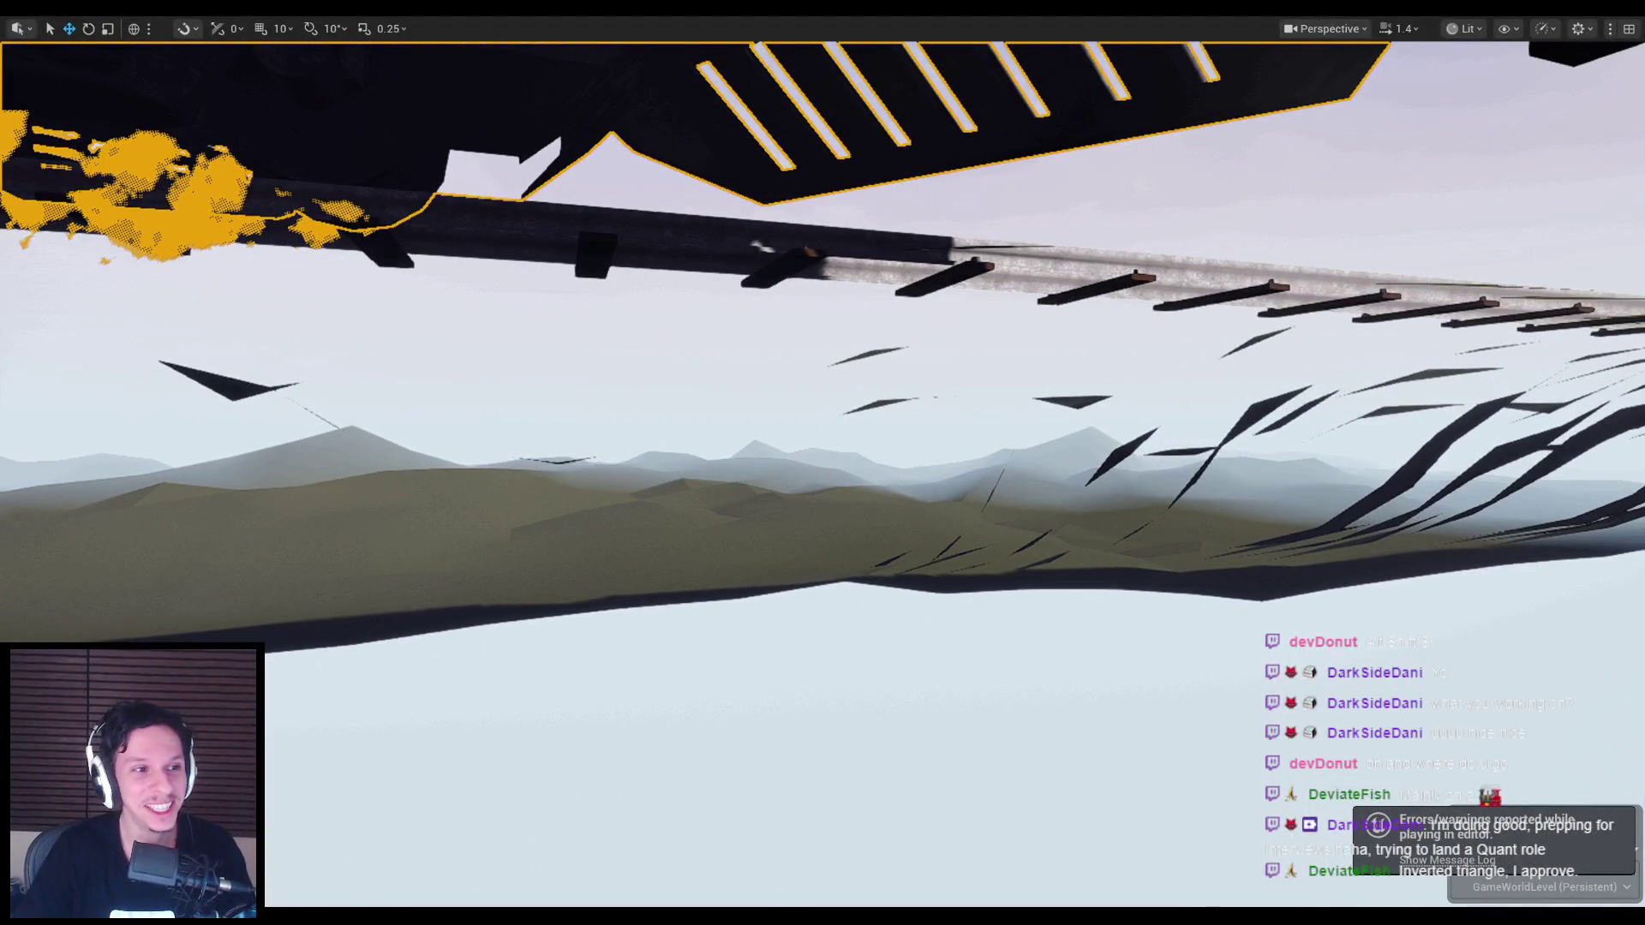
pyautogui.press('f')
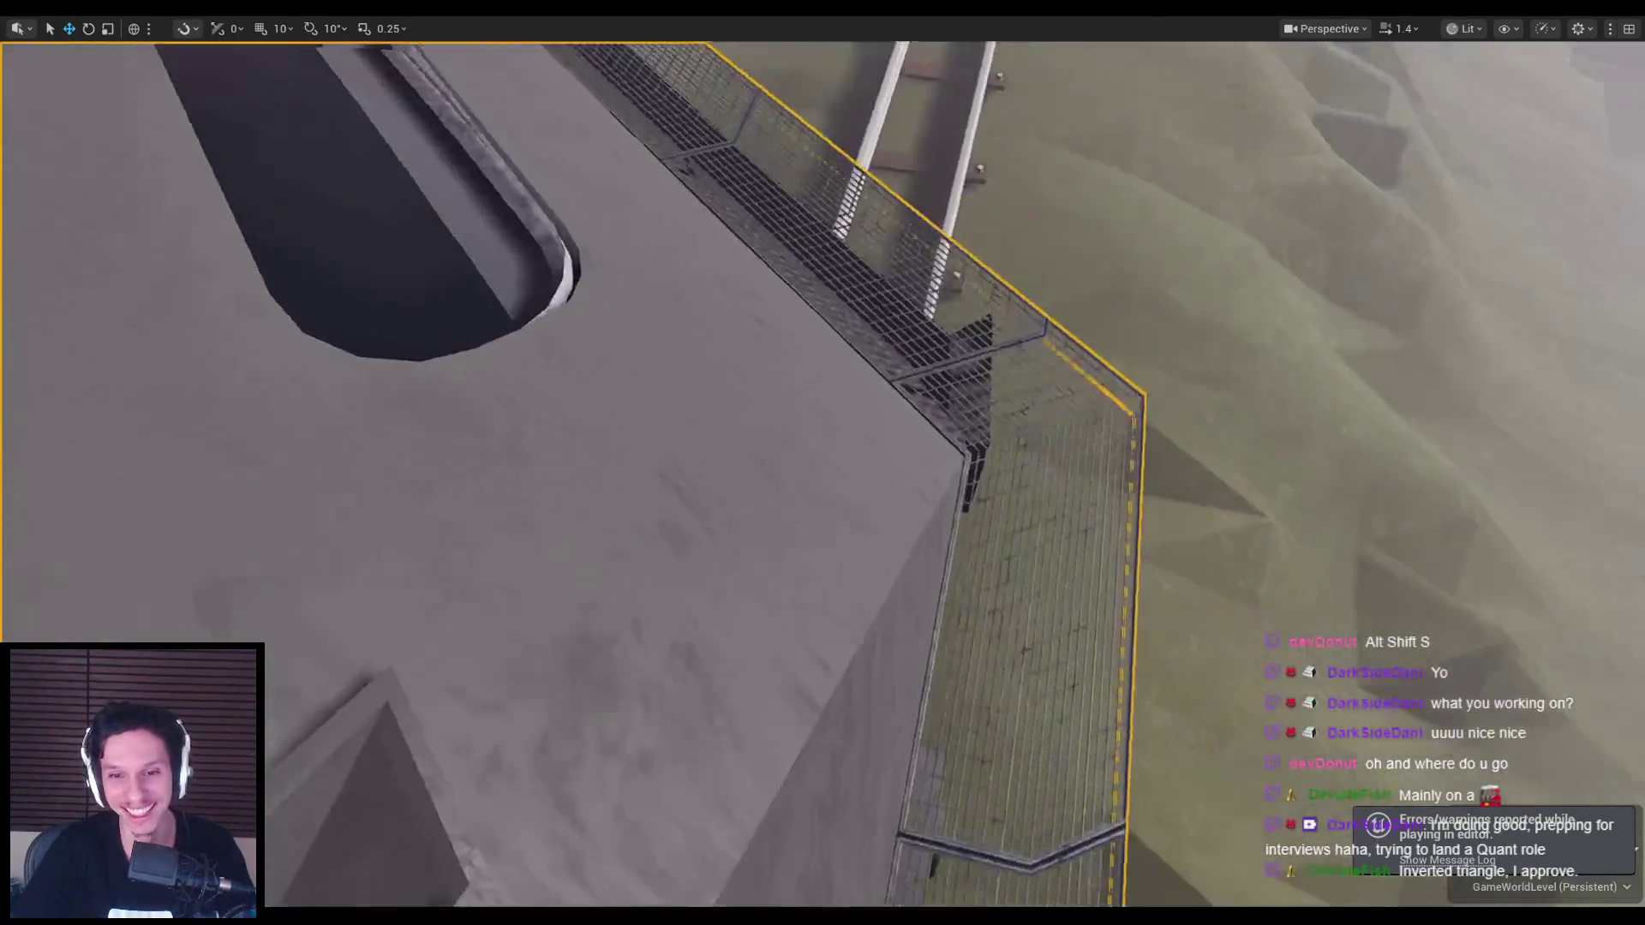
pyautogui.hotkey('alt', 'p')
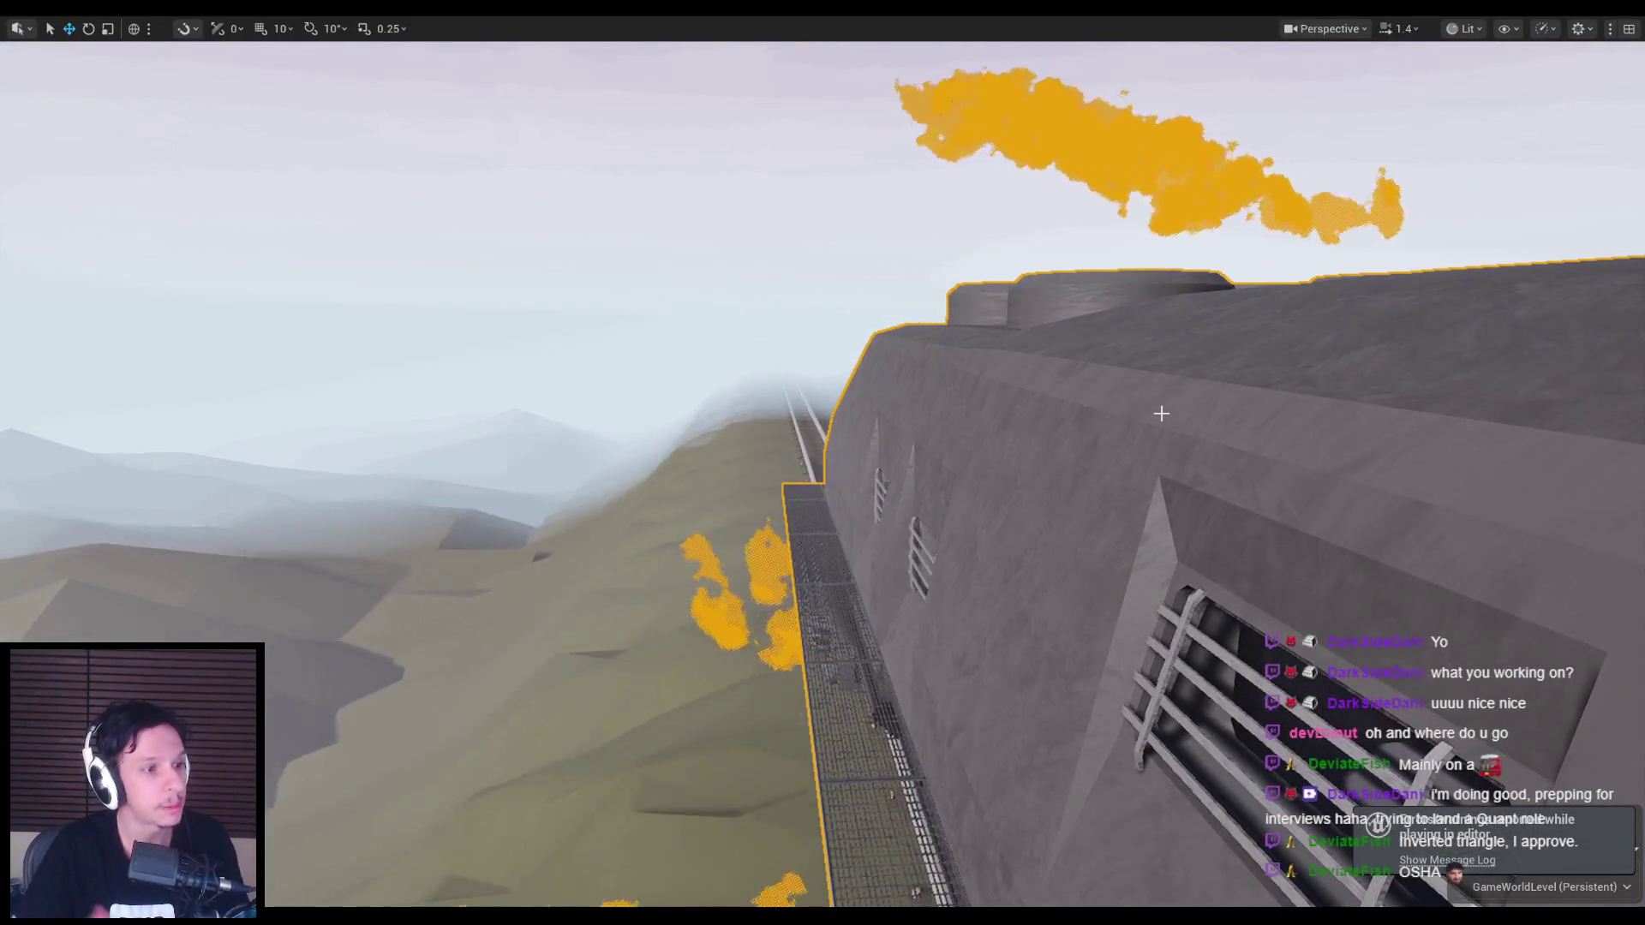
pyautogui.moveTo(1161, 414)
pyautogui.mouseDown(button='right')
pyautogui.moveTo(1136, 438)
pyautogui.moveTo(1082, 404)
pyautogui.mouseUp(button='right')
pyautogui.hotkey('alt', 'p')
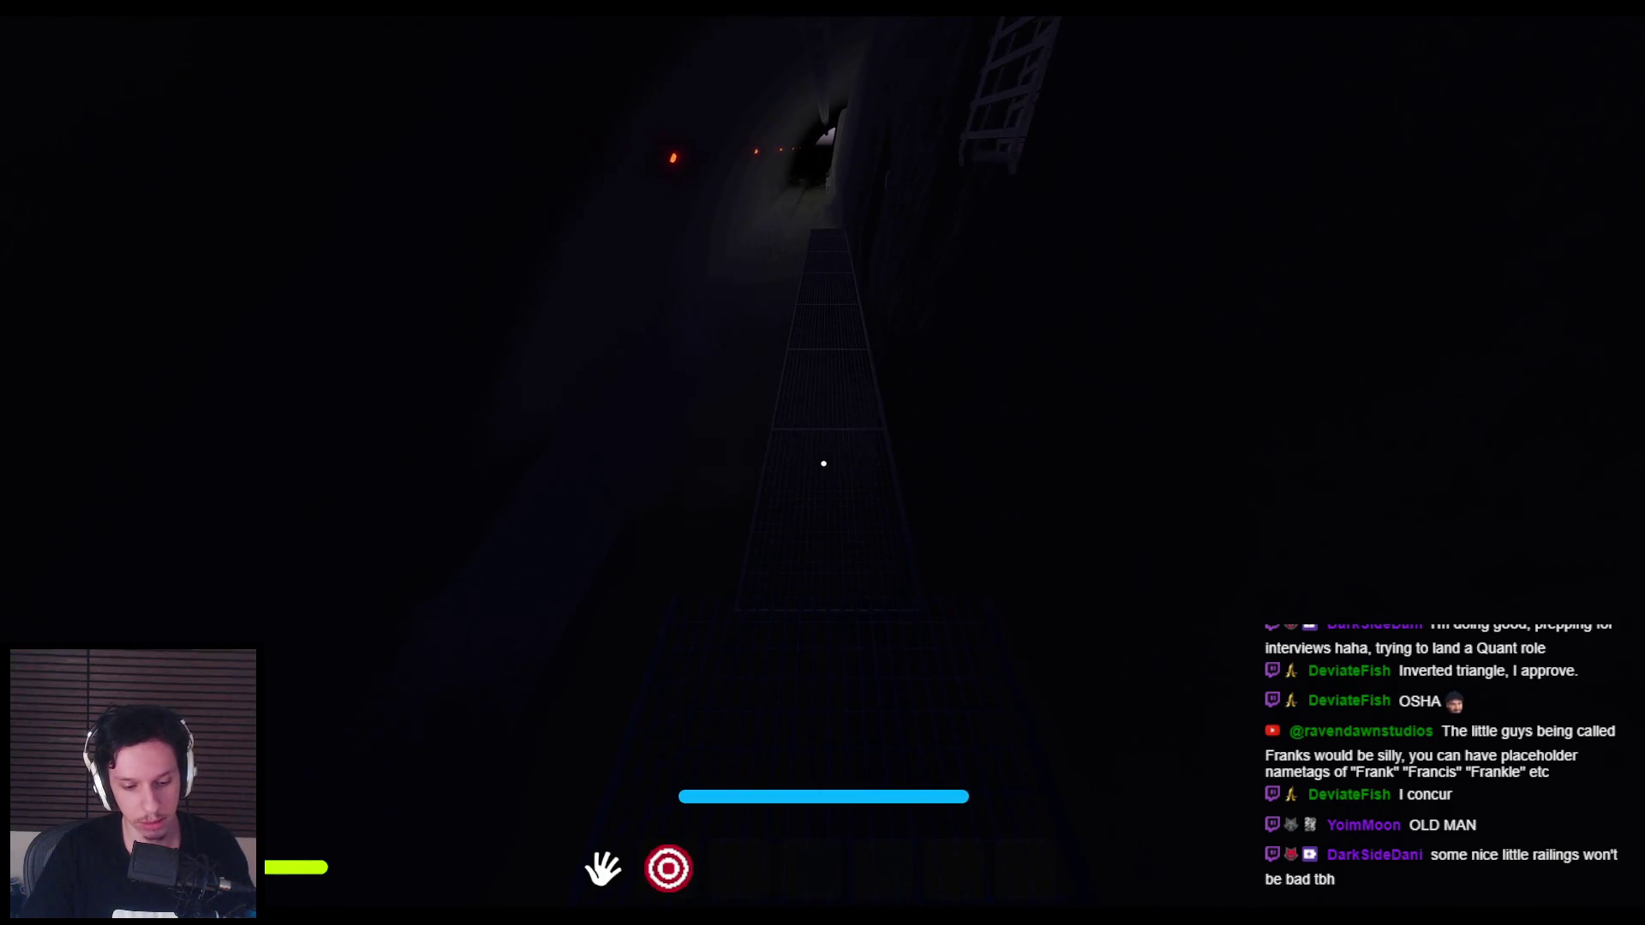
pyautogui.press('p')
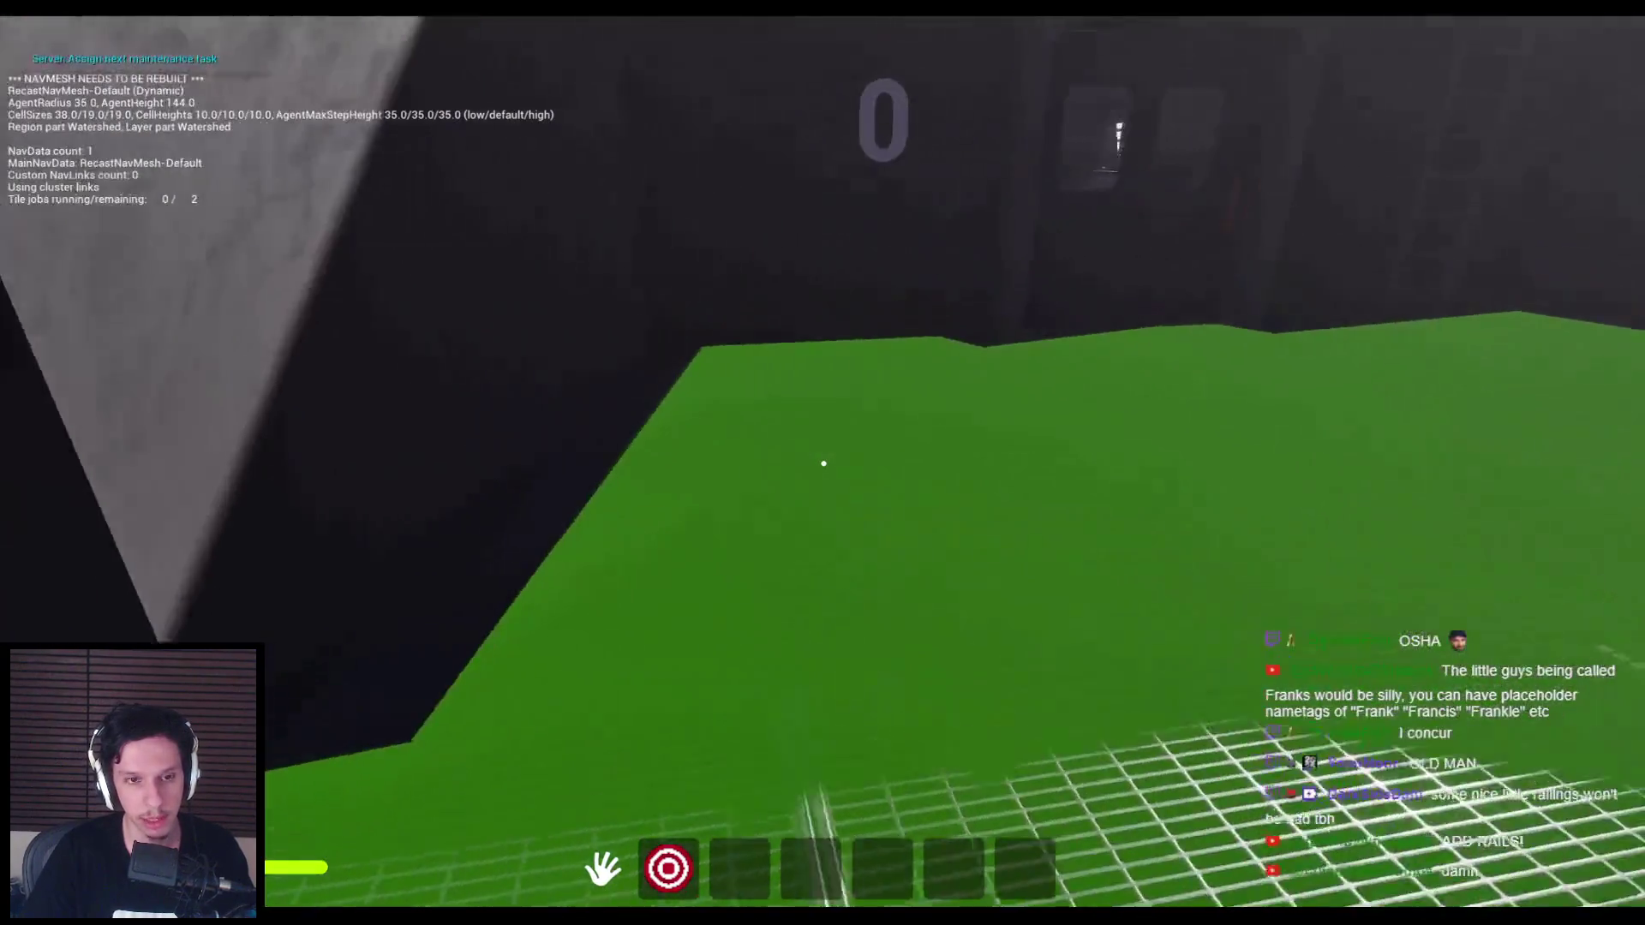
pyautogui.press('F8')
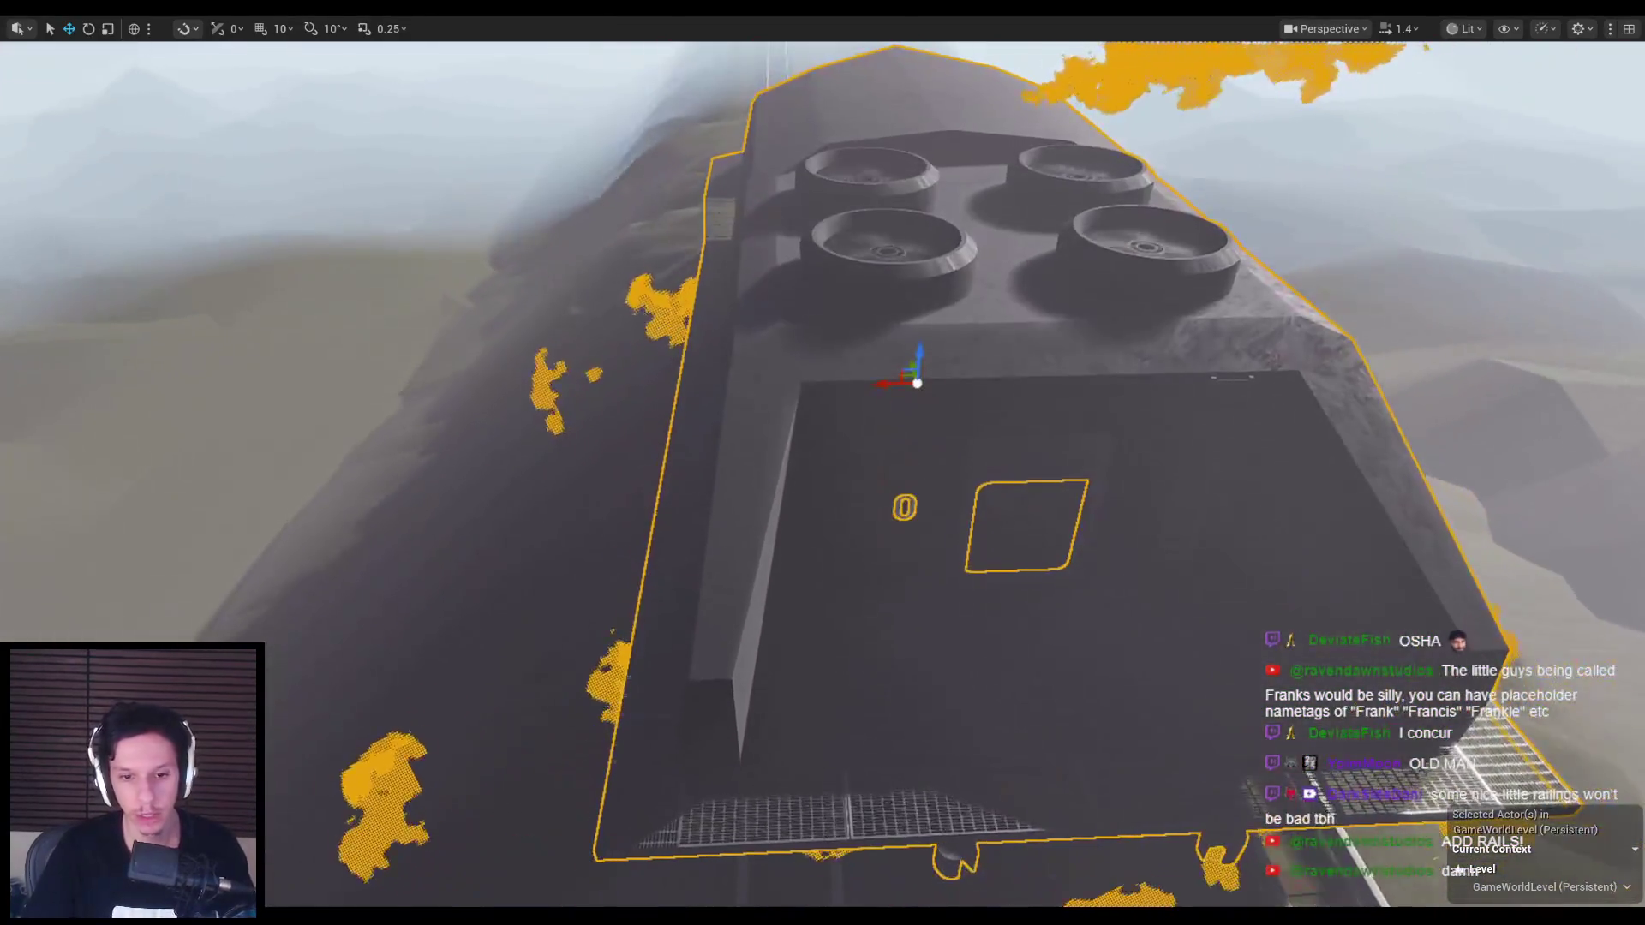
# Step: Inspect the locomotive's walkway from side, front-left and rail-level views, then return to Blender and save
pyautogui.moveTo(1053, 444); pyautogui.dragTo(1054, 444, button='right')
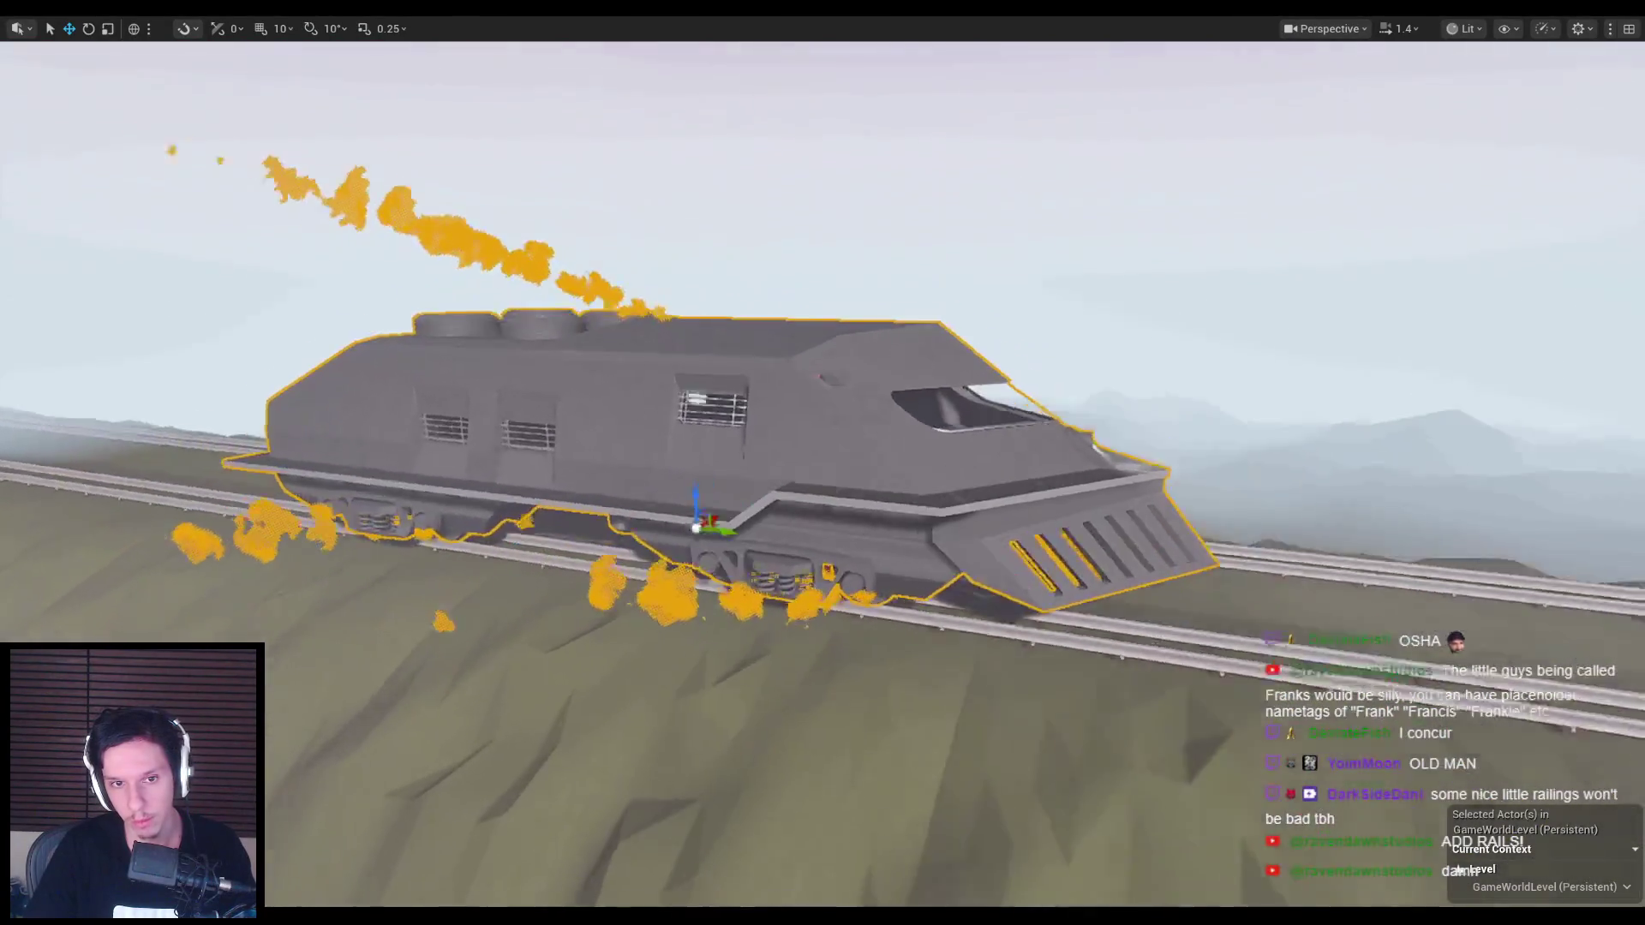
pyautogui.moveTo(1053, 444); pyautogui.dragTo(1053, 444, button='right')
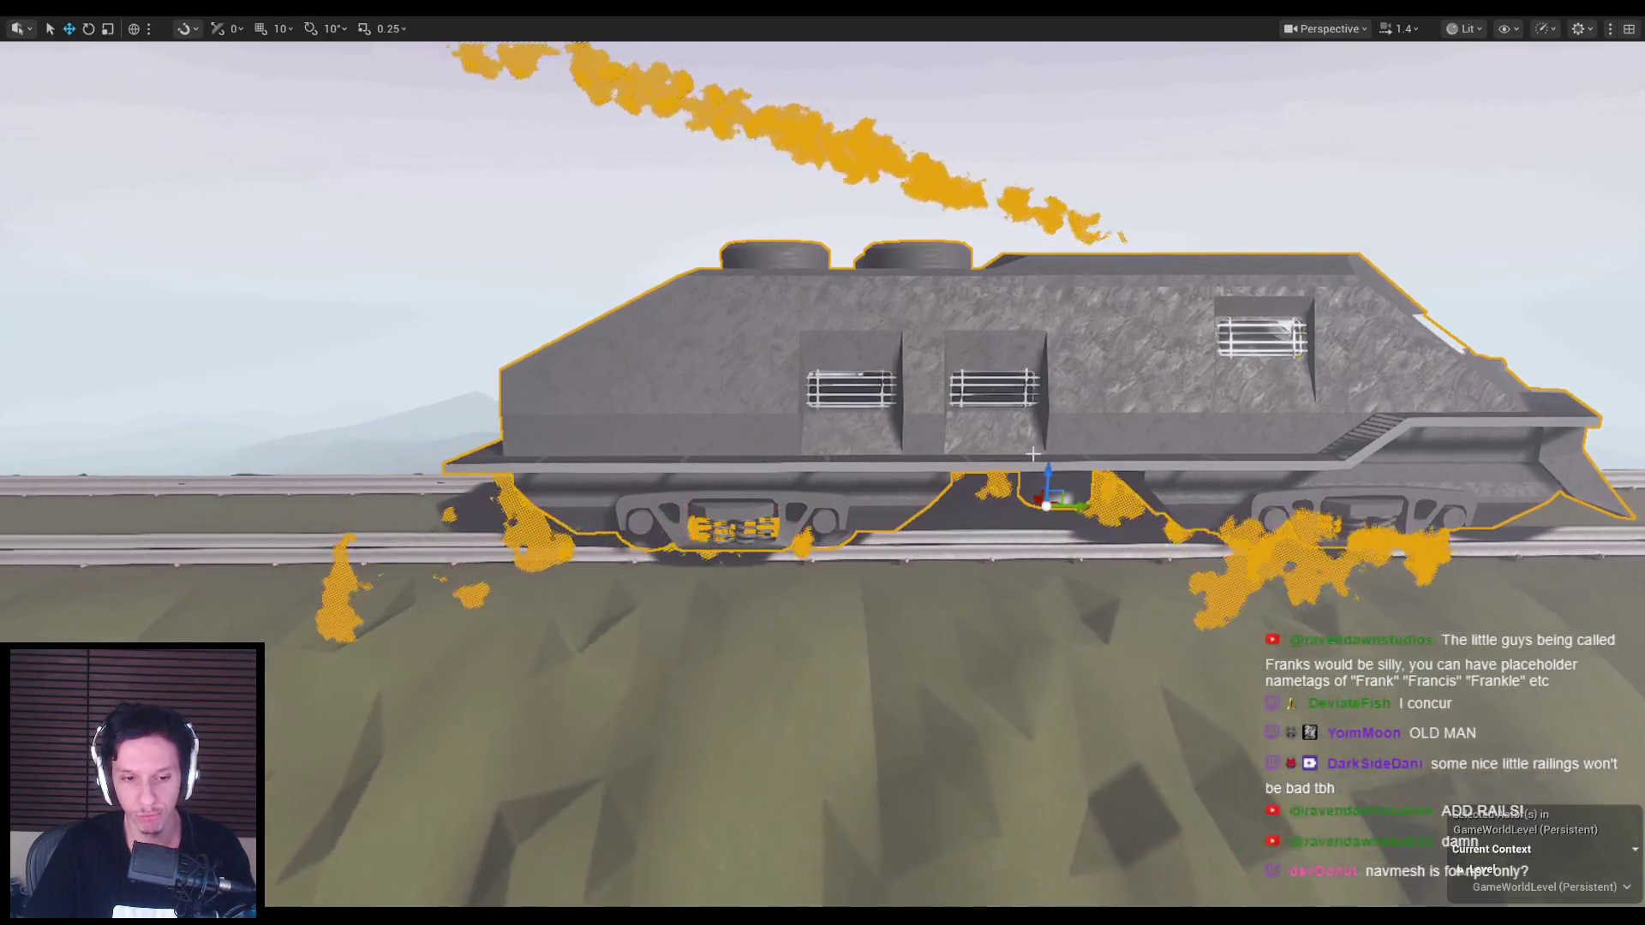
pyautogui.moveTo(1034, 454); pyautogui.dragTo(1034, 454, button='right')
pyautogui.press('Escape')
pyautogui.scroll(-2, 1033, 454)
pyautogui.scroll(1, 1033, 454)
pyautogui.moveTo(1087, 588); pyautogui.dragTo(1087, 588, button='right')
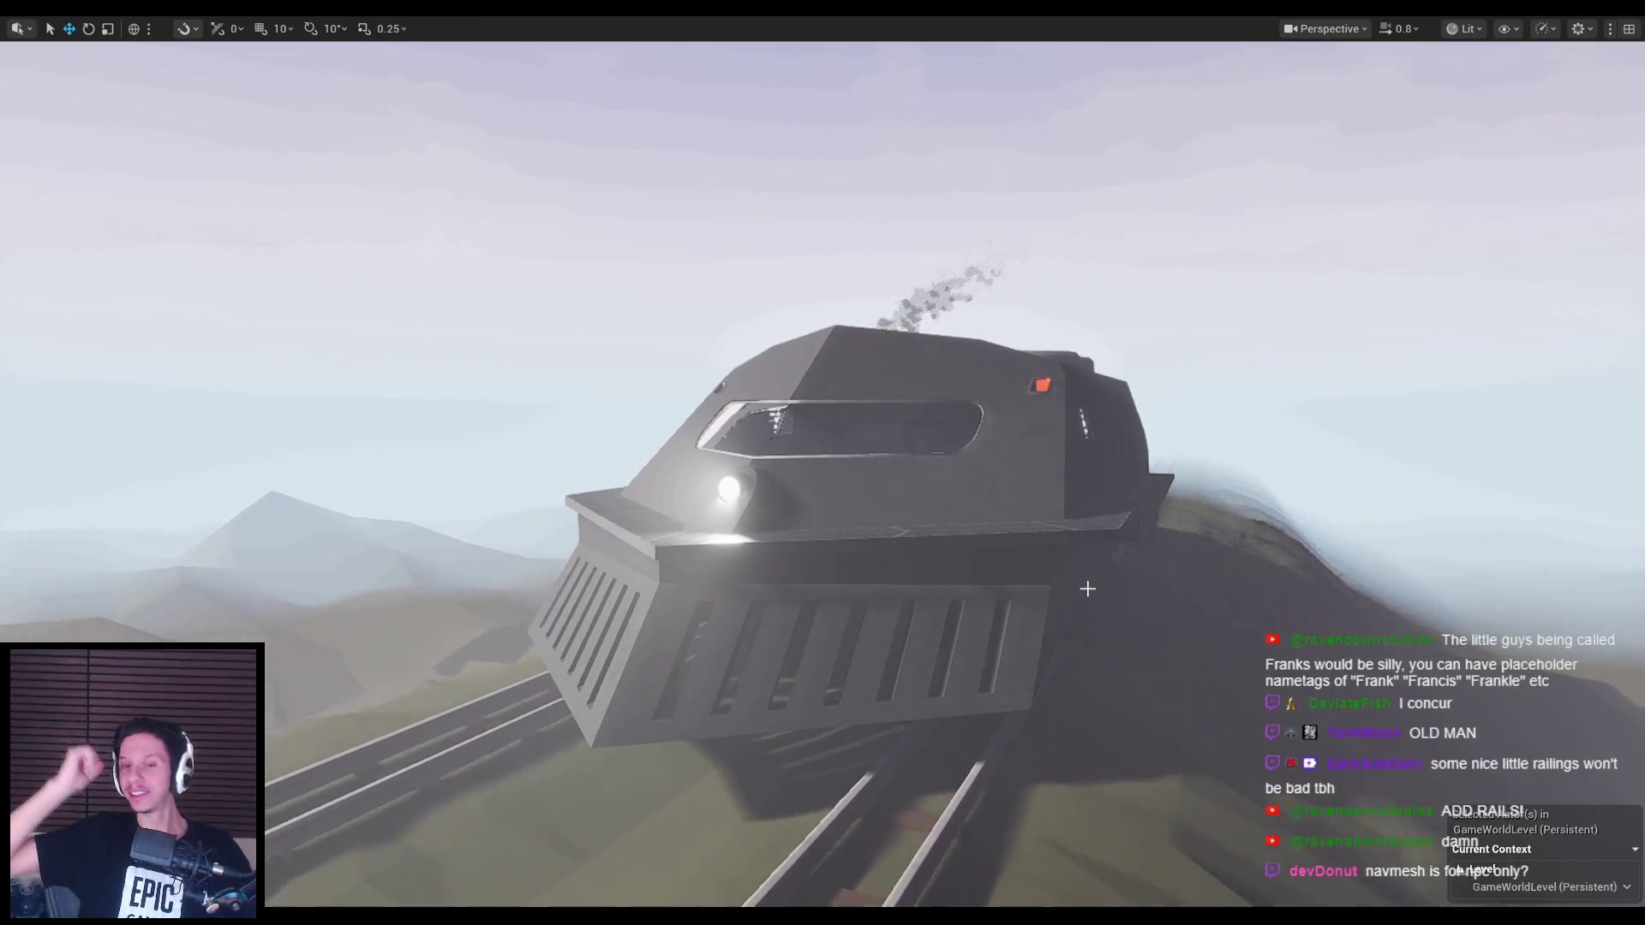
pyautogui.moveTo(1087, 589); pyautogui.dragTo(1088, 589, button='right')
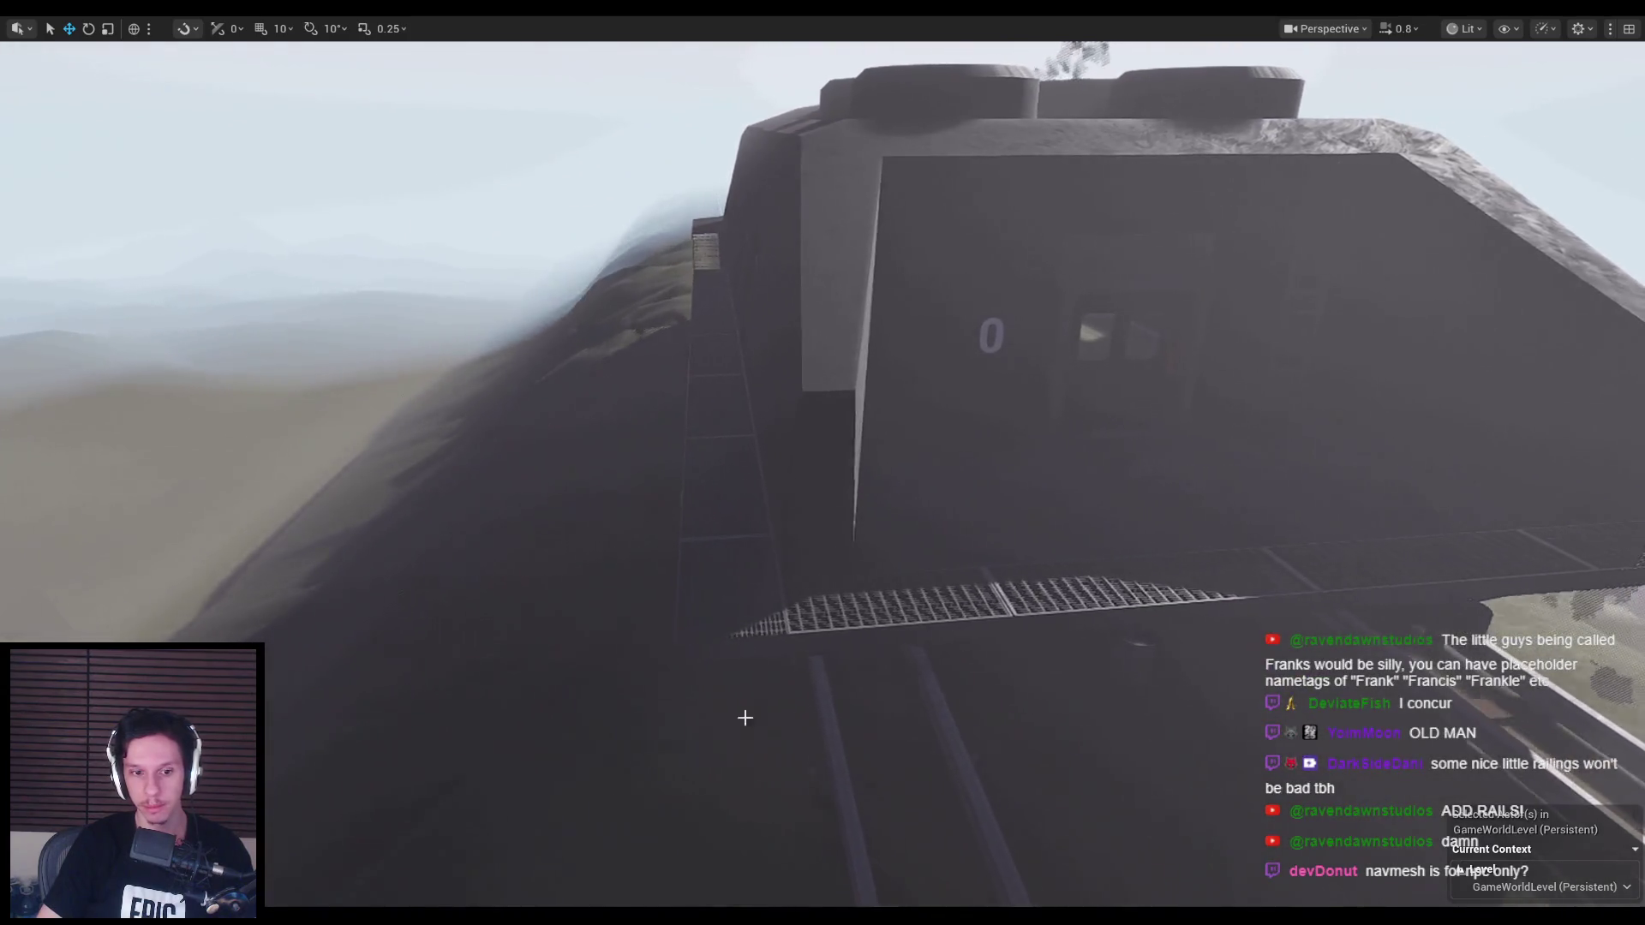
pyautogui.click(383, 872)
pyautogui.hotkey('ctrl', 's')
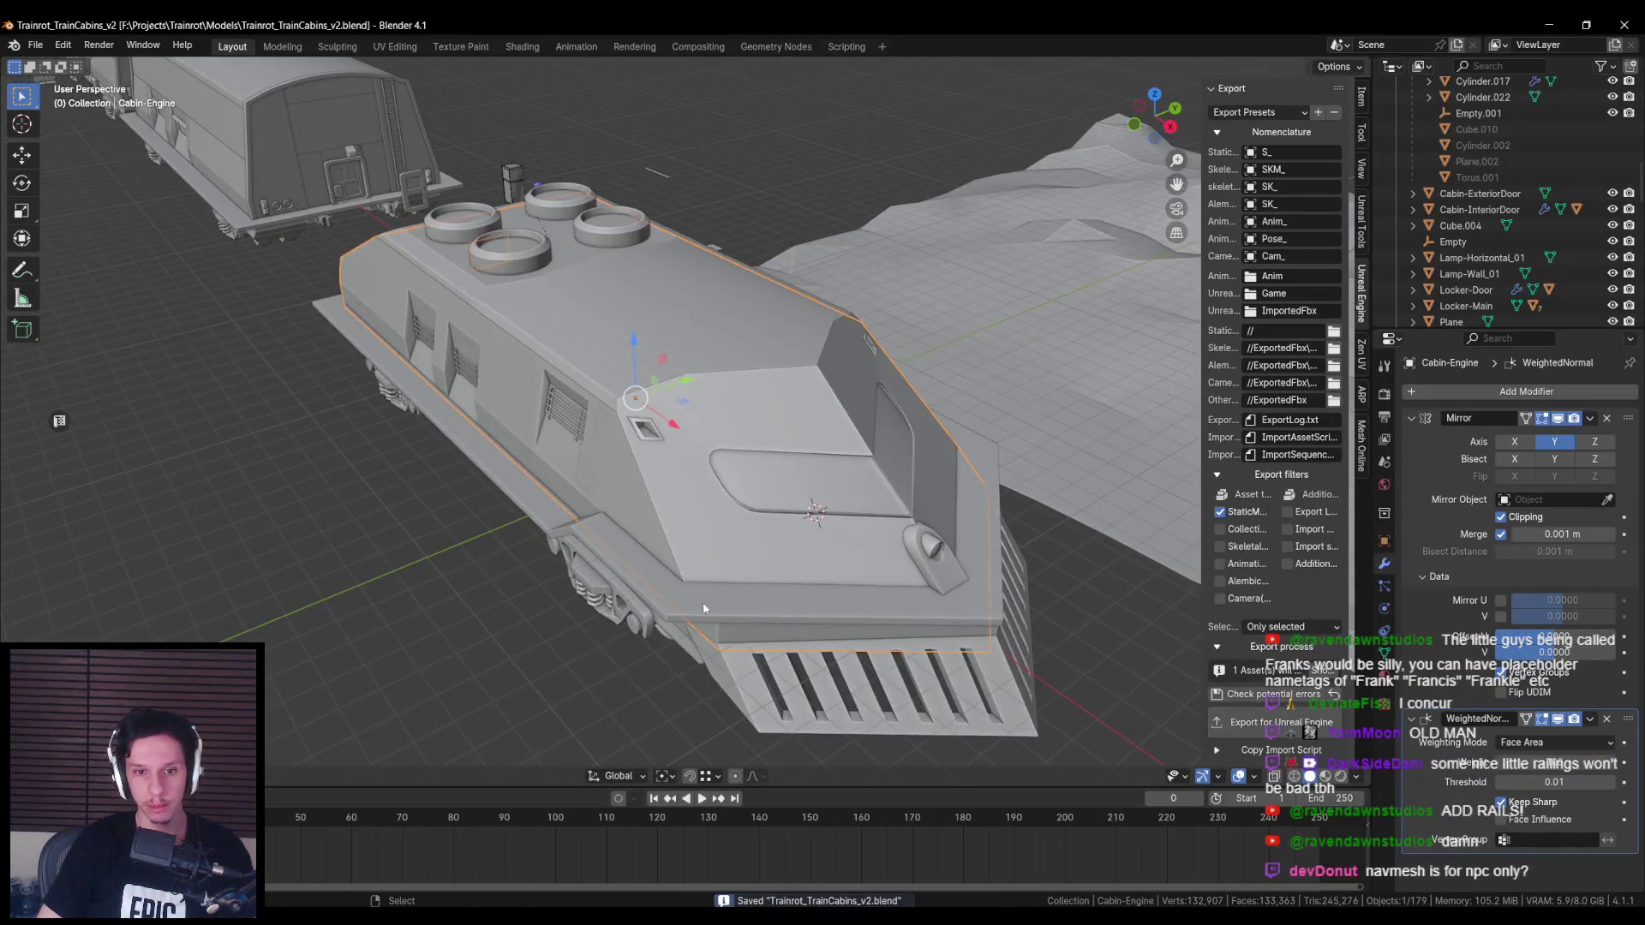
# Step: Widen the engine's walkway strip by pushing its outer edge vertices outward in a top X-ray view
pyautogui.click(707, 602)
pyautogui.press('Tab')
pyautogui.scroll(3, 699, 586)
pyautogui.keyDown('alt'); pyautogui.click(568, 628); pyautogui.keyUp('alt')
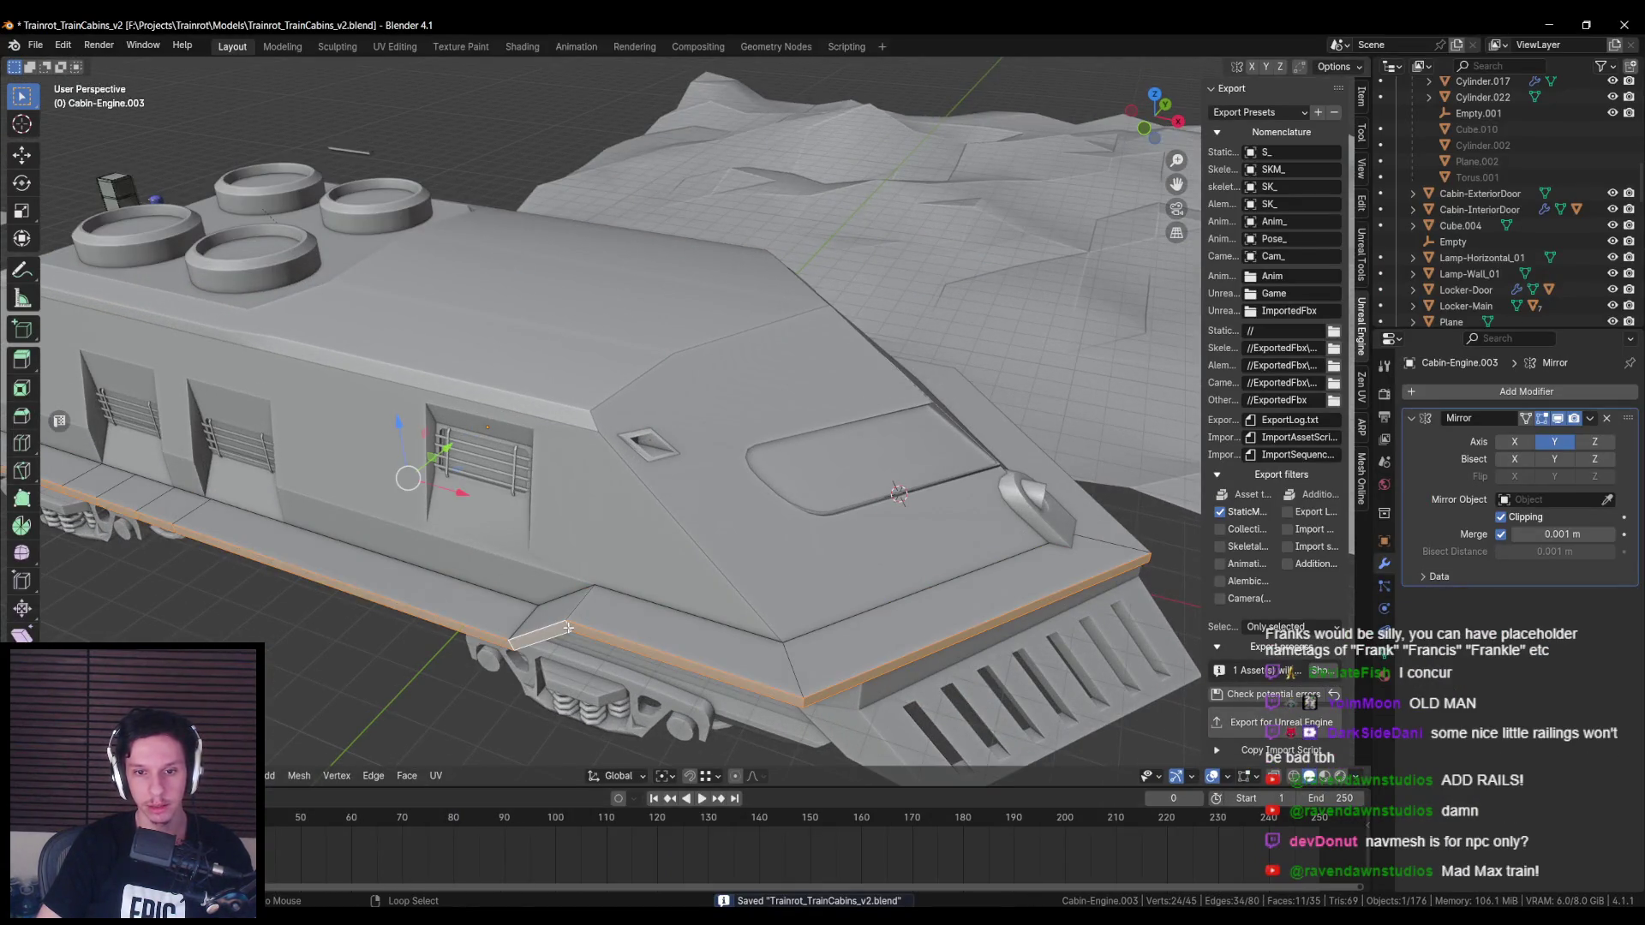
pyautogui.moveTo(568, 628)
pyautogui.mouseDown(button='middle')
pyautogui.moveTo(747, 591)
pyautogui.moveTo(612, 678)
pyautogui.mouseUp(button='middle')
pyautogui.hotkey('alt', 'a')
pyautogui.moveTo(838, 669); pyautogui.dragTo(835, 687, button='middle')
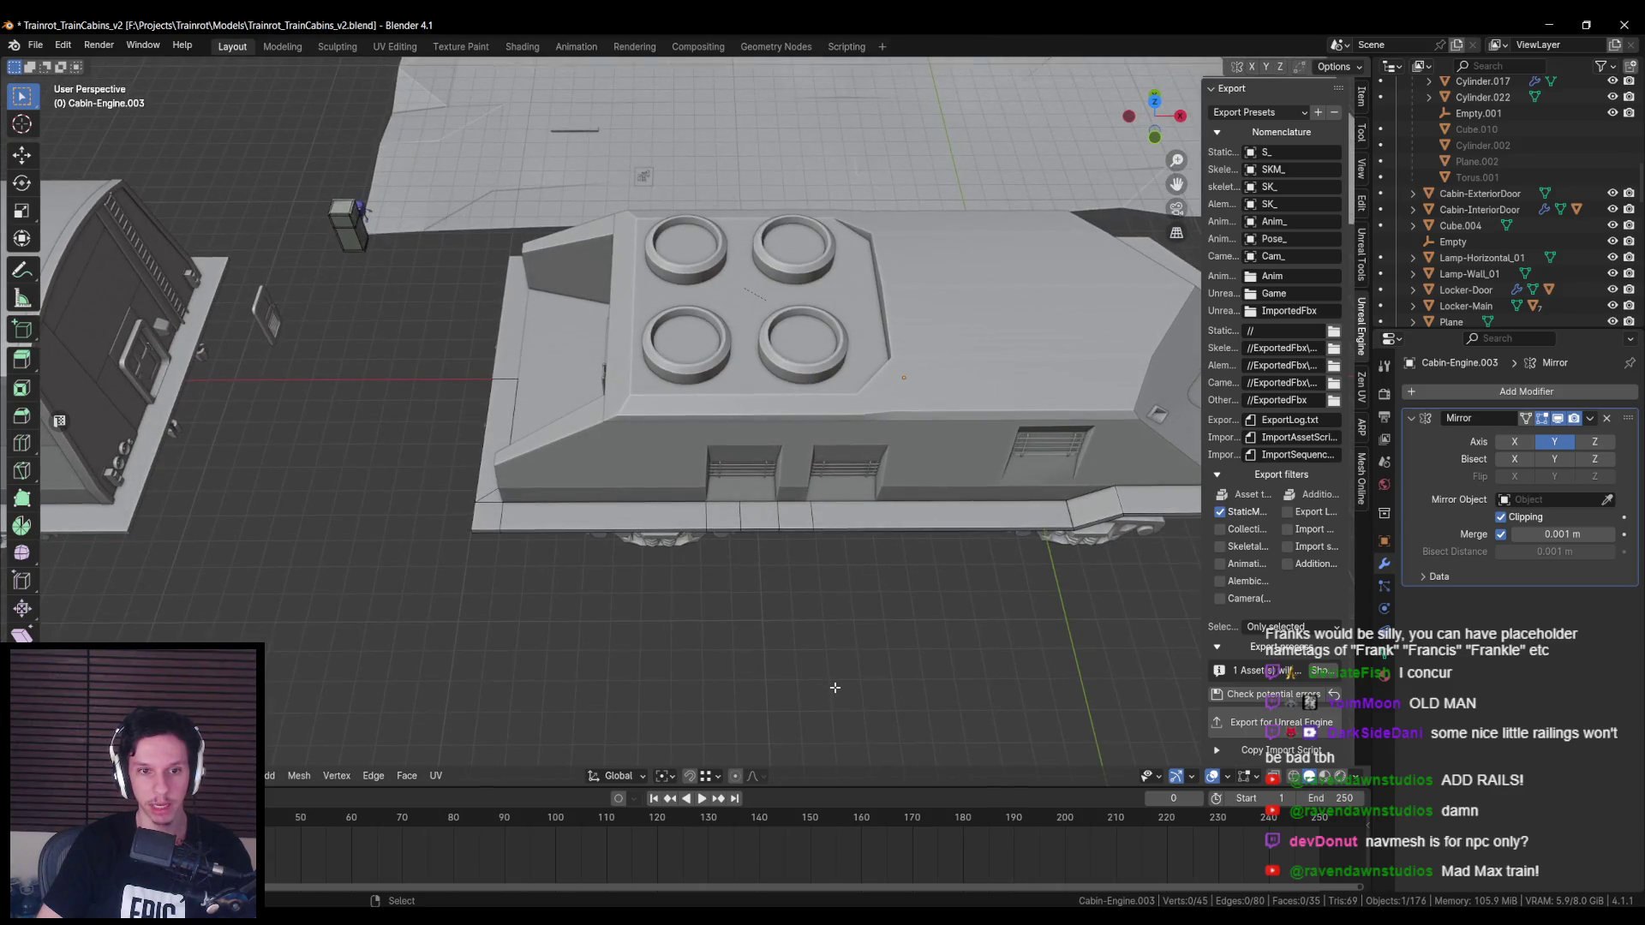
pyautogui.press('KP_7')
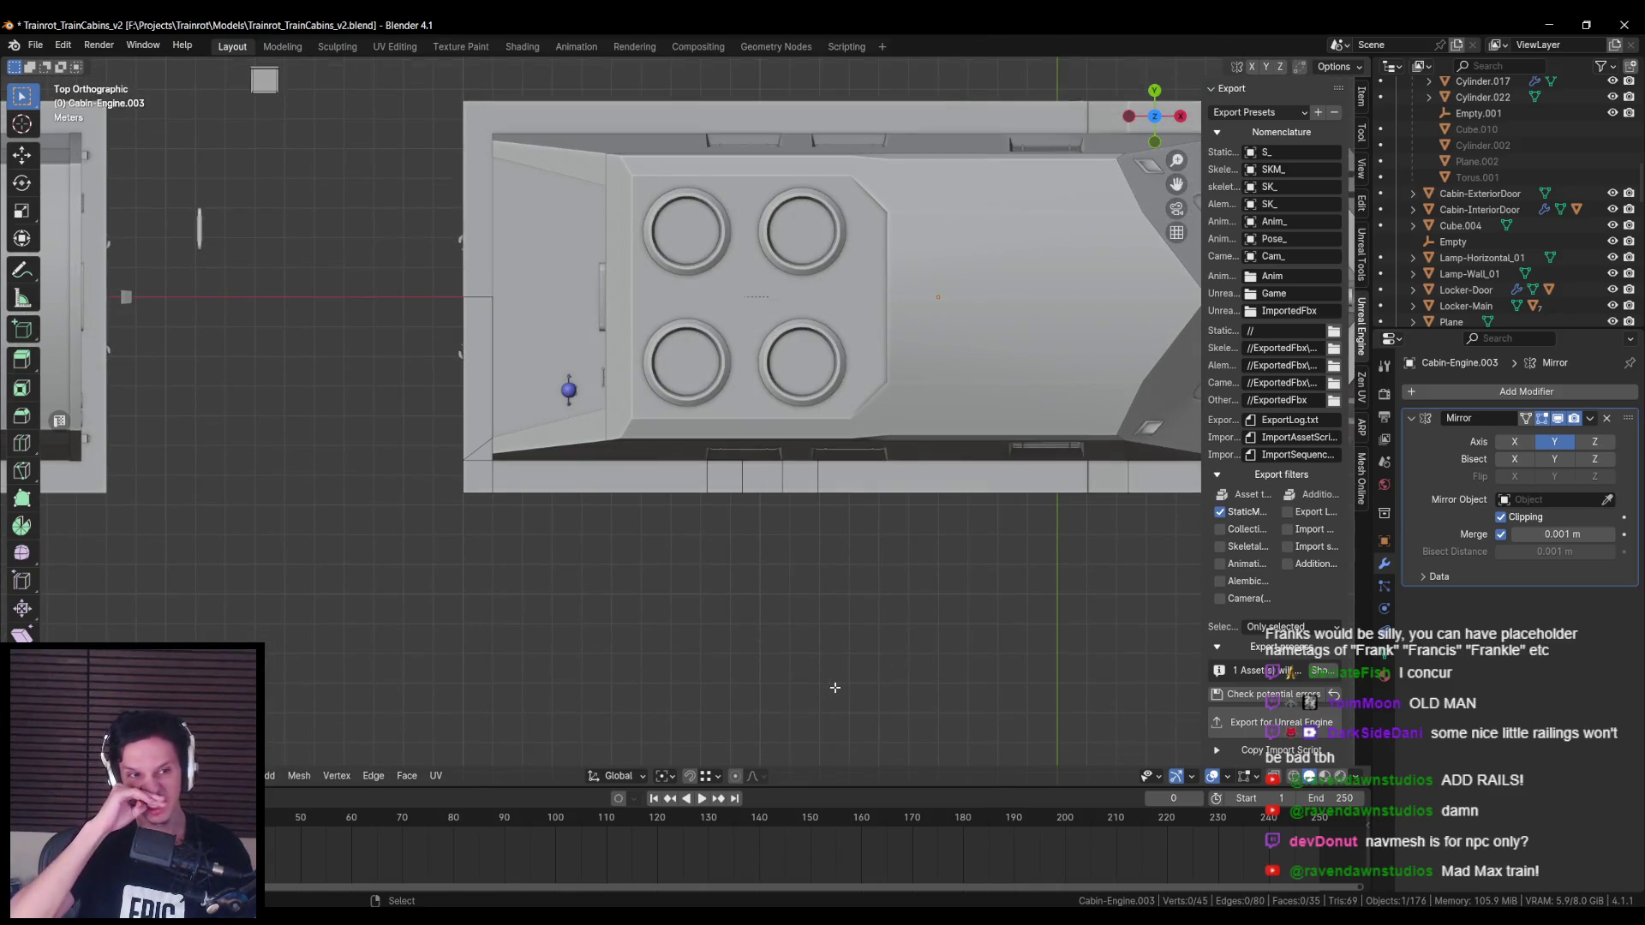
pyautogui.scroll(-3, 835, 687)
pyautogui.keyDown('shift'); pyautogui.moveTo(624, 576); pyautogui.dragTo(321, 447, button='middle'); pyautogui.keyUp('shift')
pyautogui.hotkey('shift', 'z')
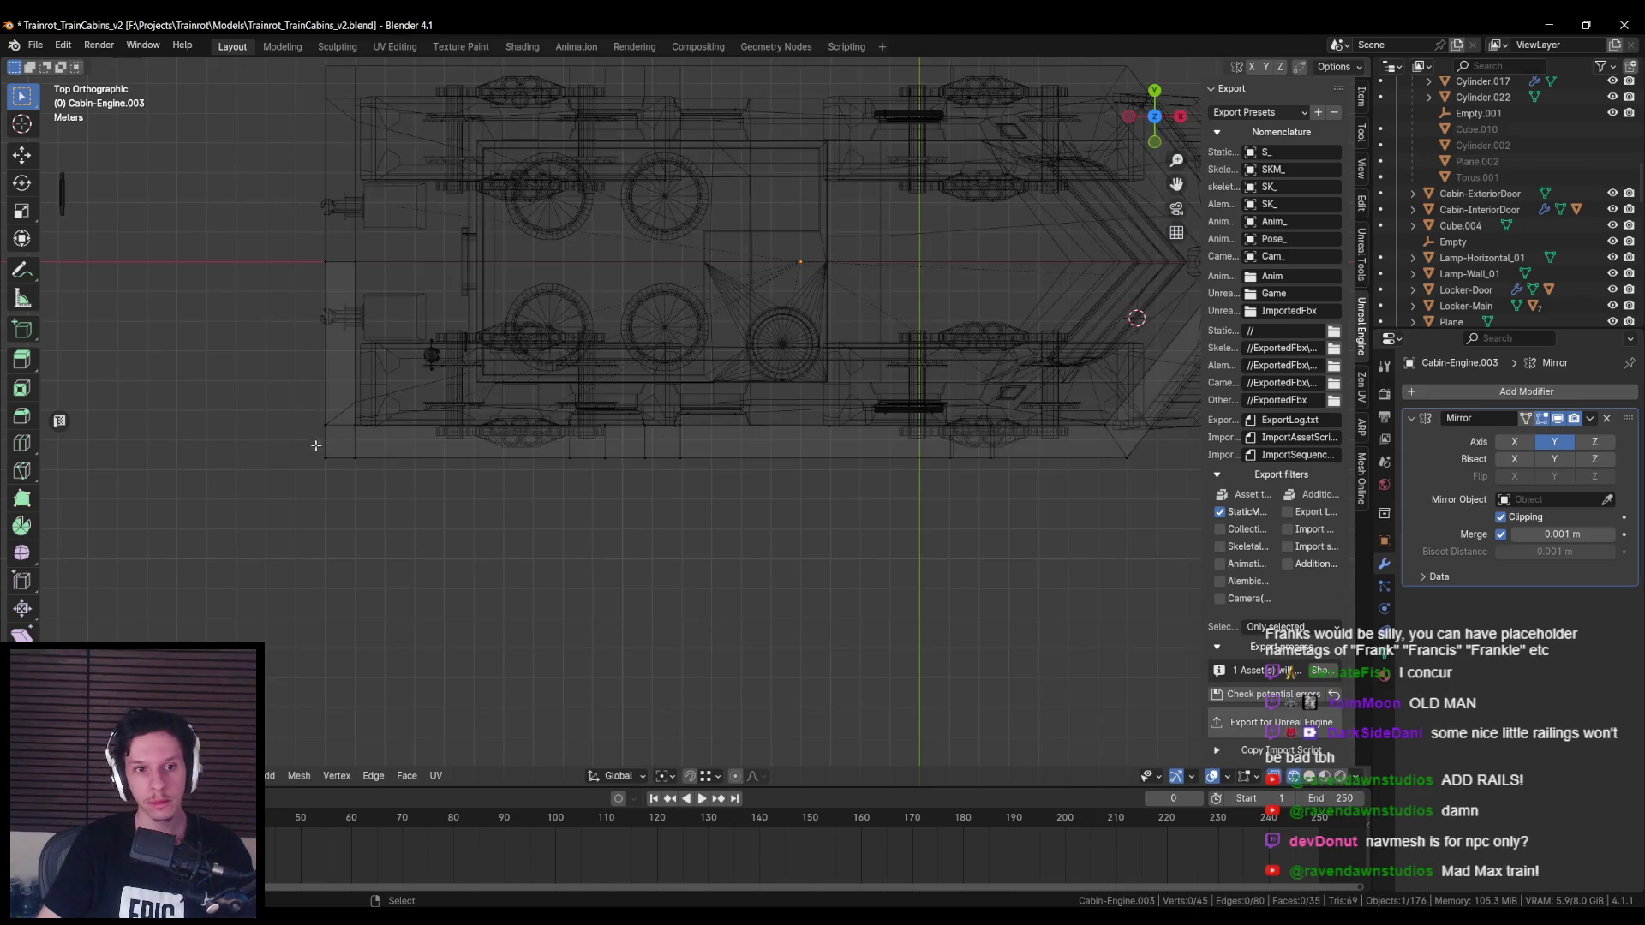
pyautogui.moveTo(556, 464); pyautogui.dragTo(1160, 501)
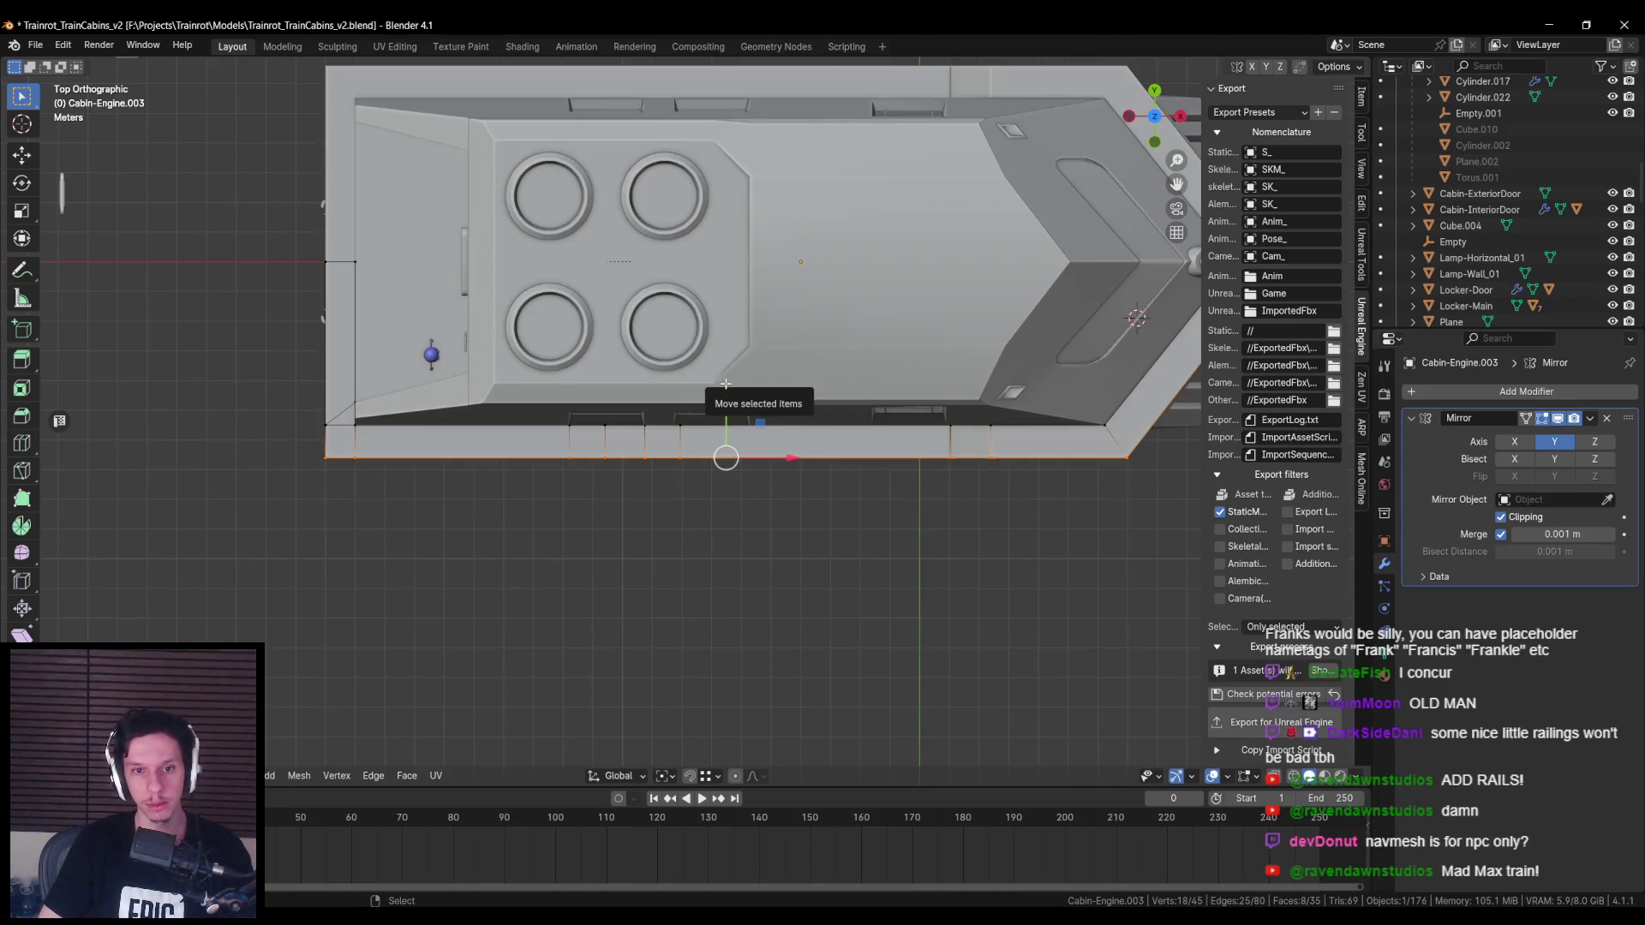
pyautogui.moveTo(726, 384); pyautogui.dragTo(724, 391)
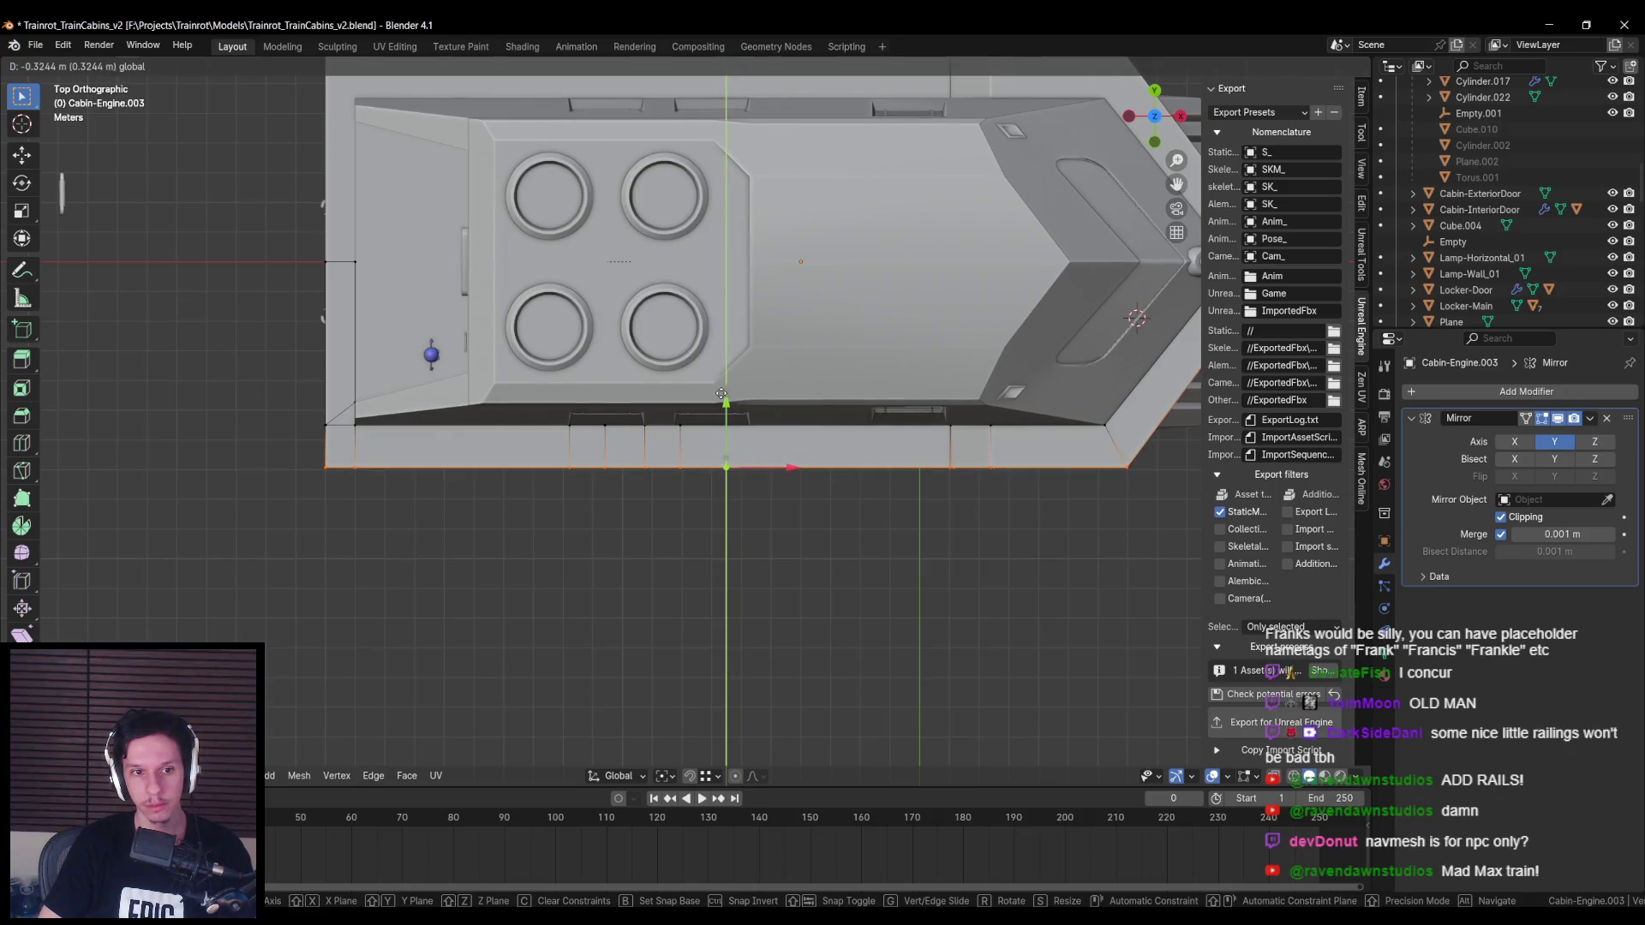
pyautogui.moveTo(721, 394); pyautogui.dragTo(724, 396)
# Step: Slide the strip's angled front face forward along X to follow the cabin's nose
pyautogui.keyDown('shift'); pyautogui.moveTo(1114, 342); pyautogui.dragTo(728, 342, button='middle'); pyautogui.keyUp('shift')
pyautogui.hotkey('alt', 'z')
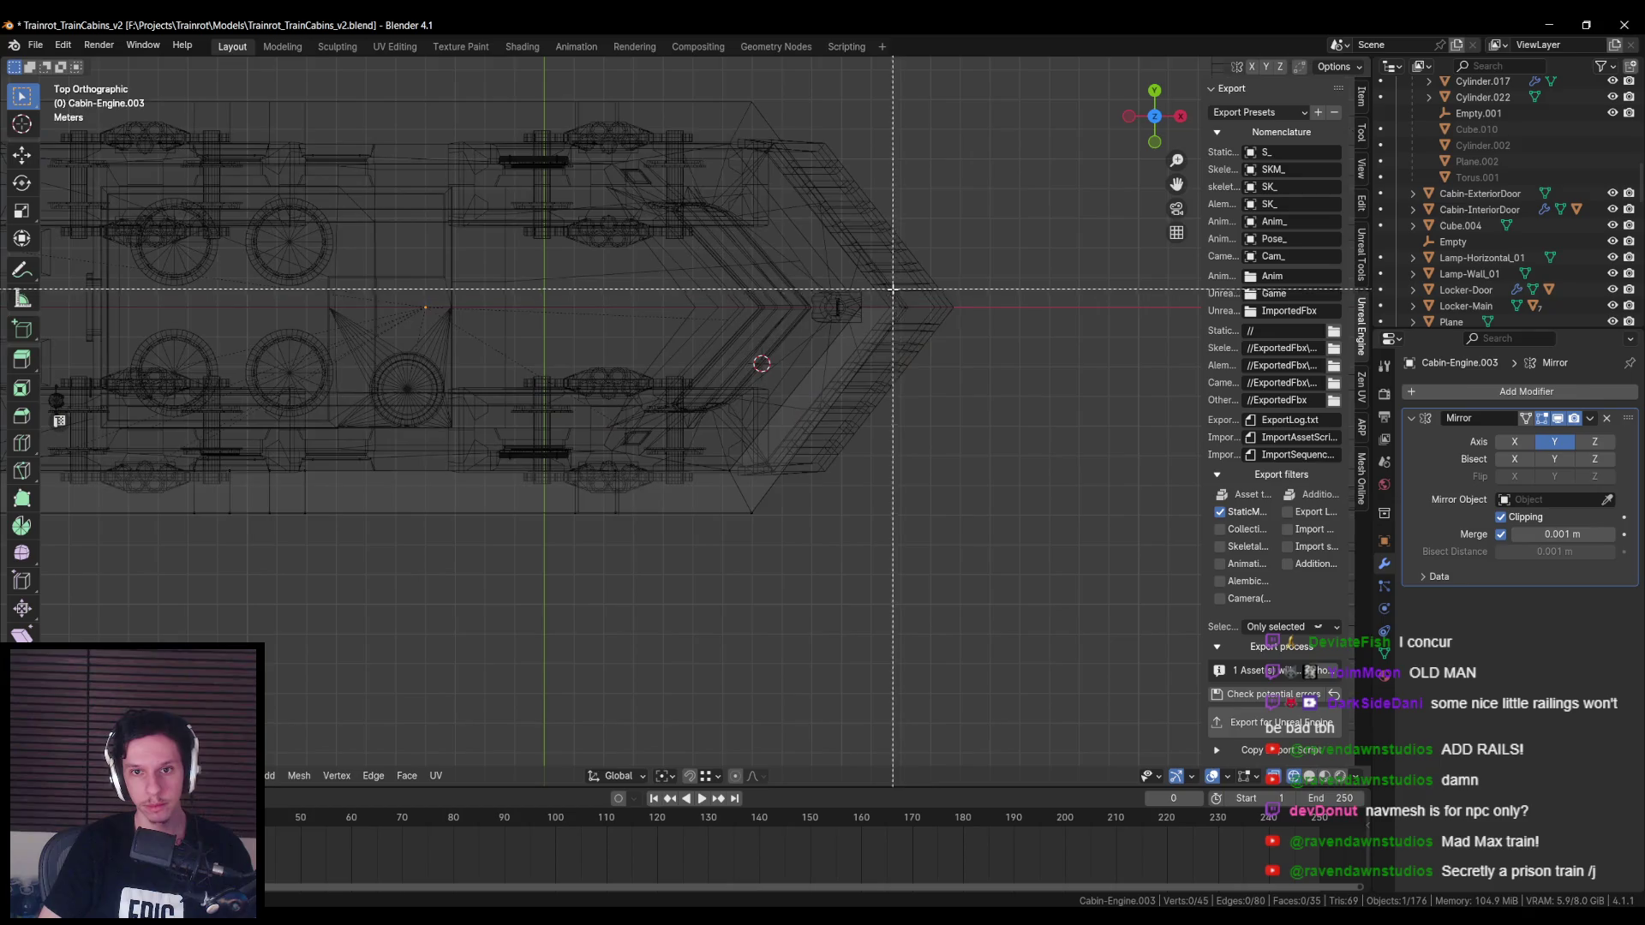
pyautogui.click(951, 289)
pyautogui.hotkey('alt', 'z')
pyautogui.scroll(1, 961, 304)
pyautogui.hotkey('alt', 'z')
pyautogui.click(934, 484)
pyautogui.hotkey('alt', 'z')
pyautogui.moveTo(942, 403); pyautogui.dragTo(953, 402)
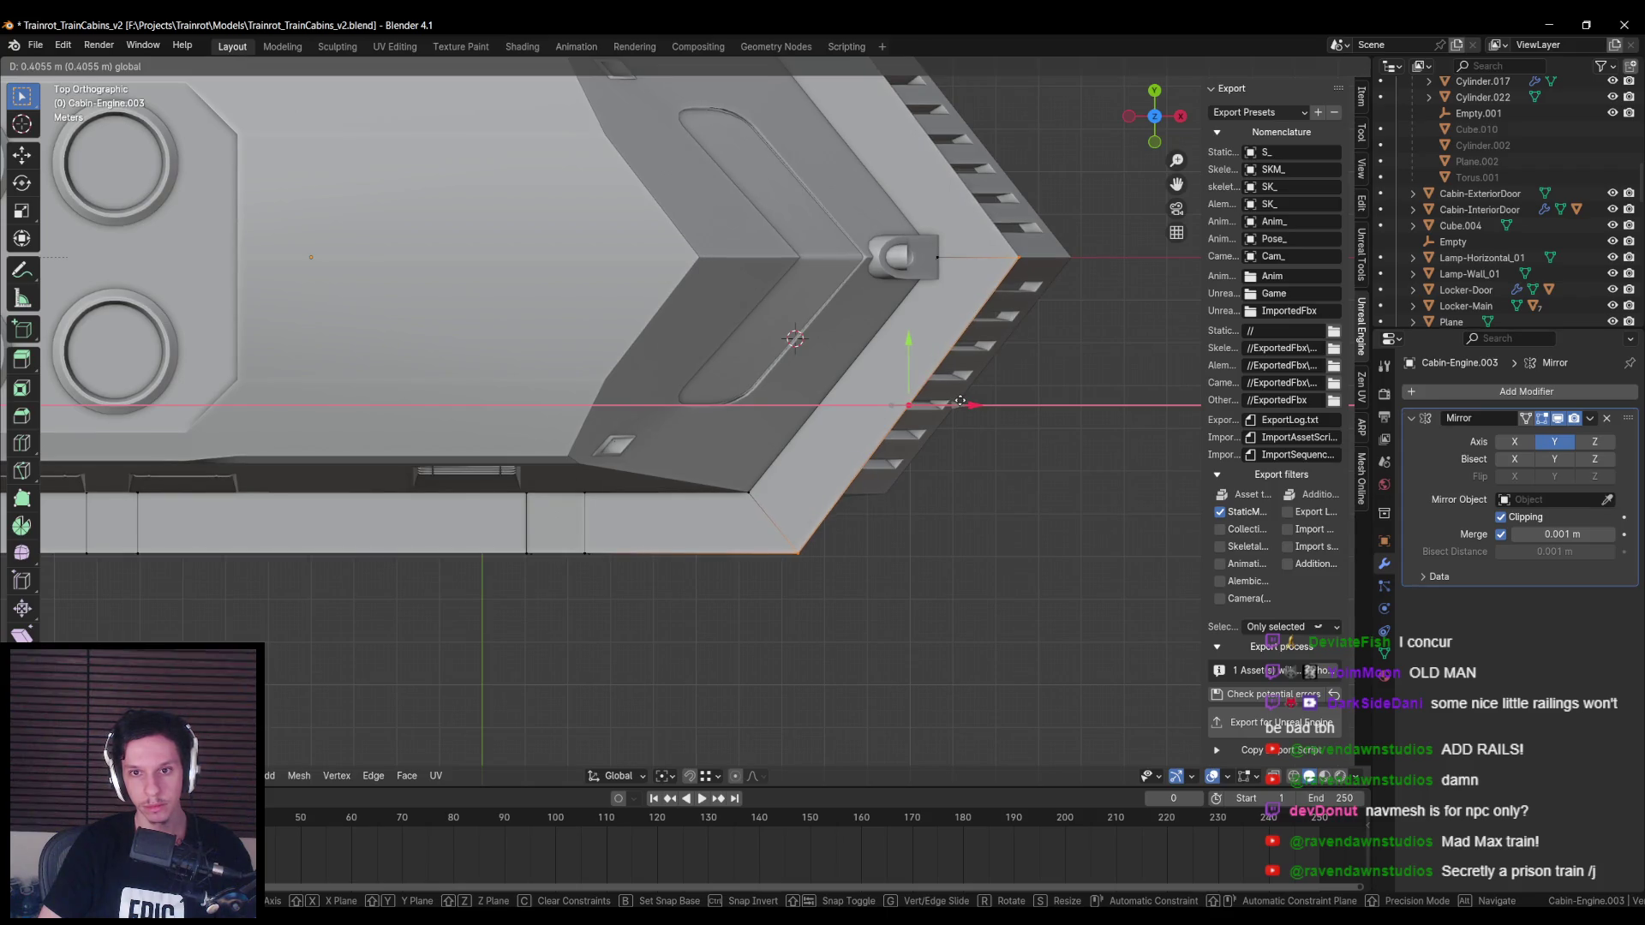
pyautogui.click(963, 401)
pyautogui.press('Tab')
# Step: Select the Cabin-1.012 carriage and view it from directly above
pyautogui.moveTo(963, 401)
pyautogui.mouseDown(button='middle')
pyautogui.moveTo(789, 450)
pyautogui.moveTo(532, 459)
pyautogui.moveTo(507, 411)
pyautogui.moveTo(825, 520)
pyautogui.moveTo(673, 573)
pyautogui.moveTo(728, 603)
pyautogui.moveTo(711, 406)
pyautogui.mouseUp(button='middle')
pyautogui.click(750, 360)
pyautogui.press('KP_7')
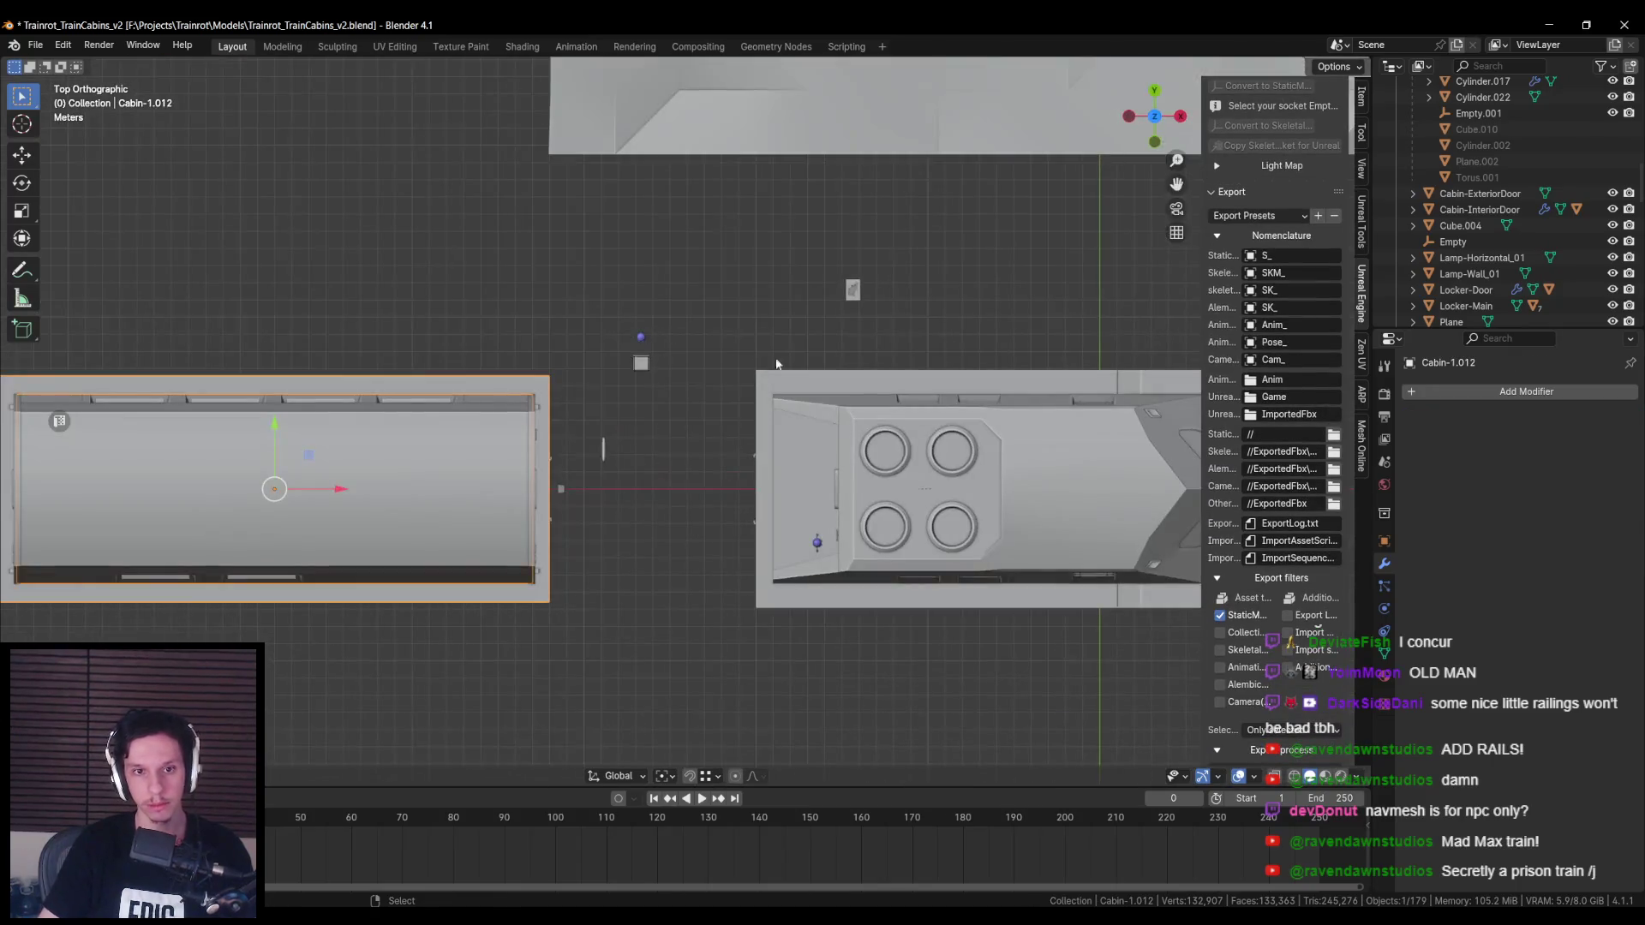
# Step: In Edit Mode on Cabin-1.012, select its top and bottom edge vertices and open snapping settings
pyautogui.press('KP_Decimal')
pyautogui.press('Tab')
pyautogui.hotkey('alt', 'z')
pyautogui.moveTo(433, 349); pyautogui.dragTo(955, 377)
pyautogui.hotkey('alt', 'z')
pyautogui.keyDown('shift'); pyautogui.moveTo(954, 378); pyautogui.dragTo(616, 402, button='middle'); pyautogui.keyUp('shift')
pyautogui.hotkey('alt', 'z')
pyautogui.press('b')
pyautogui.moveTo(96, 604); pyautogui.dragTo(769, 585)
pyautogui.hotkey('alt', 'z')
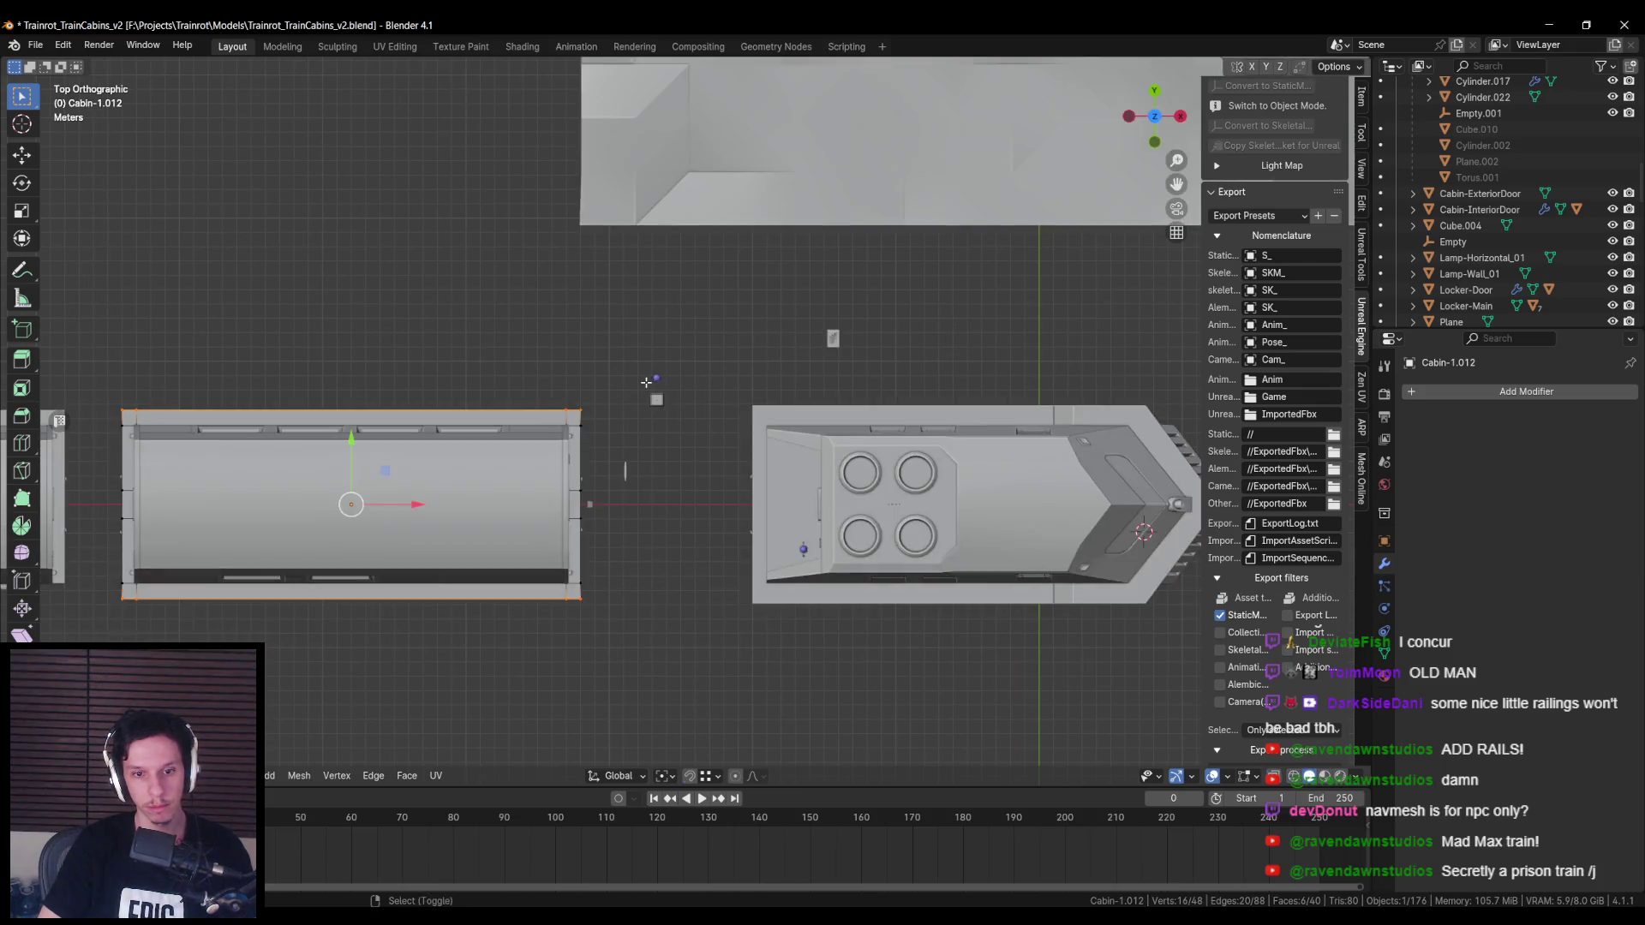
pyautogui.click(710, 777)
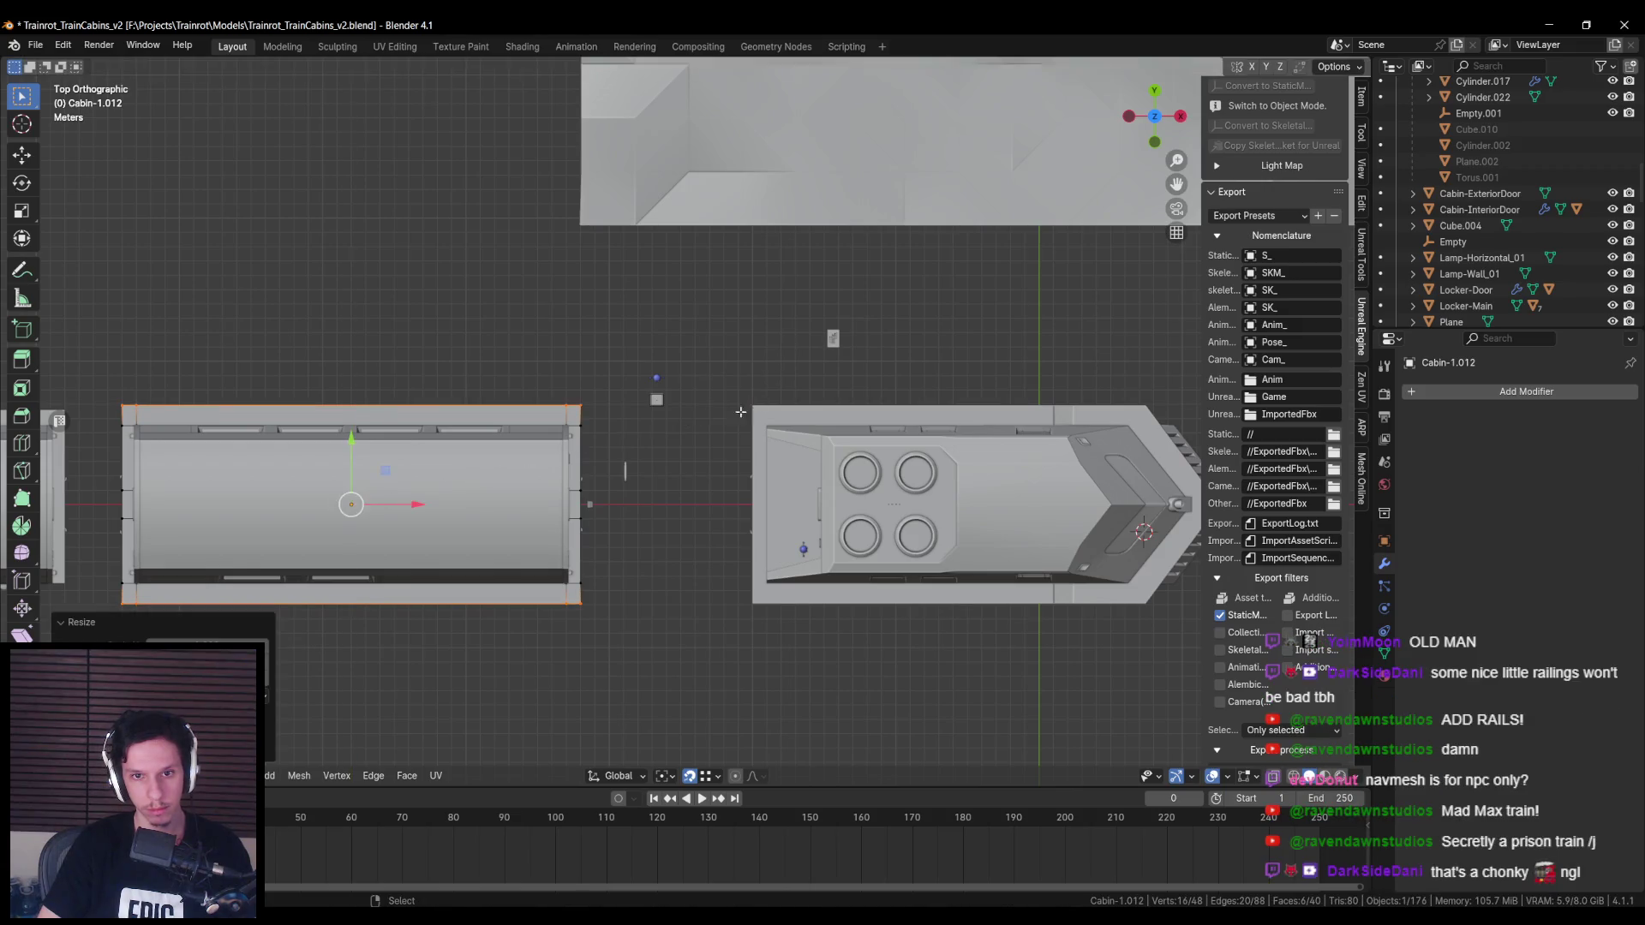
# Step: Switch to the Cabin-2.002 carriage and move its top edge across the width along Y
pyautogui.keyDown('shift'); pyautogui.moveTo(58, 423); pyautogui.dragTo(628, 423, button='middle'); pyautogui.keyUp('shift')
pyautogui.hotkey('alt', 'q')
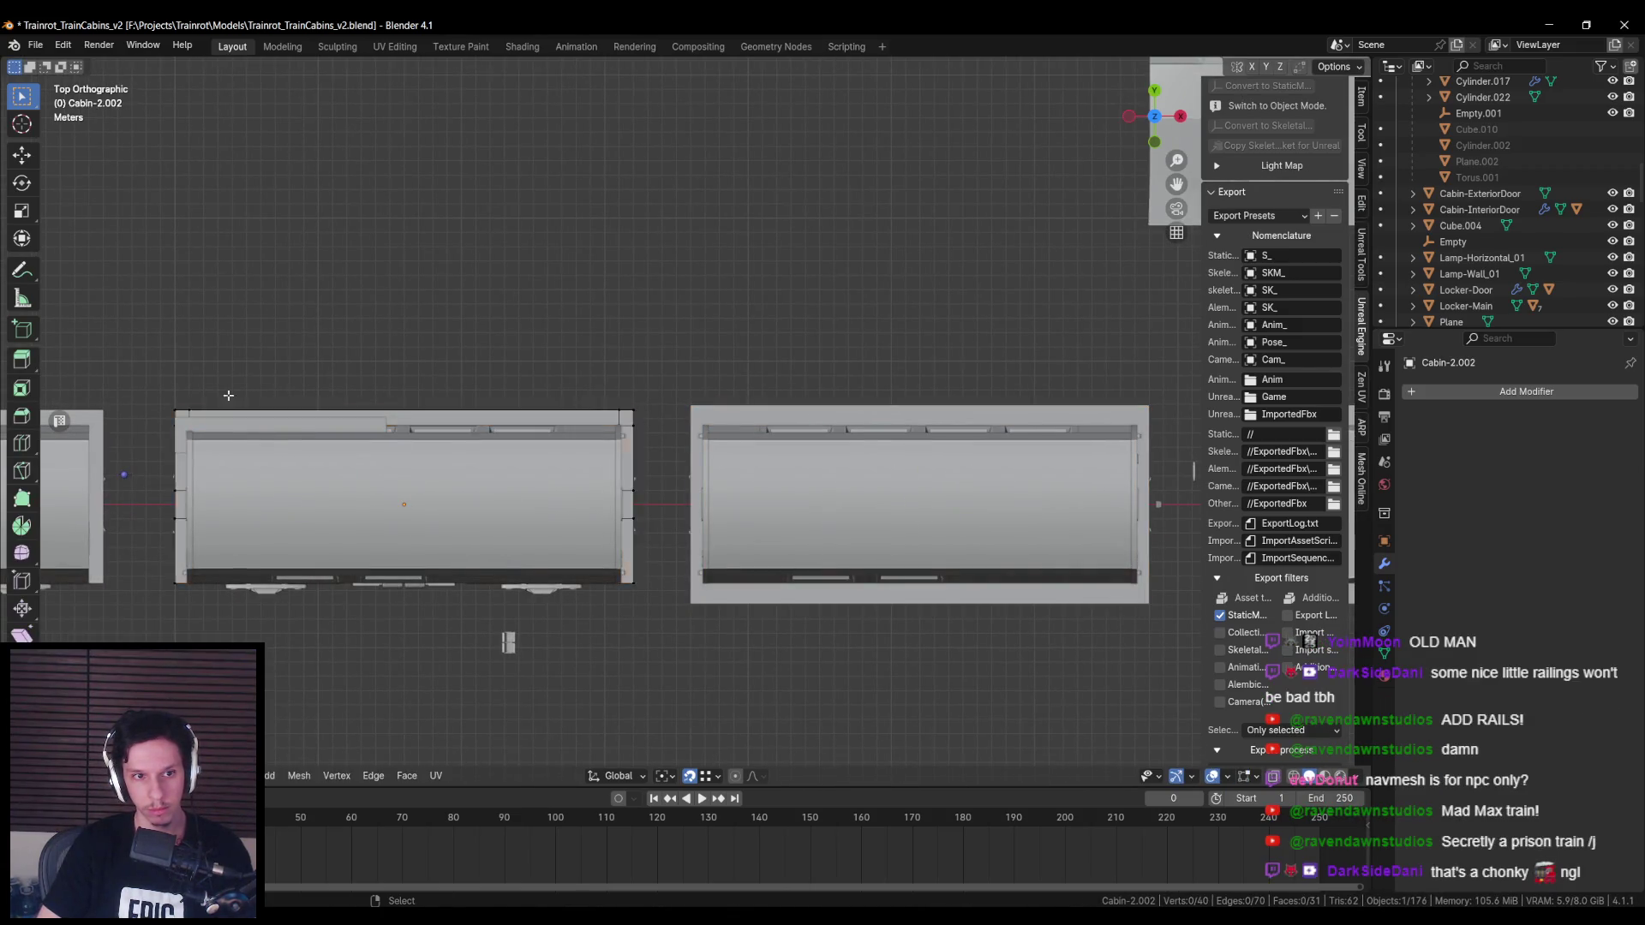
pyautogui.hotkey('alt', 'z')
pyautogui.moveTo(140, 383); pyautogui.dragTo(526, 409)
pyautogui.moveTo(691, 419); pyautogui.dragTo(691, 419)
pyautogui.hotkey('alt', 'z')
pyautogui.press('g')
pyautogui.press('y')
pyautogui.click(403, 403)
# Step: Shift the Cabin-5.001 carriage's top edge slightly outward along Y
pyautogui.keyDown('shift'); pyautogui.moveTo(403, 403); pyautogui.dragTo(1003, 405, button='middle'); pyautogui.keyUp('shift')
pyautogui.hotkey('alt', 'q')
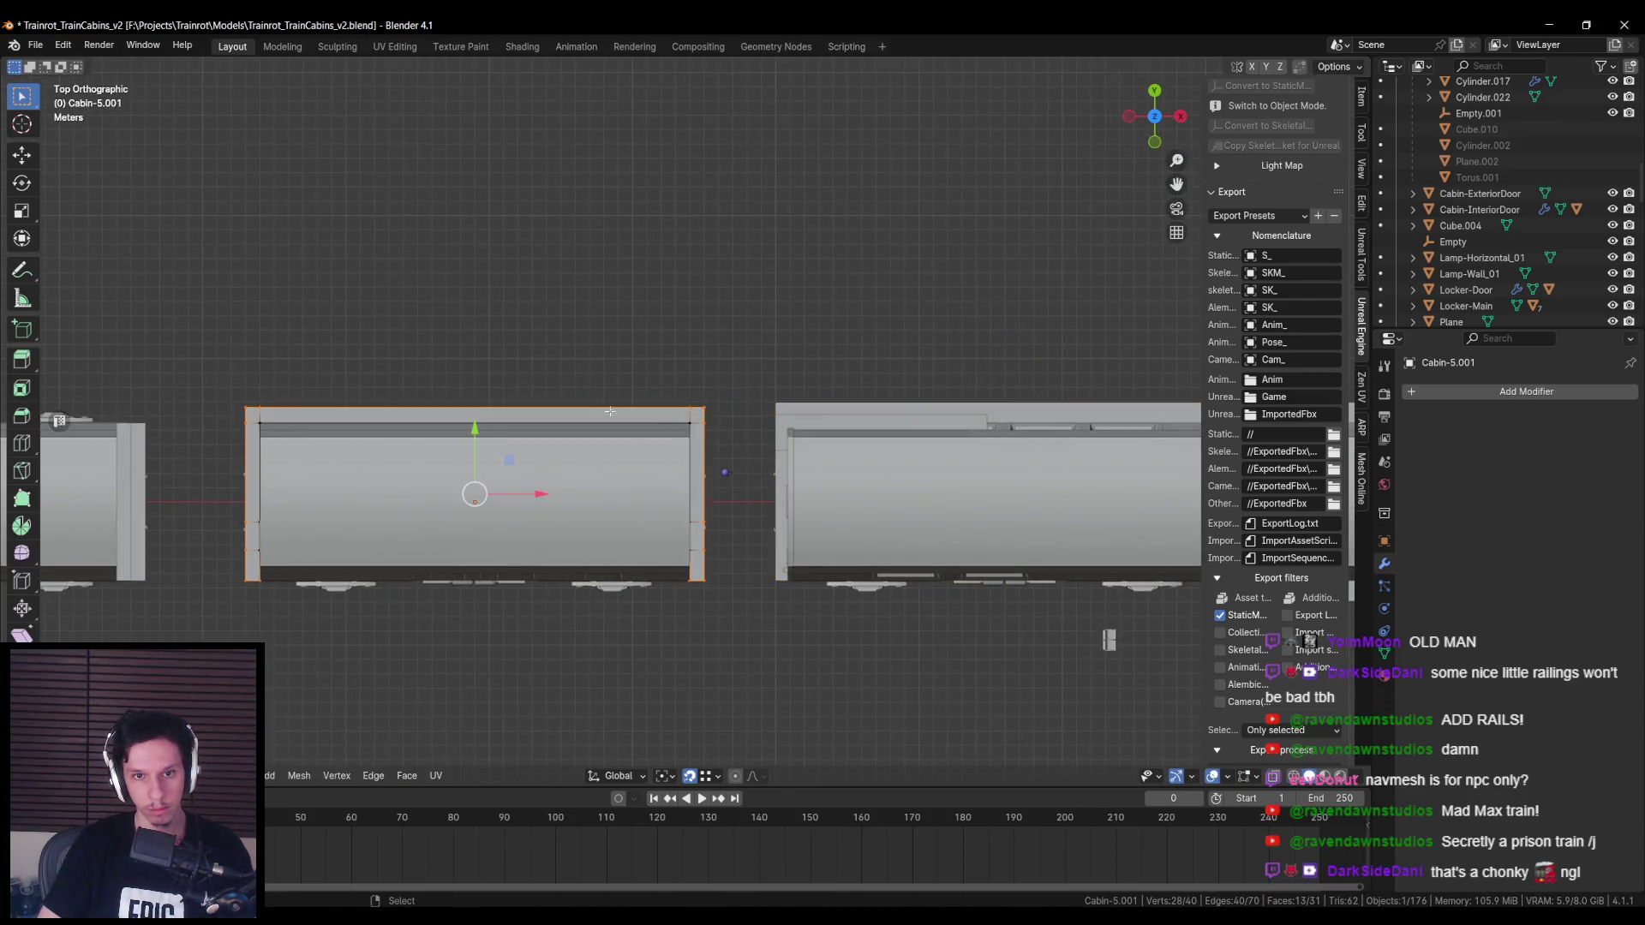
pyautogui.hotkey('alt', 'z')
pyautogui.moveTo(227, 395); pyautogui.dragTo(711, 418)
pyautogui.hotkey('alt', 'z')
pyautogui.press('g')
pyautogui.press('y')
pyautogui.click(582, 418)
# Step: Review the cabin layout in top orthographic view and save Trainrot_TrainCabins_v2
pyautogui.moveTo(582, 418)
pyautogui.keyDown('shift'); pyautogui.mouseDown(button='middle')
pyautogui.moveTo(959, 418)
pyautogui.moveTo(931, 418)
pyautogui.moveTo(889, 364)
pyautogui.moveTo(763, 376)
pyautogui.moveTo(893, 454)
pyautogui.mouseUp(button='middle'); pyautogui.keyUp('shift')
pyautogui.press('KP_7')
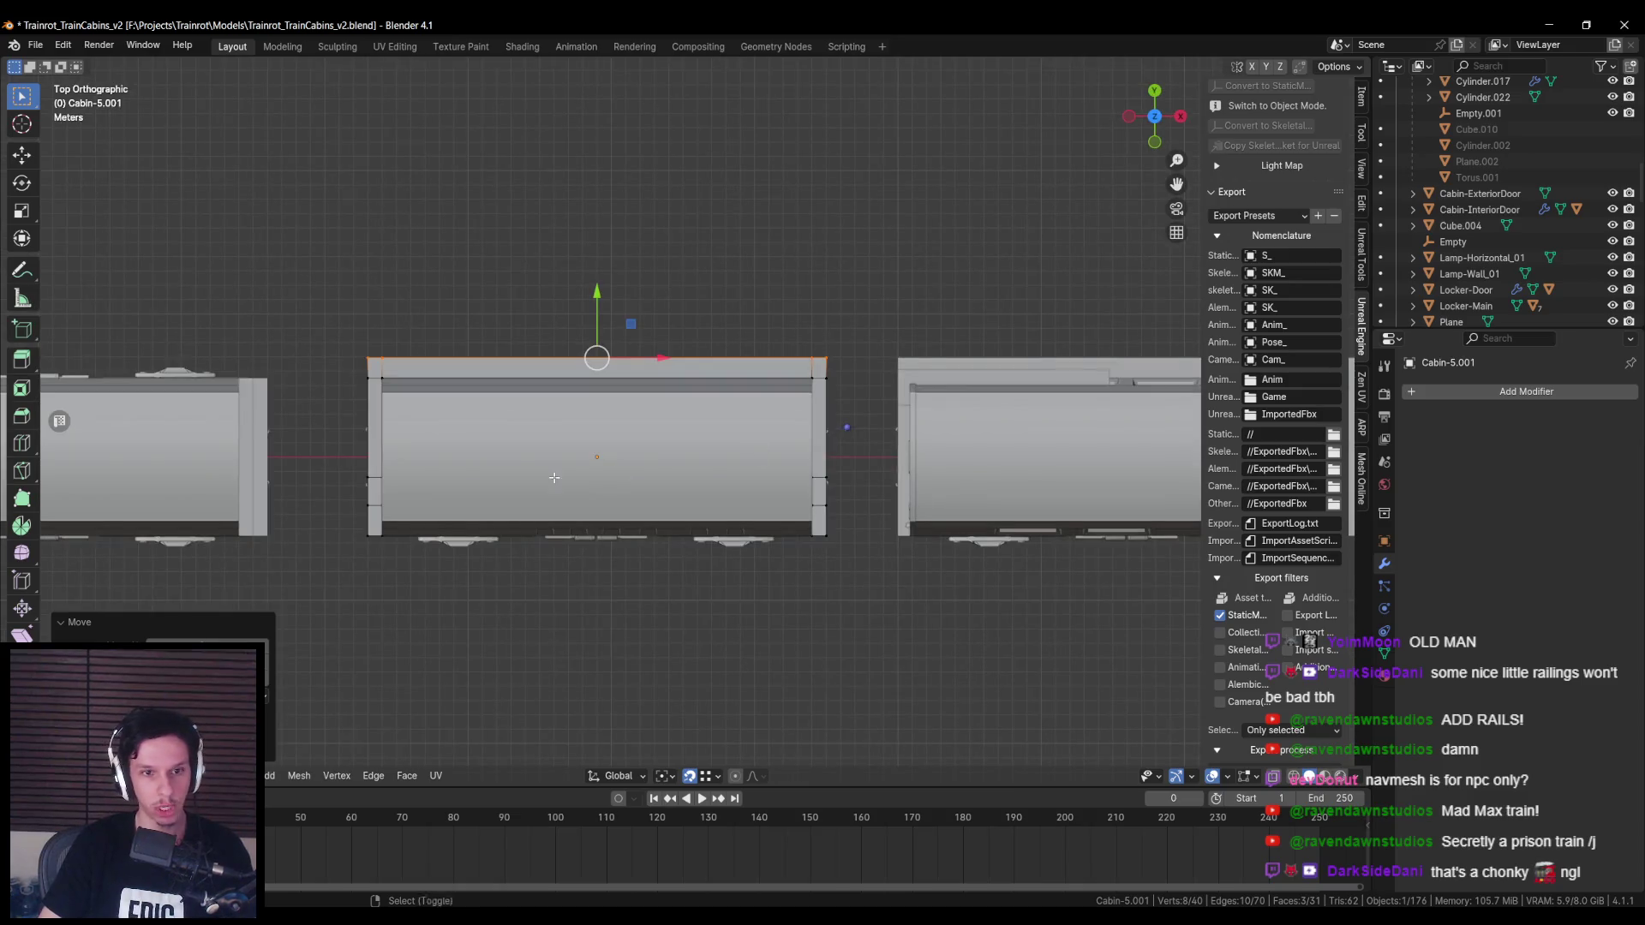
pyautogui.keyDown('ctrl'); pyautogui.hscroll(-5, 553, 477); pyautogui.keyUp('ctrl')
pyautogui.keyDown('ctrl'); pyautogui.hscroll(3, 522, 466); pyautogui.keyUp('ctrl')
pyautogui.scroll(-2, 624, 459)
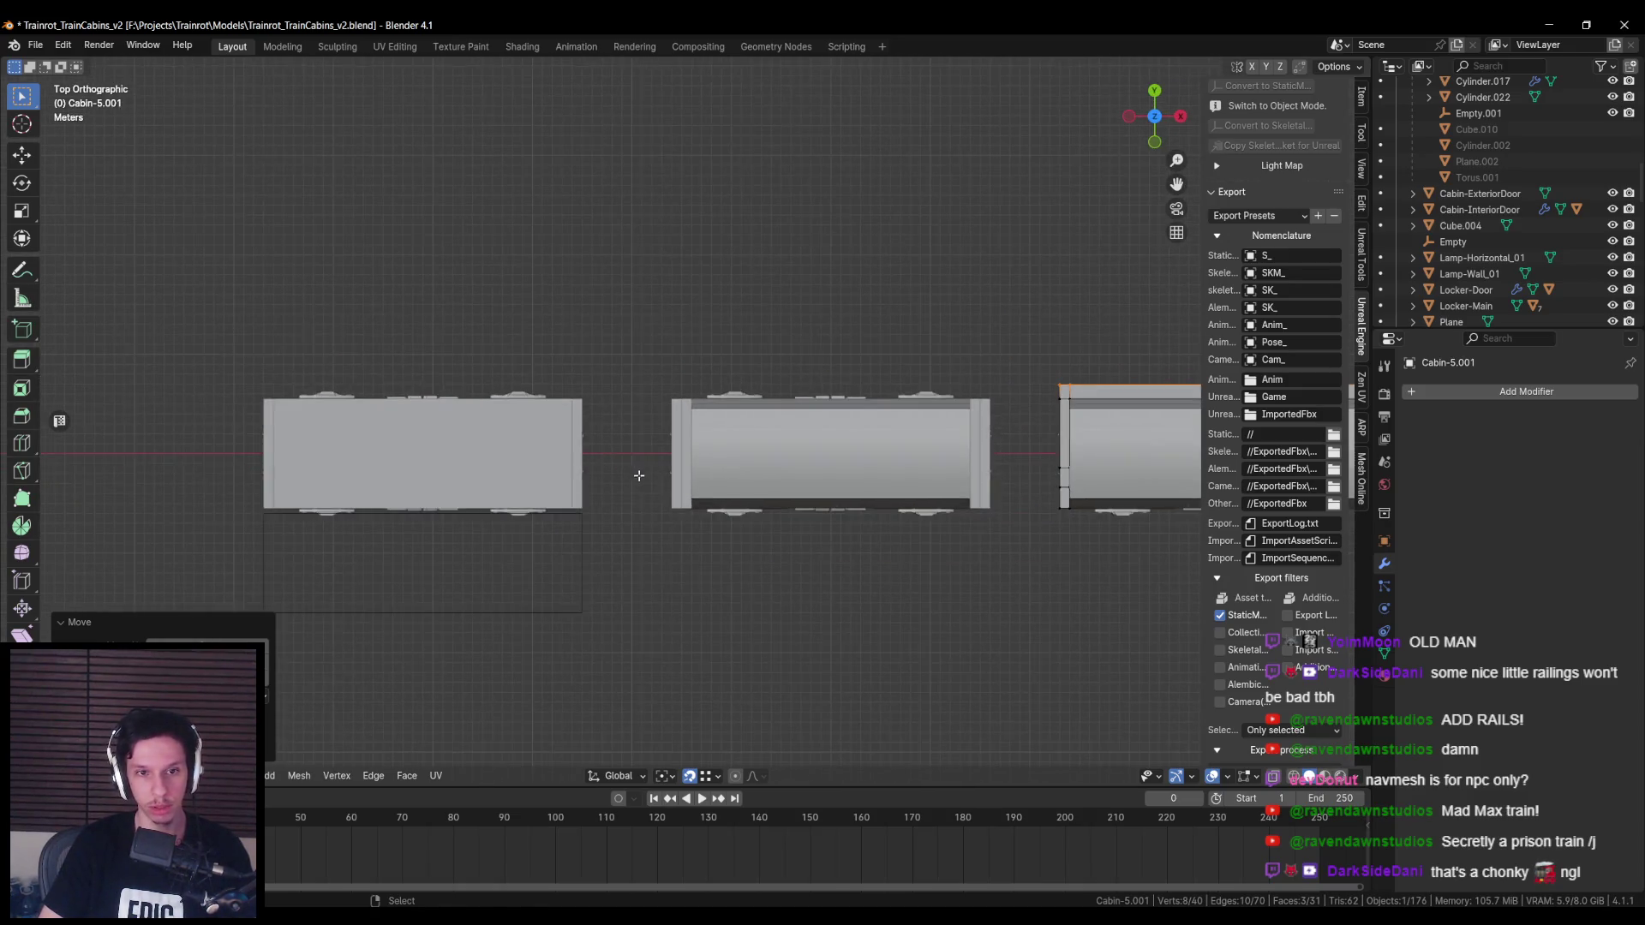
pyautogui.scroll(-2, 599, 497)
pyautogui.scroll(3, 585, 543)
pyautogui.hotkey('ctrl', 's')
pyautogui.moveTo(732, 562); pyautogui.dragTo(858, 528, button='middle')
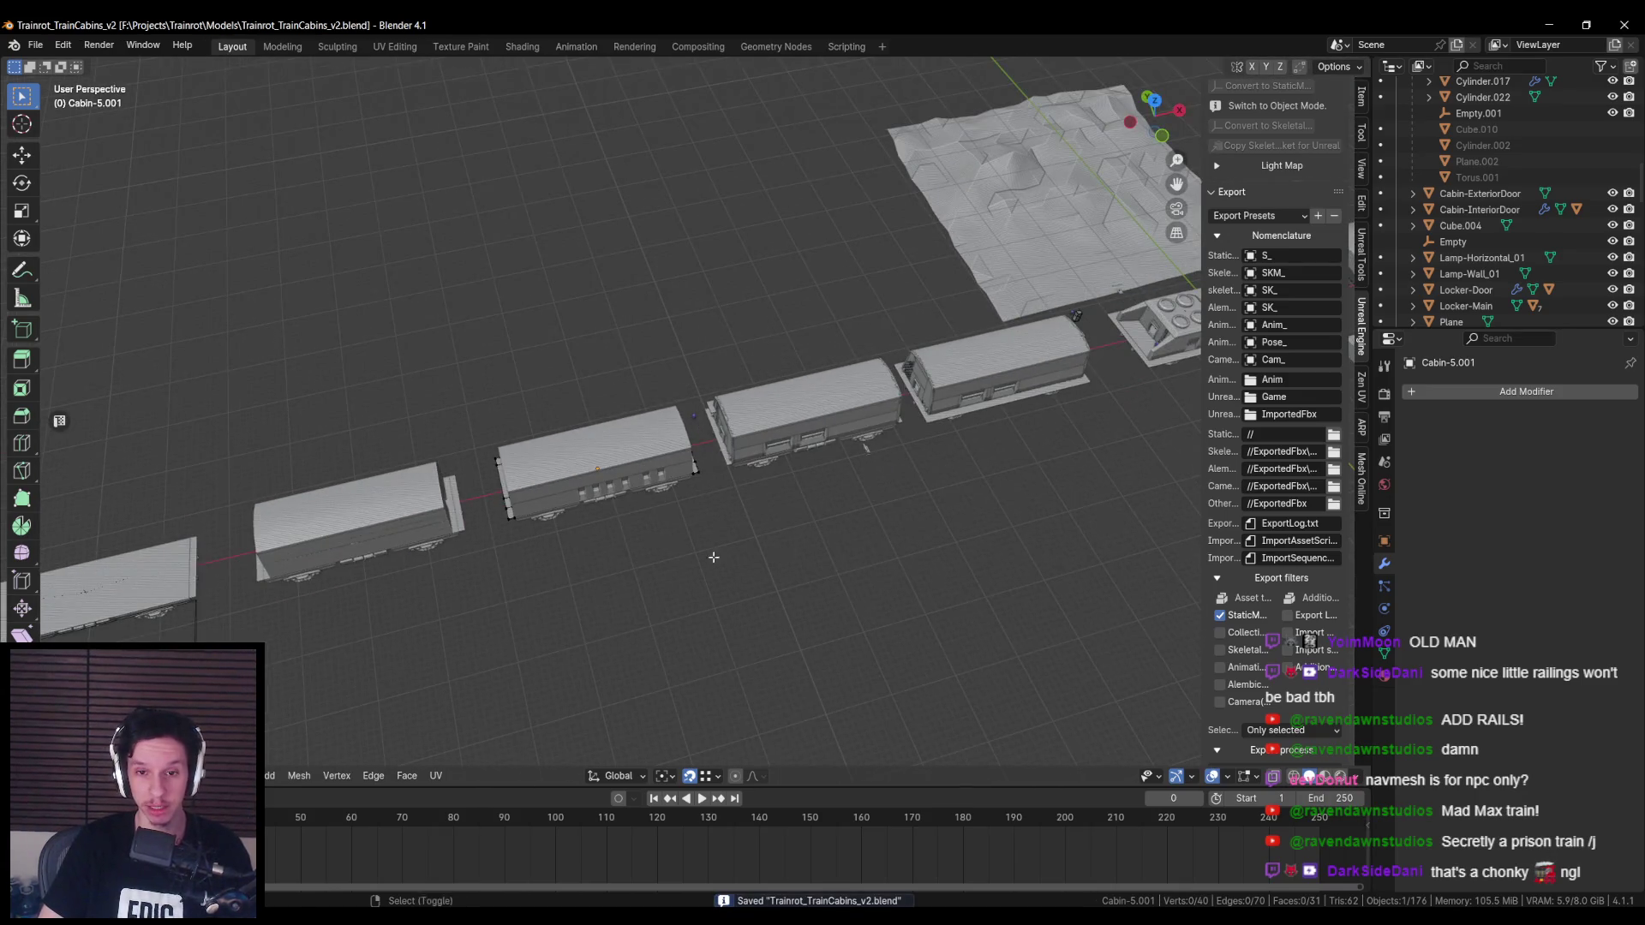
# Step: Return to Object Mode, save the file, and orbit toward the tunnel
pyautogui.moveTo(752, 554); pyautogui.dragTo(691, 550, button='middle')
pyautogui.scroll(3, 685, 547)
pyautogui.press('Tab')
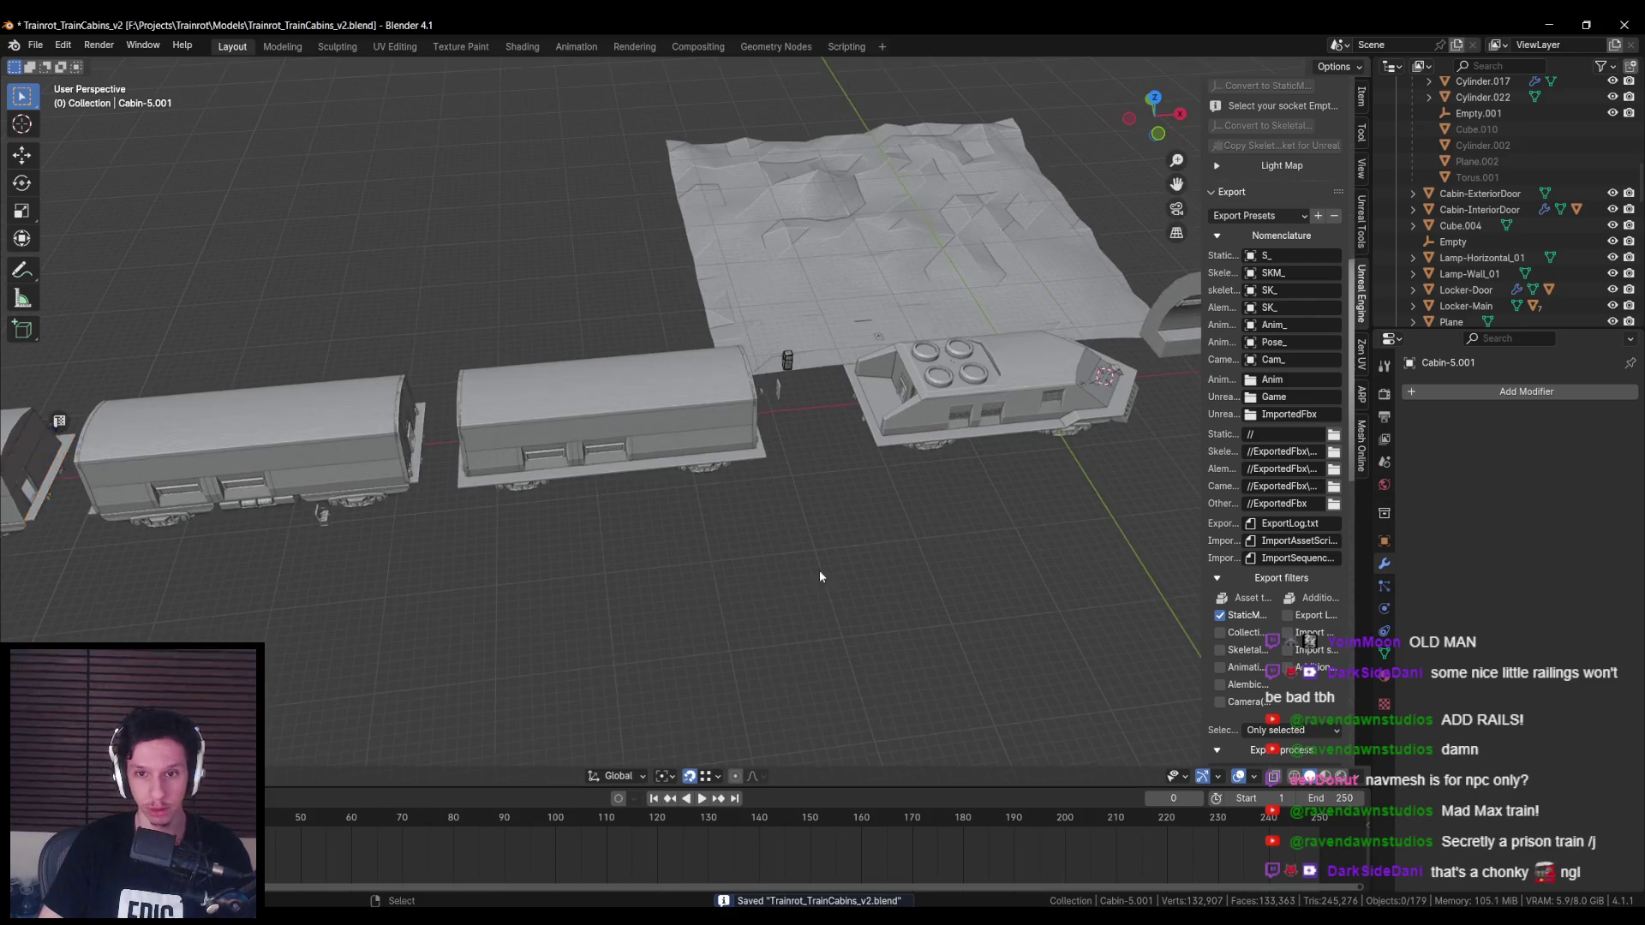
pyautogui.moveTo(816, 576); pyautogui.dragTo(719, 428, button='middle')
pyautogui.hotkey('ctrl', 's')
pyautogui.scroll(4, 713, 495)
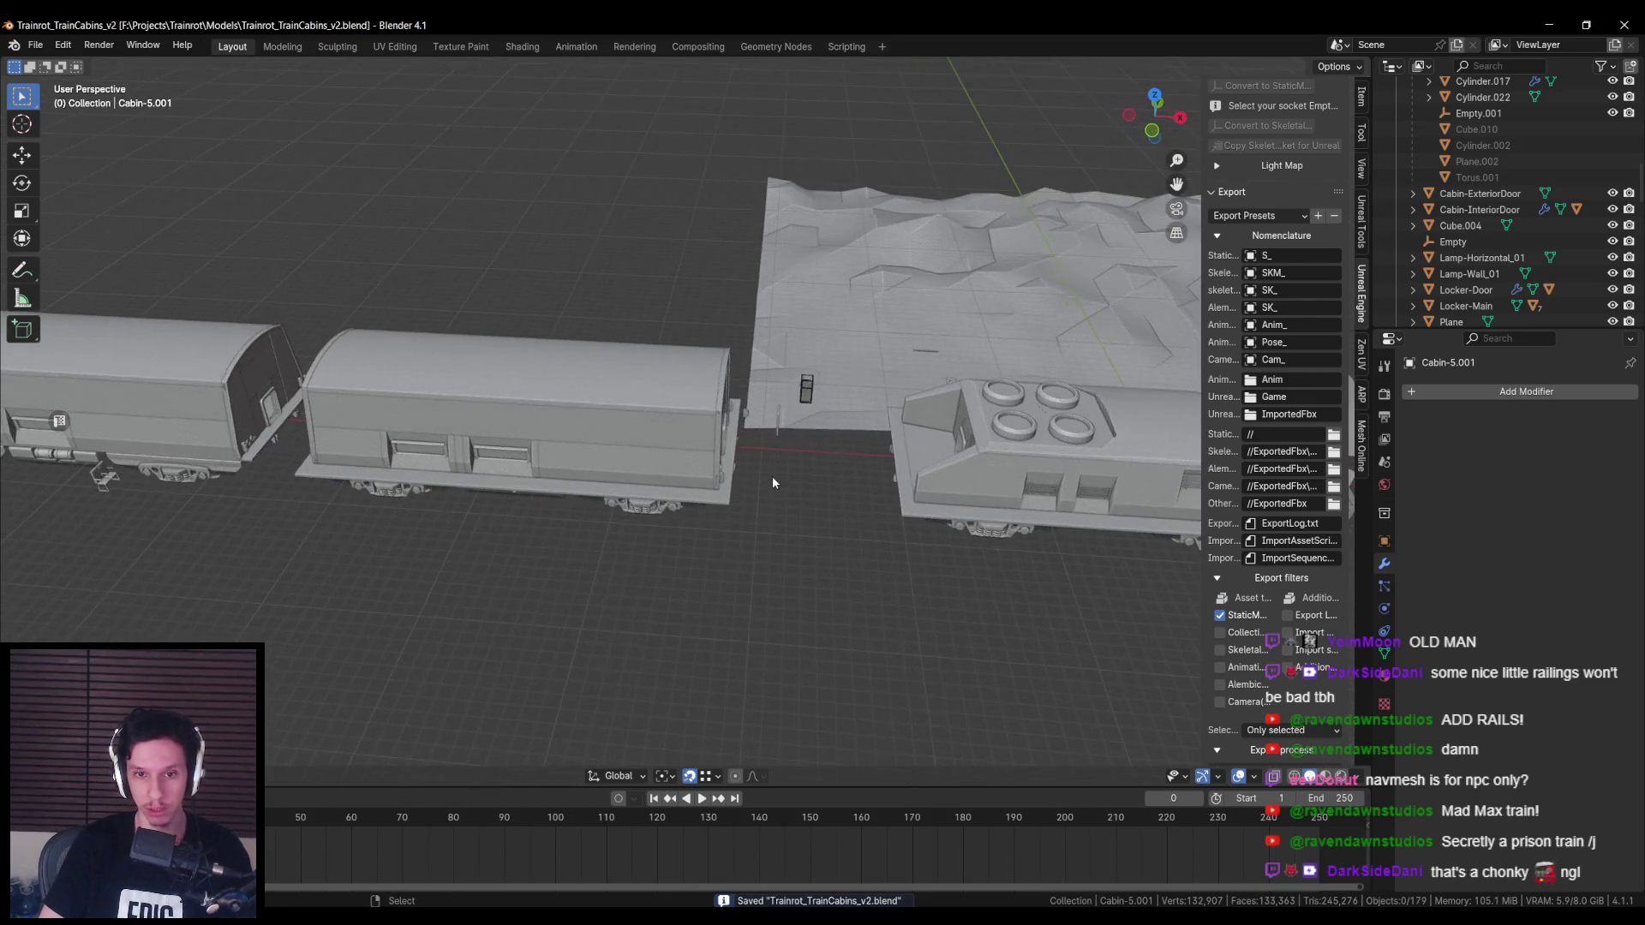
pyautogui.moveTo(855, 495)
pyautogui.mouseDown(button='middle')
pyautogui.moveTo(661, 521)
pyautogui.moveTo(404, 507)
pyautogui.mouseUp(button='middle')
# Step: Select Cabin-1, Cabin-2 and Cabin-5, undo a wrong pick, save, and switch to Unreal
pyautogui.click(361, 478)
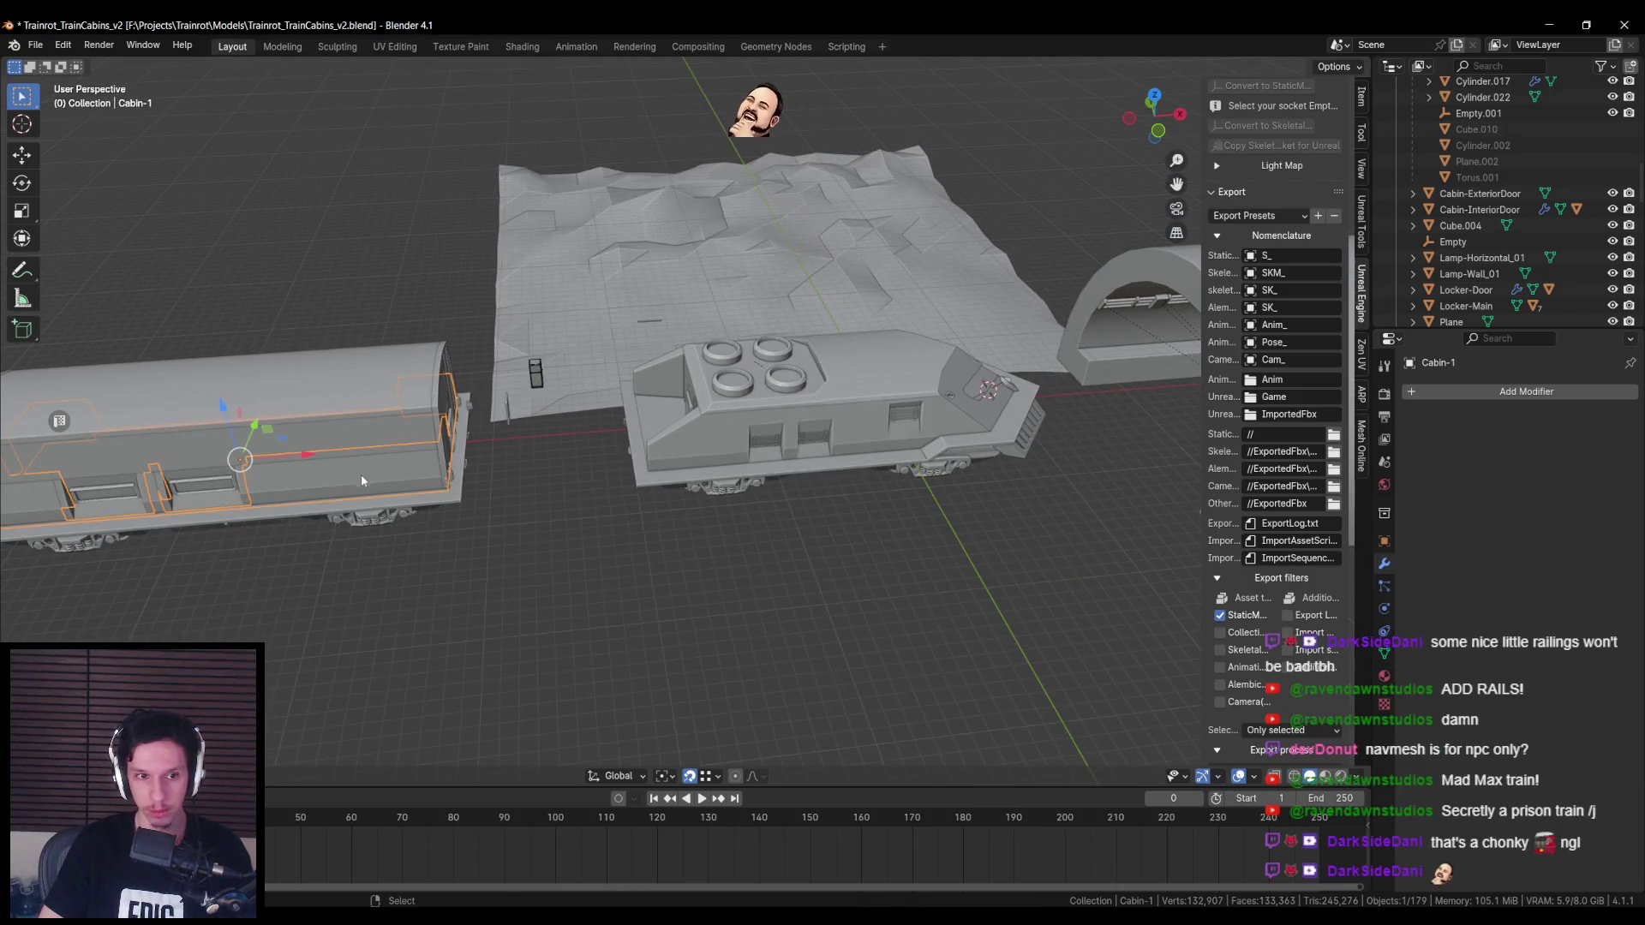
pyautogui.keyDown('shift'); pyautogui.click(713, 457); pyautogui.keyUp('shift')
pyautogui.keyDown('shift'); pyautogui.moveTo(713, 457); pyautogui.dragTo(903, 466, button='middle'); pyautogui.keyUp('shift')
pyautogui.keyDown('shift'); pyautogui.click(478, 485); pyautogui.keyUp('shift')
pyautogui.moveTo(478, 485)
pyautogui.keyDown('shift'); pyautogui.mouseDown(button='middle')
pyautogui.moveTo(762, 494)
pyautogui.moveTo(660, 548)
pyautogui.moveTo(614, 531)
pyautogui.moveTo(731, 580)
pyautogui.moveTo(651, 576)
pyautogui.moveTo(973, 573)
pyautogui.moveTo(683, 542)
pyautogui.mouseUp(button='middle'); pyautogui.keyUp('shift')
pyautogui.hotkey('ctrl', 'z')
pyautogui.hotkey('ctrl', 's')
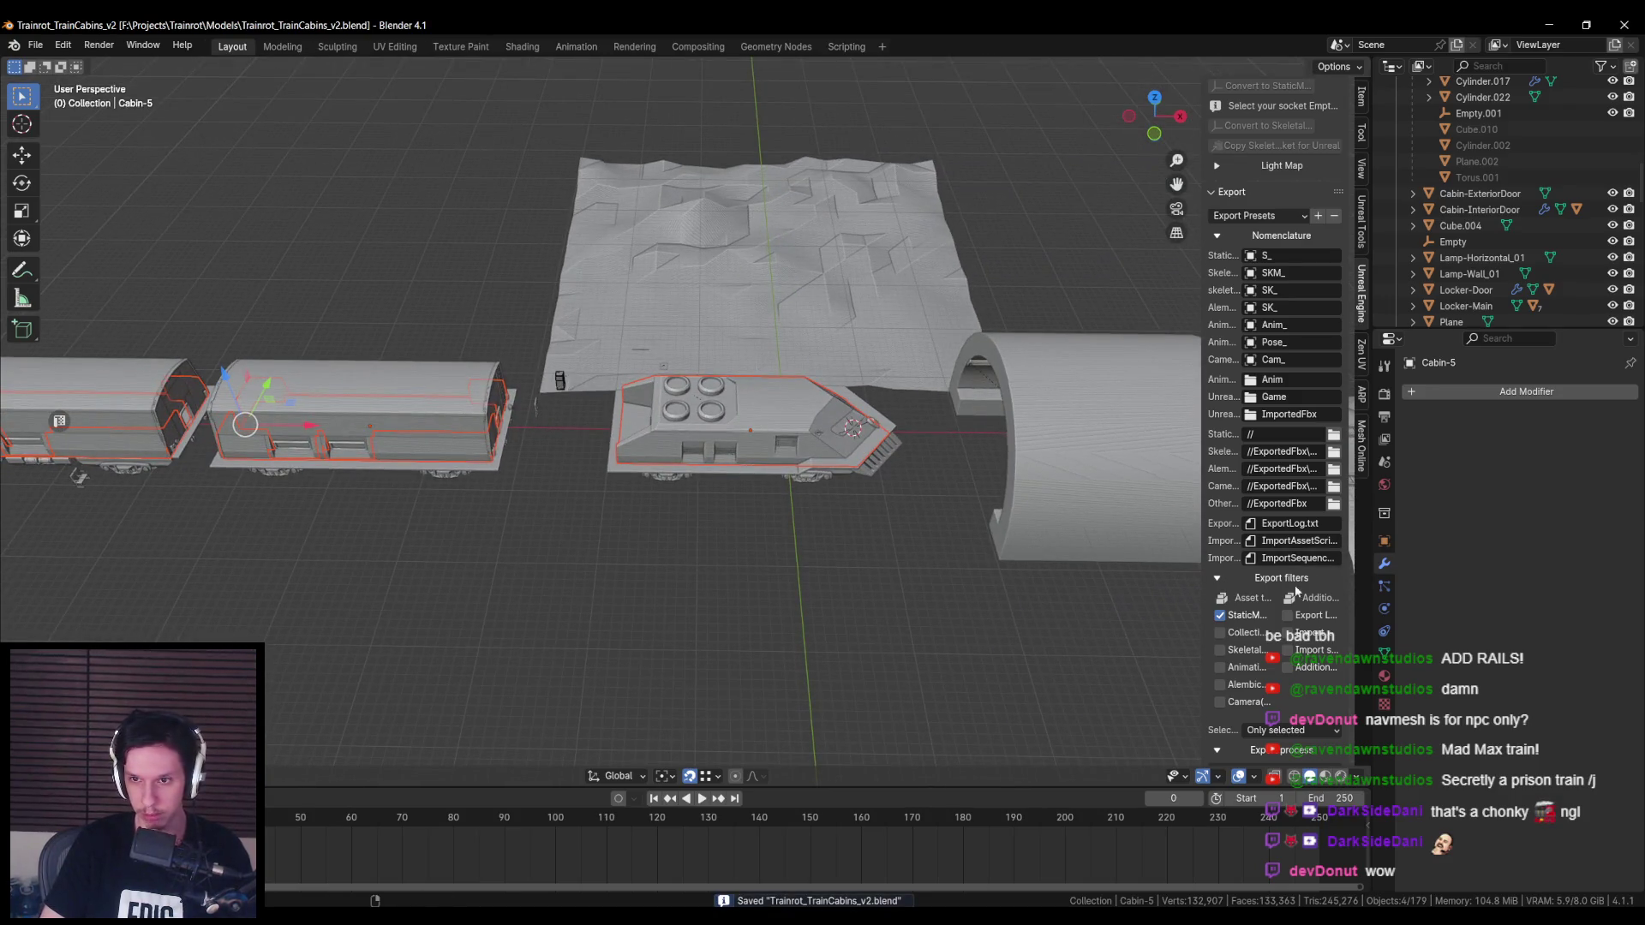
pyautogui.scroll(-3, 1305, 581)
pyautogui.hotkey('alt', 'Tab')
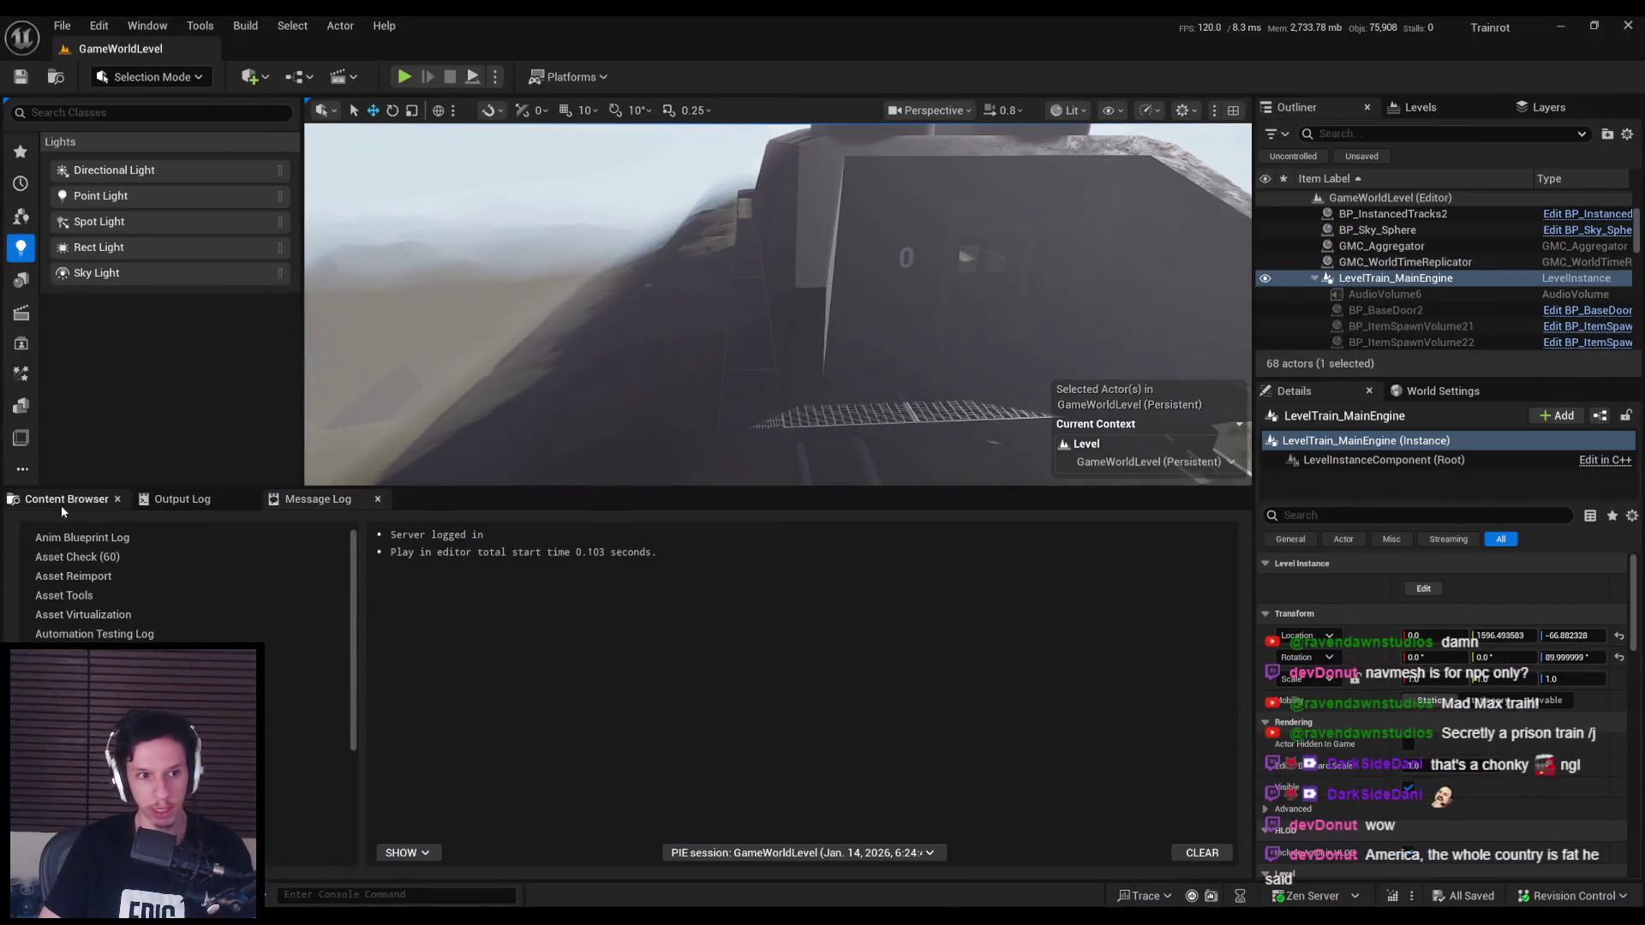
# Step: Reimport S_Cabin-Engine and S_Cabin-3 through S_Cabin-5 from the Train folder, then play the level
pyautogui.click(61, 505)
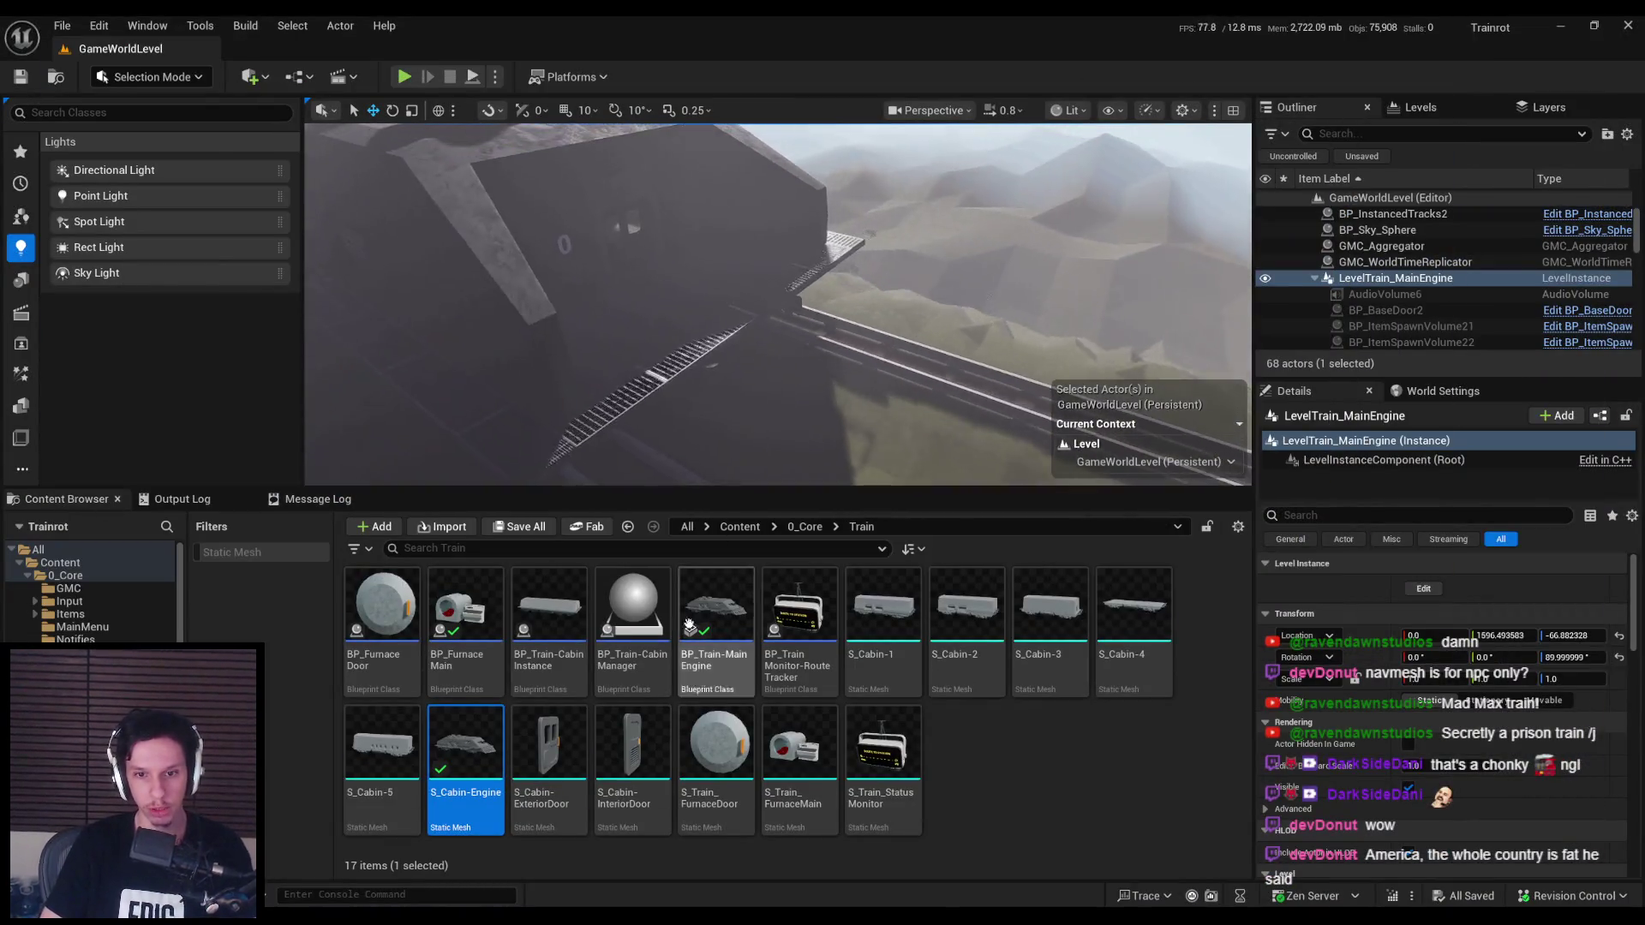
pyautogui.keyDown('ctrl'); pyautogui.click(396, 758); pyautogui.keyUp('ctrl')
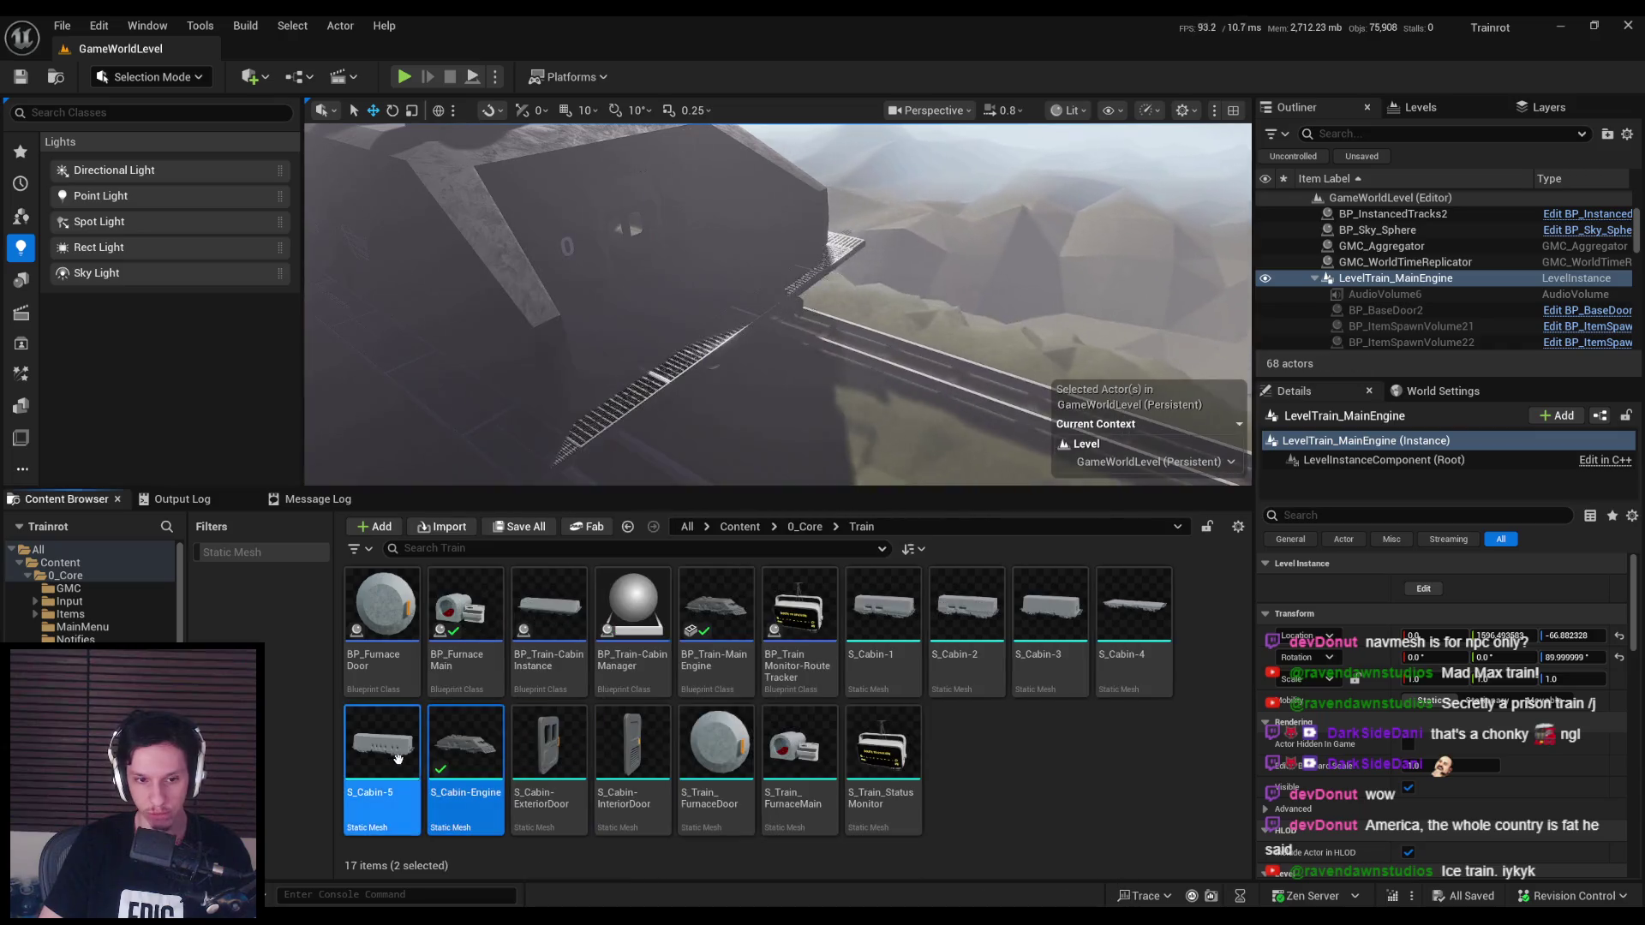
pyautogui.keyDown('ctrl'); pyautogui.click(1131, 629); pyautogui.keyUp('ctrl')
pyautogui.keyDown('ctrl'); pyautogui.click(1050, 624); pyautogui.keyUp('ctrl')
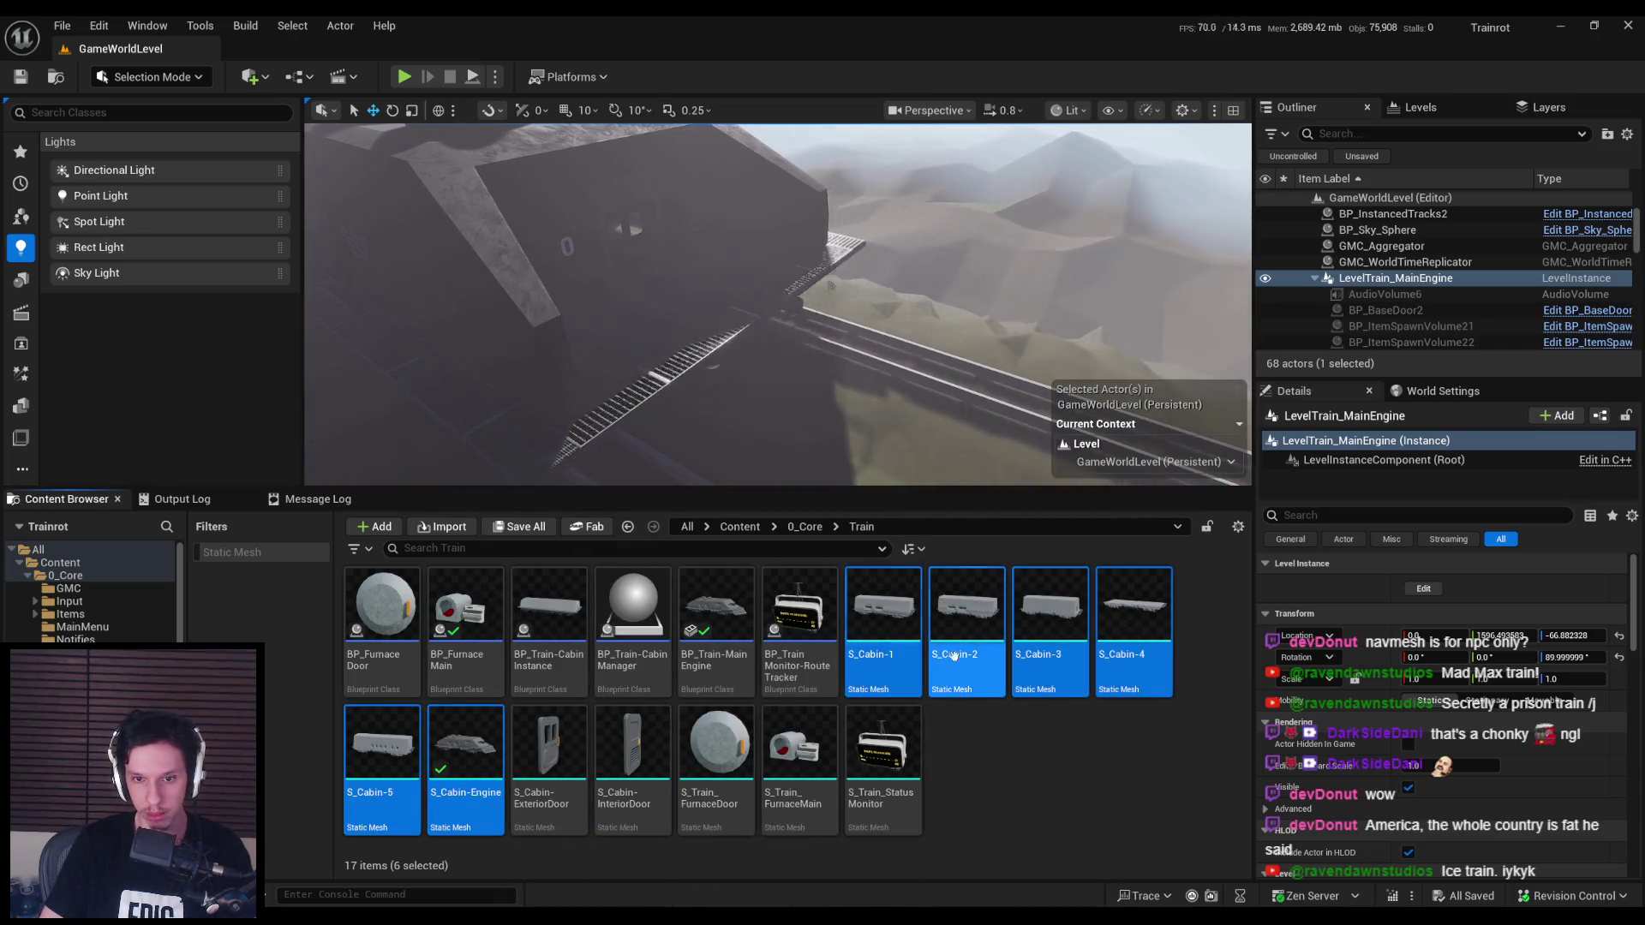
pyautogui.rightClick(979, 638)
pyautogui.click(1041, 431)
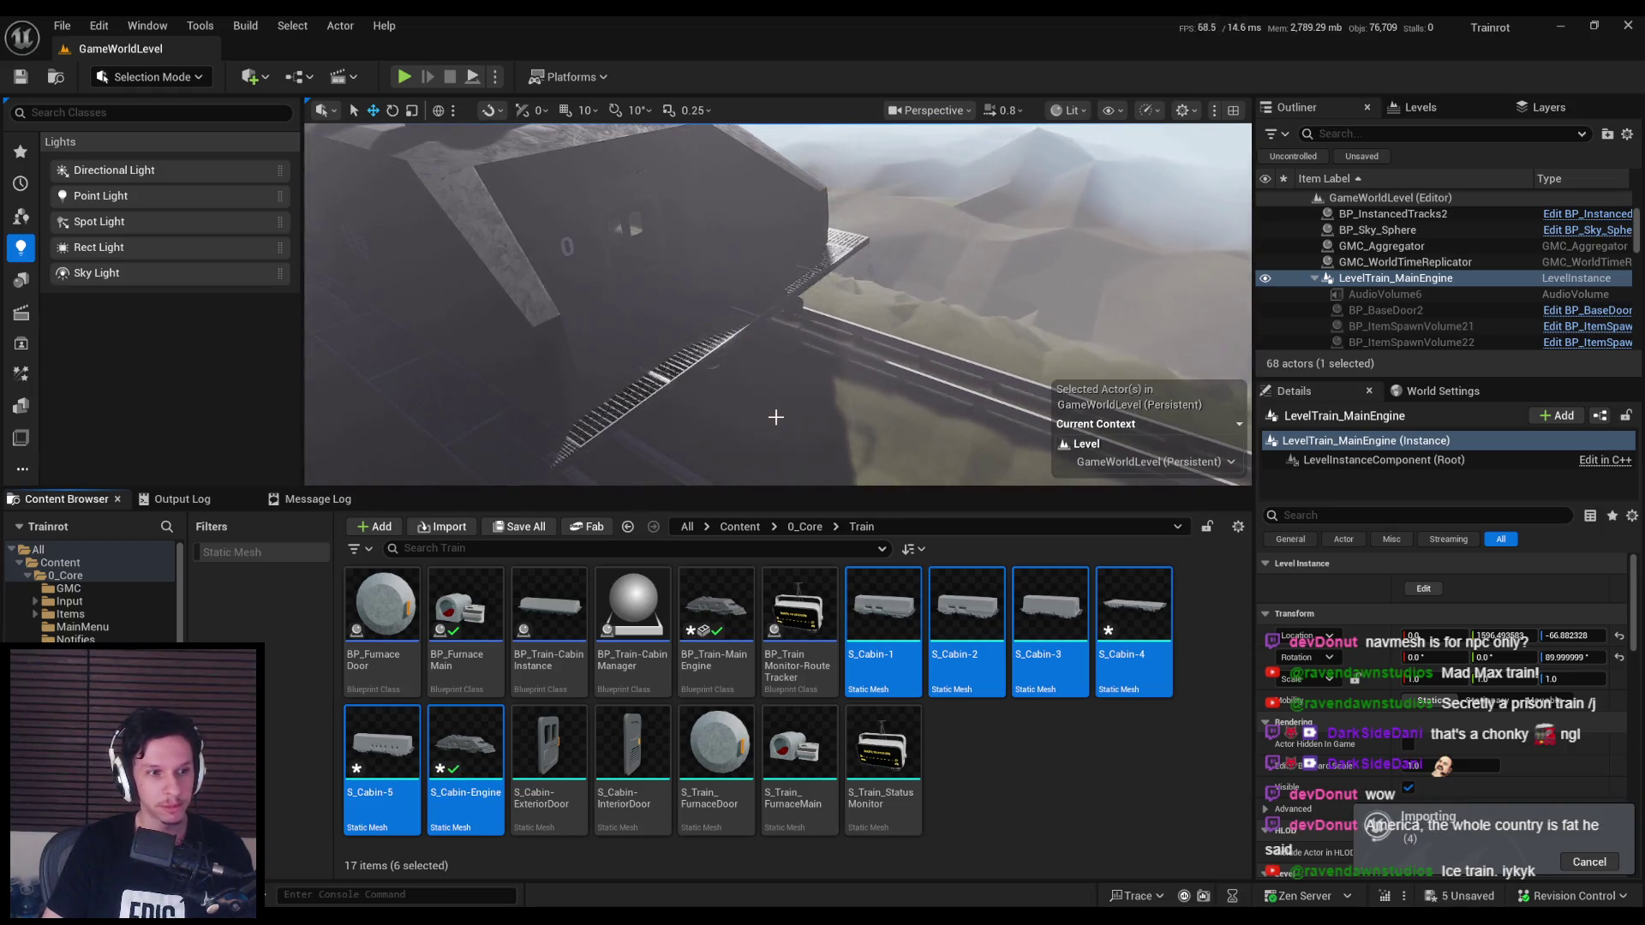
pyautogui.moveTo(789, 437); pyautogui.dragTo(790, 437, button='right')
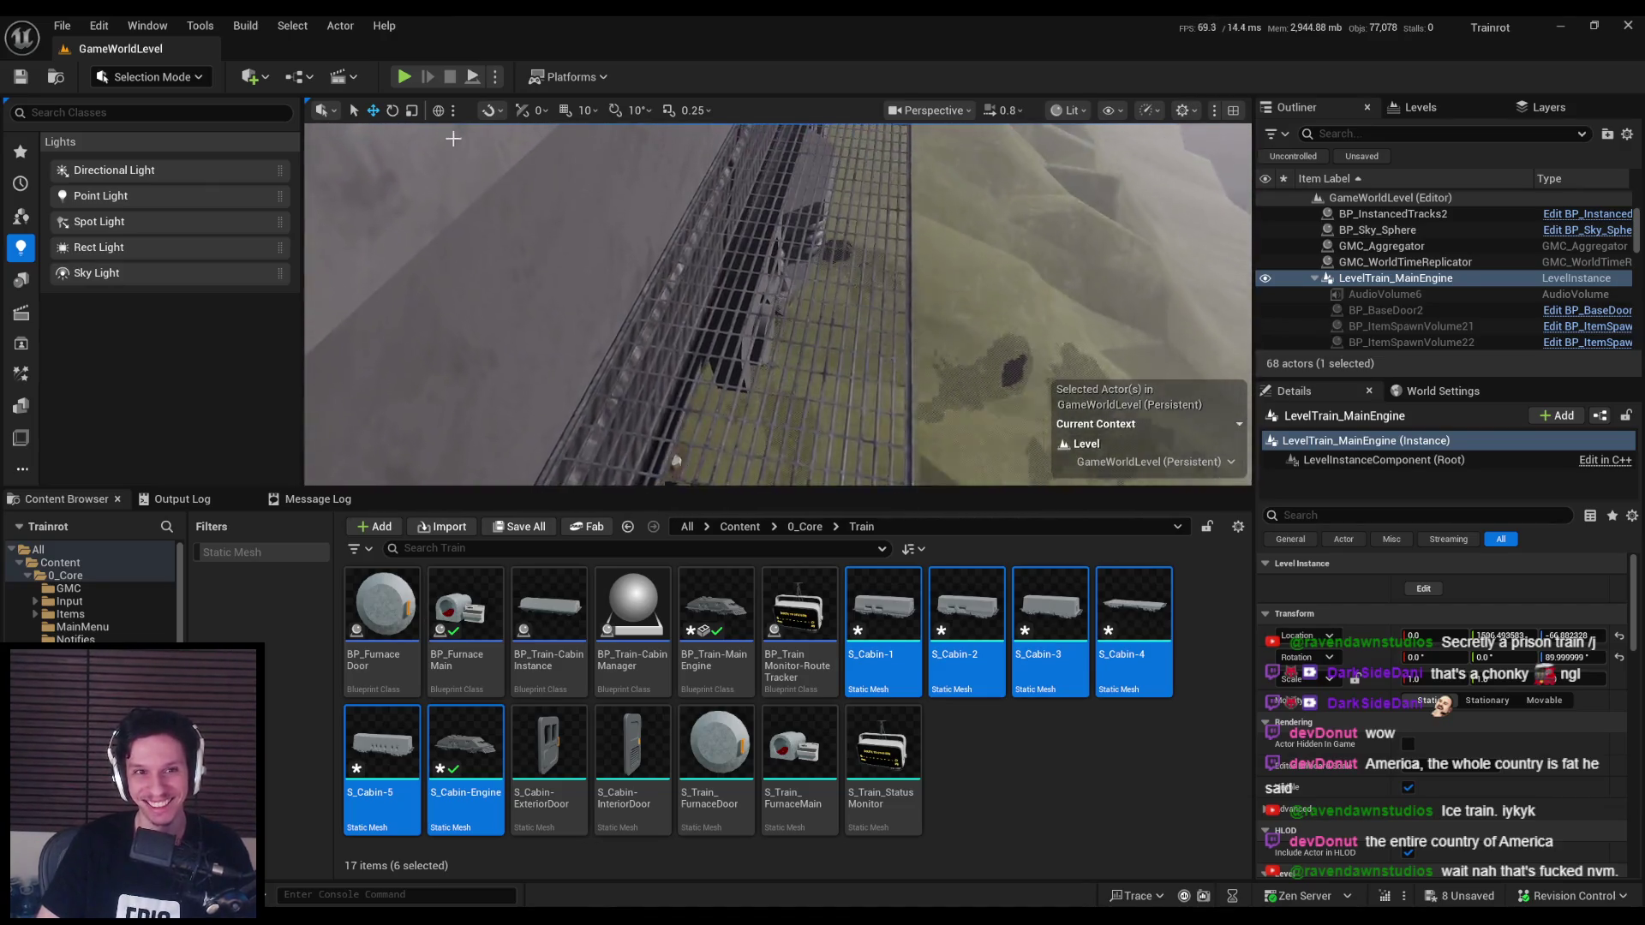
pyautogui.click(403, 76)
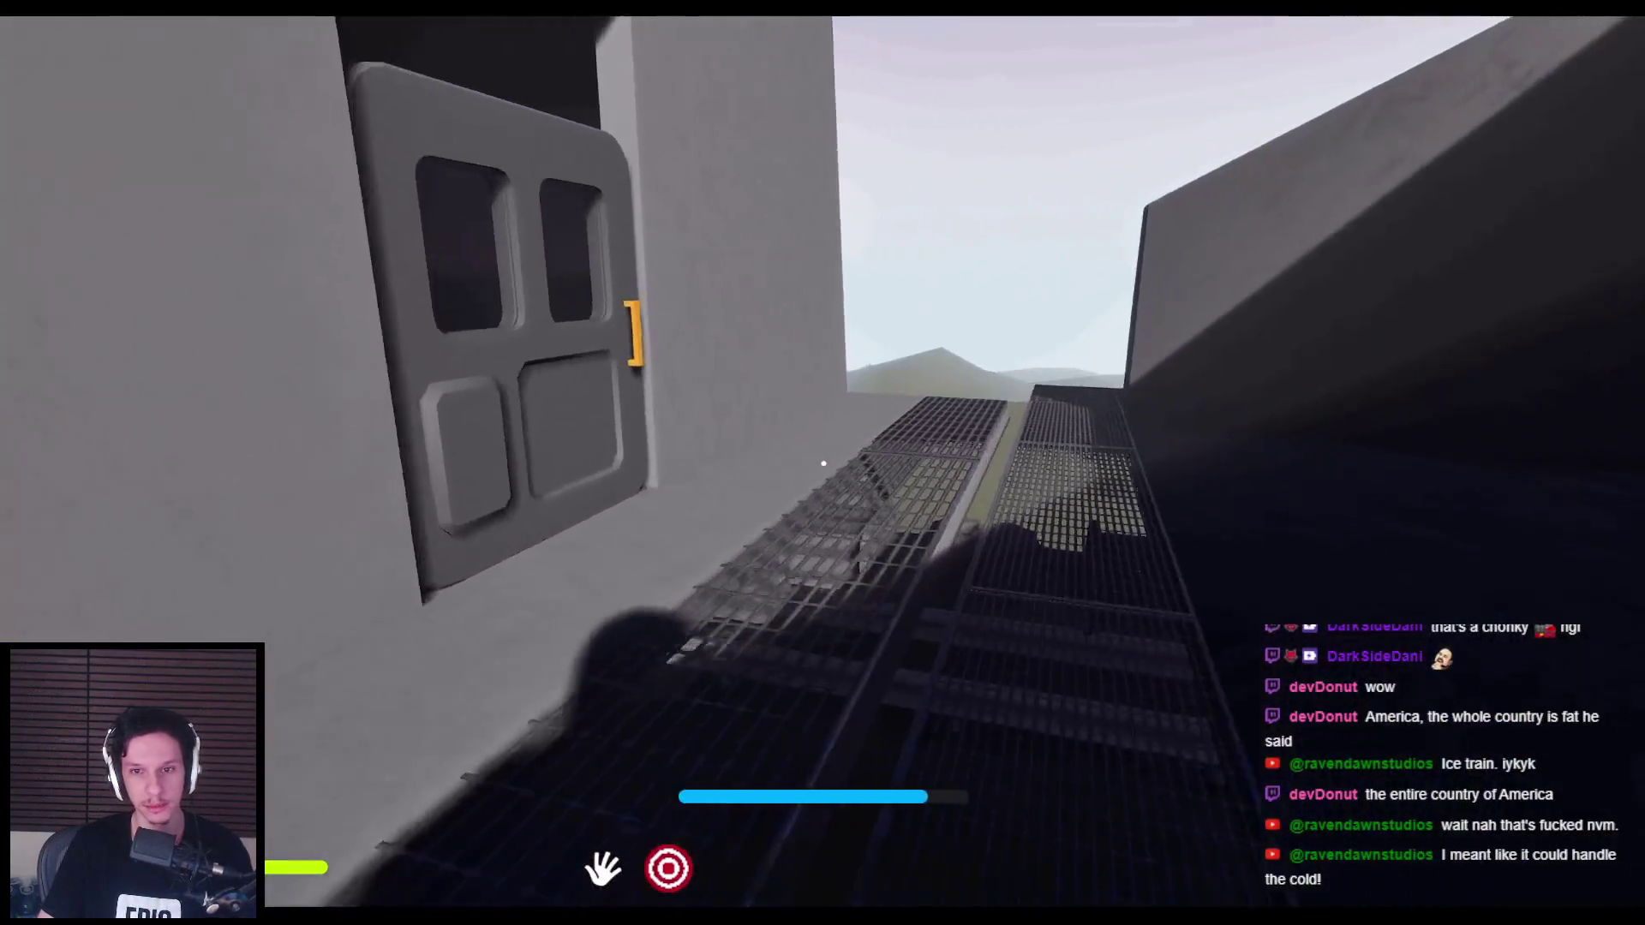
# Step: Restart the play test, view the navmesh debug overlay on the walkway, then stop the session
pyautogui.press('Escape')
pyautogui.hotkey('alt', 'p')
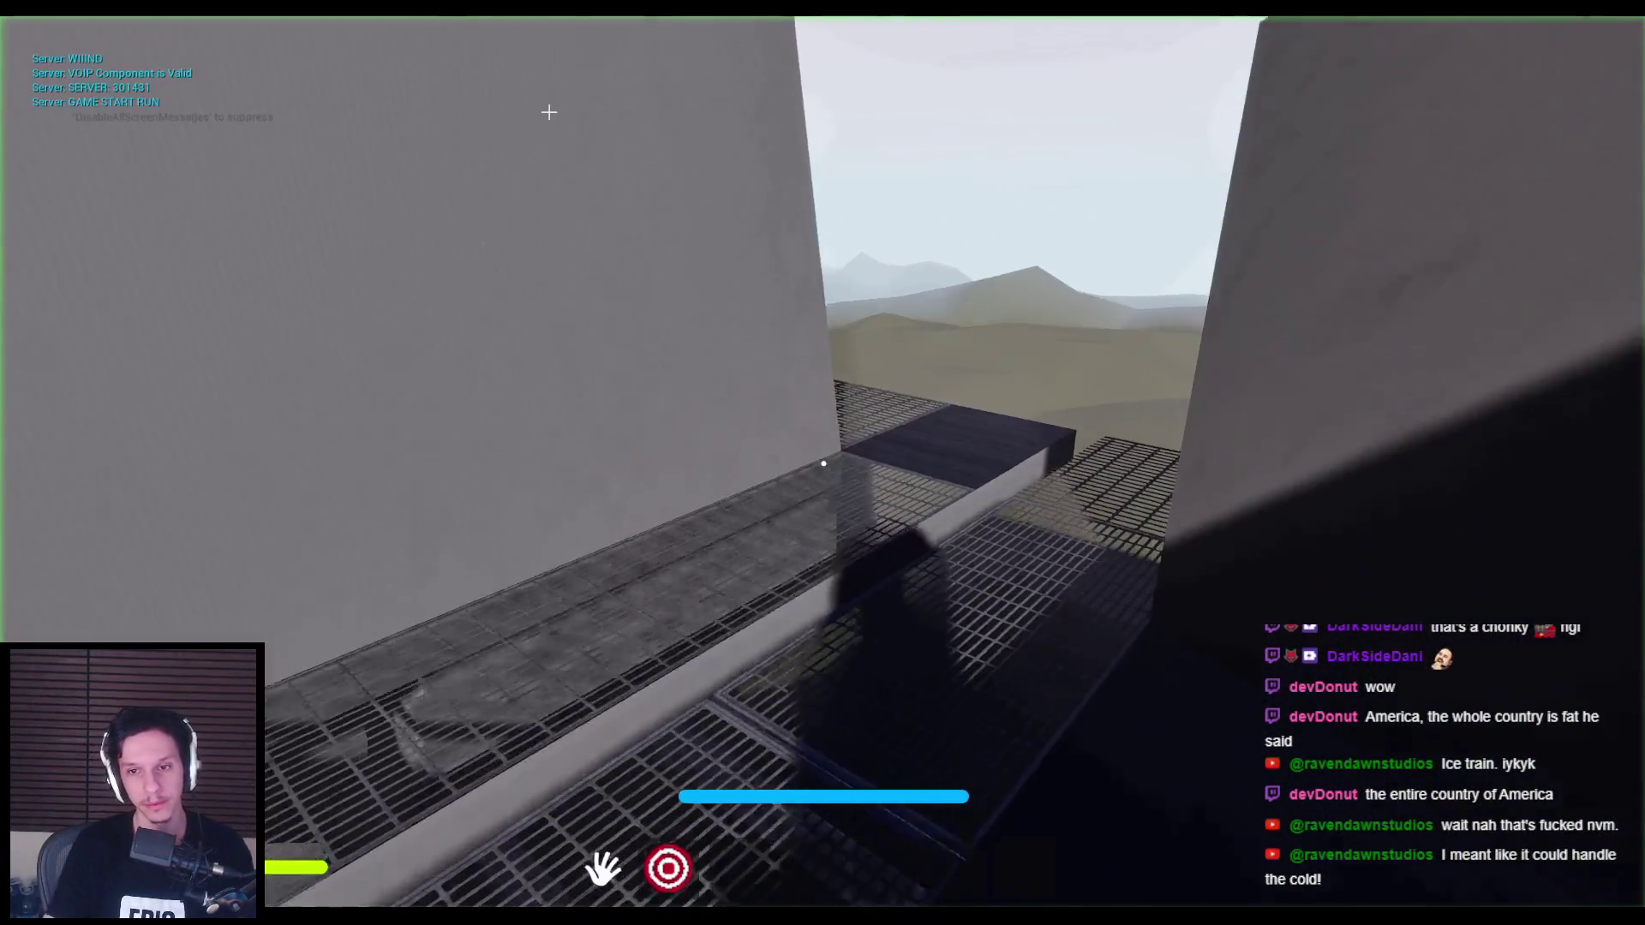
pyautogui.press("'")
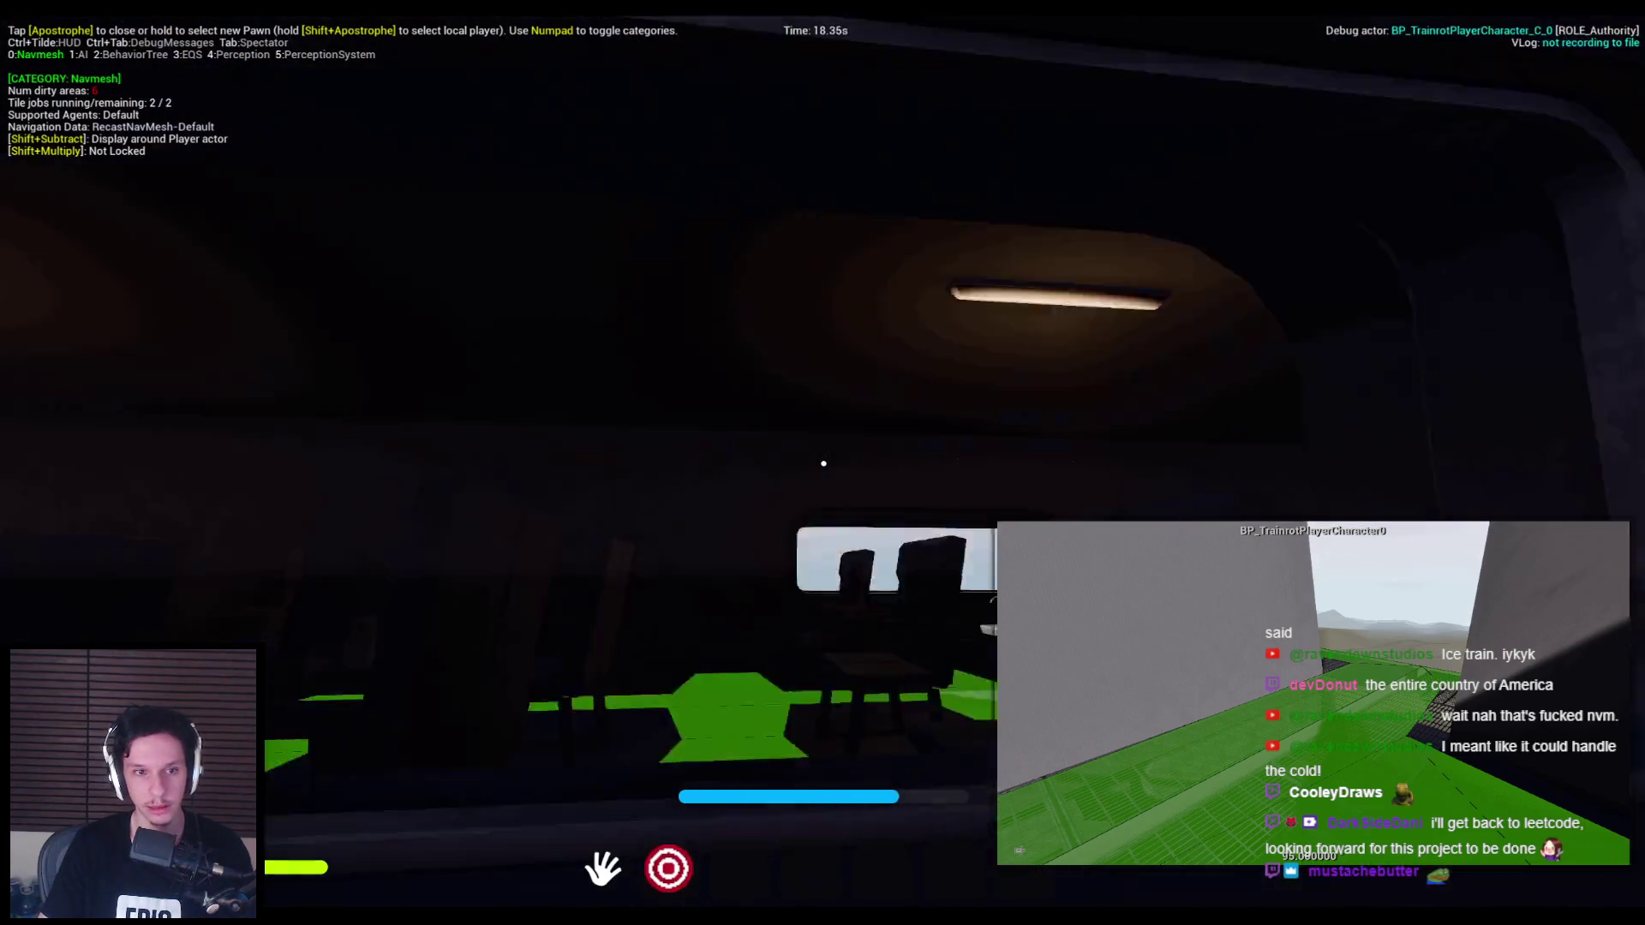
pyautogui.press('Escape')
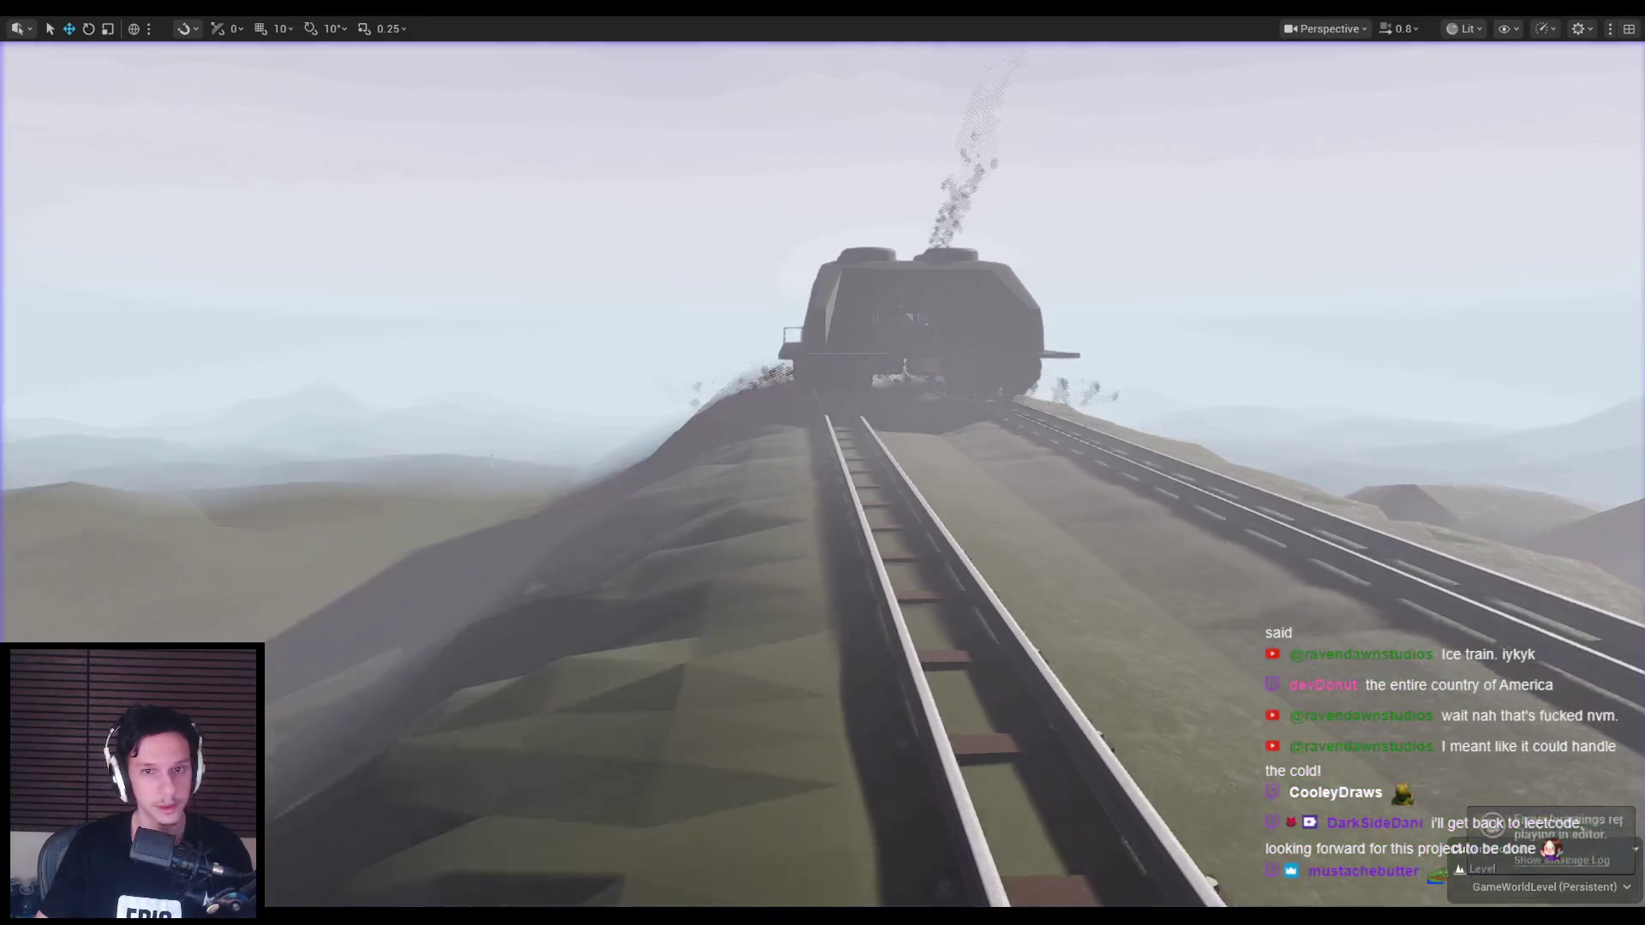
# Step: Dismiss the check-out prompt, nudge the engine's front edge along X in Blender, and select only Cabin-Engine
pyautogui.click(837, 654)
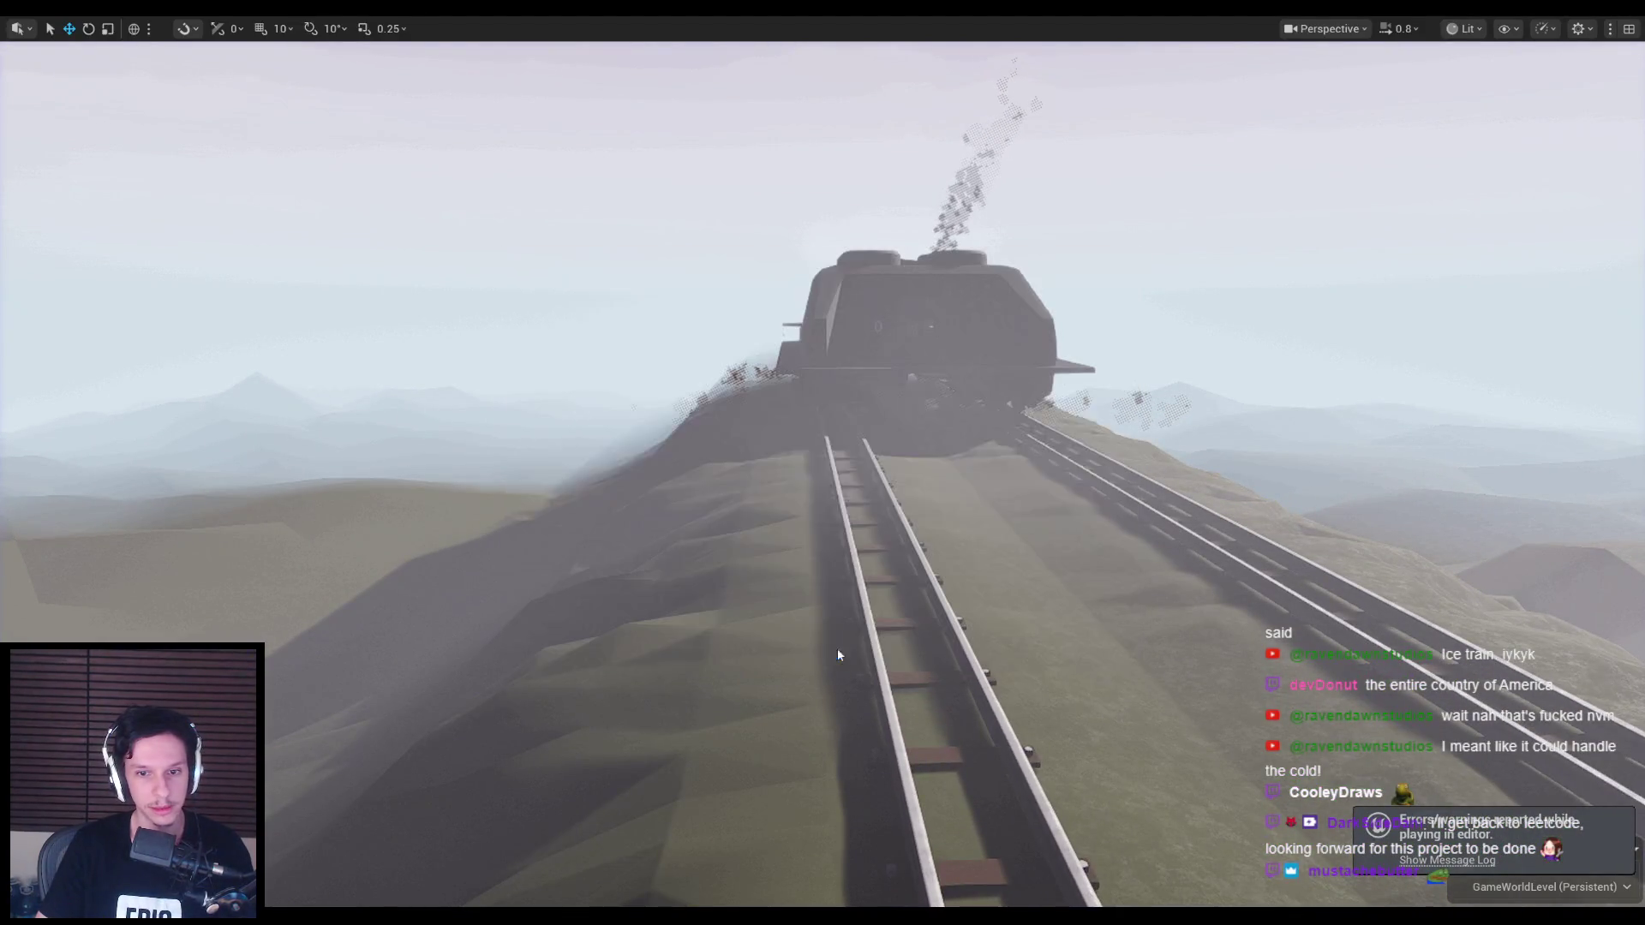
pyautogui.hotkey('alt', 'Tab')
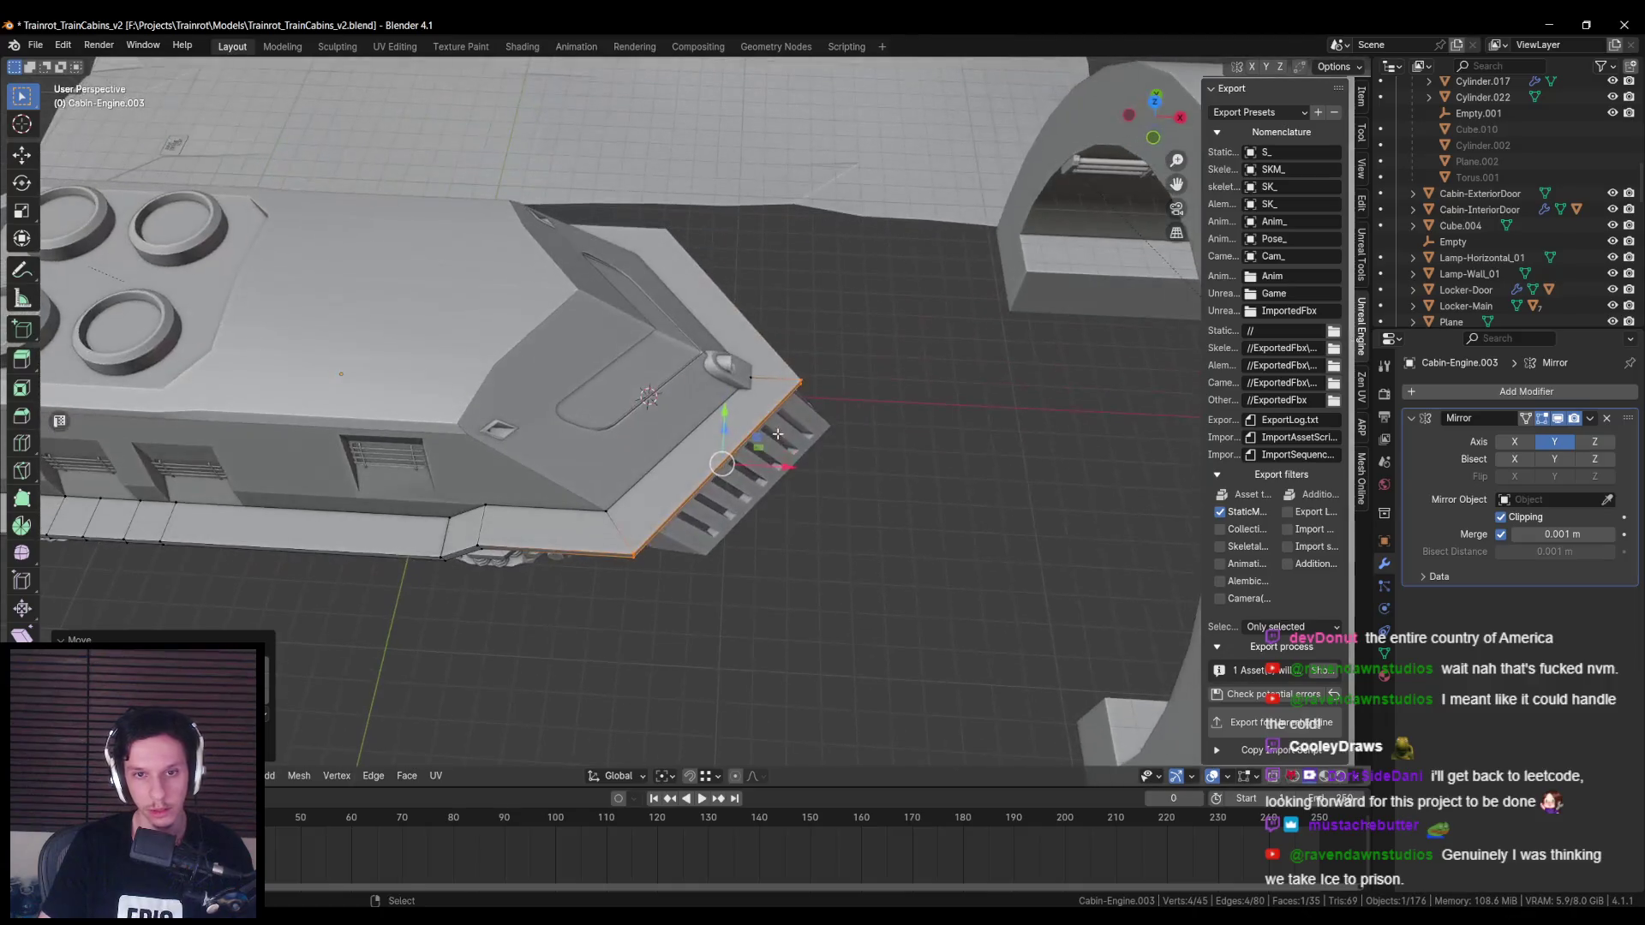
pyautogui.moveTo(768, 473); pyautogui.dragTo(784, 466)
pyautogui.press('Tab')
pyautogui.moveTo(785, 480)
pyautogui.mouseDown(button='middle')
pyautogui.moveTo(782, 537)
pyautogui.moveTo(631, 482)
pyautogui.moveTo(500, 393)
pyautogui.mouseUp(button='middle')
pyautogui.click(501, 394)
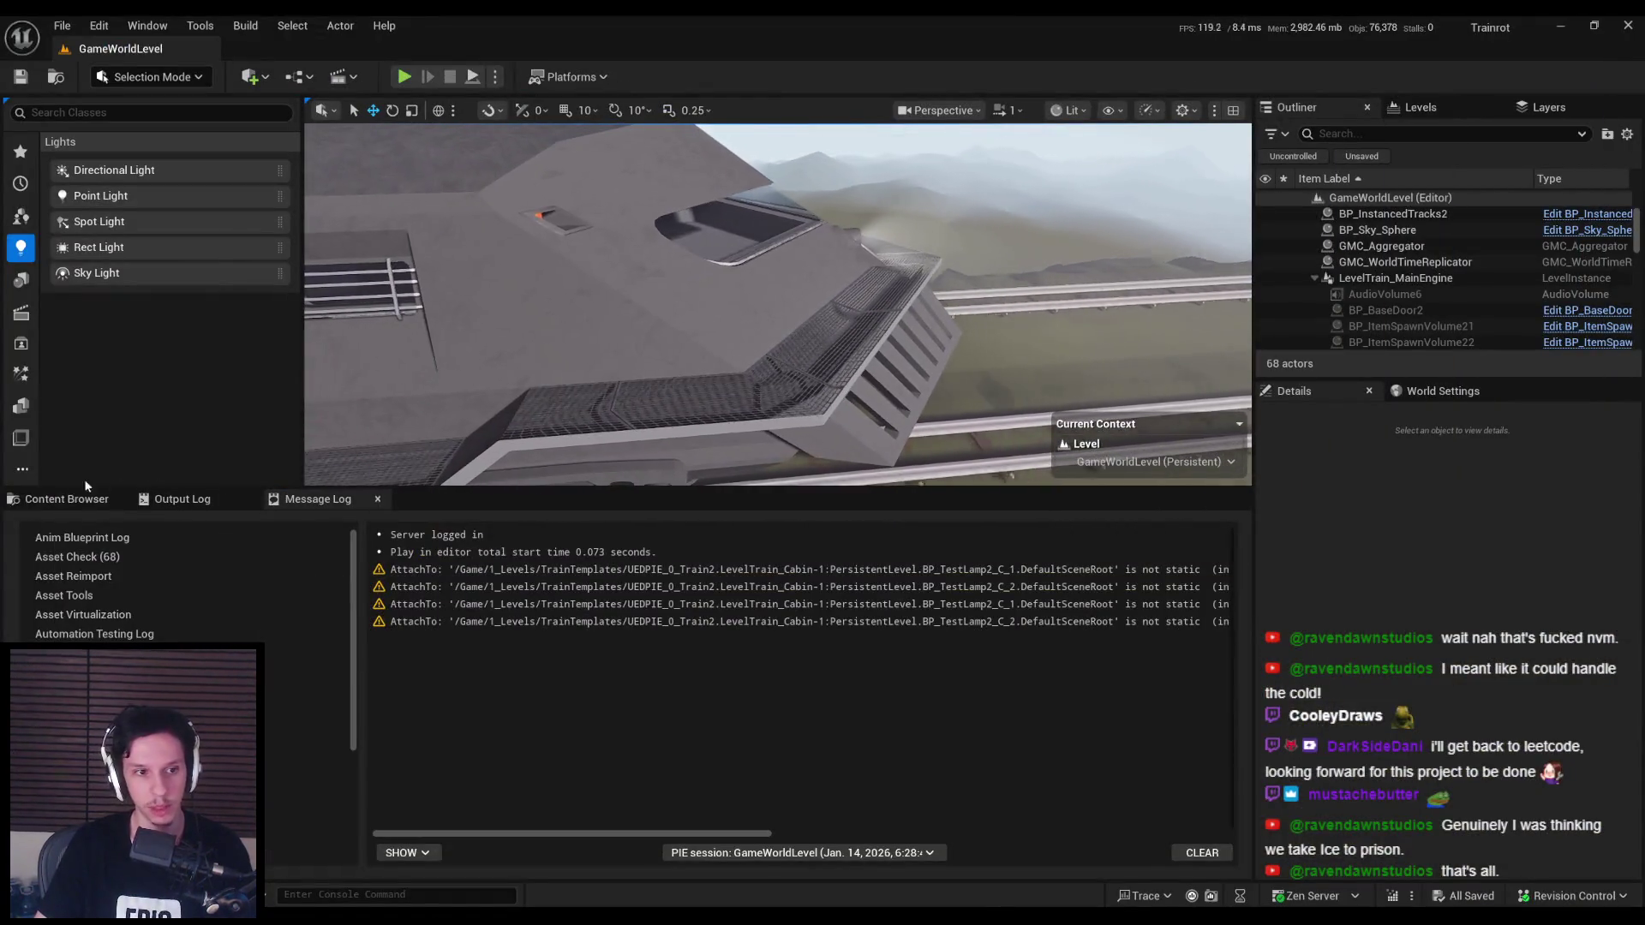
pyautogui.click(67, 498)
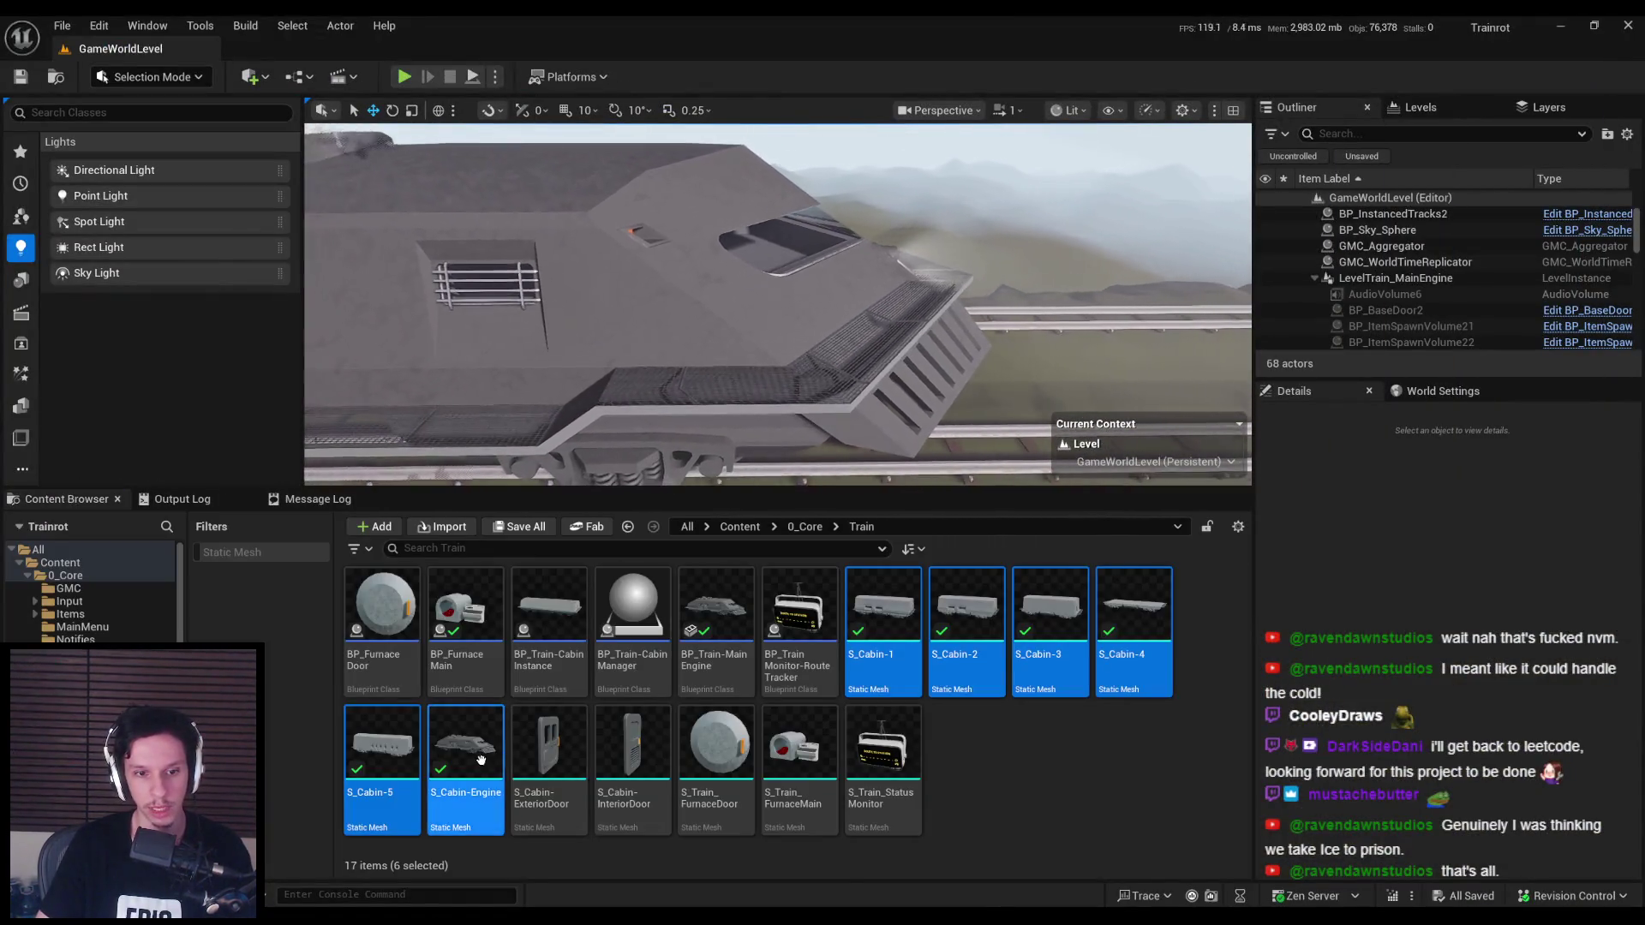
# Step: Reimport S_Cabin-Engine, show the navmesh, and frame the LevelTrain_MainEngine level instance
pyautogui.rightClick(484, 754)
pyautogui.click(557, 228)
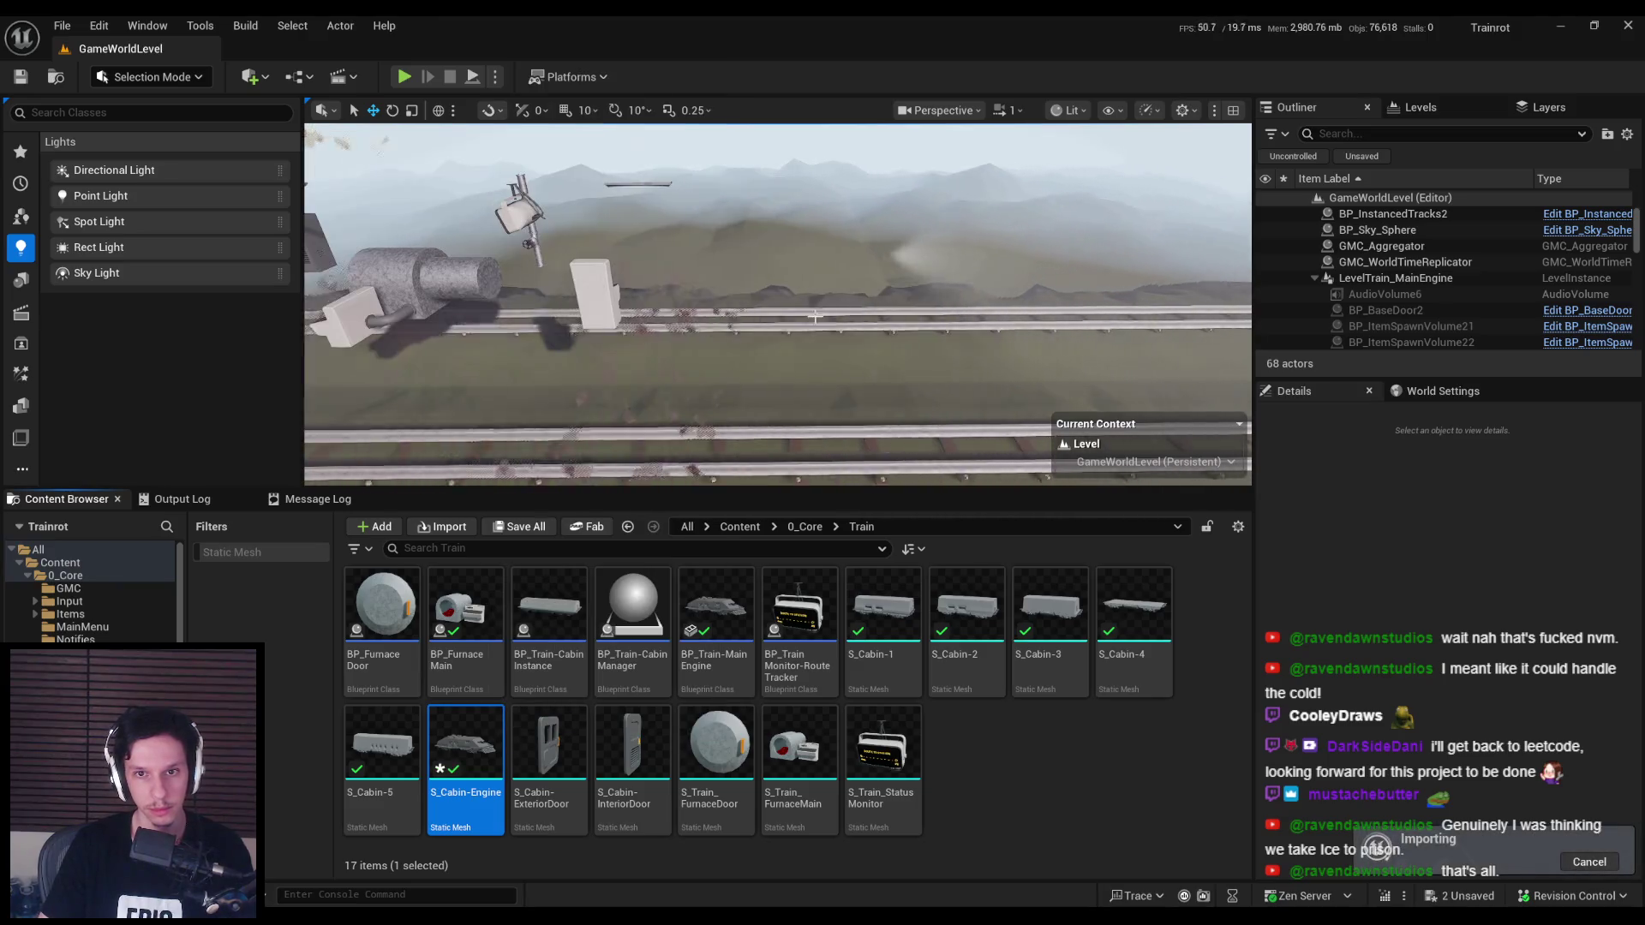
pyautogui.scroll(2, 810, 324)
pyautogui.press('p')
pyautogui.moveTo(808, 332)
pyautogui.mouseDown(button='right')
pyautogui.moveTo(796, 317)
pyautogui.moveTo(808, 334)
pyautogui.mouseUp(button='right')
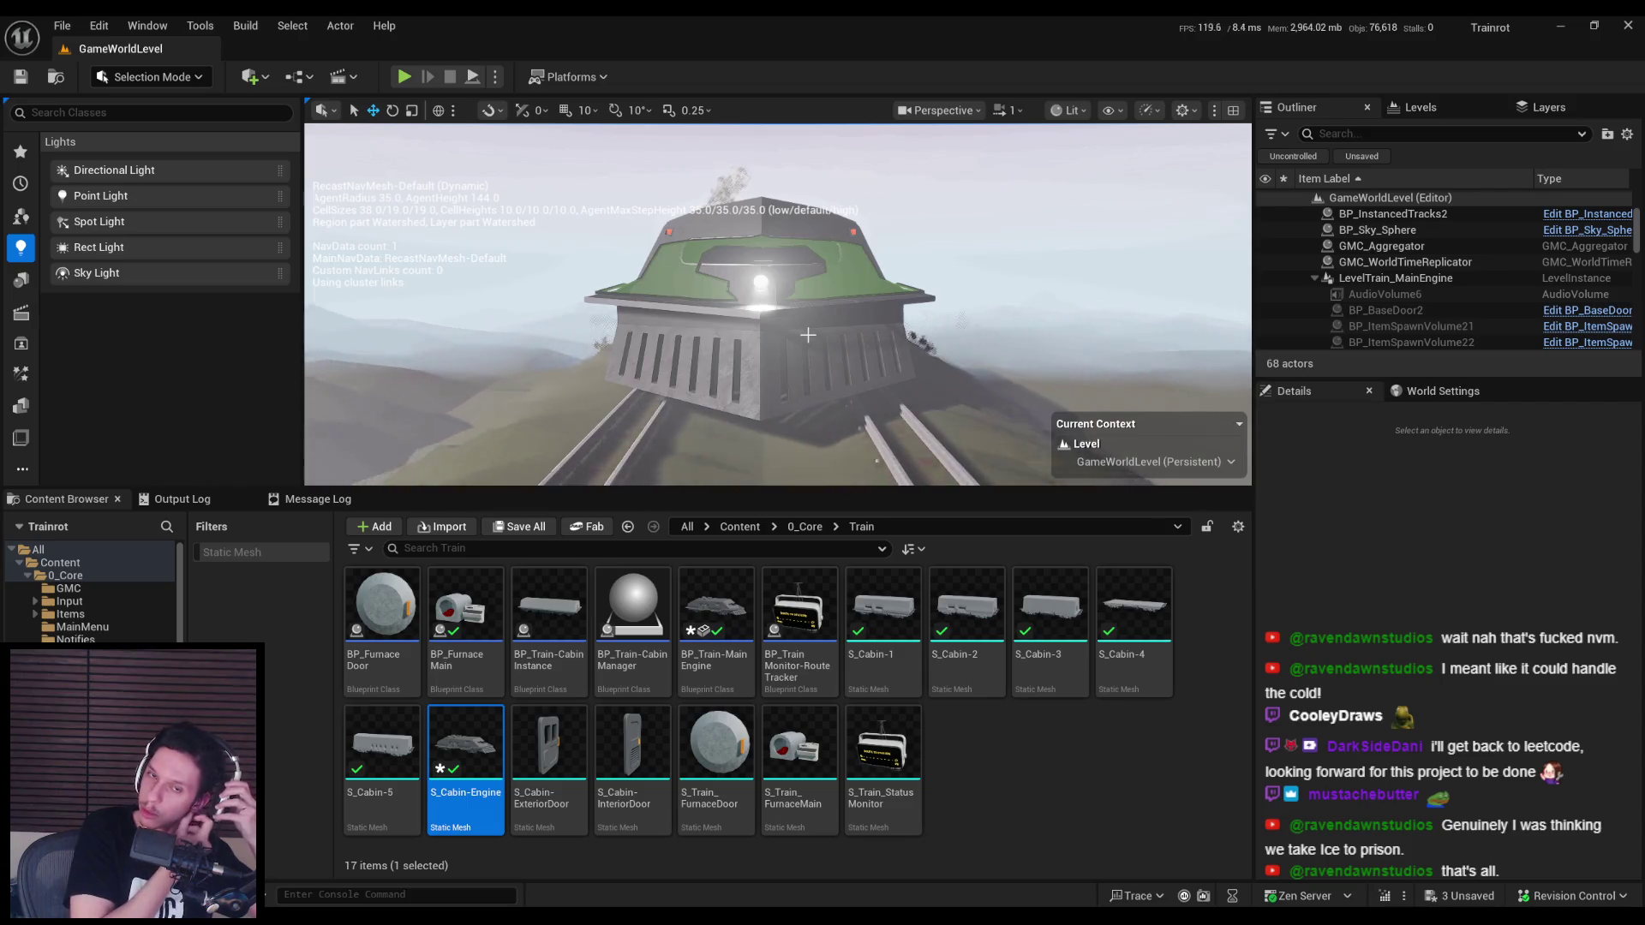
pyautogui.moveTo(808, 334)
pyautogui.mouseDown(button='right')
pyautogui.moveTo(806, 304)
pyautogui.moveTo(738, 353)
pyautogui.mouseUp(button='right')
pyautogui.click(860, 341)
pyautogui.press('f')
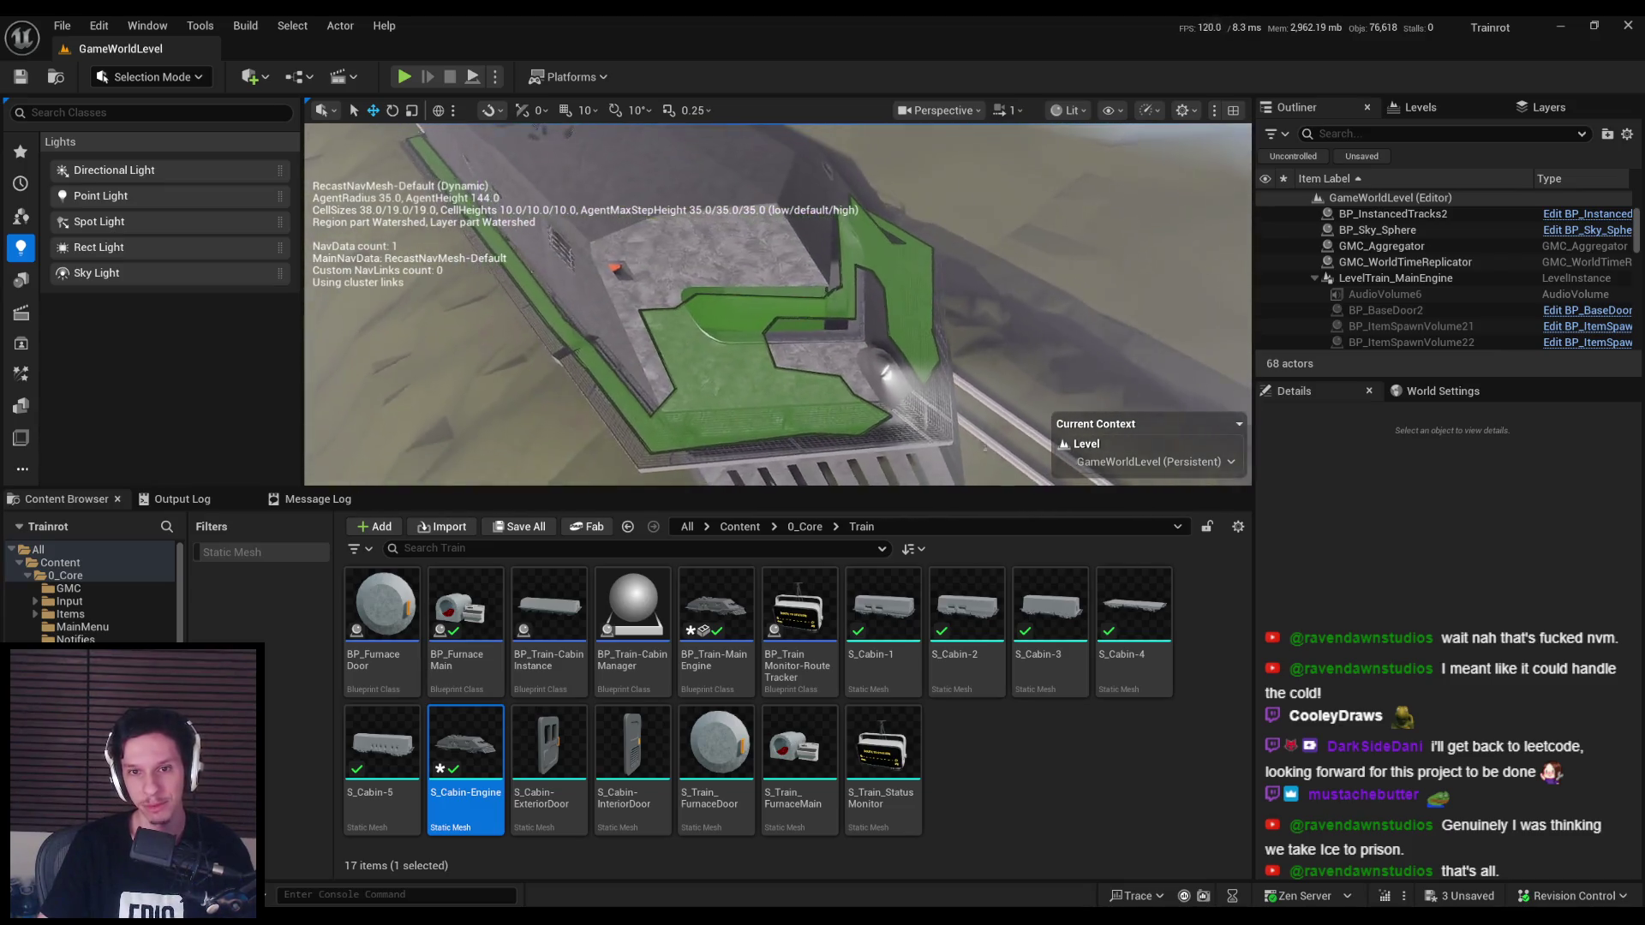
# Step: Edit the instance's NavMeshBoundsVolume to cover the engine front and save the level instance
pyautogui.click(1420, 593)
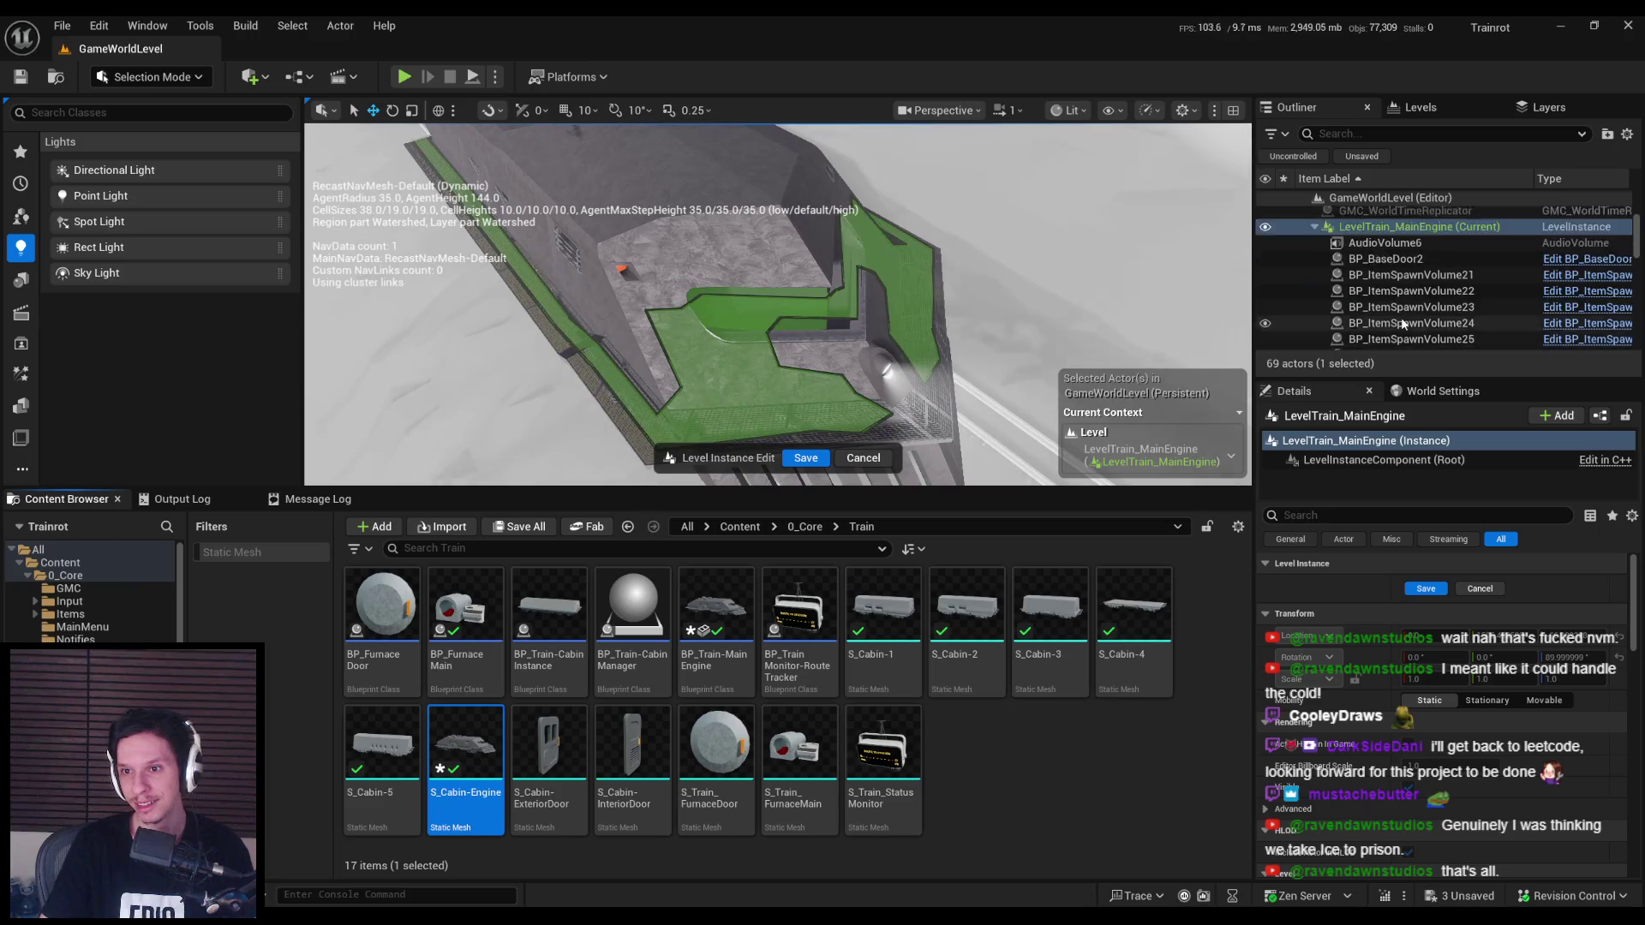
pyautogui.click(1371, 131)
pyautogui.write('nav')
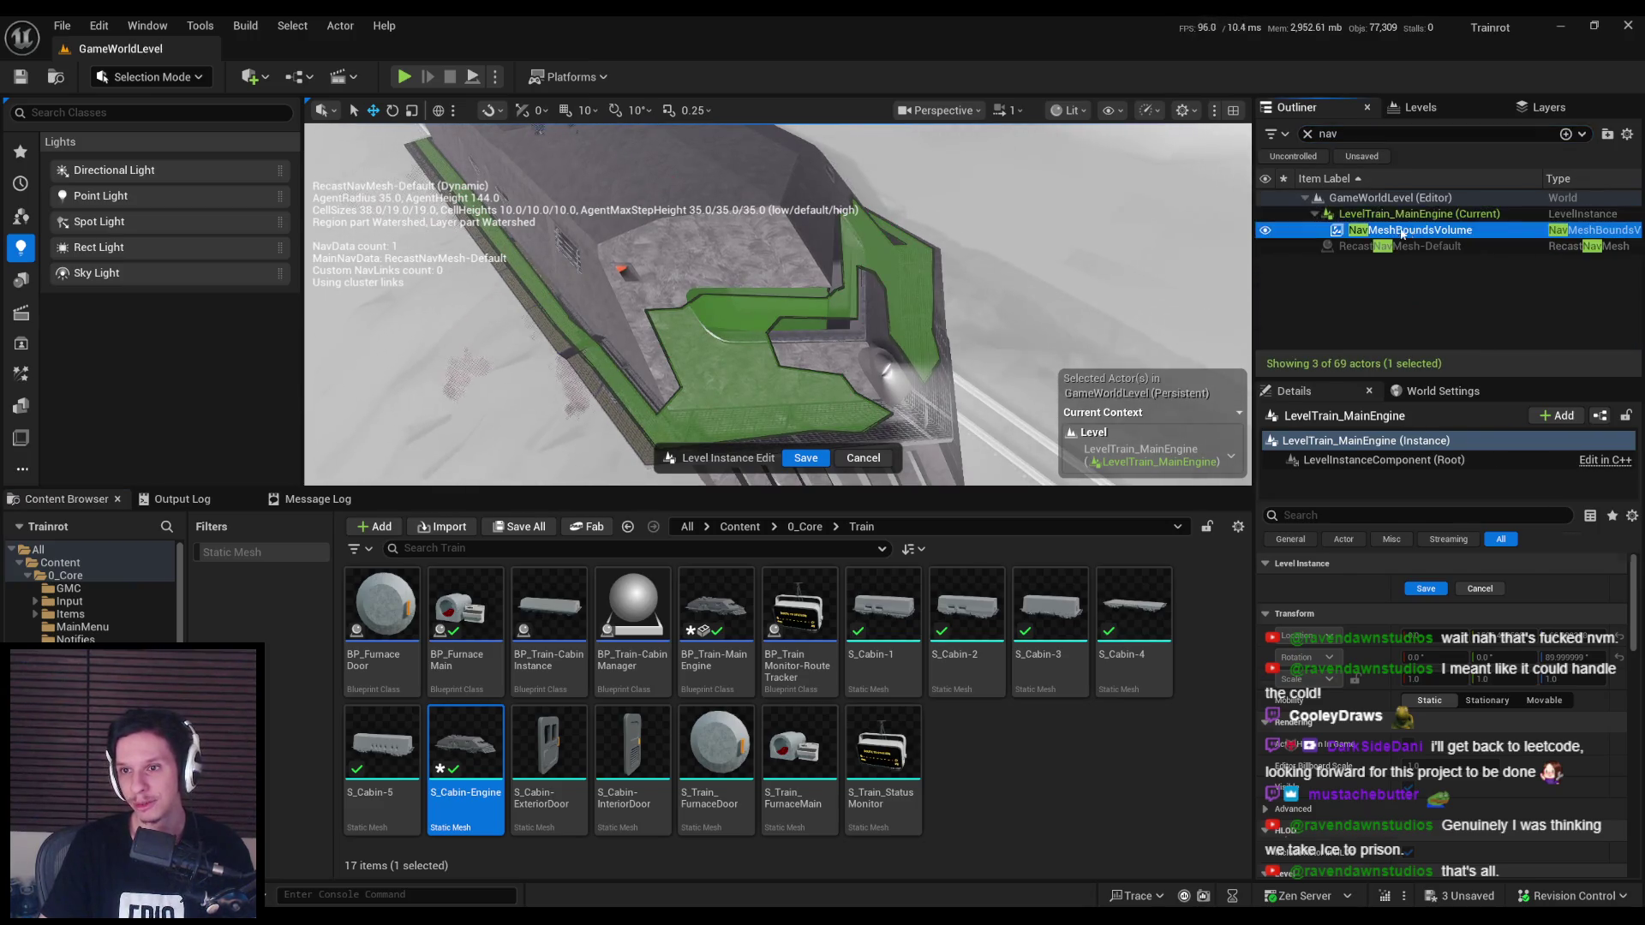
pyautogui.doubleClick(1410, 232)
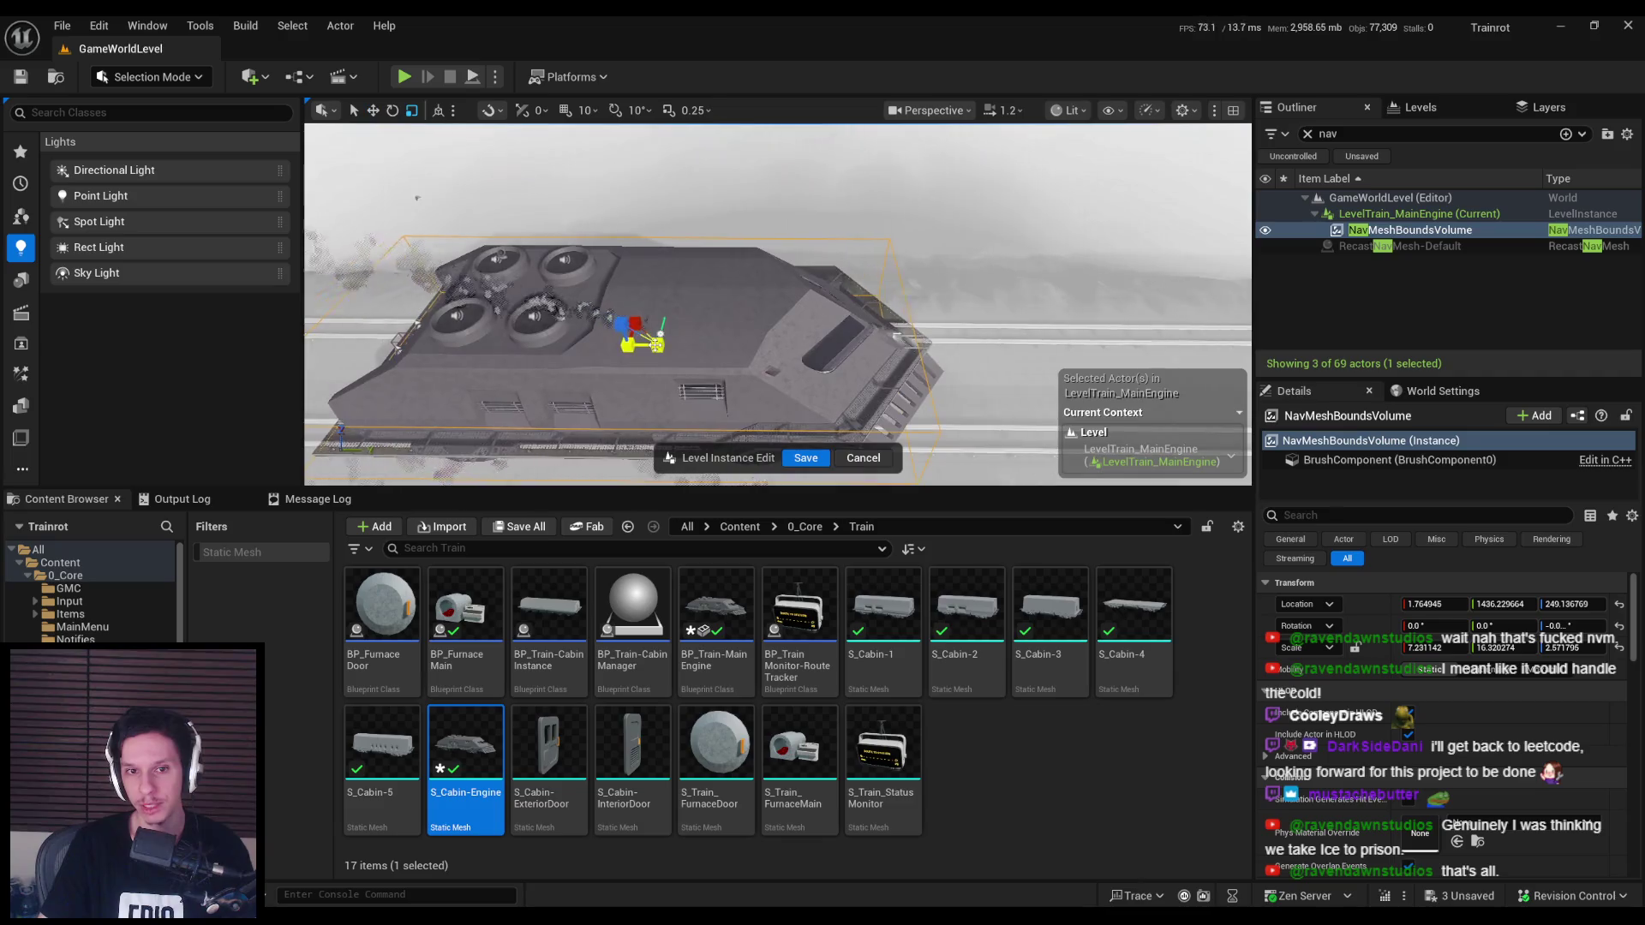
pyautogui.press('w')
pyautogui.moveTo(701, 386)
pyautogui.mouseDown(button='right')
pyautogui.moveTo(735, 317)
pyautogui.moveTo(830, 377)
pyautogui.mouseUp(button='right')
pyautogui.press('p')
pyautogui.click(795, 460)
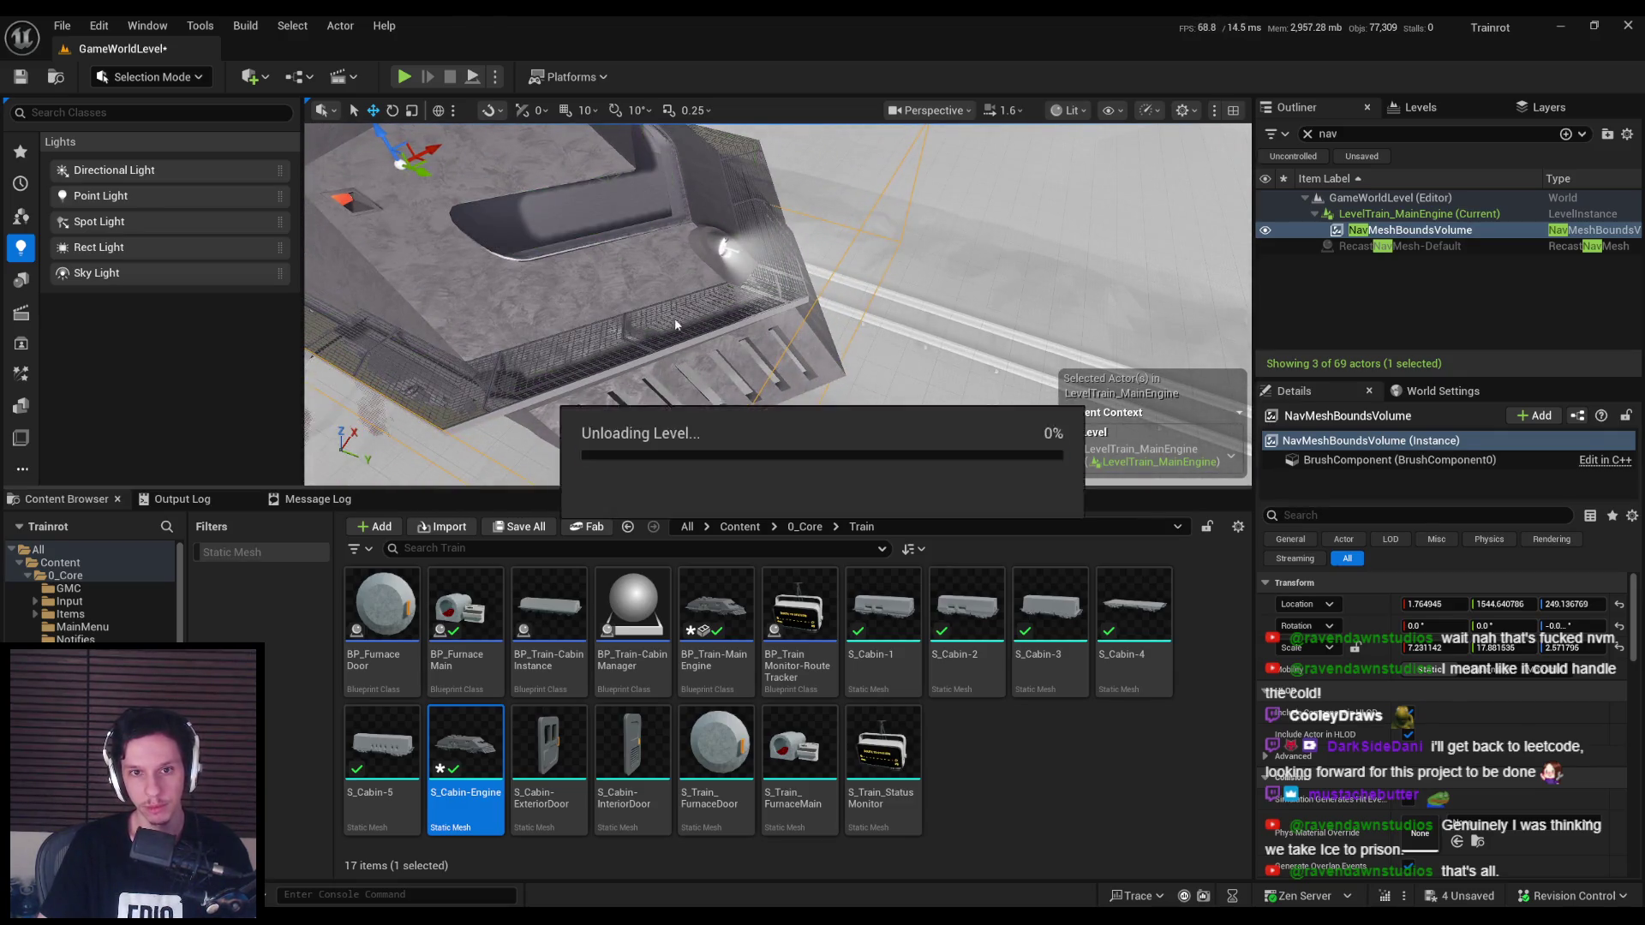
pyautogui.moveTo(780, 386); pyautogui.dragTo(827, 360, button='right')
pyautogui.click(1069, 263)
pyautogui.moveTo(1069, 263); pyautogui.dragTo(1053, 274, button='right')
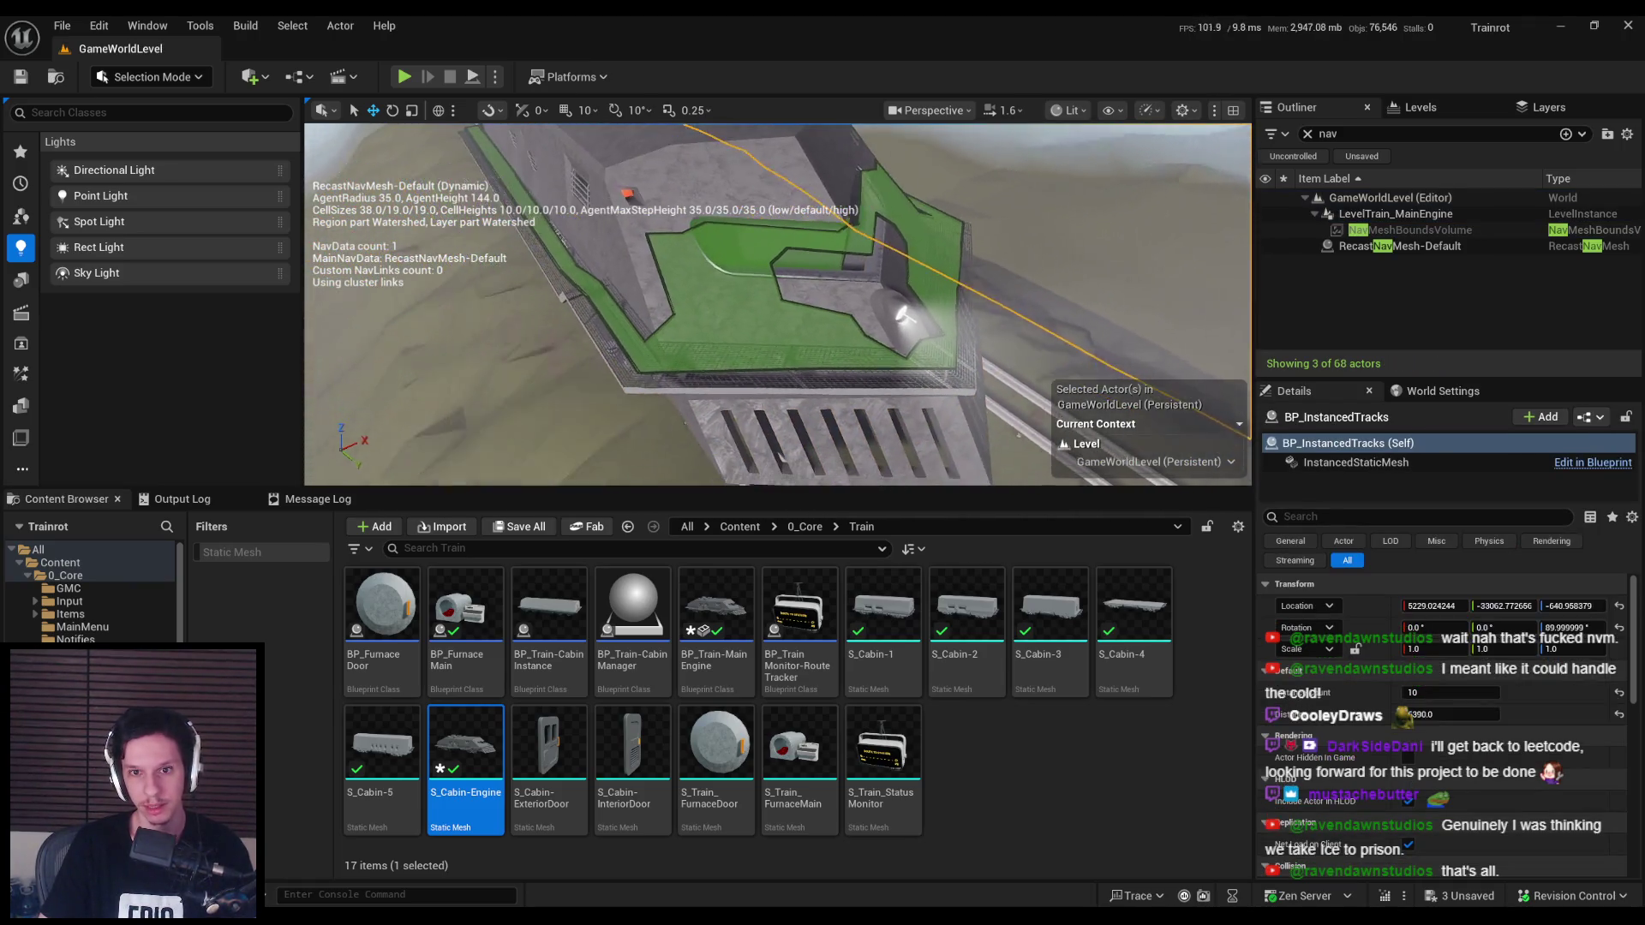
# Step: Fly the camera beside the train, play-test walking the engine's grated walkway, then stop
pyautogui.moveTo(792, 375)
pyautogui.mouseDown(button='right')
pyautogui.moveTo(766, 321)
pyautogui.moveTo(778, 366)
pyautogui.moveTo(800, 362)
pyautogui.moveTo(747, 397)
pyautogui.moveTo(707, 392)
pyautogui.moveTo(647, 456)
pyautogui.mouseUp(button='right')
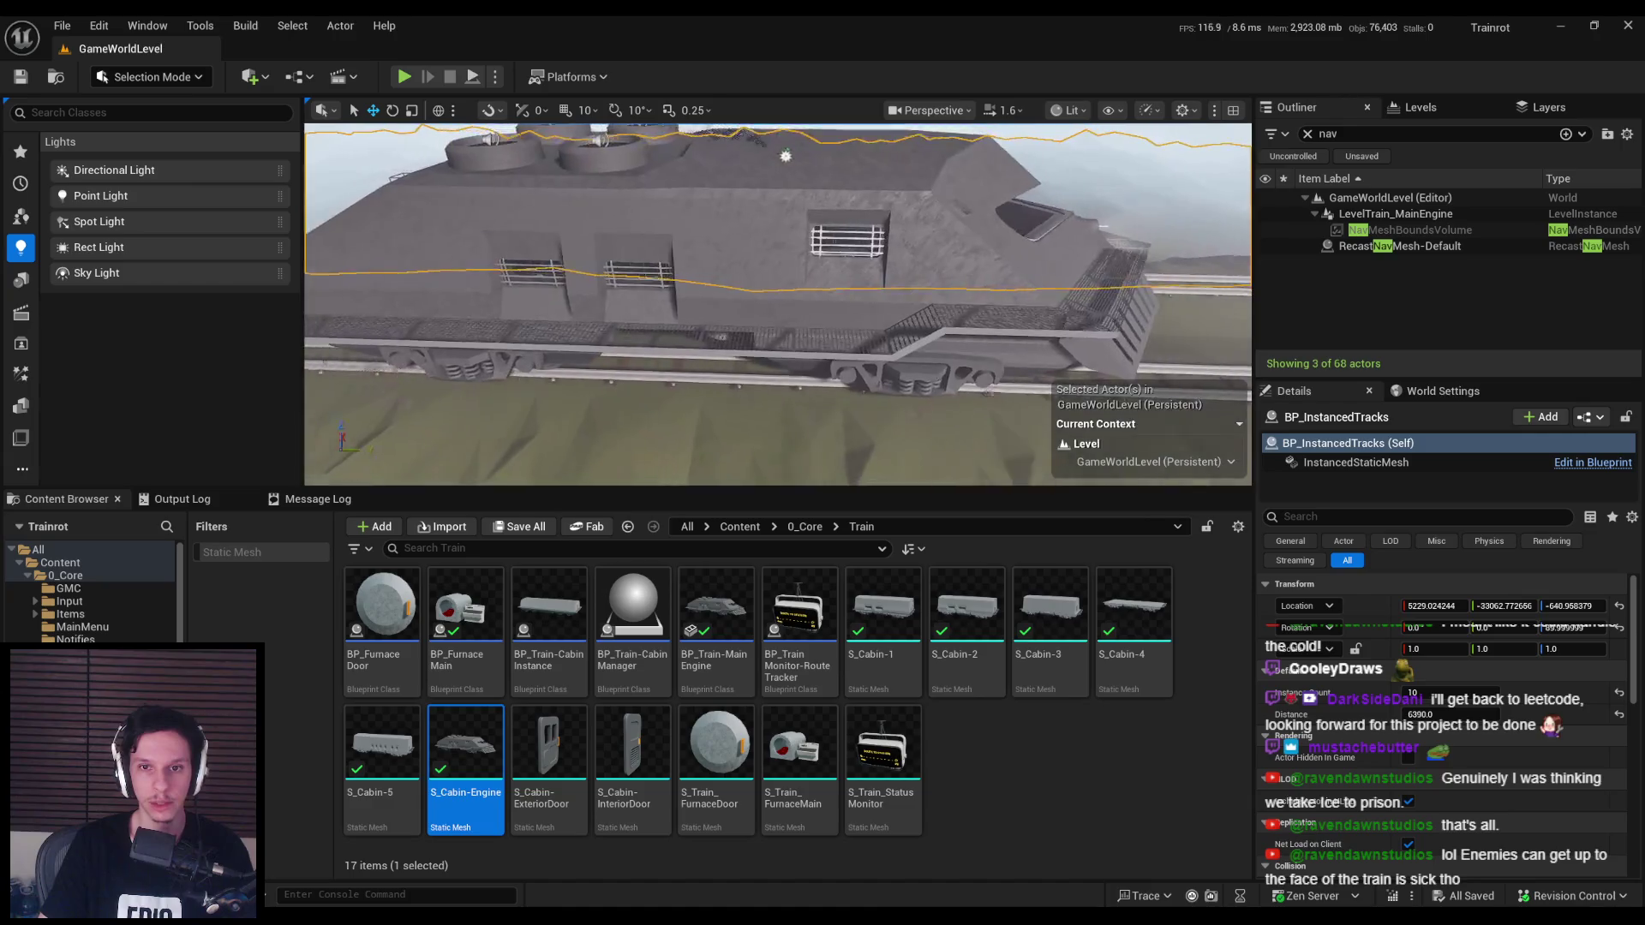
pyautogui.moveTo(745, 426); pyautogui.dragTo(745, 427, button='right')
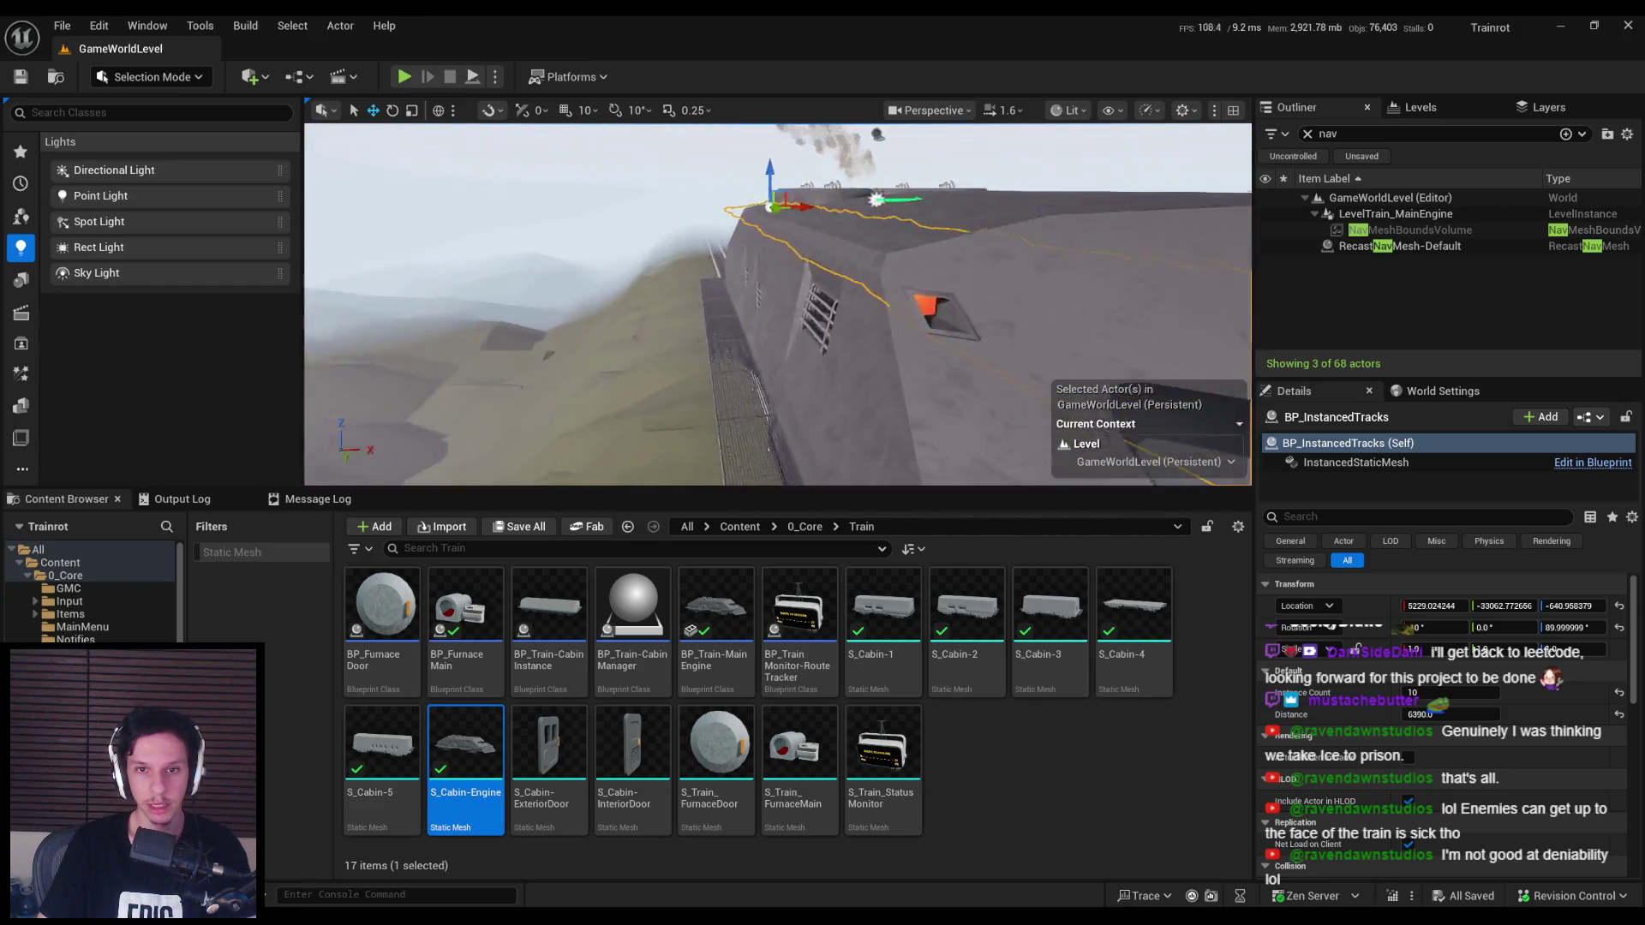
pyautogui.scroll(-2, 626, 339)
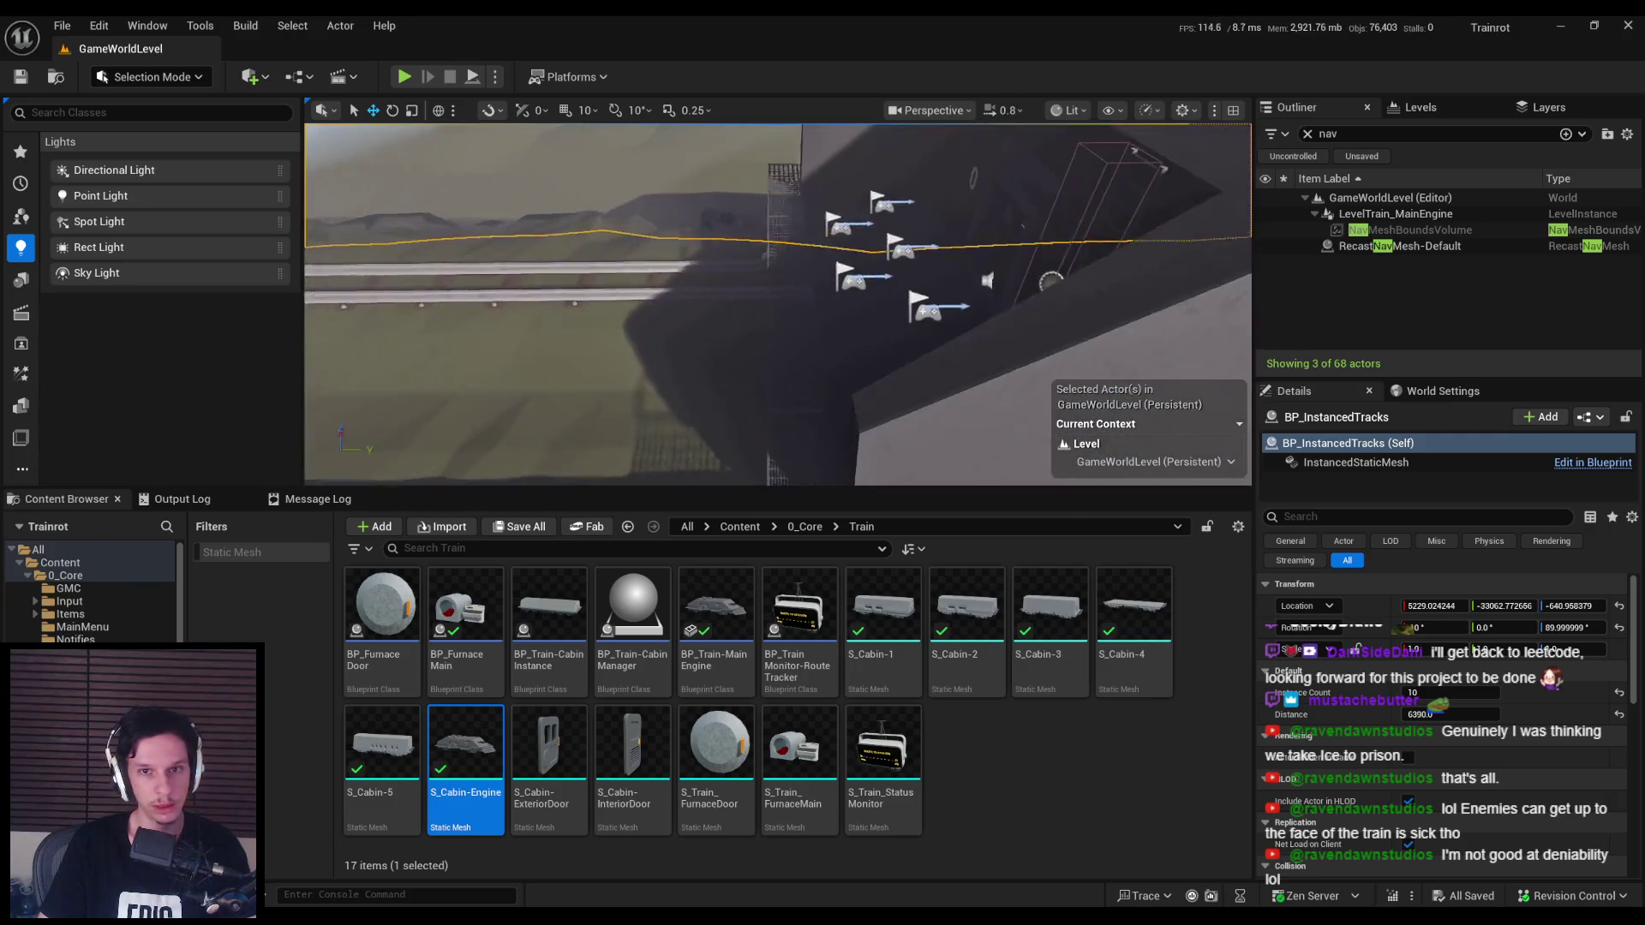
pyautogui.hotkey('alt', 'p')
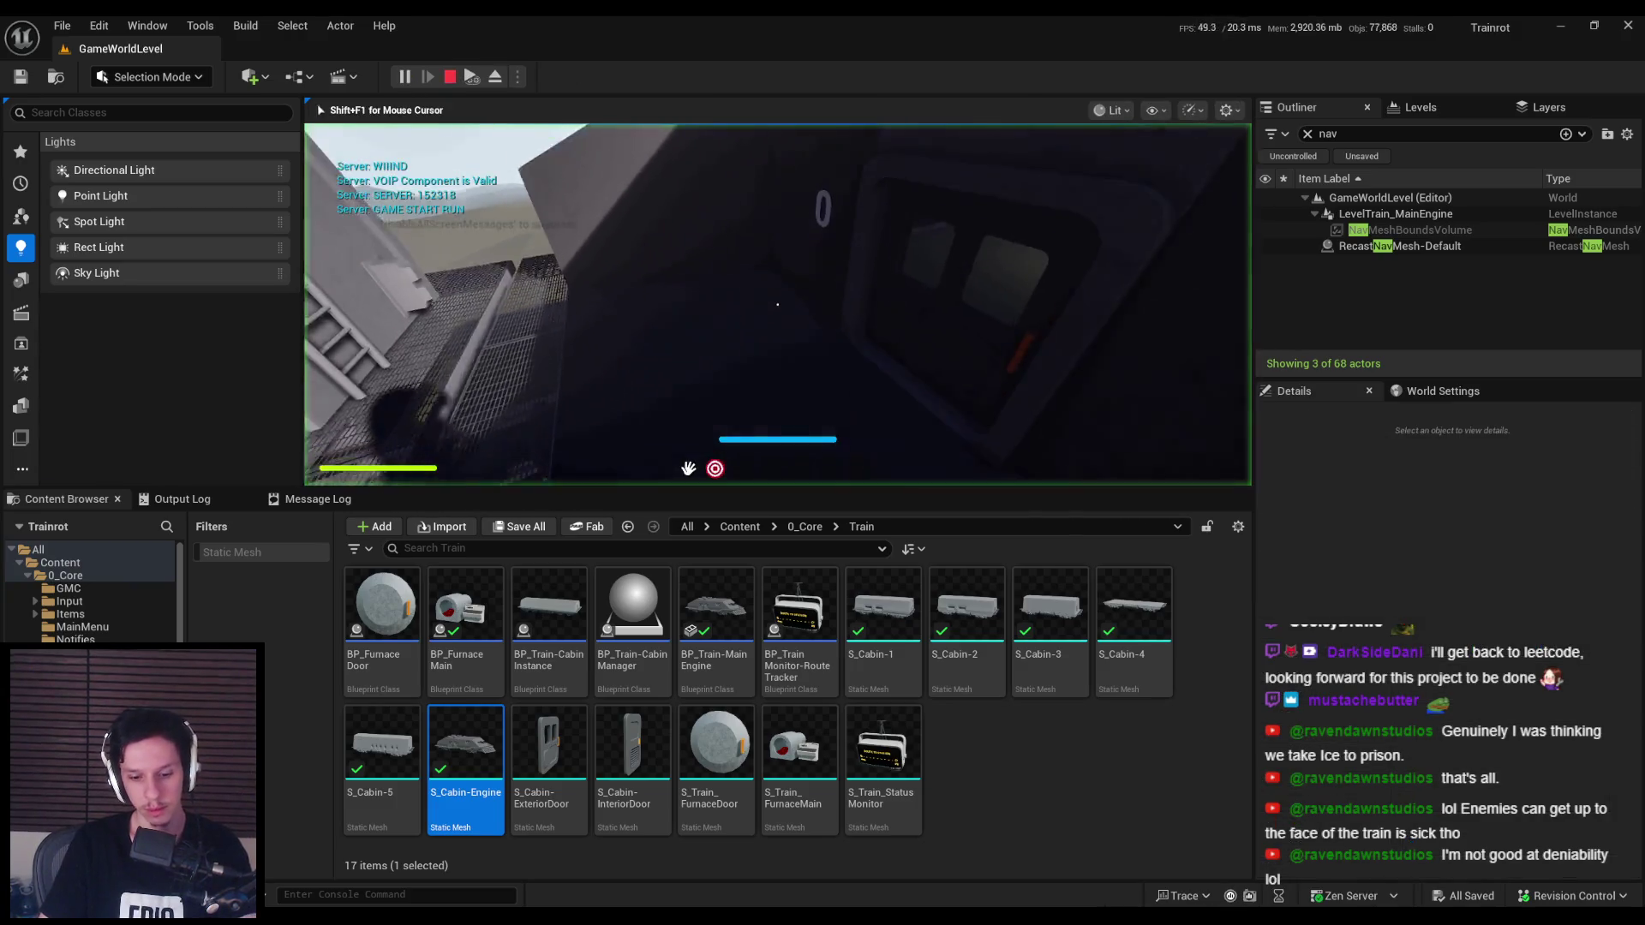
pyautogui.hotkey('shift', 'w')
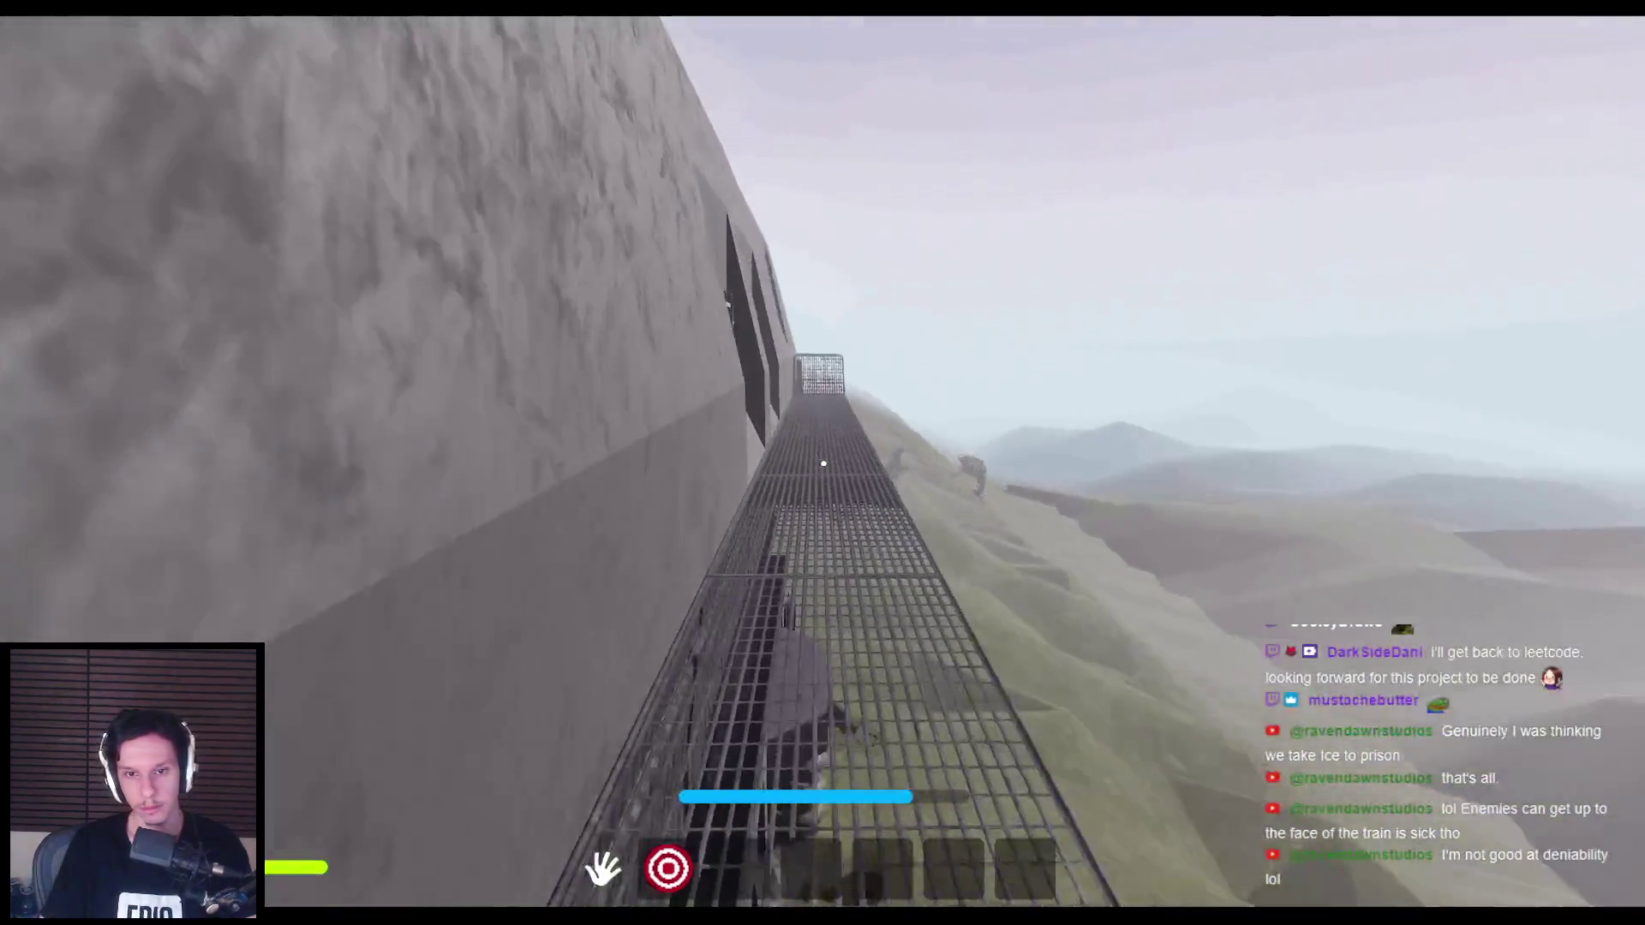
pyautogui.press('Escape')
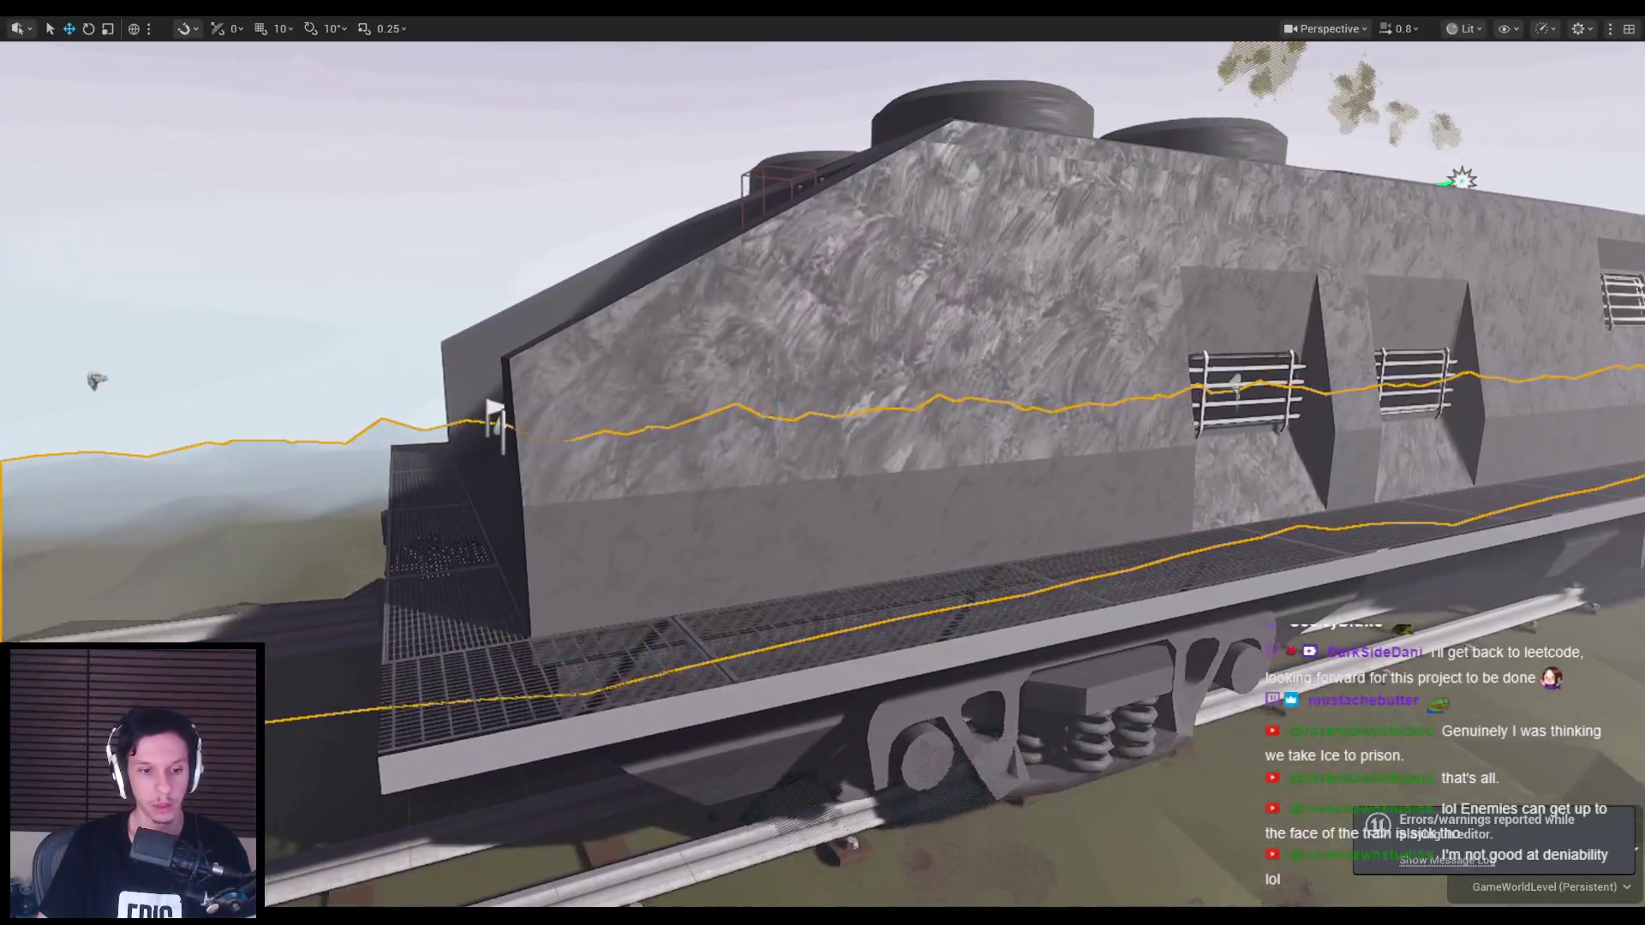
pyautogui.hotkey('alt', 'Tab')
# Step: Zoom in on the Lethal Company yellow railing references on the PureRef board
pyautogui.scroll(5, 800, 517)
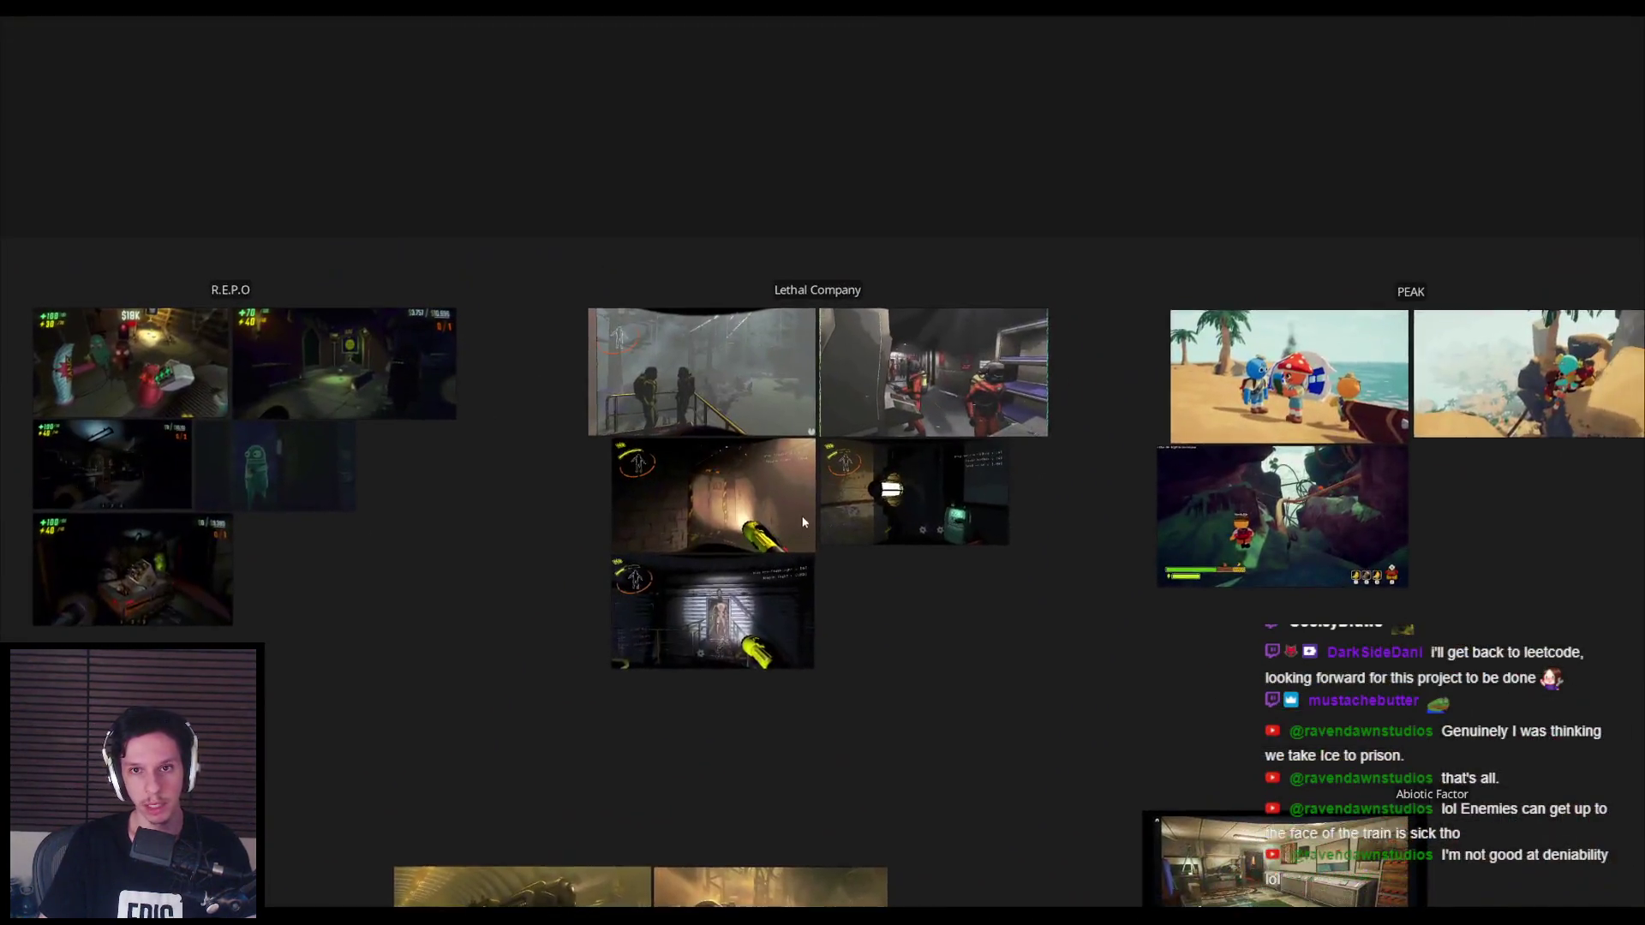
pyautogui.scroll(5, 721, 375)
pyautogui.scroll(-2, 722, 375)
pyautogui.scroll(3, 539, 420)
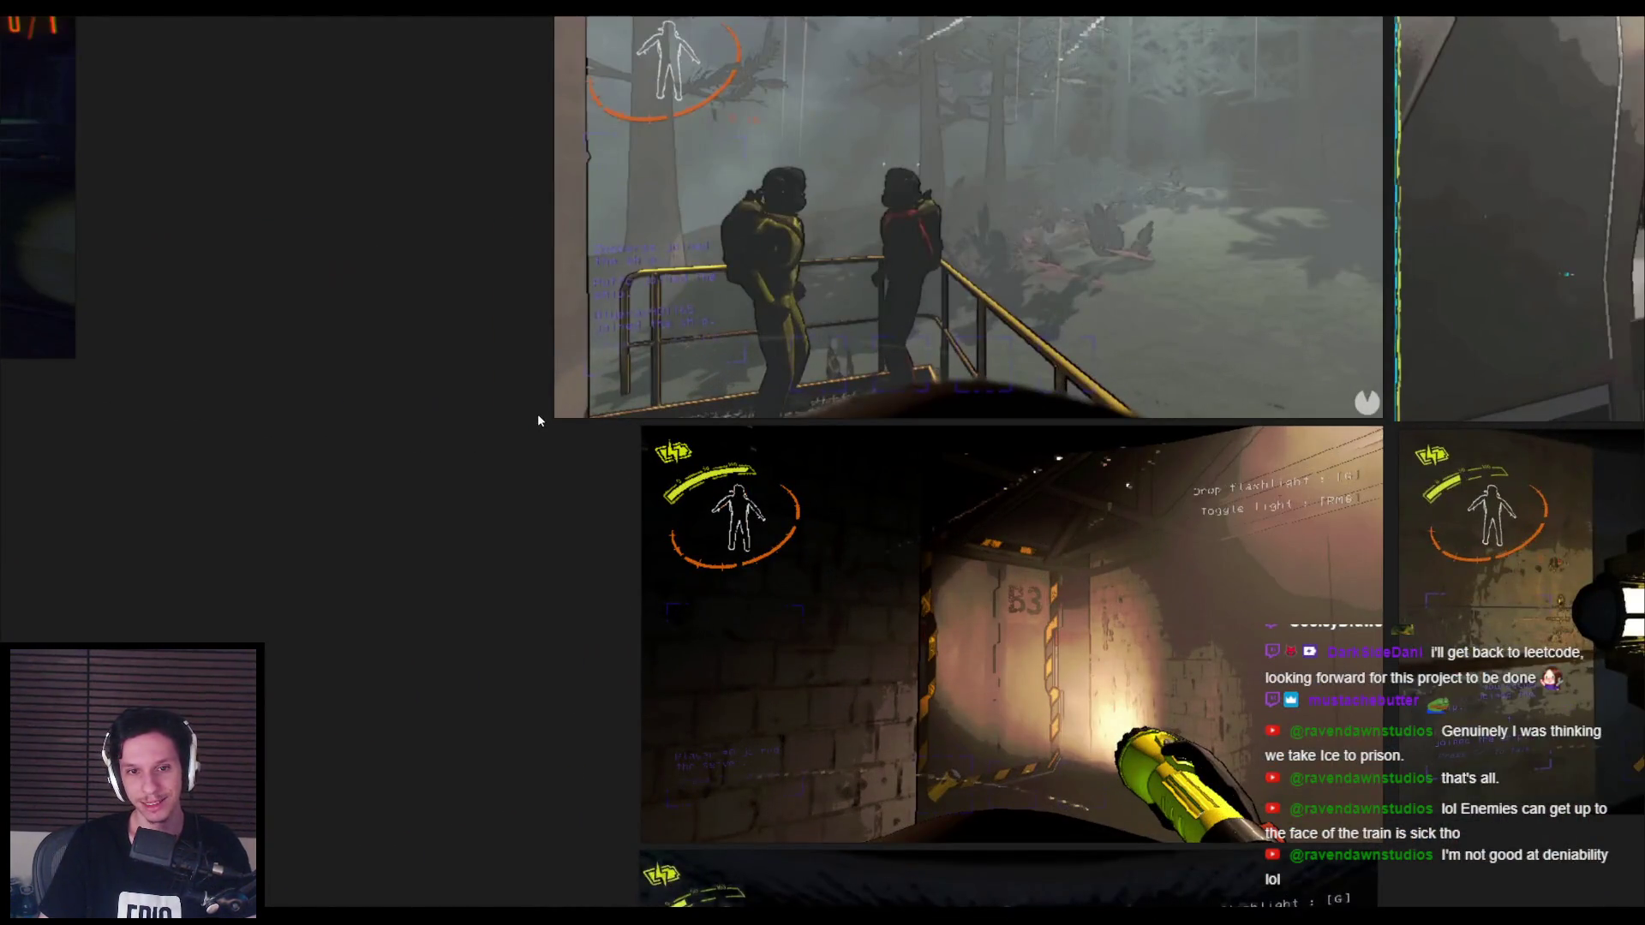
pyautogui.scroll(-6, 537, 414)
# Step: Switch back to the Blender train cabin file and save Trainrot_TrainCabins_v2.blend
pyautogui.hotkey('alt', 'Tab')
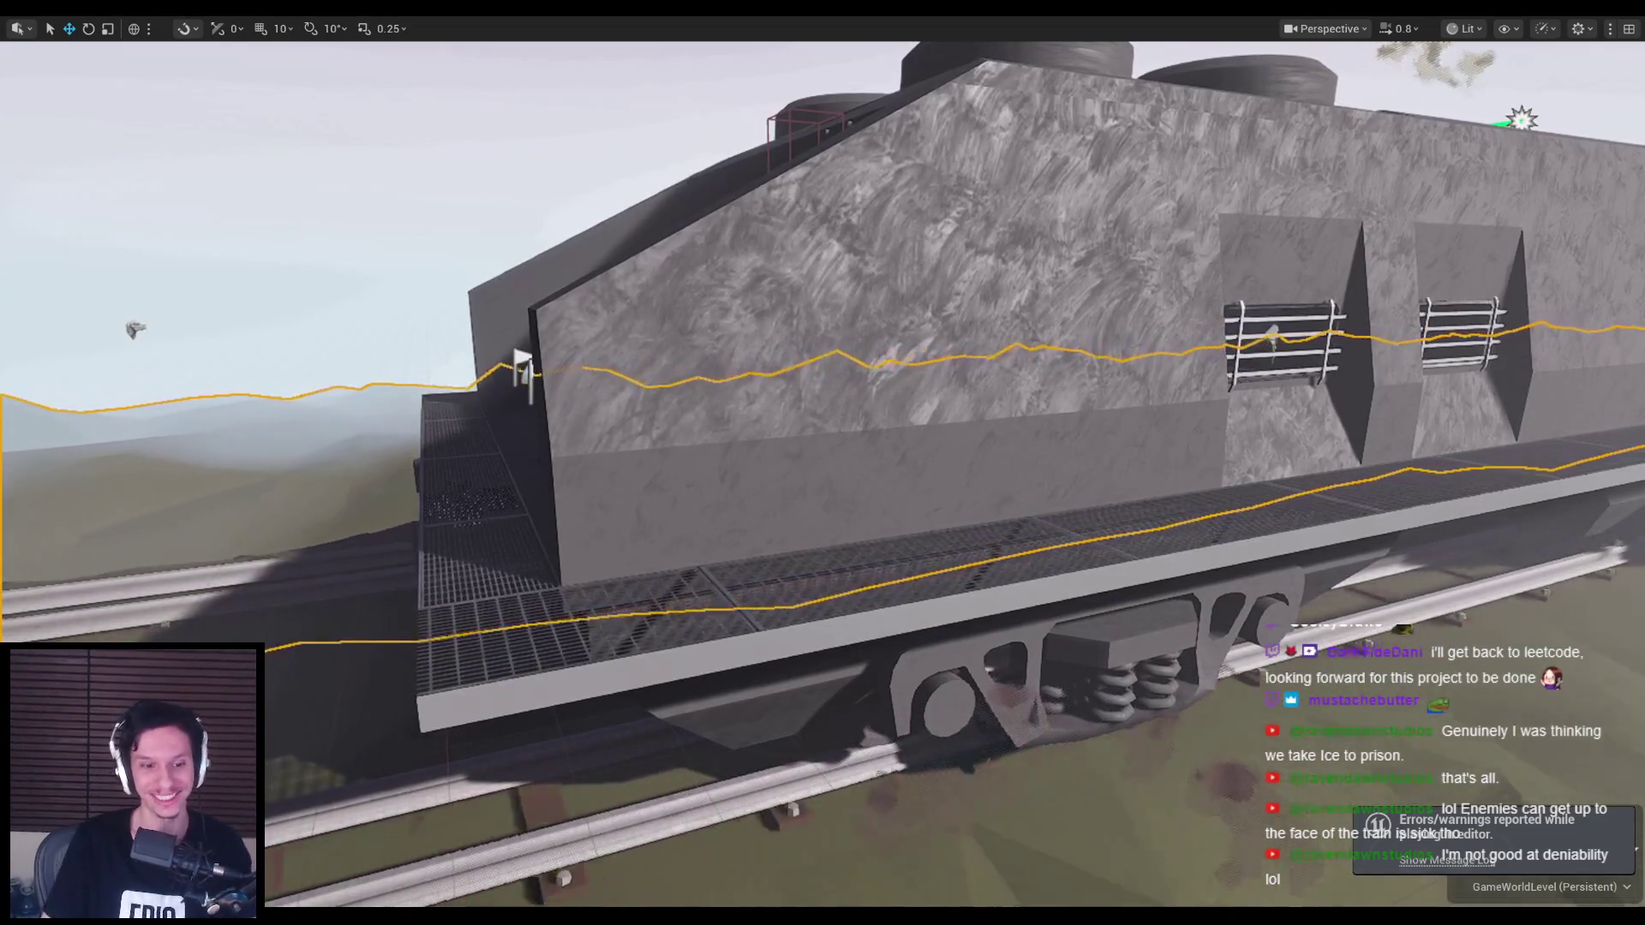
pyautogui.hotkey('alt', 'Tab')
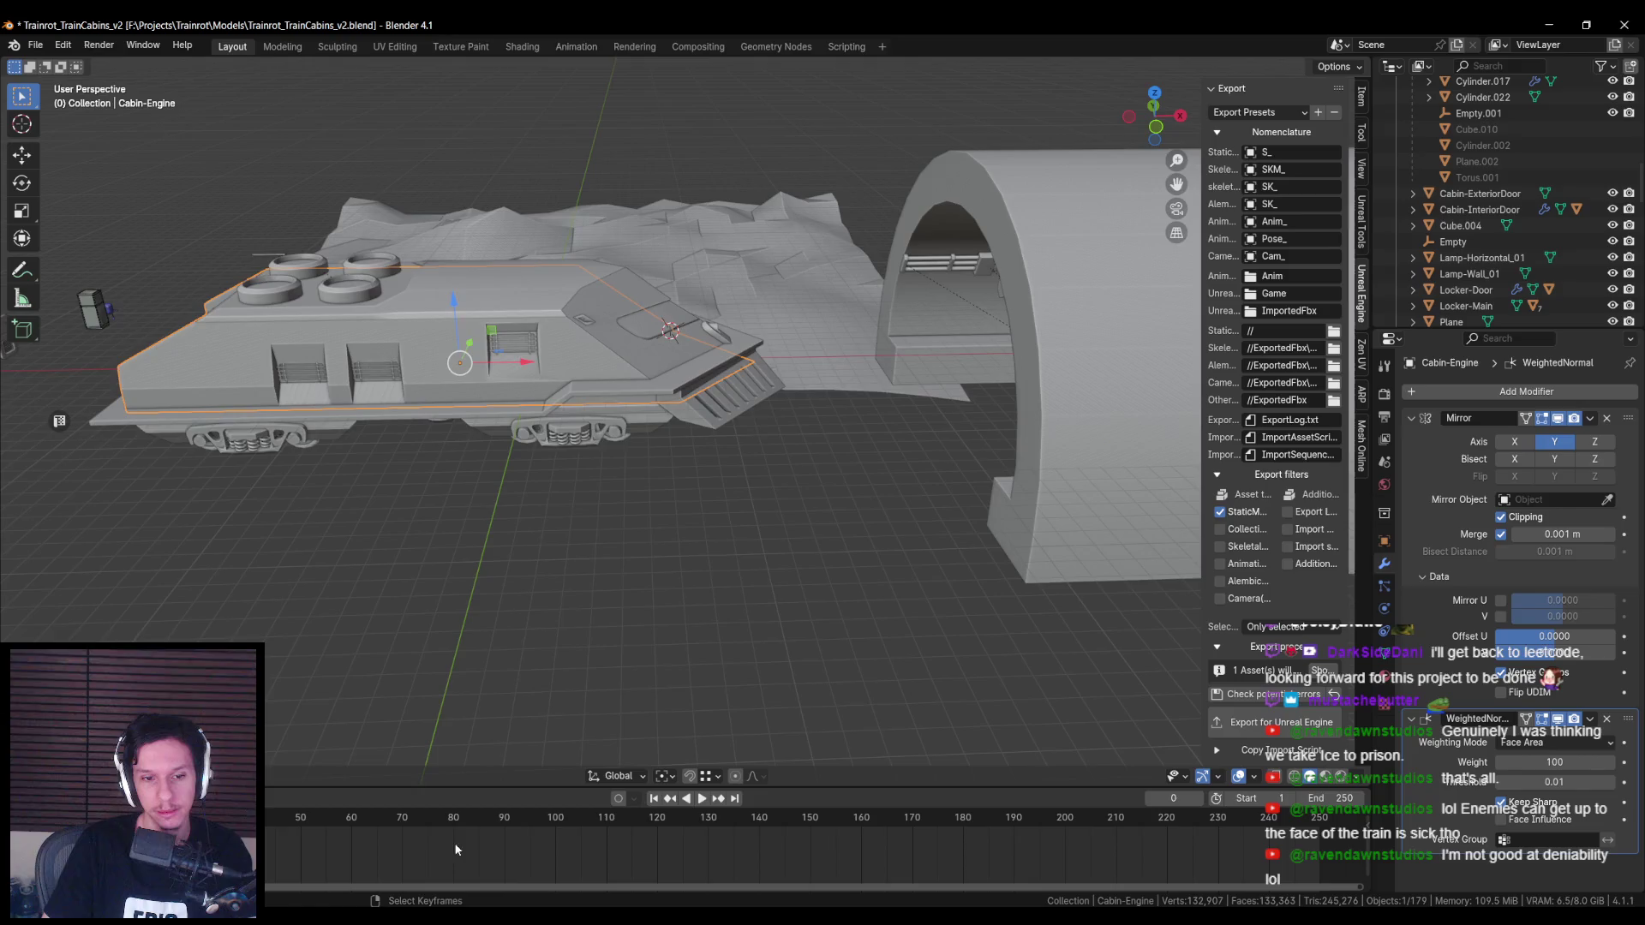
pyautogui.moveTo(651, 668)
pyautogui.mouseDown(button='middle')
pyautogui.moveTo(819, 516)
pyautogui.moveTo(547, 474)
pyautogui.moveTo(475, 481)
pyautogui.mouseUp(button='middle')
pyautogui.hotkey('ctrl', 's')
# Step: Select Cabin-Engine.003 and orbit around the engine cabin body from several sides
pyautogui.click(475, 481)
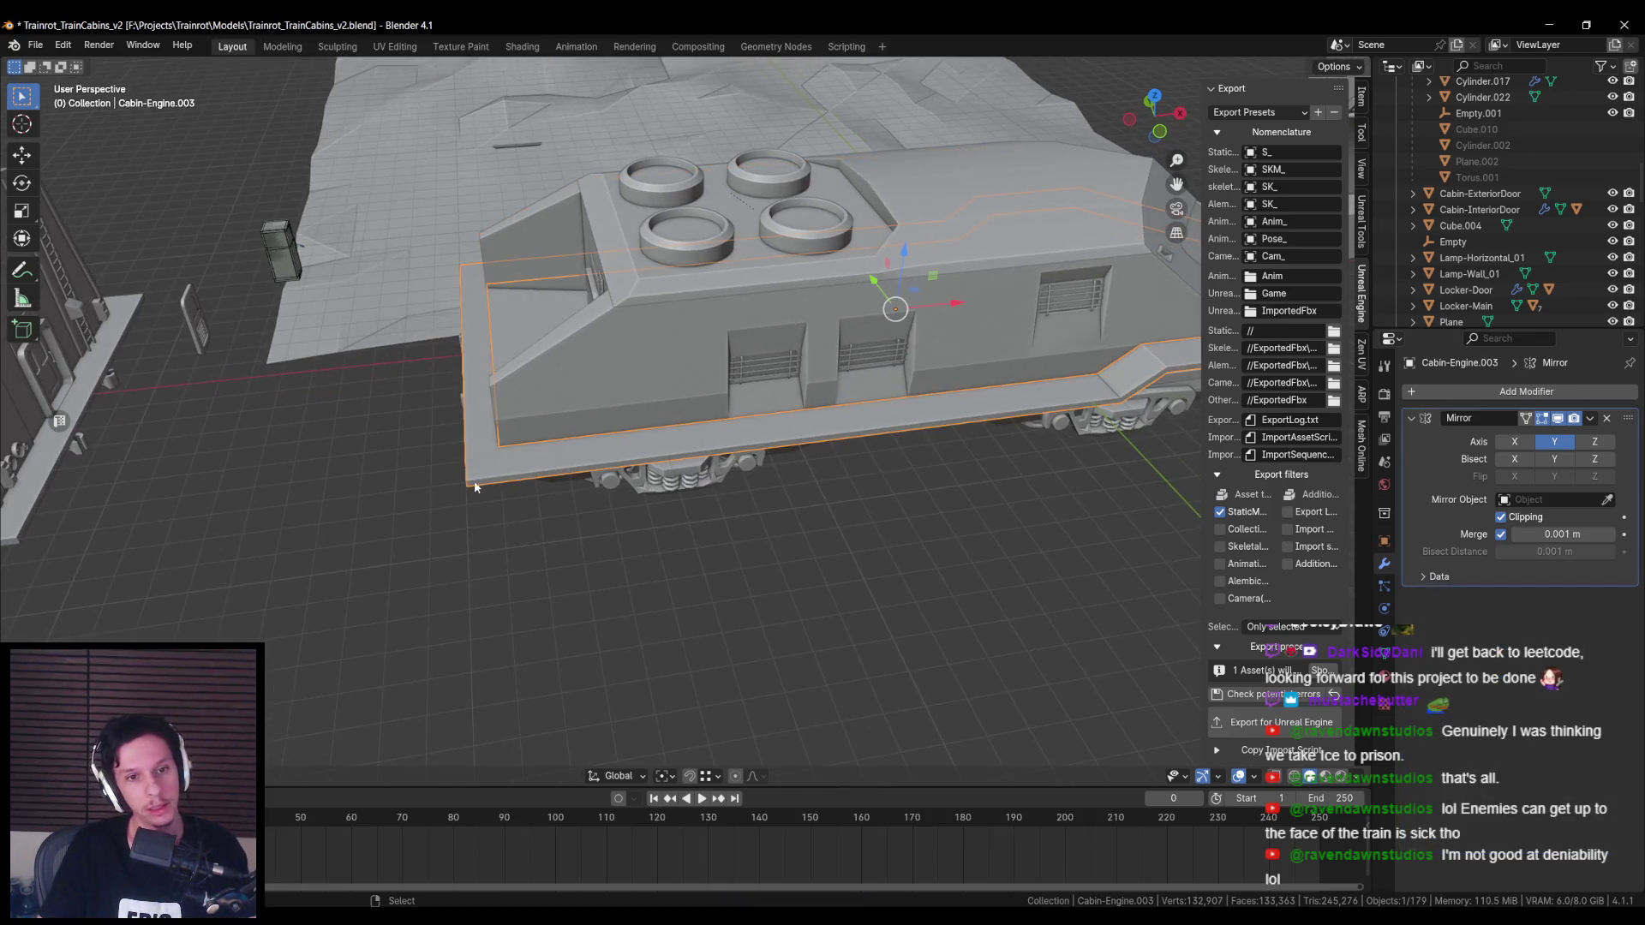
pyautogui.moveTo(1093, 415); pyautogui.dragTo(623, 464, button='middle')
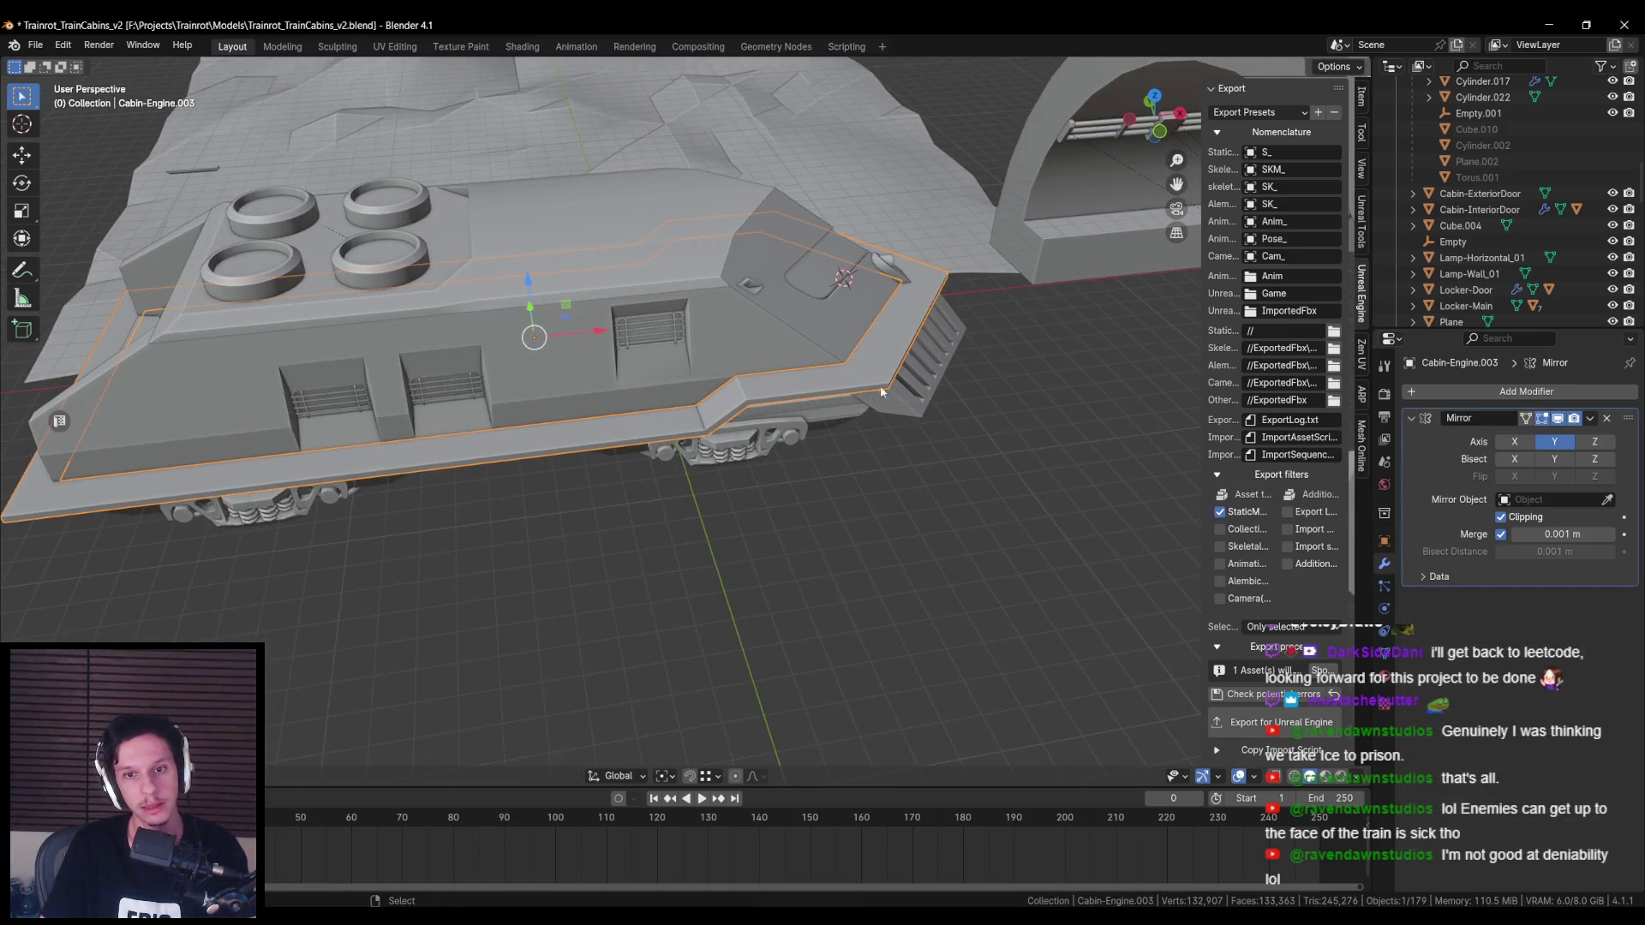
pyautogui.moveTo(743, 413)
pyautogui.mouseDown(button='middle')
pyautogui.moveTo(834, 393)
pyautogui.moveTo(839, 375)
pyautogui.mouseUp(button='middle')
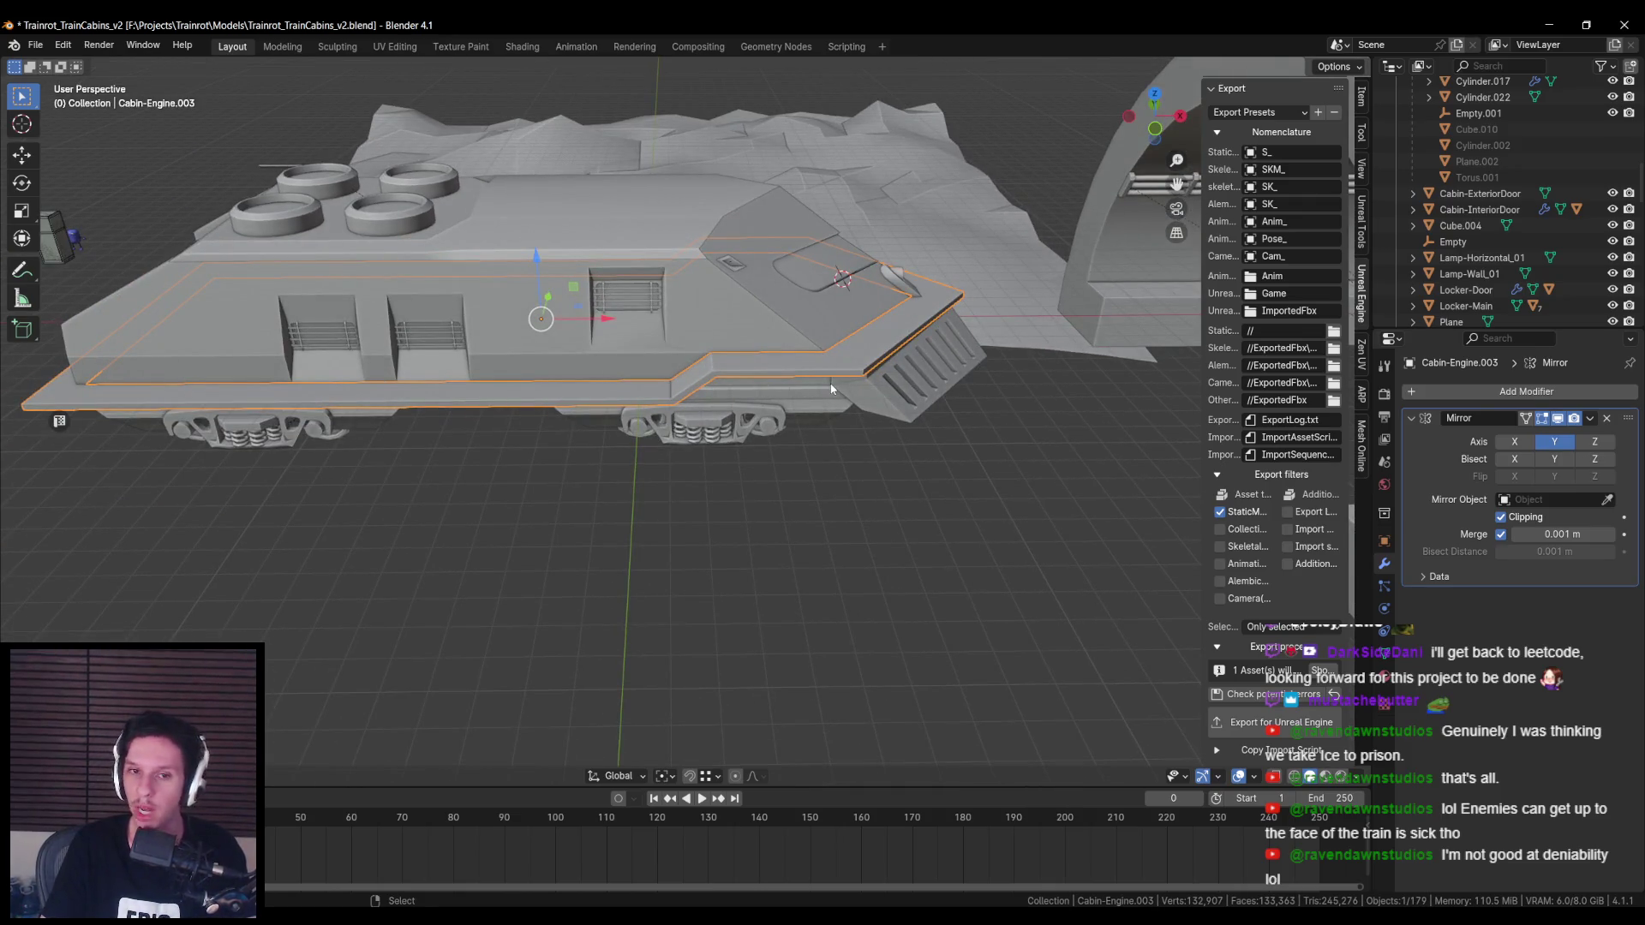
pyautogui.moveTo(831, 388)
pyautogui.mouseDown(button='middle')
pyautogui.moveTo(790, 387)
pyautogui.moveTo(727, 423)
pyautogui.mouseUp(button='middle')
pyautogui.scroll(-3, 789, 386)
# Step: Save the file, hide the export sidebar, and enter Edit Mode on the cabin body
pyautogui.hotkey('ctrl', 's')
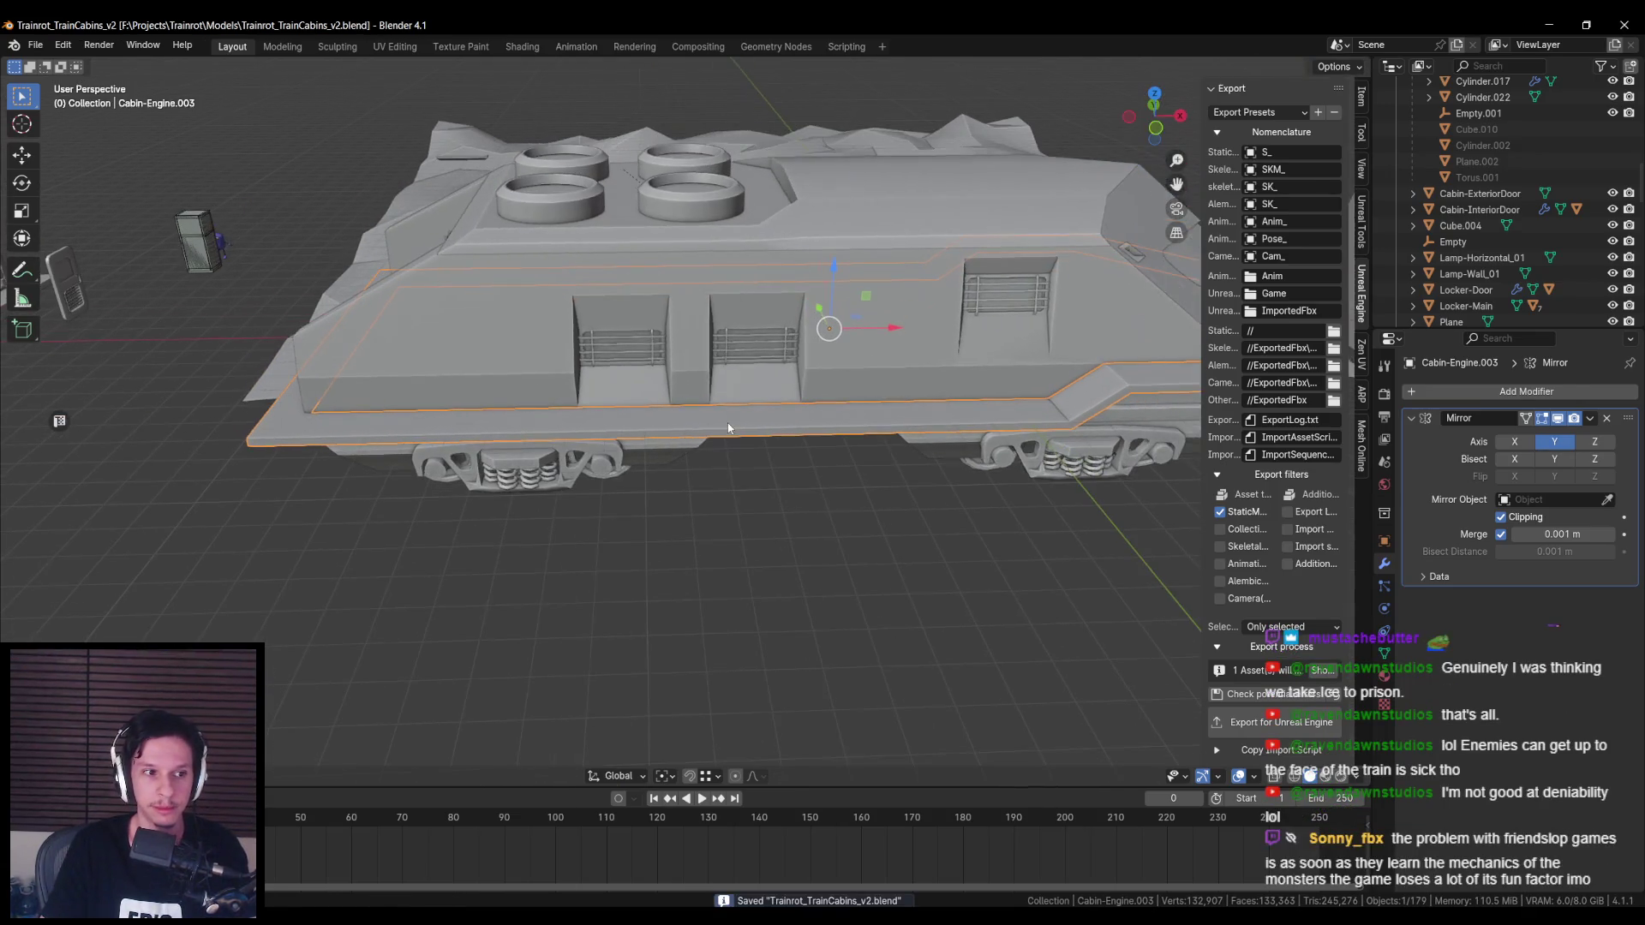
pyautogui.press('n')
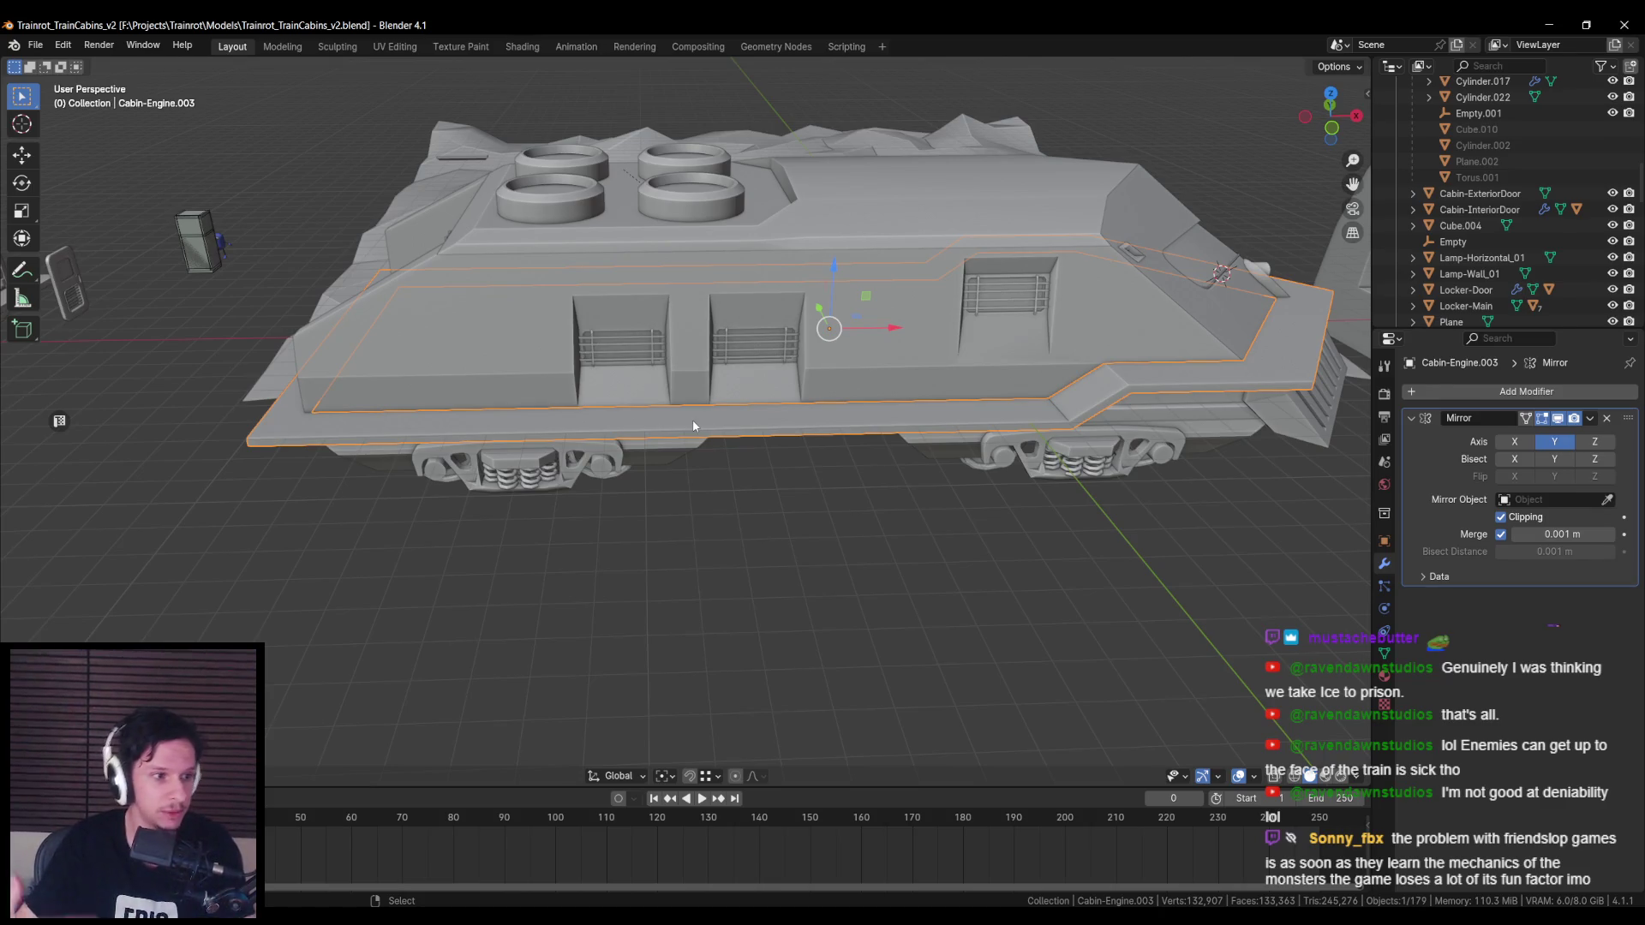
pyautogui.press('Tab')
pyautogui.scroll(6, 438, 481)
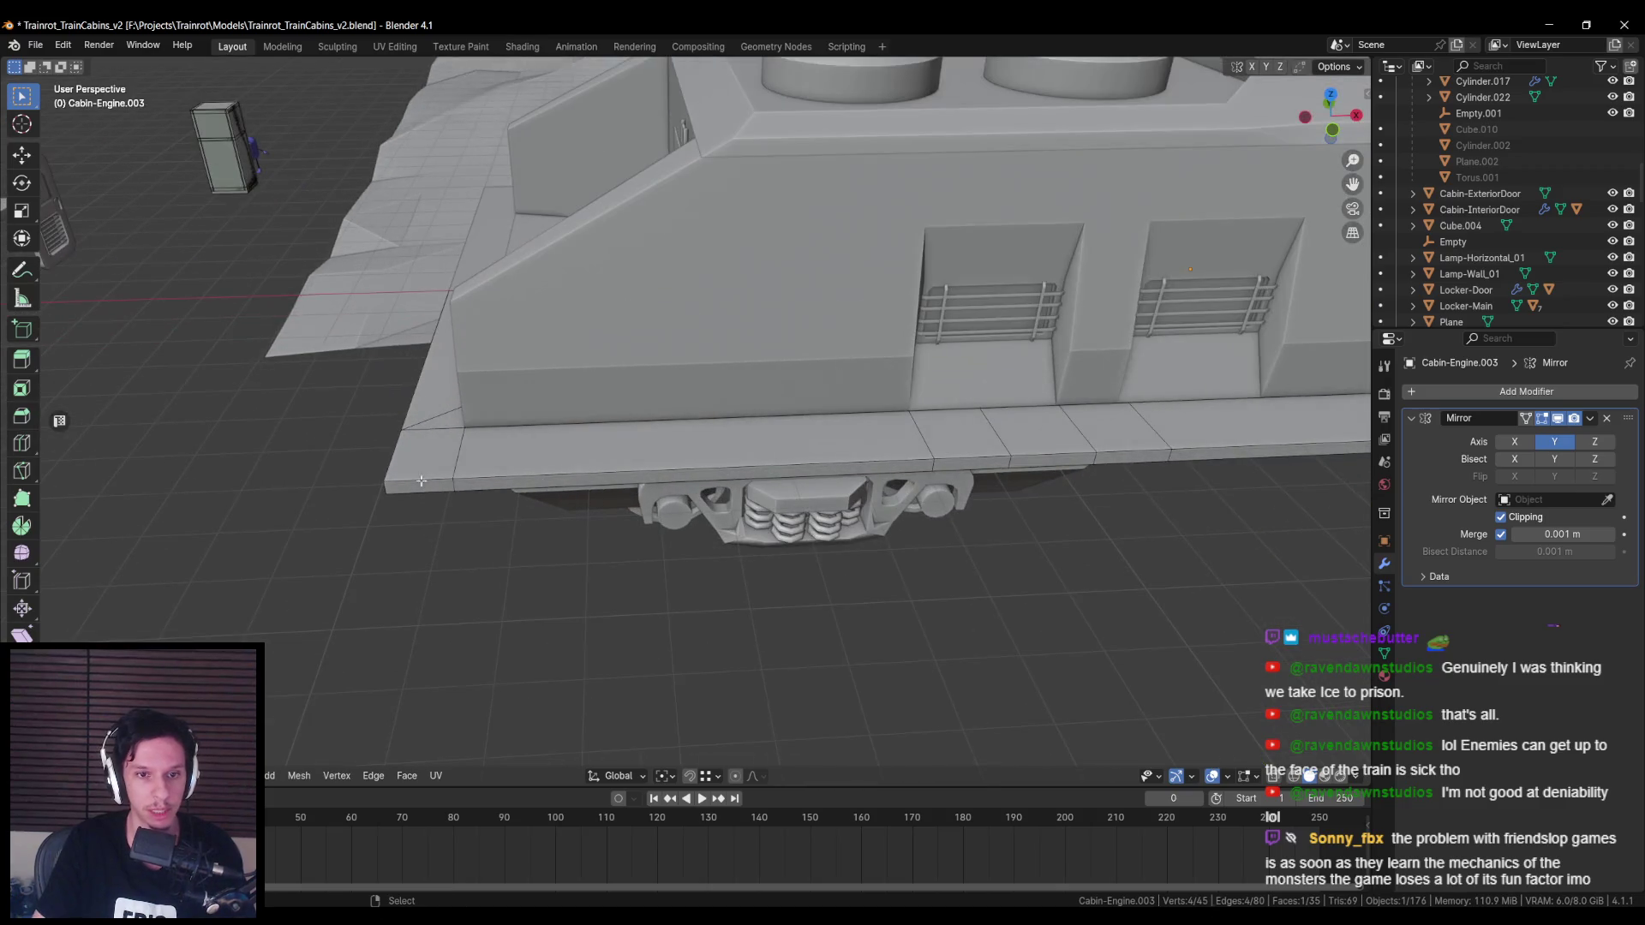
# Step: Select the base ledge faces along the cabin's side and angled front
pyautogui.keyDown('alt'); pyautogui.click(438, 481); pyautogui.keyUp('alt')
pyautogui.scroll(-3, 438, 480)
pyautogui.keyDown('shift'); pyautogui.click(502, 425); pyautogui.keyUp('shift')
pyautogui.keyDown('shift'); pyautogui.click(579, 420); pyautogui.keyUp('shift')
pyautogui.keyDown('shift'); pyautogui.click(685, 419); pyautogui.keyUp('shift')
pyautogui.moveTo(685, 419)
pyautogui.mouseDown(button='middle')
pyautogui.moveTo(702, 428)
pyautogui.moveTo(689, 438)
pyautogui.mouseUp(button='middle')
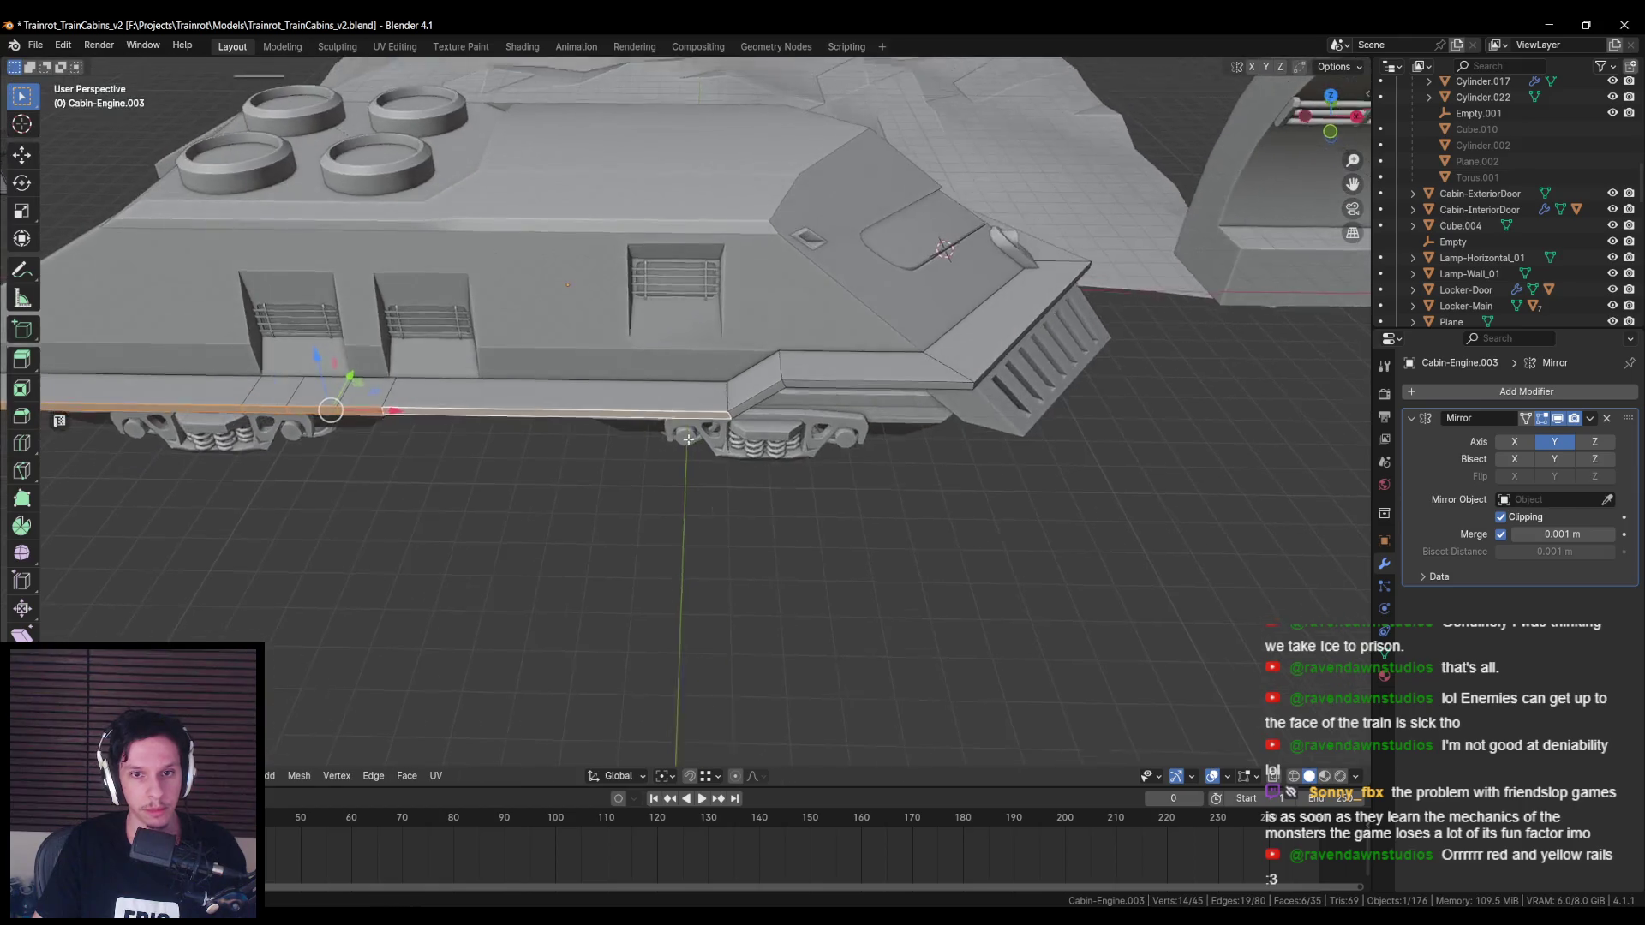
pyautogui.scroll(3, 689, 438)
pyautogui.keyDown('shift'); pyautogui.click(806, 390); pyautogui.keyUp('shift')
pyautogui.keyDown('shift'); pyautogui.click(985, 377); pyautogui.keyUp('shift')
pyautogui.keyDown('shift'); pyautogui.moveTo(998, 411); pyautogui.dragTo(849, 418, button='middle'); pyautogui.keyUp('shift')
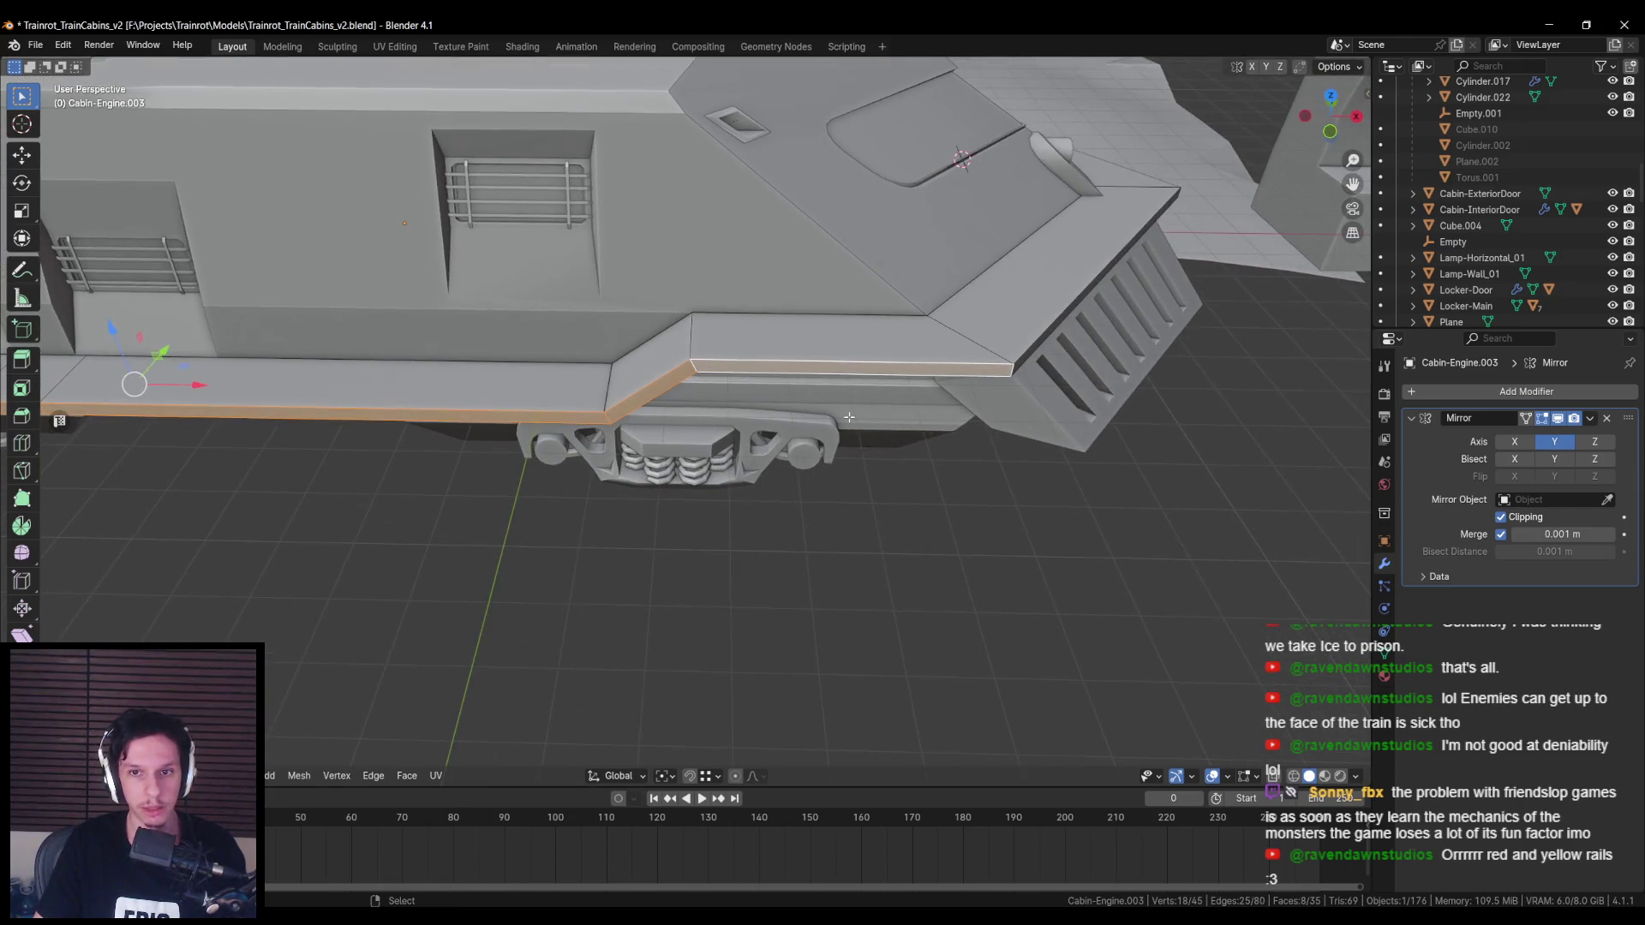
pyautogui.scroll(-2, 849, 417)
# Step: Add a loop cut across the base ledge from the top-down view
pyautogui.press('KP_7')
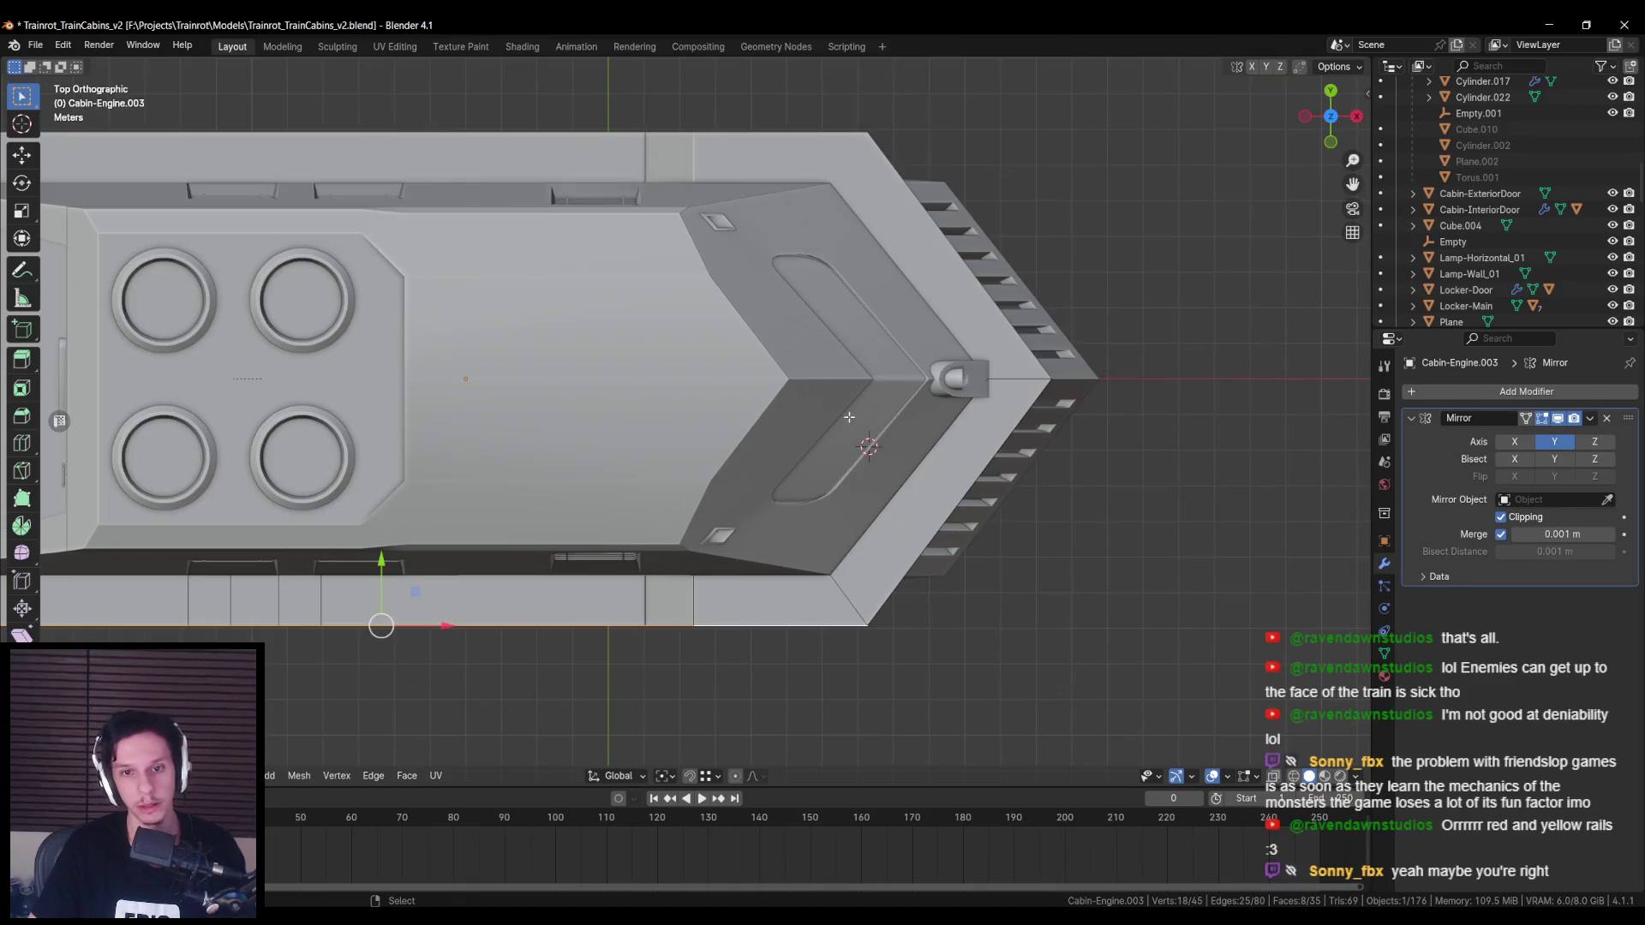
pyautogui.hotkey('alt', 'a')
pyautogui.scroll(3, 714, 500)
pyautogui.hotkey('ctrl', 'r')
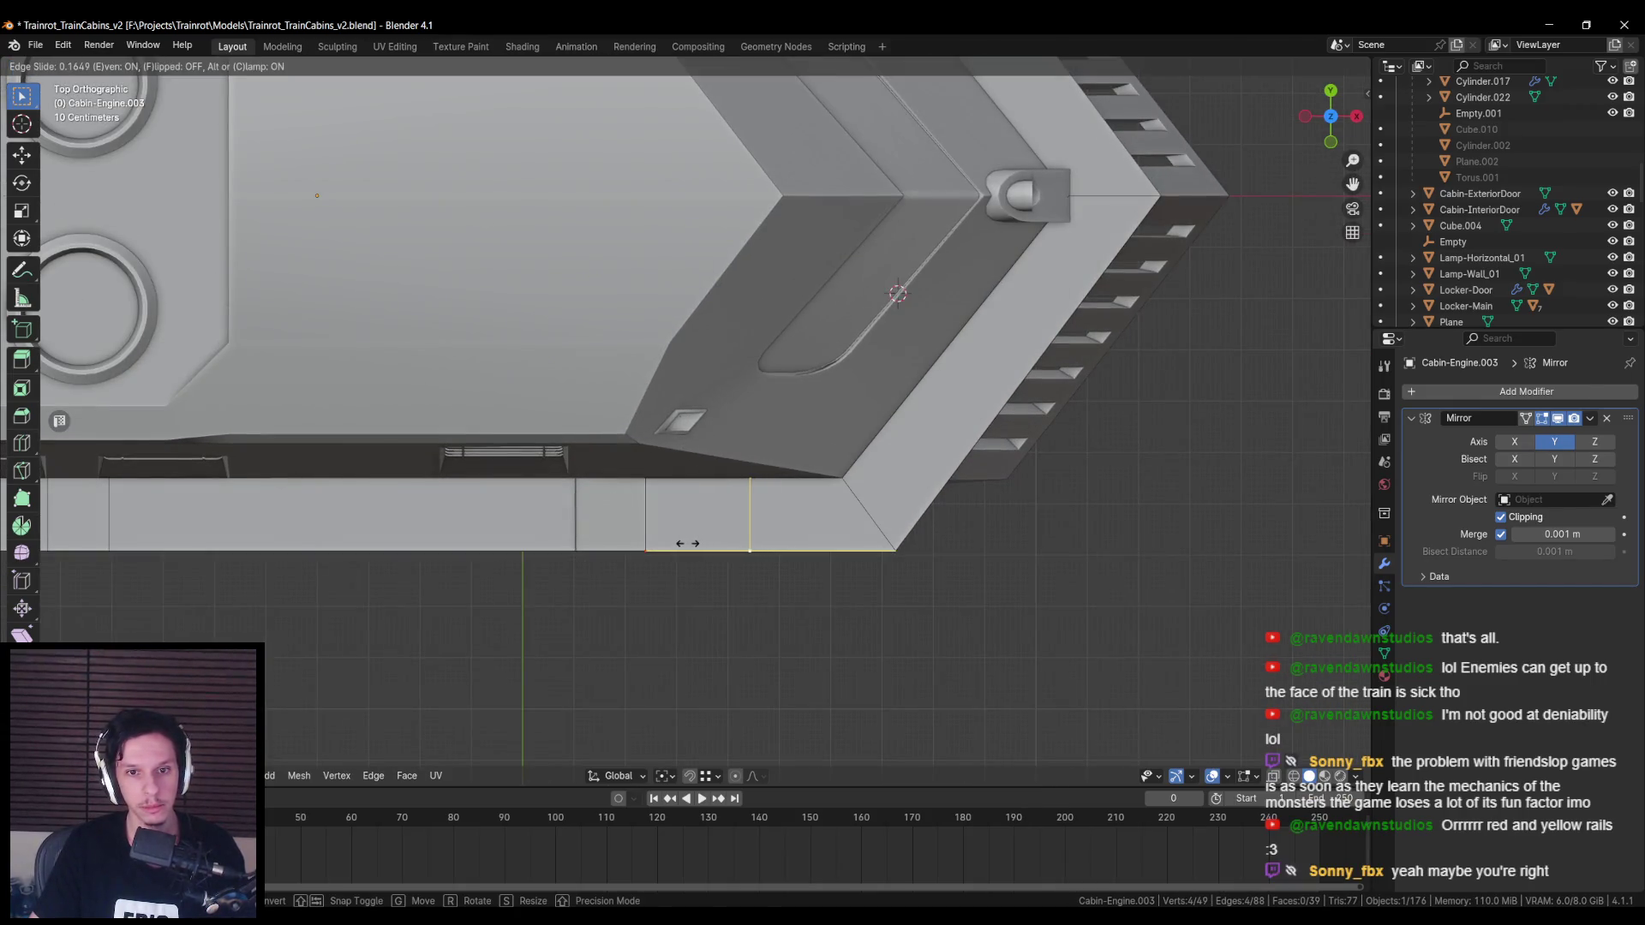
pyautogui.click(754, 510)
pyautogui.moveTo(753, 509); pyautogui.dragTo(728, 324, button='middle')
# Step: Flatten one ledge face by scaling it
pyautogui.click(743, 203)
pyautogui.moveTo(743, 203); pyautogui.dragTo(857, 195, button='middle')
pyautogui.press('s')
pyautogui.click(885, 194)
# Step: Select the outer strip faces along the side ledge and duplicate them
pyautogui.keyDown('shift'); pyautogui.click(711, 175); pyautogui.keyUp('shift')
pyautogui.keyDown('shift'); pyautogui.click(592, 219); pyautogui.keyUp('shift')
pyautogui.keyDown('shift'); pyautogui.click(359, 210); pyautogui.keyUp('shift')
pyautogui.moveTo(360, 210)
pyautogui.mouseDown(button='middle')
pyautogui.moveTo(439, 292)
pyautogui.moveTo(1199, 293)
pyautogui.mouseUp(button='middle')
pyautogui.keyDown('shift'); pyautogui.click(1199, 293); pyautogui.keyUp('shift')
pyautogui.keyDown('shift'); pyautogui.click(1019, 293); pyautogui.keyUp('shift')
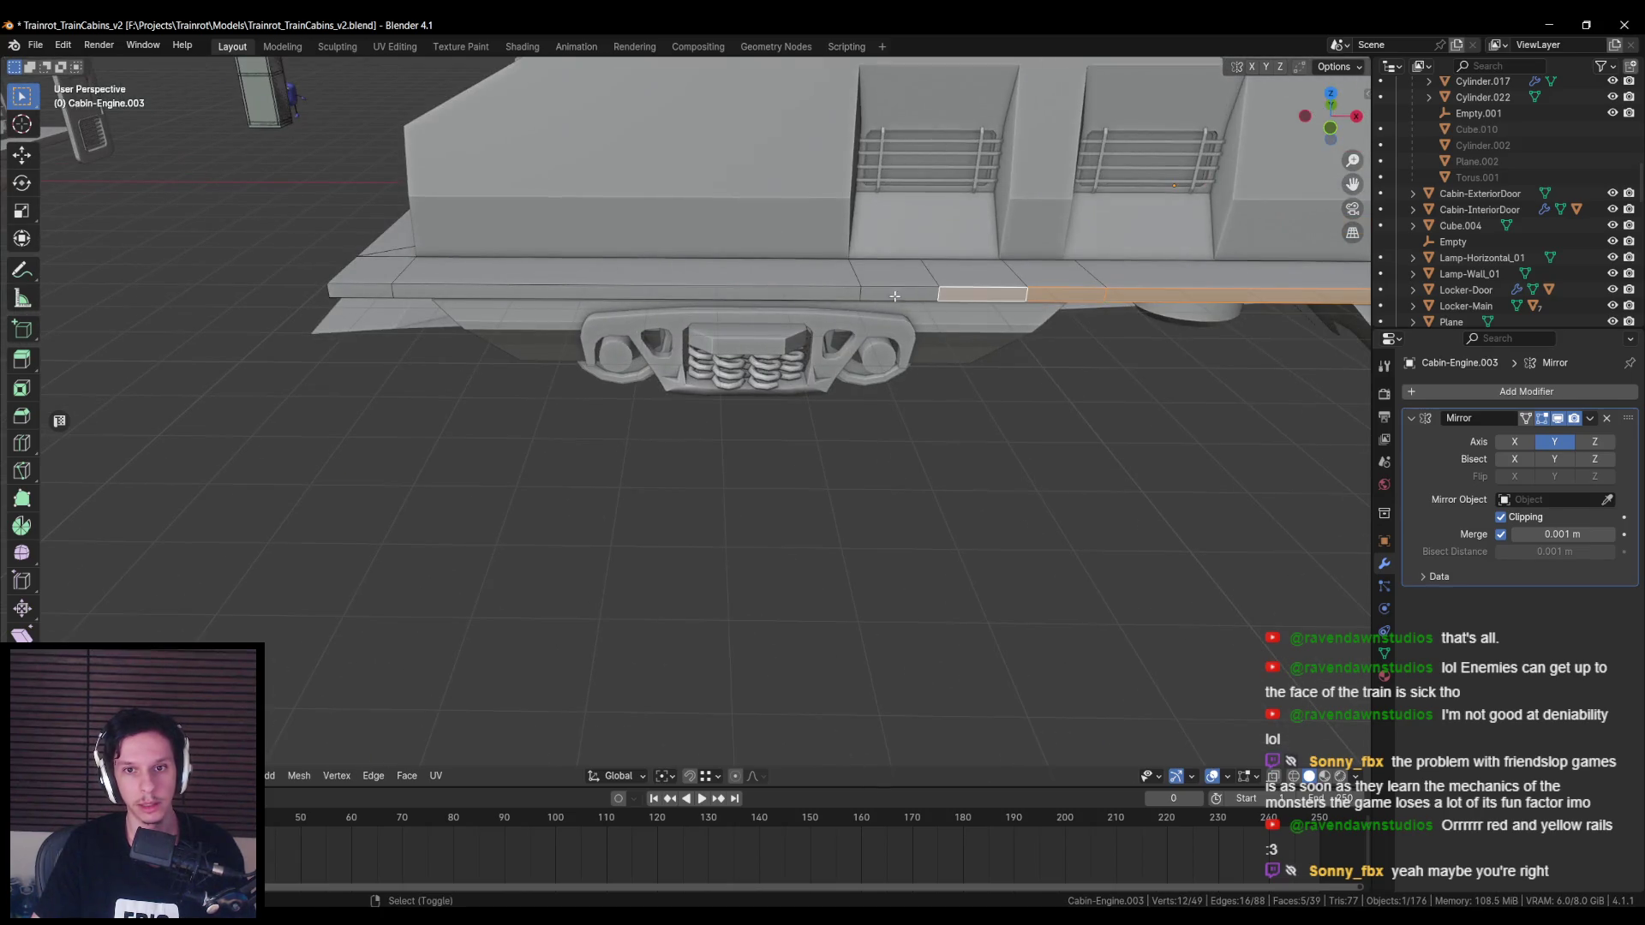
pyautogui.keyDown('shift'); pyautogui.click(943, 293); pyautogui.keyUp('shift')
pyautogui.keyDown('shift'); pyautogui.click(643, 293); pyautogui.keyUp('shift')
pyautogui.keyDown('shift'); pyautogui.click(377, 289); pyautogui.keyUp('shift')
pyautogui.moveTo(382, 289); pyautogui.dragTo(765, 311, button='middle')
pyautogui.hotkey('shift', 'd')
# Step: Separate the duplicated strip faces, in place, into their own object, Cabin-Engine.011
pyautogui.rightClick(765, 311)
pyautogui.press('p')
pyautogui.click(768, 319)
pyautogui.press('Tab')
pyautogui.click(656, 444)
# Step: Replace the strip's inherited material slots with a new material named YellowPaint
pyautogui.click(1383, 675)
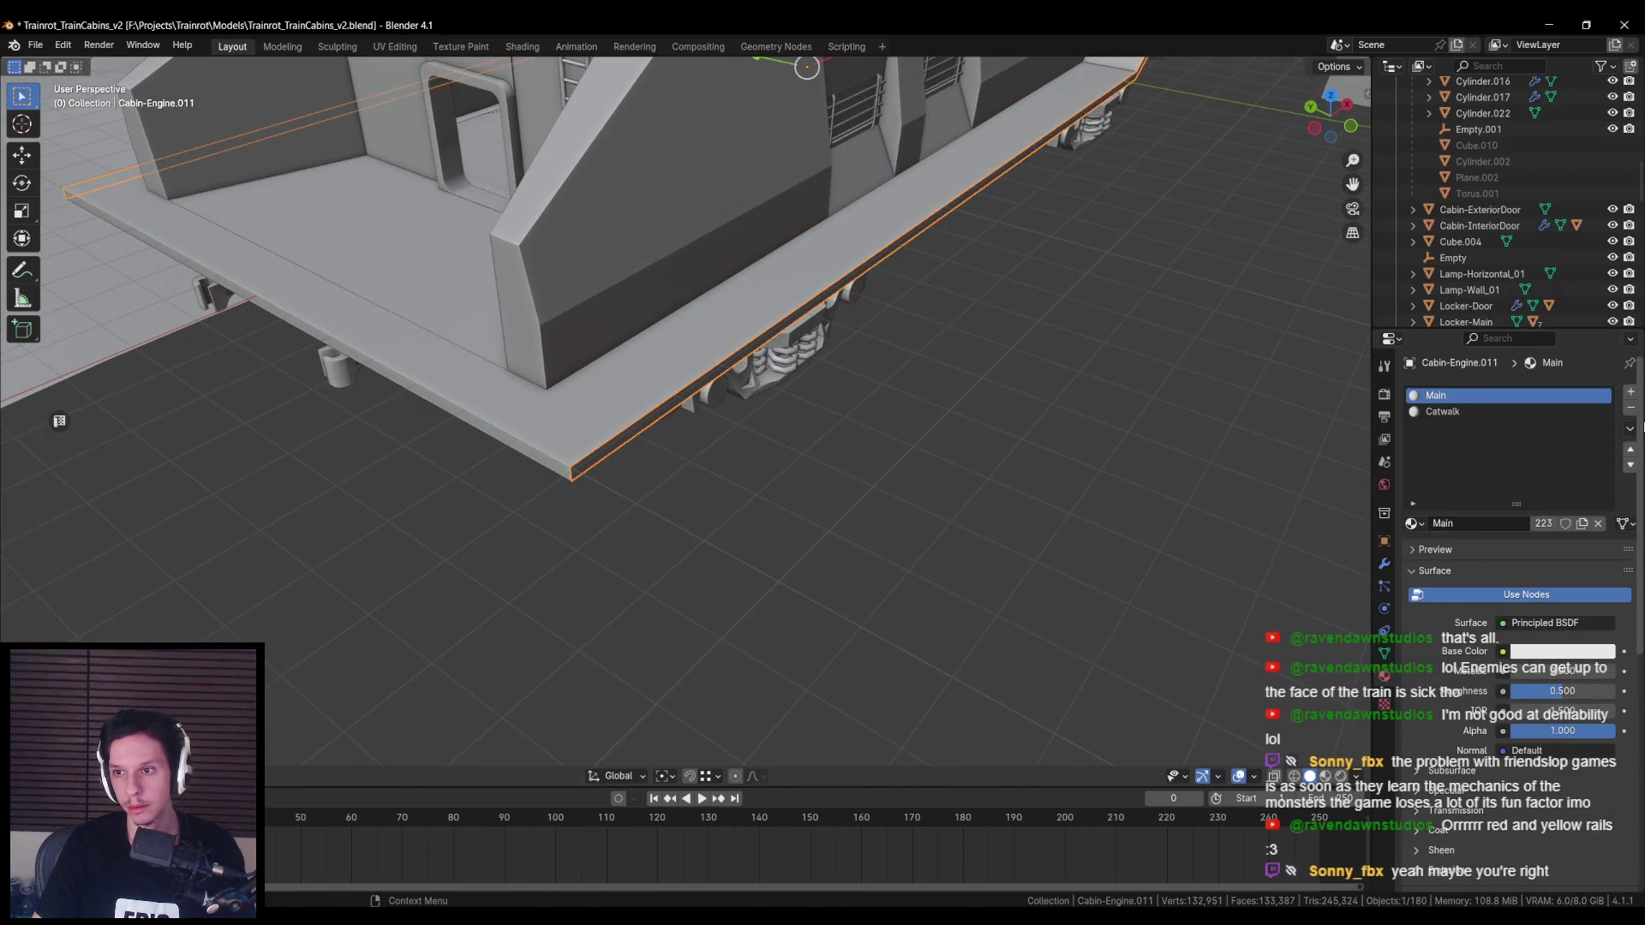
pyautogui.click(1630, 408)
pyautogui.click(1443, 527)
pyautogui.doubleClick(1490, 523)
pyautogui.write('Y')
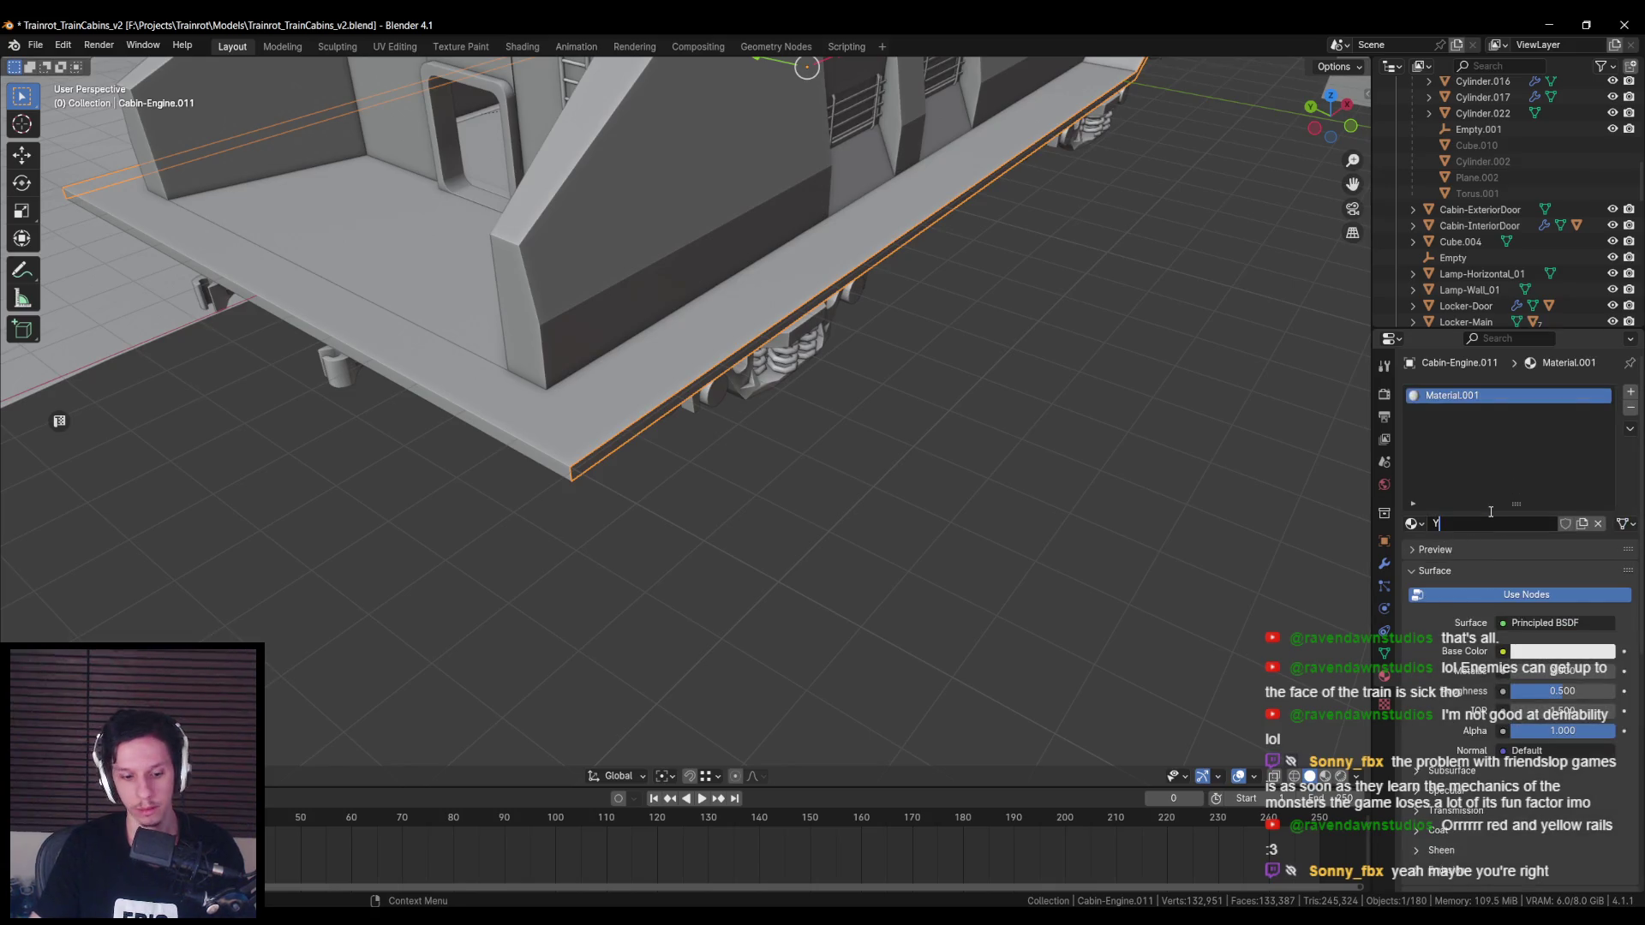
pyautogui.write('ellowPaint')
pyautogui.press('Return')
# Step: Extrude the strip's outer edge along the Y axis
pyautogui.press('Tab')
pyautogui.moveTo(823, 368)
pyautogui.mouseDown(button='middle')
pyautogui.moveTo(746, 329)
pyautogui.moveTo(859, 233)
pyautogui.mouseUp(button='middle')
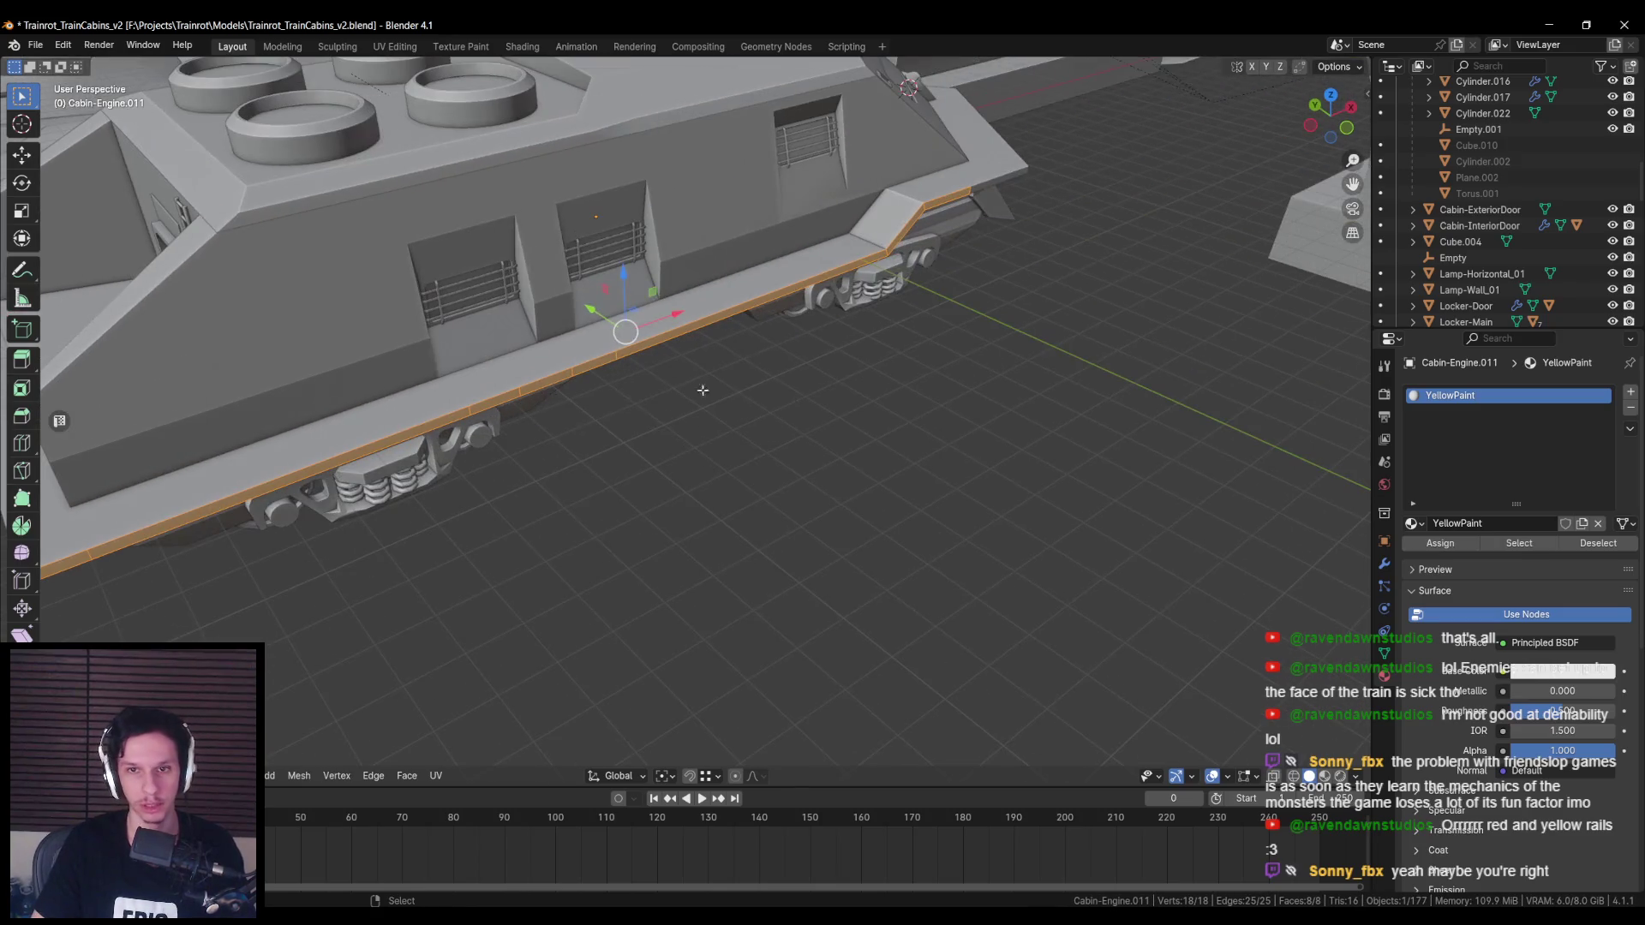
pyautogui.moveTo(691, 337)
pyautogui.mouseDown(button='middle')
pyautogui.moveTo(728, 274)
pyautogui.moveTo(734, 177)
pyautogui.mouseUp(button='middle')
pyautogui.press('e')
pyautogui.press('y')
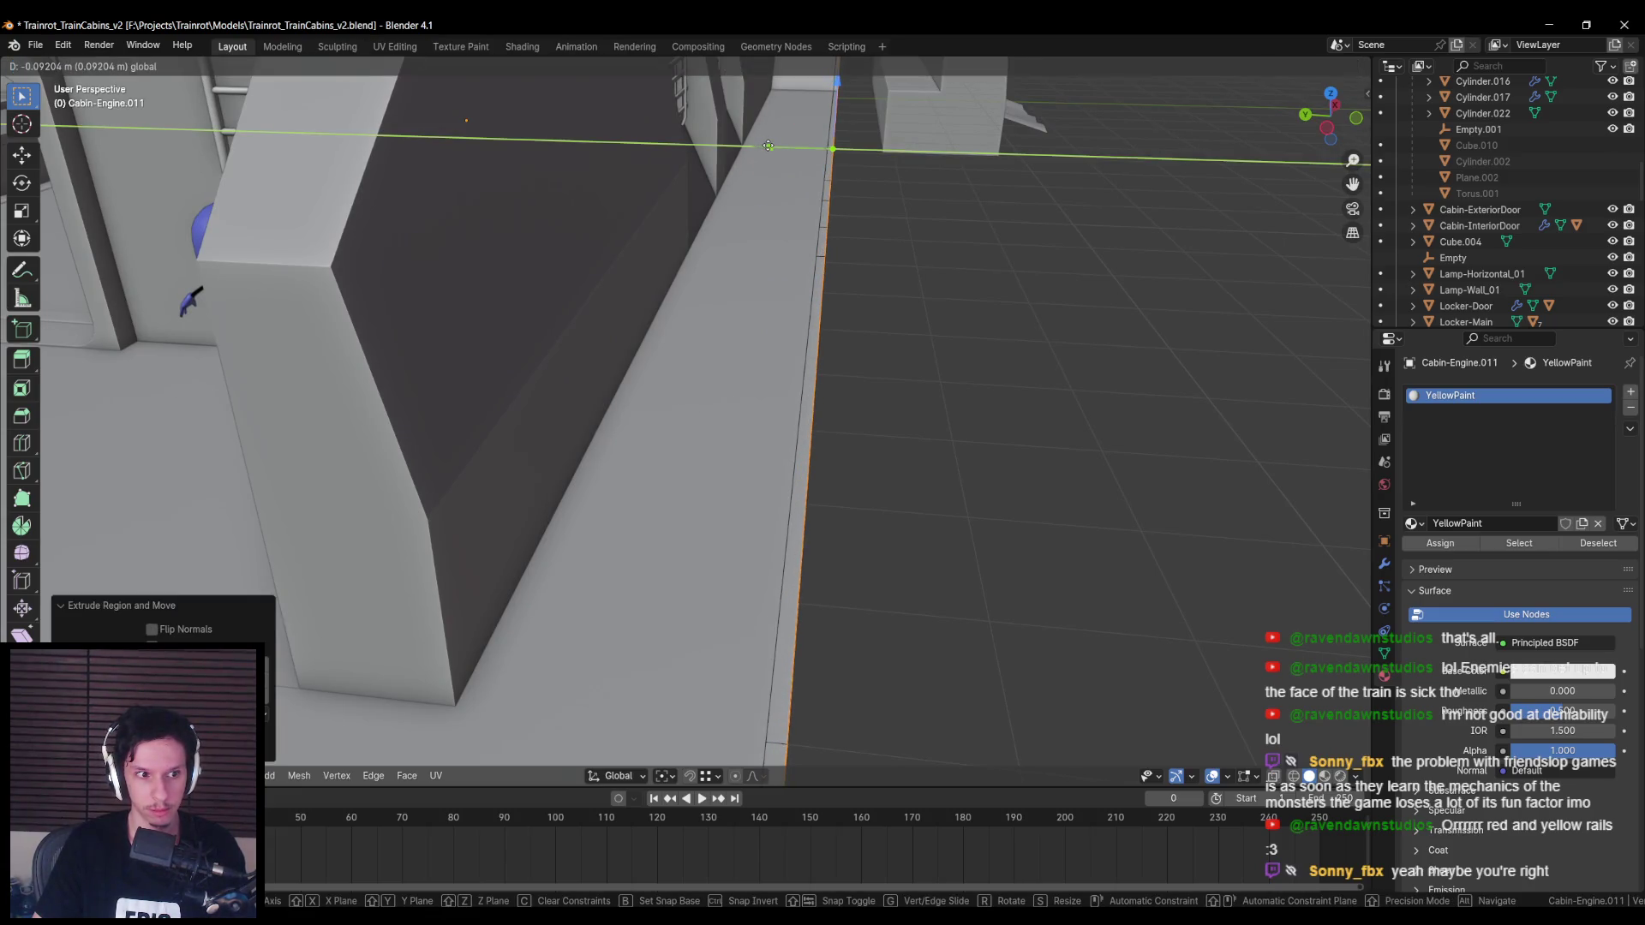
pyautogui.click(768, 145)
pyautogui.press('Tab')
# Step: Inspect the strip around the cabin, save the file, and bring up the reference board
pyautogui.moveTo(768, 146); pyautogui.dragTo(676, 285, button='middle')
pyautogui.scroll(-5, 677, 285)
pyautogui.scroll(2, 583, 314)
pyautogui.moveTo(582, 321); pyautogui.dragTo(681, 296, button='middle')
pyautogui.press('Tab')
pyautogui.hotkey('shift', 'z')
pyautogui.hotkey('shift', 'z')
pyautogui.hotkey('shift', 'z')
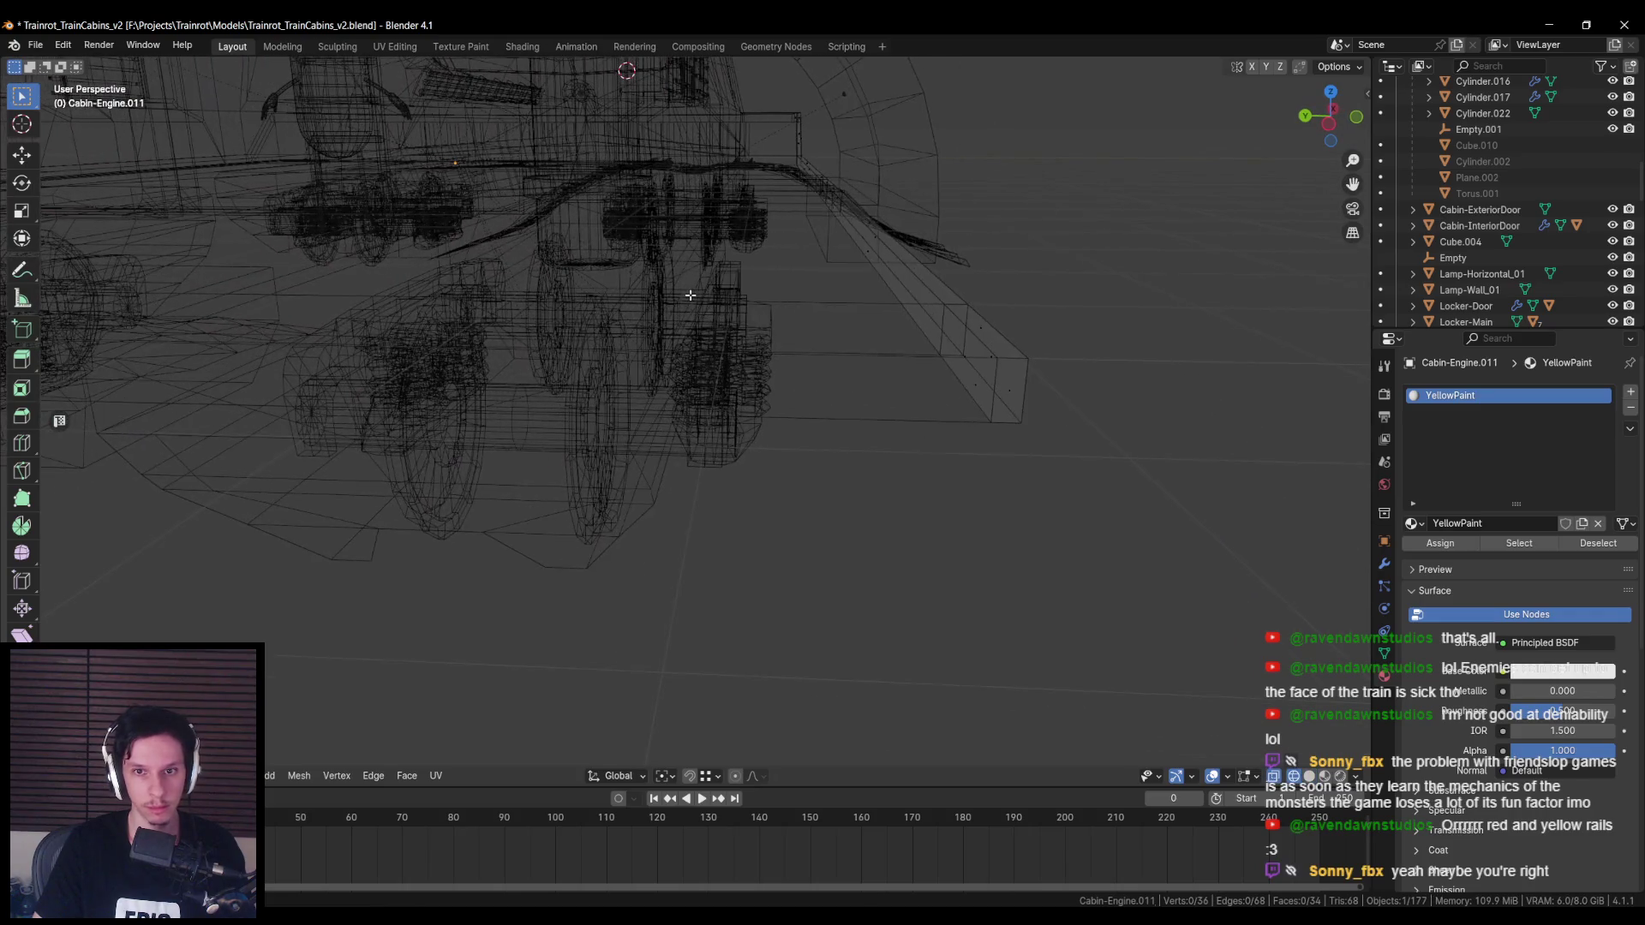
pyautogui.hotkey('shift', 'z')
pyautogui.moveTo(776, 358); pyautogui.dragTo(668, 394, button='middle')
pyautogui.scroll(-4, 702, 377)
pyautogui.hotkey('ctrl', 's')
pyautogui.hotkey('alt', 'Tab')
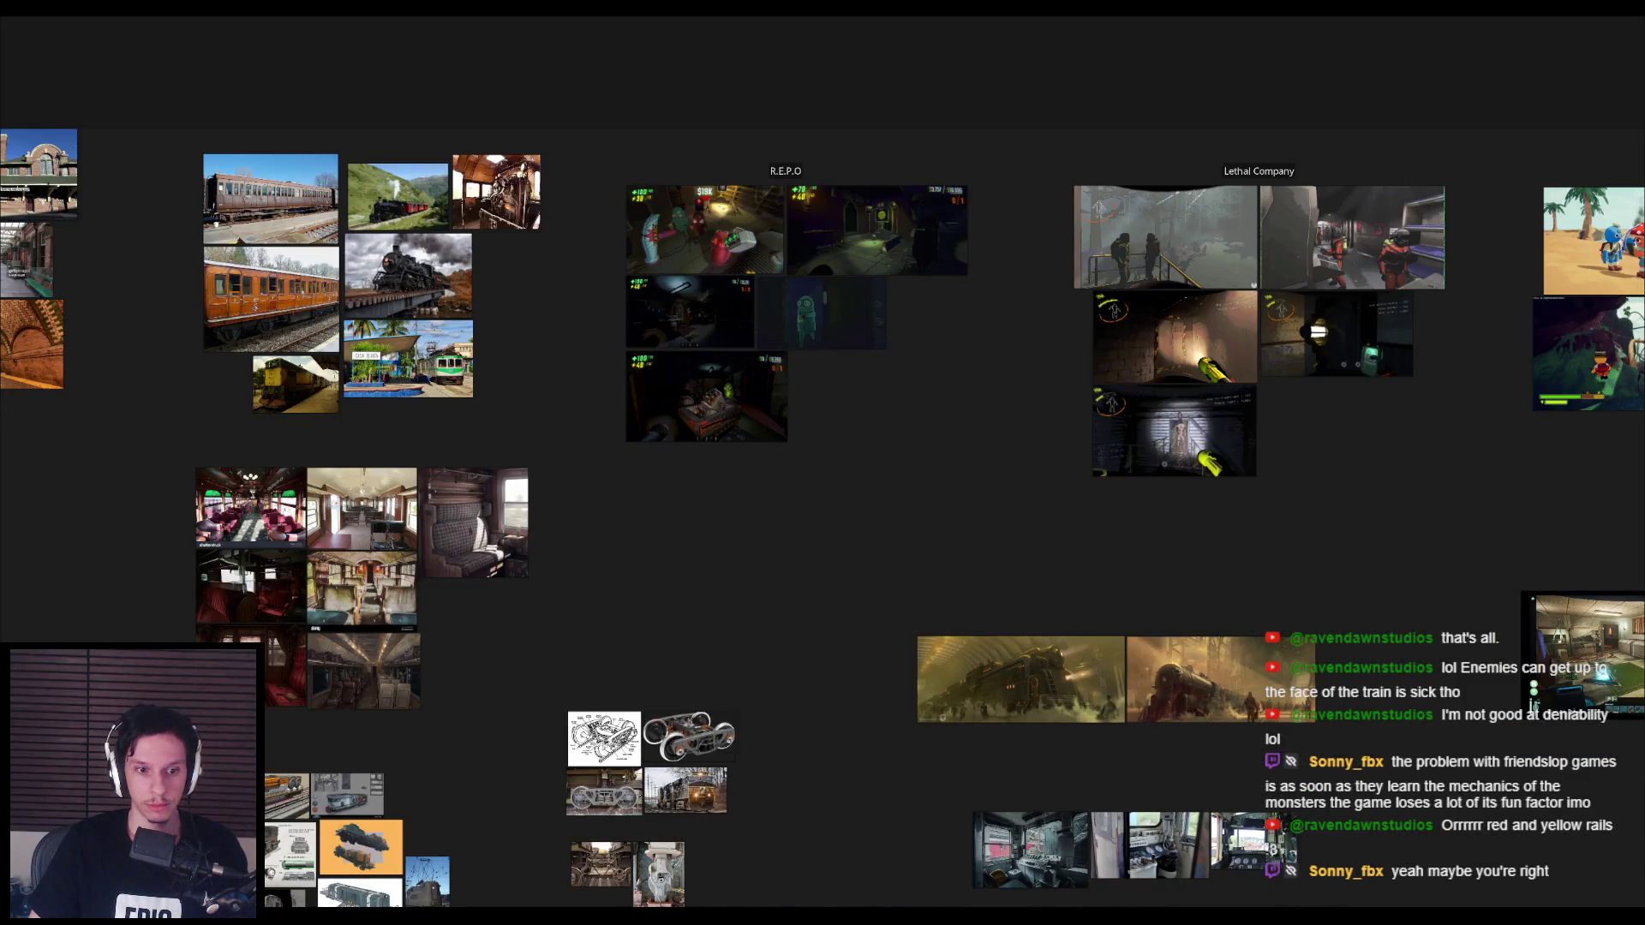
pyautogui.scroll(5, 1005, 397)
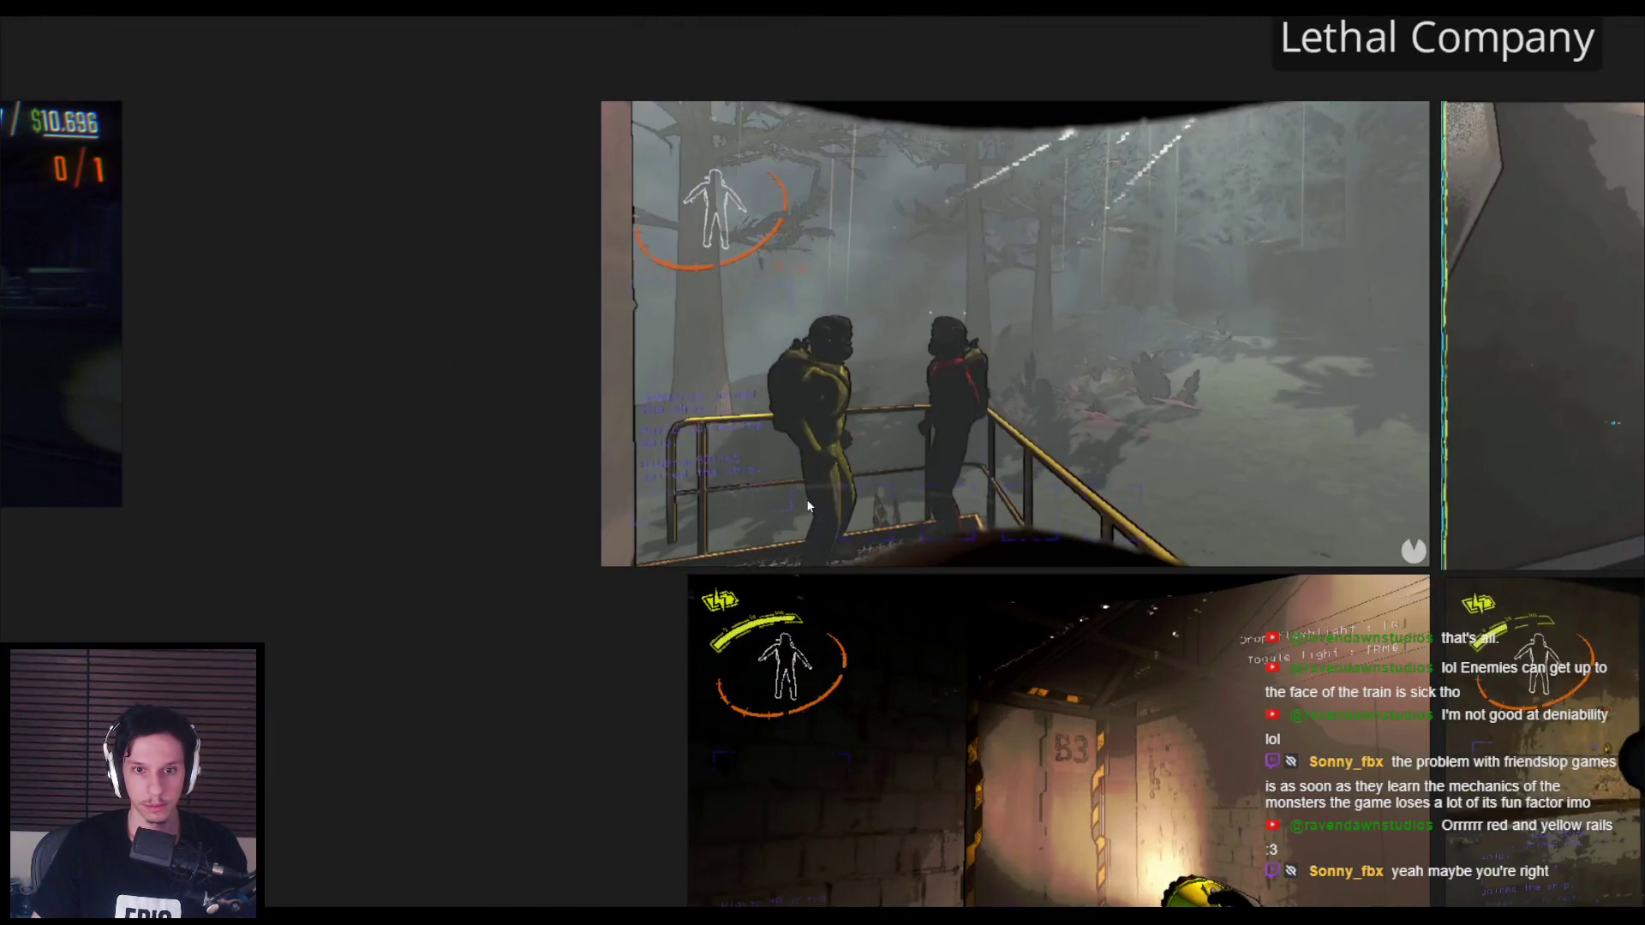
pyautogui.scroll(-5, 808, 506)
pyautogui.scroll(4, 773, 541)
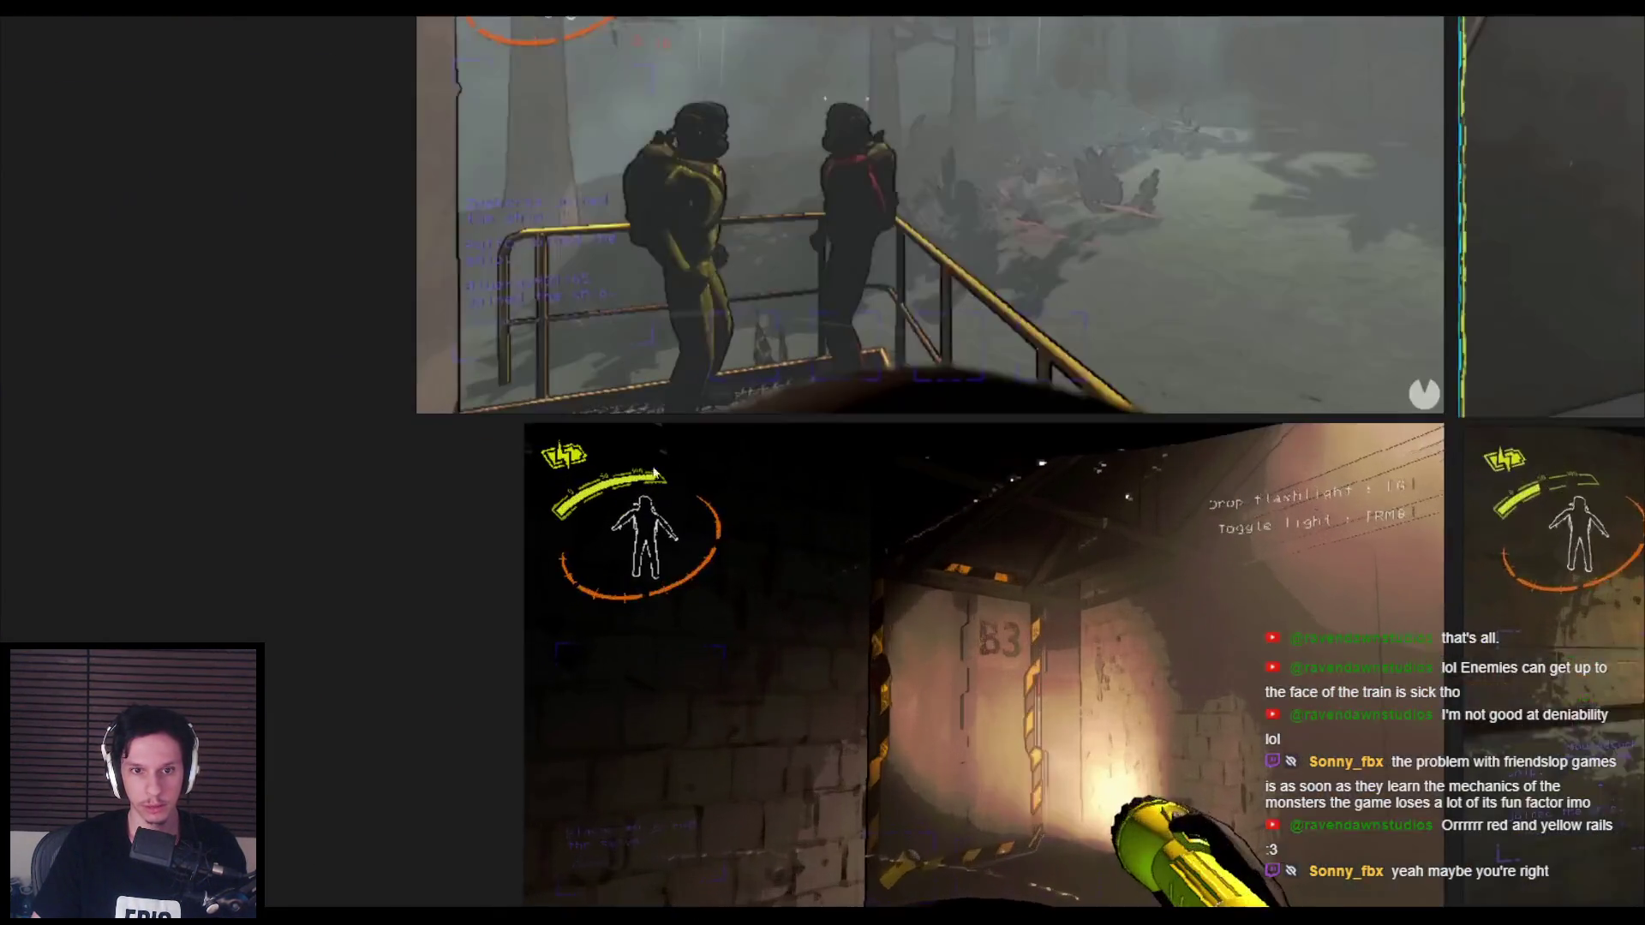
pyautogui.scroll(3, 671, 487)
pyautogui.scroll(-2, 734, 336)
pyautogui.scroll(1, 1154, 247)
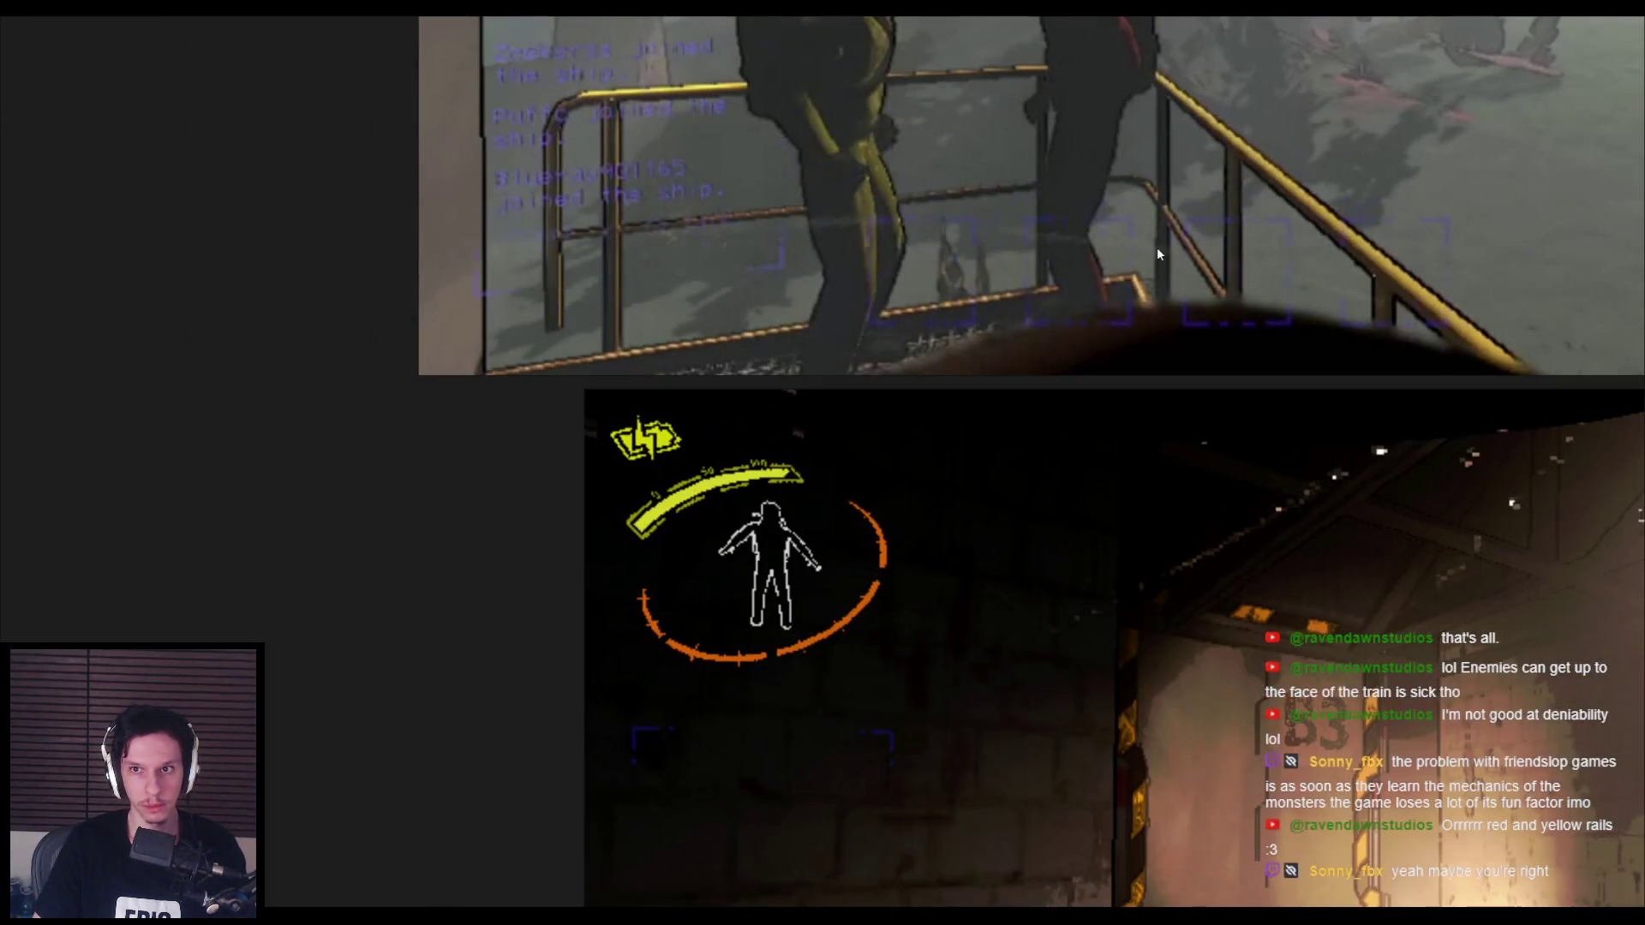
pyautogui.scroll(-5, 1200, 286)
pyautogui.hotkey('alt', 'Tab')
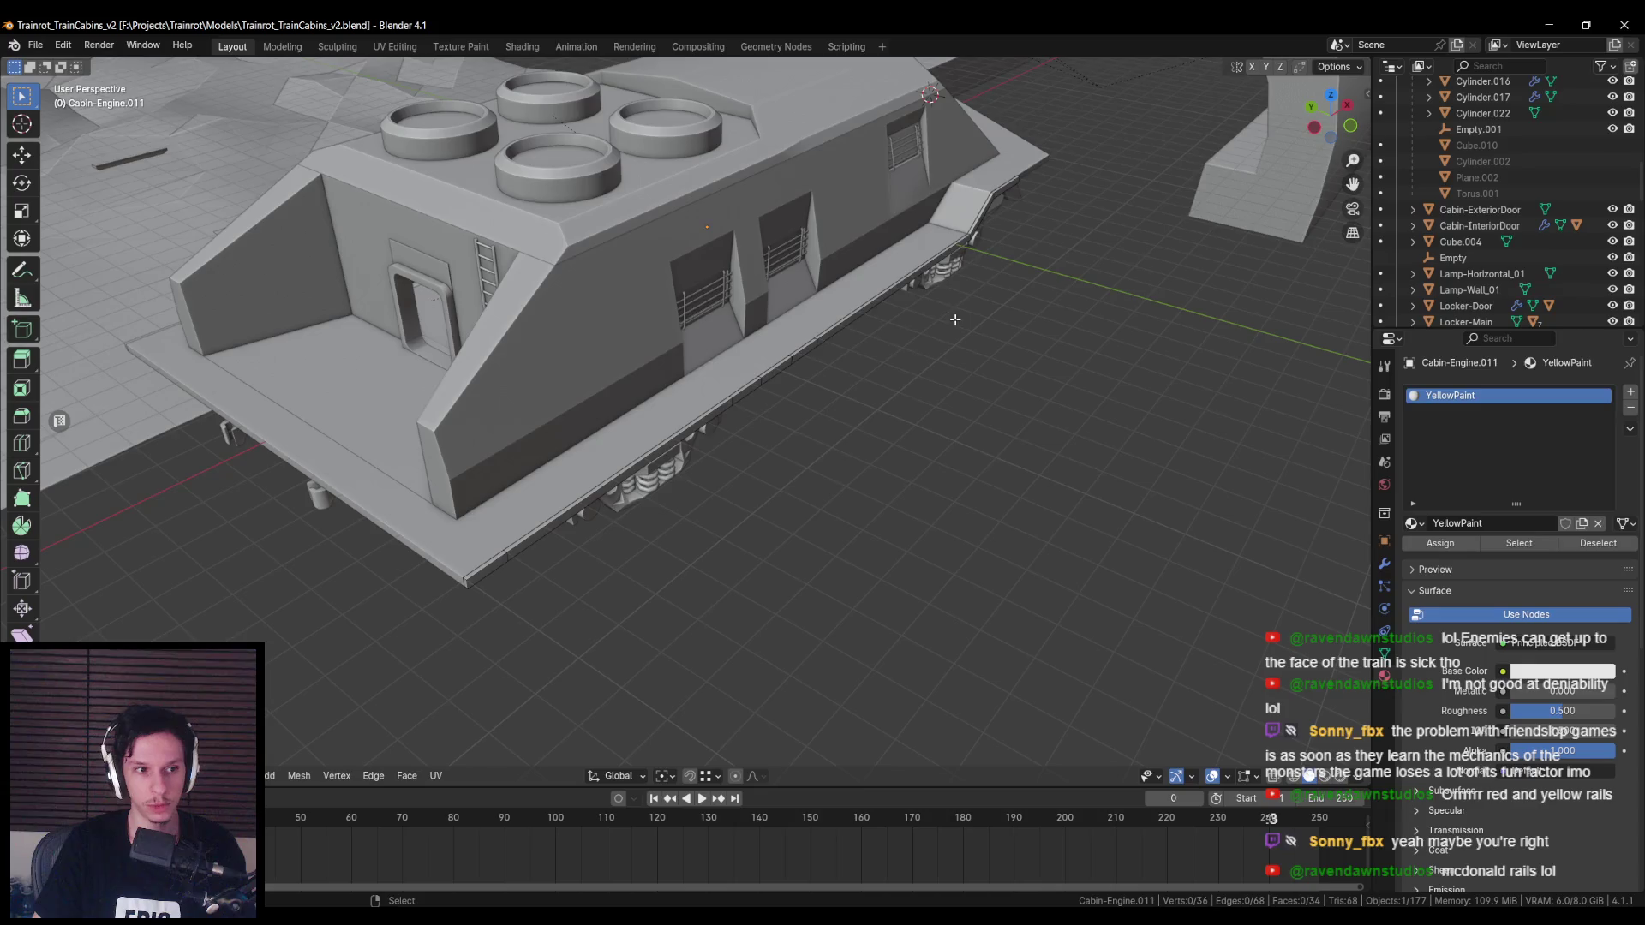
# Step: Duplicate a walkway base strip face in place on the cabin's side
pyautogui.scroll(8, 682, 461)
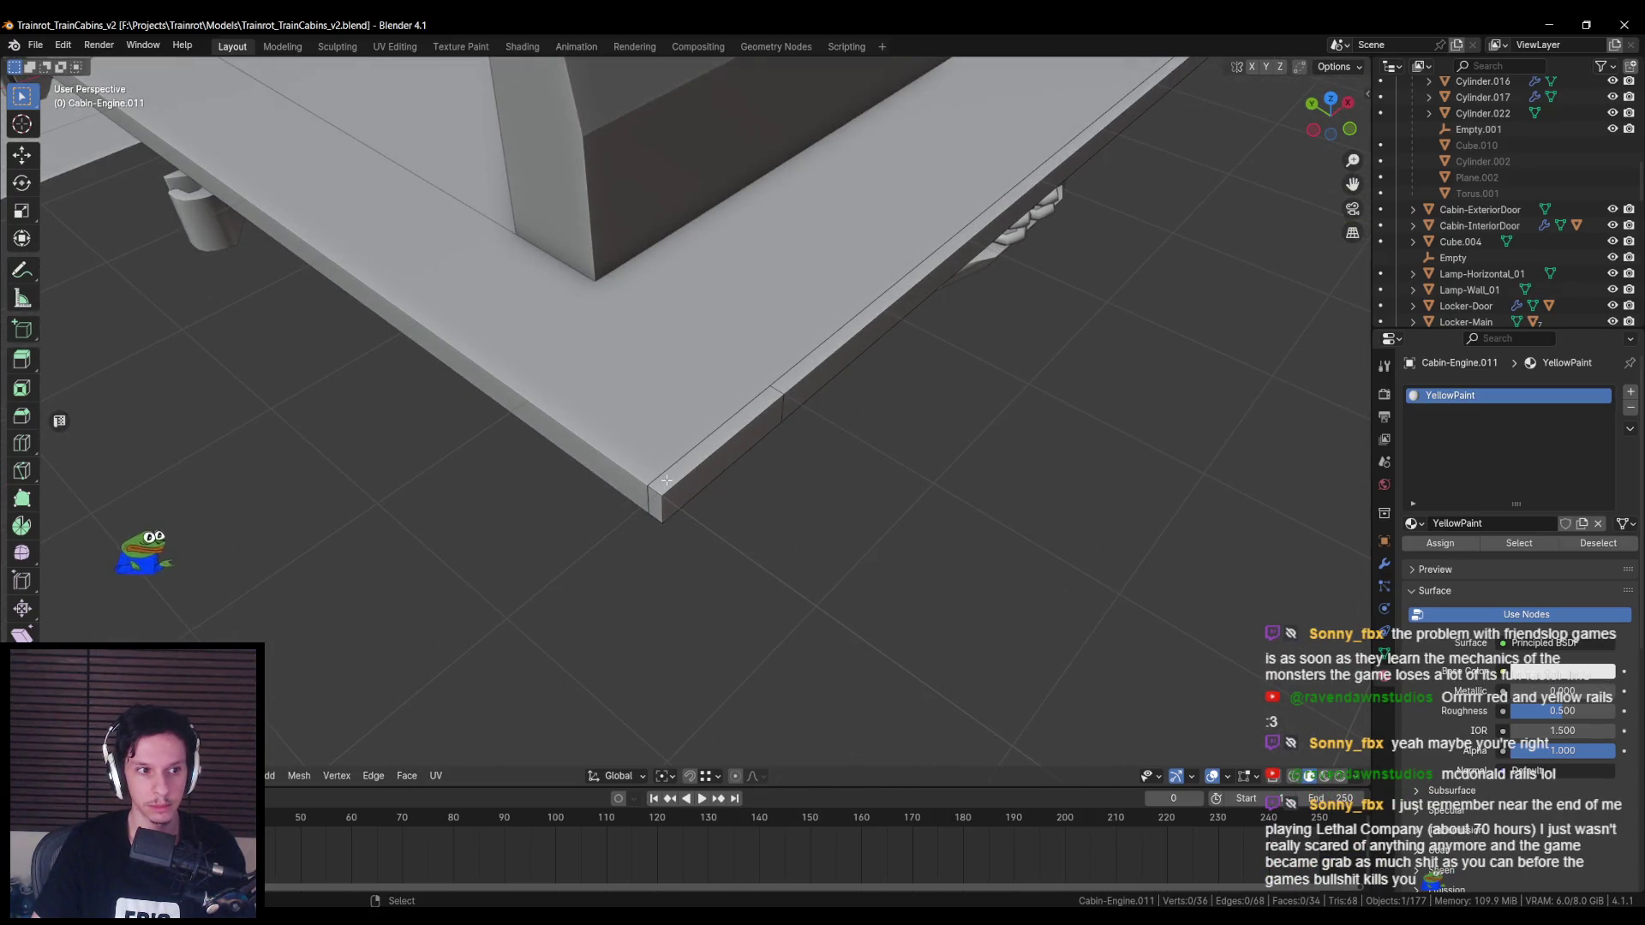
pyautogui.scroll(-2, 666, 480)
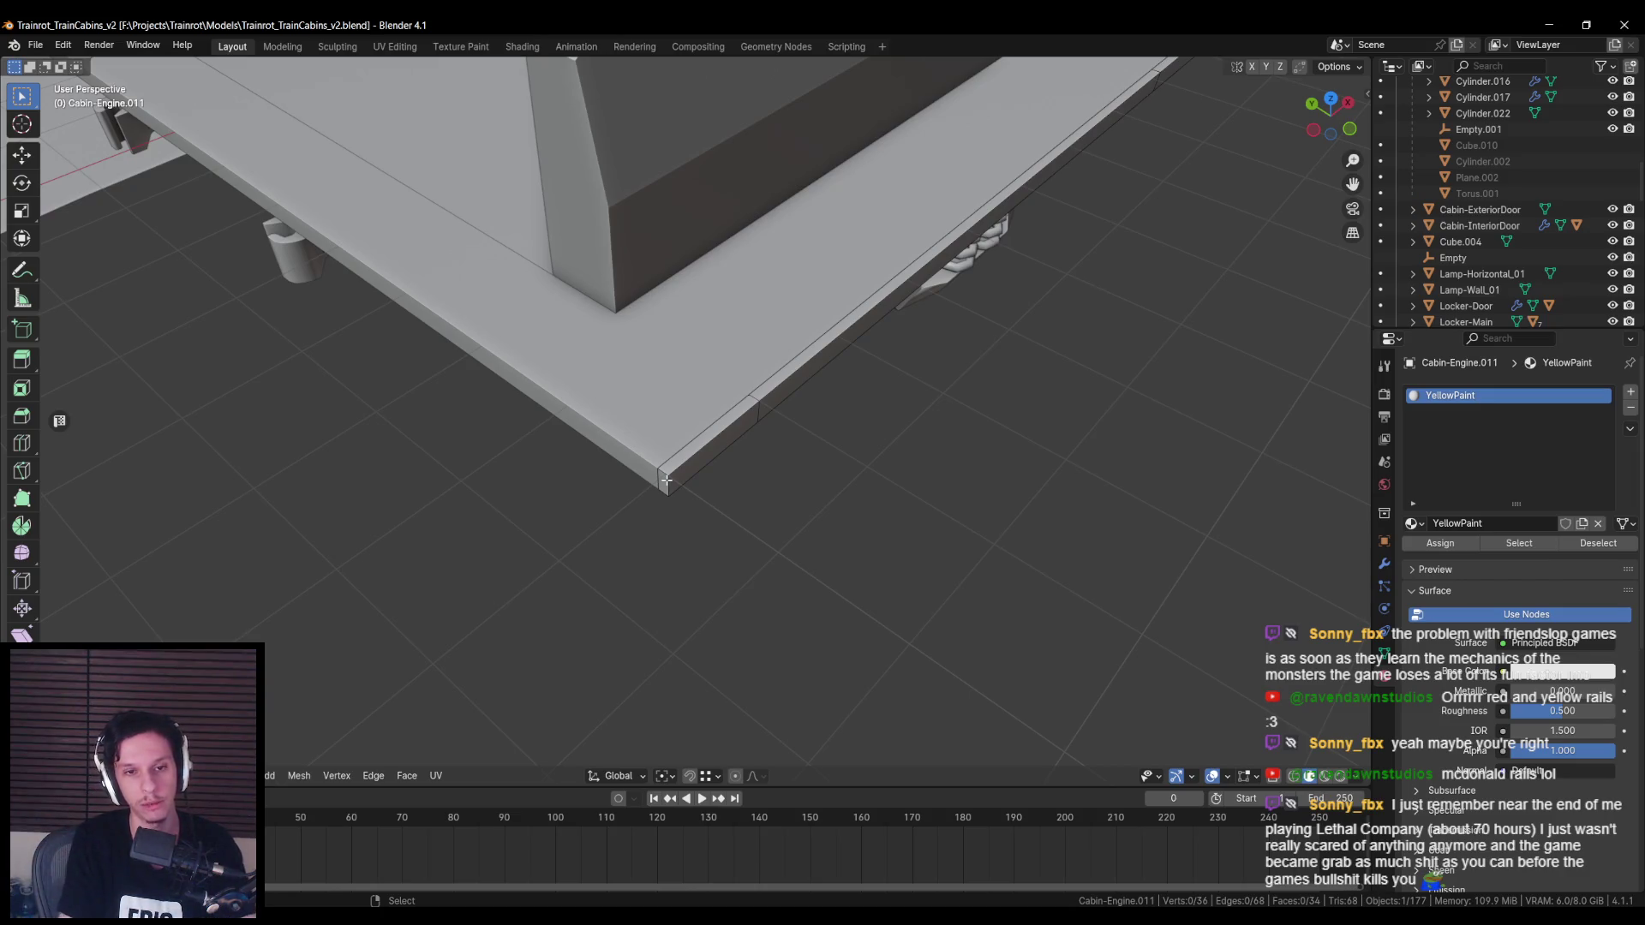
pyautogui.moveTo(666, 480)
pyautogui.mouseDown(button='middle')
pyautogui.moveTo(745, 480)
pyautogui.moveTo(406, 531)
pyautogui.moveTo(767, 496)
pyautogui.moveTo(579, 484)
pyautogui.mouseUp(button='middle')
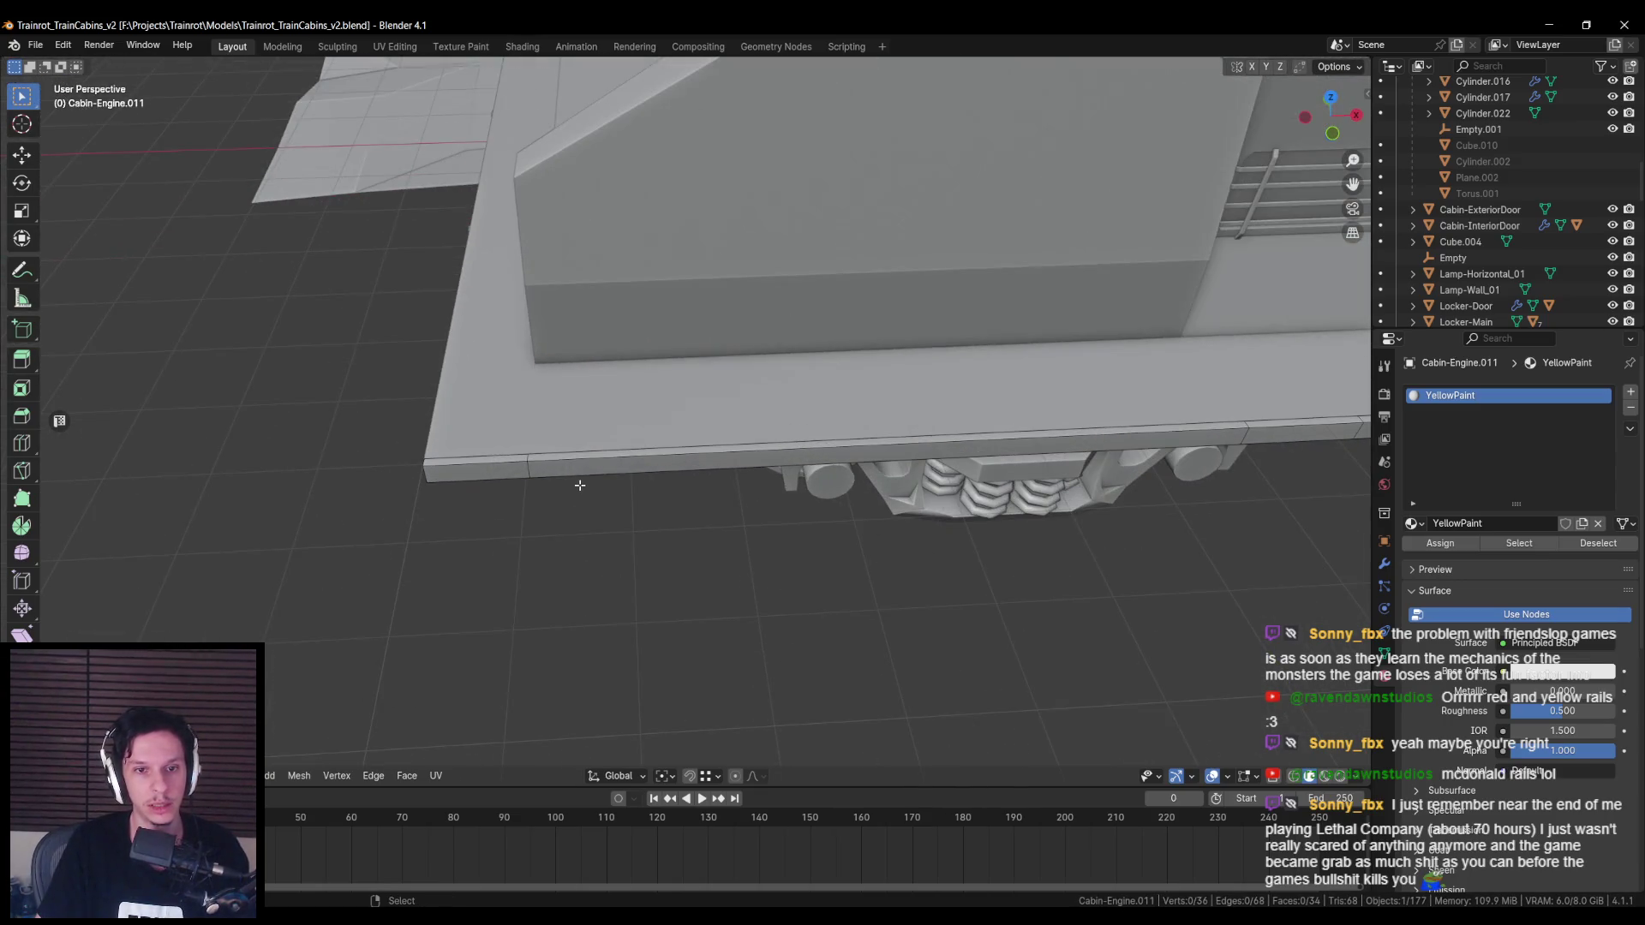
pyautogui.scroll(-3, 658, 538)
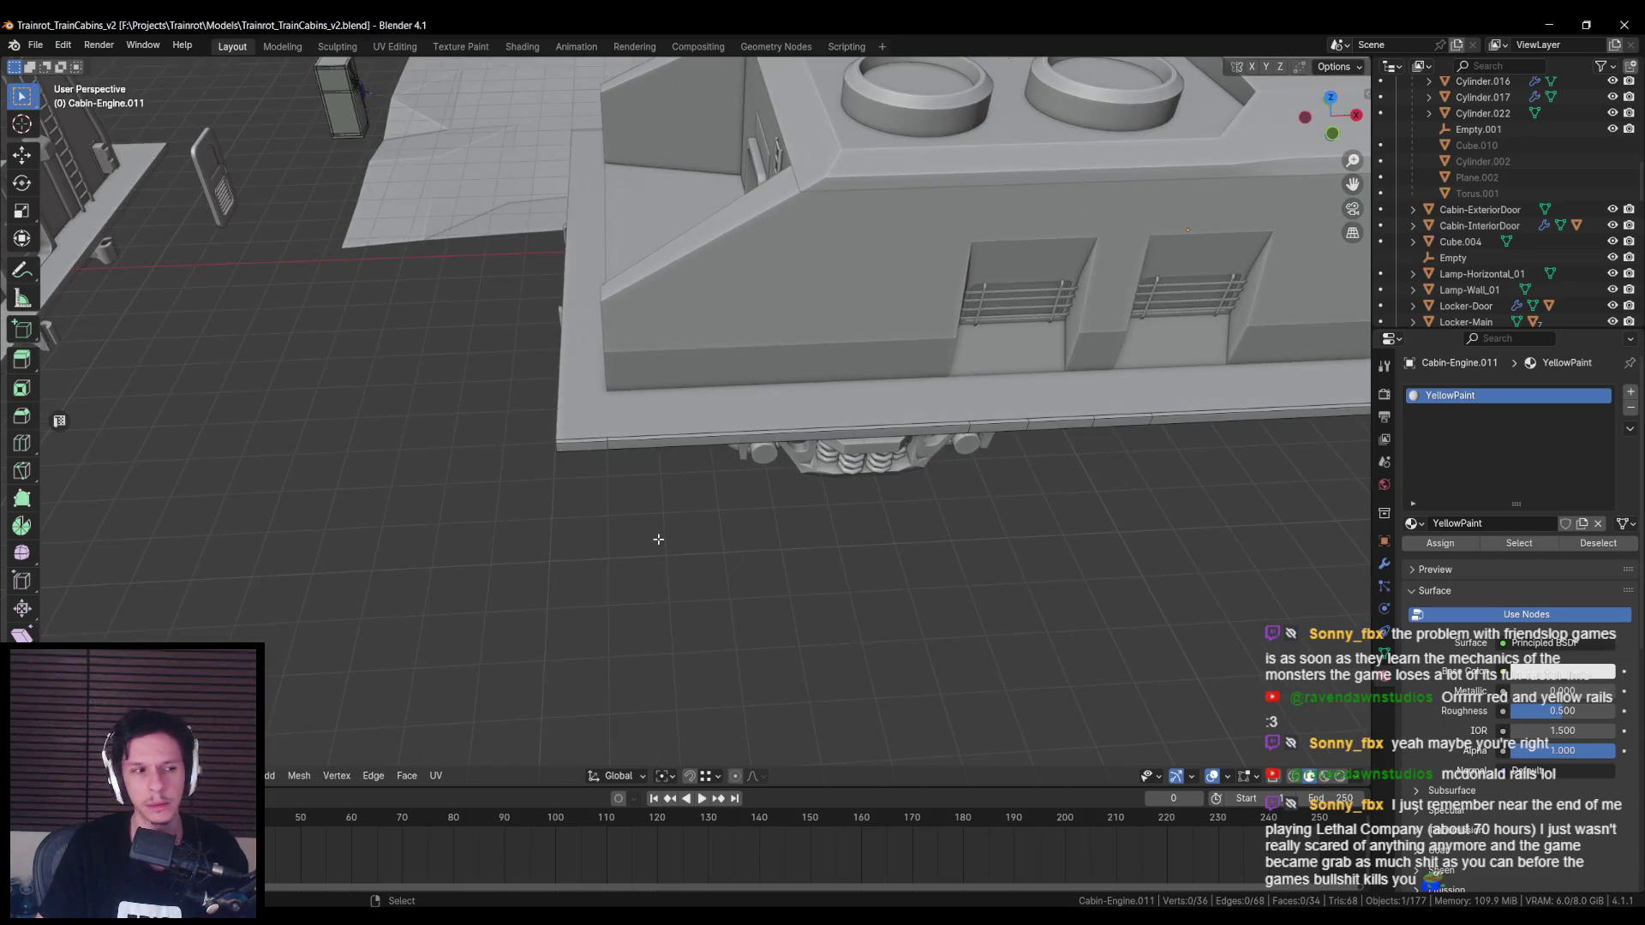
pyautogui.scroll(2, 658, 539)
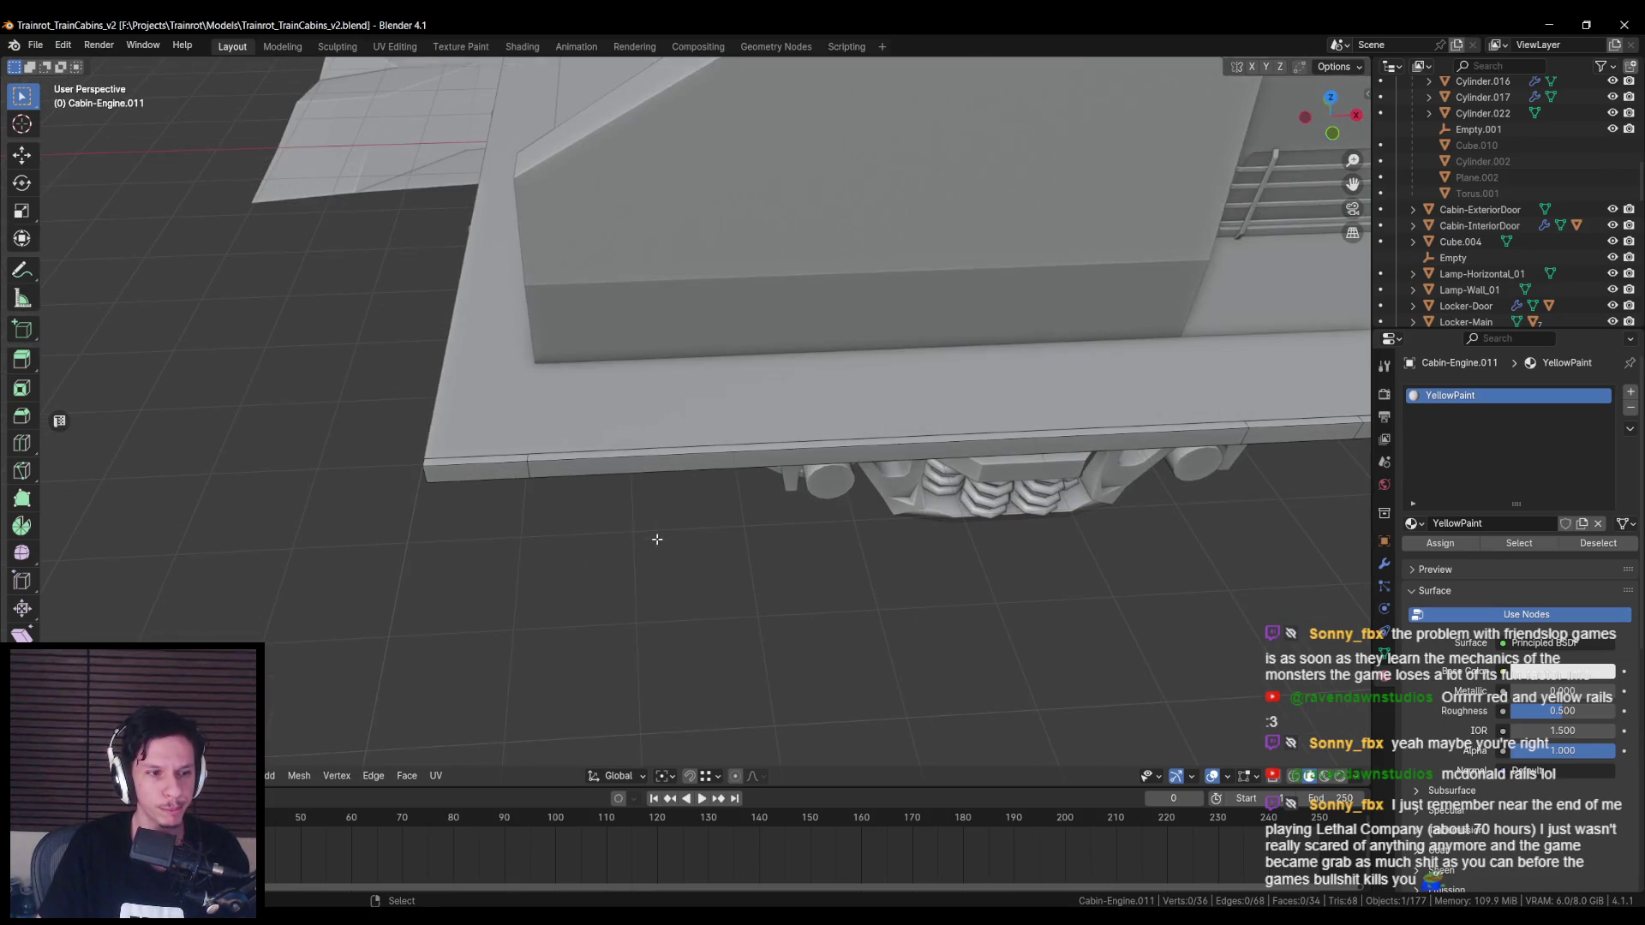
pyautogui.moveTo(545, 490)
pyautogui.keyDown('shift'); pyautogui.mouseDown(button='middle')
pyautogui.moveTo(964, 521)
pyautogui.moveTo(493, 529)
pyautogui.moveTo(686, 481)
pyautogui.moveTo(863, 397)
pyautogui.moveTo(672, 457)
pyautogui.moveTo(738, 466)
pyautogui.mouseUp(button='middle'); pyautogui.keyUp('shift')
pyautogui.scroll(-2, 493, 528)
pyautogui.scroll(3, 871, 393)
pyautogui.click(673, 457)
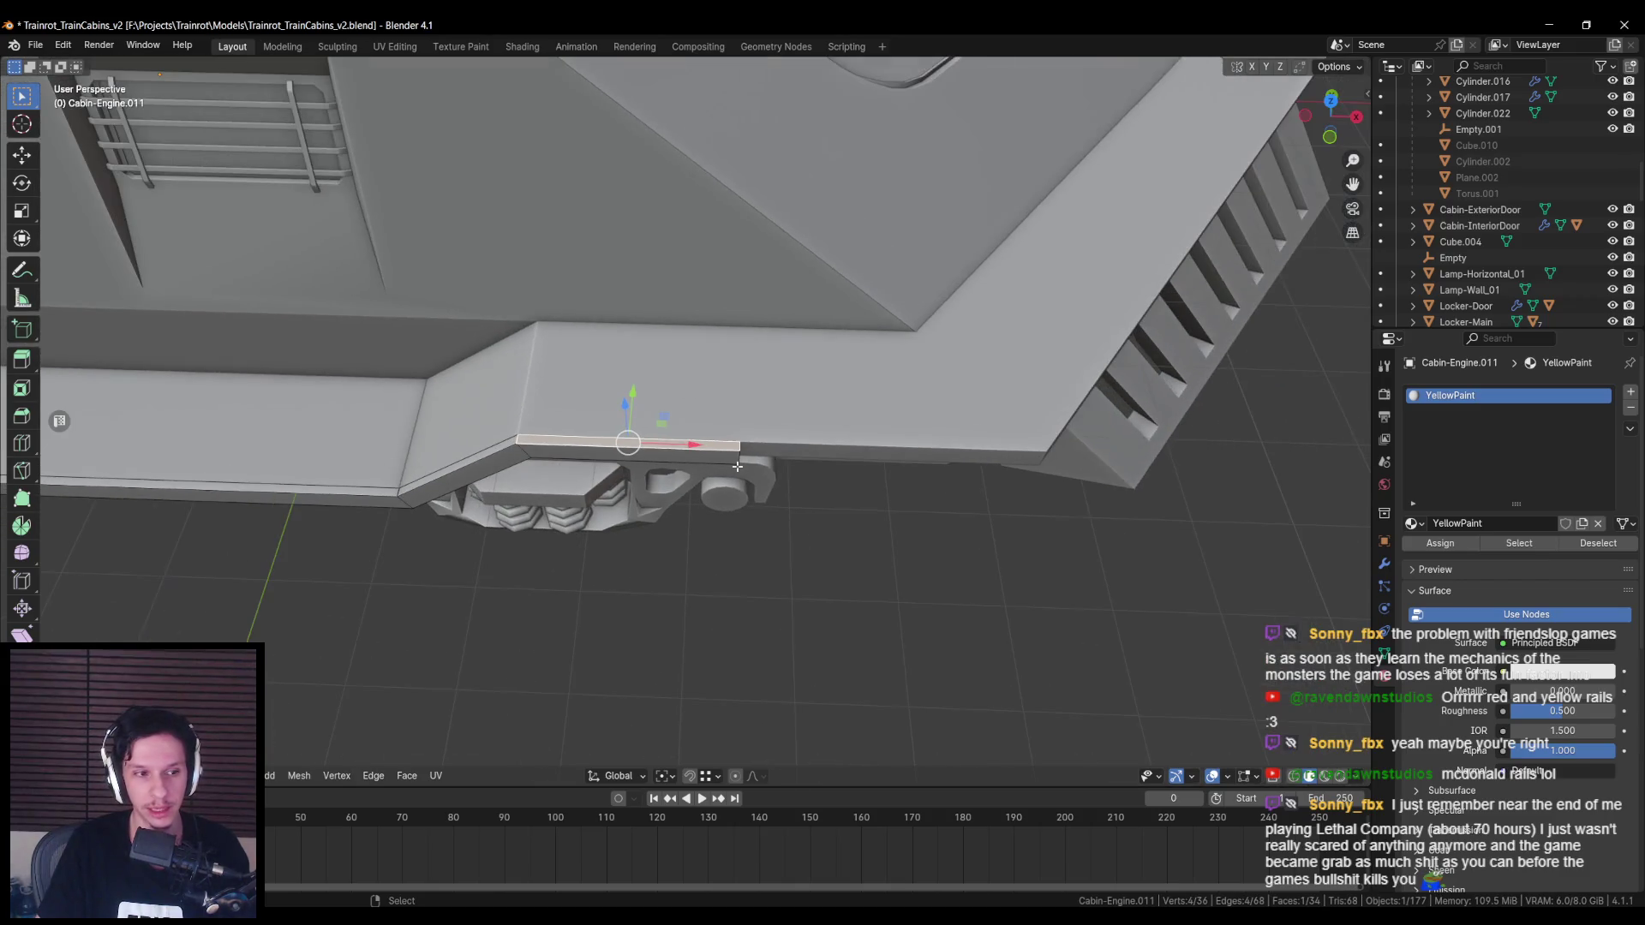
pyautogui.hotkey('shift', 'd')
pyautogui.rightClick(693, 445)
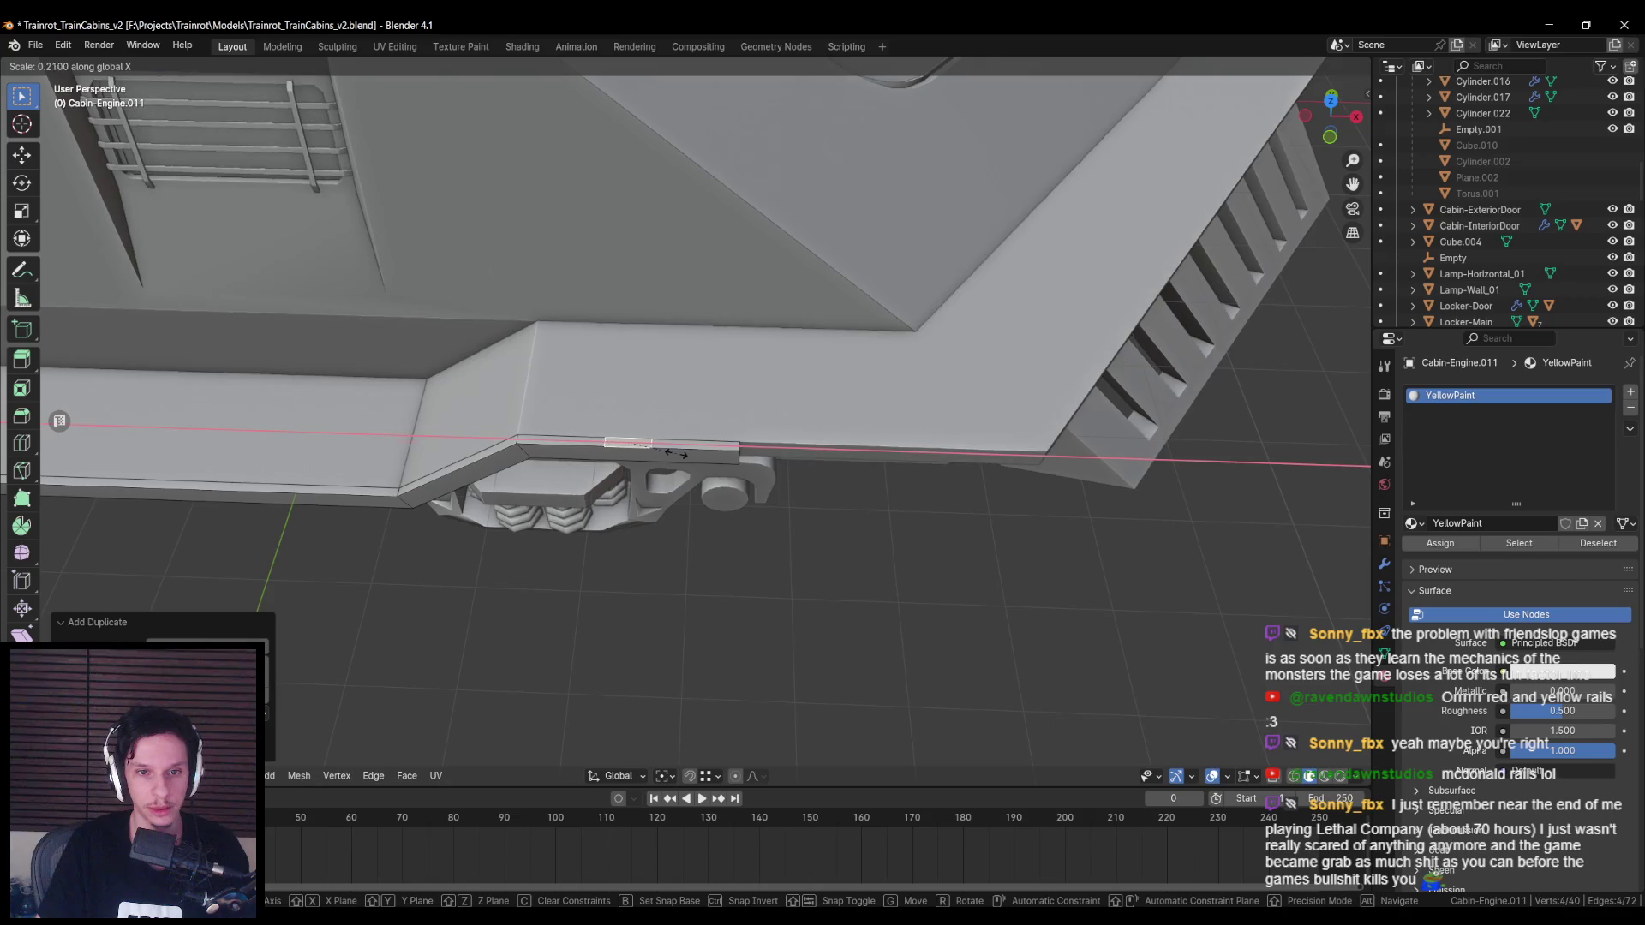
pyautogui.click(677, 454)
# Step: Shorten the duplicated piece along X and slide it along the ledge in top view
pyautogui.press('KP_Decimal')
pyautogui.press('KP_7')
pyautogui.press('s')
pyautogui.press('x')
pyautogui.click(683, 479)
pyautogui.press('g')
pyautogui.press('x')
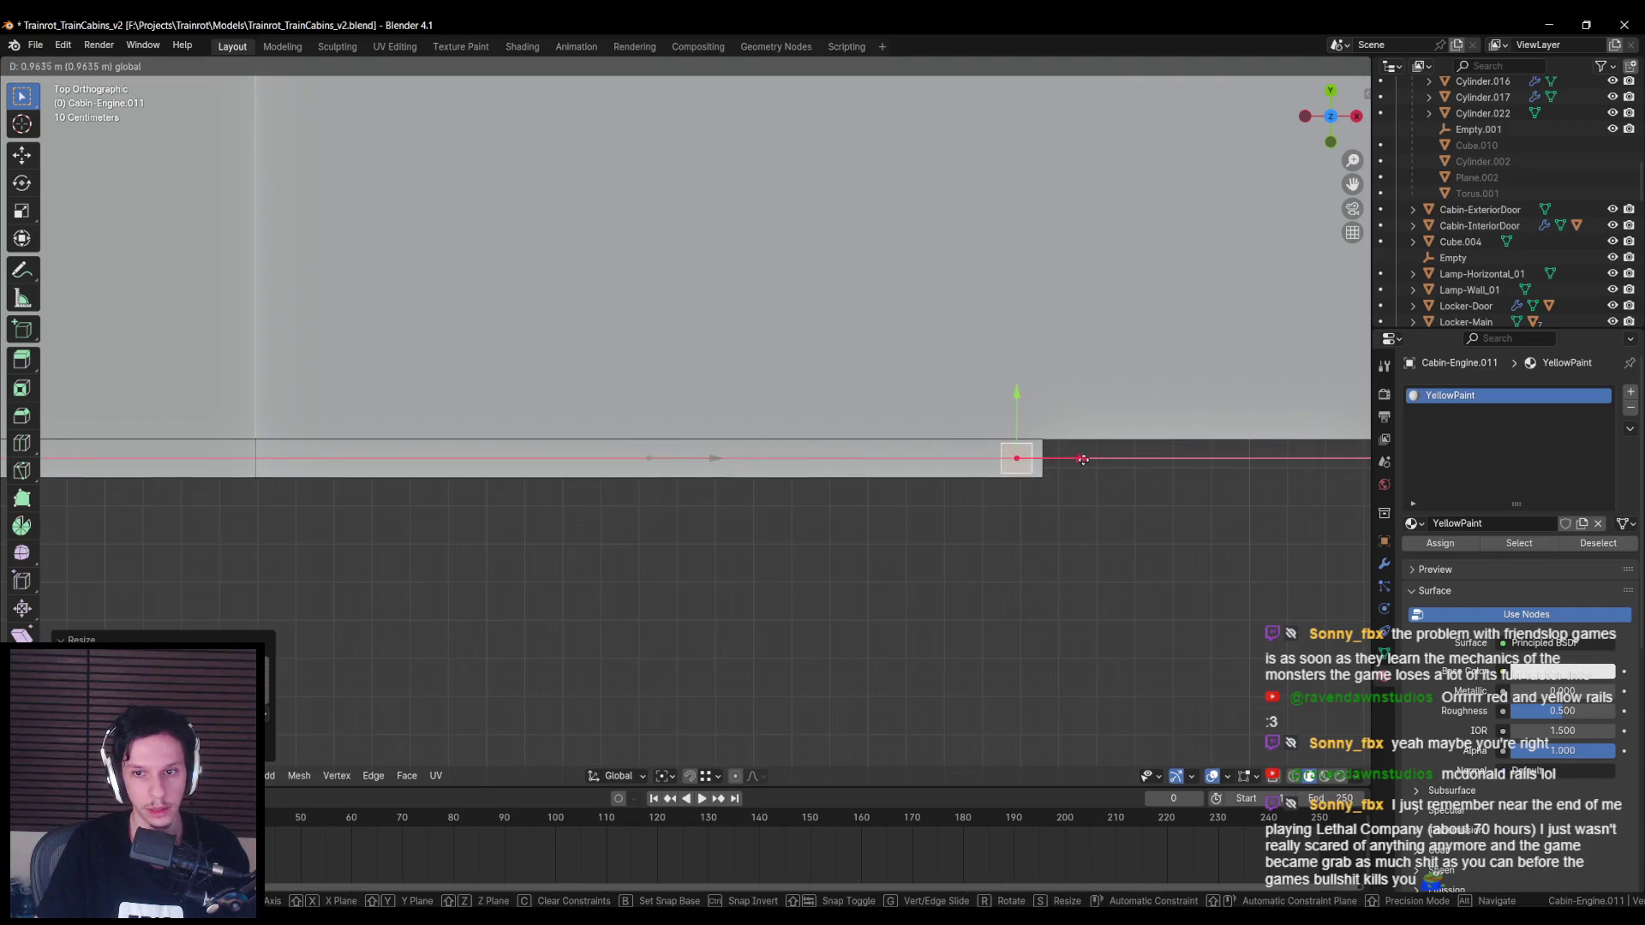
pyautogui.click(1087, 462)
# Step: Check the game reference screenshots for the railing post look
pyautogui.moveTo(1087, 462); pyautogui.dragTo(1068, 511, button='middle')
pyautogui.scroll(4, 852, 430)
pyautogui.moveTo(862, 385); pyautogui.dragTo(860, 389, button='middle')
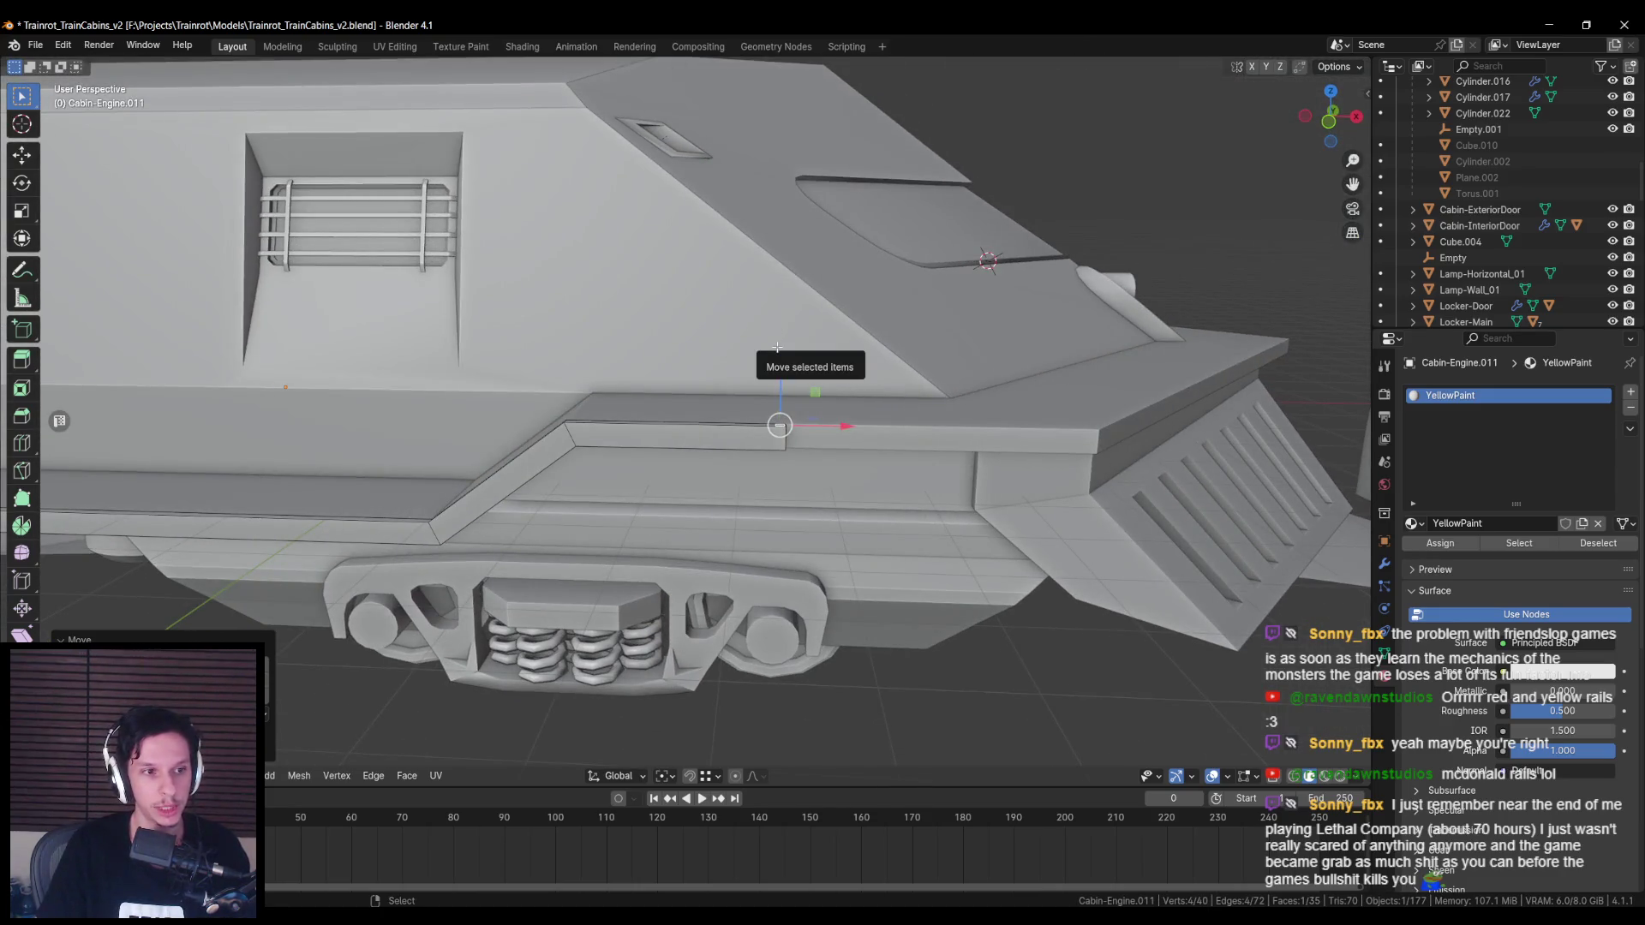
pyautogui.moveTo(736, 463); pyautogui.dragTo(752, 469, button='middle')
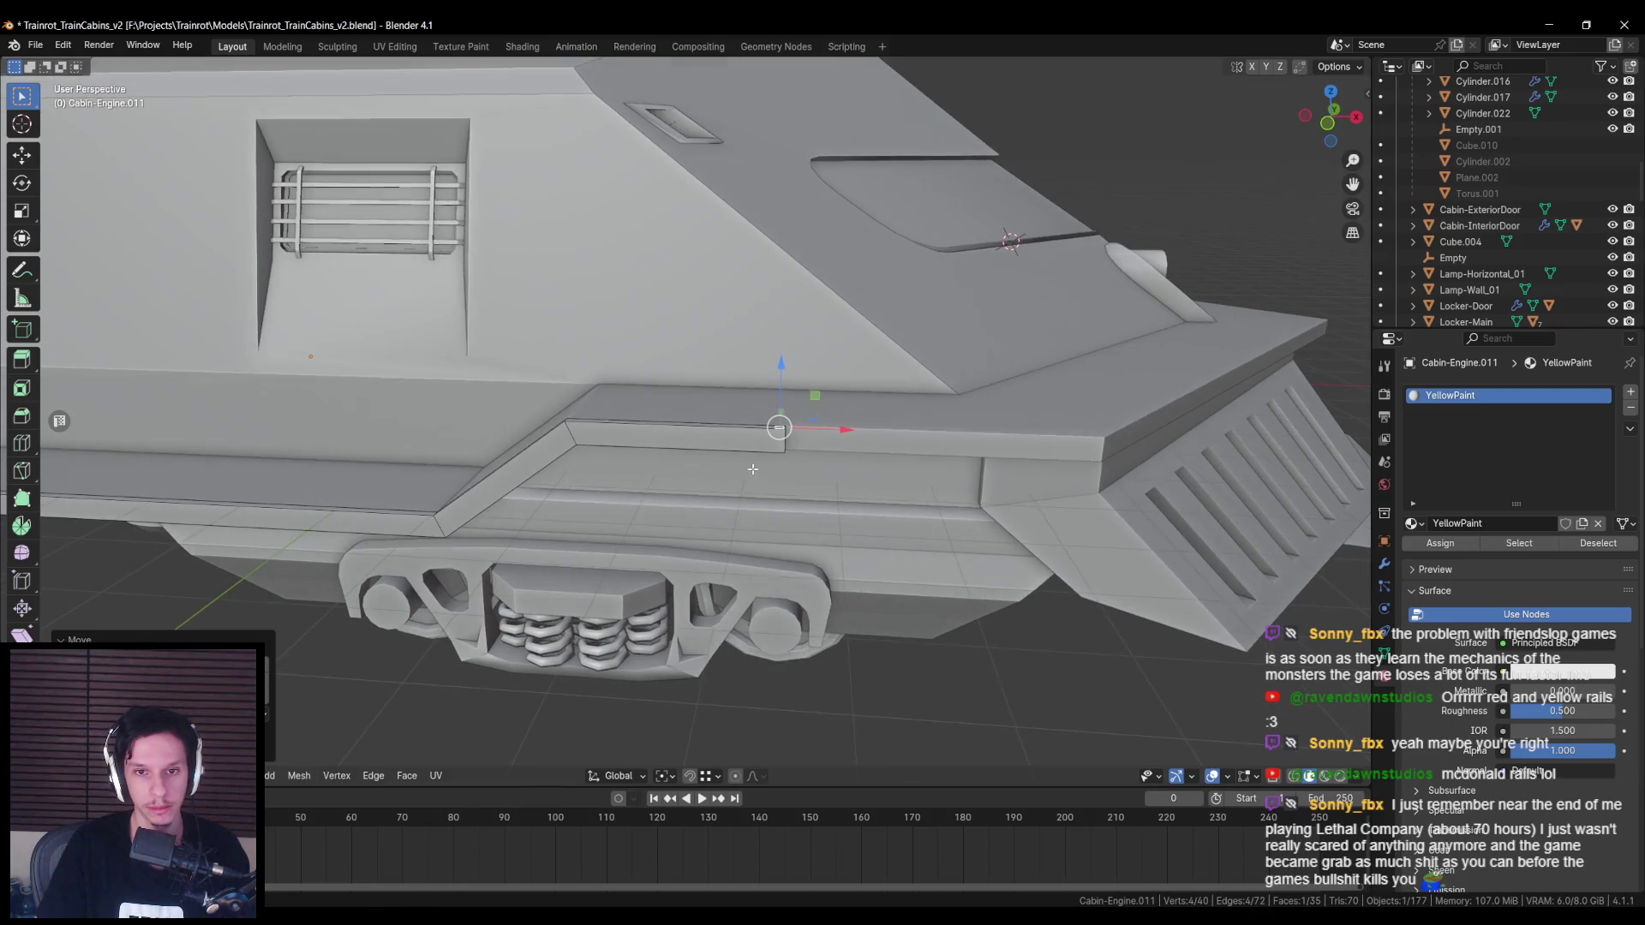
pyautogui.moveTo(305, 921)
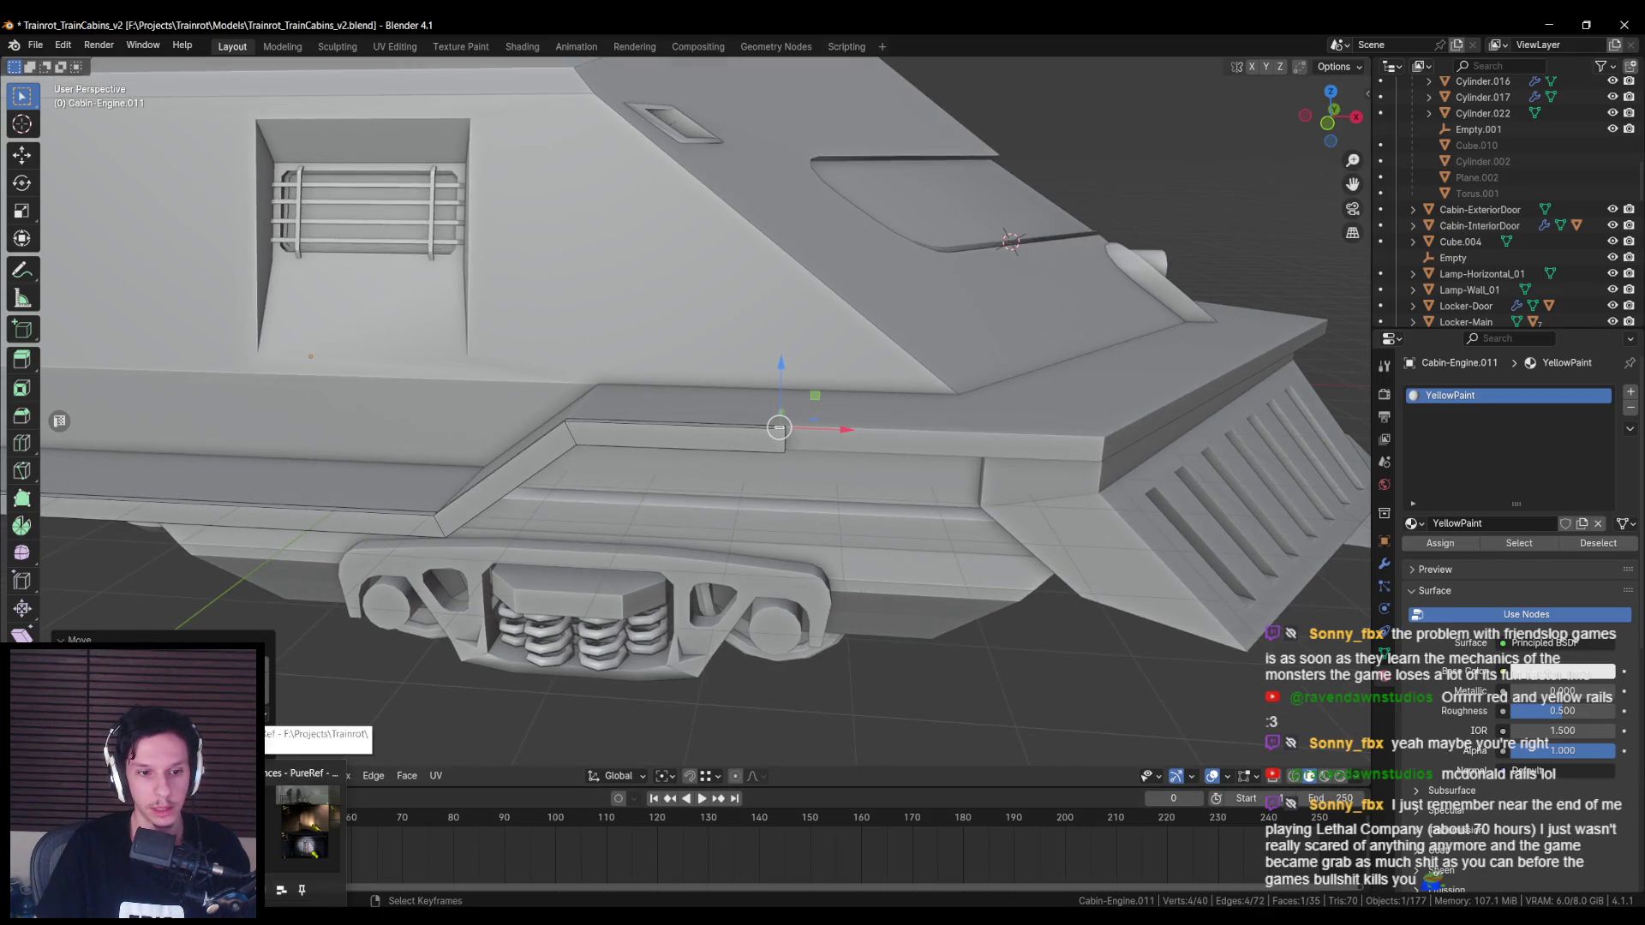
pyautogui.click(304, 822)
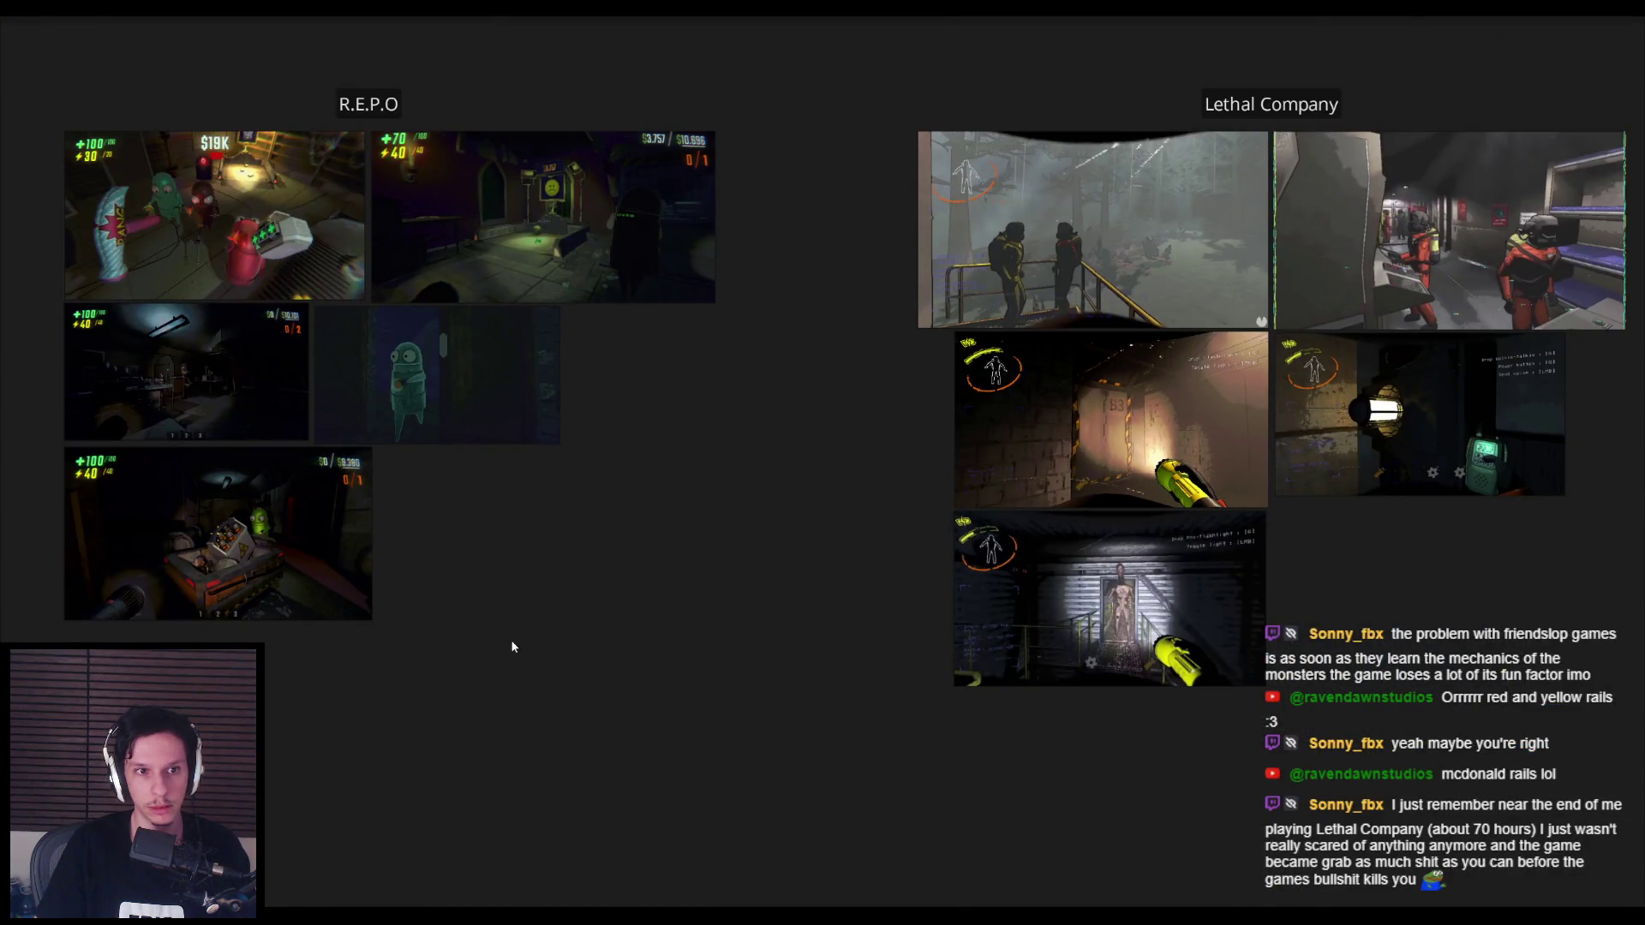
pyautogui.hotkey('alt', 'Tab')
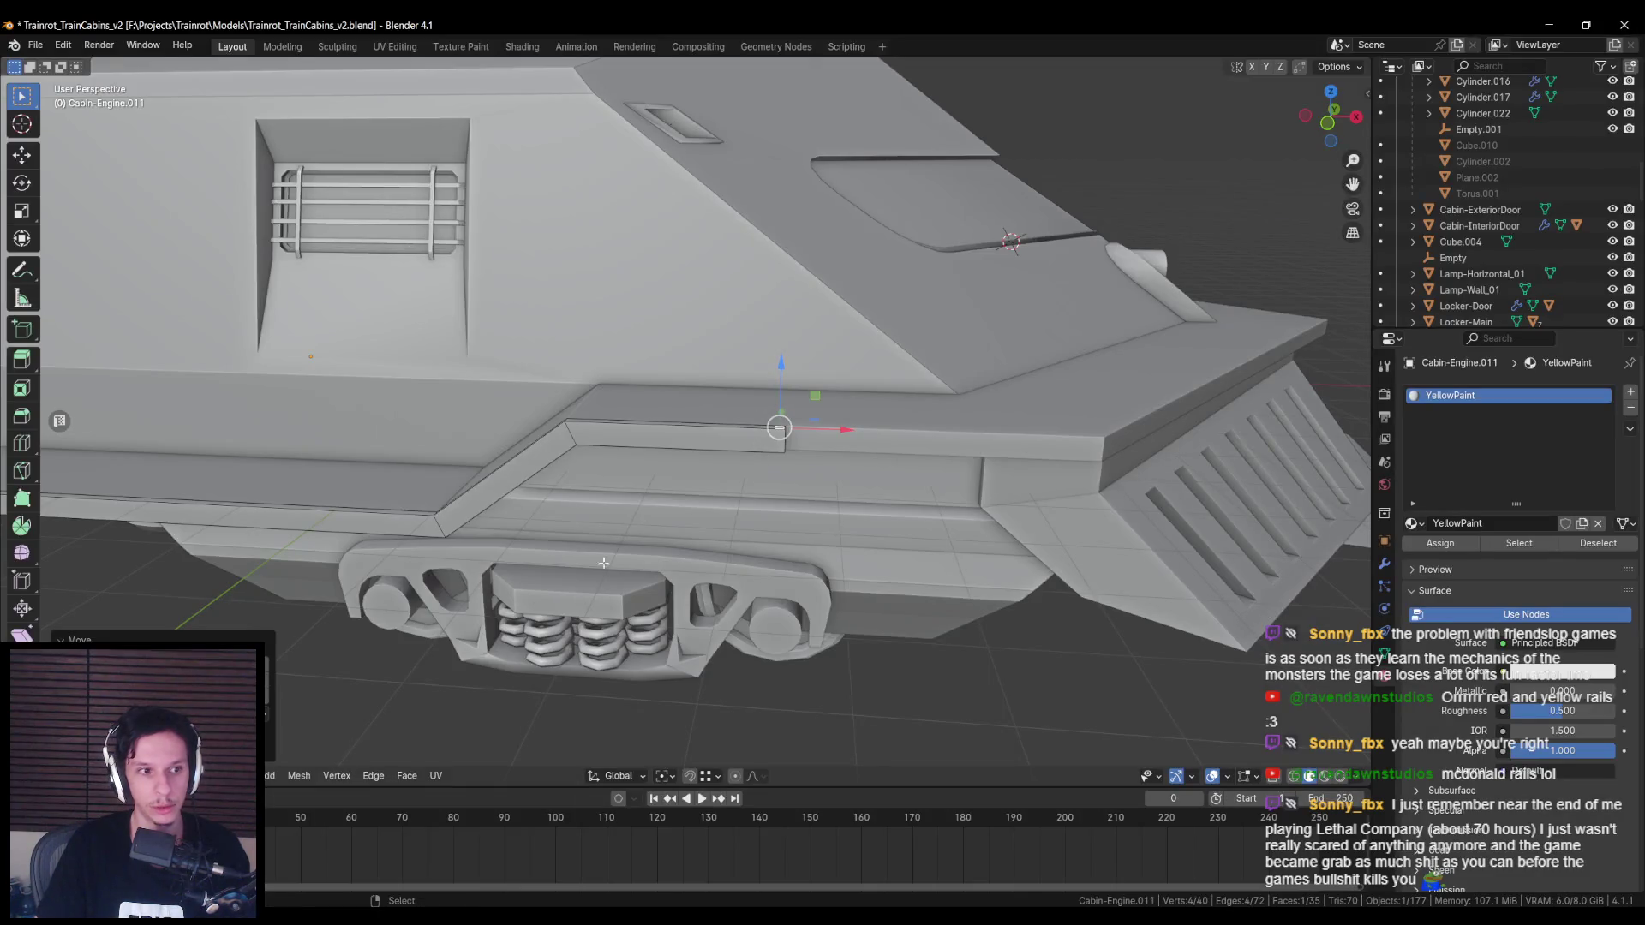
# Step: Extrude a vertex upward into a thin railing post
pyautogui.press('e')
pyautogui.click(783, 266)
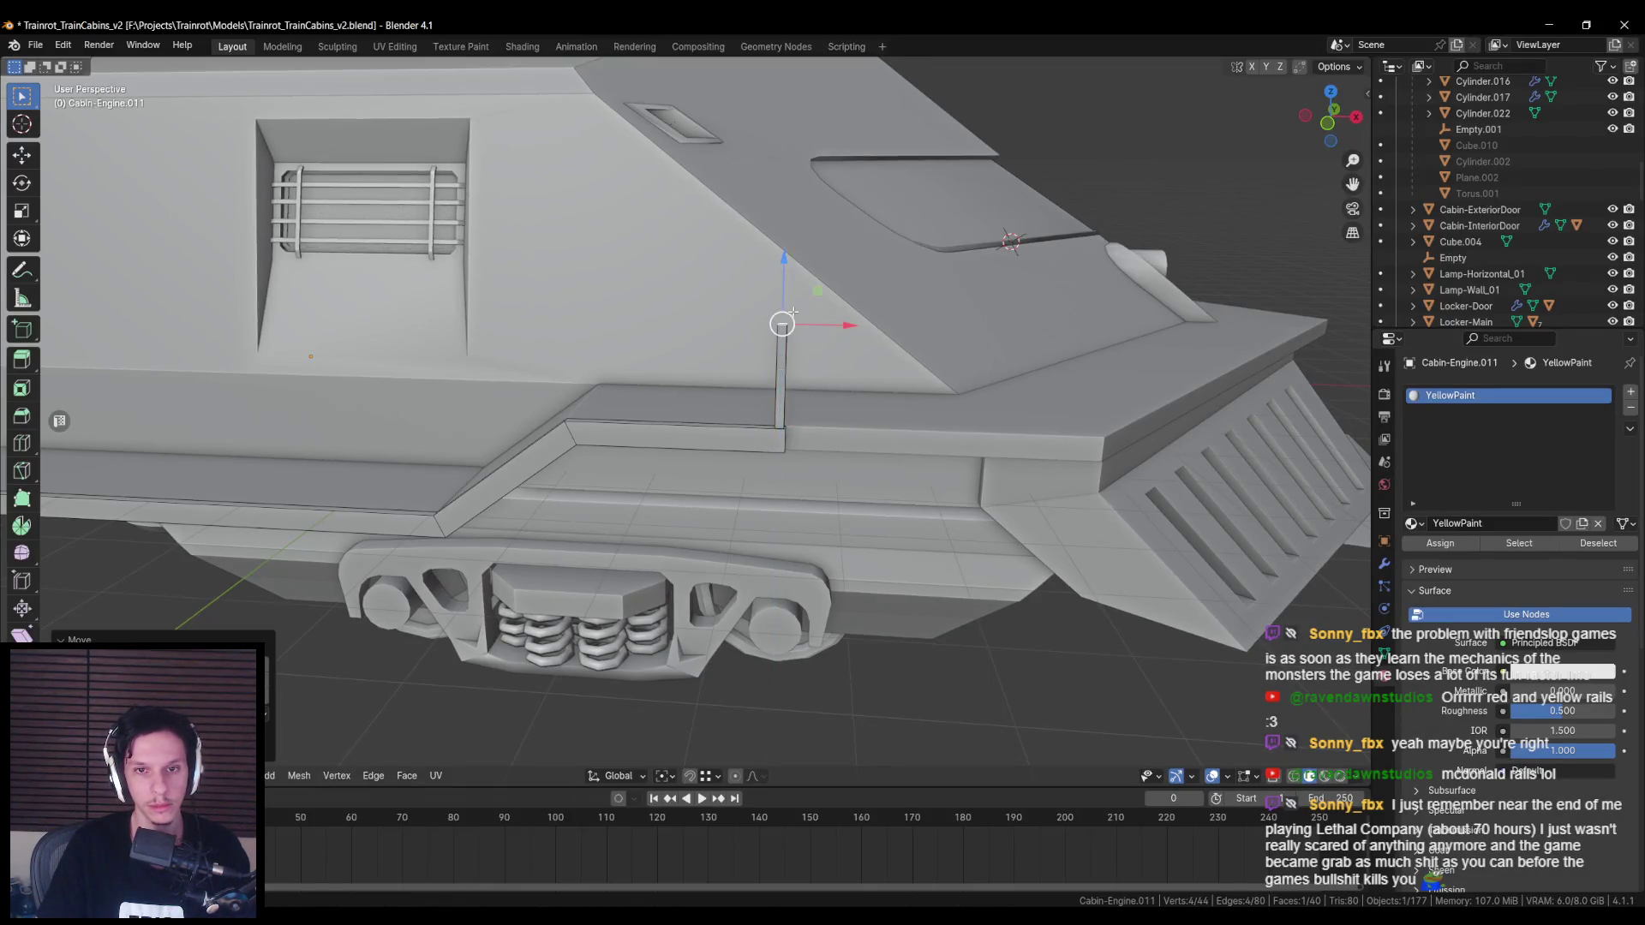
pyautogui.scroll(-6, 600, 360)
pyautogui.press('Tab')
pyautogui.moveTo(455, 389)
pyautogui.mouseDown(button='middle')
pyautogui.moveTo(620, 429)
pyautogui.moveTo(424, 444)
pyautogui.moveTo(439, 488)
pyautogui.moveTo(512, 511)
pyautogui.mouseUp(button='middle')
pyautogui.hotkey('shift', 'z')
pyautogui.hotkey('shift', 'z')
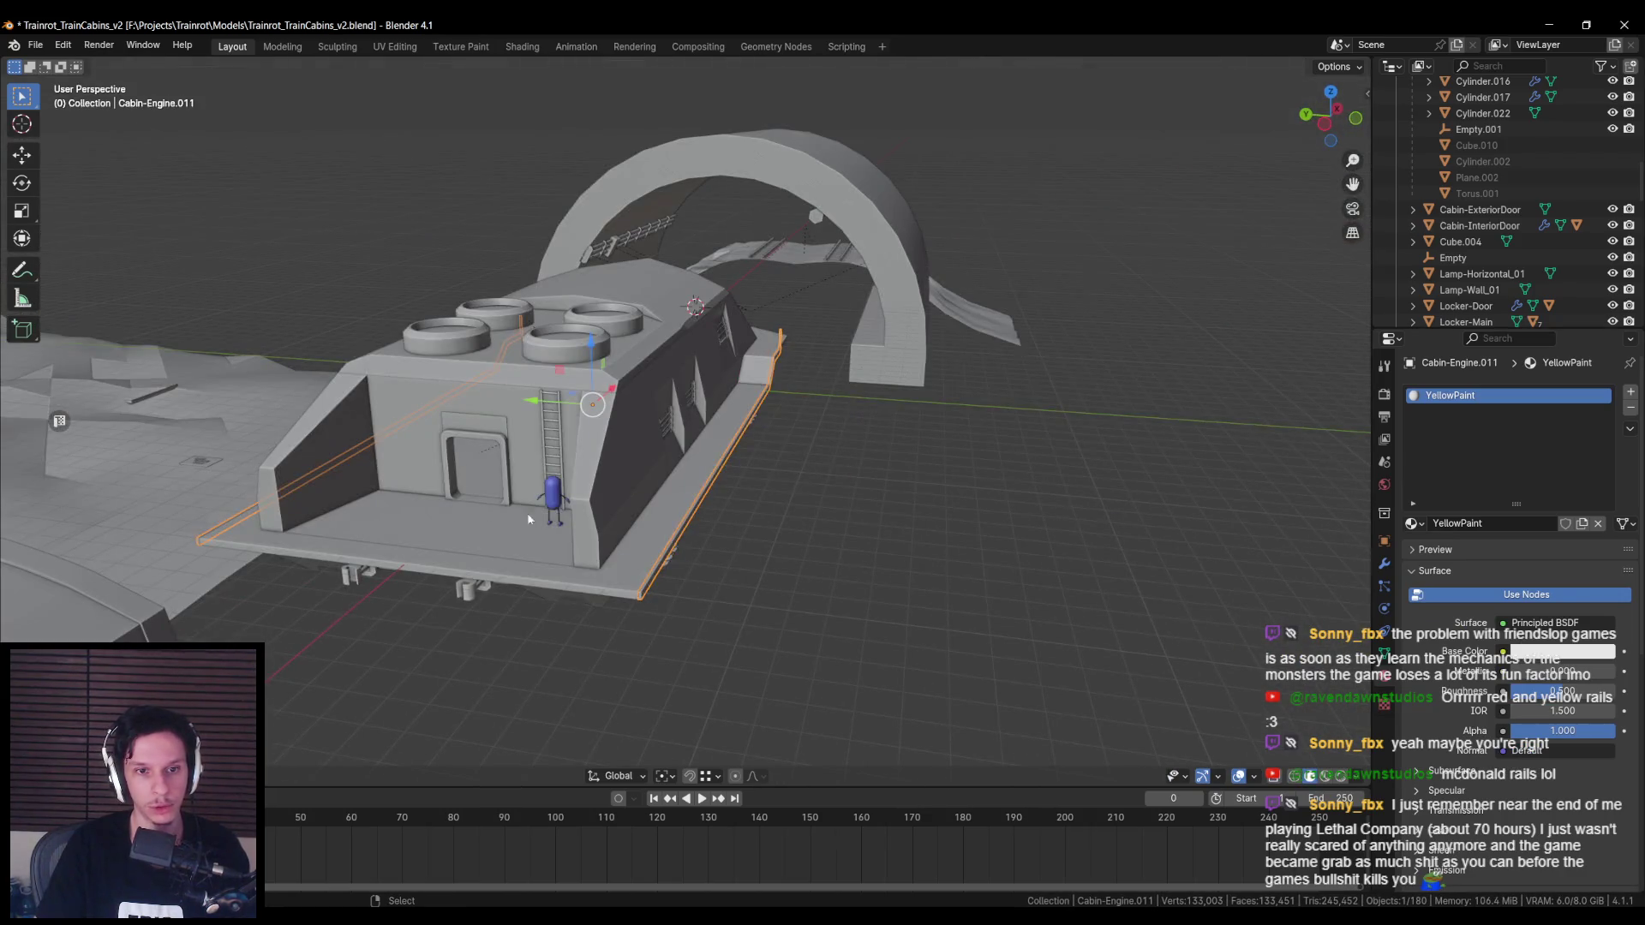
# Step: Move the SizeRef figure to the cabin's front, standing on the walkway
pyautogui.click(548, 476)
pyautogui.scroll(3, 637, 395)
pyautogui.moveTo(639, 374)
pyautogui.mouseDown()
pyautogui.moveTo(1149, 448)
pyautogui.moveTo(1207, 496)
pyautogui.mouseUp()
pyautogui.moveTo(1207, 496); pyautogui.dragTo(842, 504, button='middle')
pyautogui.scroll(4, 842, 504)
pyautogui.press('g')
pyautogui.press('z')
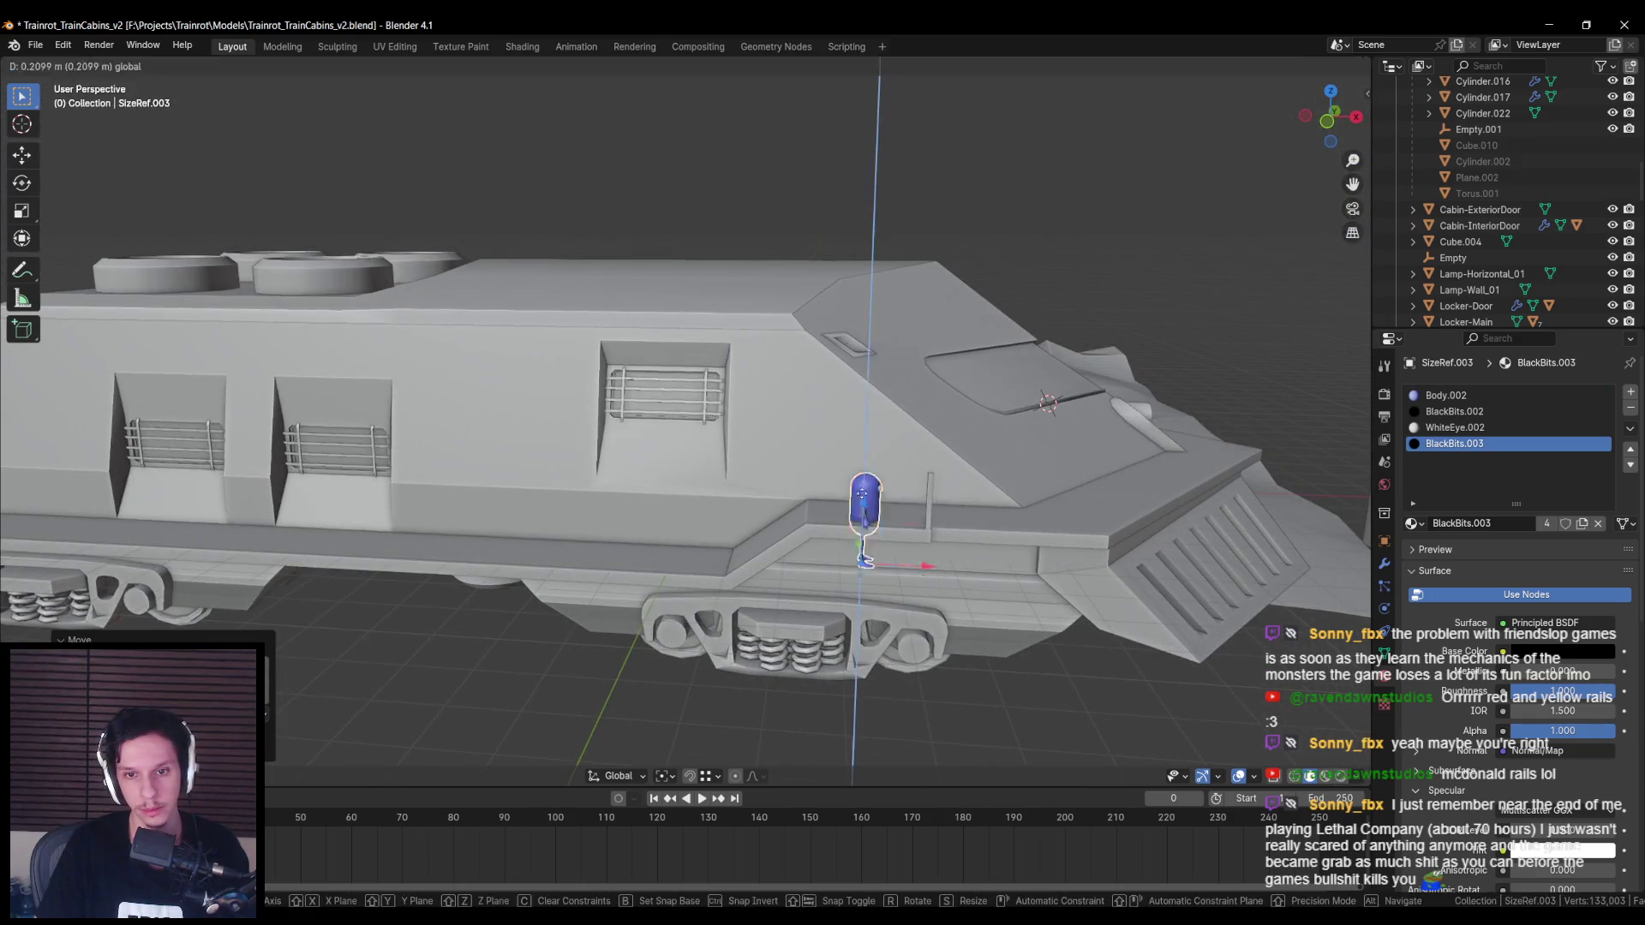
pyautogui.click(1116, 537)
pyautogui.keyDown('shift'); pyautogui.moveTo(1116, 537); pyautogui.dragTo(635, 454, button='middle'); pyautogui.keyUp('shift')
pyautogui.scroll(2, 951, 506)
pyautogui.scroll(2, 635, 454)
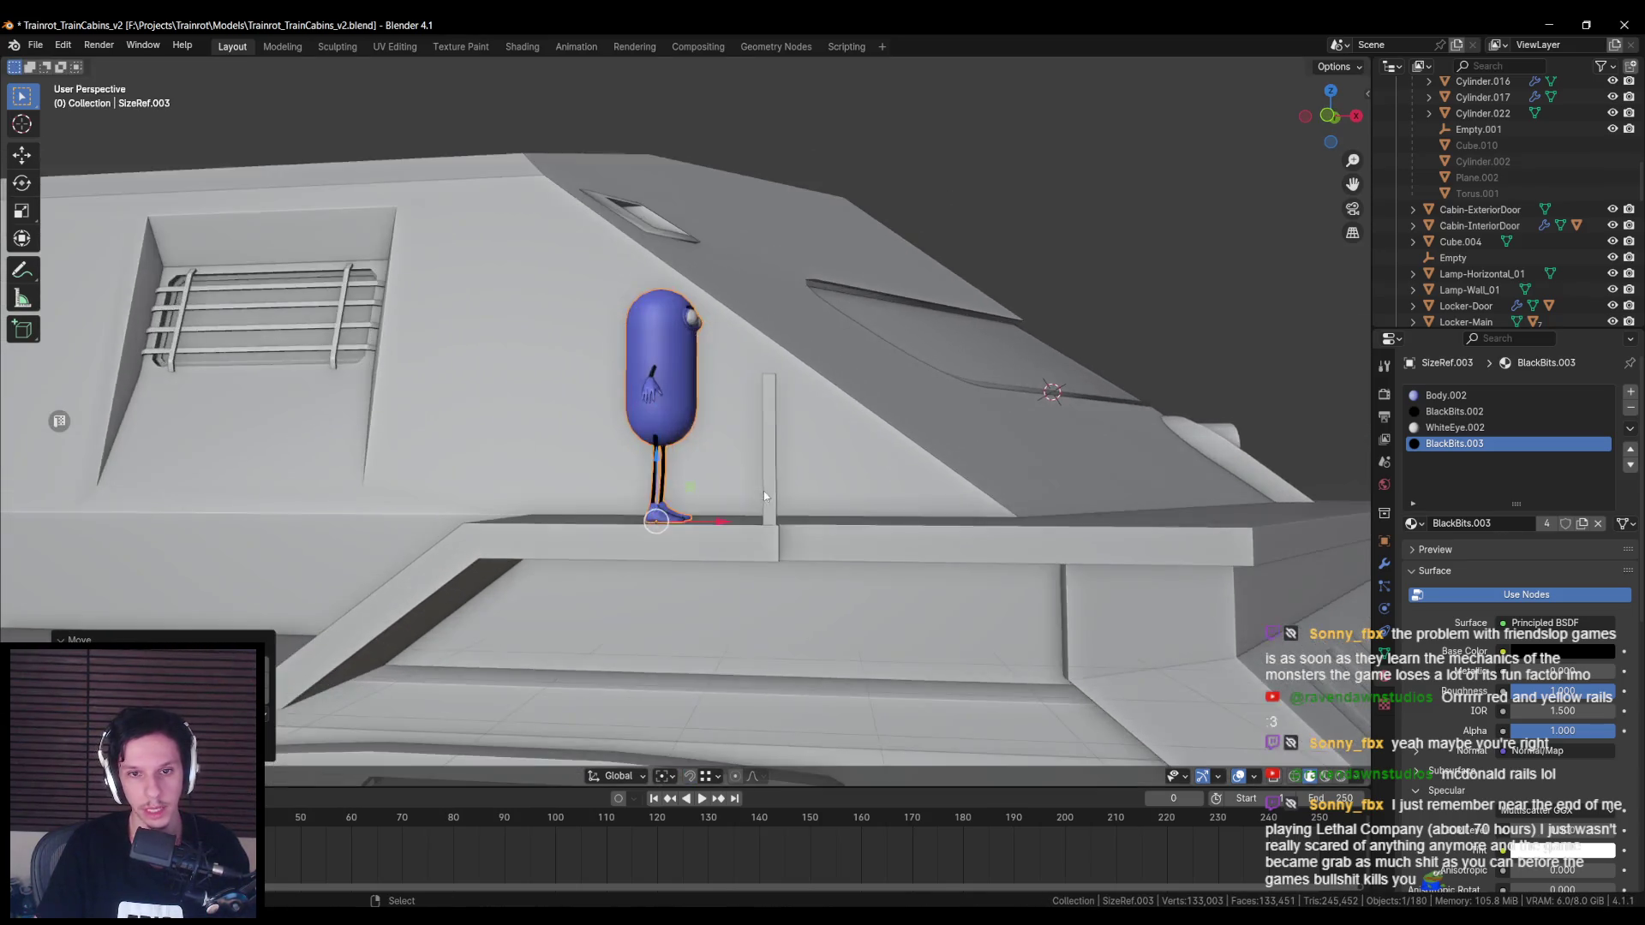
# Step: Adjust the railing post's height by moving its top vertex vertically
pyautogui.click(779, 423)
pyautogui.press('Tab')
pyautogui.scroll(2, 788, 440)
pyautogui.press('g')
pyautogui.press('z')
pyautogui.moveTo(788, 439)
pyautogui.keyDown('alt'); pyautogui.mouseDown(button='middle')
pyautogui.moveTo(805, 325)
pyautogui.moveTo(814, 403)
pyautogui.moveTo(891, 436)
pyautogui.mouseUp(button='middle'); pyautogui.keyUp('alt')
pyautogui.click(795, 361)
pyautogui.scroll(-2, 814, 403)
pyautogui.scroll(3, 813, 402)
# Step: Duplicate the whole railing post and slide the copy along X
pyautogui.hotkey('ctrl', 'l')
pyautogui.press('g')
pyautogui.hotkey('shift', 'd')
pyautogui.press('x')
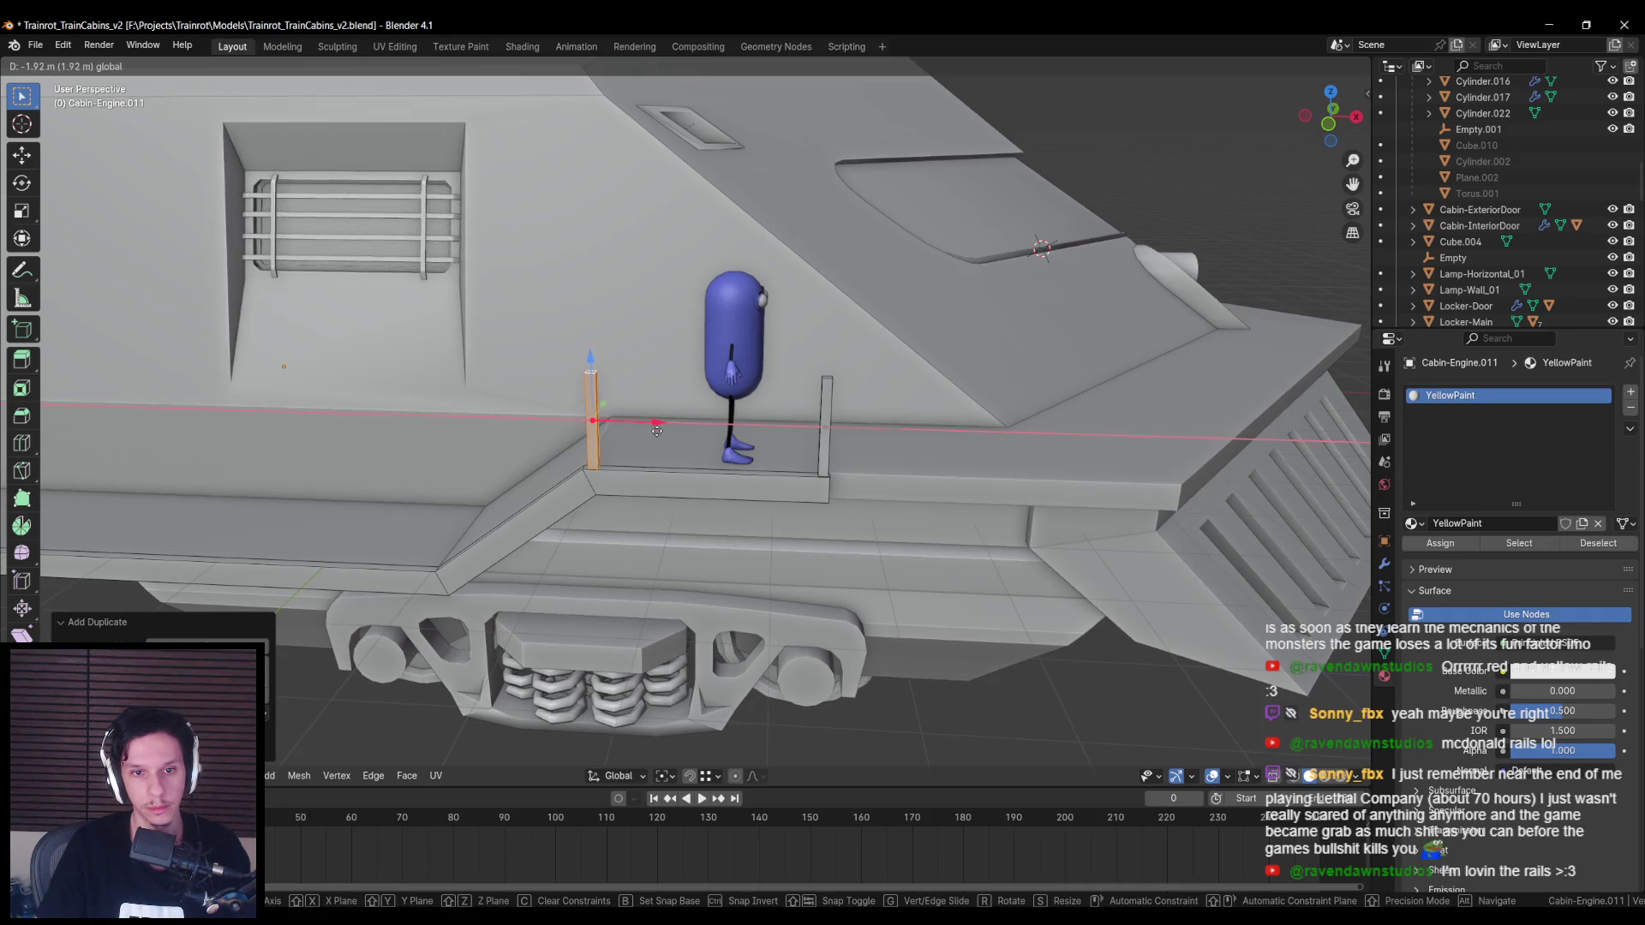
# Step: Drop the copied railing post down onto the lower walkway ledge
pyautogui.moveTo(656, 431); pyautogui.dragTo(629, 344, button='middle')
pyautogui.click(628, 343)
pyautogui.press('g')
pyautogui.click(617, 493)
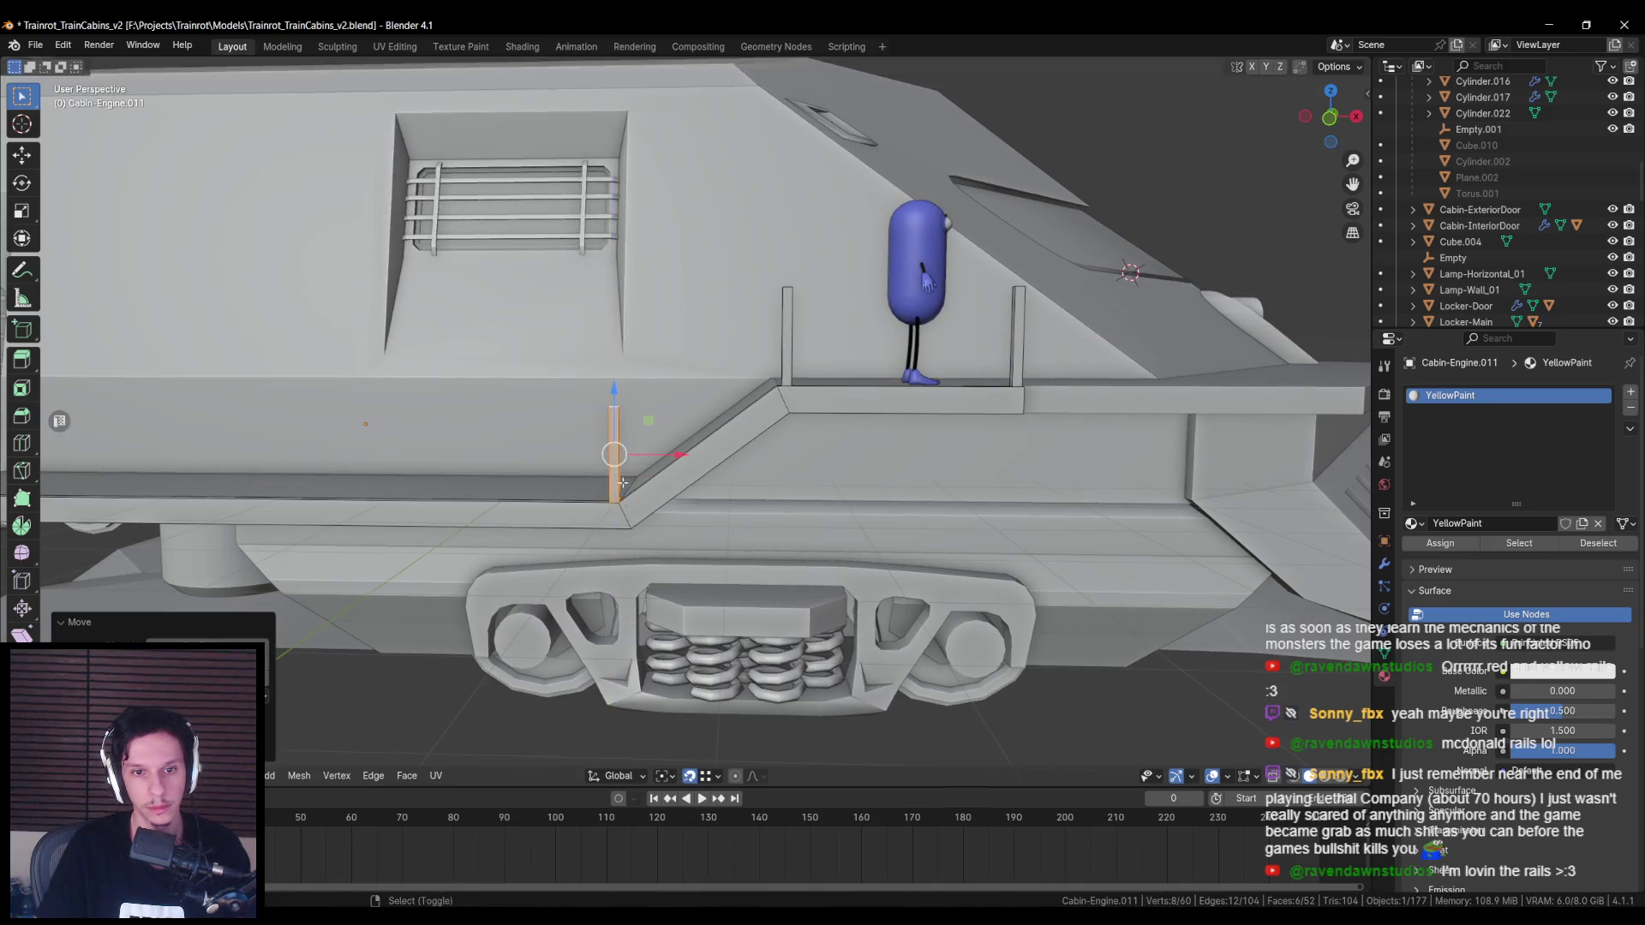
pyautogui.press('KP_Decimal')
pyautogui.scroll(-2, 798, 437)
pyautogui.moveTo(797, 437); pyautogui.dragTo(874, 413, button='middle')
# Step: Duplicate the post and slide the copy along X onto the lower walkway
pyautogui.hotkey('shift', 'd')
pyautogui.press('x')
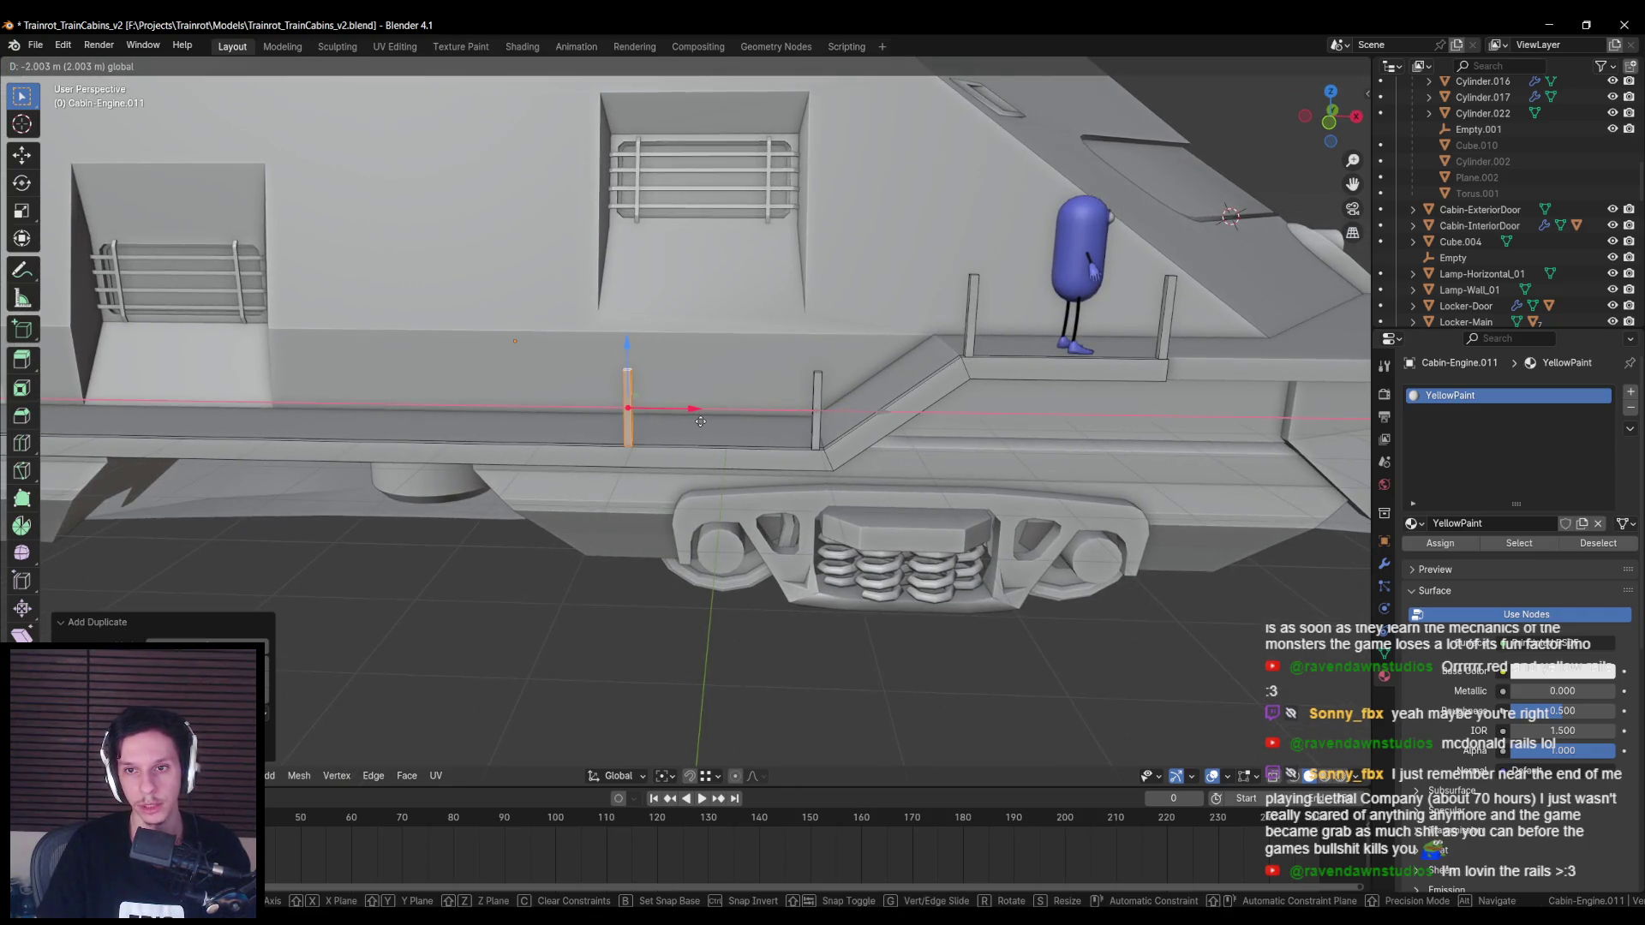
pyautogui.keyDown('alt'); pyautogui.moveTo(701, 421); pyautogui.dragTo(771, 433, button='middle'); pyautogui.keyUp('alt')
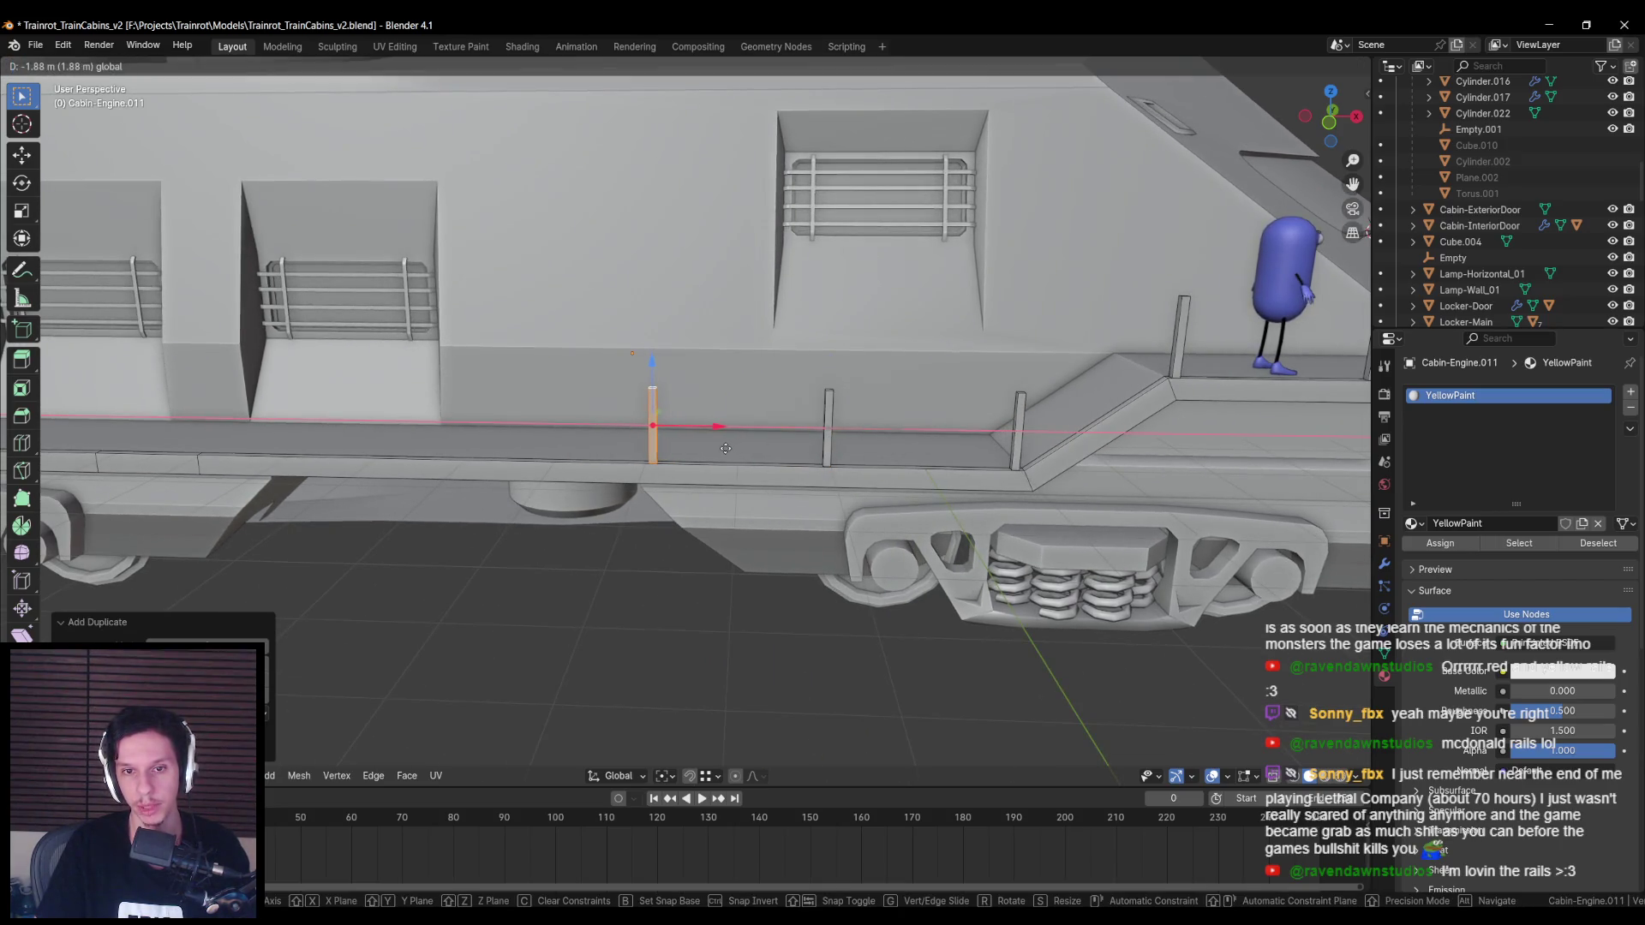
pyautogui.moveTo(721, 448)
pyautogui.keyDown('alt'); pyautogui.mouseDown(button='middle')
pyautogui.moveTo(786, 469)
pyautogui.moveTo(771, 467)
pyautogui.mouseUp(button='middle'); pyautogui.keyUp('alt')
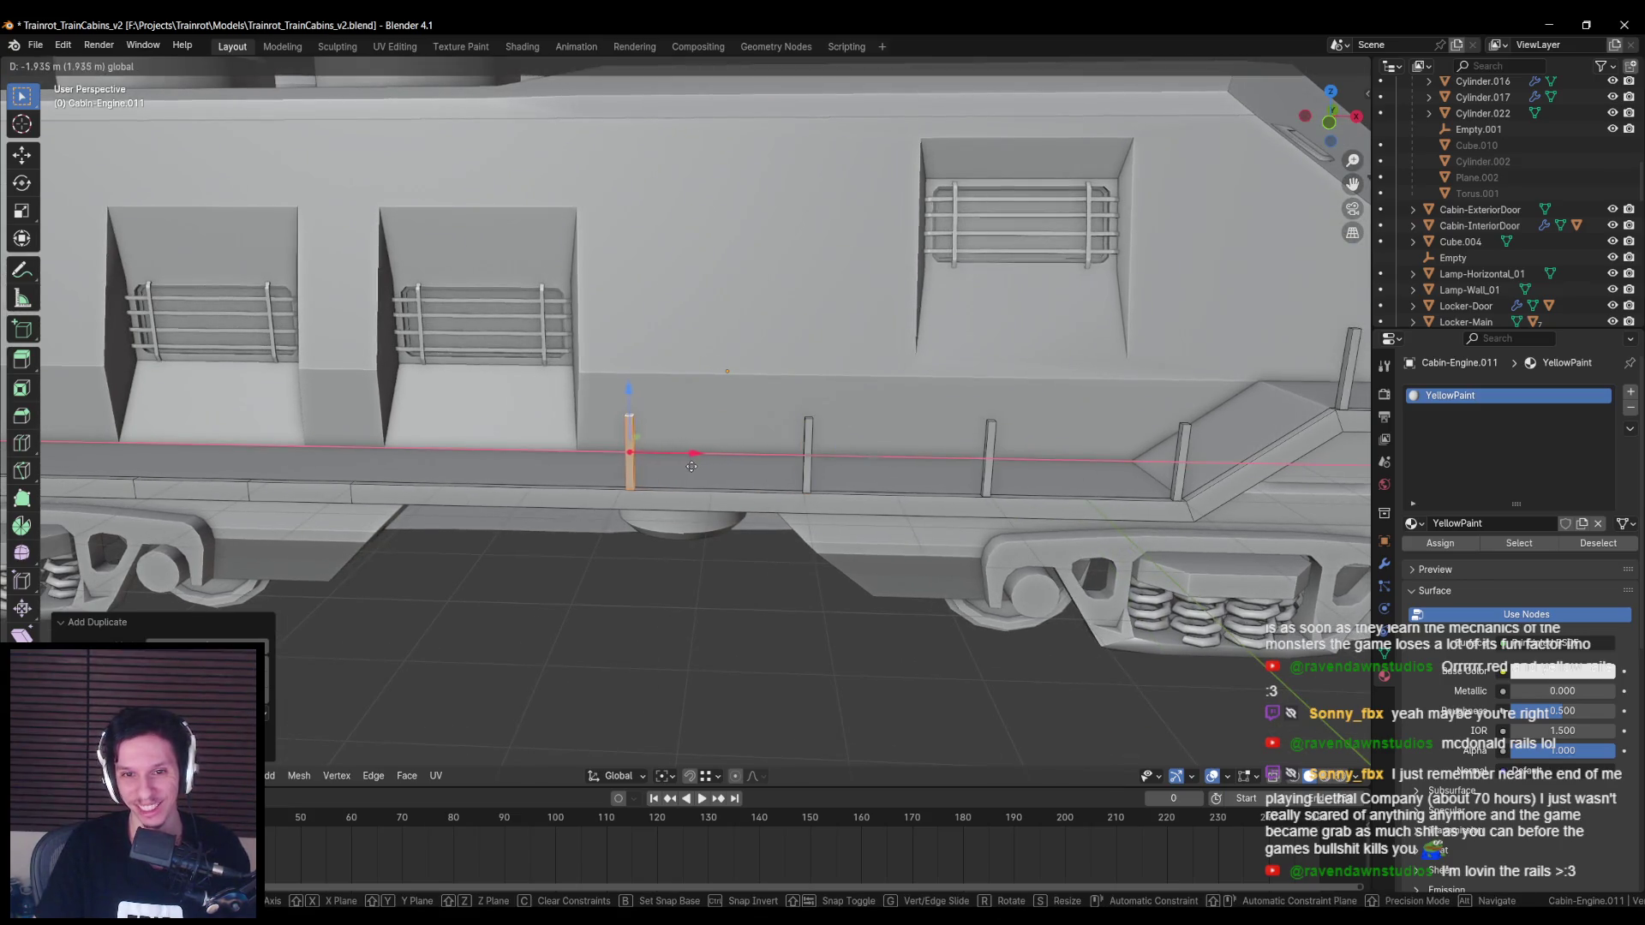
pyautogui.keyDown('alt'); pyautogui.moveTo(683, 467); pyautogui.dragTo(770, 466, button='middle'); pyautogui.keyUp('alt')
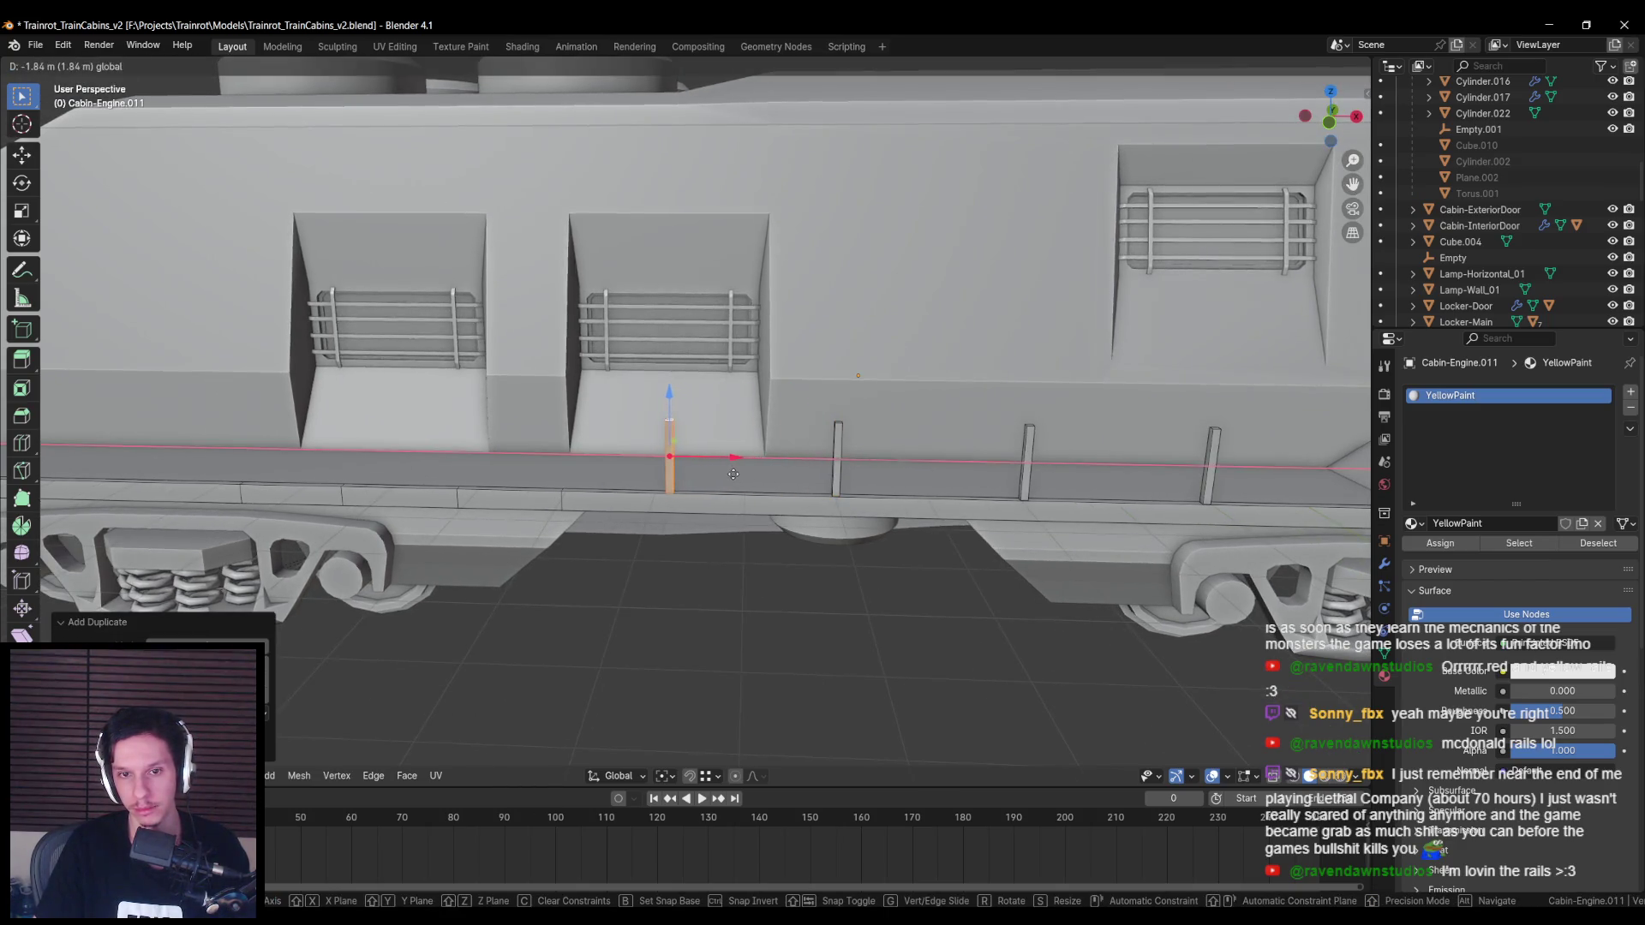
pyautogui.moveTo(734, 474)
pyautogui.keyDown('alt'); pyautogui.mouseDown(button='middle')
pyautogui.moveTo(754, 469)
pyautogui.moveTo(651, 462)
pyautogui.mouseUp(button='middle'); pyautogui.keyUp('alt')
pyautogui.click(691, 468)
pyautogui.scroll(-3, 691, 467)
# Step: Move the post along X to the next evenly spaced spot on the walkway
pyautogui.press('g')
pyautogui.press('x')
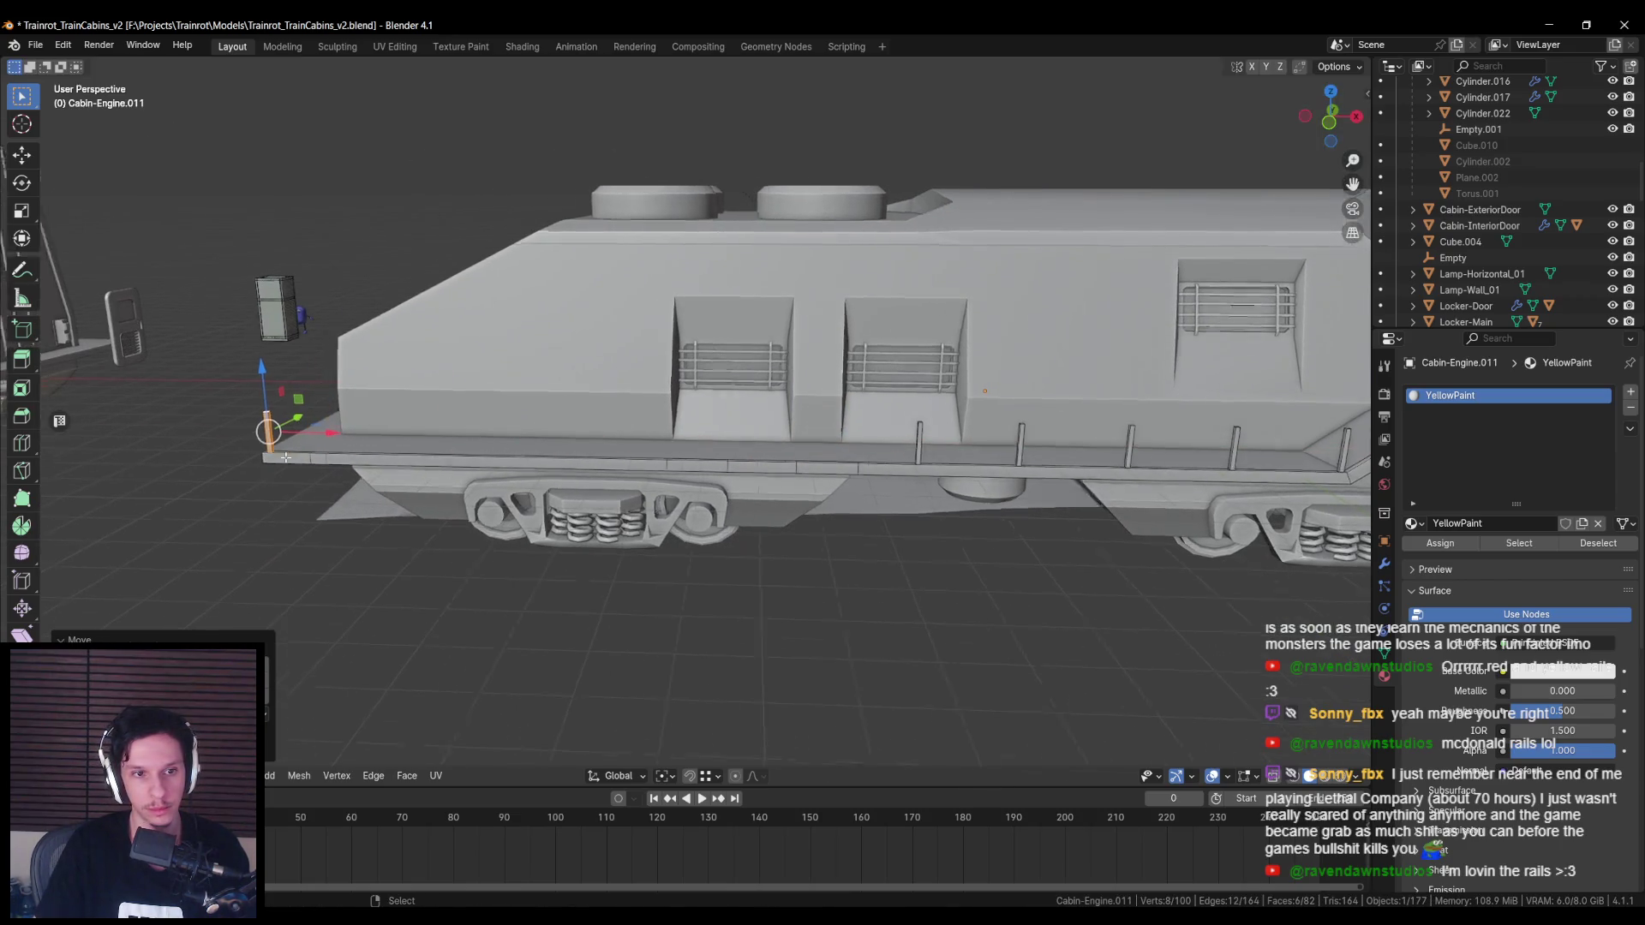
pyautogui.moveTo(325, 439); pyautogui.dragTo(600, 368, button='middle')
pyautogui.scroll(5, 674, 331)
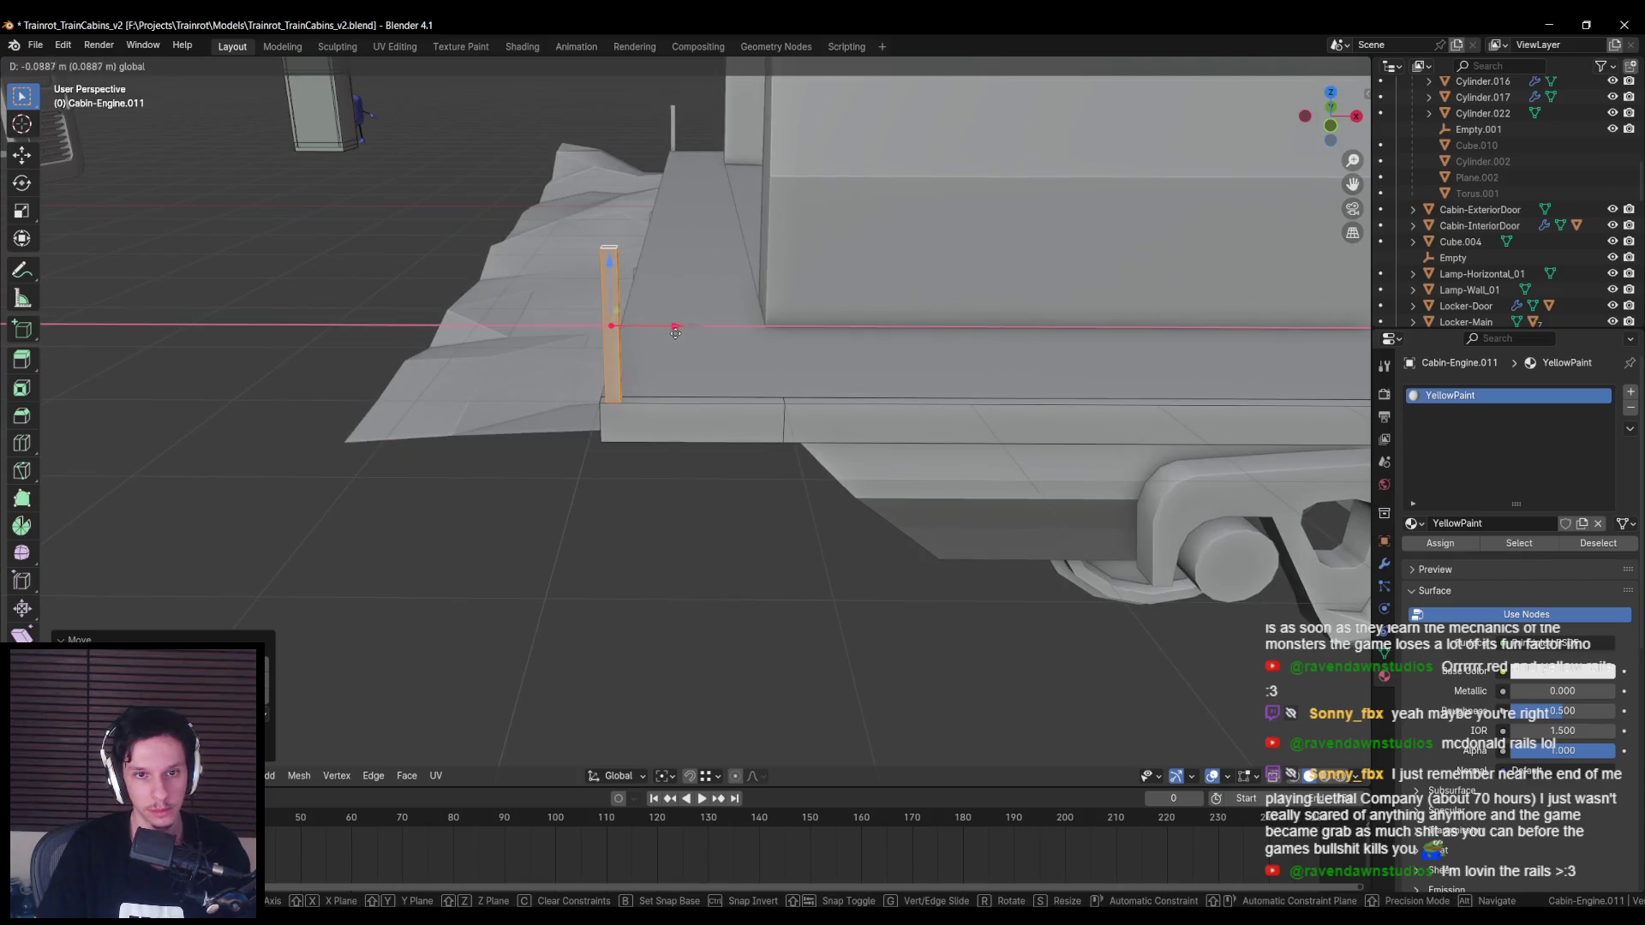
pyautogui.rightClick(676, 332)
pyautogui.scroll(-3, 676, 333)
pyautogui.moveTo(675, 333); pyautogui.dragTo(340, 388, button='middle')
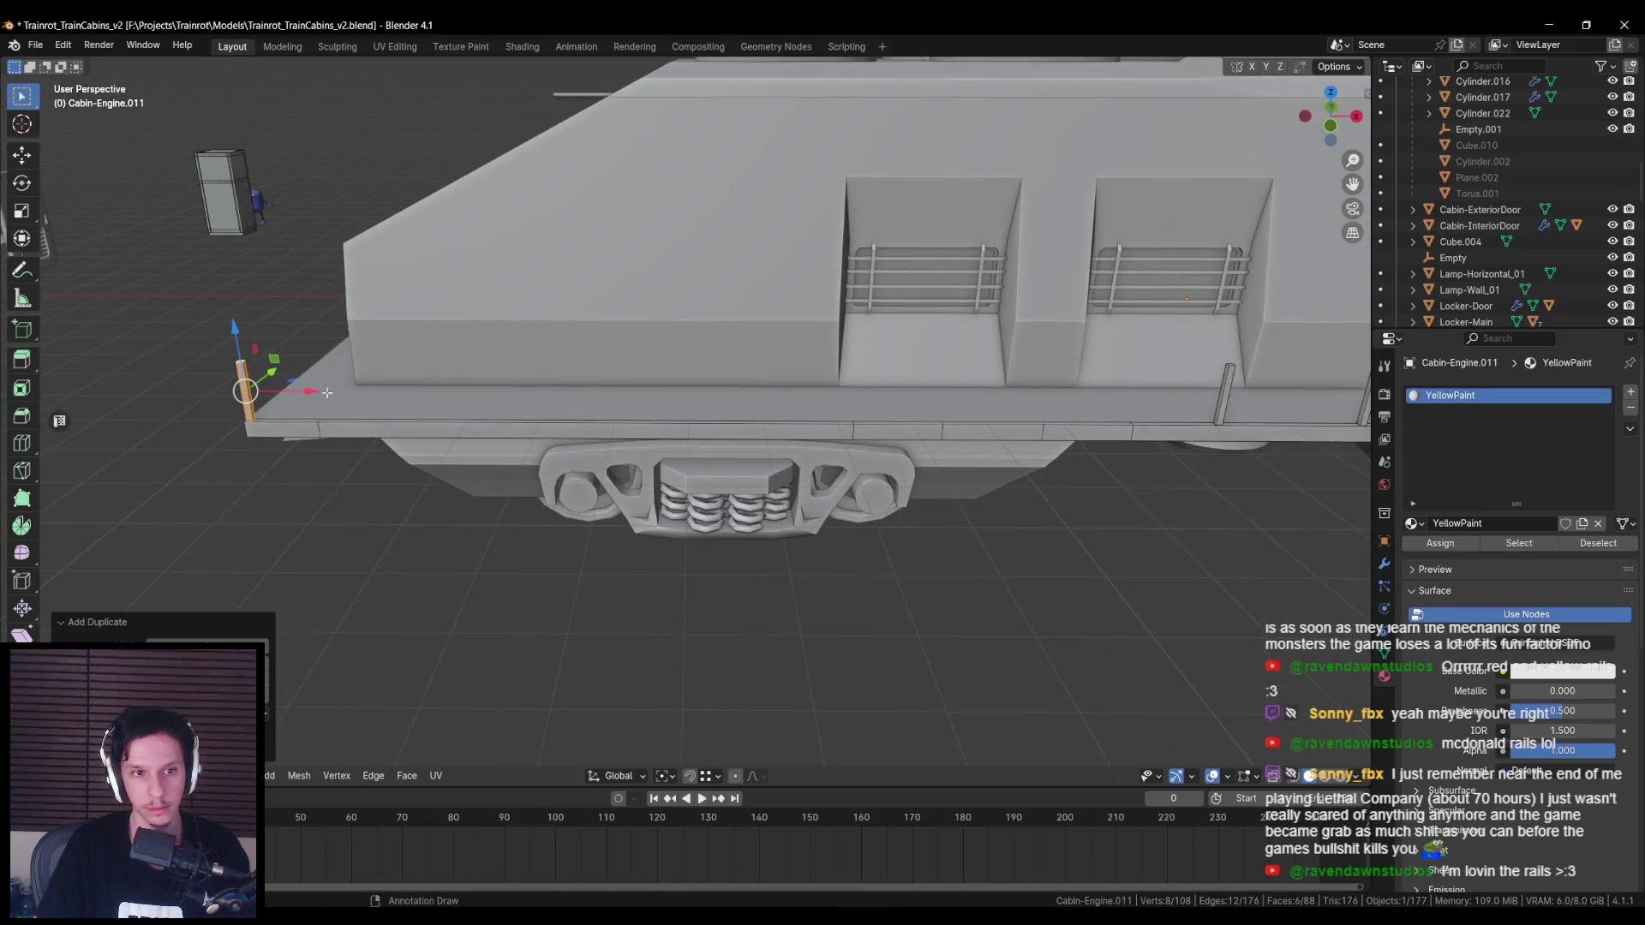
pyautogui.press('g')
pyautogui.press('x')
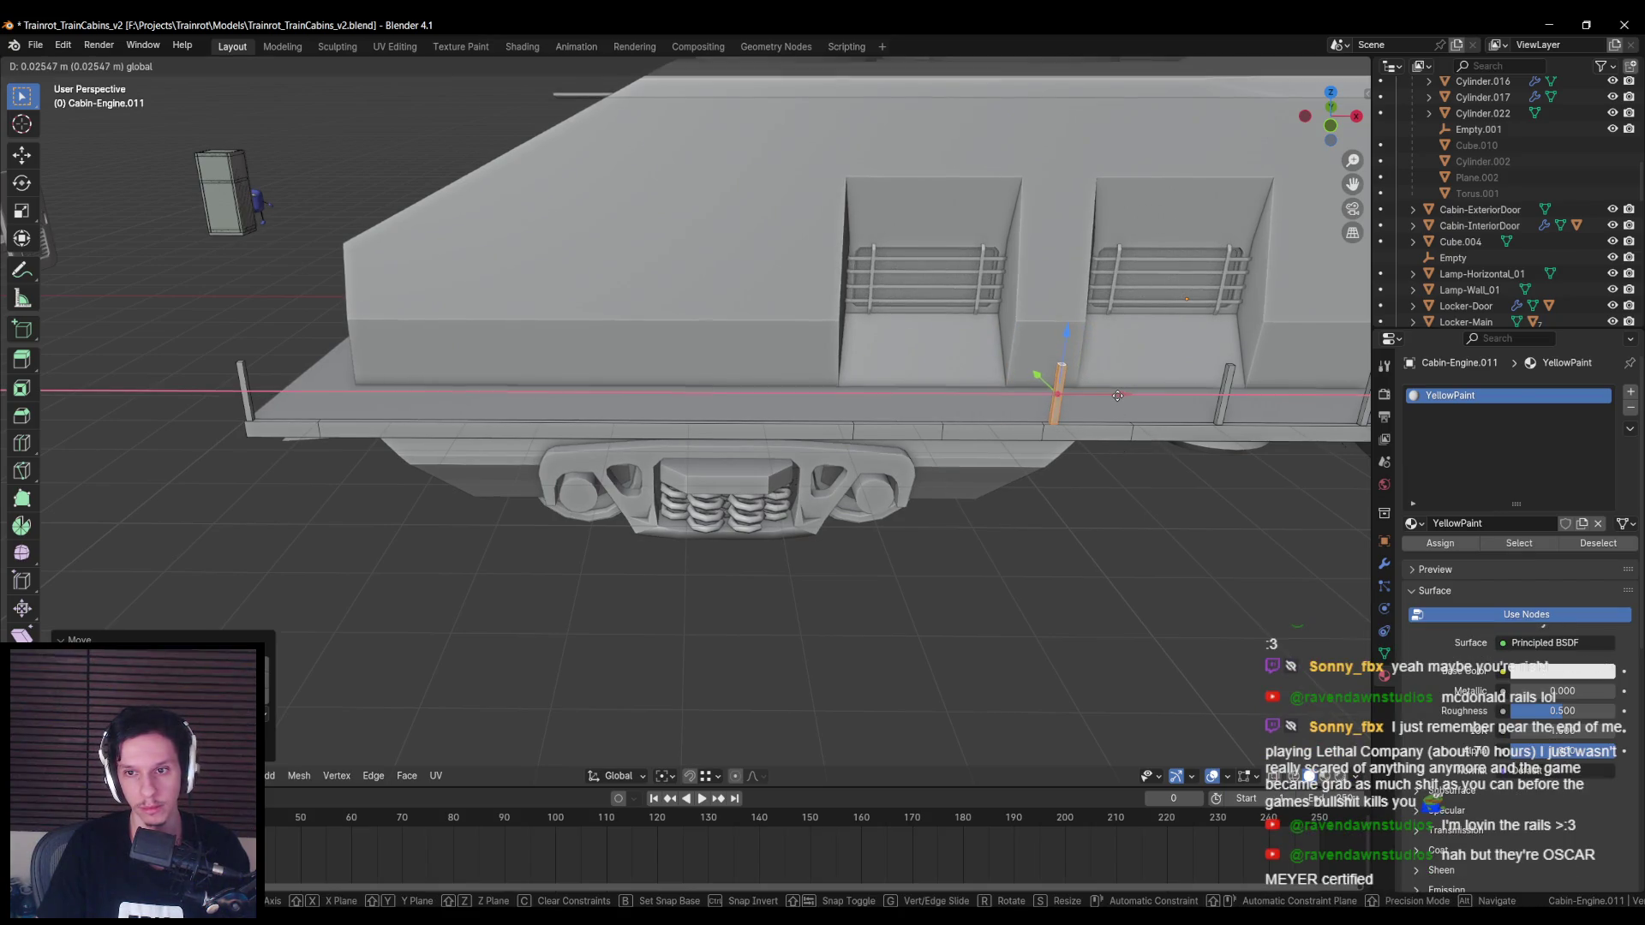
pyautogui.click(957, 412)
# Step: Make three more X-axis copies of the post, roughly 1.94 m apart, along the walkway
pyautogui.hotkey('shift', 'd')
pyautogui.press('x')
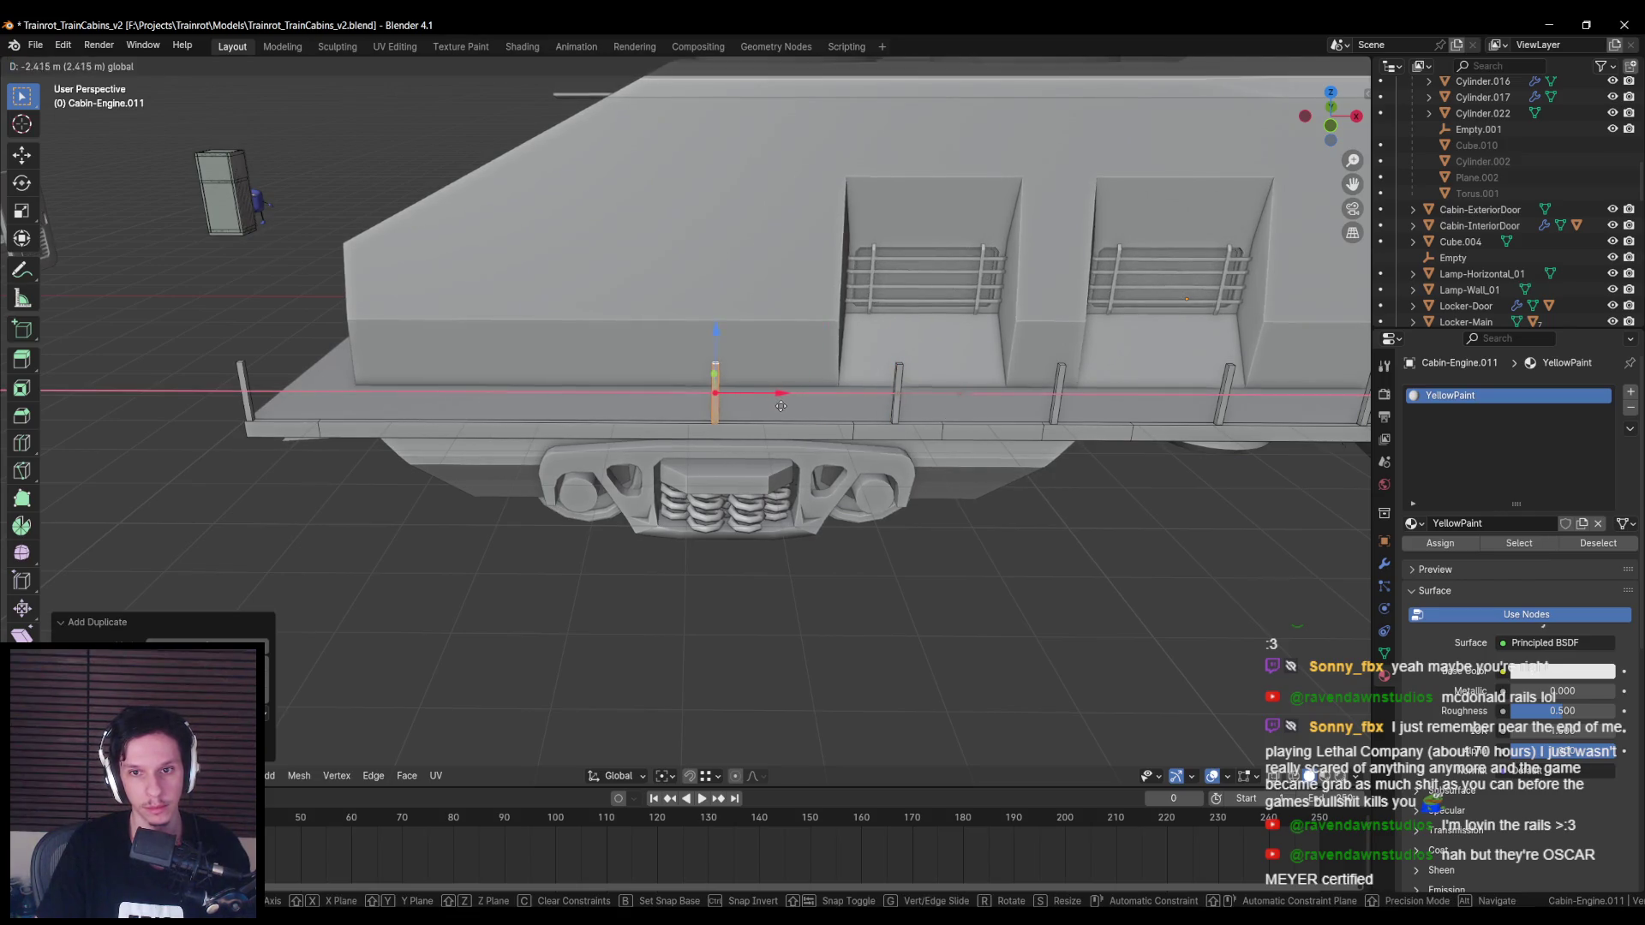
pyautogui.click(783, 405)
pyautogui.hotkey('shift', 'd')
pyautogui.press('x')
pyautogui.click(609, 400)
pyautogui.hotkey('shift', 'd')
pyautogui.press('x')
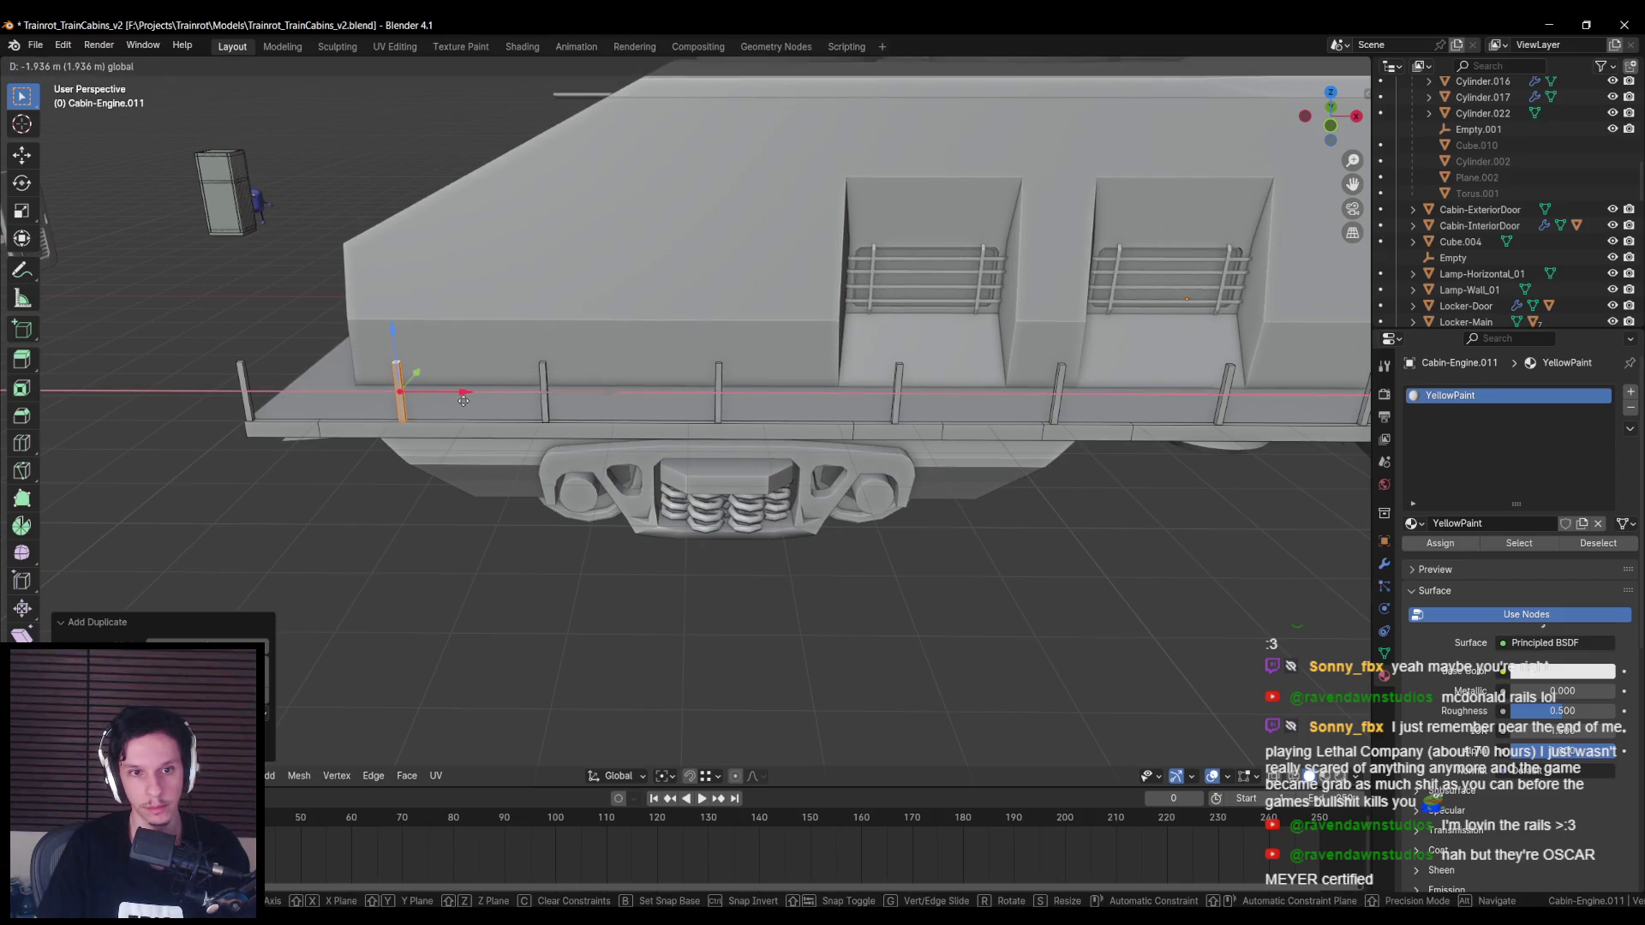
pyautogui.click(460, 400)
pyautogui.scroll(-5, 461, 401)
pyautogui.moveTo(461, 401)
pyautogui.mouseDown(button='middle')
pyautogui.moveTo(681, 459)
pyautogui.moveTo(622, 475)
pyautogui.moveTo(625, 500)
pyautogui.moveTo(716, 512)
pyautogui.moveTo(754, 540)
pyautogui.moveTo(817, 485)
pyautogui.moveTo(701, 486)
pyautogui.moveTo(789, 422)
pyautogui.moveTo(764, 496)
pyautogui.moveTo(692, 527)
pyautogui.moveTo(669, 463)
pyautogui.mouseUp(button='middle')
# Step: Orbit around the whole engine to inspect the post row, then select the walkway railing object
pyautogui.scroll(4, 695, 487)
pyautogui.moveTo(547, 454)
pyautogui.mouseDown(button='middle')
pyautogui.moveTo(918, 473)
pyautogui.moveTo(941, 542)
pyautogui.moveTo(727, 514)
pyautogui.moveTo(532, 532)
pyautogui.mouseUp(button='middle')
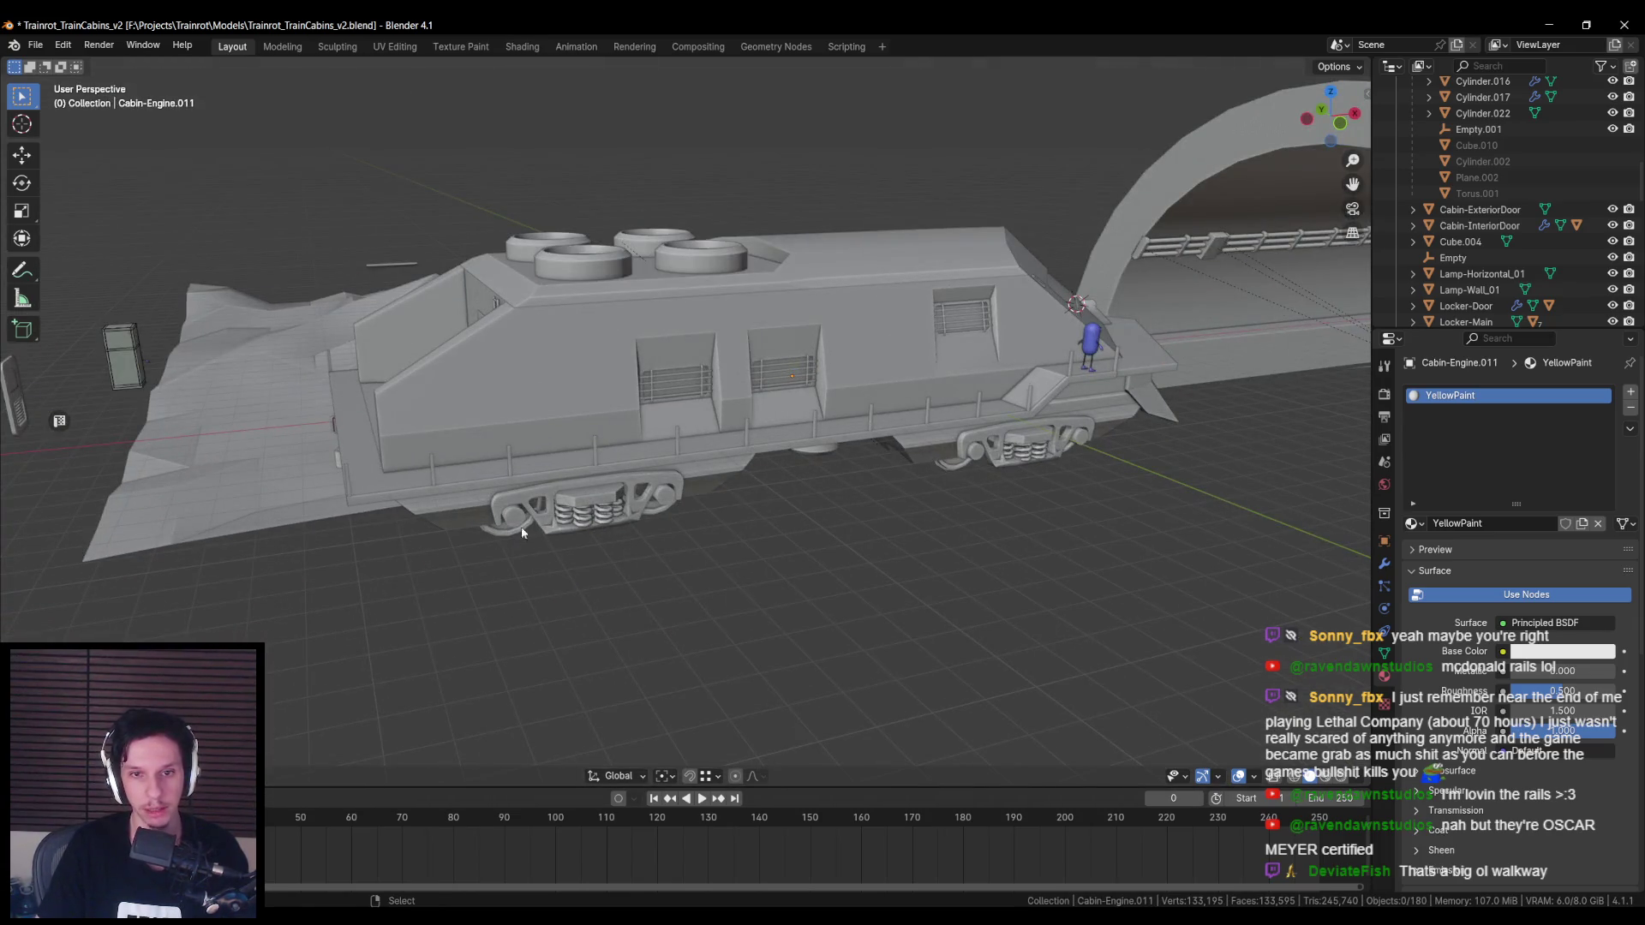
pyautogui.scroll(-2, 740, 520)
pyautogui.moveTo(721, 528)
pyautogui.mouseDown(button='middle')
pyautogui.moveTo(760, 477)
pyautogui.moveTo(758, 540)
pyautogui.mouseUp(button='middle')
pyautogui.moveTo(498, 470); pyautogui.dragTo(786, 489, button='middle')
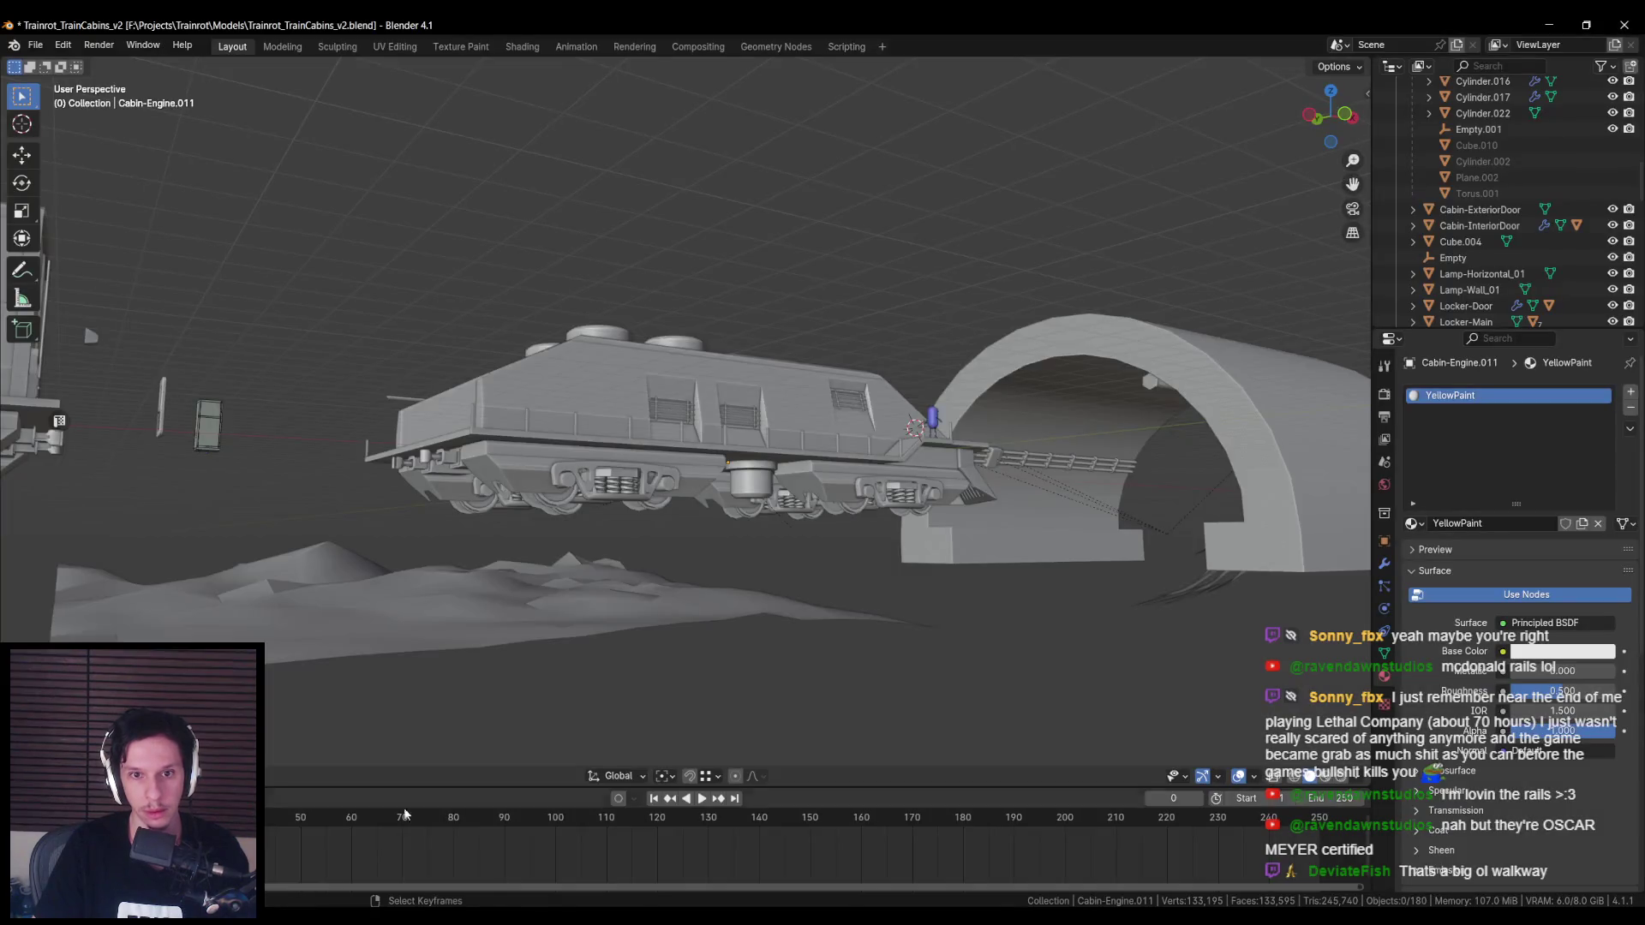
pyautogui.scroll(5, 641, 564)
pyautogui.moveTo(641, 564); pyautogui.dragTo(702, 529, button='middle')
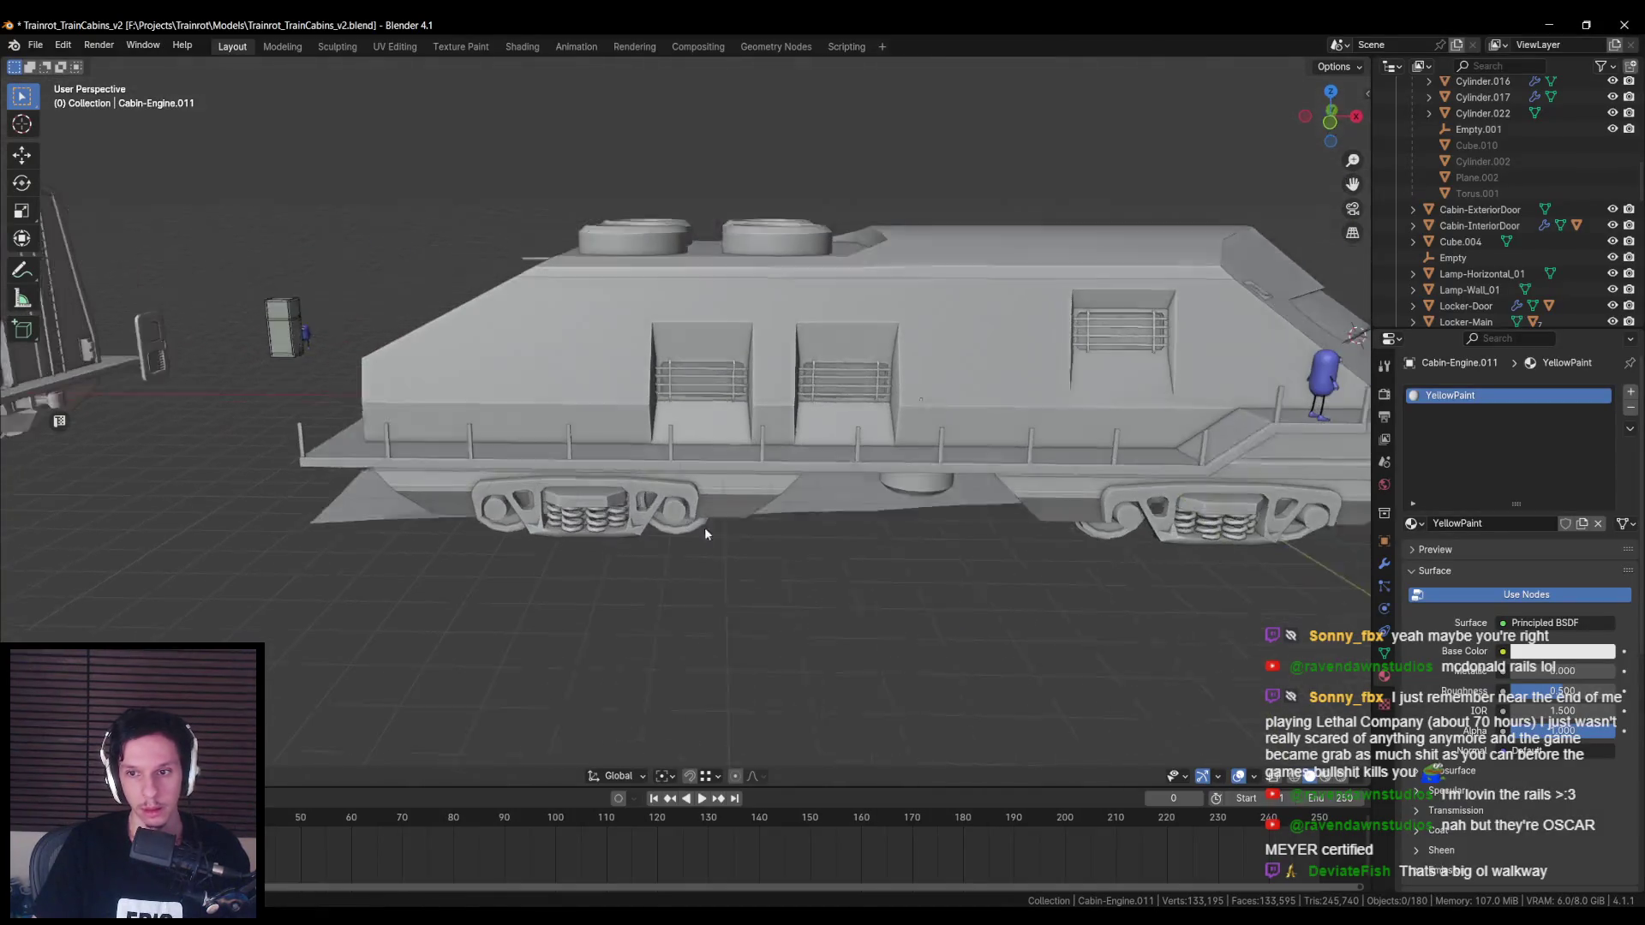
pyautogui.click(673, 469)
# Step: Enter Edit Mode on the walkway railing in a see-through front view
pyautogui.scroll(6, 672, 469)
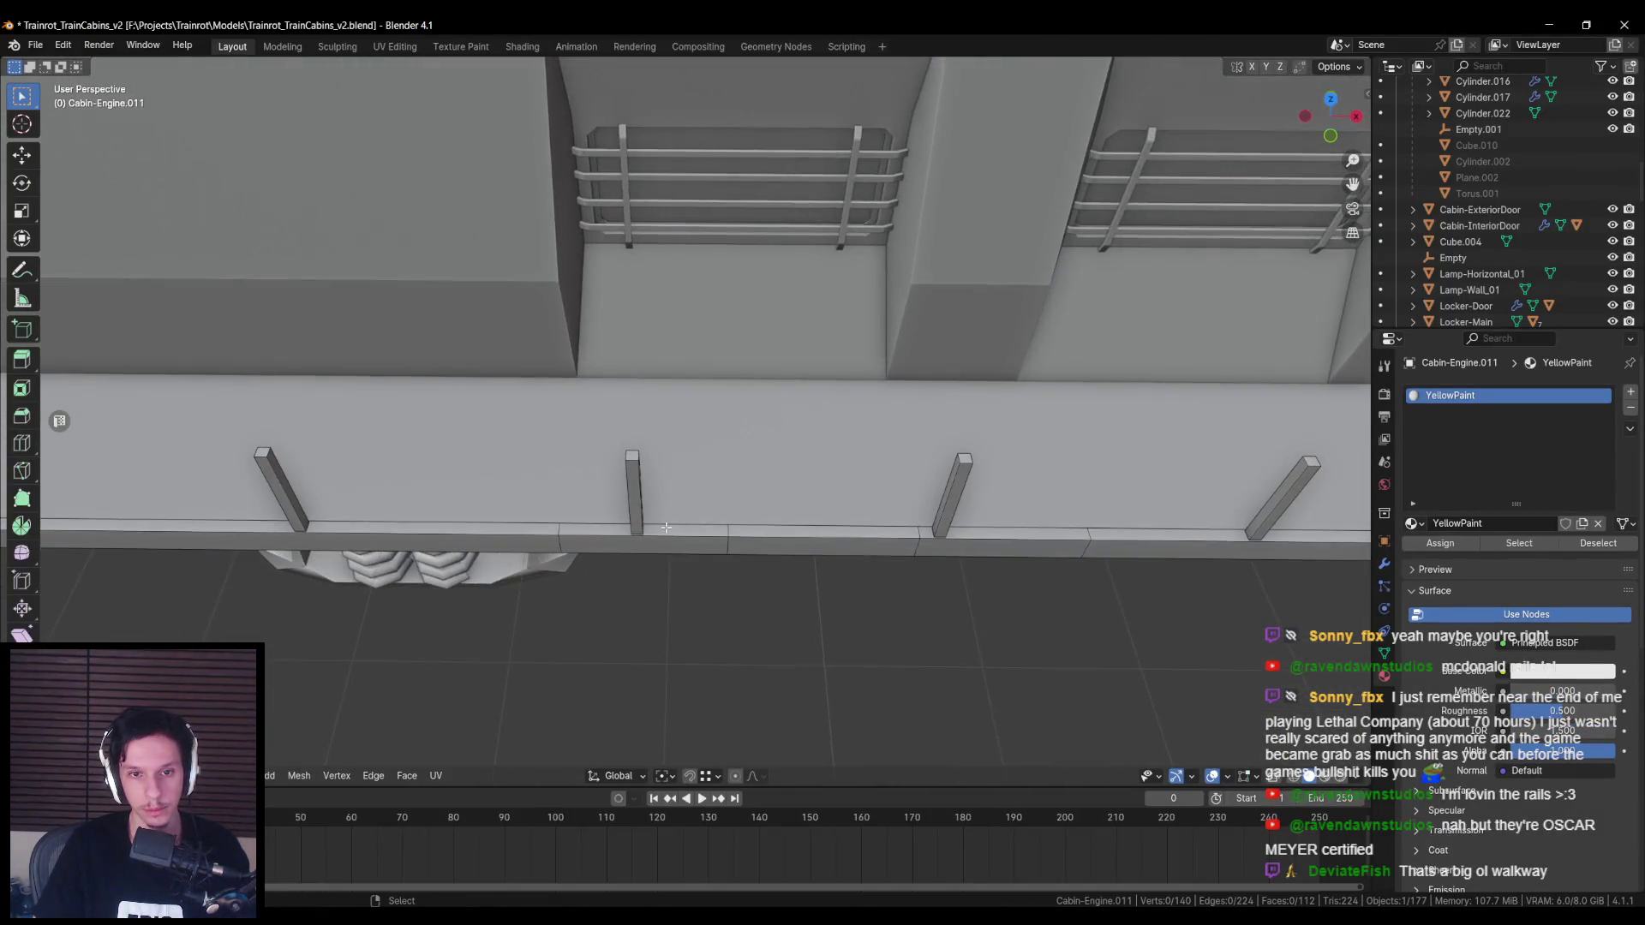
pyautogui.scroll(-3, 660, 473)
pyautogui.press('Tab')
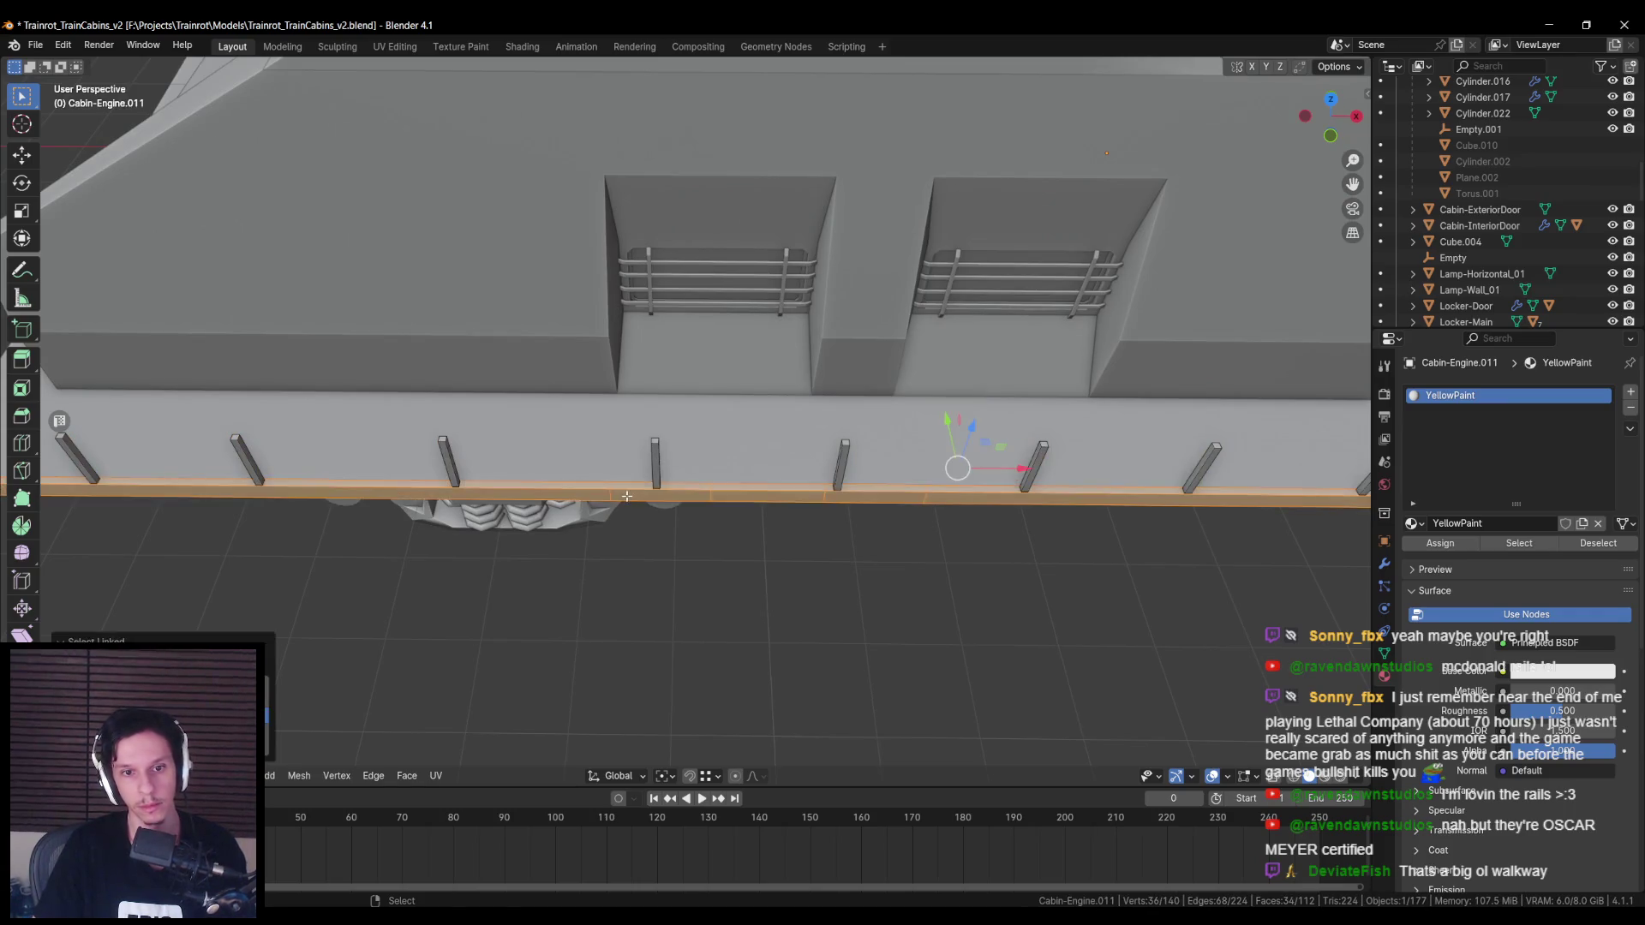
pyautogui.scroll(-3, 648, 469)
pyautogui.moveTo(649, 469); pyautogui.dragTo(634, 303, button='middle')
pyautogui.scroll(5, 634, 303)
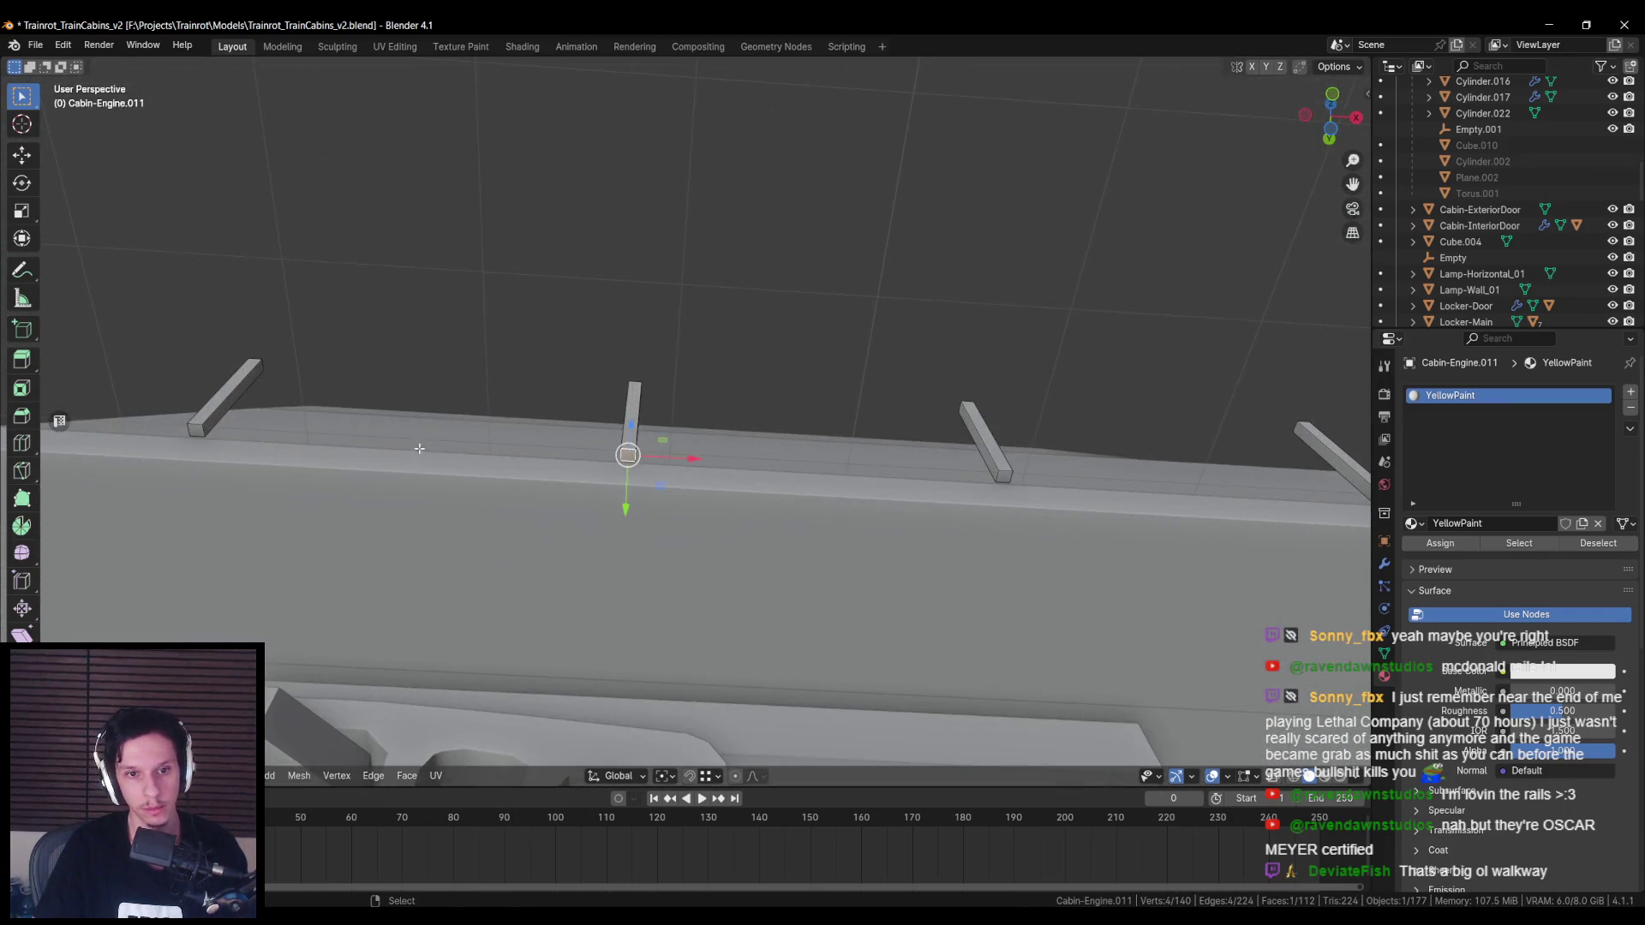
pyautogui.scroll(-3, 418, 449)
pyautogui.press('KP_1')
pyautogui.scroll(-2, 419, 448)
pyautogui.hotkey('alt', 'z')
# Step: Box-select the stray walkway vertices near the lamp and delete their faces
pyautogui.moveTo(112, 467)
pyautogui.mouseDown()
pyautogui.moveTo(932, 512)
pyautogui.moveTo(1280, 512)
pyautogui.mouseUp()
pyautogui.keyDown('shift'); pyautogui.moveTo(1280, 512); pyautogui.dragTo(814, 525, button='middle'); pyautogui.keyUp('shift')
pyautogui.press('x')
pyautogui.press('Escape')
pyautogui.moveTo(955, 403); pyautogui.dragTo(1295, 469)
pyautogui.press('x')
pyautogui.click(1302, 468)
# Step: Isolate the walkway object in local view with solid shading, back in Edit Mode
pyautogui.moveTo(946, 344); pyautogui.dragTo(1126, 372)
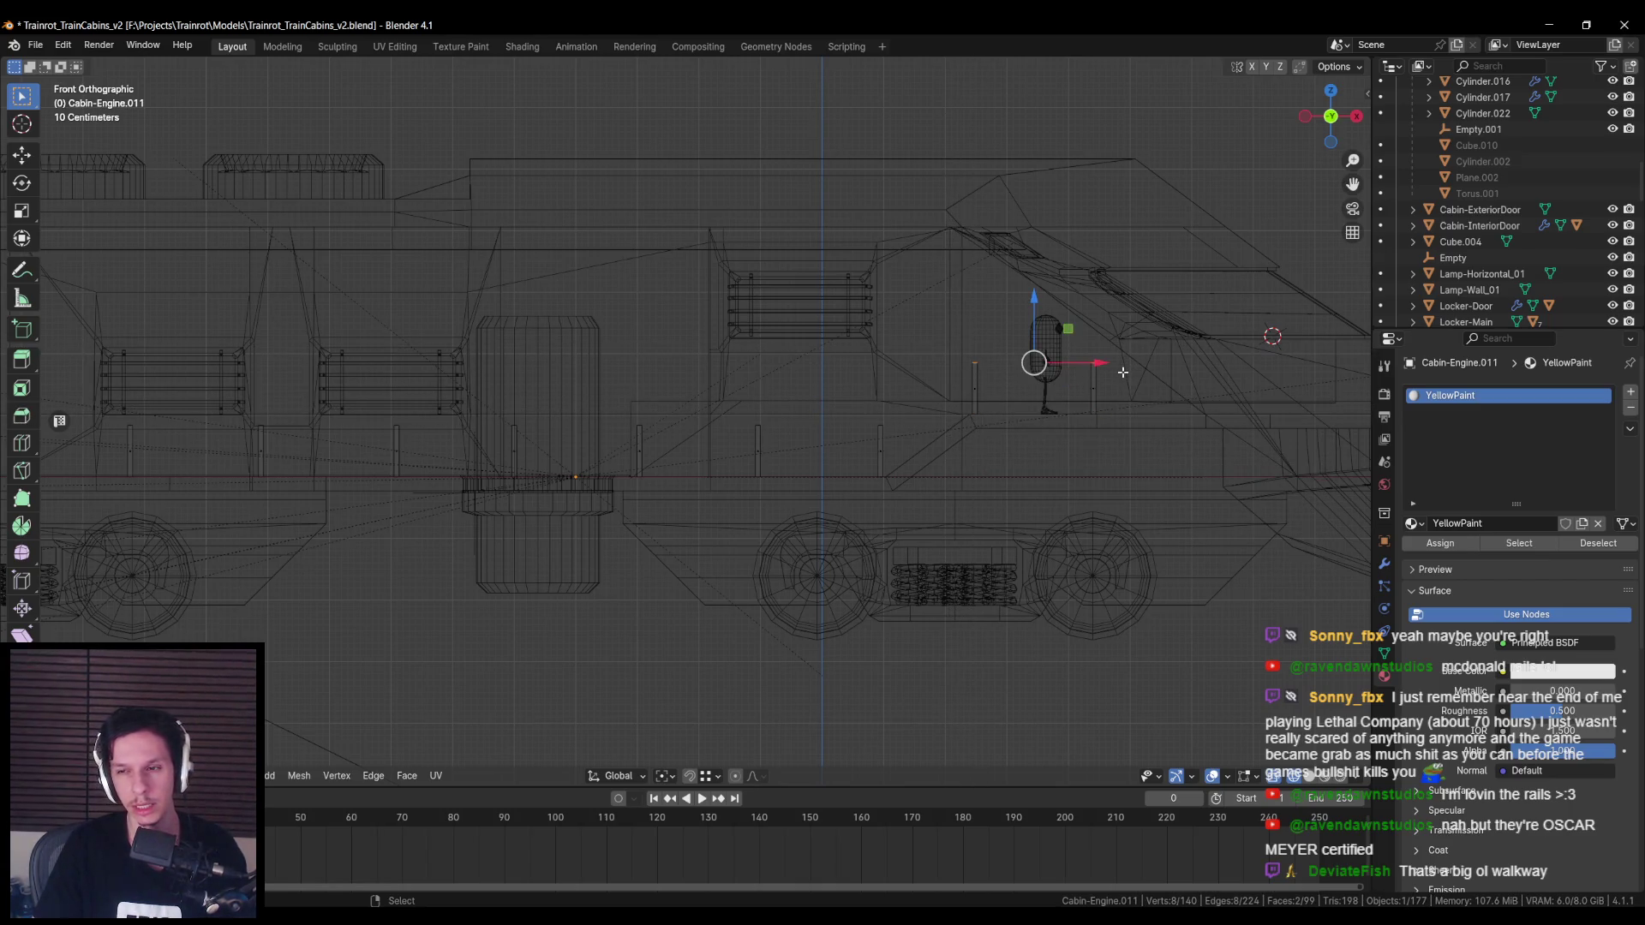
pyautogui.keyDown('shift'); pyautogui.moveTo(550, 395); pyautogui.dragTo(917, 442); pyautogui.keyUp('shift')
pyautogui.scroll(-2, 651, 404)
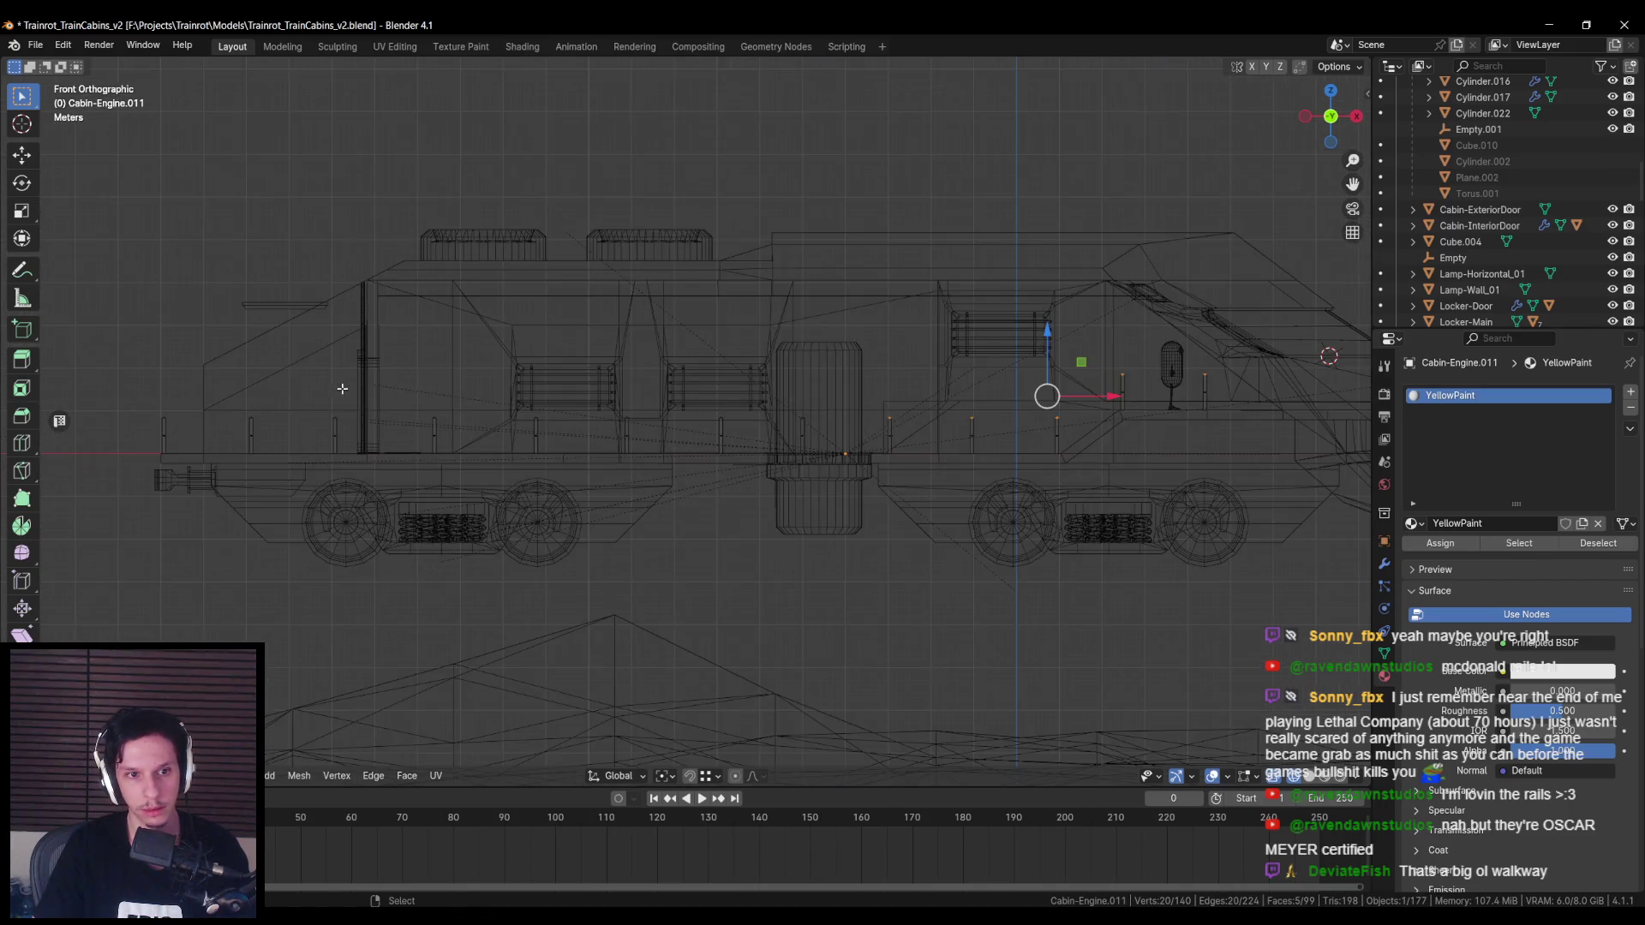
pyautogui.press('Tab')
pyautogui.rightClick(880, 423)
pyautogui.moveTo(880, 423)
pyautogui.mouseDown(button='middle')
pyautogui.moveTo(821, 465)
pyautogui.moveTo(605, 455)
pyautogui.mouseUp(button='middle')
pyautogui.rightClick(821, 465)
pyautogui.click(821, 464)
pyautogui.press('Tab')
pyautogui.keyDown('alt'); pyautogui.click(605, 455); pyautogui.keyUp('alt')
pyautogui.hotkey('shift', 'z')
pyautogui.press('KP_Divide')
pyautogui.scroll(8, 637, 471)
# Step: Select three extra cross-section edge loops on the walkway strip and dissolve them
pyautogui.keyDown('alt'); pyautogui.click(349, 520); pyautogui.keyUp('alt')
pyautogui.keyDown('alt'); pyautogui.keyDown('shift'); pyautogui.click(1035, 522); pyautogui.keyUp('shift'); pyautogui.keyUp('alt')
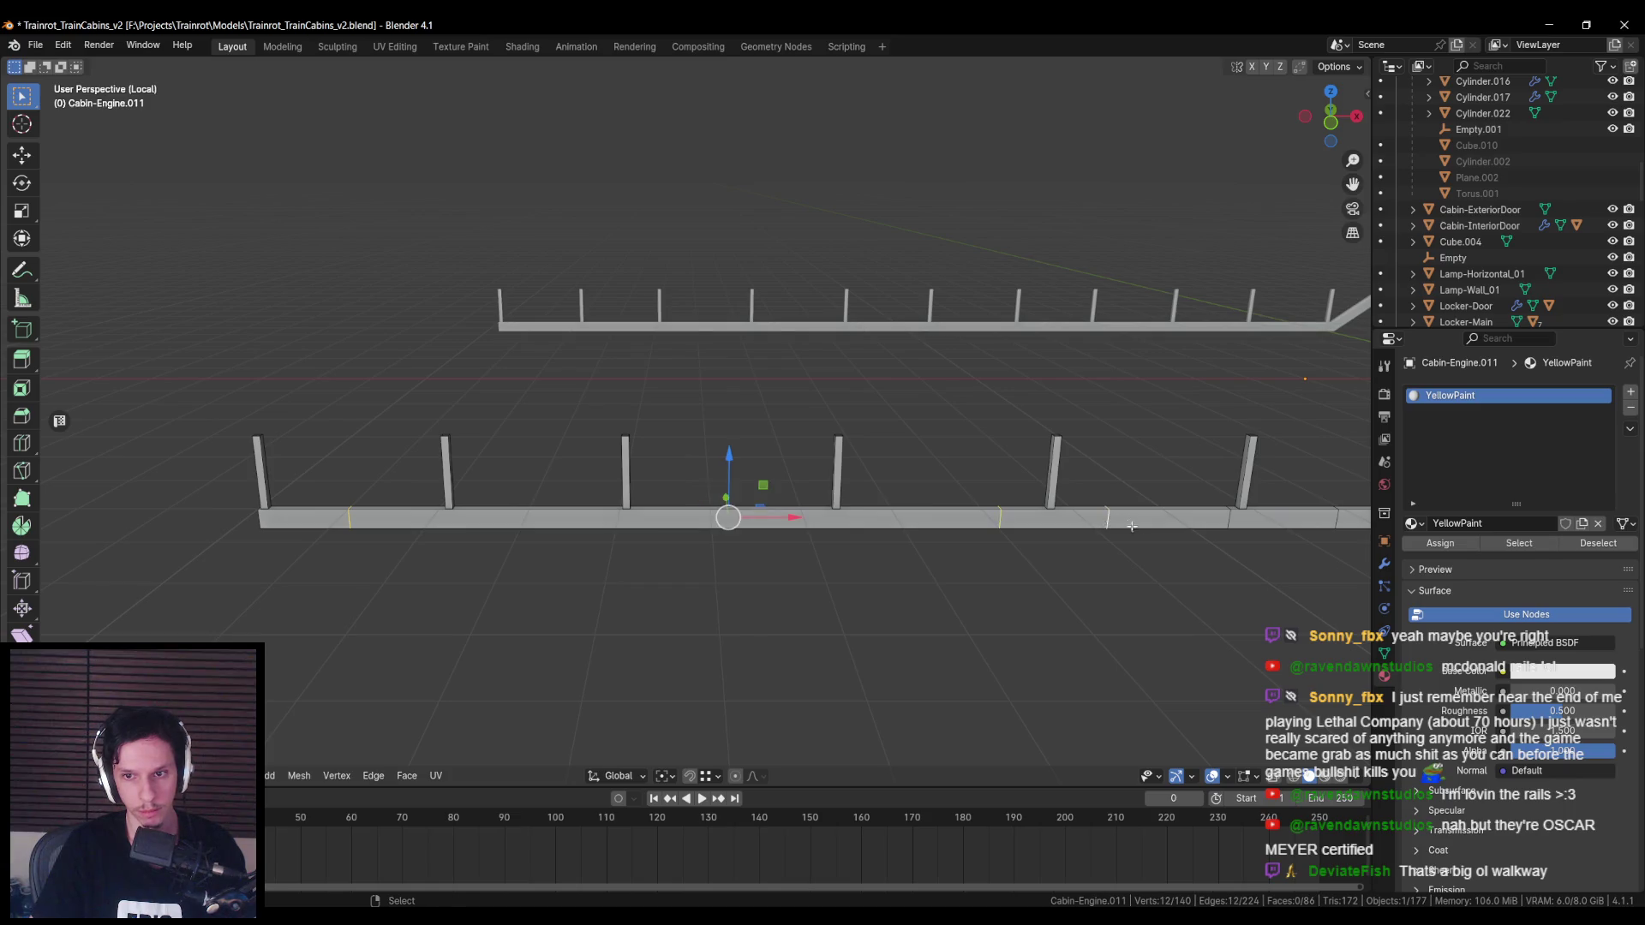
pyautogui.keyDown('shift'); pyautogui.moveTo(1035, 521); pyautogui.dragTo(689, 520, button='middle'); pyautogui.keyUp('shift')
pyautogui.keyDown('alt'); pyautogui.keyDown('shift'); pyautogui.click(854, 496); pyautogui.keyUp('shift'); pyautogui.keyUp('alt')
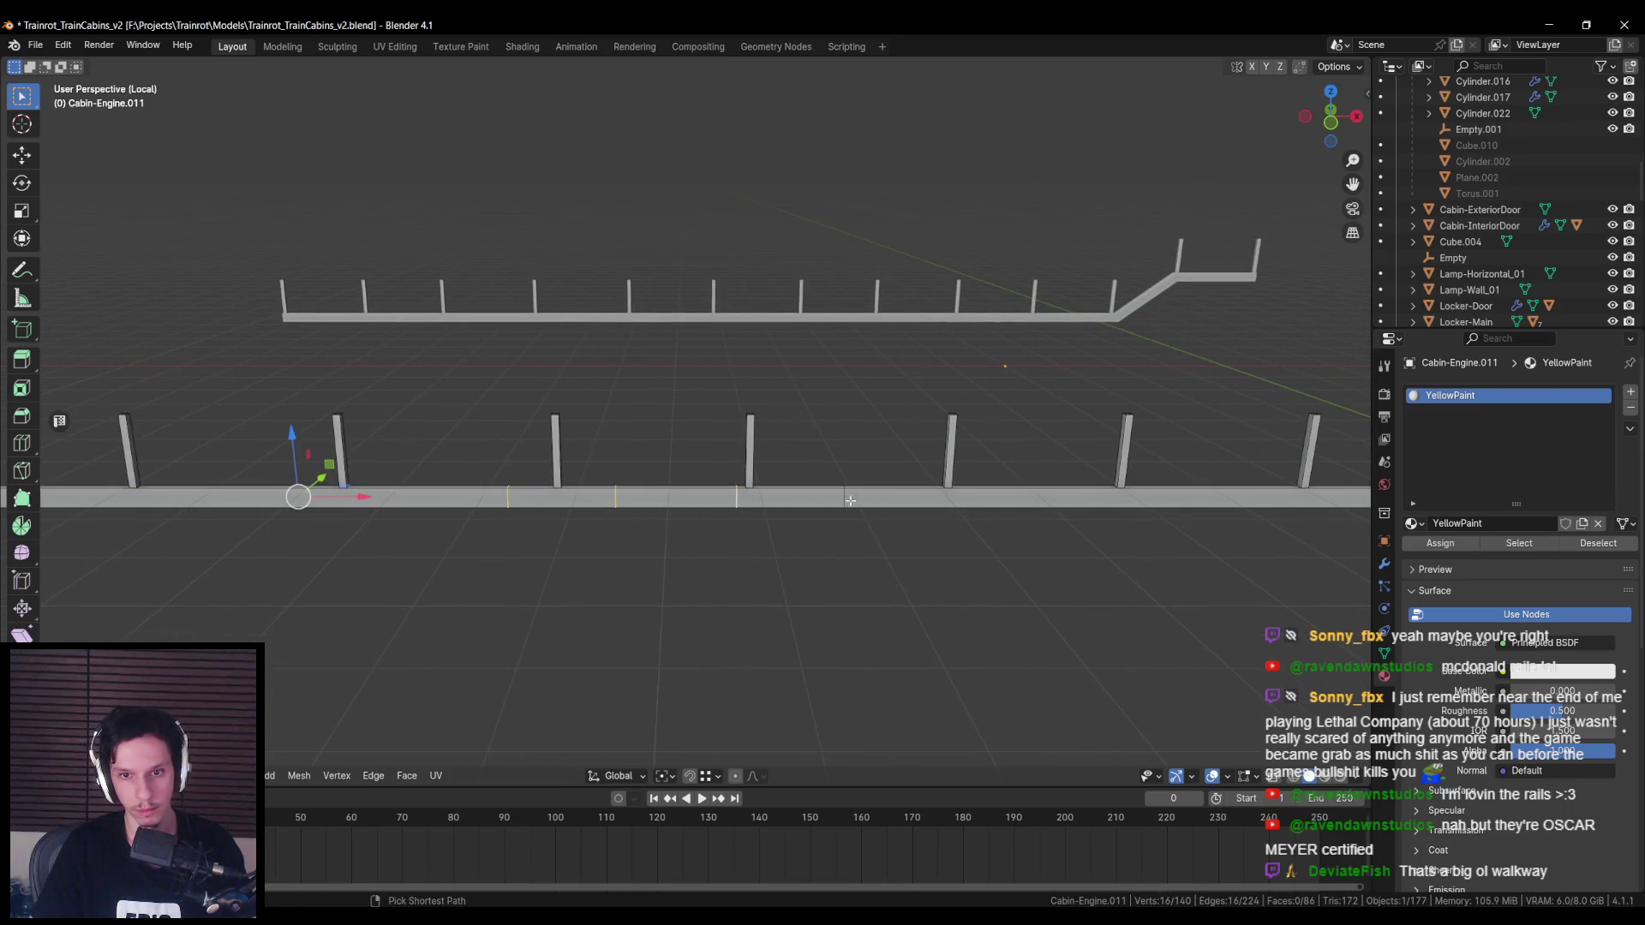
pyautogui.keyDown('shift'); pyautogui.moveTo(999, 522); pyautogui.dragTo(925, 521, button='middle'); pyautogui.keyUp('shift')
pyautogui.press('x')
pyautogui.click(916, 597)
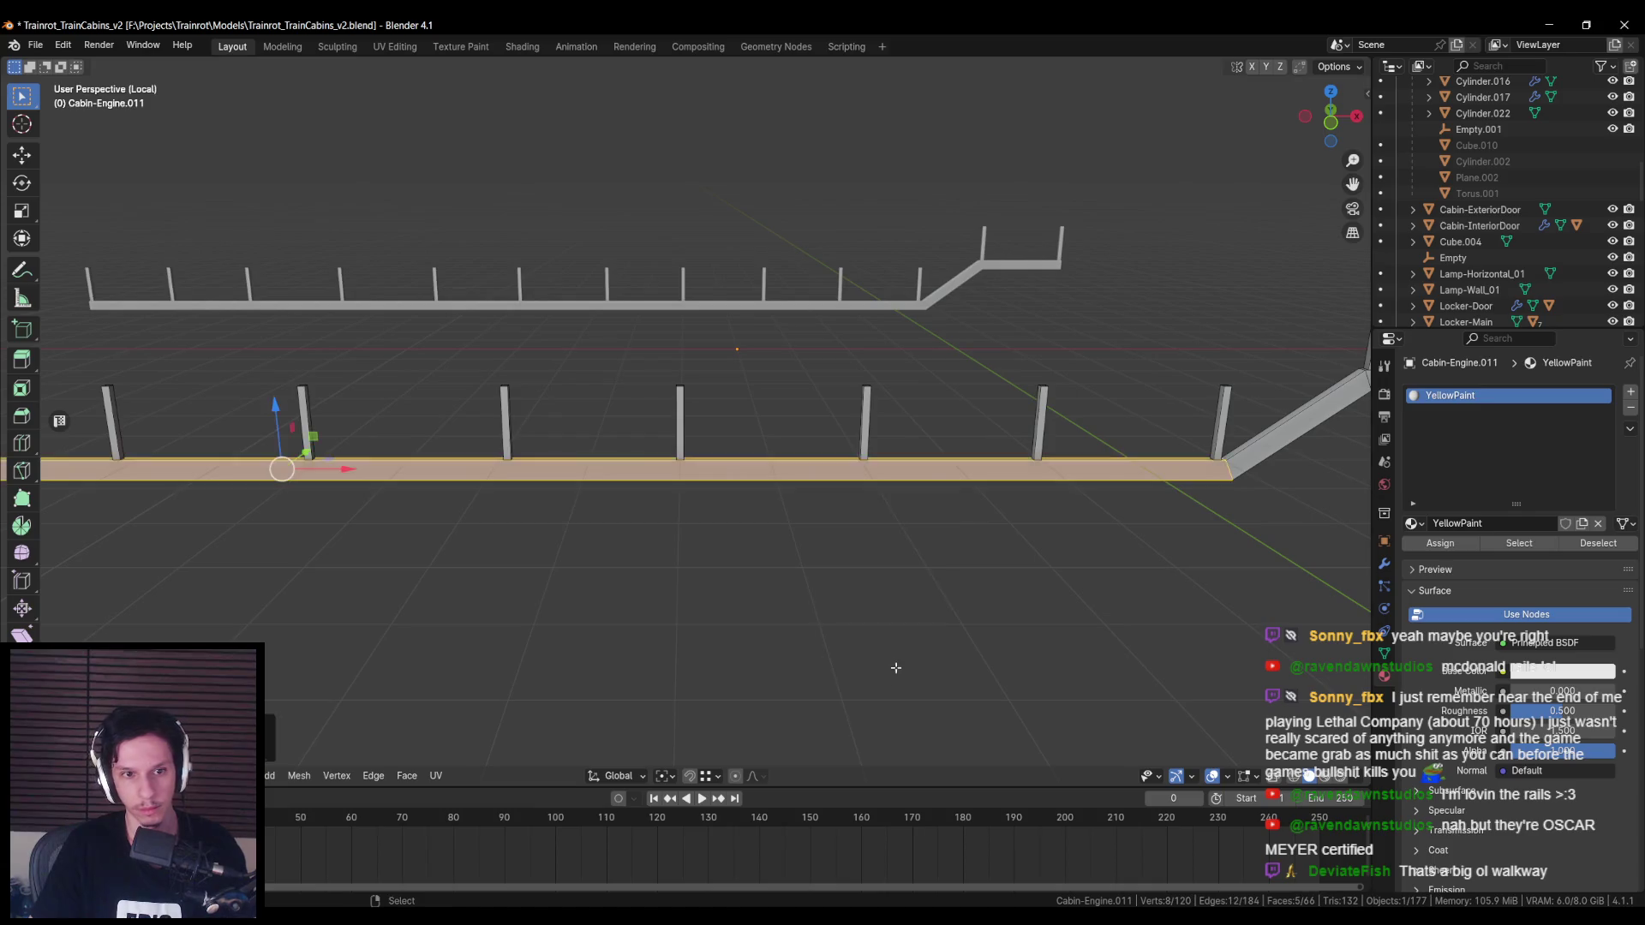
# Step: Mark the walkway's bottom edge loop as sharp
pyautogui.moveTo(283, 467); pyautogui.dragTo(489, 547, button='middle')
pyautogui.click(488, 547)
pyautogui.moveTo(860, 415)
pyautogui.mouseDown(button='middle')
pyautogui.moveTo(763, 472)
pyautogui.moveTo(922, 451)
pyautogui.mouseUp(button='middle')
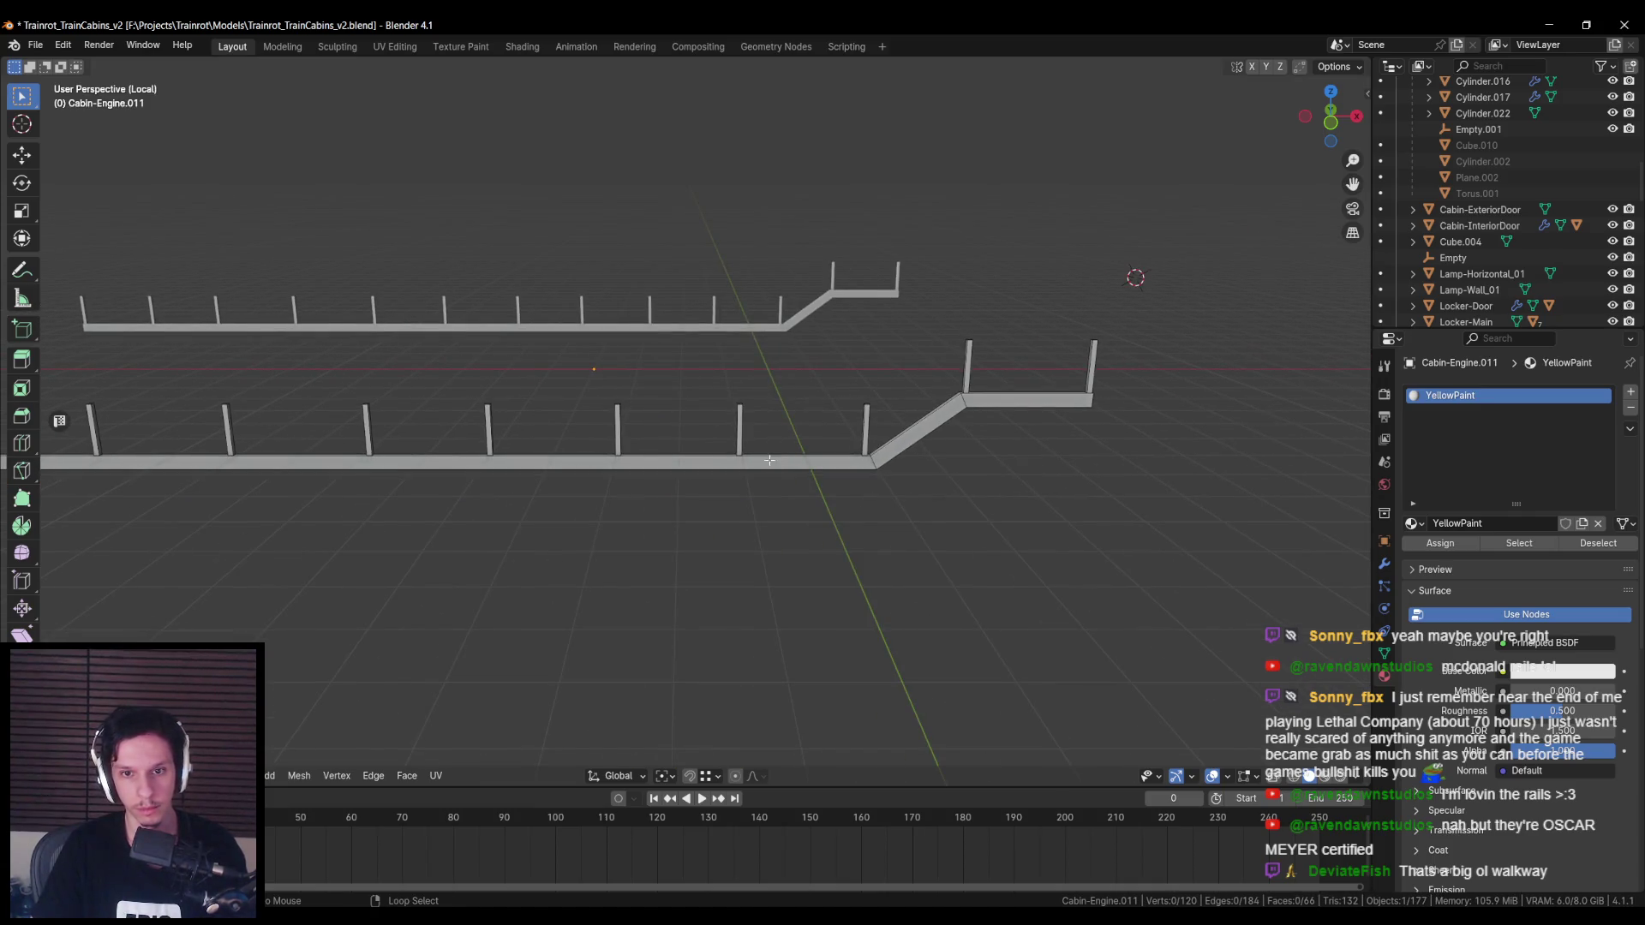
pyautogui.keyDown('alt'); pyautogui.click(769, 460); pyautogui.keyUp('alt')
pyautogui.moveTo(1159, 398)
pyautogui.mouseDown(button='middle')
pyautogui.moveTo(999, 397)
pyautogui.moveTo(609, 480)
pyautogui.moveTo(675, 455)
pyautogui.moveTo(611, 418)
pyautogui.mouseUp(button='middle')
pyautogui.hotkey('ctrl', 'e')
pyautogui.click(609, 469)
# Step: Mark the whole walkway's edges sharp, then apply Shade Smooth in Object Mode
pyautogui.hotkey('alt', 'a')
pyautogui.click(586, 476)
pyautogui.press('a')
pyautogui.hotkey('ctrl', 'e')
pyautogui.click(665, 460)
pyautogui.press('Tab')
pyautogui.scroll(3, 635, 504)
pyautogui.rightClick(636, 503)
pyautogui.click(637, 506)
pyautogui.moveTo(636, 505)
pyautogui.mouseDown(button='middle')
pyautogui.moveTo(593, 500)
pyautogui.moveTo(714, 425)
pyautogui.mouseUp(button='middle')
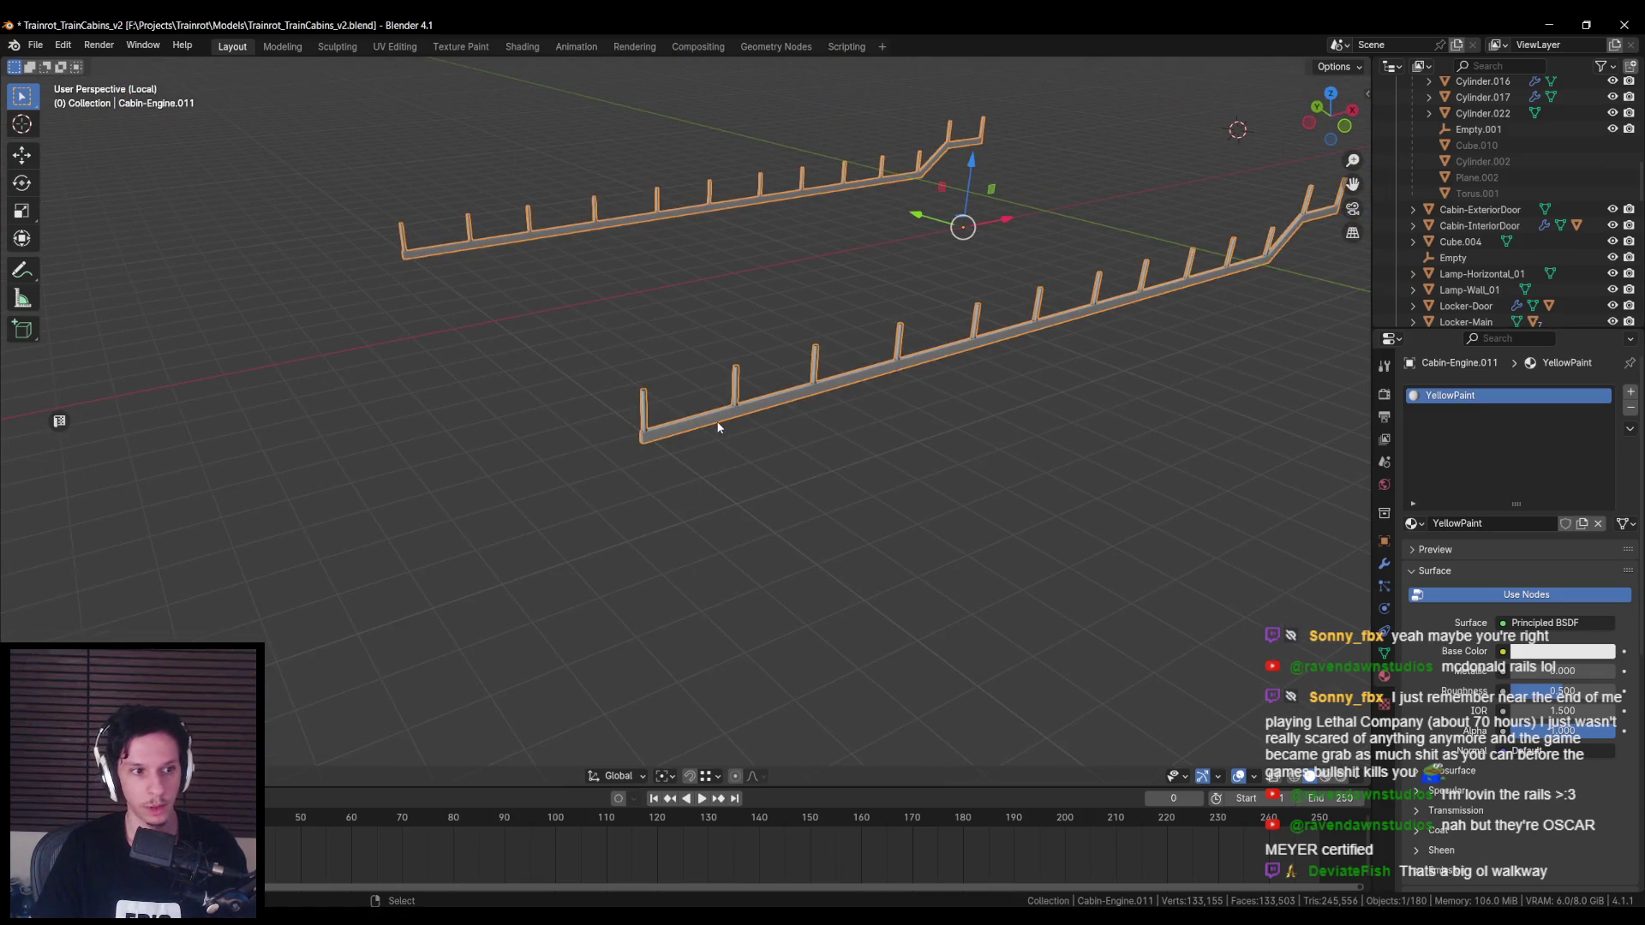
# Step: Duplicate the front railing post, raise the copy on Z and rotate it 90° on Y
pyautogui.press('KP_Divide')
pyautogui.press('Tab')
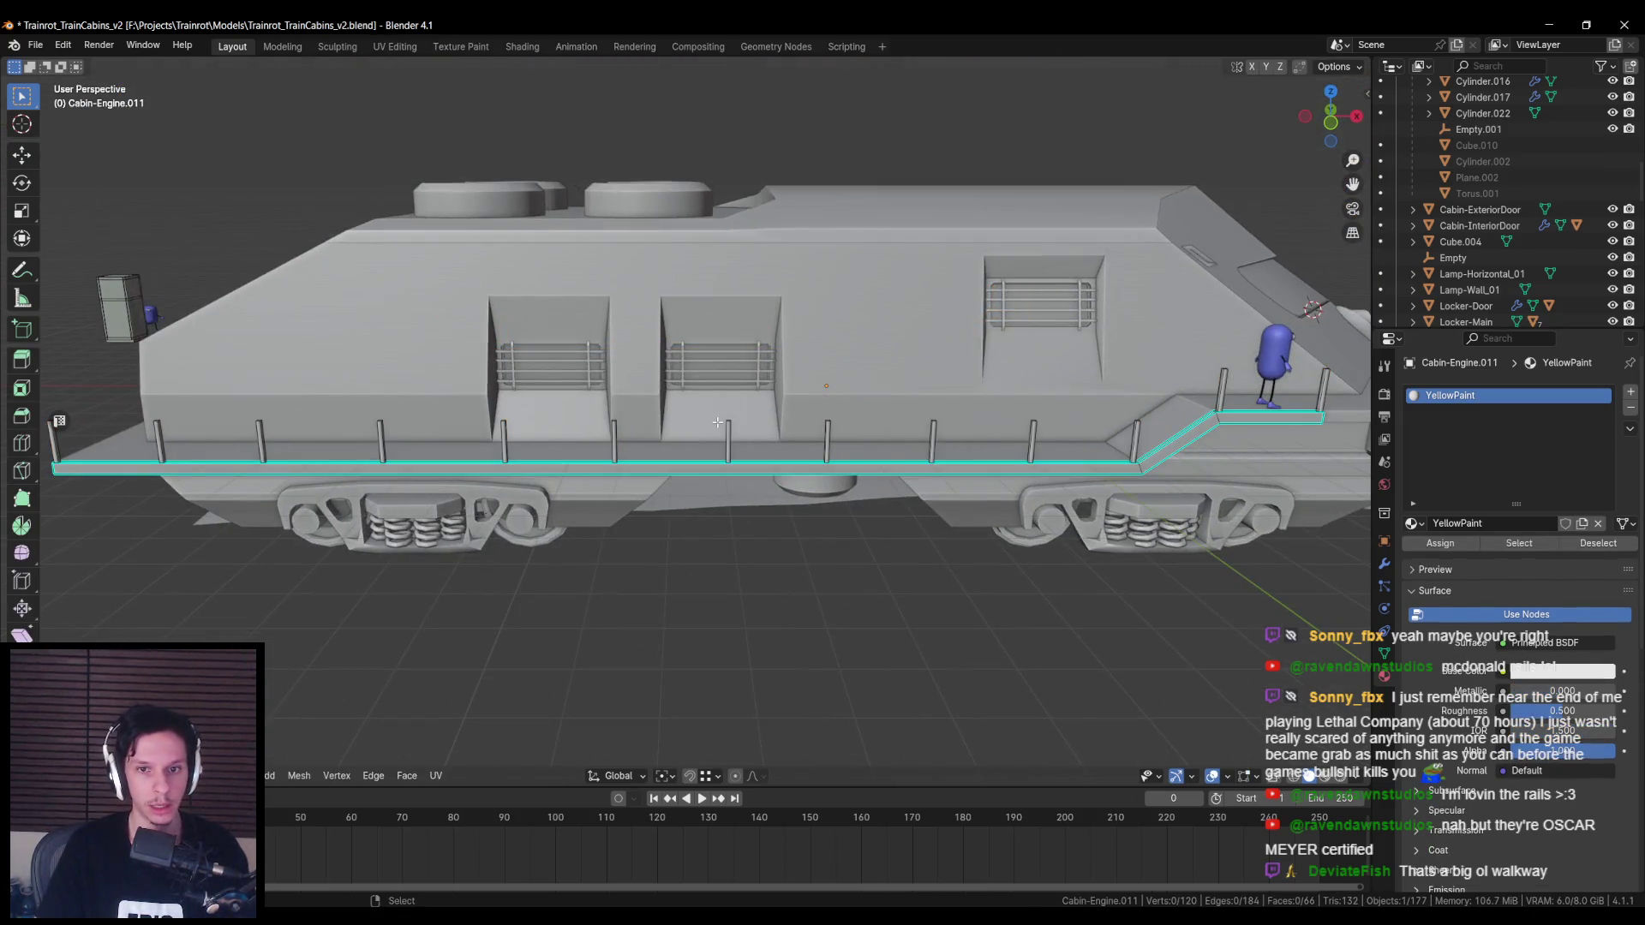
pyautogui.moveTo(624, 495)
pyautogui.mouseDown(button='middle')
pyautogui.moveTo(582, 471)
pyautogui.moveTo(754, 359)
pyautogui.mouseUp(button='middle')
pyautogui.scroll(4, 495, 446)
pyautogui.press('l')
pyautogui.hotkey('shift', 'd')
pyautogui.press('z')
pyautogui.click(754, 360)
pyautogui.write('ry90')
pyautogui.press('Return')
# Step: In front view, move the horizontal bar onto the top of the front post
pyautogui.press('KP_1')
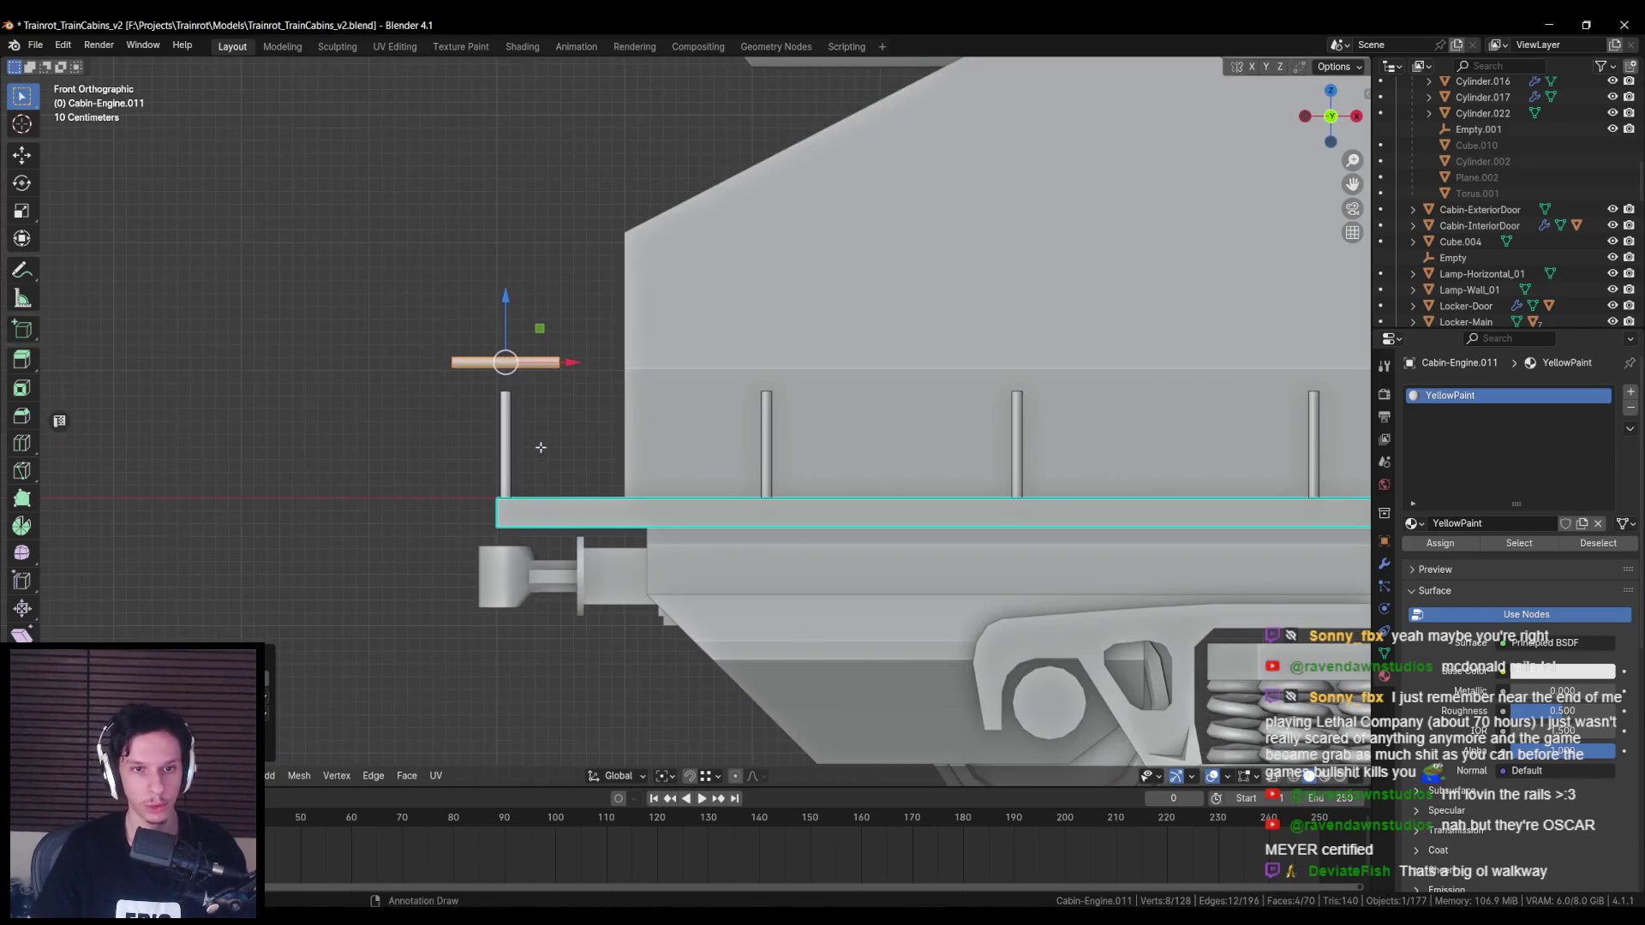
pyautogui.press('g')
pyautogui.hotkey('shift', 'y')
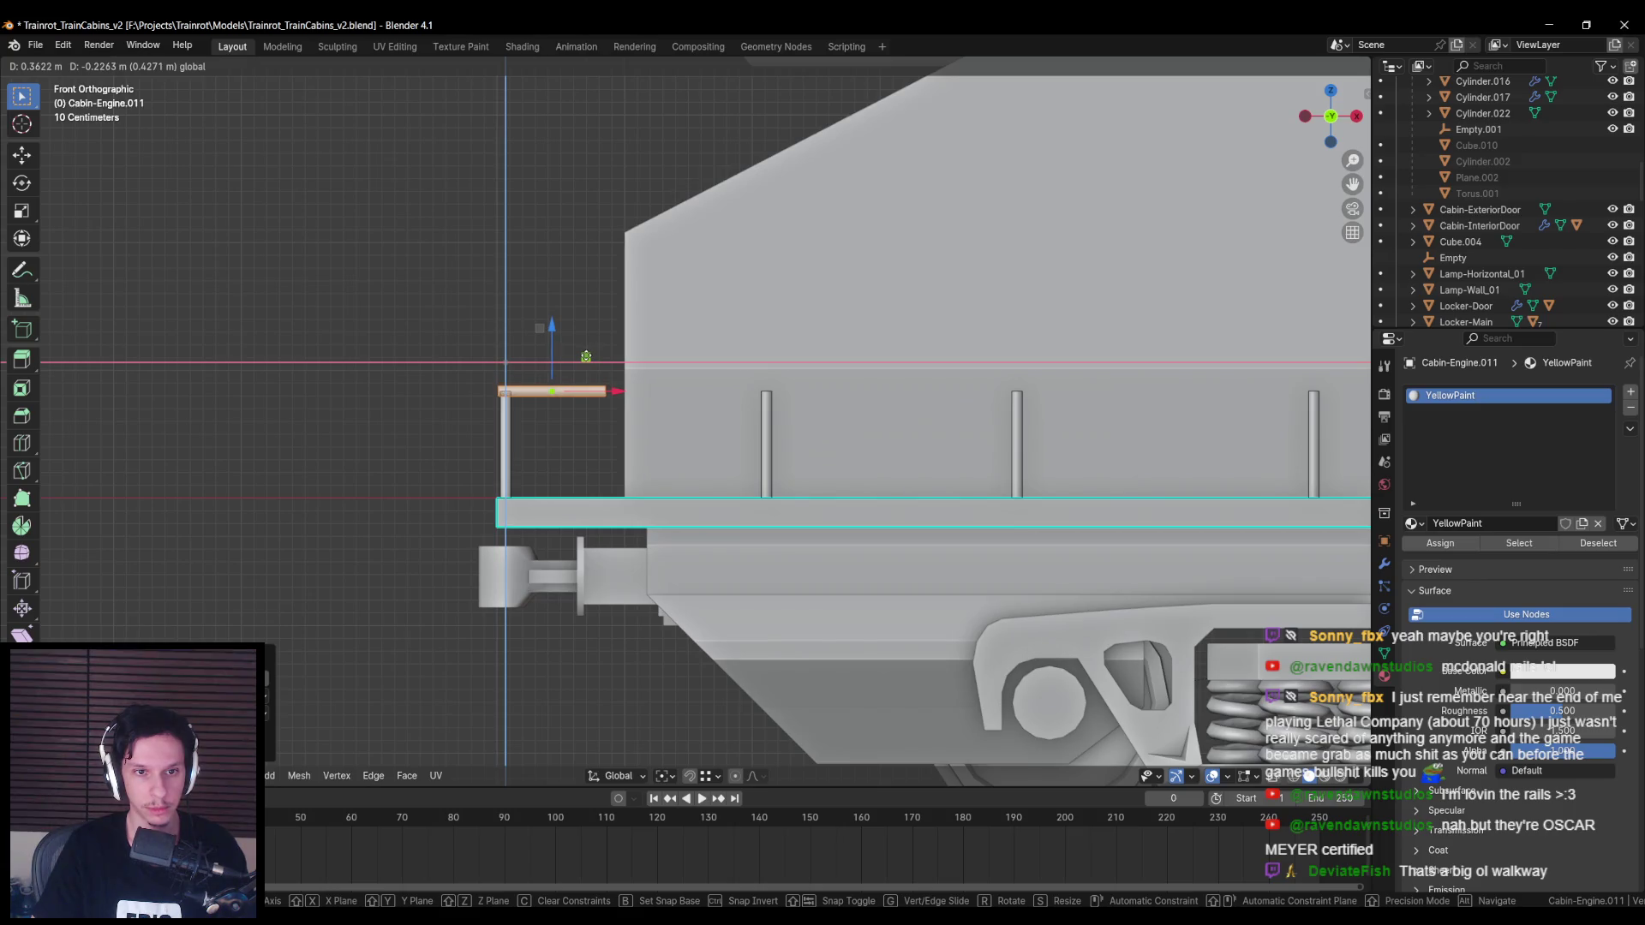
pyautogui.click(586, 356)
pyautogui.press('g')
pyautogui.press('Escape')
# Step: Select the run of railing posts along the walkway
pyautogui.hotkey('alt', 'a')
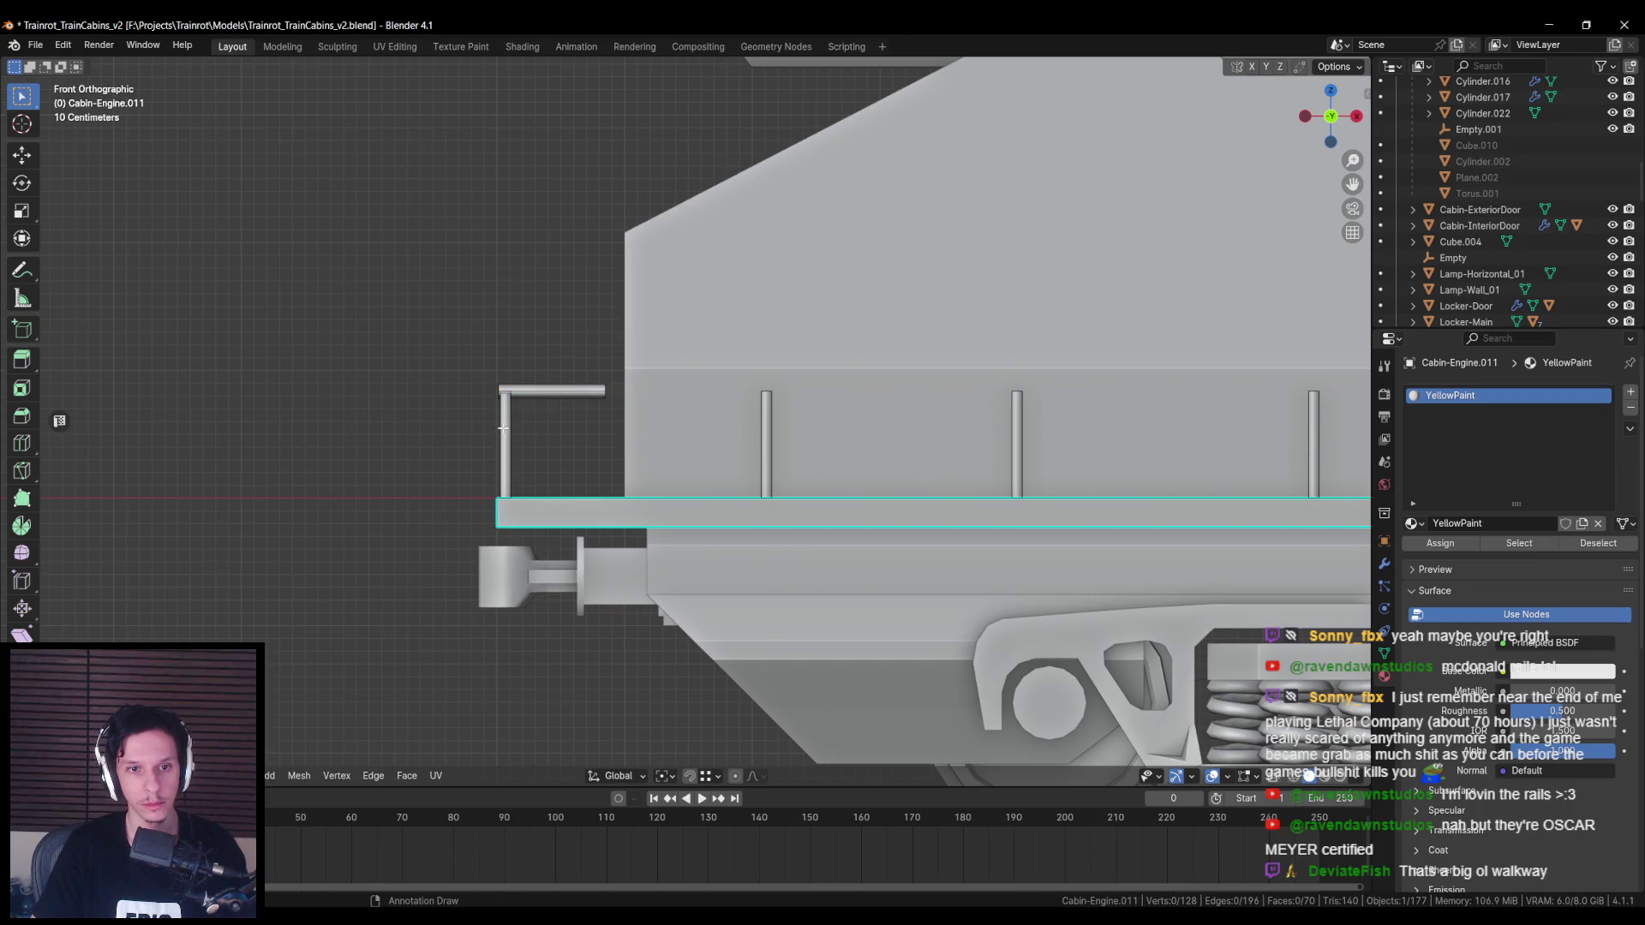
pyautogui.scroll(3, 525, 408)
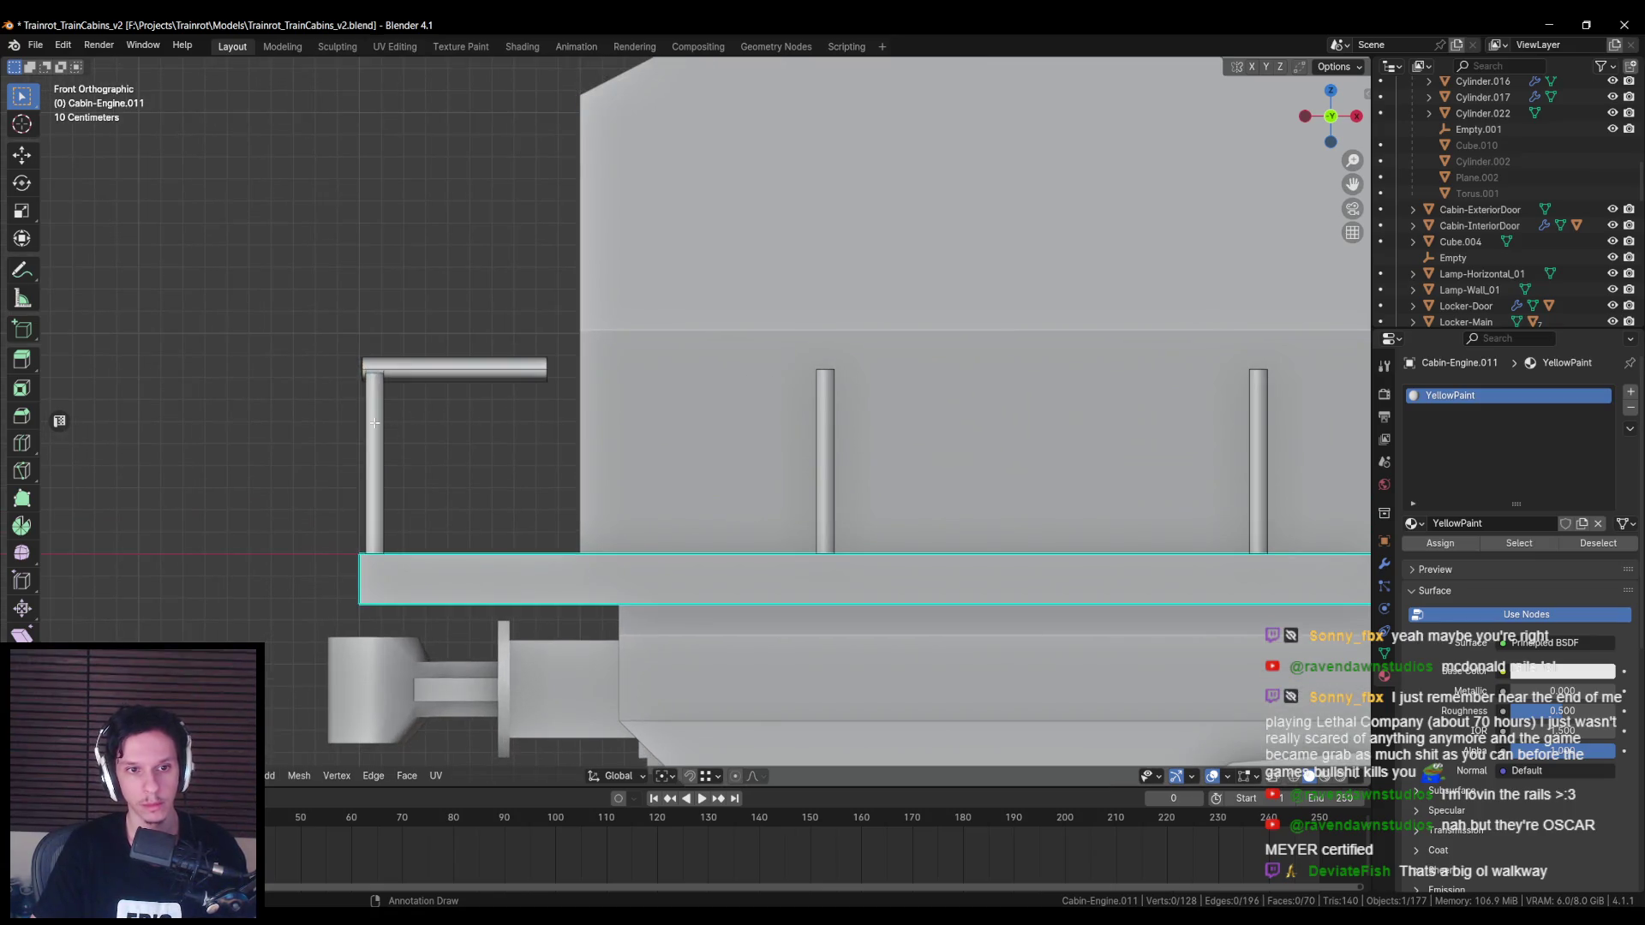
pyautogui.scroll(-8, 374, 422)
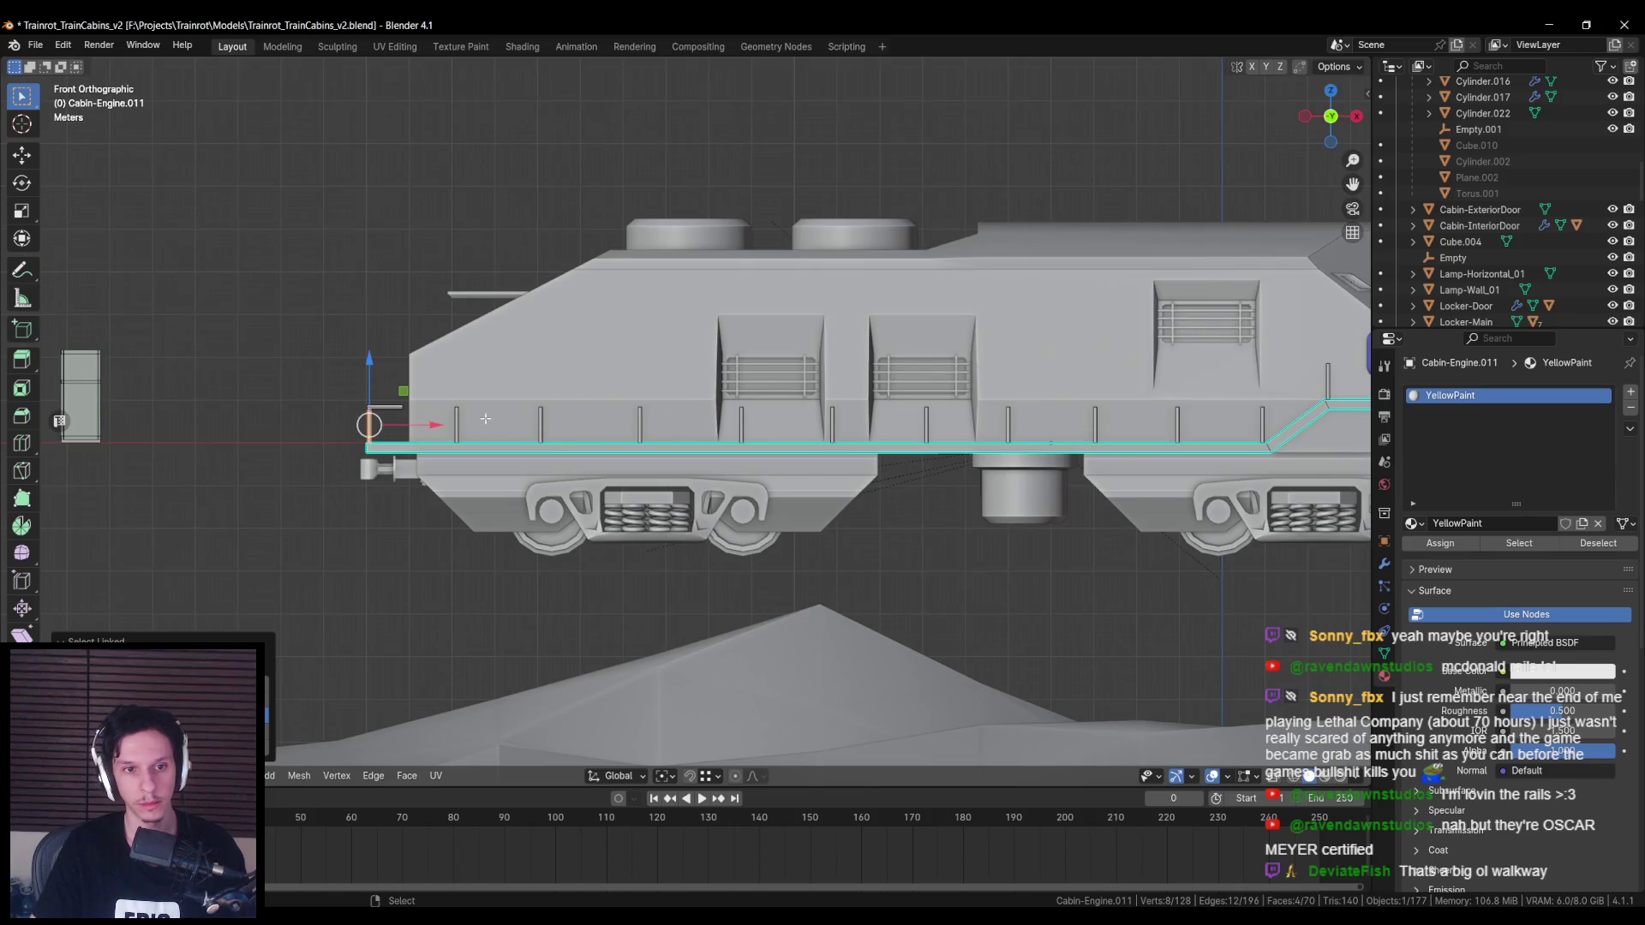
pyautogui.press('l')
pyautogui.moveTo(370, 422); pyautogui.dragTo(1246, 433)
pyautogui.moveTo(1317, 373)
pyautogui.keyDown('shift'); pyautogui.mouseDown(button='middle')
pyautogui.moveTo(829, 396)
pyautogui.moveTo(685, 496)
pyautogui.mouseUp(button='middle'); pyautogui.keyUp('shift')
pyautogui.press('l')
pyautogui.scroll(3, 829, 397)
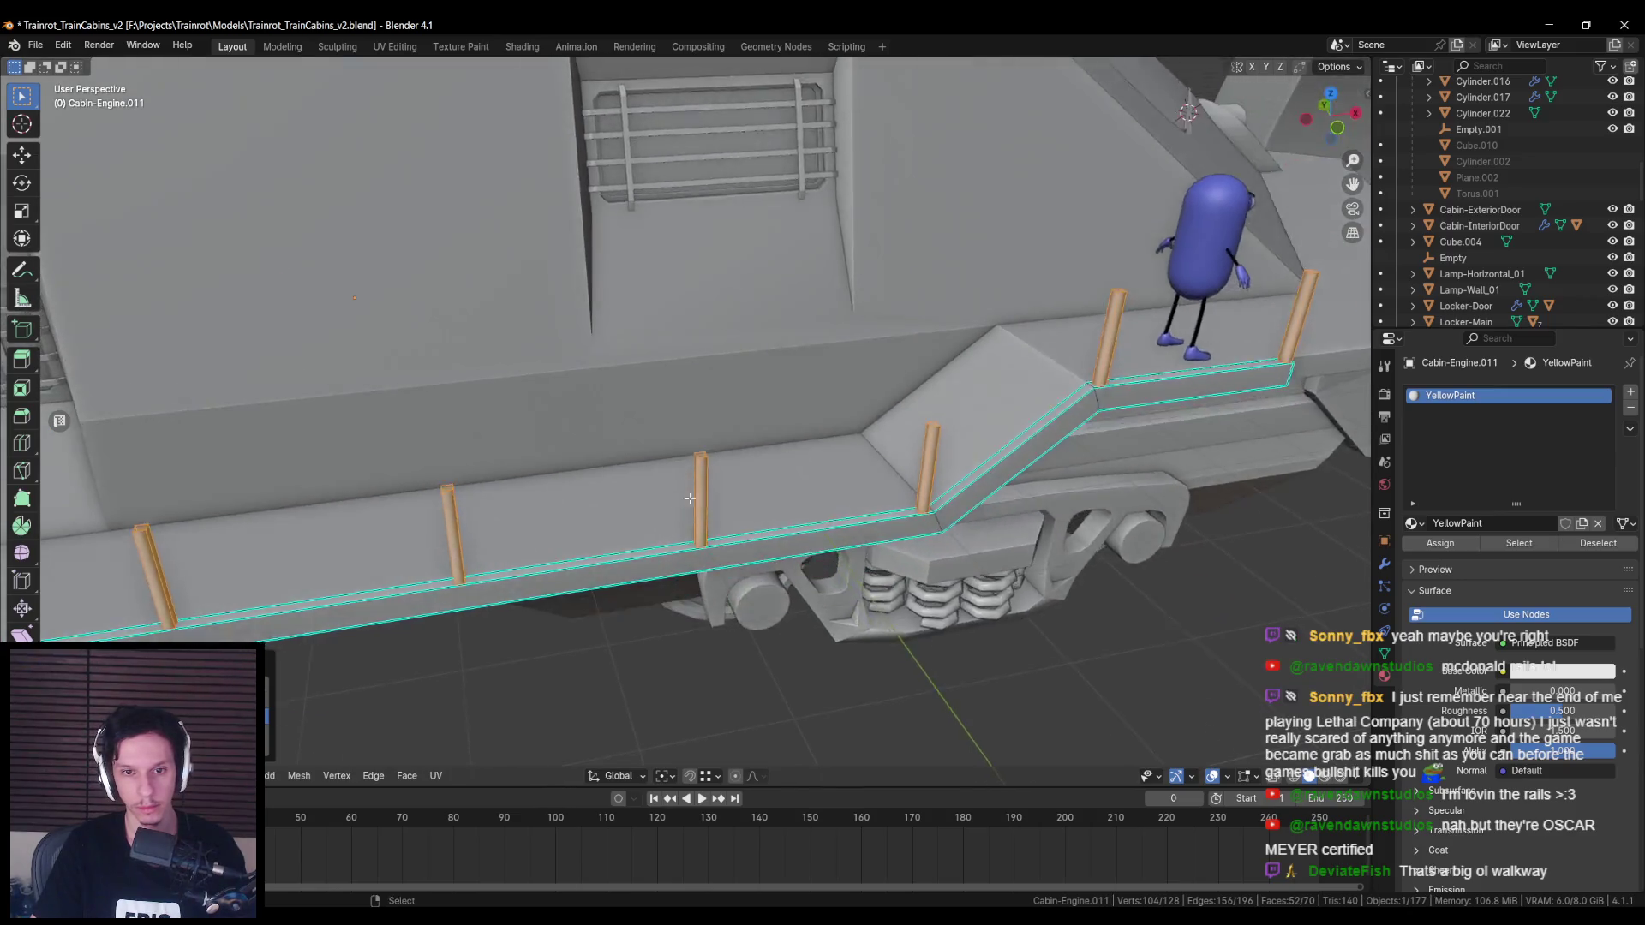
# Step: Slim the railing posts to 0.757 in X and Y, each around its own origin
pyautogui.scroll(2, 685, 496)
pyautogui.hotkey('alt', 's')
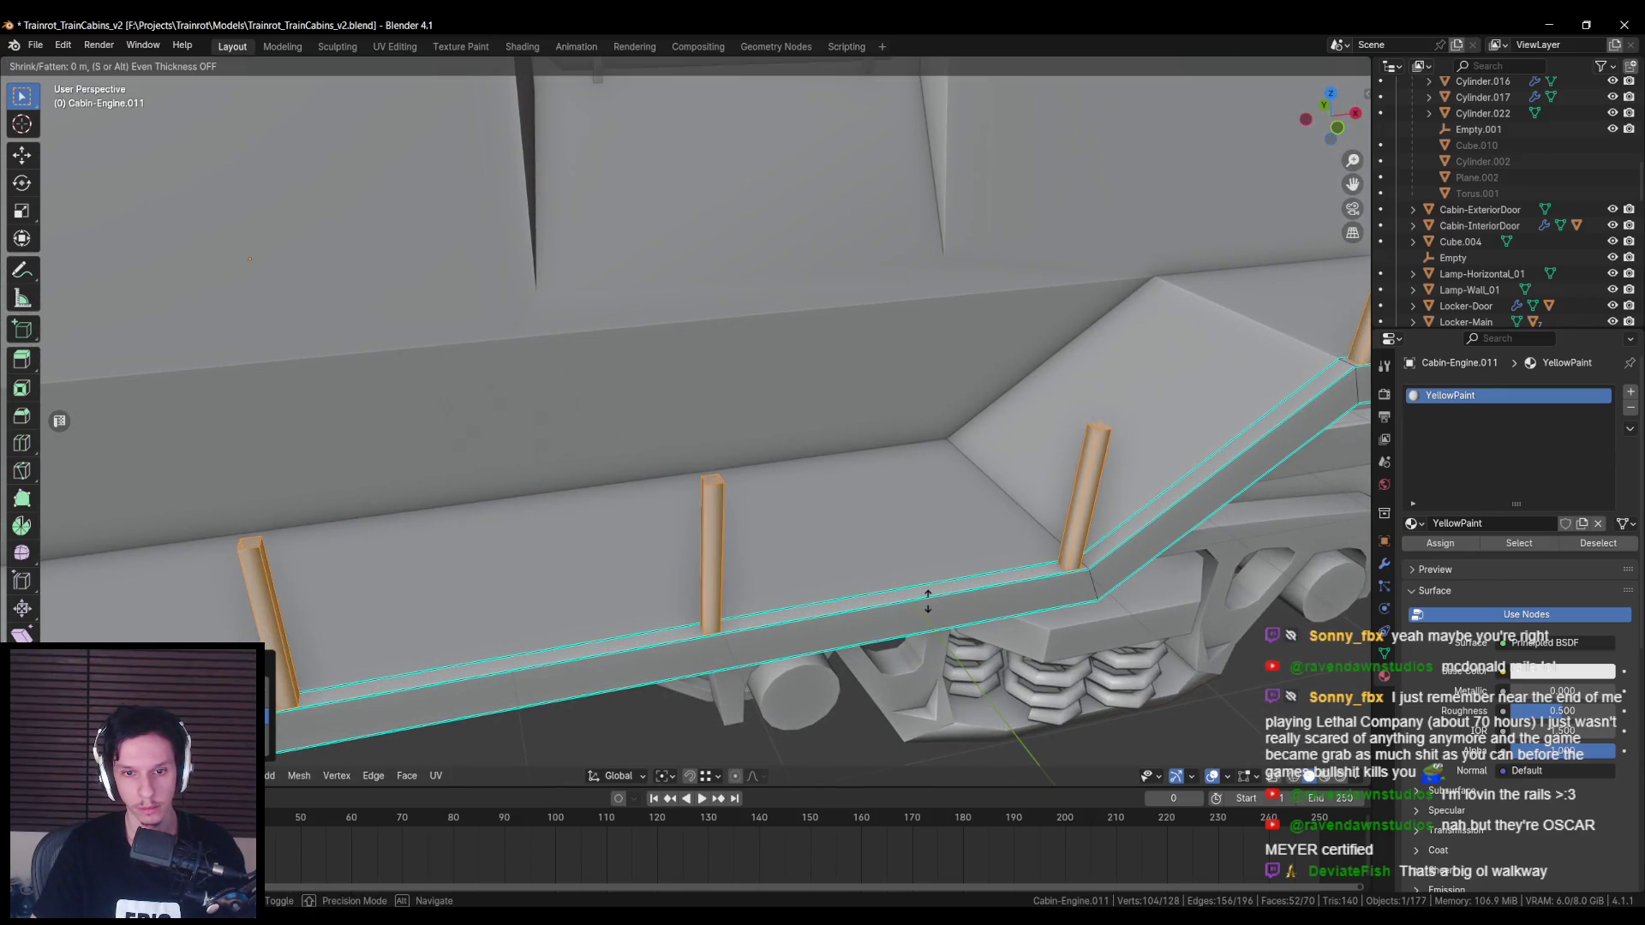
pyautogui.press('Escape')
pyautogui.click(661, 776)
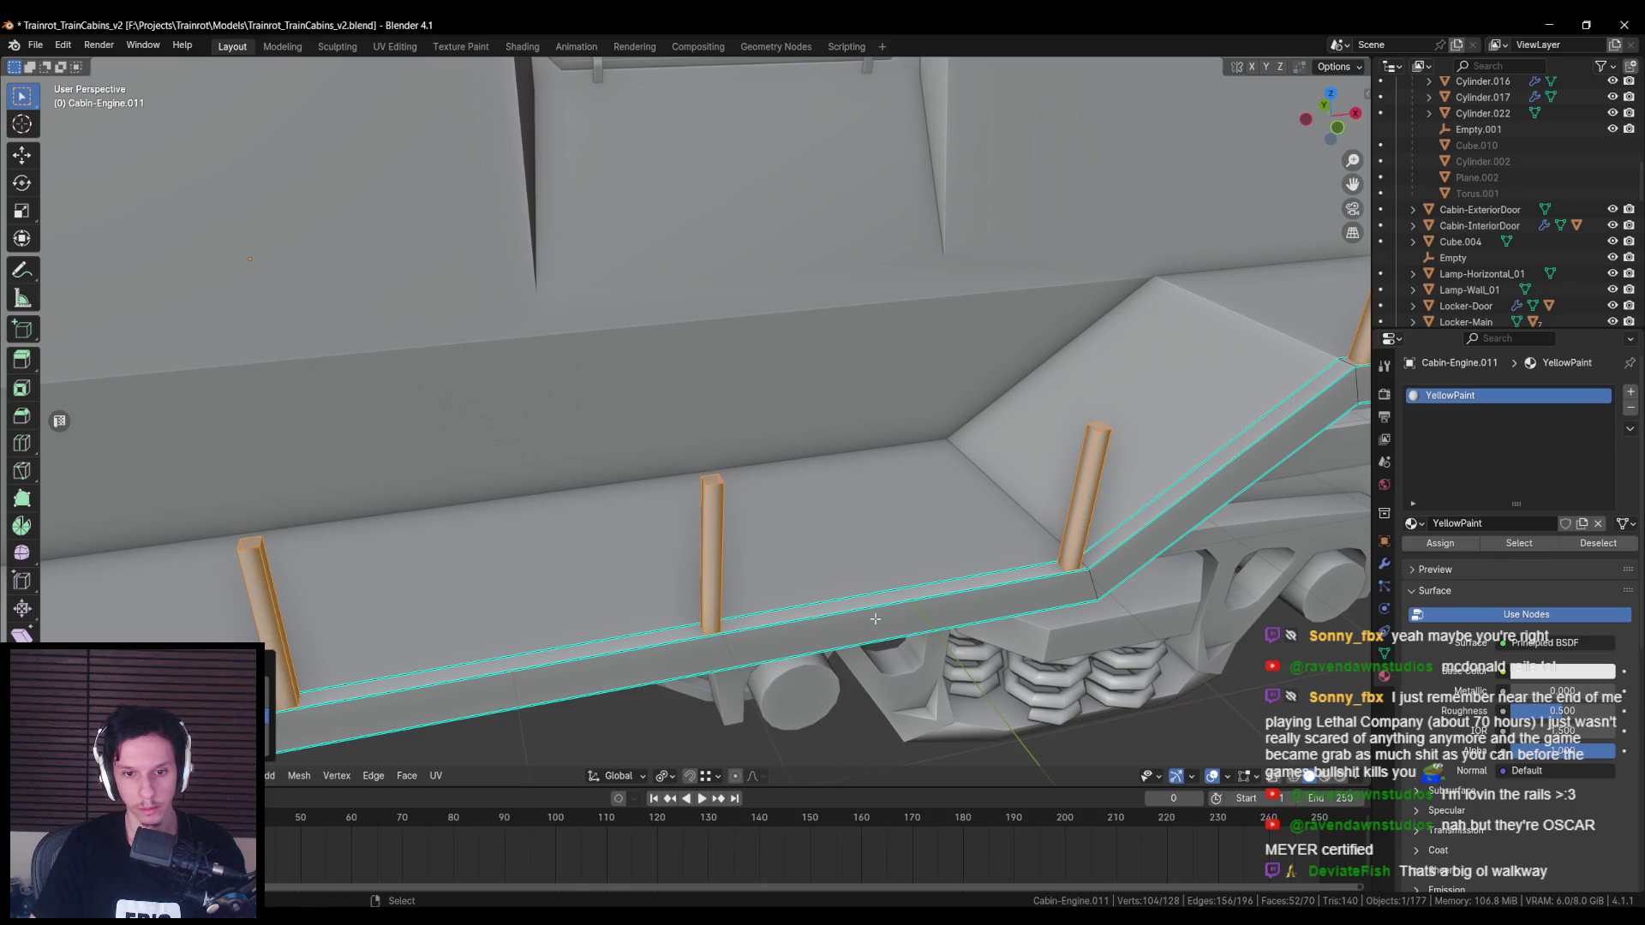
pyautogui.press('s')
pyautogui.hotkey('shift', 'z')
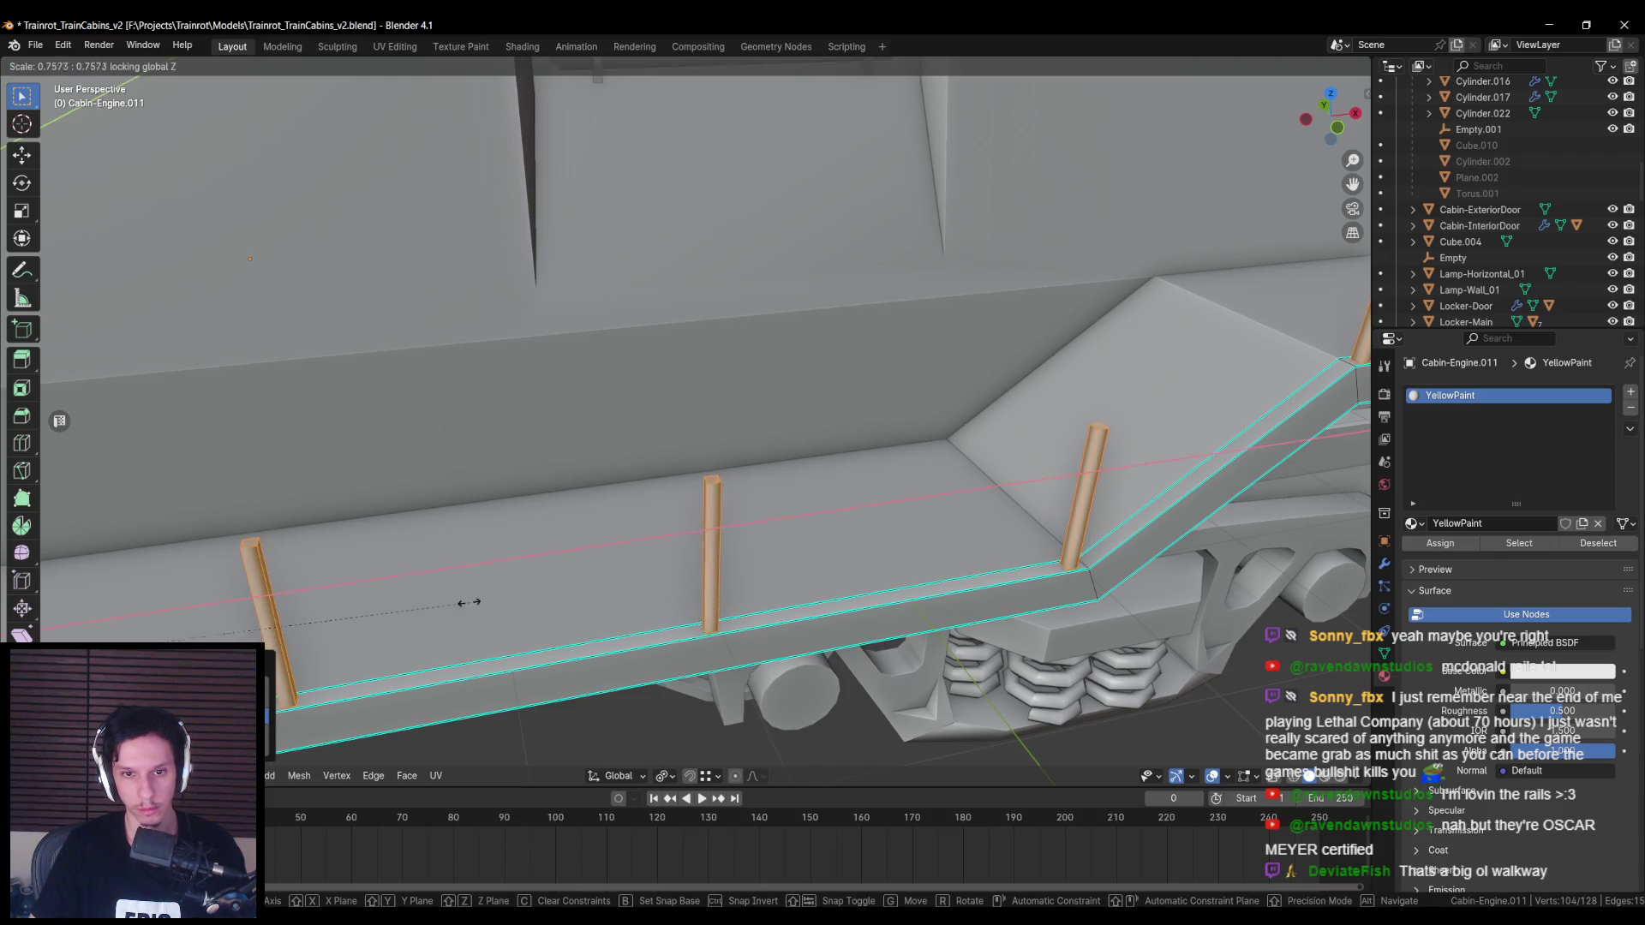
pyautogui.click(368, 602)
# Step: Rotate the posts 45° about the Z axis with rz45
pyautogui.scroll(-3, 338, 598)
pyautogui.moveTo(337, 598)
pyautogui.mouseDown(button='middle')
pyautogui.moveTo(323, 543)
pyautogui.moveTo(815, 475)
pyautogui.mouseUp(button='middle')
pyautogui.scroll(5, 815, 475)
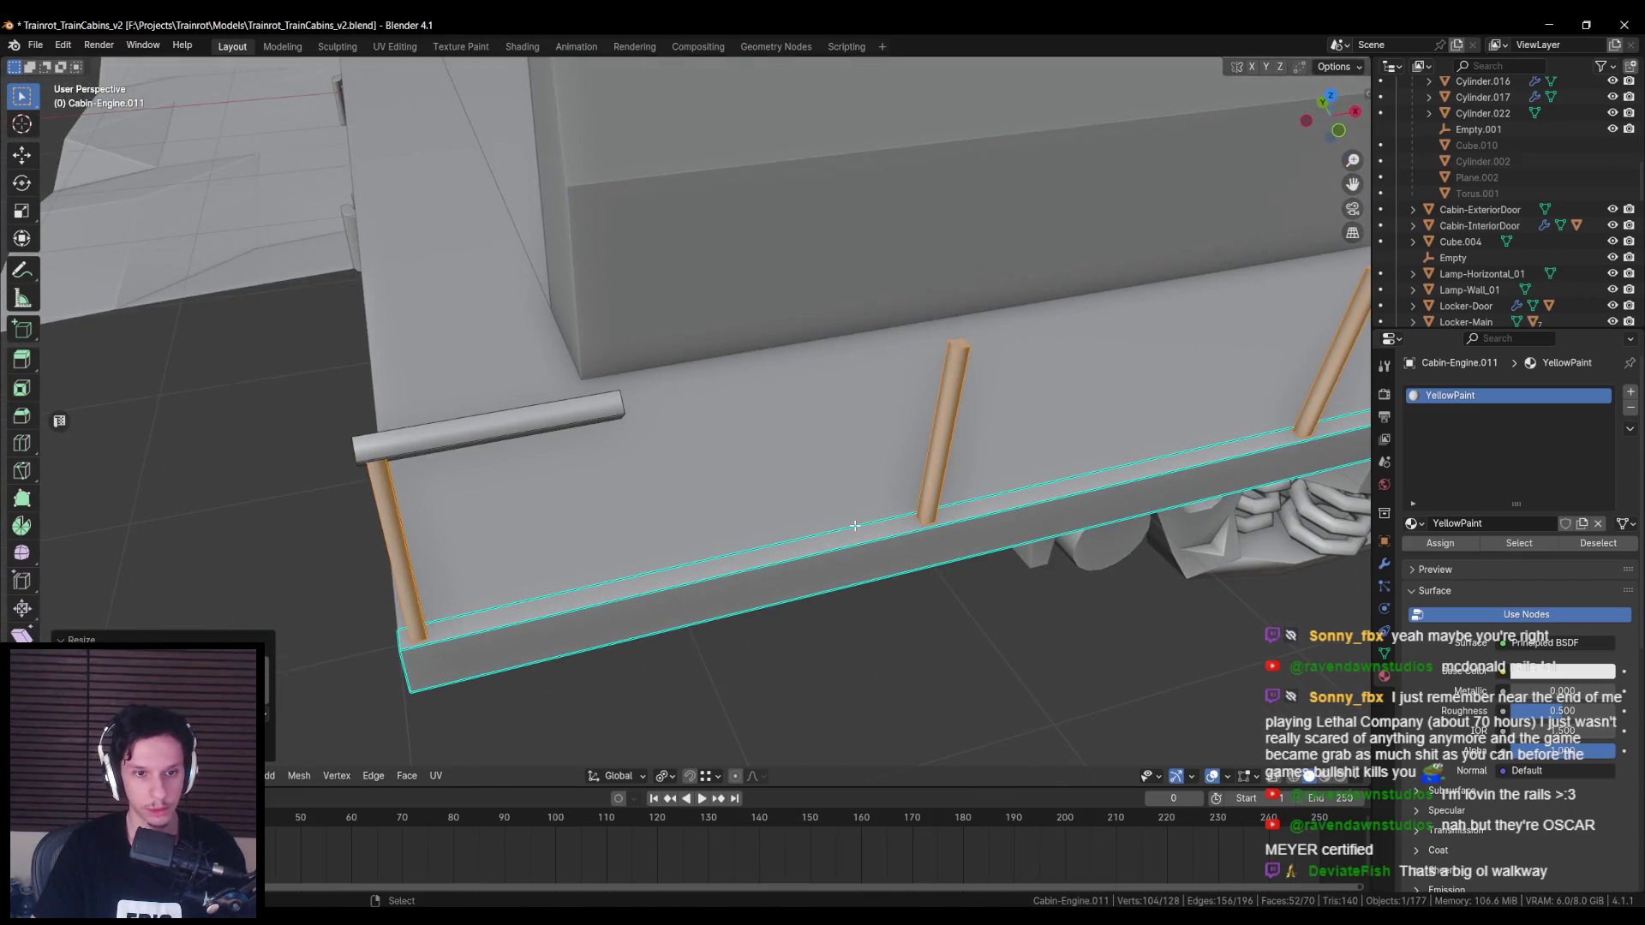
pyautogui.write('rz45')
pyautogui.press('Return')
pyautogui.press('Tab')
# Step: Apply a second Z-axis rotation to the selection on the cabin side
pyautogui.scroll(-3, 800, 568)
pyautogui.moveTo(800, 569); pyautogui.dragTo(790, 568, button='middle')
pyautogui.scroll(2, 790, 569)
pyautogui.scroll(2, 779, 583)
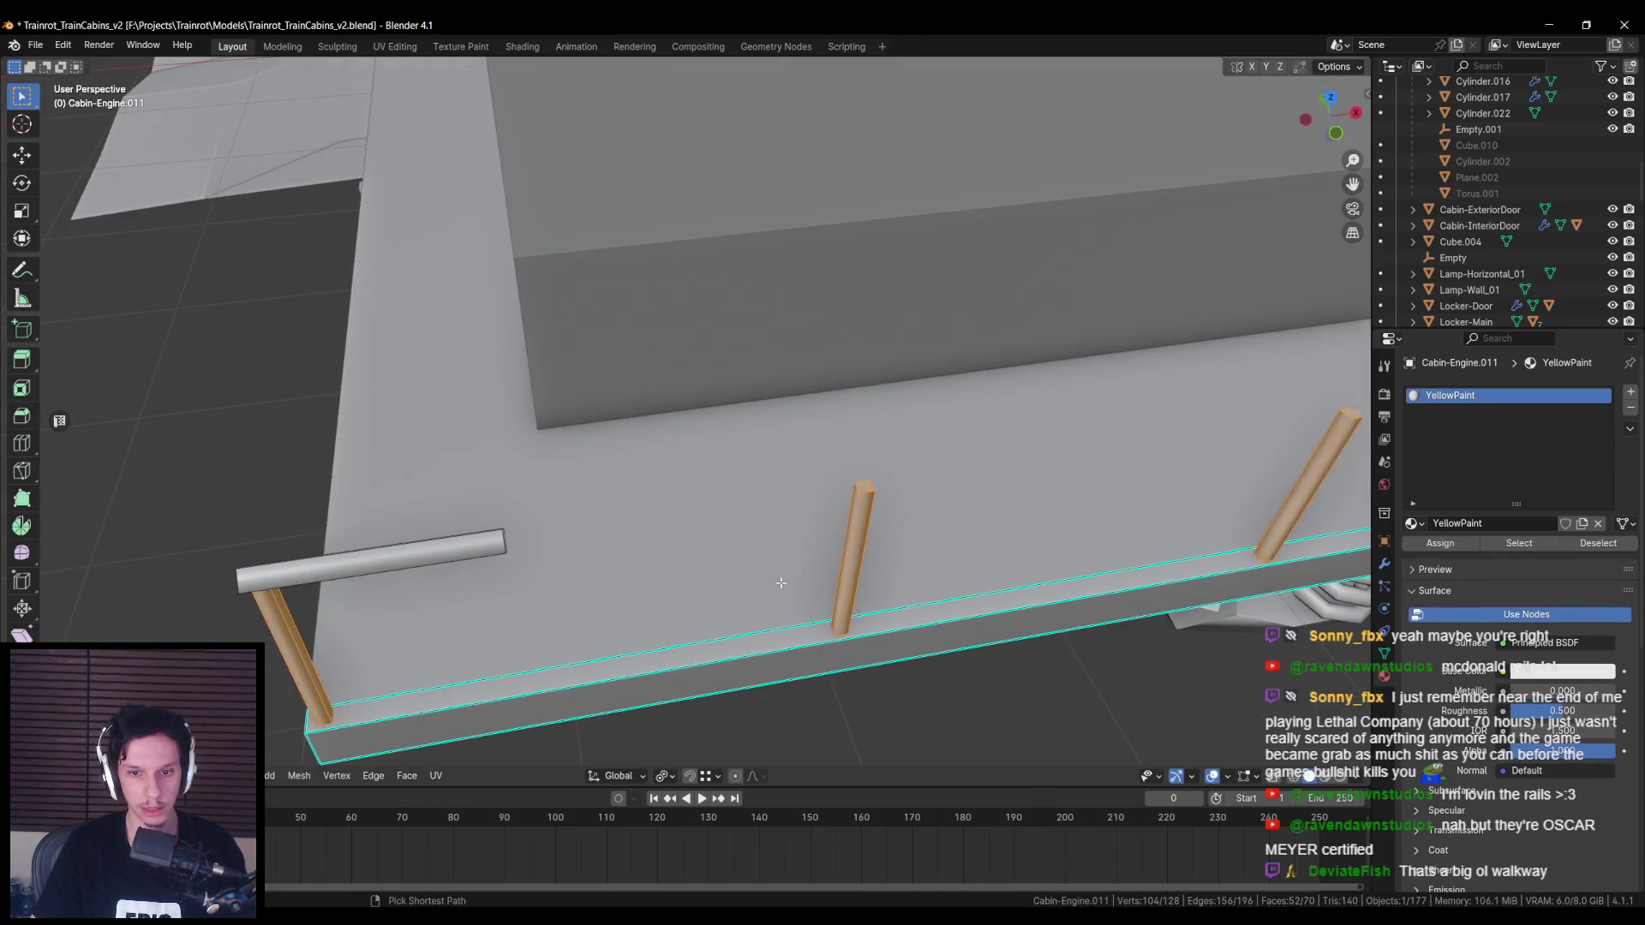
pyautogui.press('r')
pyautogui.press('z')
pyautogui.press('Return')
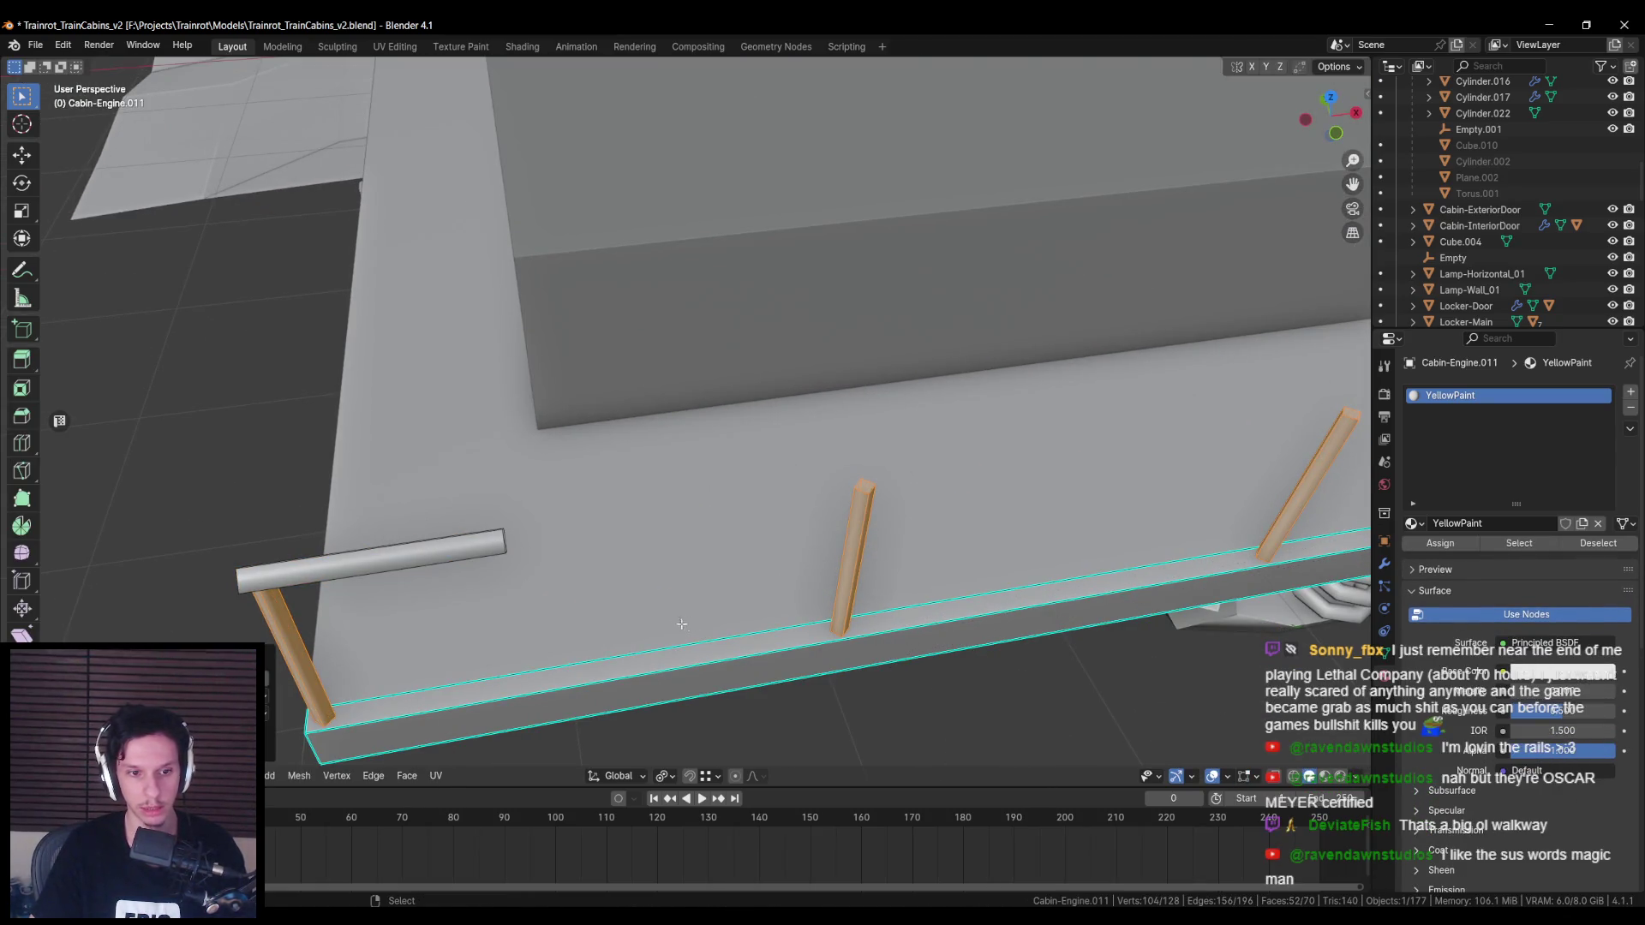
pyautogui.press('Tab')
pyautogui.press('Tab')
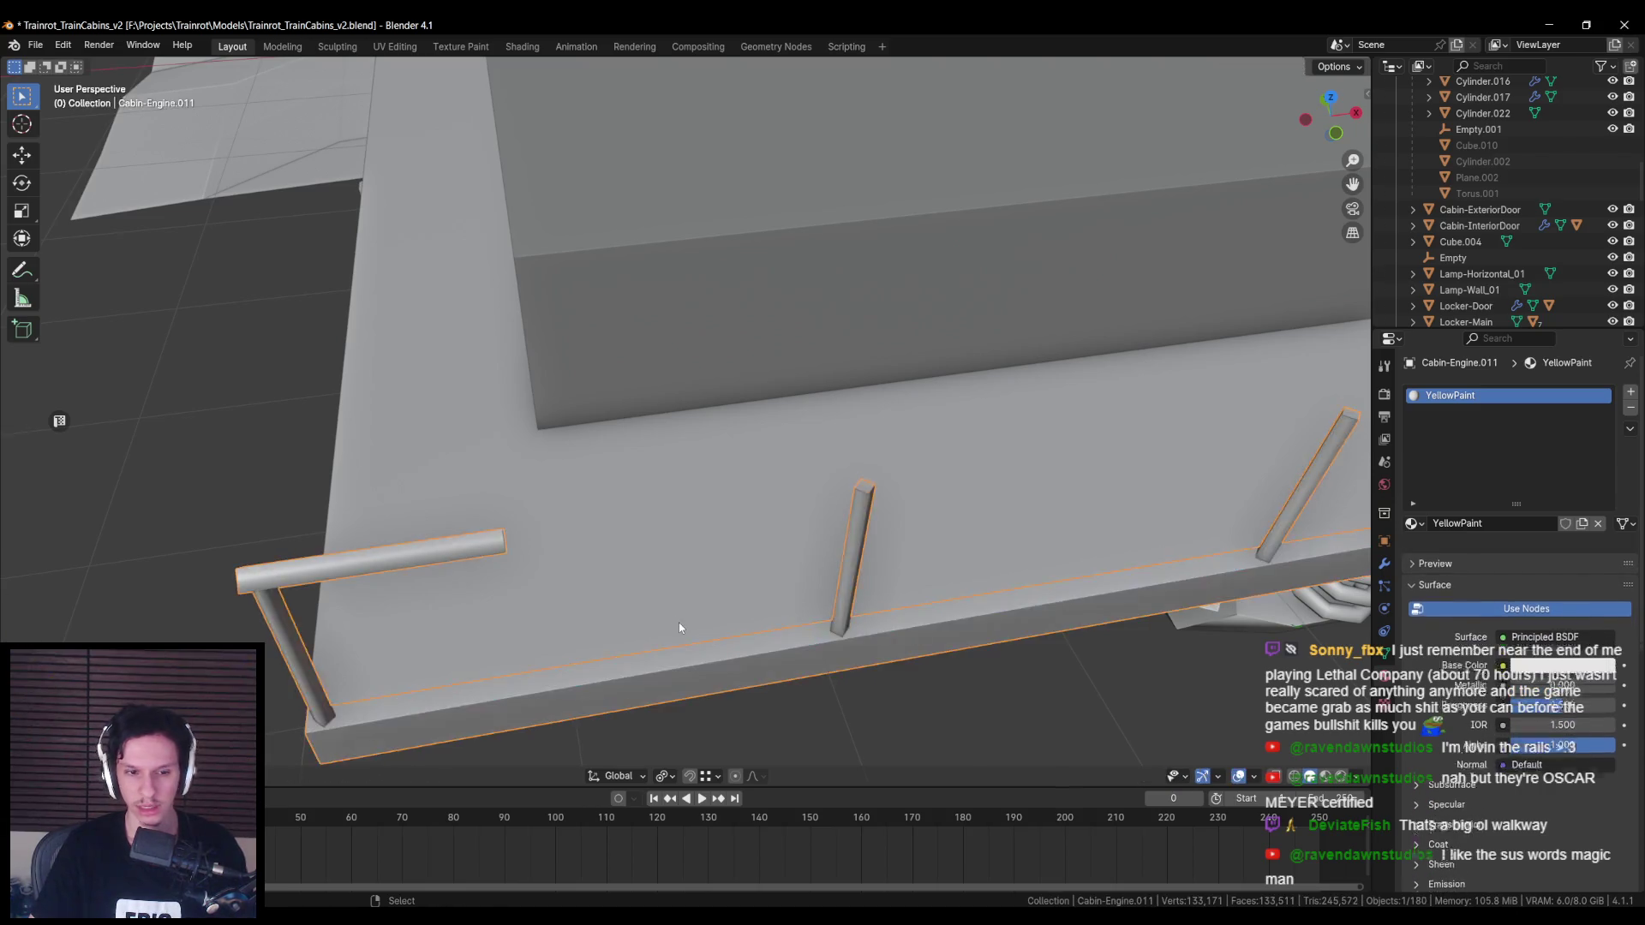
# Step: Extend the front handrail's end back along the post tops, forming an L-shaped corner
pyautogui.scroll(-3, 465, 568)
pyautogui.moveTo(465, 569); pyautogui.dragTo(552, 372, button='middle')
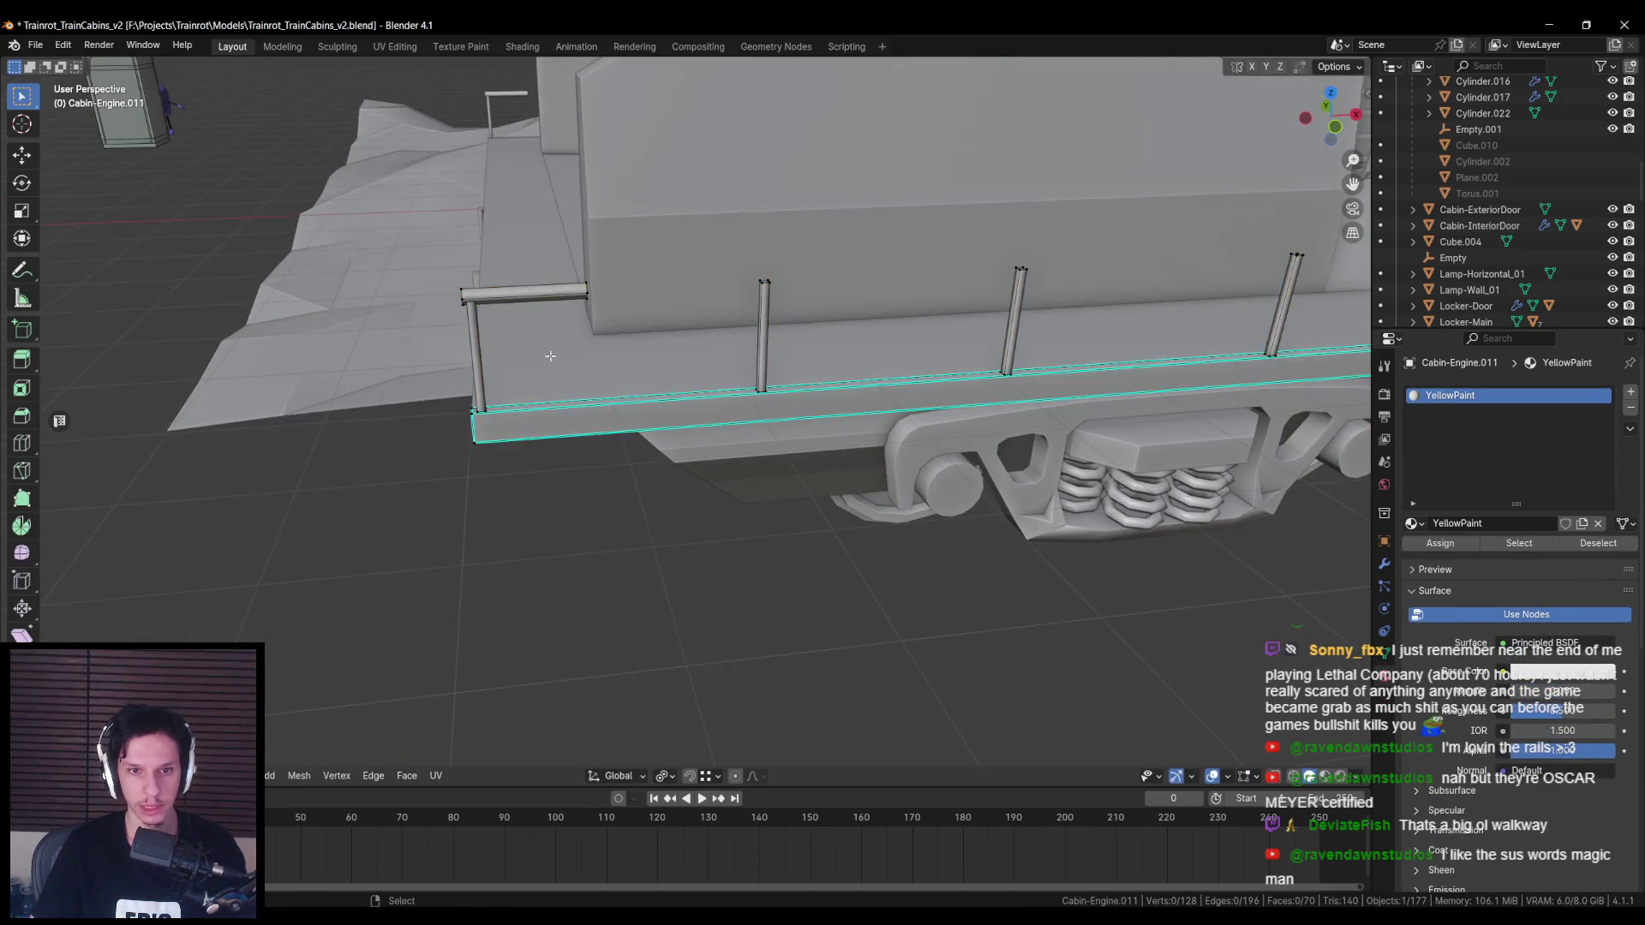
pyautogui.moveTo(545, 293); pyautogui.dragTo(860, 288, button='middle')
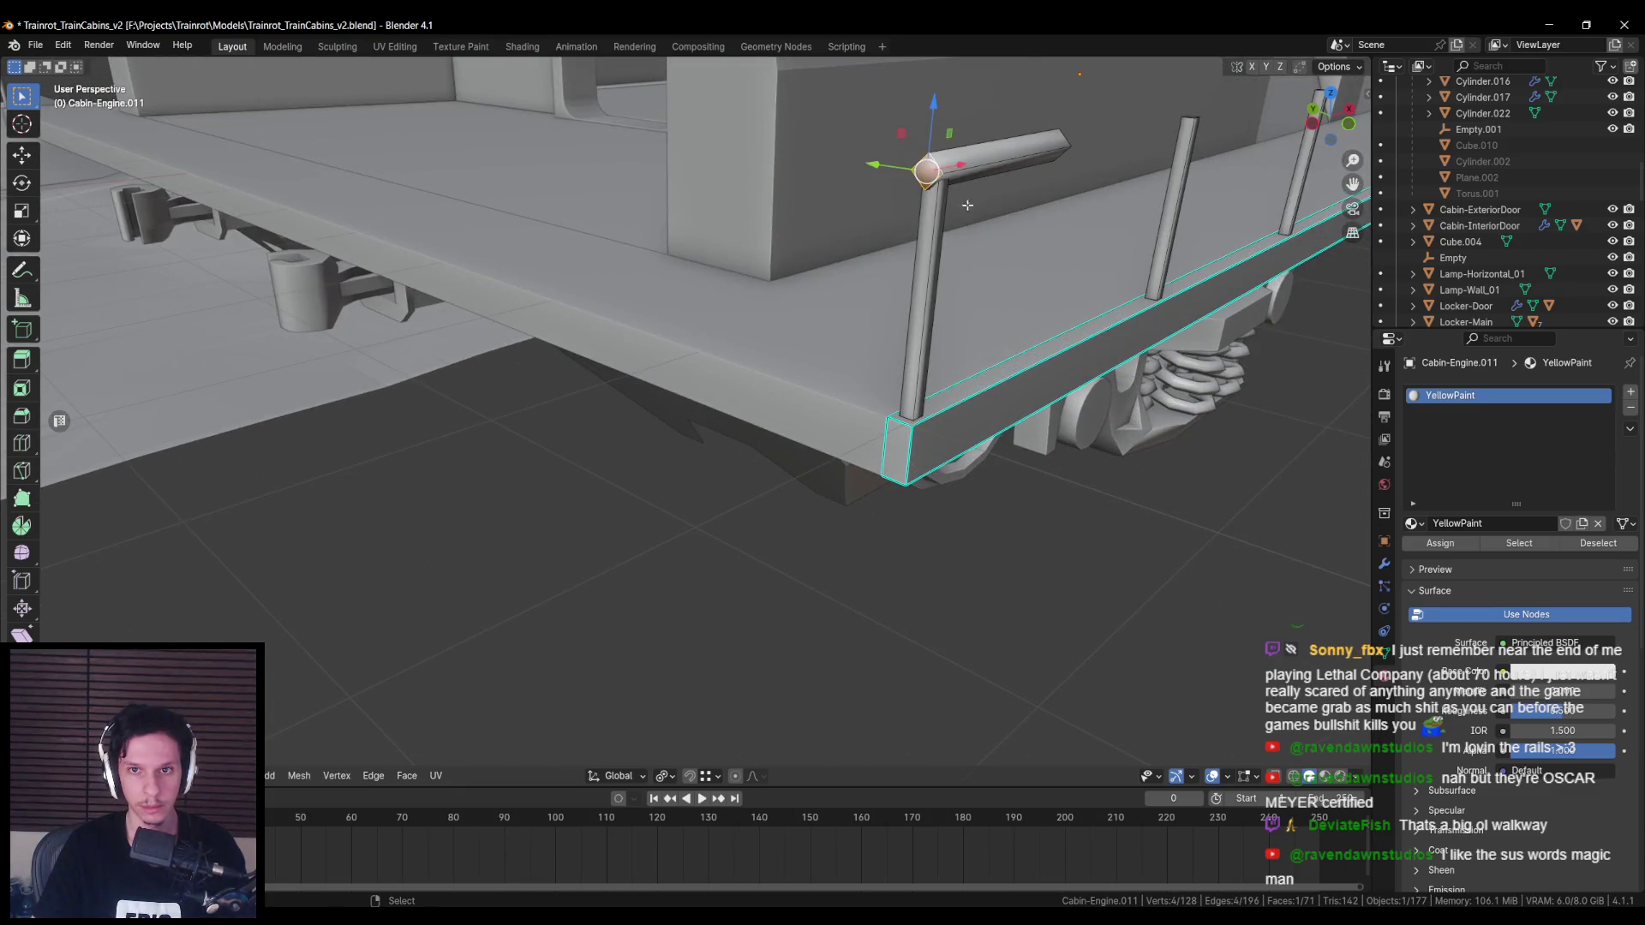
pyautogui.rightClick(995, 240)
pyautogui.click(954, 358)
pyautogui.moveTo(955, 358); pyautogui.dragTo(887, 380, button='middle')
pyautogui.scroll(-3, 887, 379)
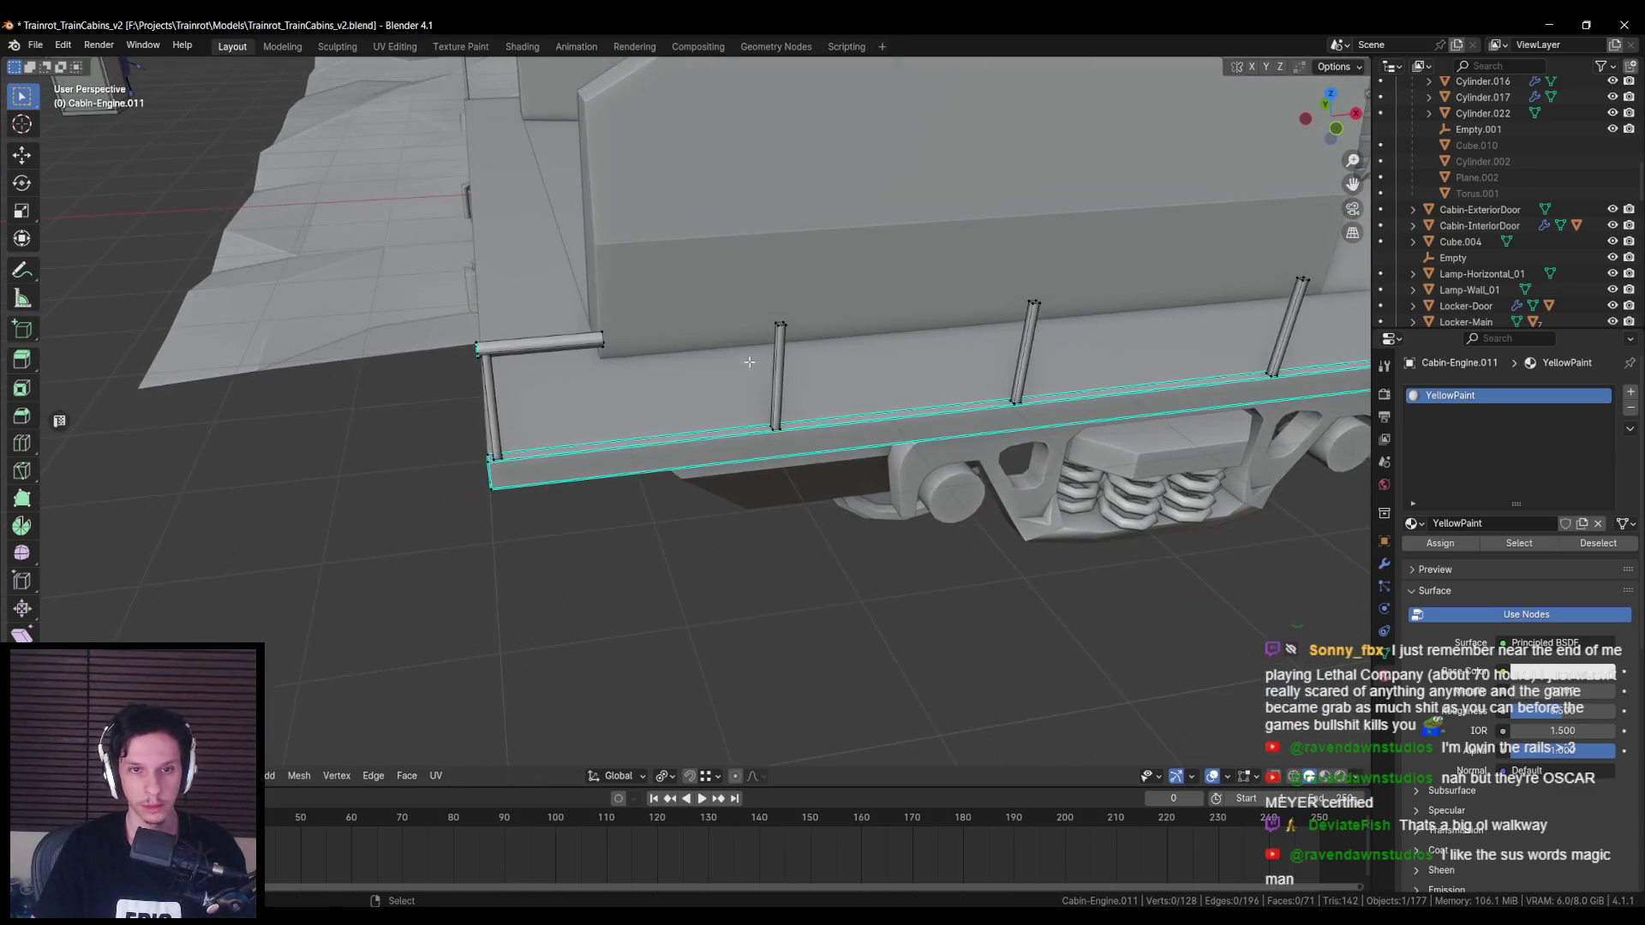
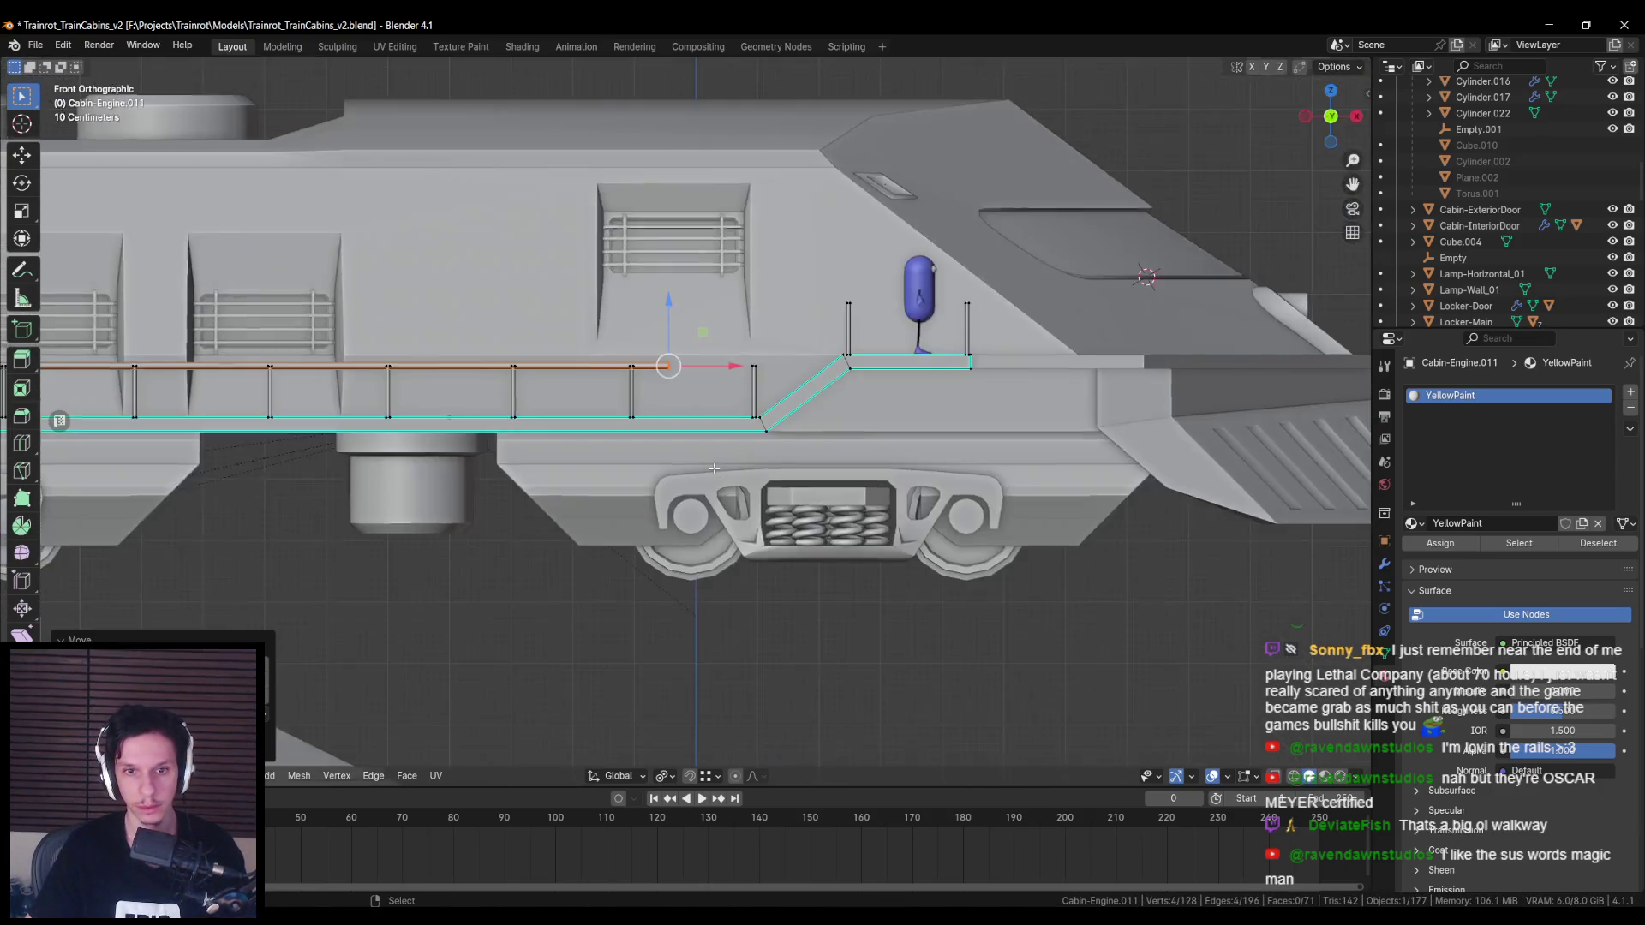
# Step: Move the rail end to the foot of the slope and extrude it up onto the upper post
pyautogui.moveTo(423, 437); pyautogui.dragTo(691, 444)
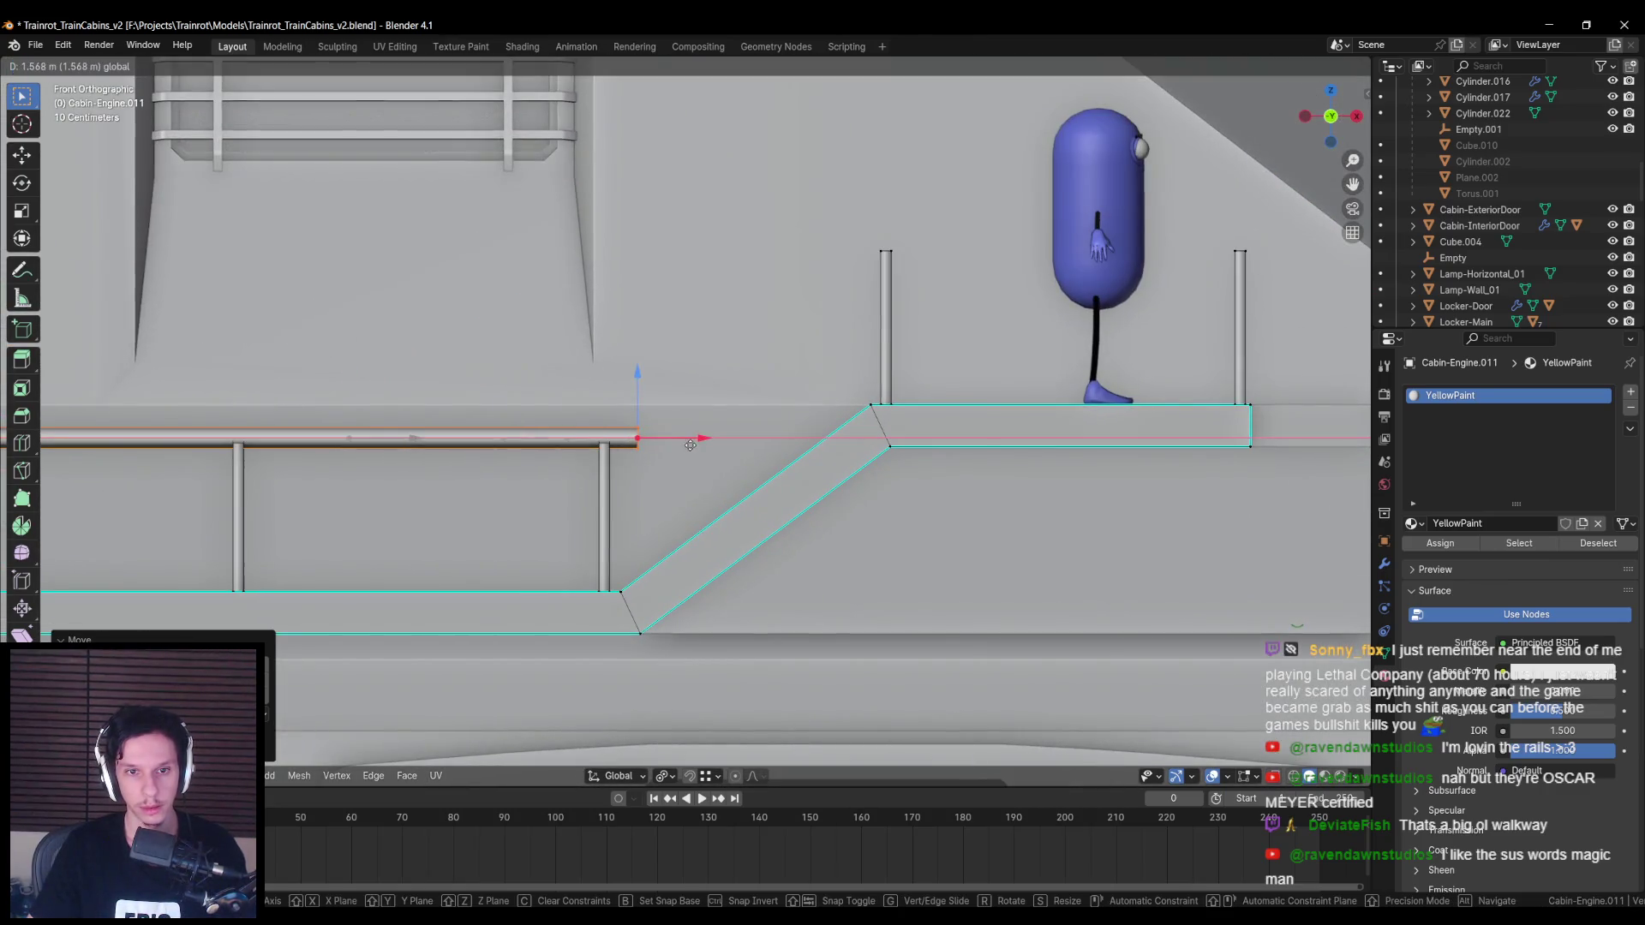
pyautogui.click(663, 454)
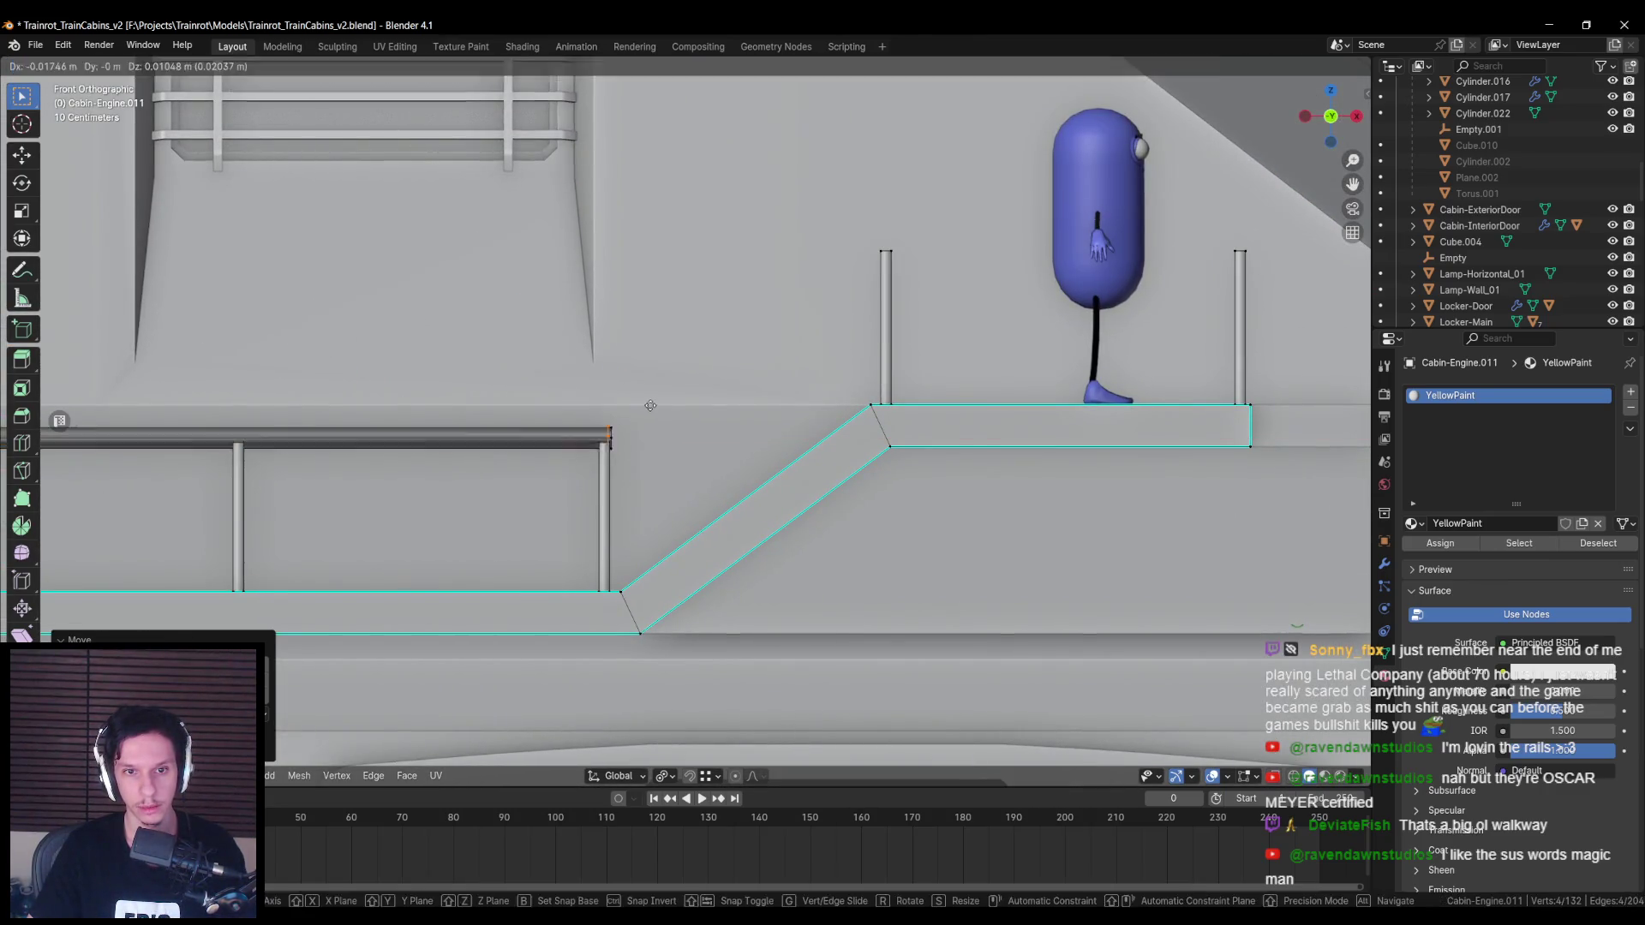
pyautogui.press('e')
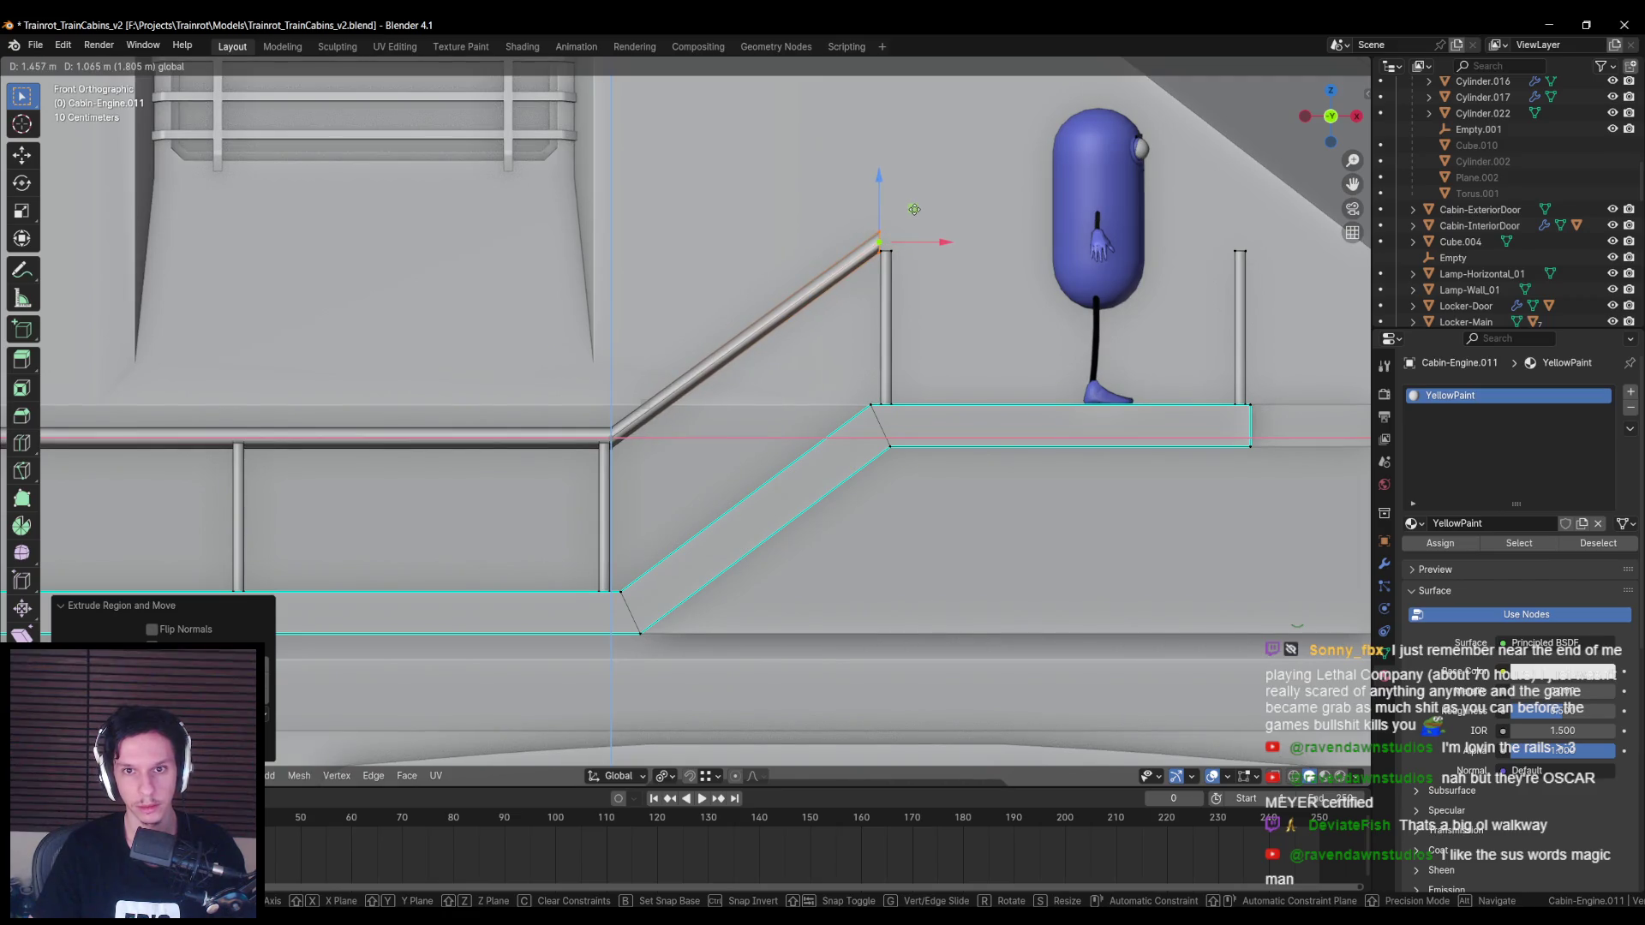
pyautogui.click(916, 209)
pyautogui.scroll(2, 994, 148)
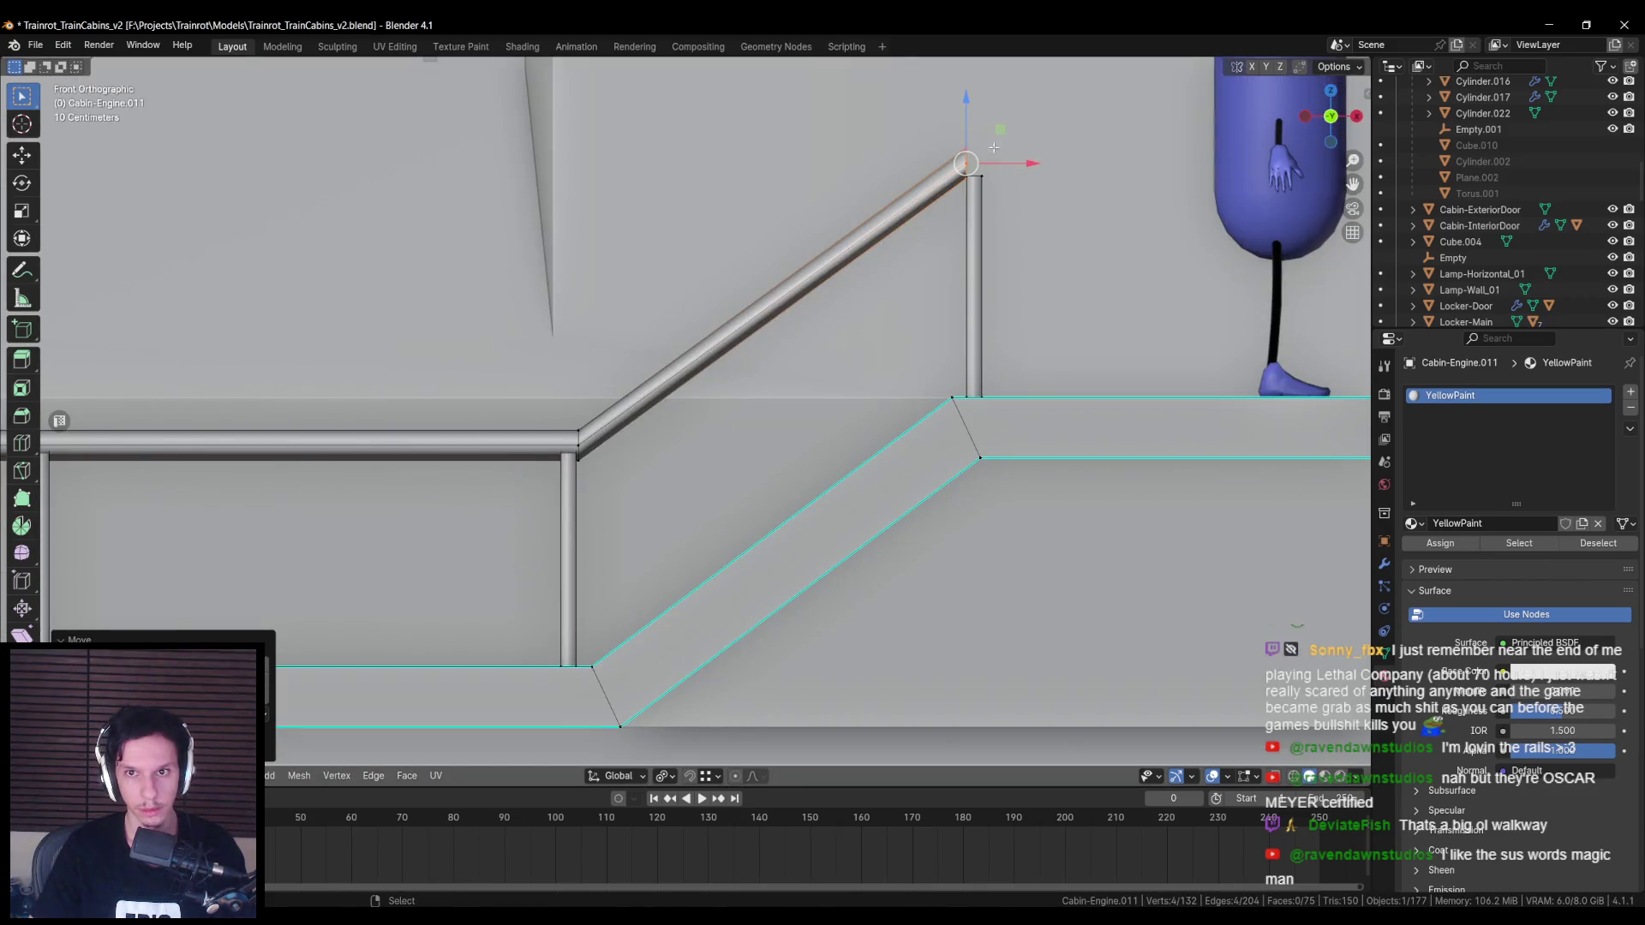
pyautogui.moveTo(992, 142); pyautogui.dragTo(999, 143)
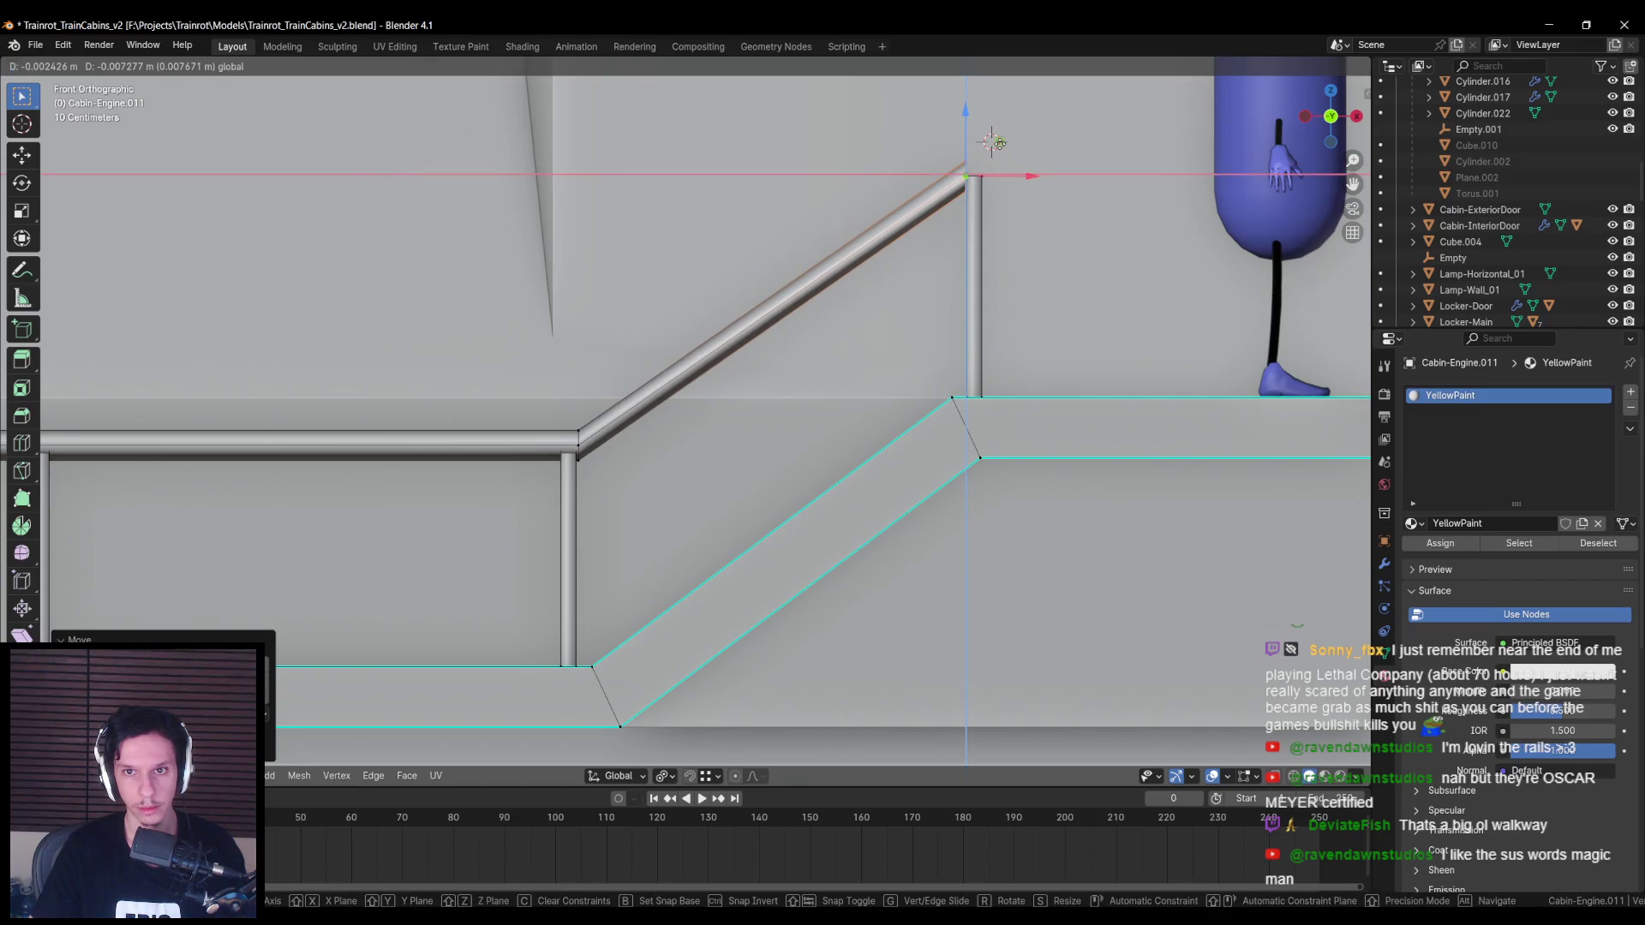
pyautogui.click(1000, 144)
pyautogui.scroll(-3, 1000, 143)
# Step: Extrude a horizontal rail section along the platform and fill its open end with a face
pyautogui.press('e')
pyautogui.press('x')
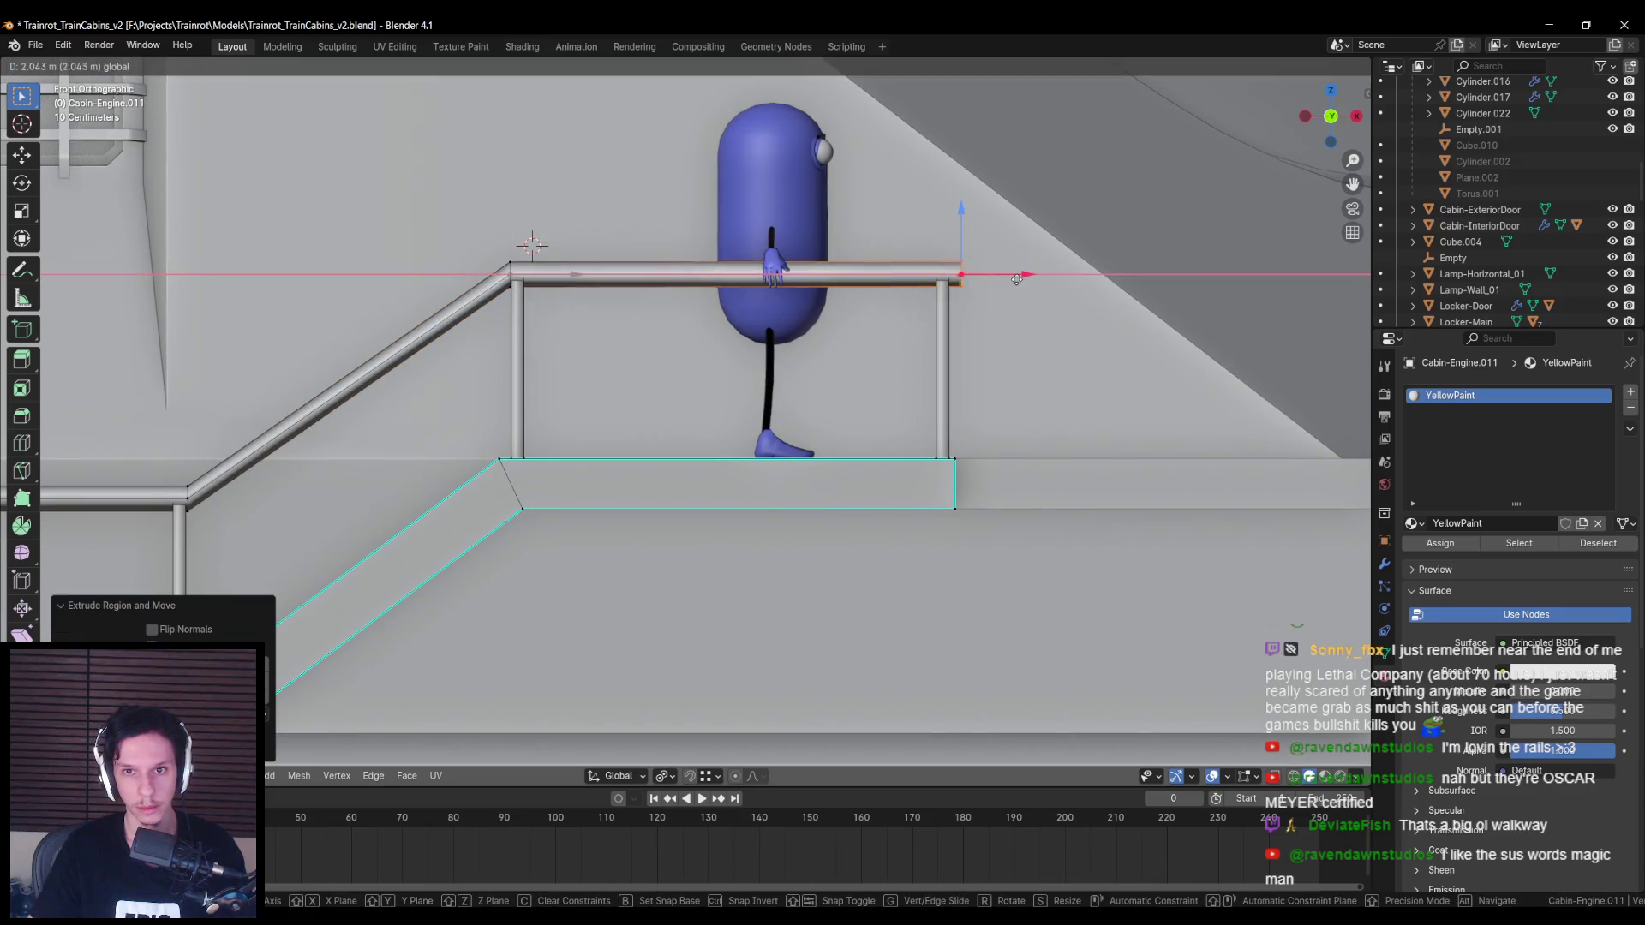
pyautogui.rightClick(1011, 278)
pyautogui.moveTo(1011, 278); pyautogui.dragTo(895, 322, button='middle')
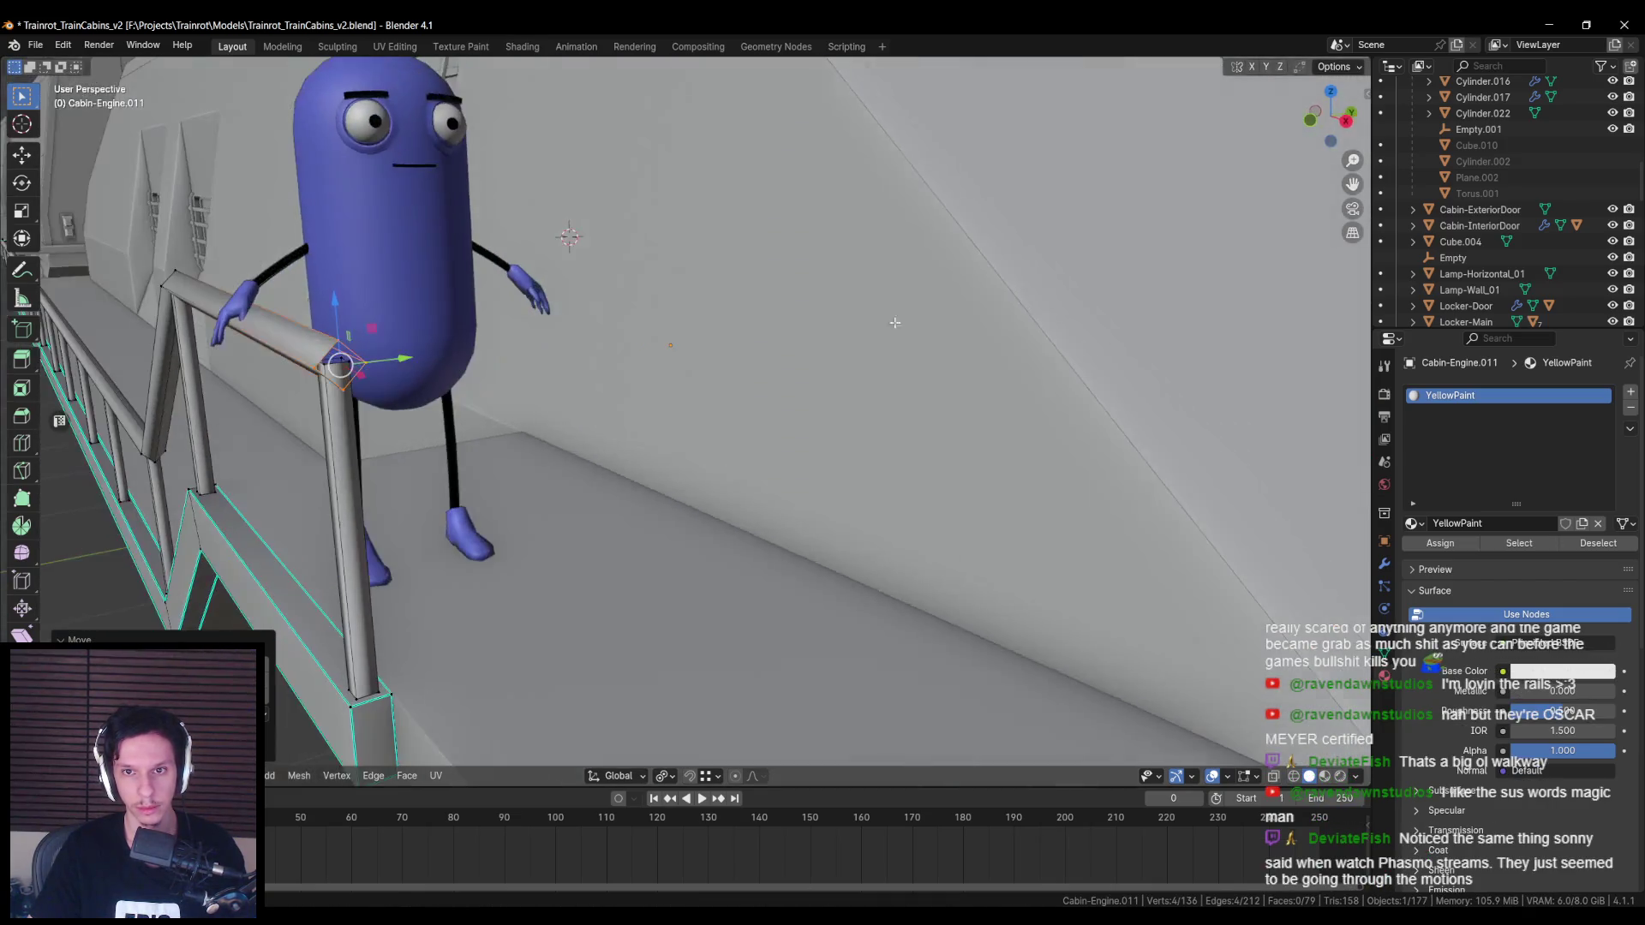
pyautogui.rightClick(963, 343)
pyautogui.press('Escape')
pyautogui.rightClick(963, 342)
pyautogui.click(940, 361)
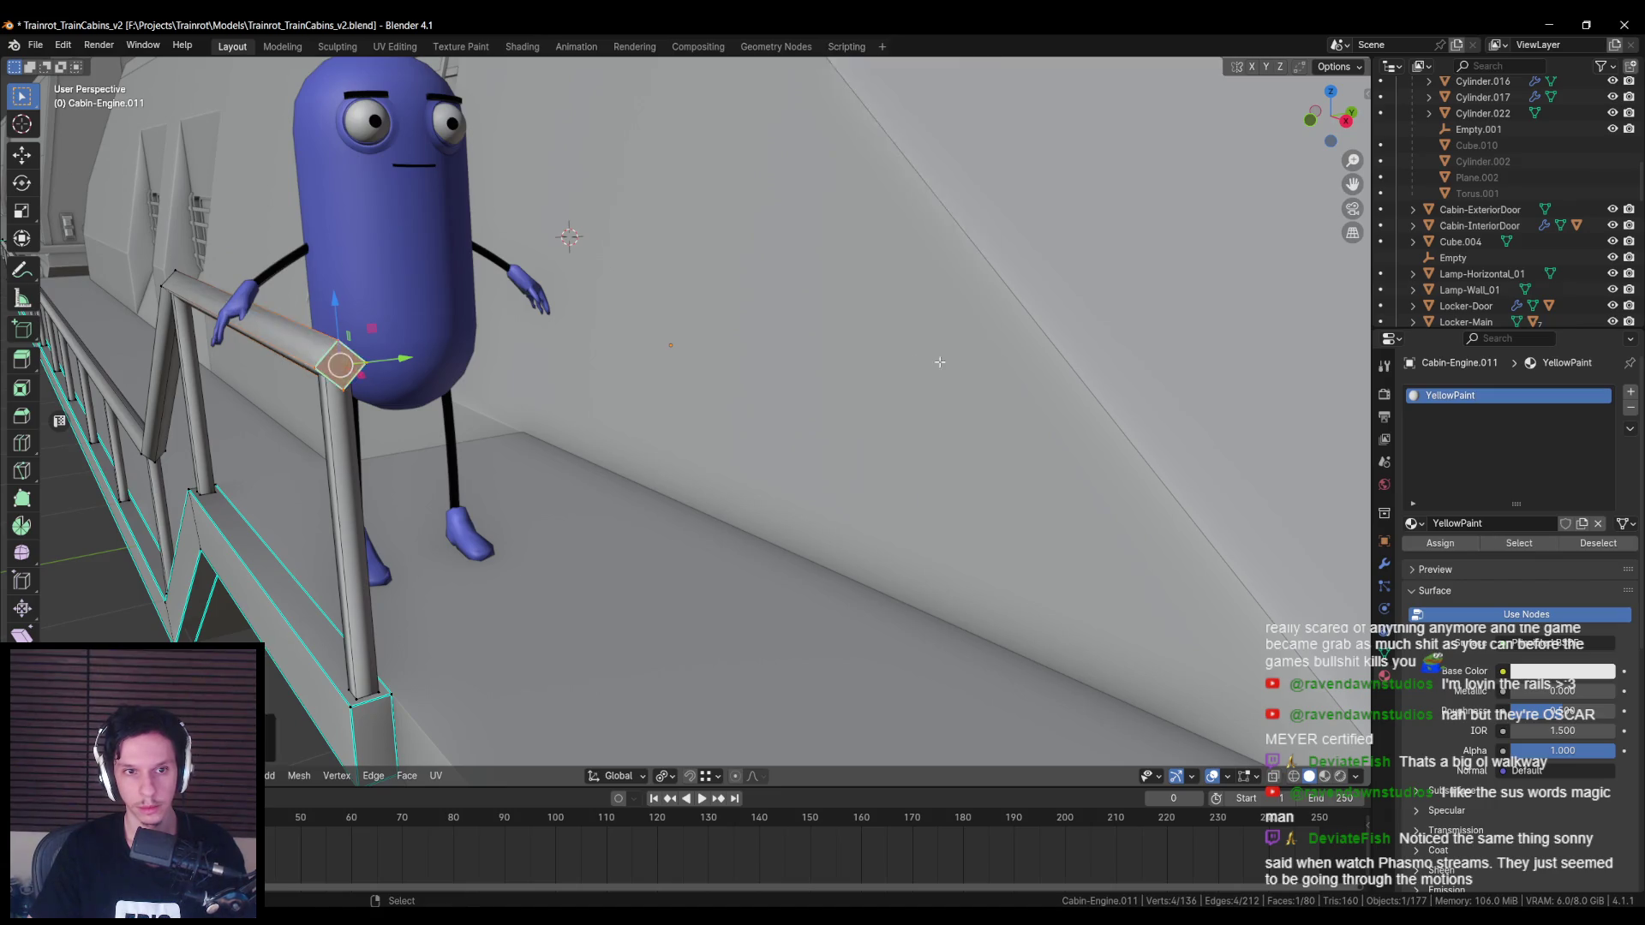
# Step: Return to Object Mode and save Trainrot_TrainCabins_v2.blend
pyautogui.scroll(-5, 940, 362)
pyautogui.moveTo(940, 361)
pyautogui.keyDown('shift'); pyautogui.mouseDown(button='middle')
pyautogui.moveTo(771, 403)
pyautogui.moveTo(420, 447)
pyautogui.moveTo(662, 465)
pyautogui.moveTo(600, 445)
pyautogui.mouseUp(button='middle'); pyautogui.keyUp('shift')
pyautogui.scroll(5, 662, 465)
pyautogui.press('Tab')
pyautogui.scroll(2, 599, 444)
pyautogui.hotkey('ctrl', 's')
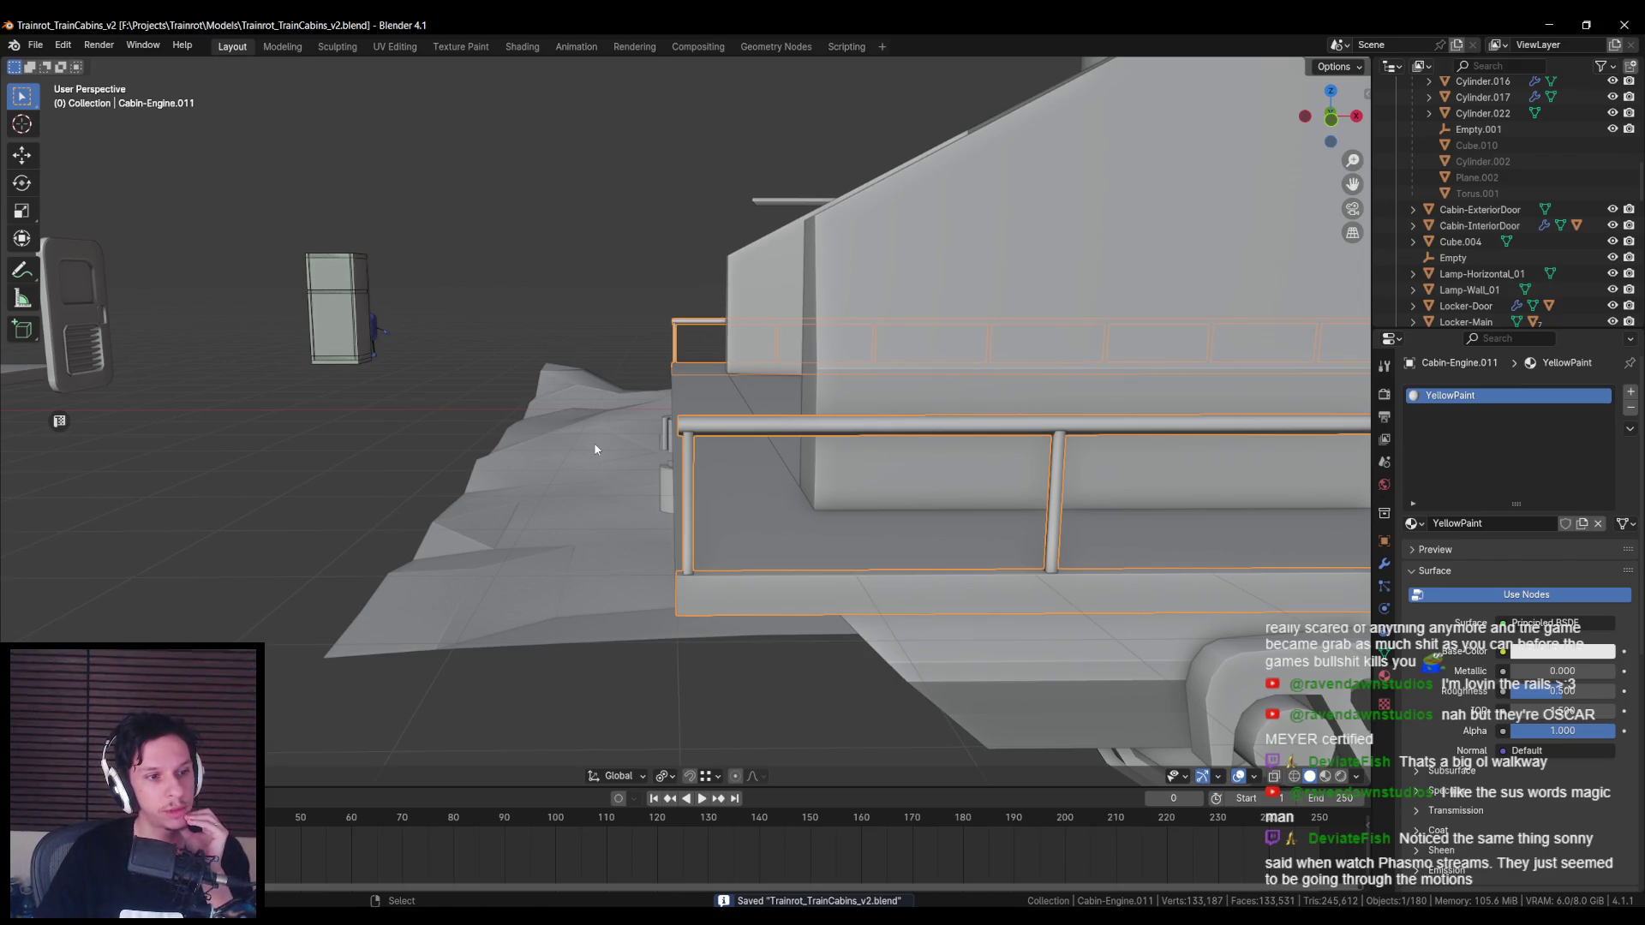
pyautogui.moveTo(583, 449); pyautogui.dragTo(635, 483, button='middle')
pyautogui.scroll(-5, 635, 476)
pyautogui.moveTo(759, 449)
pyautogui.mouseDown(button='middle')
pyautogui.moveTo(651, 462)
pyautogui.moveTo(883, 526)
pyautogui.moveTo(845, 517)
pyautogui.mouseUp(button='middle')
pyautogui.scroll(5, 569, 492)
pyautogui.click(883, 526)
pyautogui.scroll(-4, 882, 526)
pyautogui.scroll(8, 625, 473)
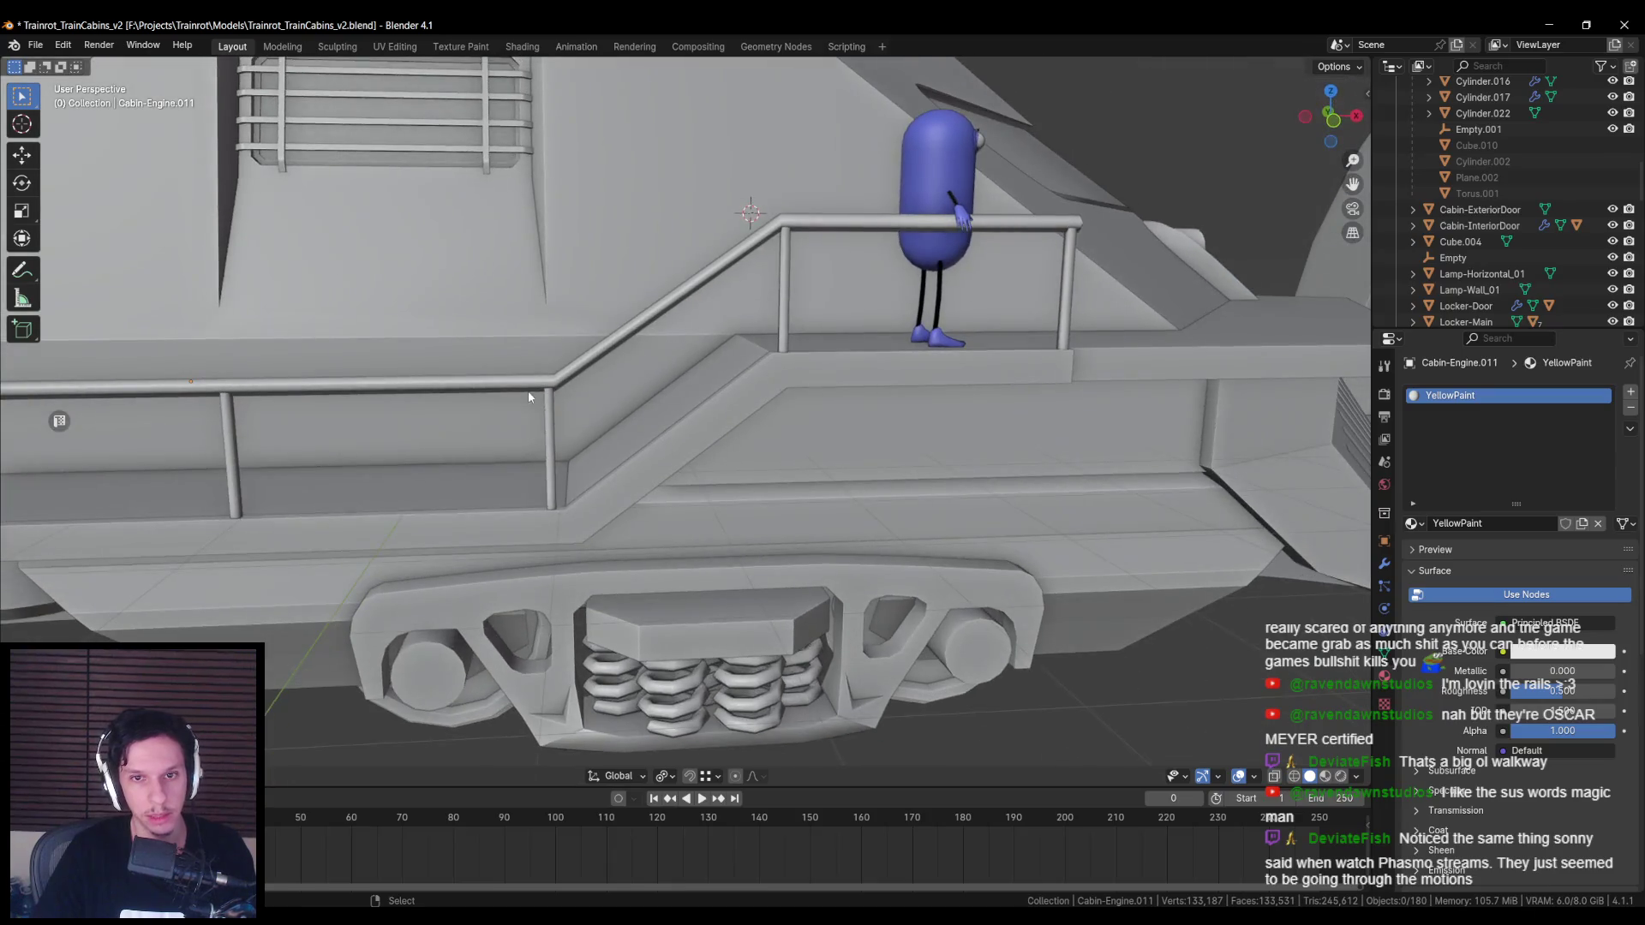
pyautogui.scroll(-2, 526, 399)
pyautogui.scroll(5, 515, 408)
pyautogui.click(498, 385)
pyautogui.scroll(-5, 499, 386)
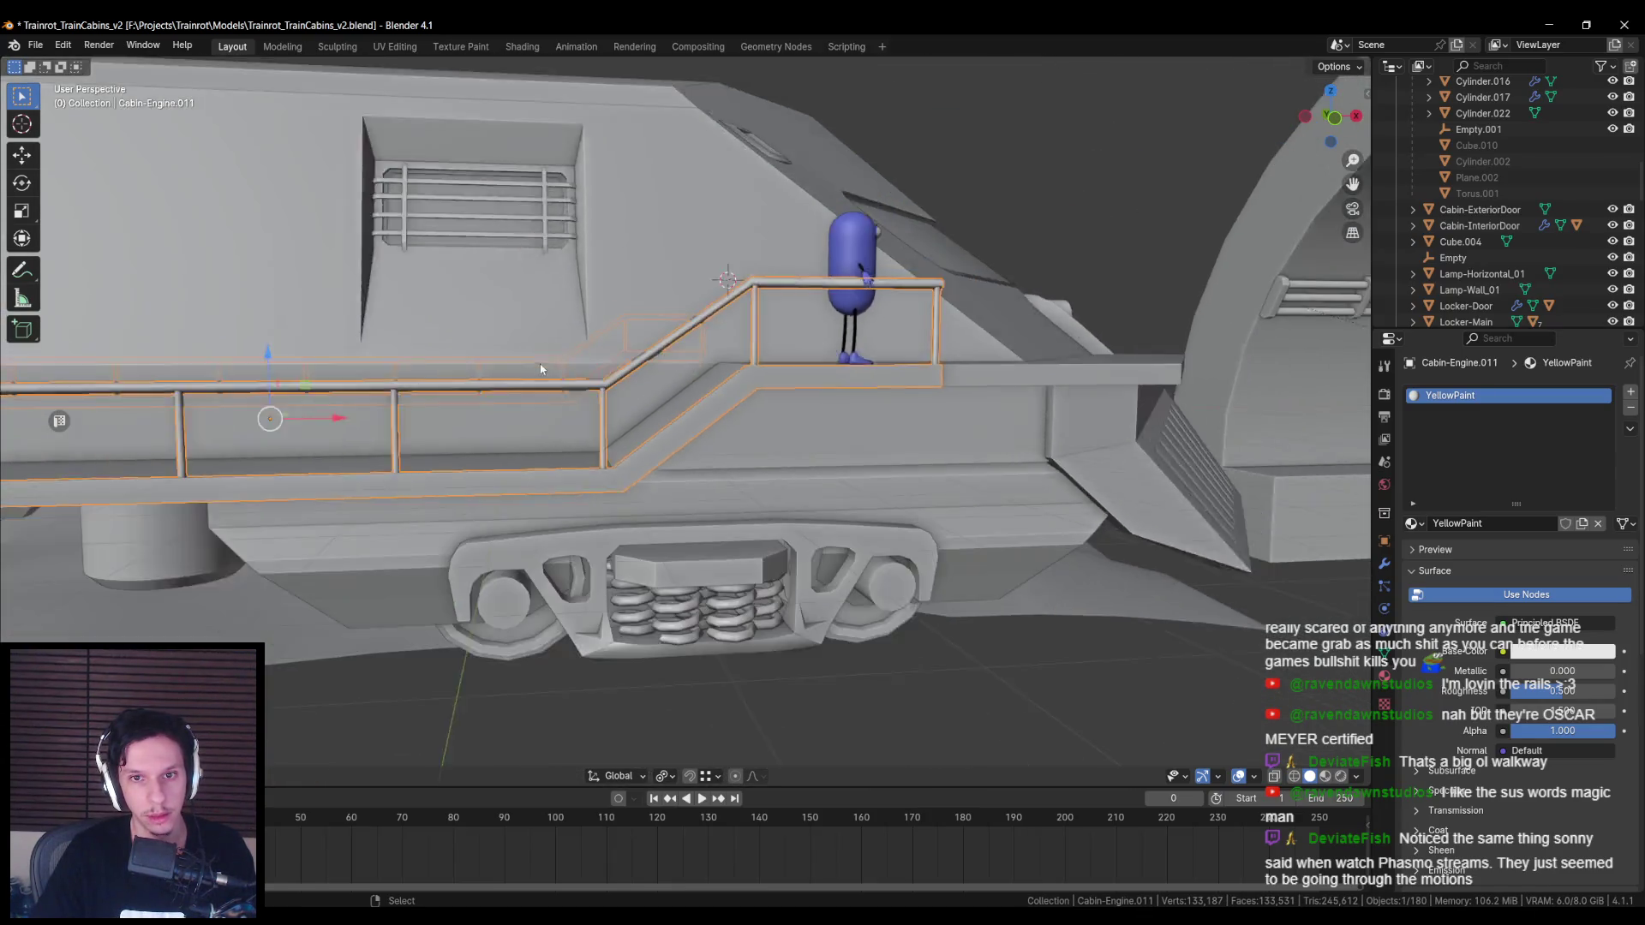
pyautogui.scroll(5, 571, 396)
pyautogui.press('Tab')
pyautogui.press('KP_1')
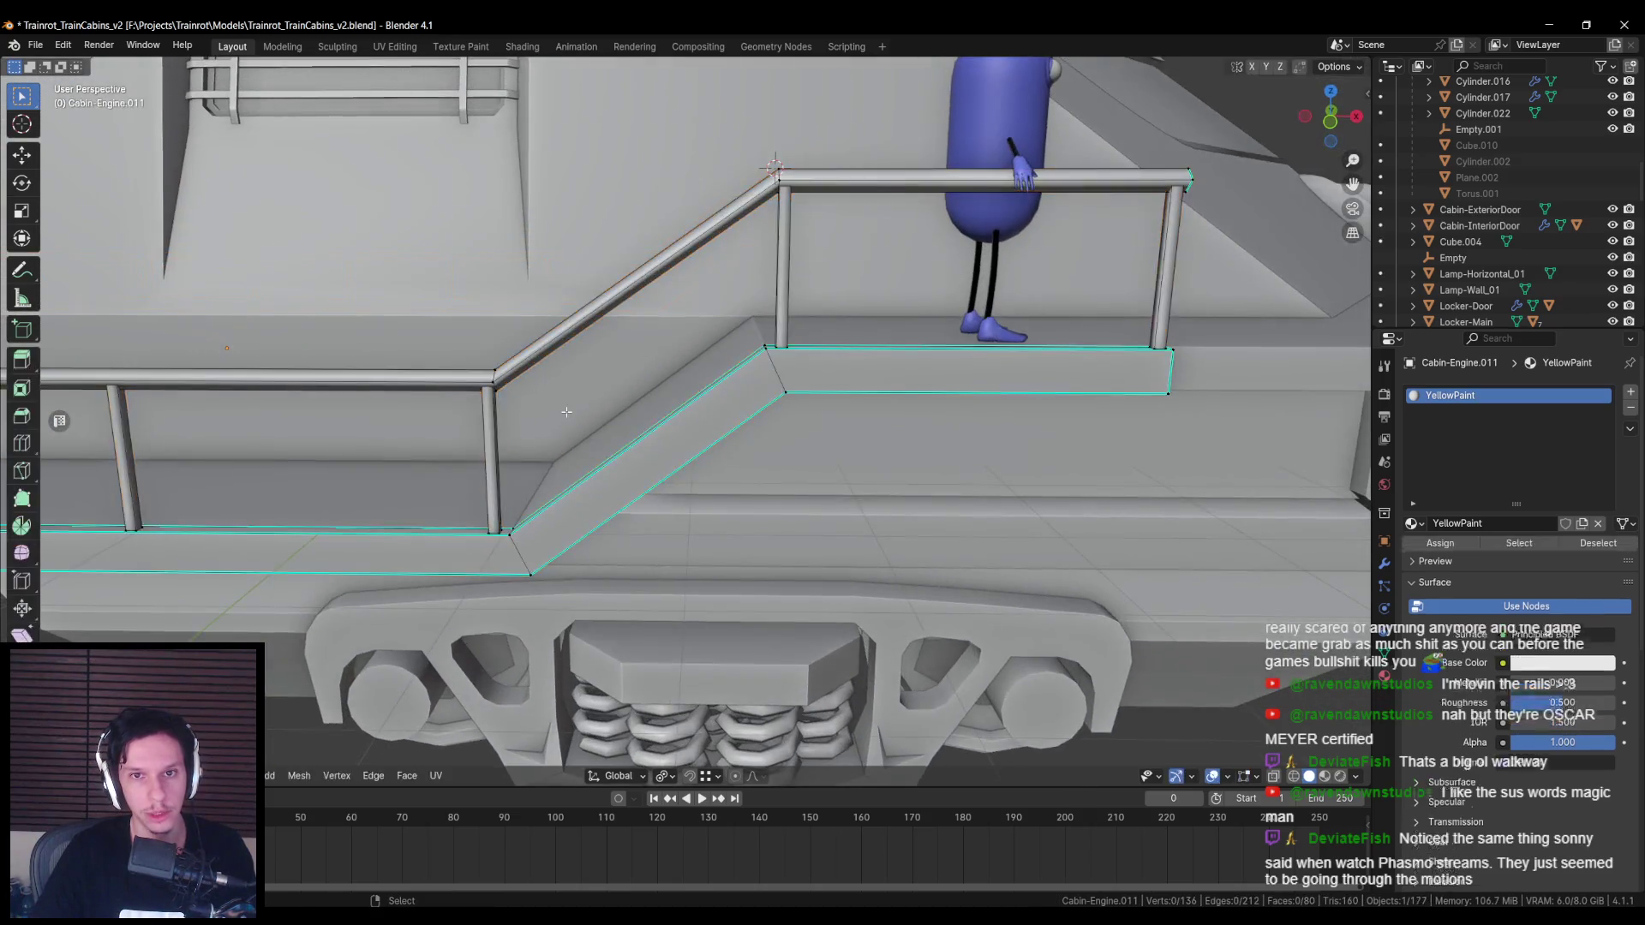
pyautogui.scroll(3, 593, 395)
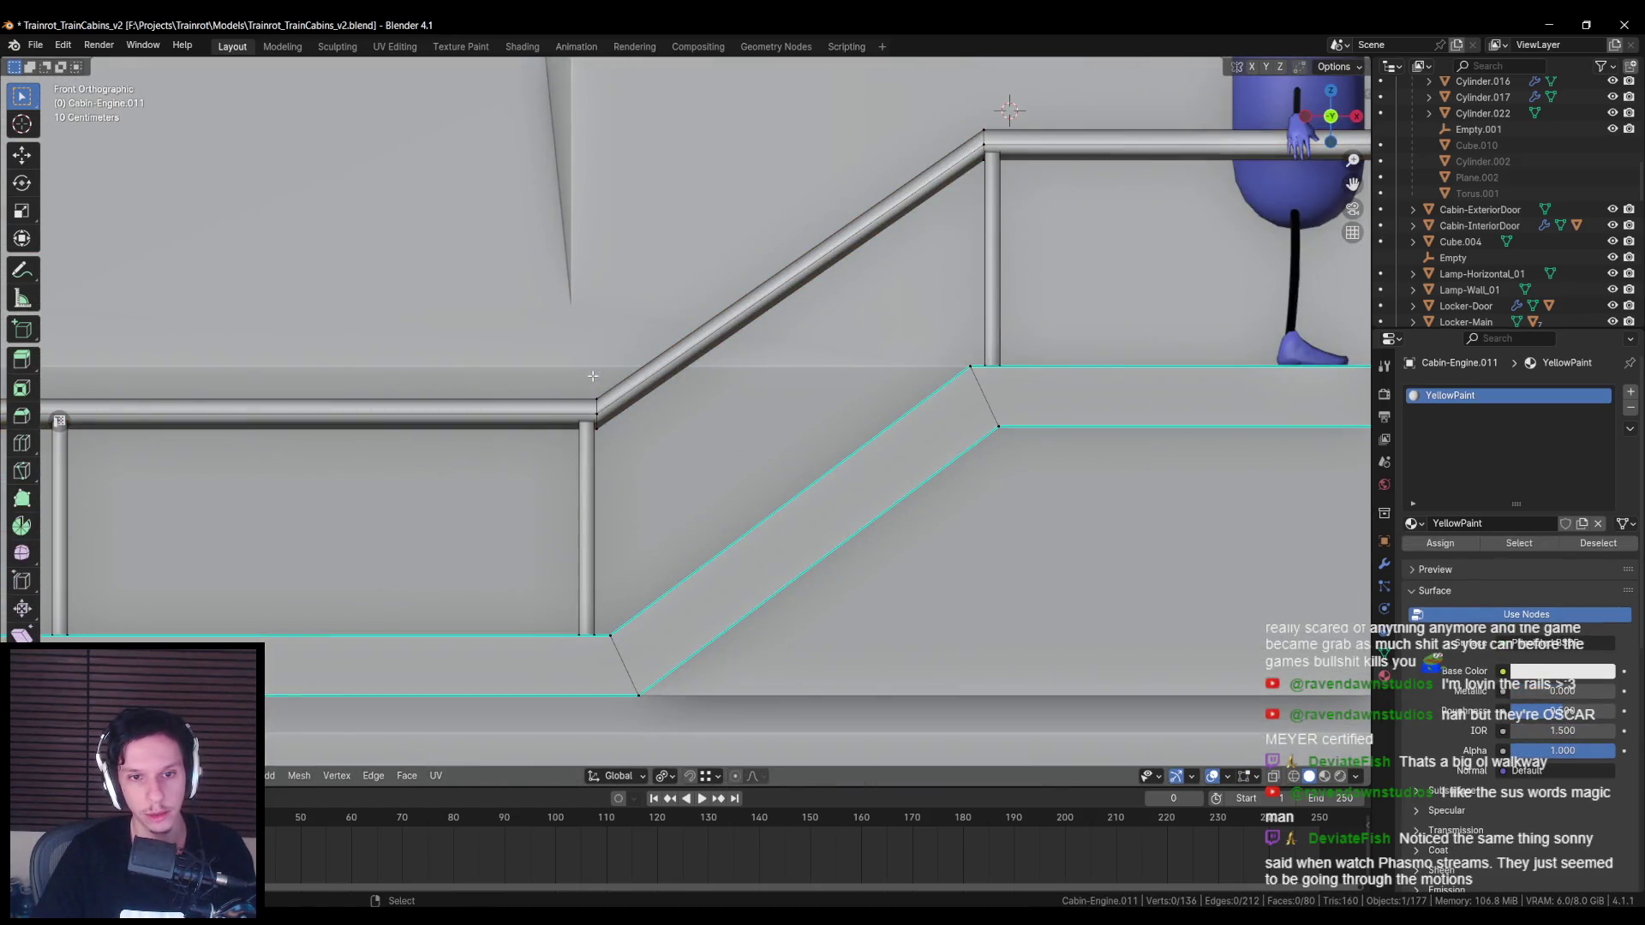
pyautogui.hotkey('shift', 'z')
pyautogui.hotkey('shift', 'z')
pyautogui.hotkey('shift', 'z')
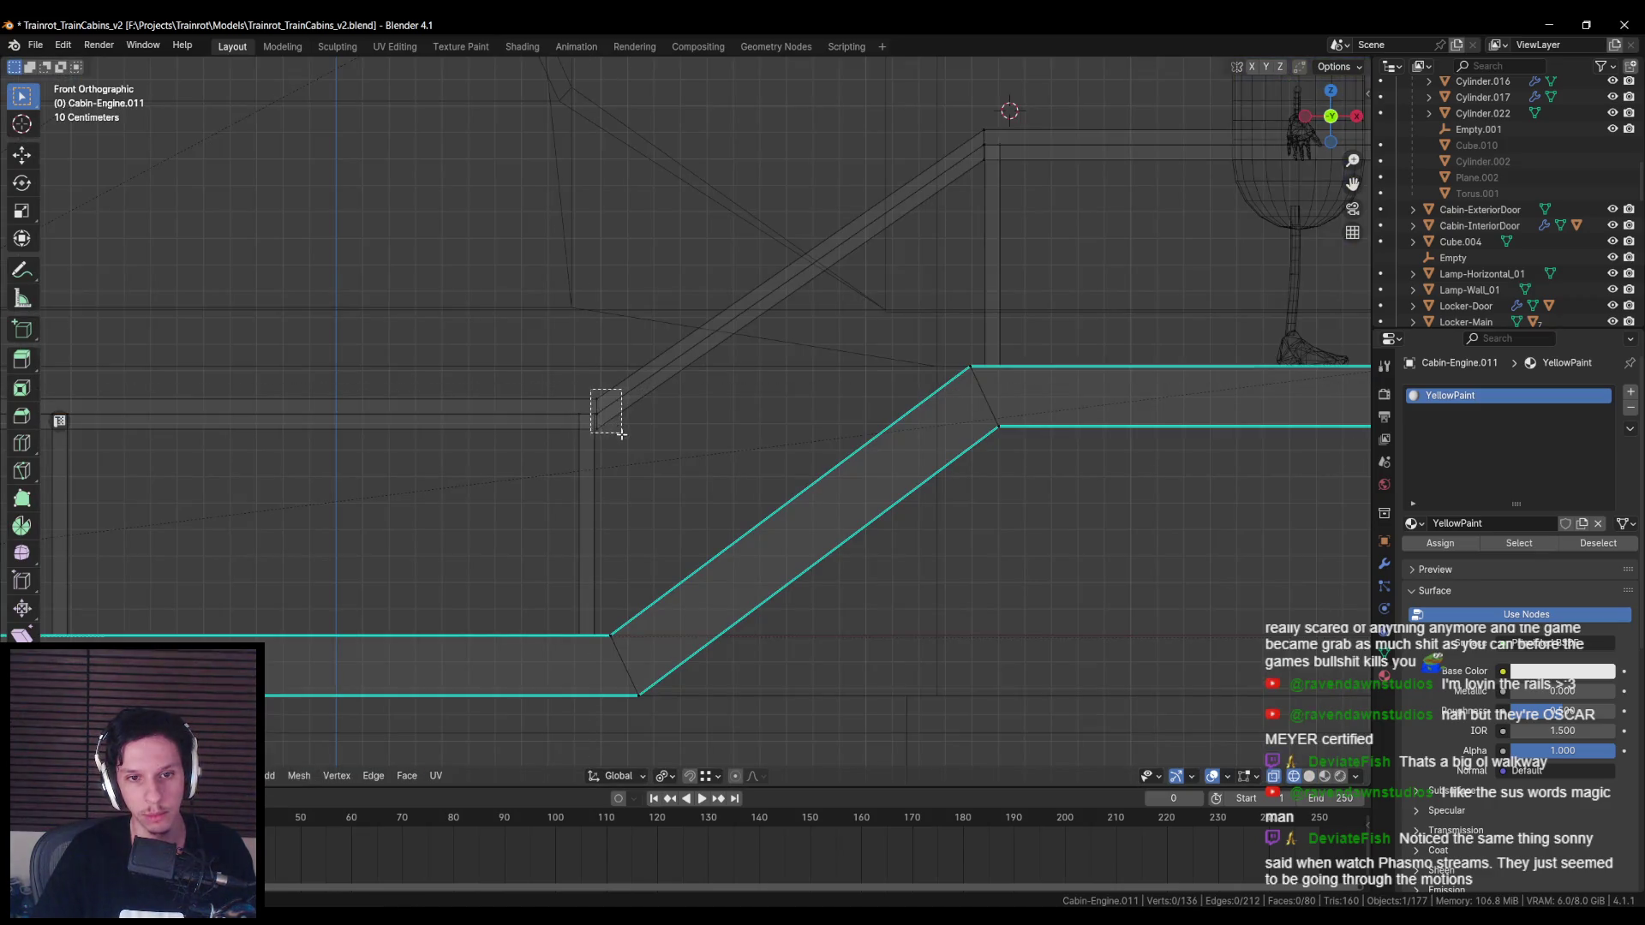
pyautogui.moveTo(621, 434); pyautogui.dragTo(622, 437)
pyautogui.scroll(4, 506, 378)
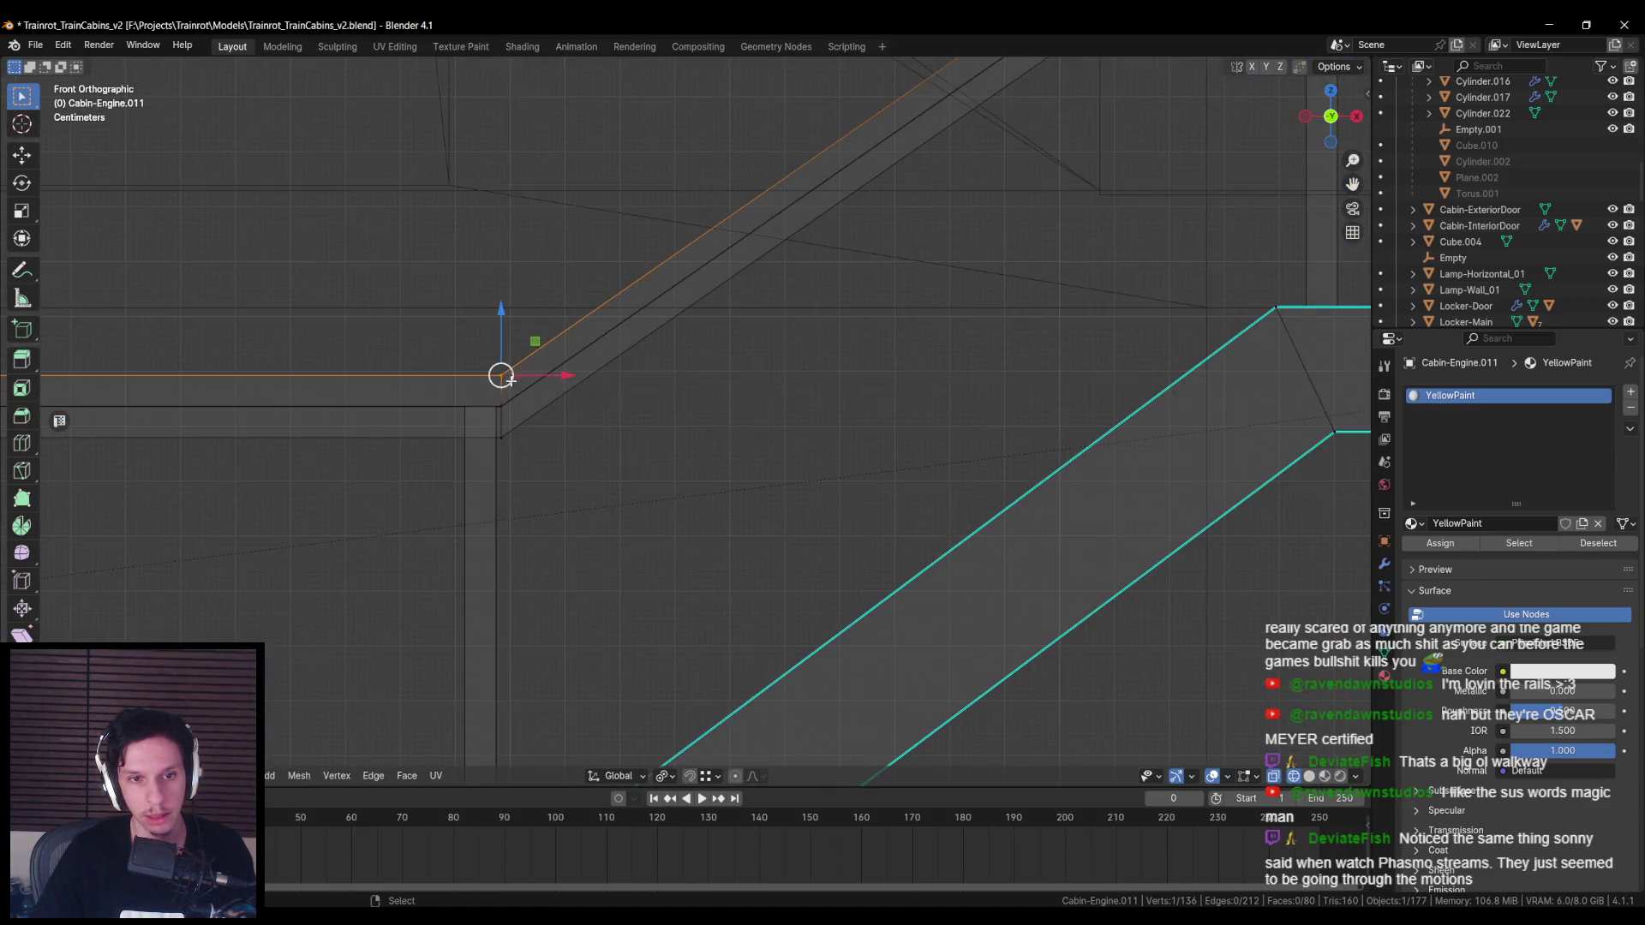
pyautogui.hotkey('shift', 'z')
pyautogui.scroll(-5, 787, 465)
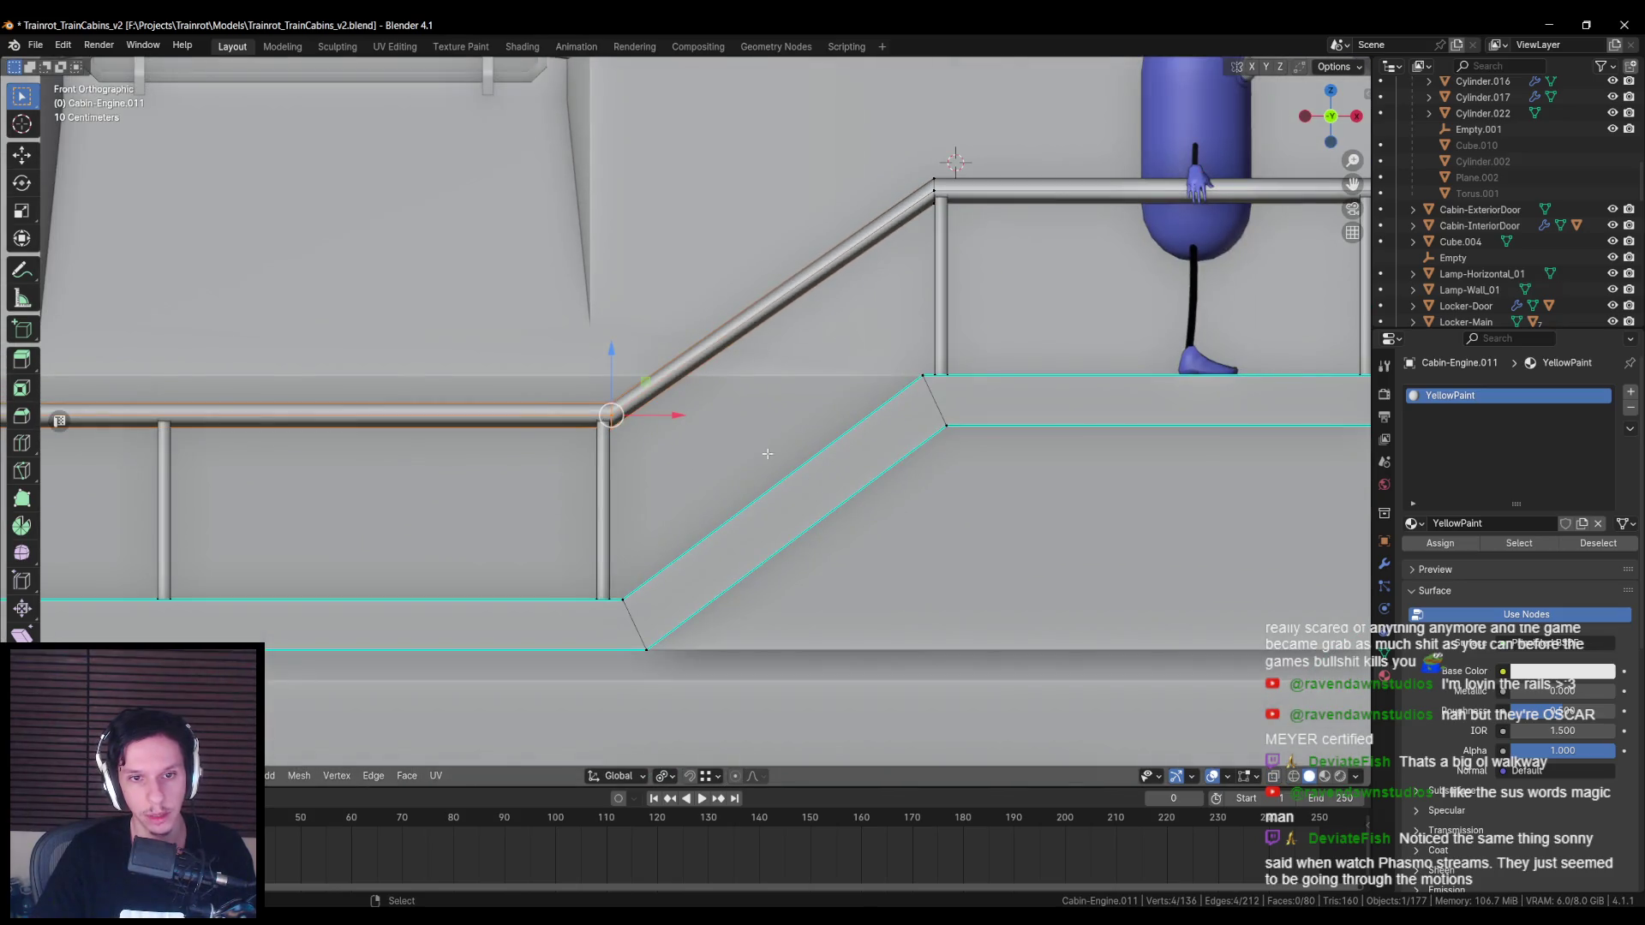
pyautogui.press('r')
pyautogui.press('y')
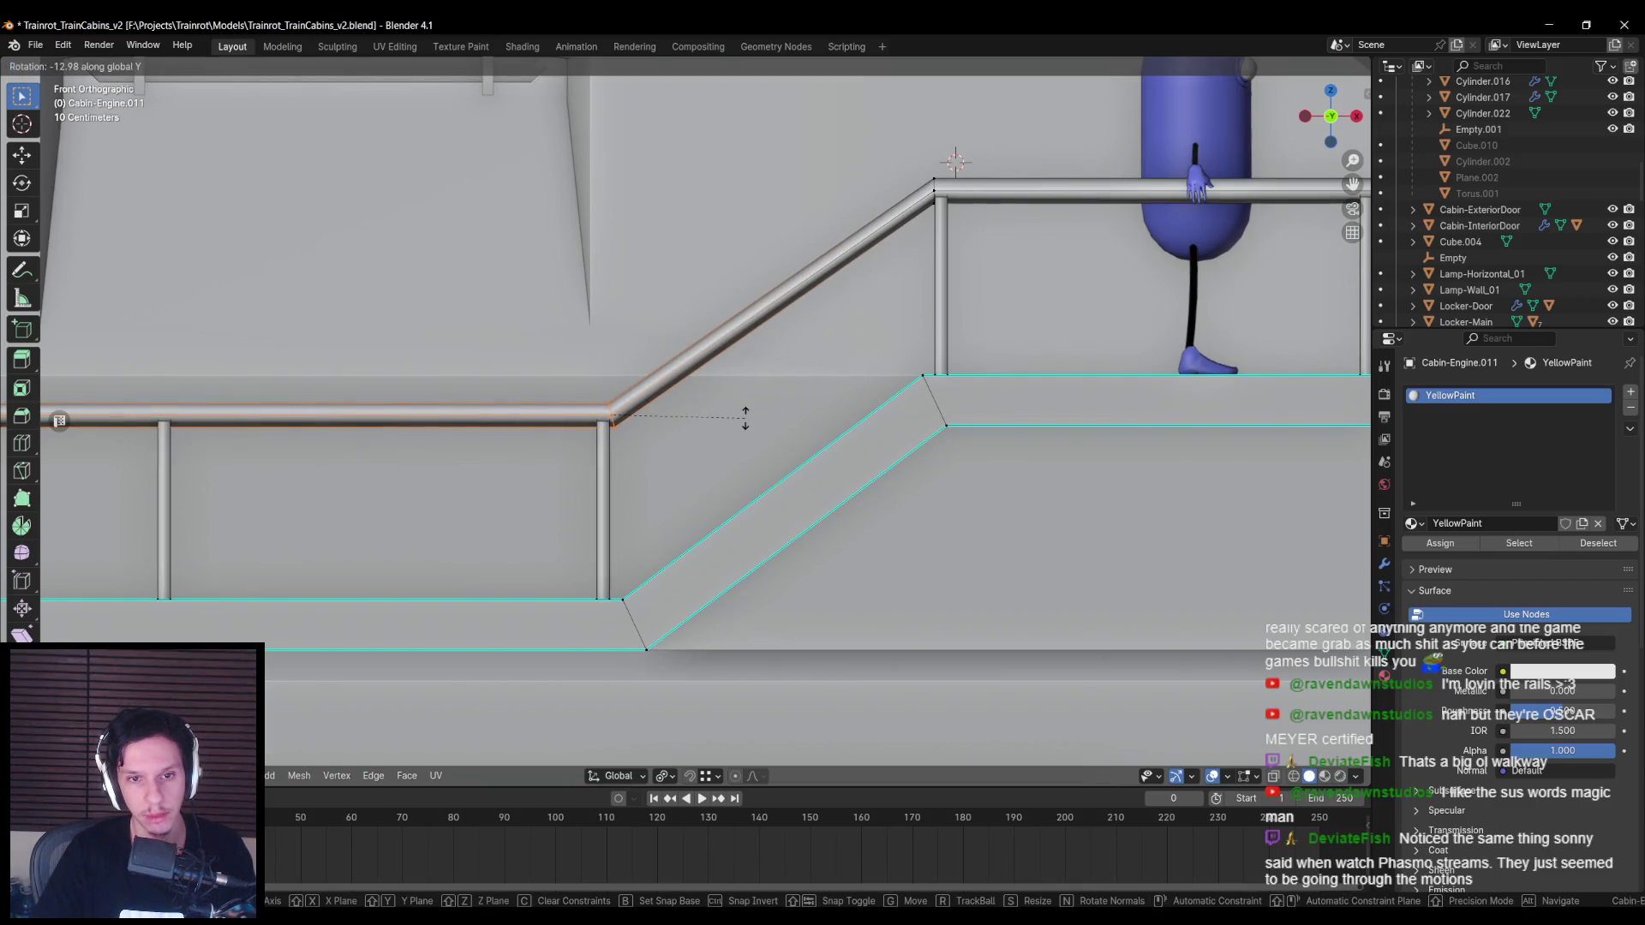
pyautogui.click(746, 418)
pyautogui.scroll(2, 662, 425)
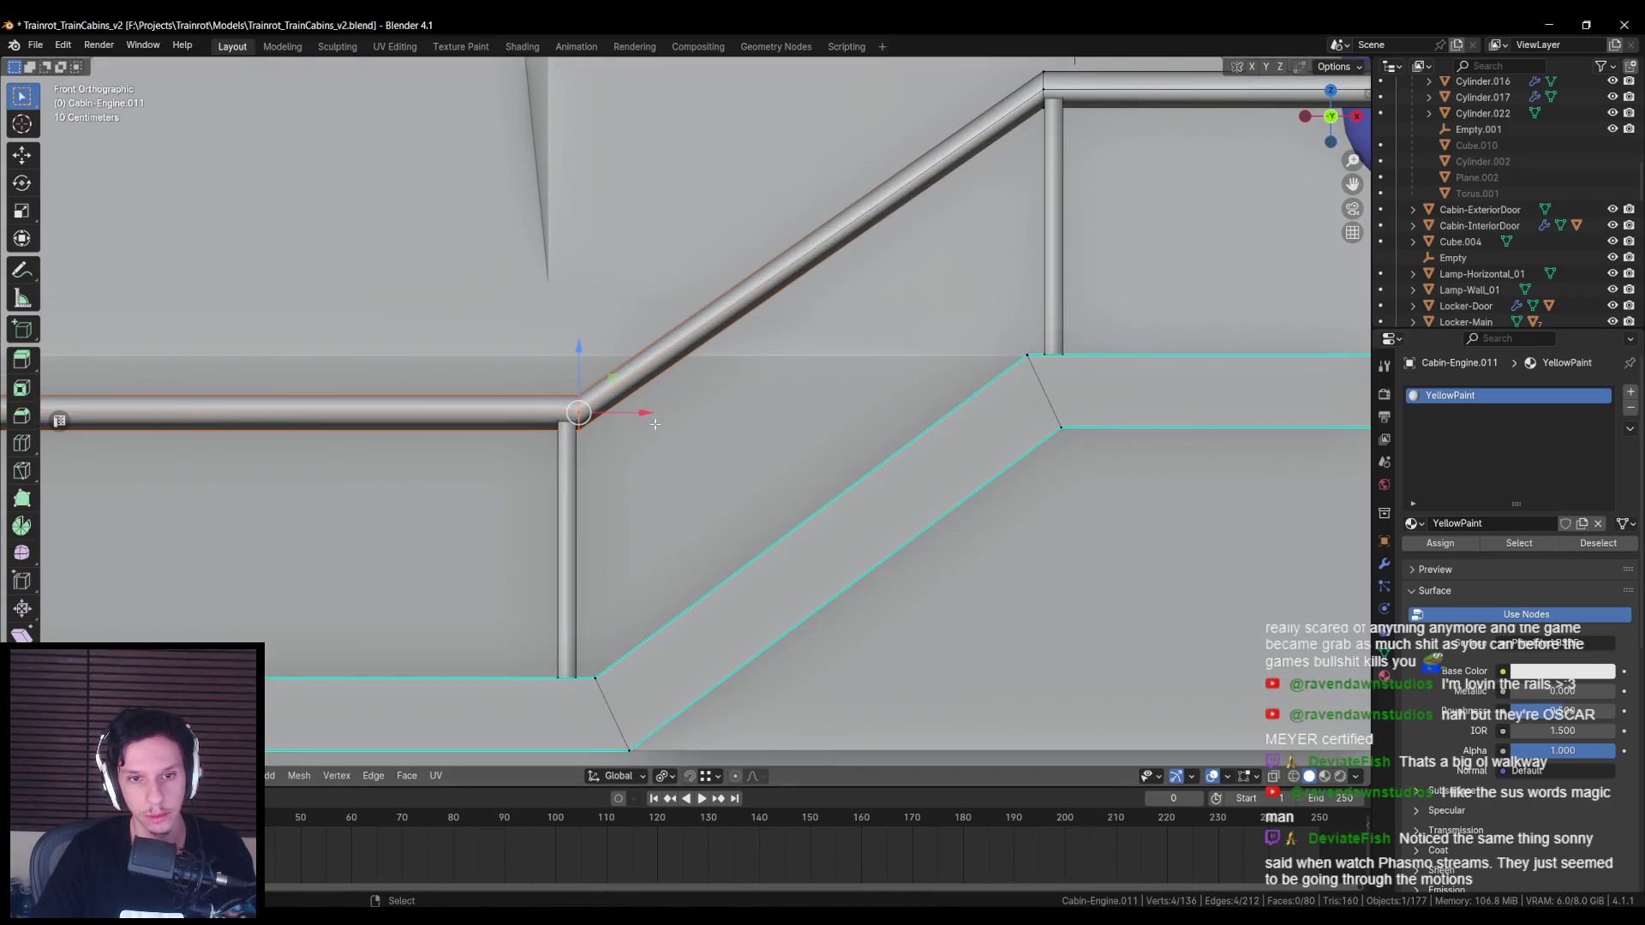
pyautogui.press('Tab')
pyautogui.scroll(-5, 655, 420)
pyautogui.moveTo(654, 420)
pyautogui.mouseDown(button='middle')
pyautogui.moveTo(624, 501)
pyautogui.moveTo(492, 484)
pyautogui.moveTo(513, 471)
pyautogui.mouseUp(button='middle')
pyautogui.hotkey('alt', 'a')
pyautogui.click(514, 471)
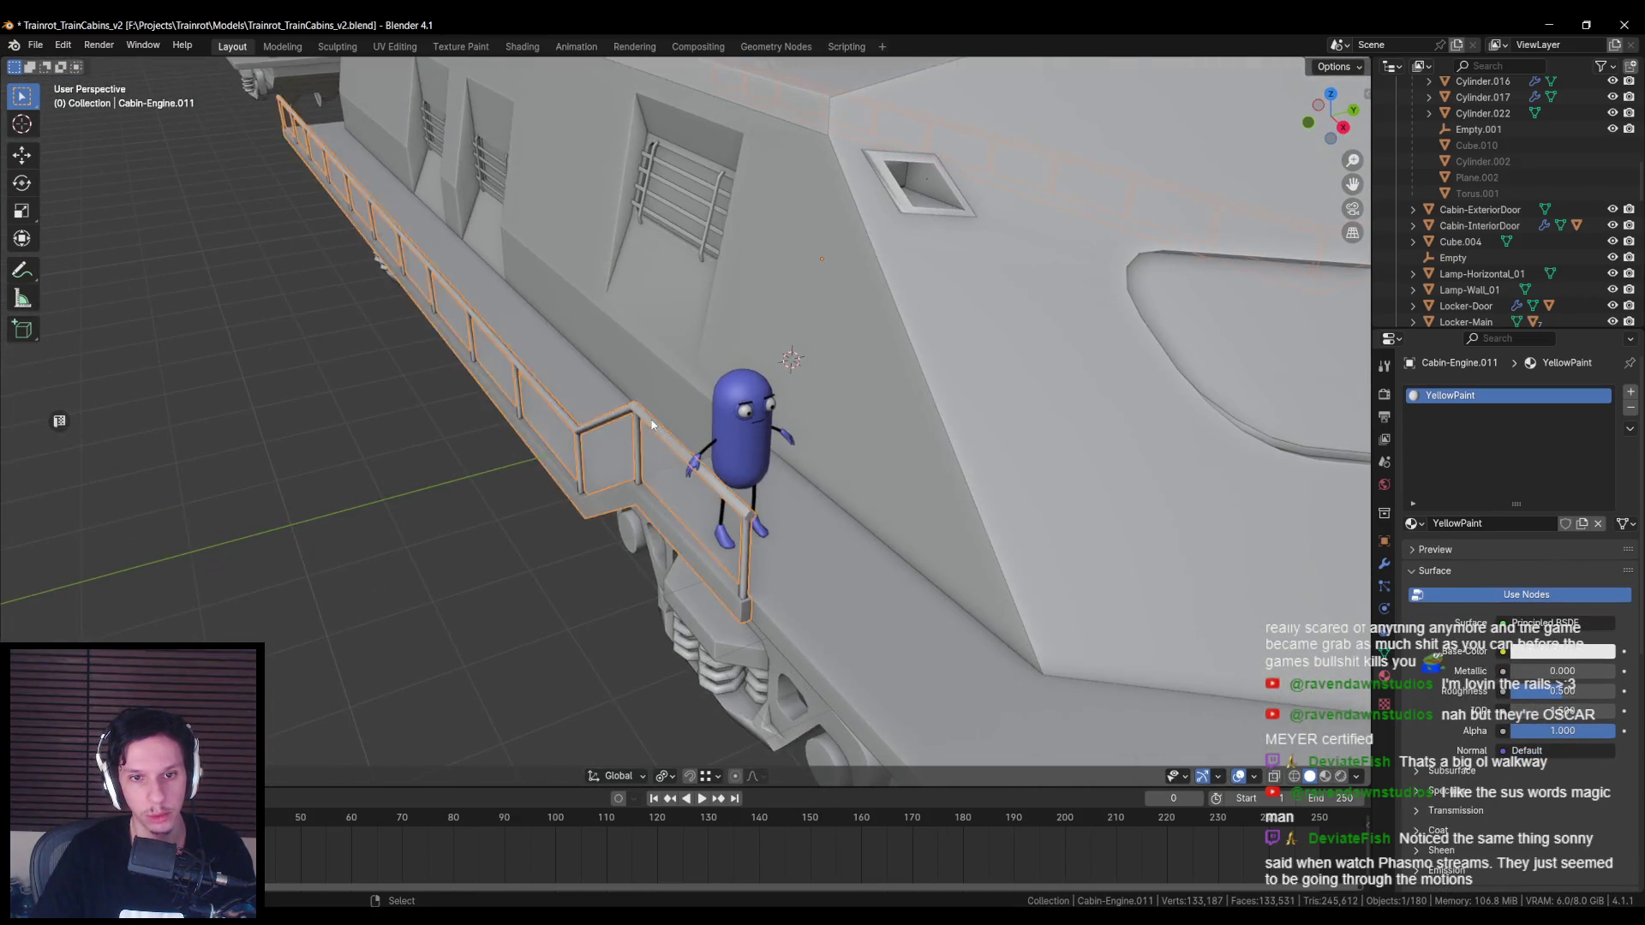
# Step: Thicken the whole connected handrail with Alt+S, then deselect everything
pyautogui.press('Tab')
pyautogui.scroll(3, 634, 420)
pyautogui.press('l')
pyautogui.scroll(2, 742, 323)
pyautogui.hotkey('alt', 's')
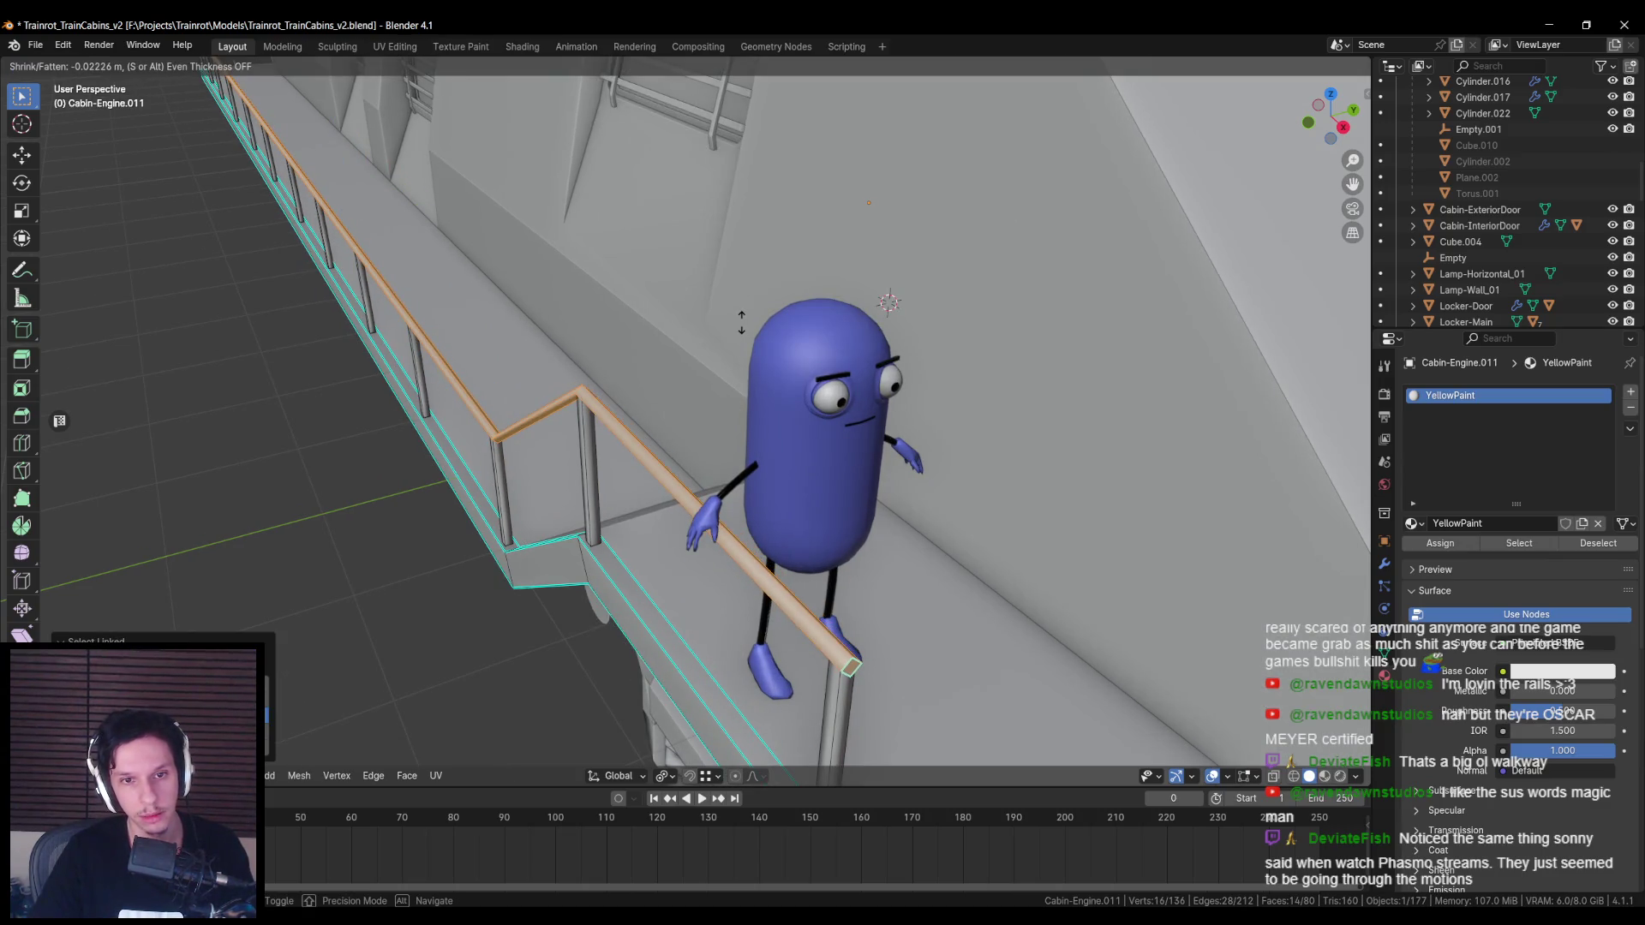
pyautogui.click(742, 324)
pyautogui.hotkey('alt', 'a')
pyautogui.moveTo(742, 324)
pyautogui.mouseDown(button='middle')
pyautogui.moveTo(673, 316)
pyautogui.moveTo(785, 354)
pyautogui.moveTo(771, 403)
pyautogui.moveTo(856, 452)
pyautogui.moveTo(573, 338)
pyautogui.mouseUp(button='middle')
# Step: Duplicate the handrail and move the copy about 0.44 m down along Z
pyautogui.press('Tab')
pyautogui.scroll(-3, 673, 316)
pyautogui.click(734, 383)
pyautogui.press('Tab')
pyautogui.press('l')
pyautogui.hotkey('shift', 'd')
pyautogui.press('z')
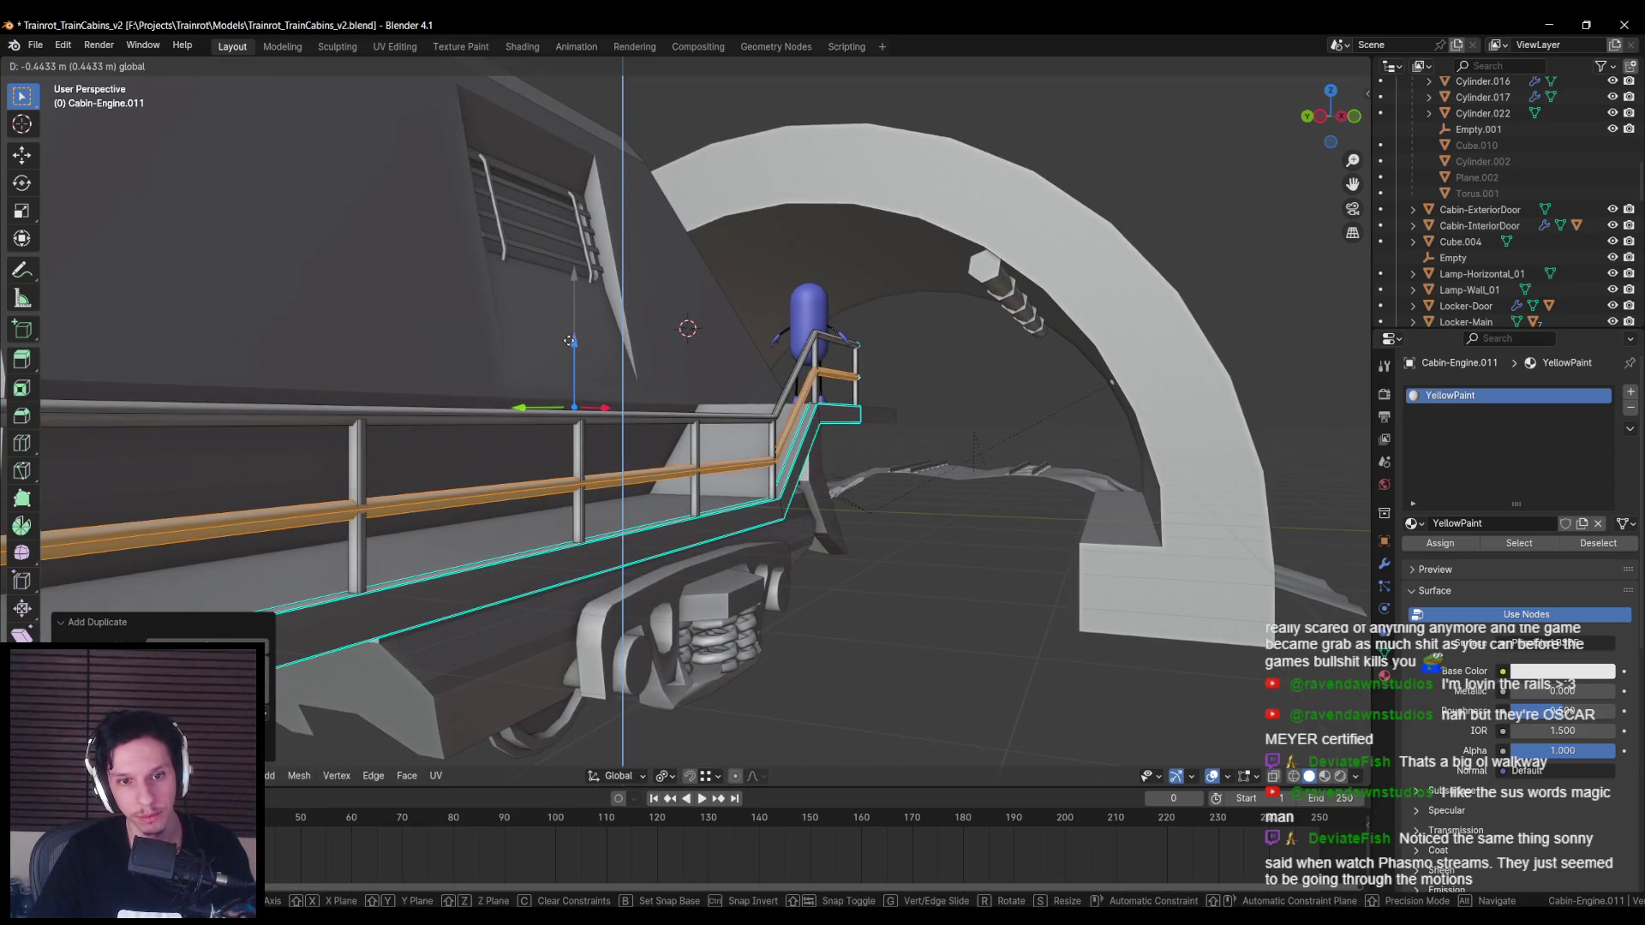
pyautogui.click(569, 341)
# Step: Check the two rails from a side view, then re-enter Edit Mode at the rail's far end
pyautogui.press('Tab')
pyautogui.scroll(-5, 569, 340)
pyautogui.moveTo(569, 340)
pyautogui.mouseDown(button='middle')
pyautogui.moveTo(572, 450)
pyautogui.moveTo(543, 438)
pyautogui.moveTo(586, 438)
pyautogui.moveTo(446, 450)
pyautogui.mouseUp(button='middle')
pyautogui.scroll(6, 338, 455)
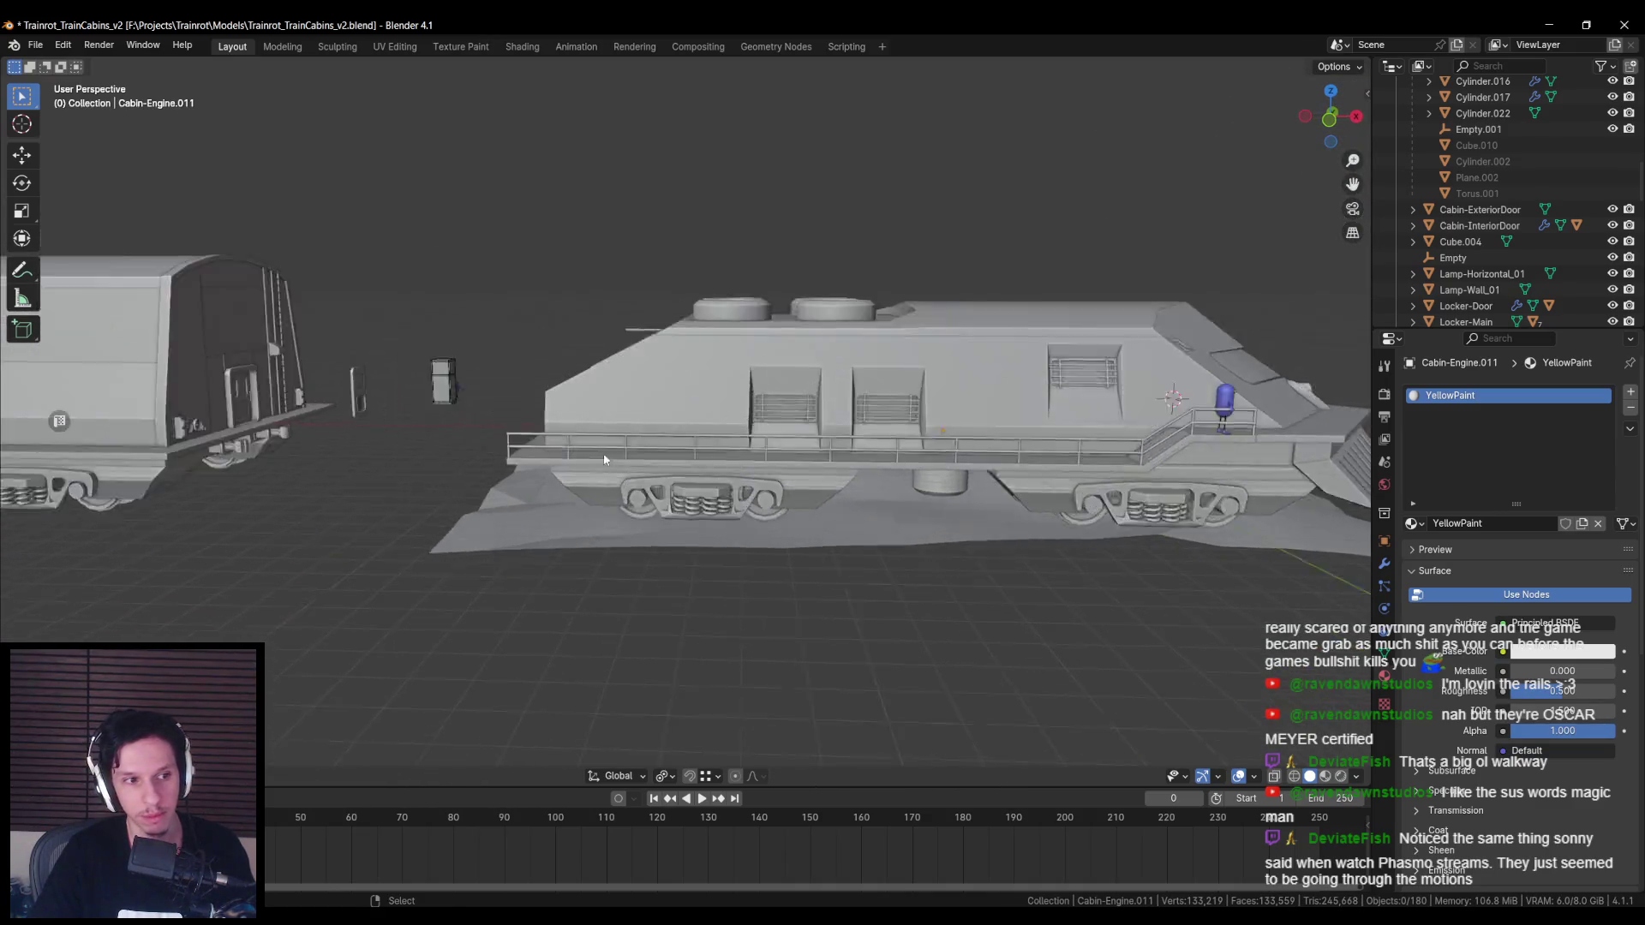
pyautogui.press('Tab')
pyautogui.moveTo(337, 455); pyautogui.dragTo(649, 420, button='middle')
# Step: Clear the selection and try the Screw edge operation on the rail end
pyautogui.hotkey('alt', 'a')
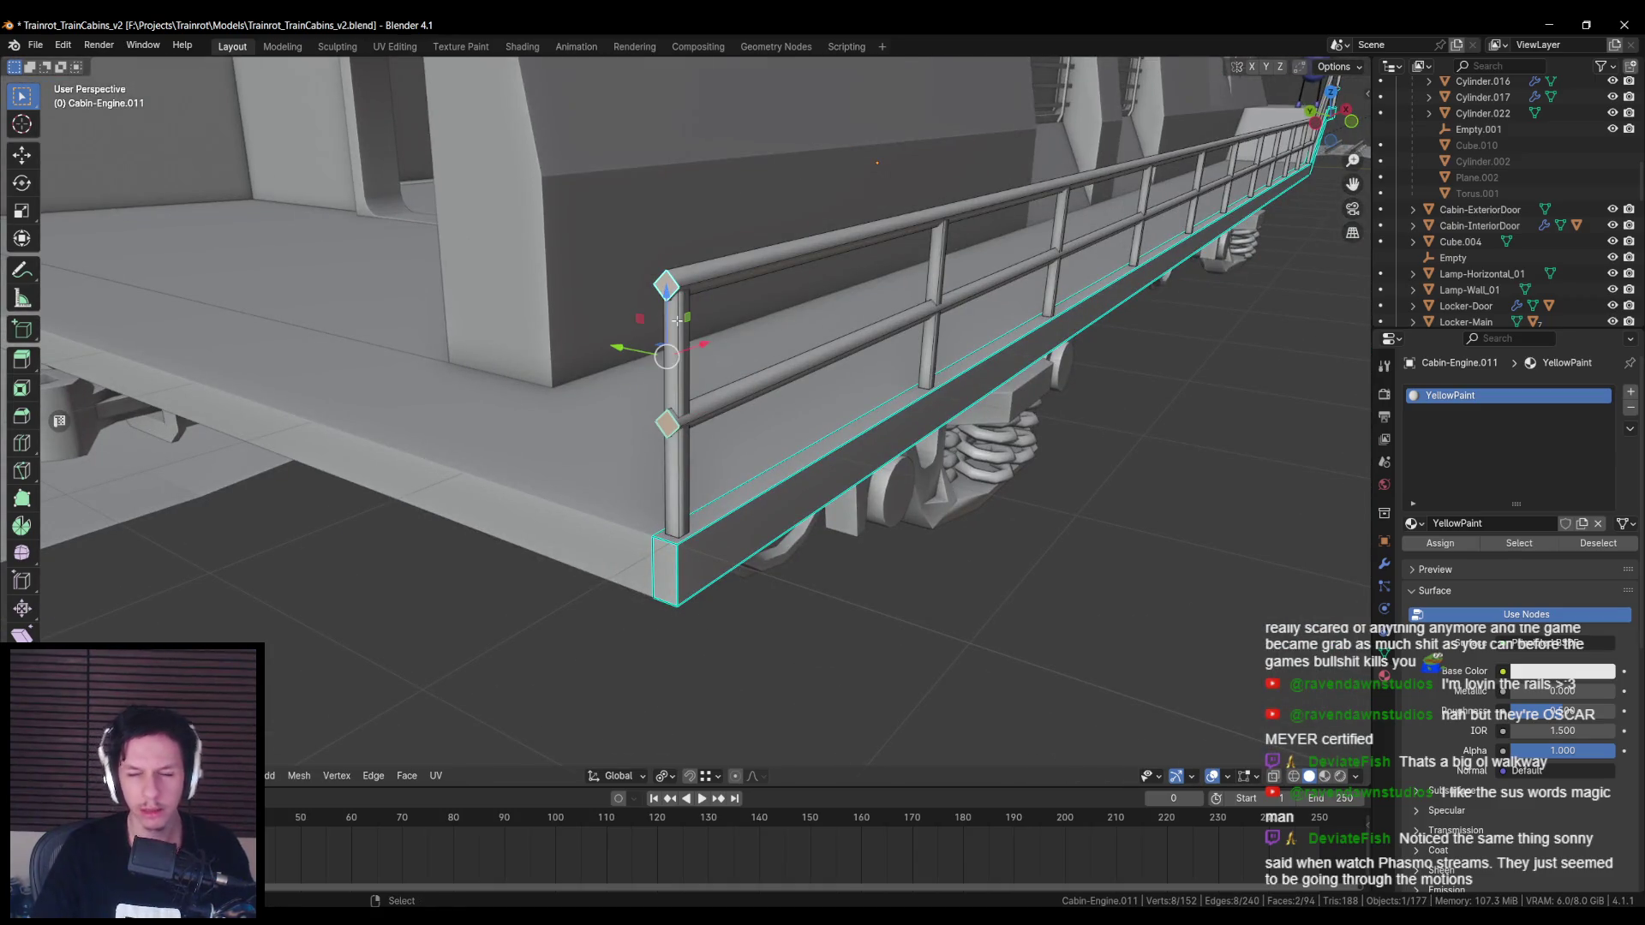
pyautogui.hotkey('ctrl', 'e')
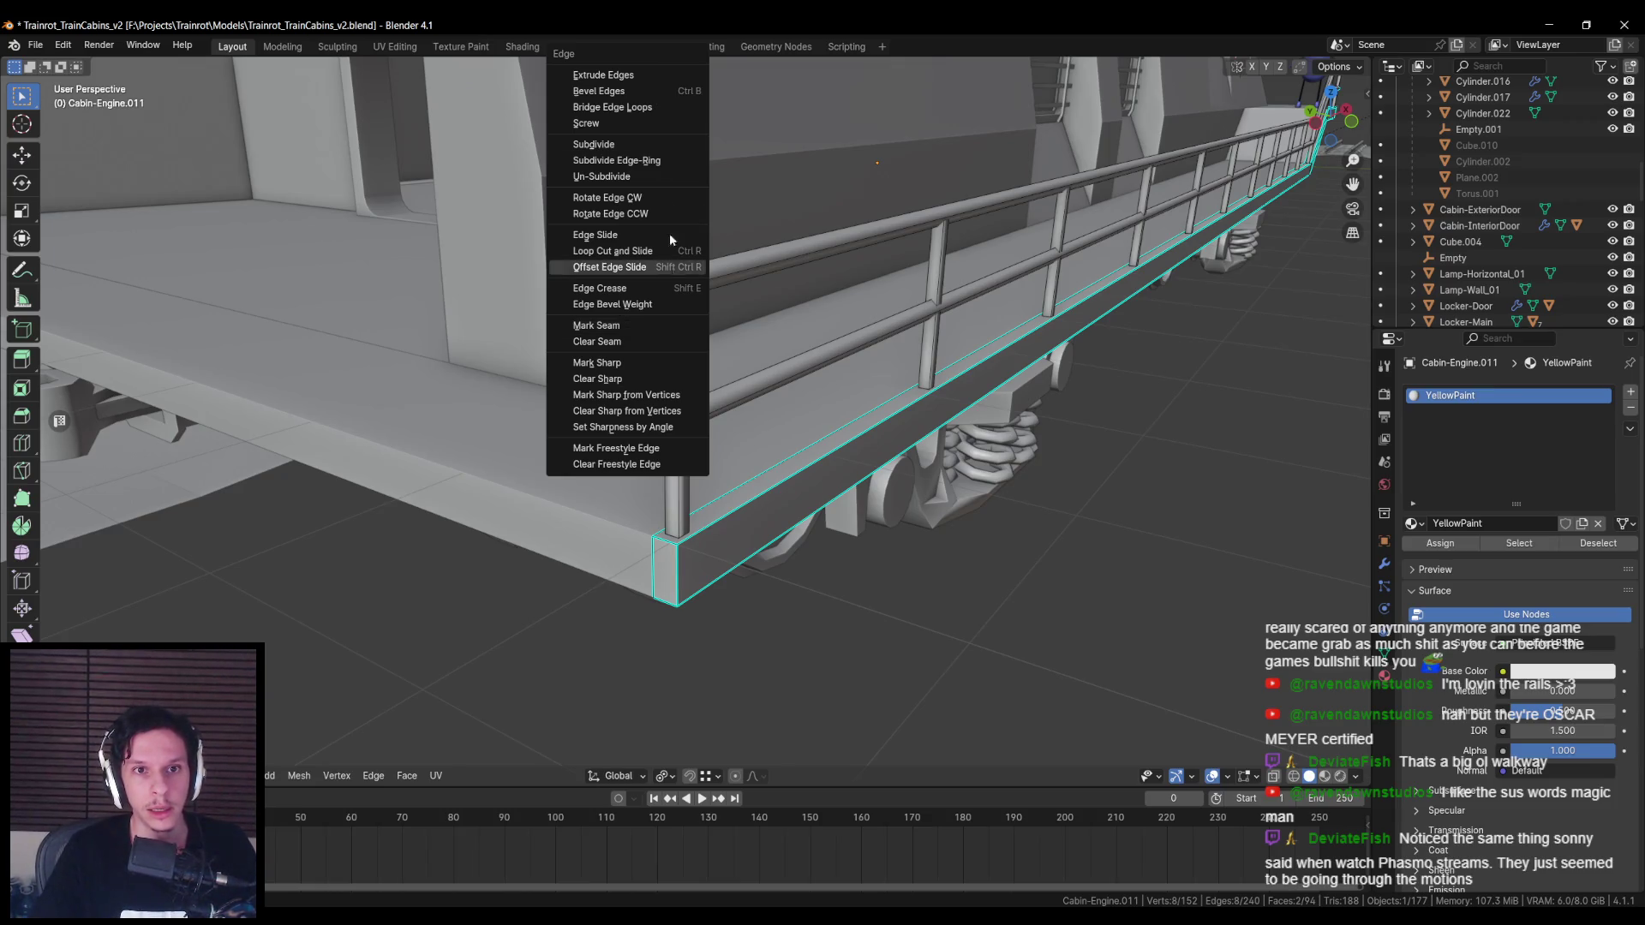
pyautogui.click(673, 123)
pyautogui.scroll(3, 671, 285)
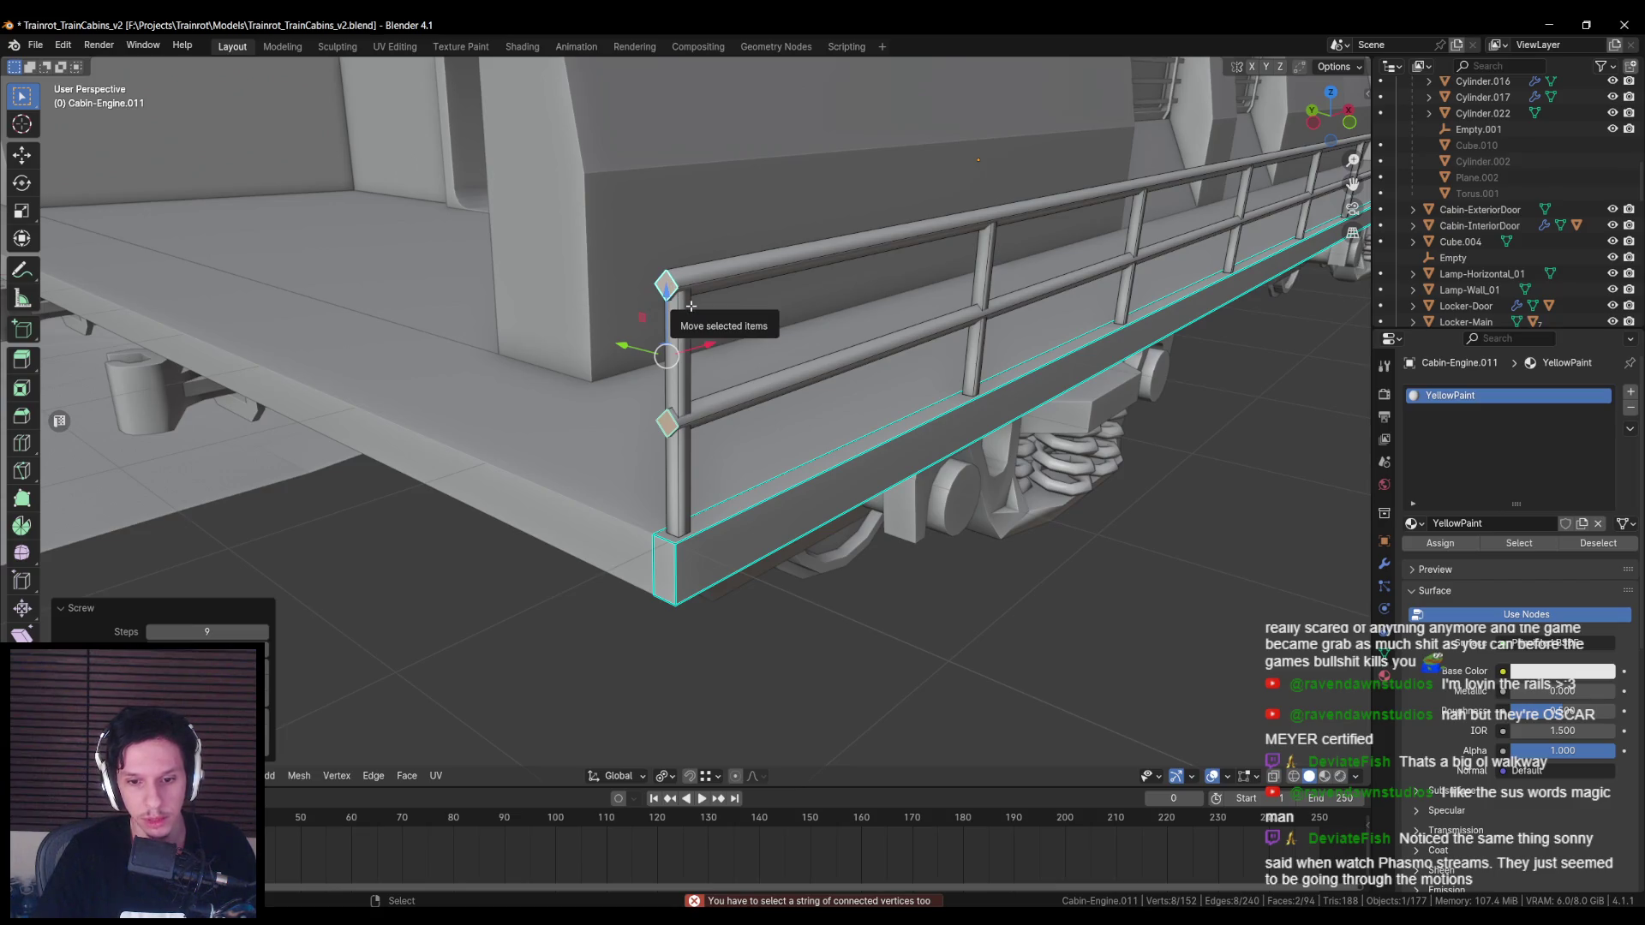
pyautogui.scroll(1, 782, 421)
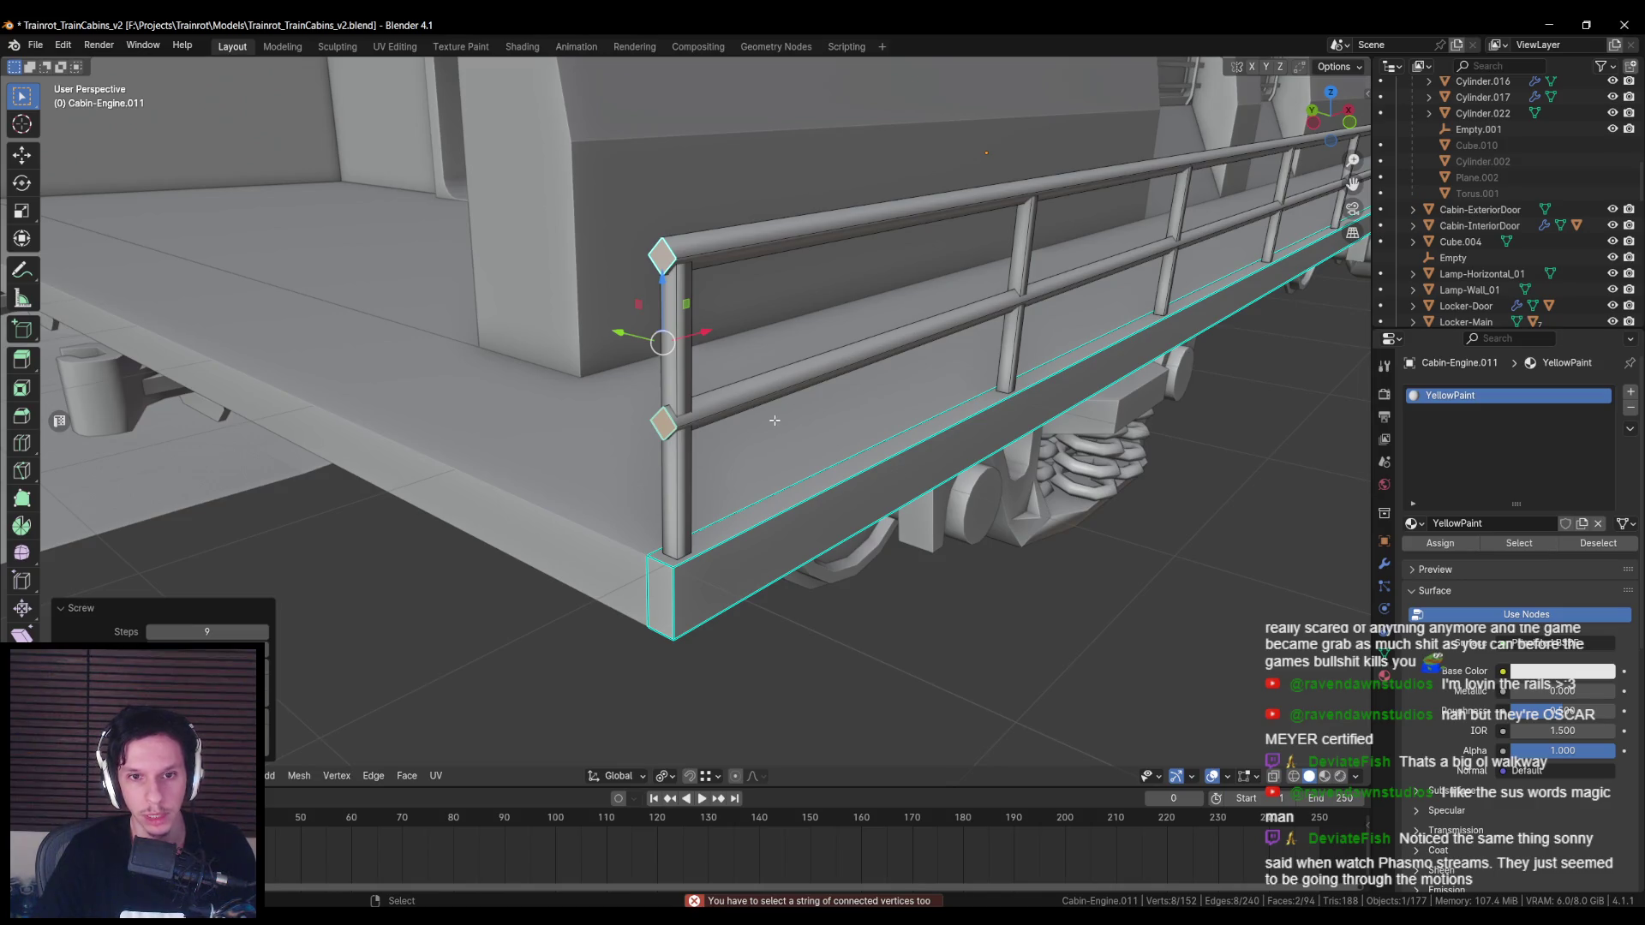
# Step: Bridge the top and lower rail end rings with Bridge Edge Loops, adding several cuts
pyautogui.rightClick(755, 421)
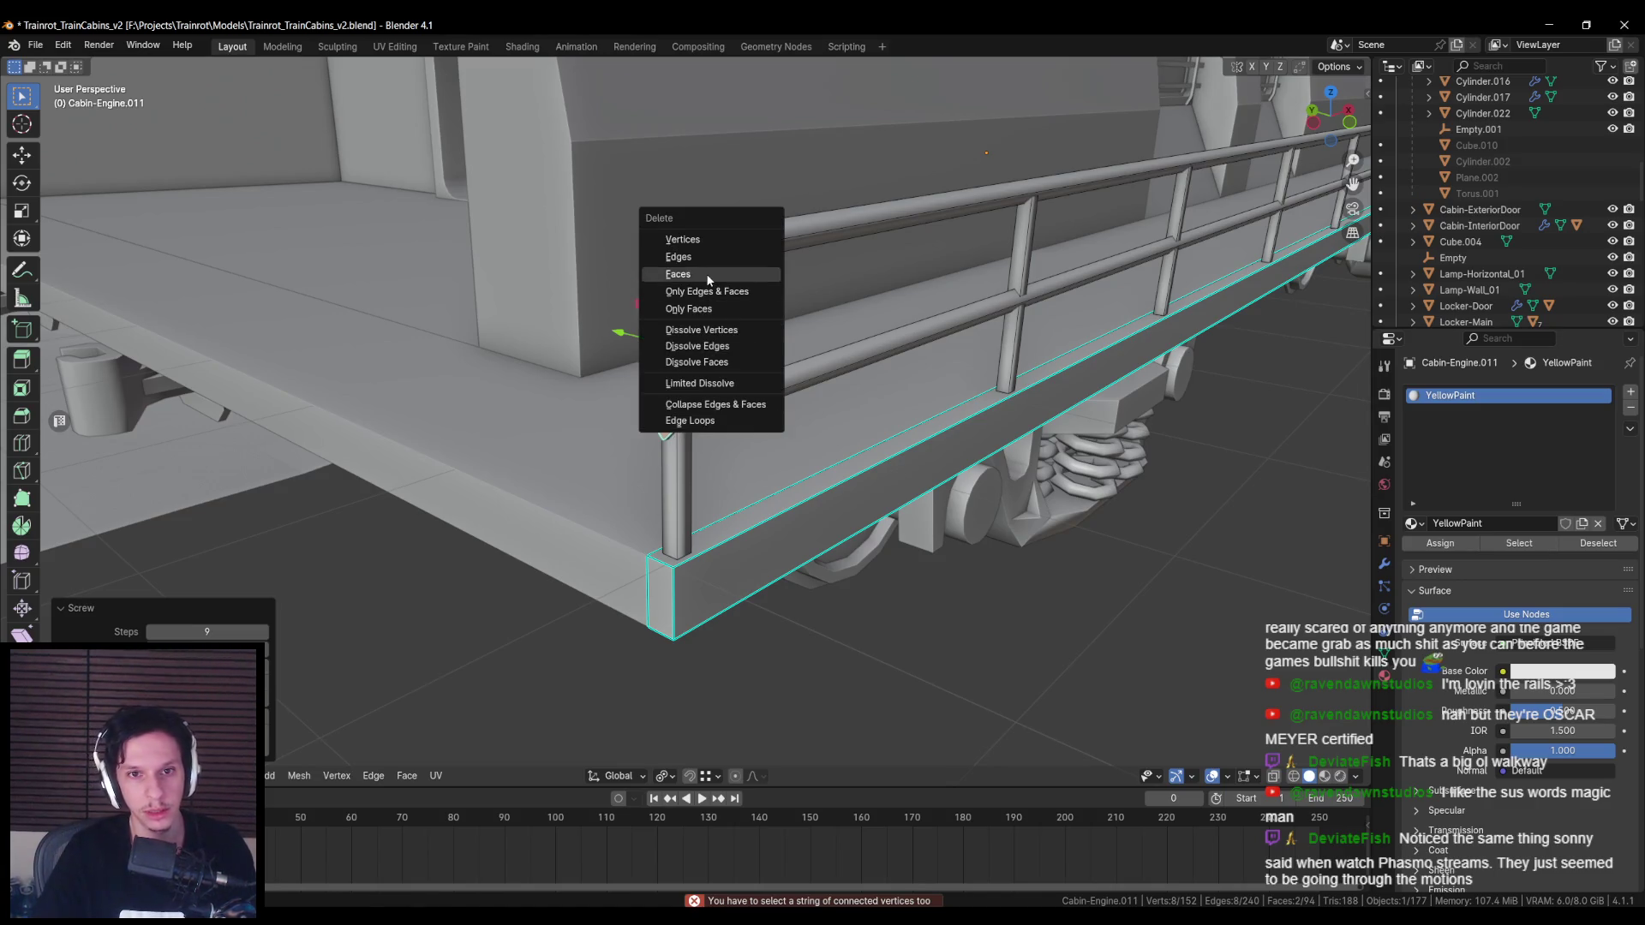
pyautogui.click(671, 252)
pyautogui.keyDown('alt'); pyautogui.keyDown('shift'); pyautogui.click(666, 417); pyautogui.keyUp('shift'); pyautogui.keyUp('alt')
pyautogui.rightClick(666, 415)
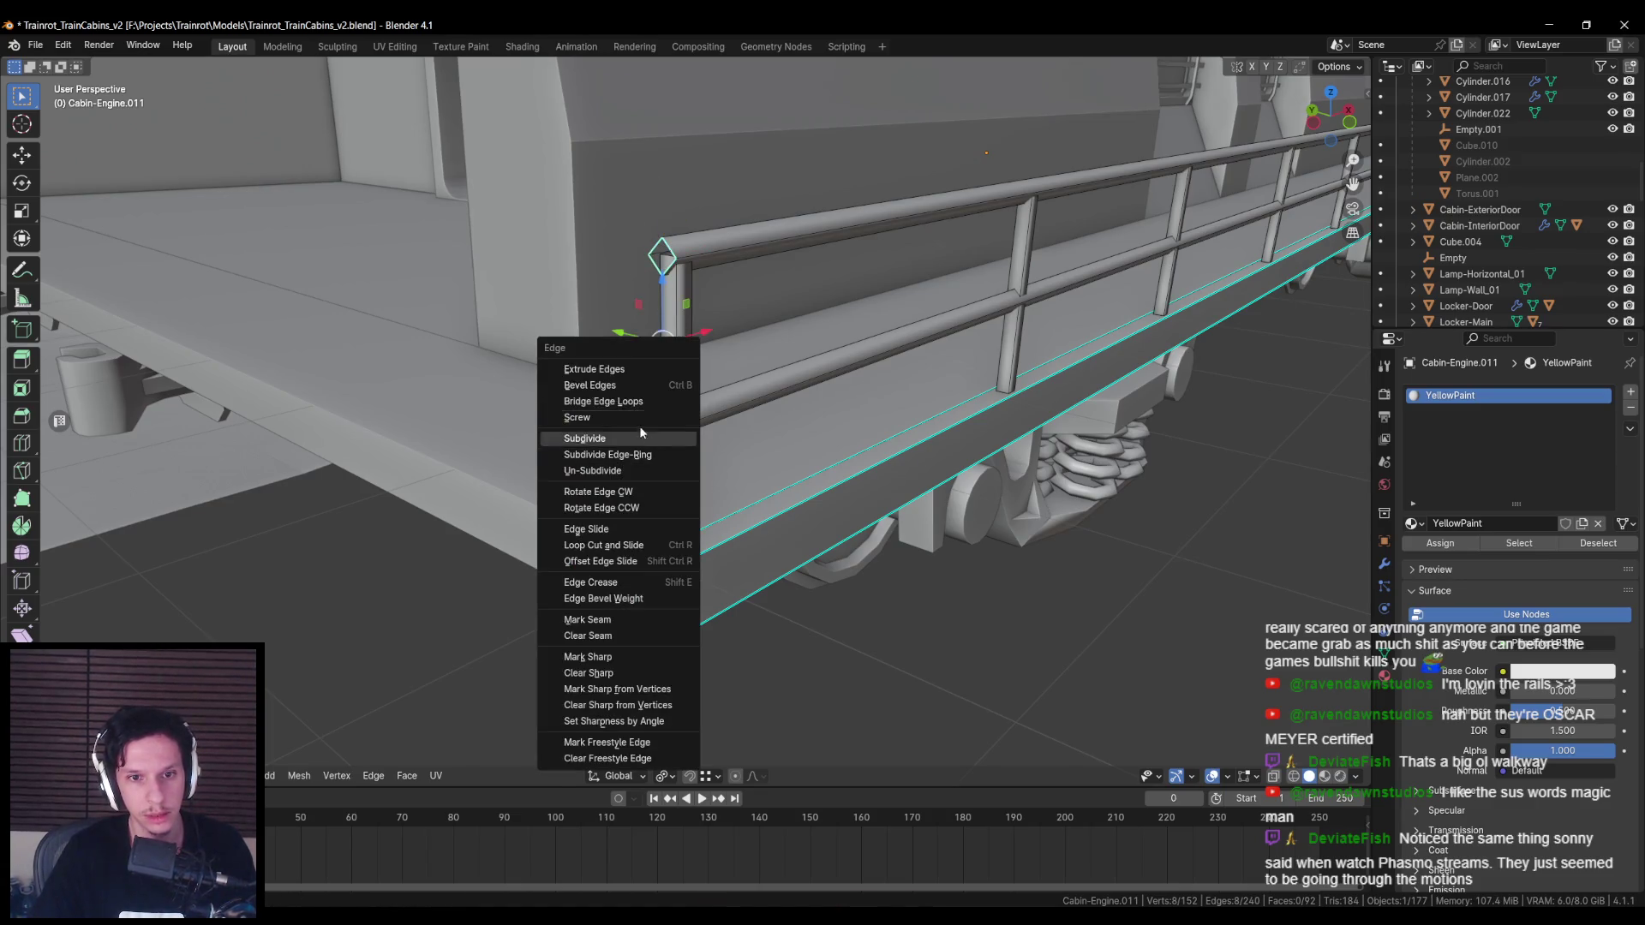
pyautogui.click(631, 402)
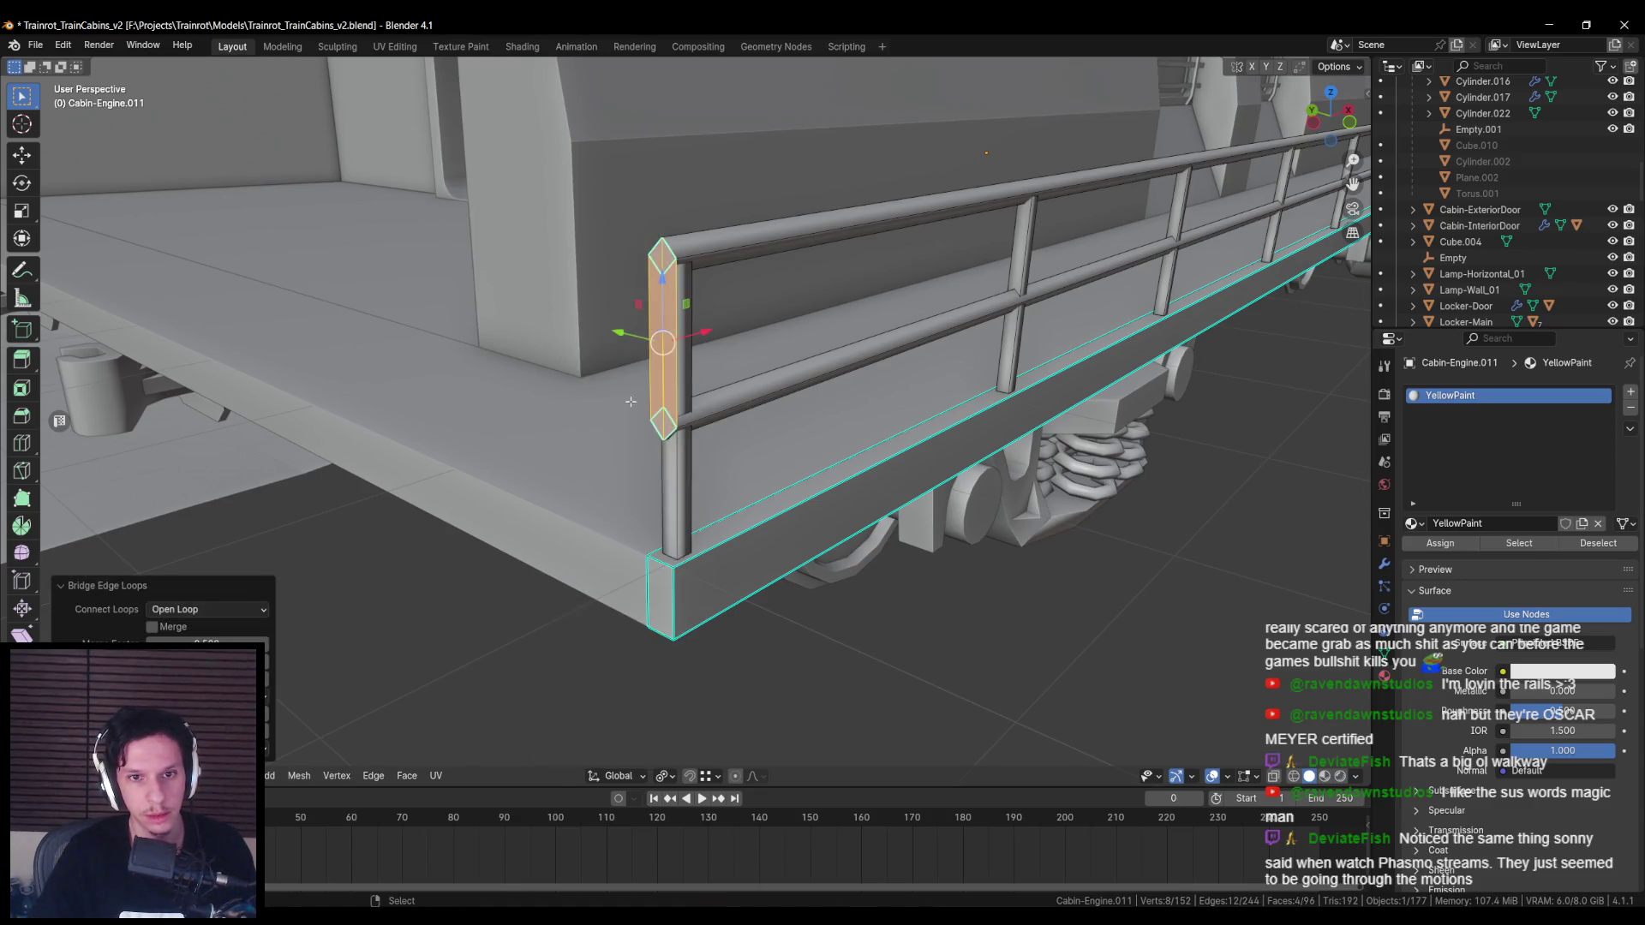
pyautogui.click(265, 686)
pyautogui.click(265, 685)
pyautogui.moveTo(428, 557); pyautogui.dragTo(541, 484, button='middle')
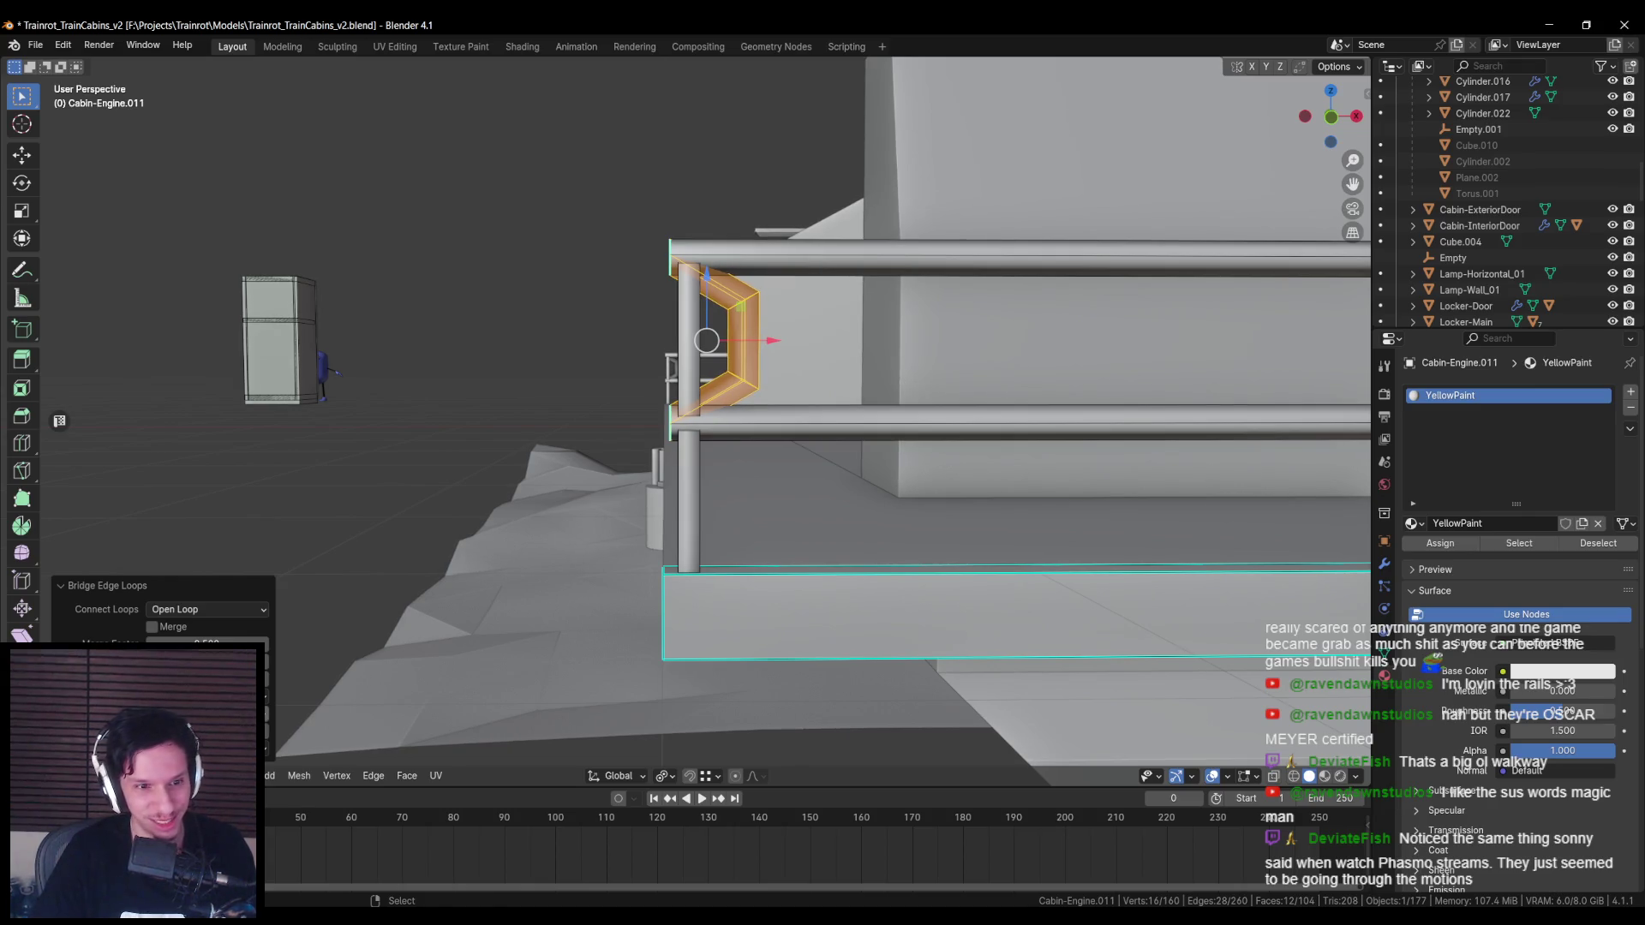
# Step: Compare the curved bridge with undo and redo, keeping the open-loop connection setting
pyautogui.hotkey('ctrl', 'z')
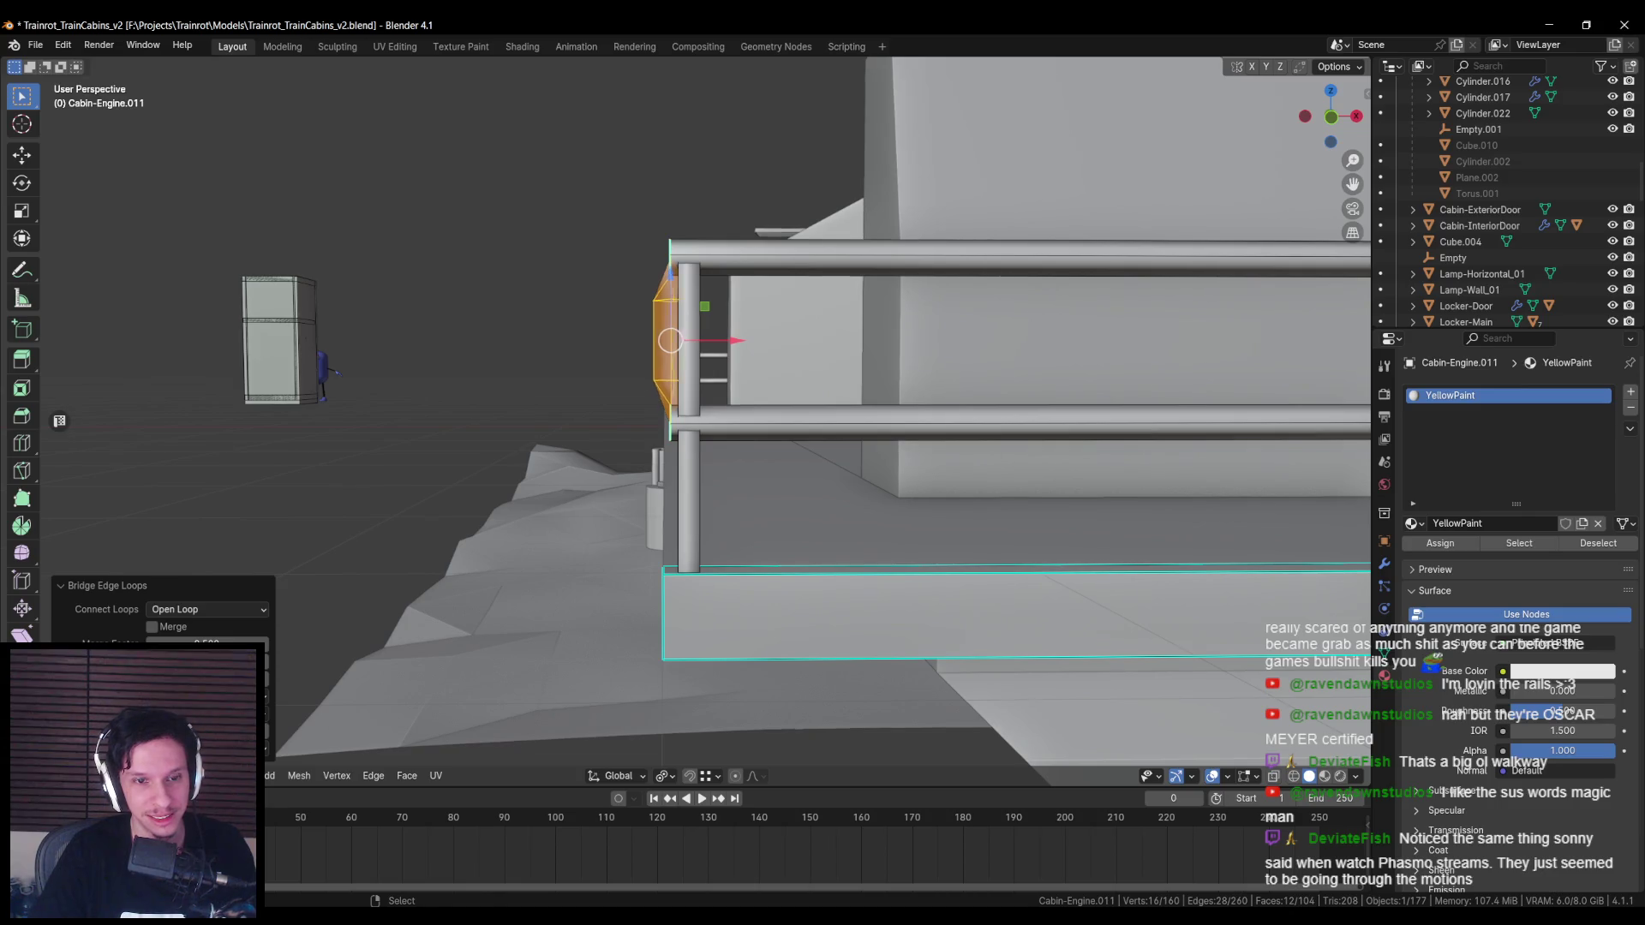
pyautogui.hotkey('ctrl', 'shift', 'z')
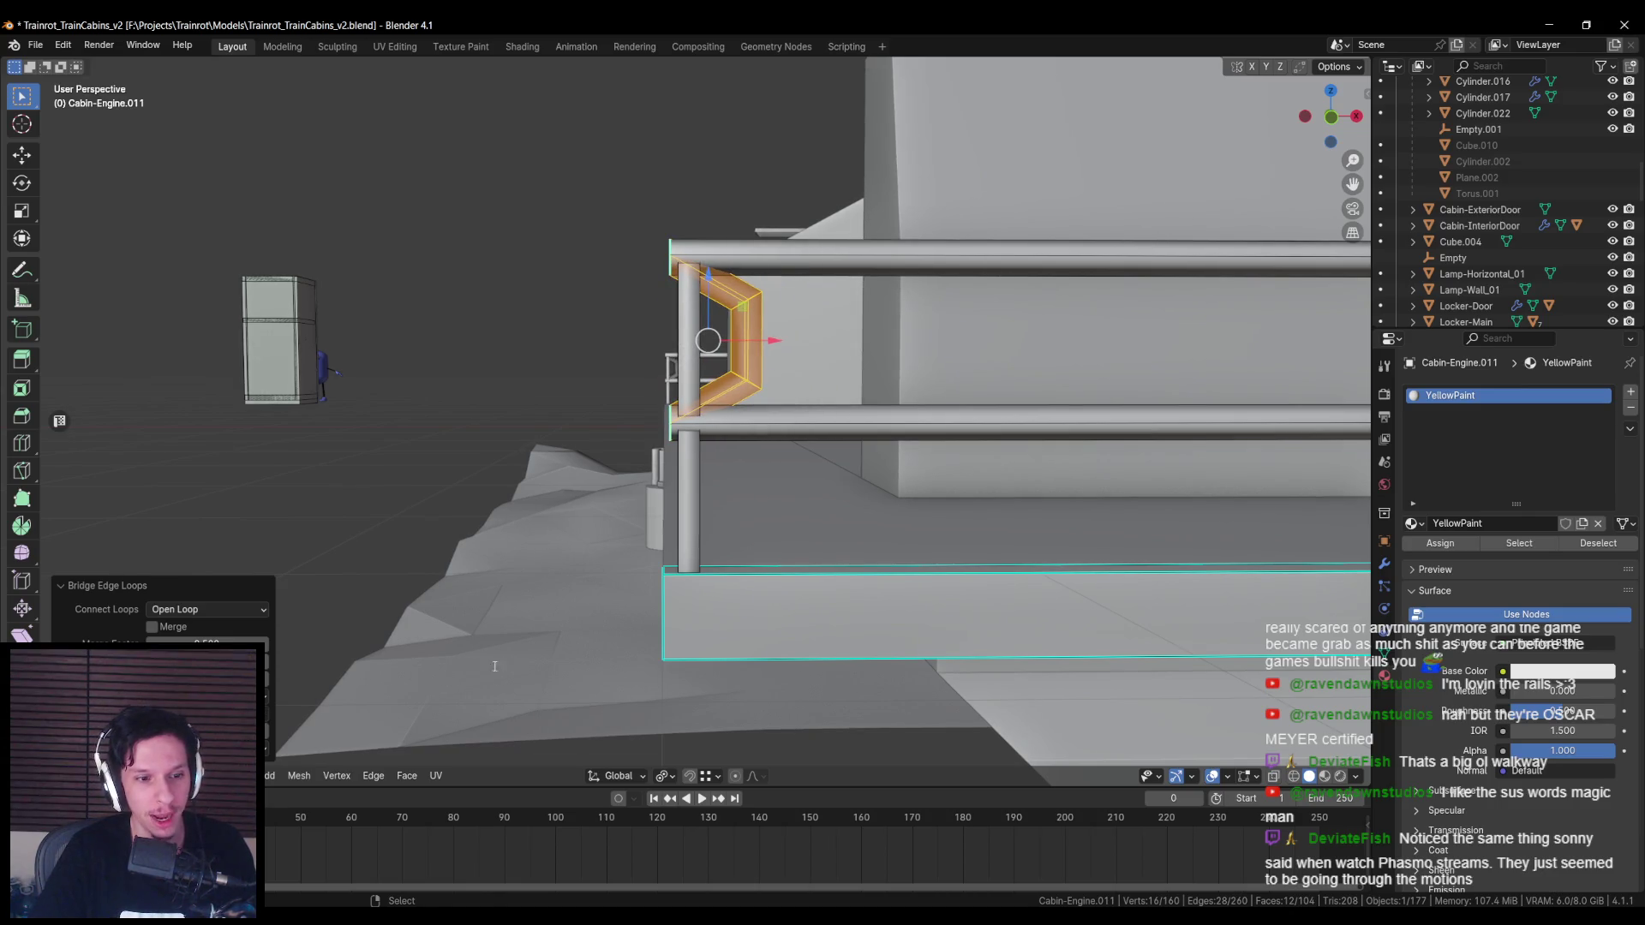
pyautogui.moveTo(546, 584); pyautogui.dragTo(503, 608, button='middle')
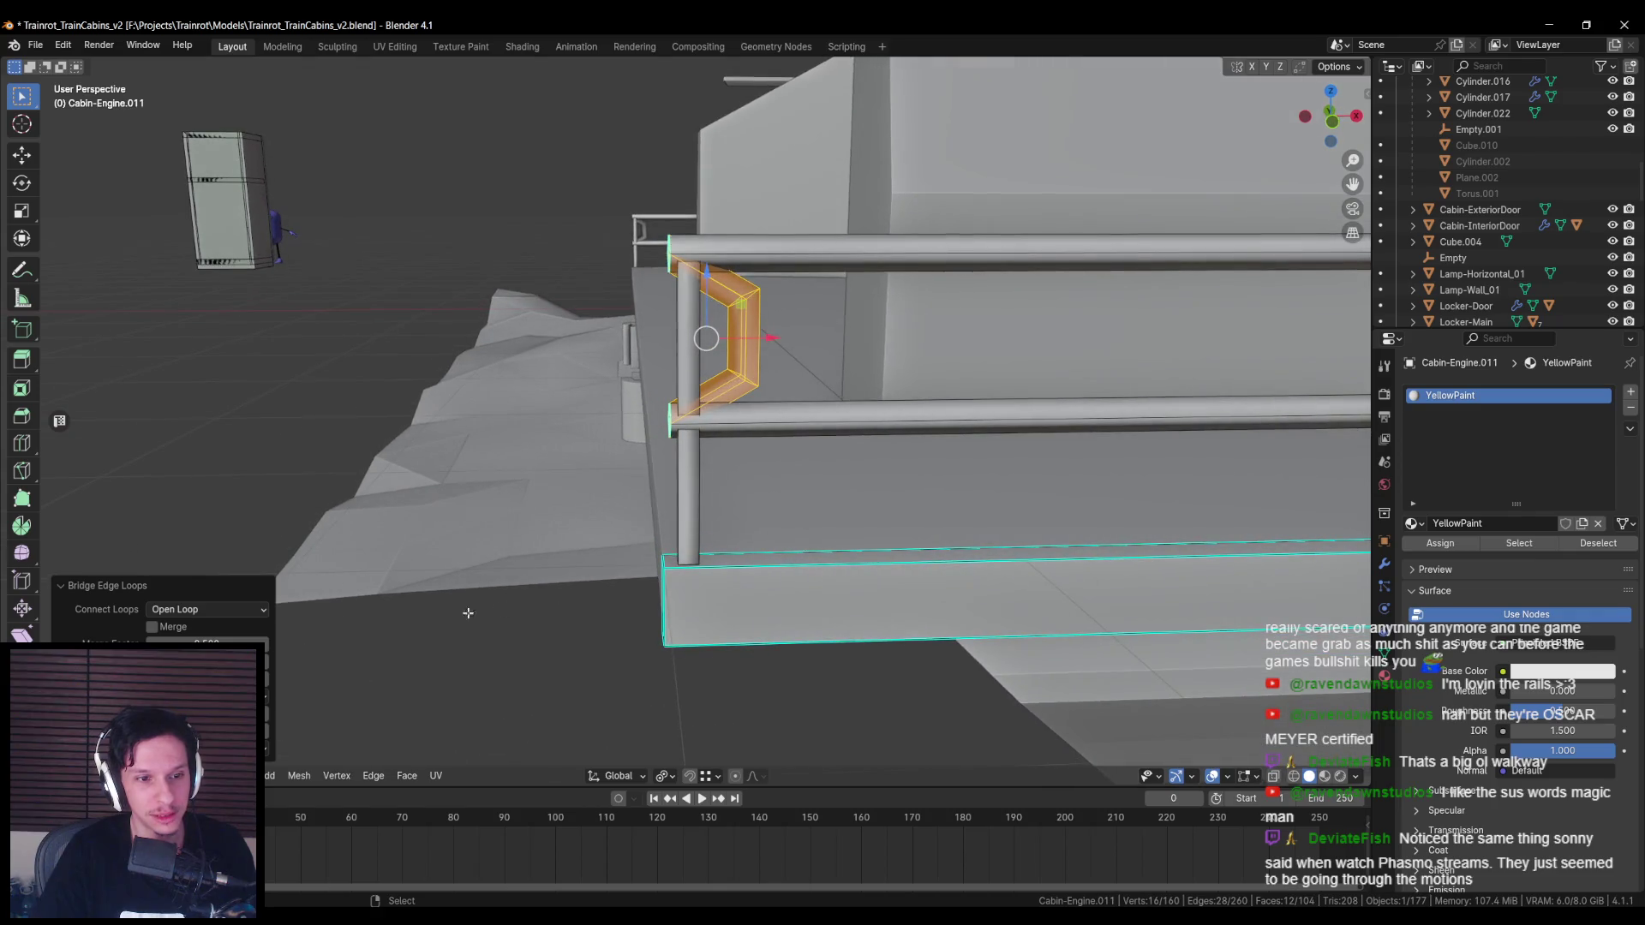
pyautogui.click(174, 613)
pyautogui.click(176, 614)
pyautogui.click(177, 615)
pyautogui.click(180, 617)
pyautogui.click(181, 618)
pyautogui.click(180, 618)
pyautogui.click(181, 619)
pyautogui.click(181, 618)
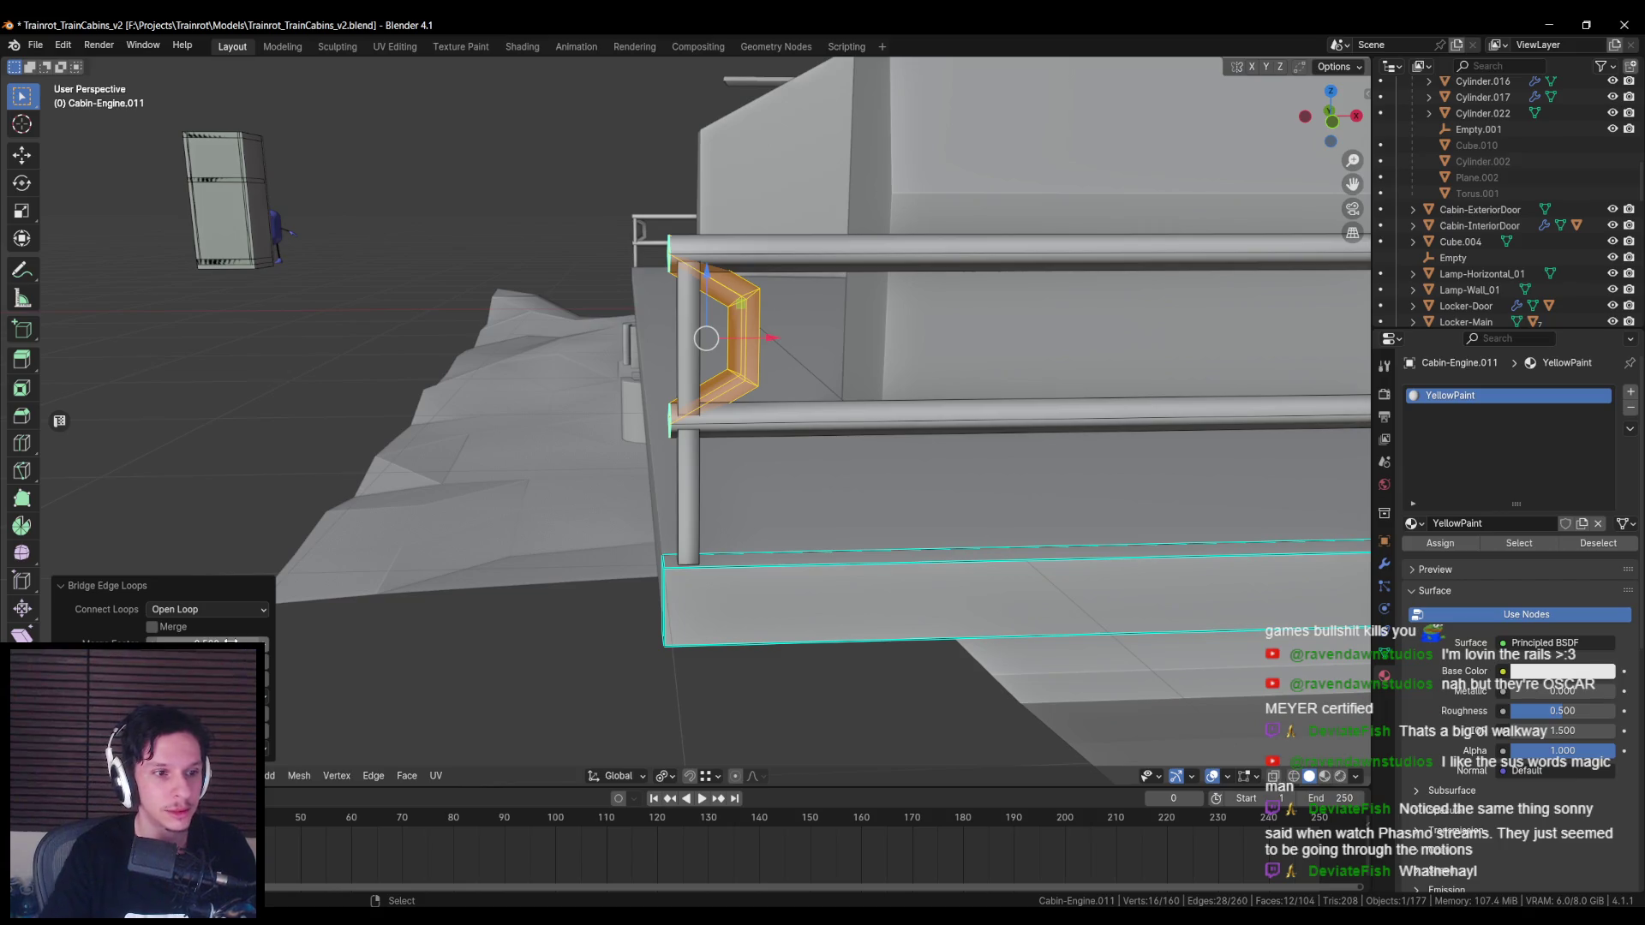
pyautogui.moveTo(507, 408); pyautogui.dragTo(546, 415, button='middle')
# Step: Undo that bridge and instead bridge the middle post loop, adding cuts to round the handle
pyautogui.hotkey('ctrl', 'z')
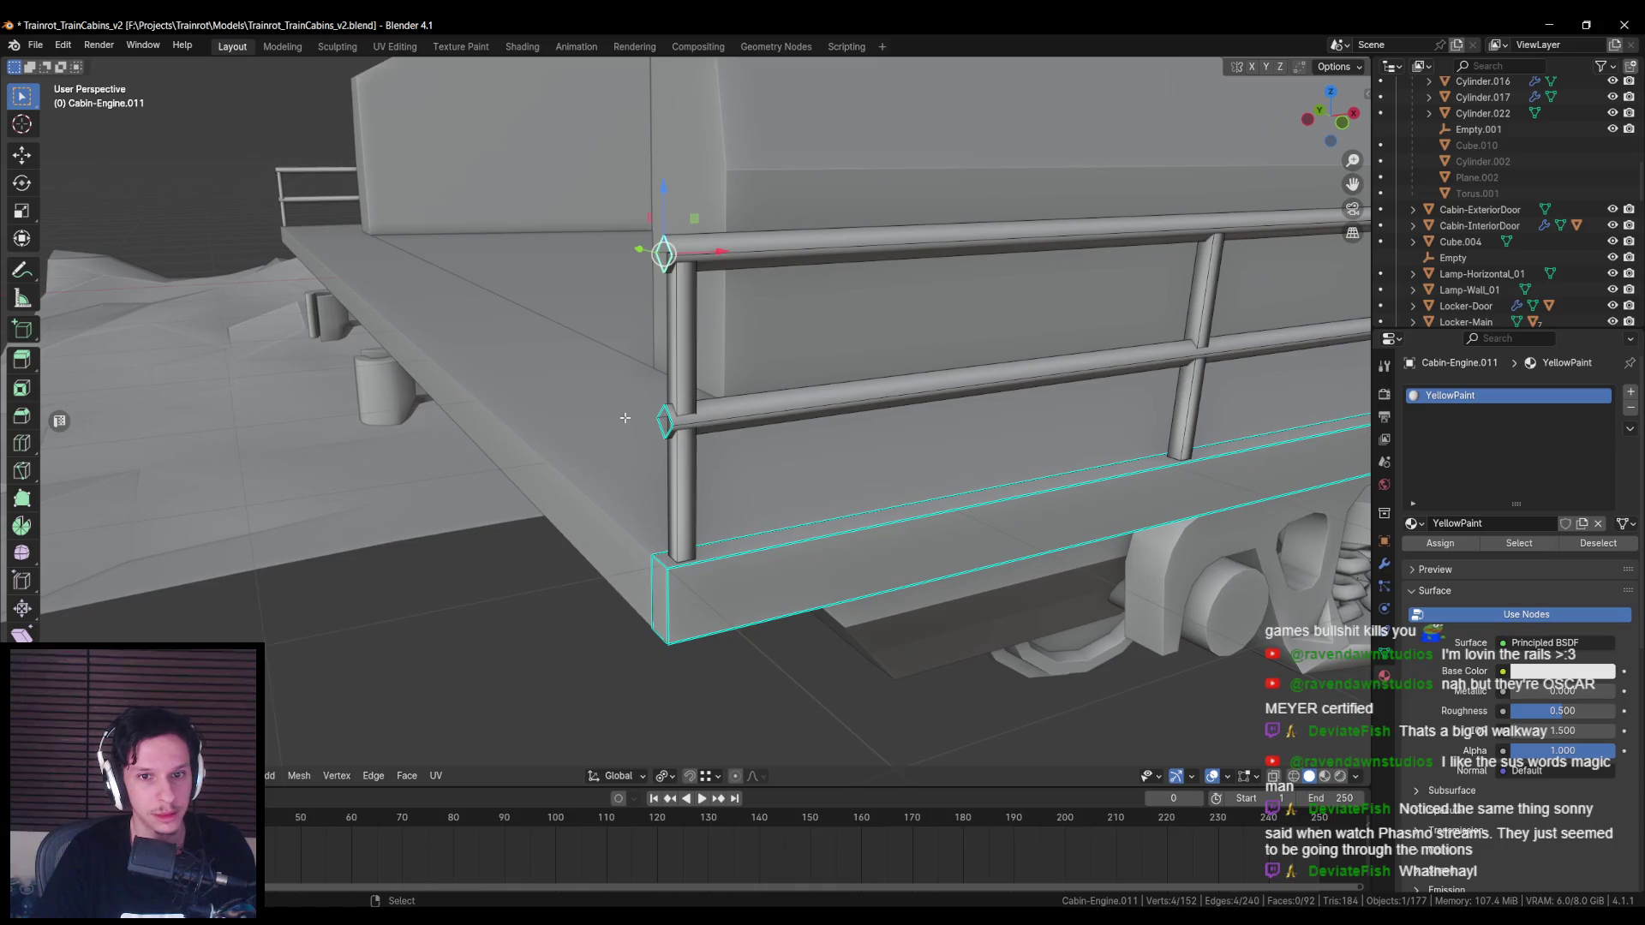
pyautogui.scroll(2, 624, 417)
pyautogui.keyDown('alt'); pyautogui.keyDown('shift'); pyautogui.click(660, 416); pyautogui.keyUp('shift'); pyautogui.keyUp('alt')
pyautogui.hotkey('ctrl', 'e')
pyautogui.click(773, 352)
pyautogui.moveTo(677, 370); pyautogui.dragTo(649, 377, button='middle')
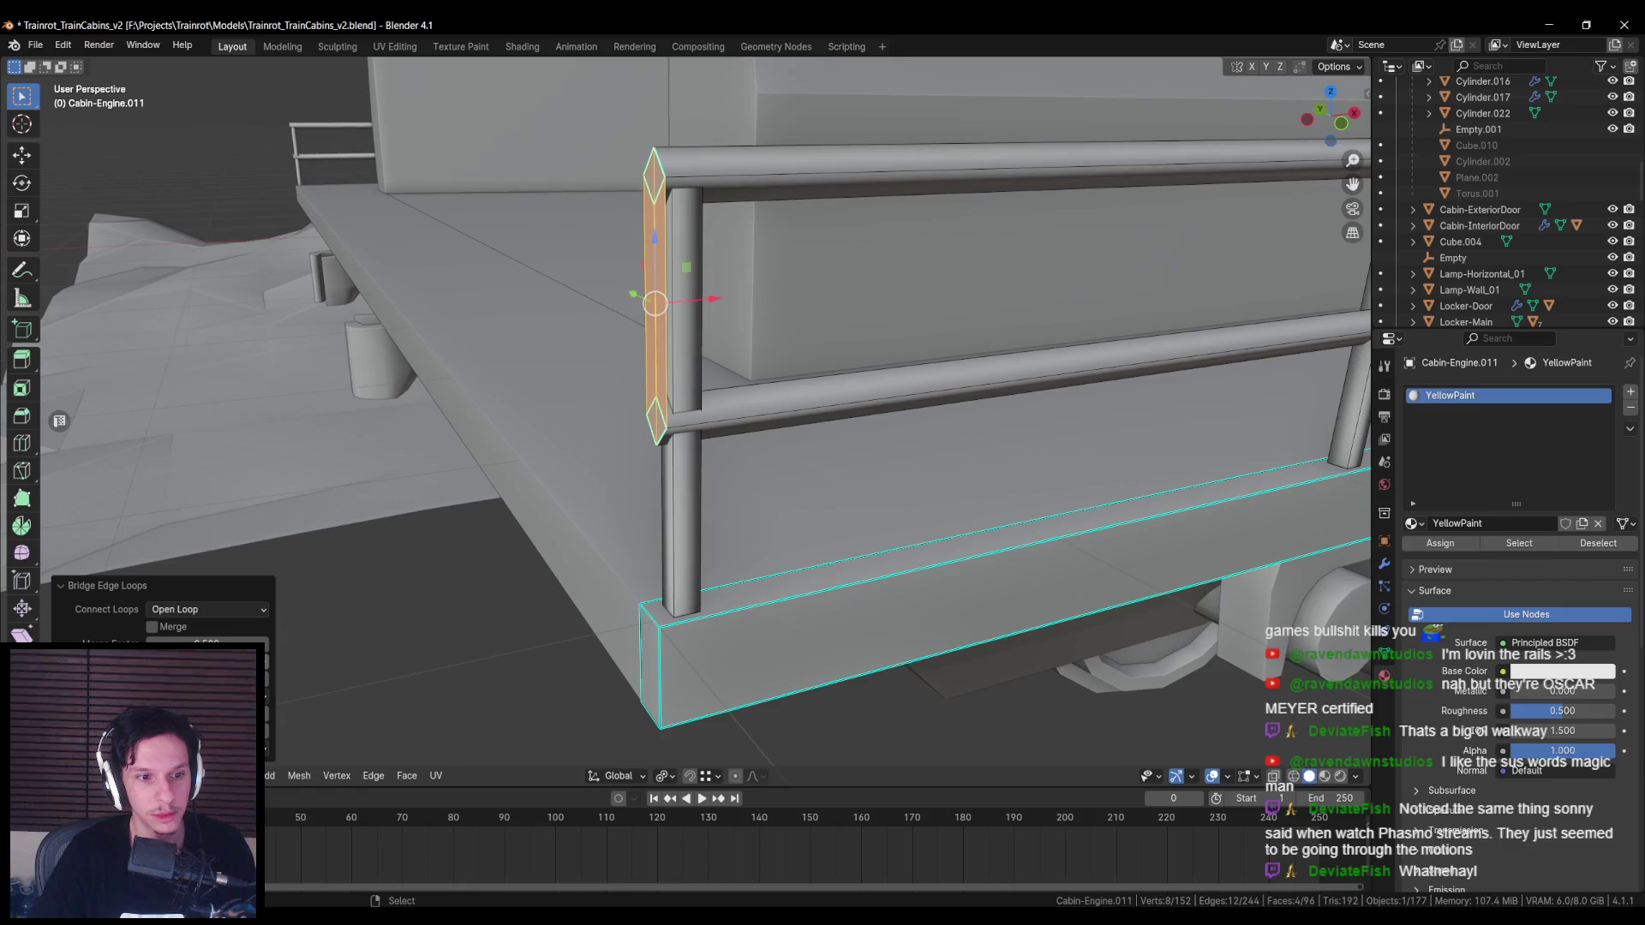
pyautogui.click(265, 676)
pyautogui.click(265, 676)
pyautogui.moveTo(531, 523); pyautogui.dragTo(617, 445, button='middle')
# Step: Flatten the rounded handle by scaling along X, then shift it along X
pyautogui.press('s')
pyautogui.press('x')
pyautogui.click(662, 356)
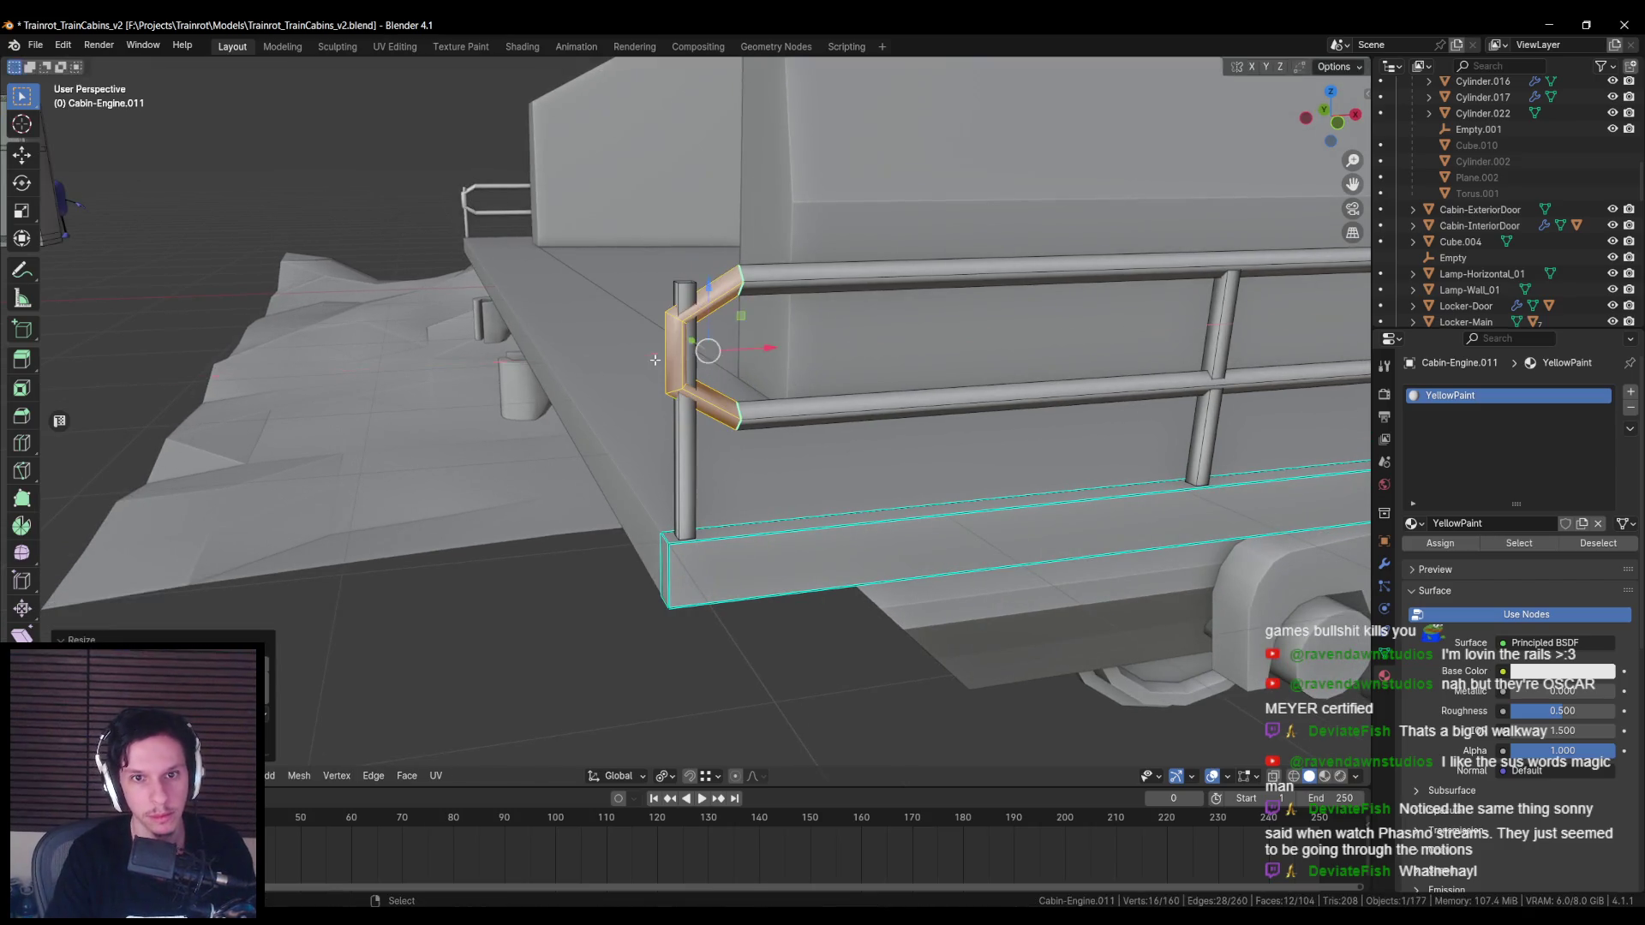
pyautogui.moveTo(716, 357)
pyautogui.mouseDown(button='middle')
pyautogui.moveTo(753, 349)
pyautogui.moveTo(649, 364)
pyautogui.mouseUp(button='middle')
pyautogui.press('g')
pyautogui.press('x')
pyautogui.click(695, 357)
# Step: Inspect the railing corner, then select its vertices and open the edge menu without applying anything
pyautogui.press('Tab')
pyautogui.scroll(-3, 662, 354)
pyautogui.scroll(2, 648, 364)
pyautogui.moveTo(701, 458)
pyautogui.mouseDown(button='middle')
pyautogui.moveTo(679, 471)
pyautogui.moveTo(689, 383)
pyautogui.mouseUp(button='middle')
pyautogui.scroll(2, 689, 382)
pyautogui.moveTo(692, 319); pyautogui.dragTo(633, 349, button='middle')
pyautogui.press('Tab')
pyautogui.click(606, 370)
pyautogui.hotkey('ctrl', 'e')
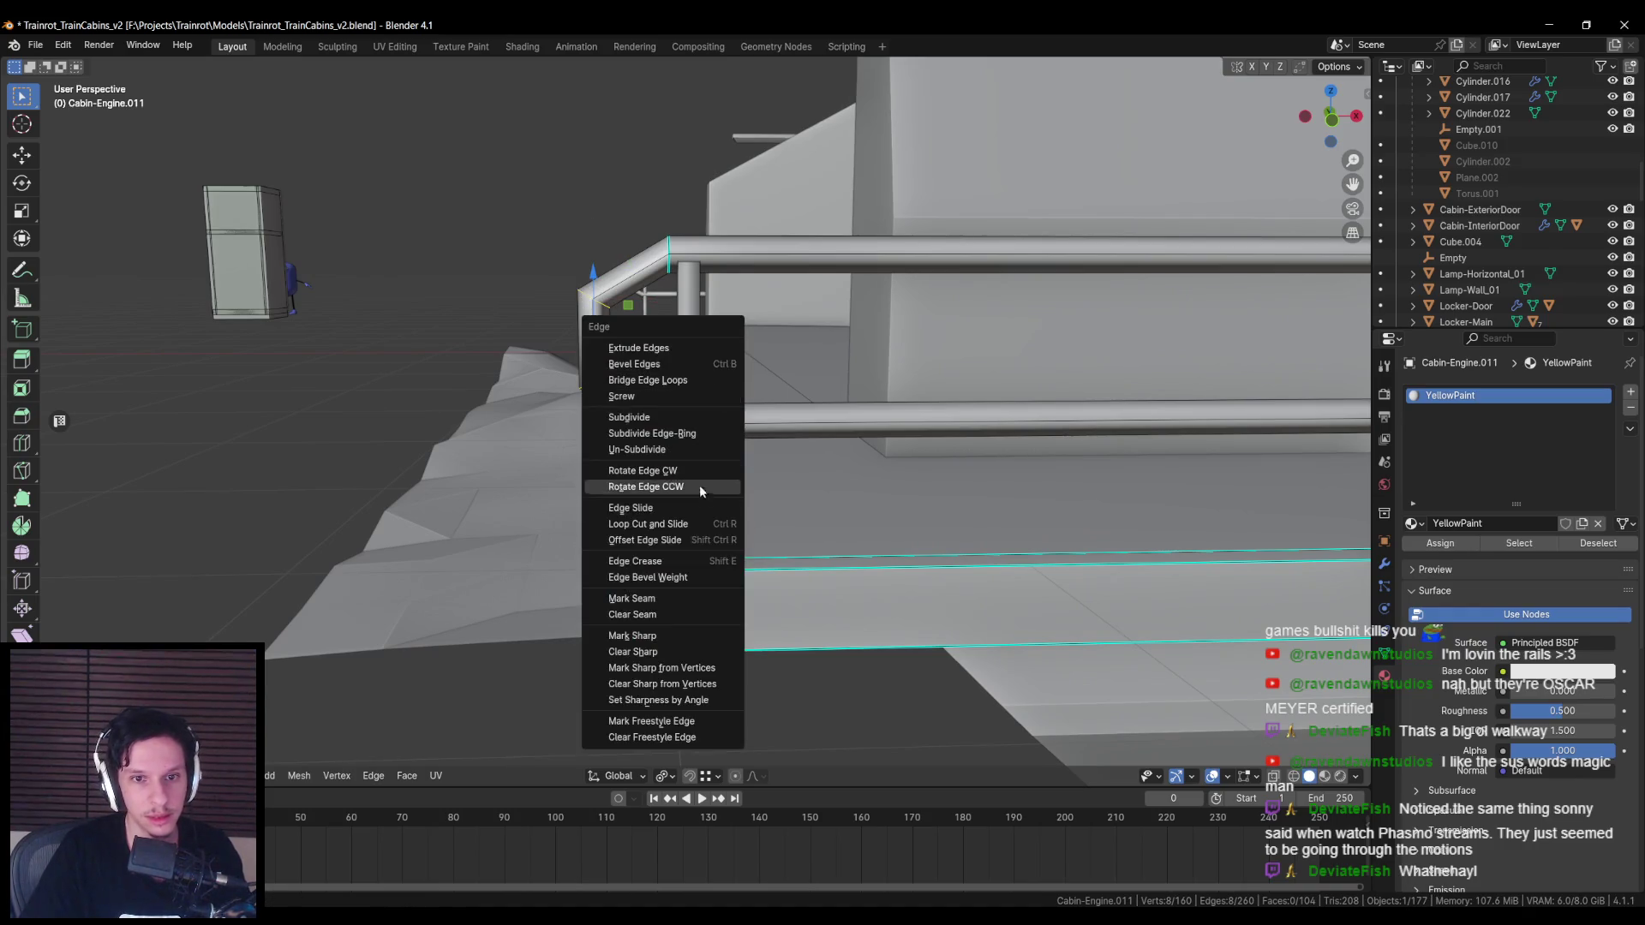
pyautogui.click(671, 635)
# Step: Apply an edge operation to the railing corner and view the cabin's other side
pyautogui.press('Tab')
pyautogui.scroll(-4, 600, 441)
pyautogui.moveTo(601, 440); pyautogui.dragTo(600, 425, button='middle')
pyautogui.press('Tab')
pyautogui.scroll(5, 600, 425)
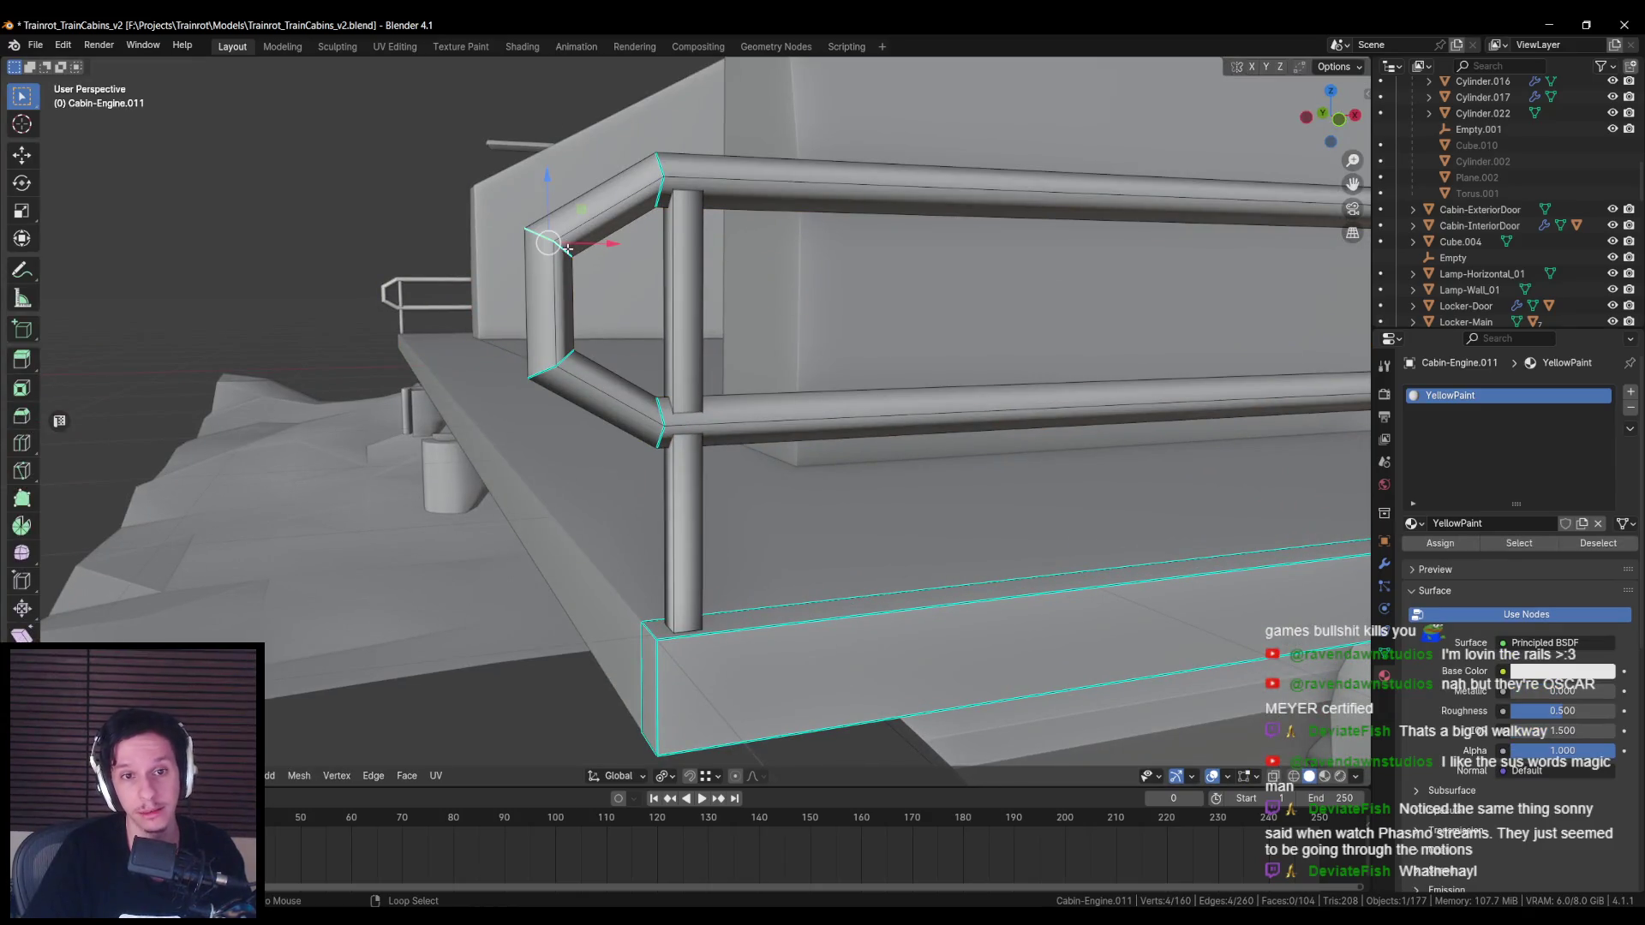
pyautogui.hotkey('ctrl', 'e')
pyautogui.click(619, 379)
pyautogui.press('Tab')
pyautogui.scroll(-5, 568, 356)
pyautogui.moveTo(574, 366)
pyautogui.mouseDown(button='middle')
pyautogui.moveTo(921, 367)
pyautogui.moveTo(574, 377)
pyautogui.moveTo(317, 419)
pyautogui.moveTo(595, 448)
pyautogui.moveTo(720, 382)
pyautogui.moveTo(706, 364)
pyautogui.moveTo(754, 428)
pyautogui.moveTo(830, 408)
pyautogui.moveTo(632, 429)
pyautogui.moveTo(804, 363)
pyautogui.moveTo(635, 318)
pyautogui.moveTo(645, 417)
pyautogui.mouseUp(button='middle')
# Step: Select the railing and pick the corner tube's edge loop in Edit Mode
pyautogui.click(754, 428)
pyautogui.press('Tab')
pyautogui.press('Tab')
pyautogui.press('Tab')
pyautogui.keyDown('alt'); pyautogui.click(634, 318); pyautogui.keyUp('alt')
pyautogui.keyDown('alt'); pyautogui.click(635, 319); pyautogui.keyUp('alt')
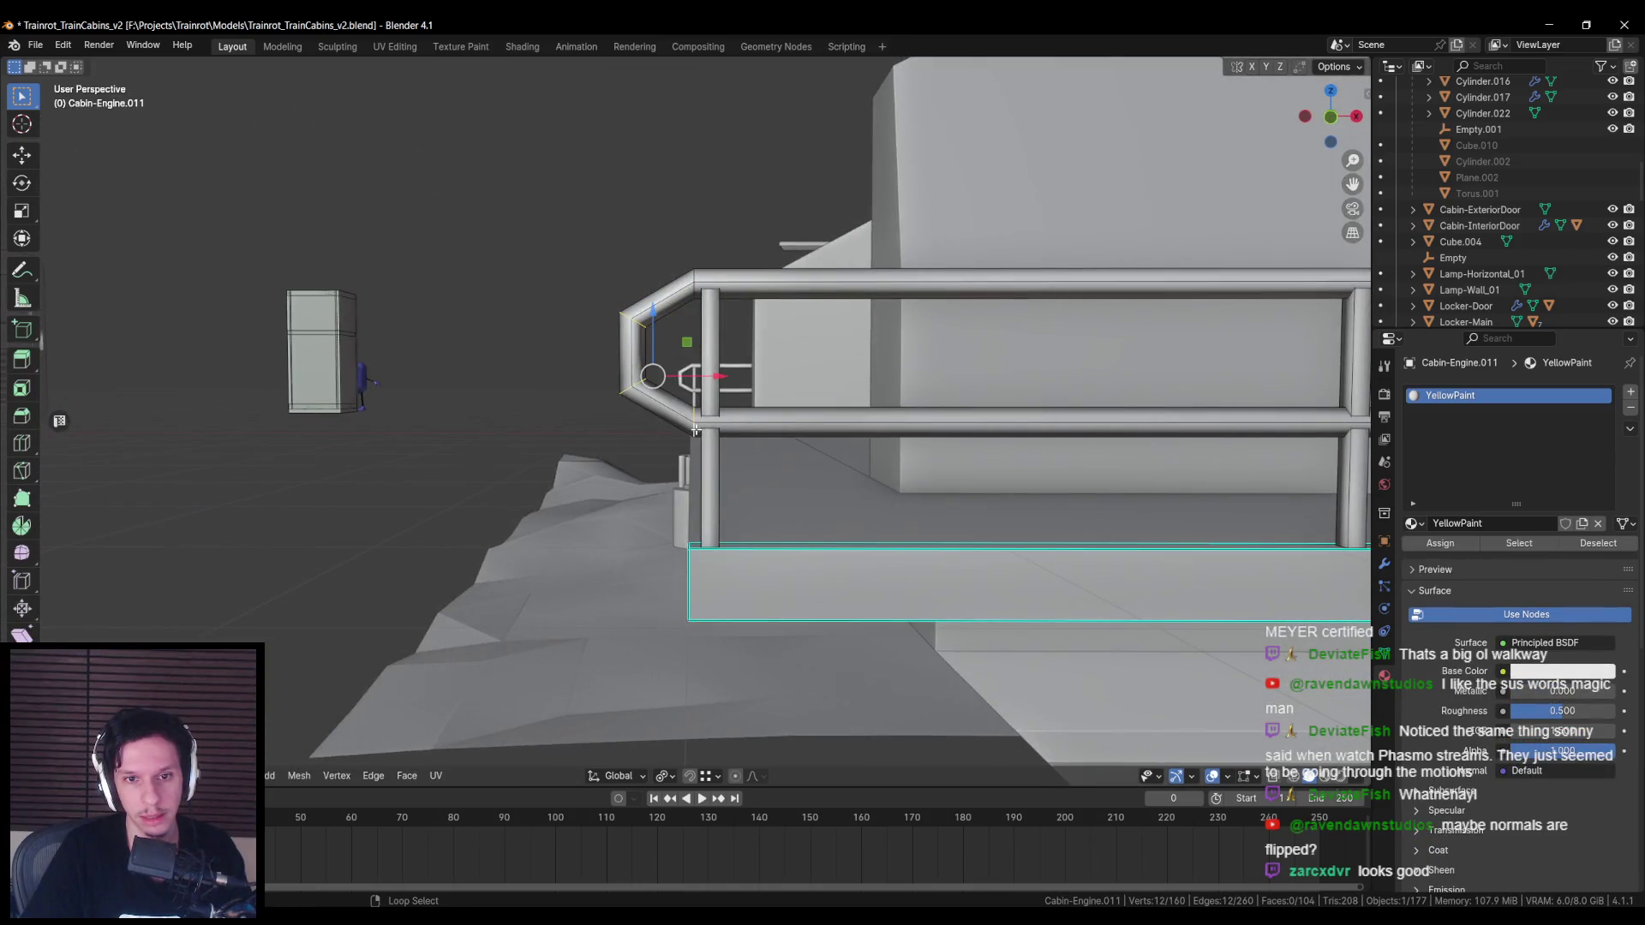
# Step: Cancel a trial bevel, then shift the end loop's vertical edge loop along X
pyautogui.hotkey('ctrl', 'b')
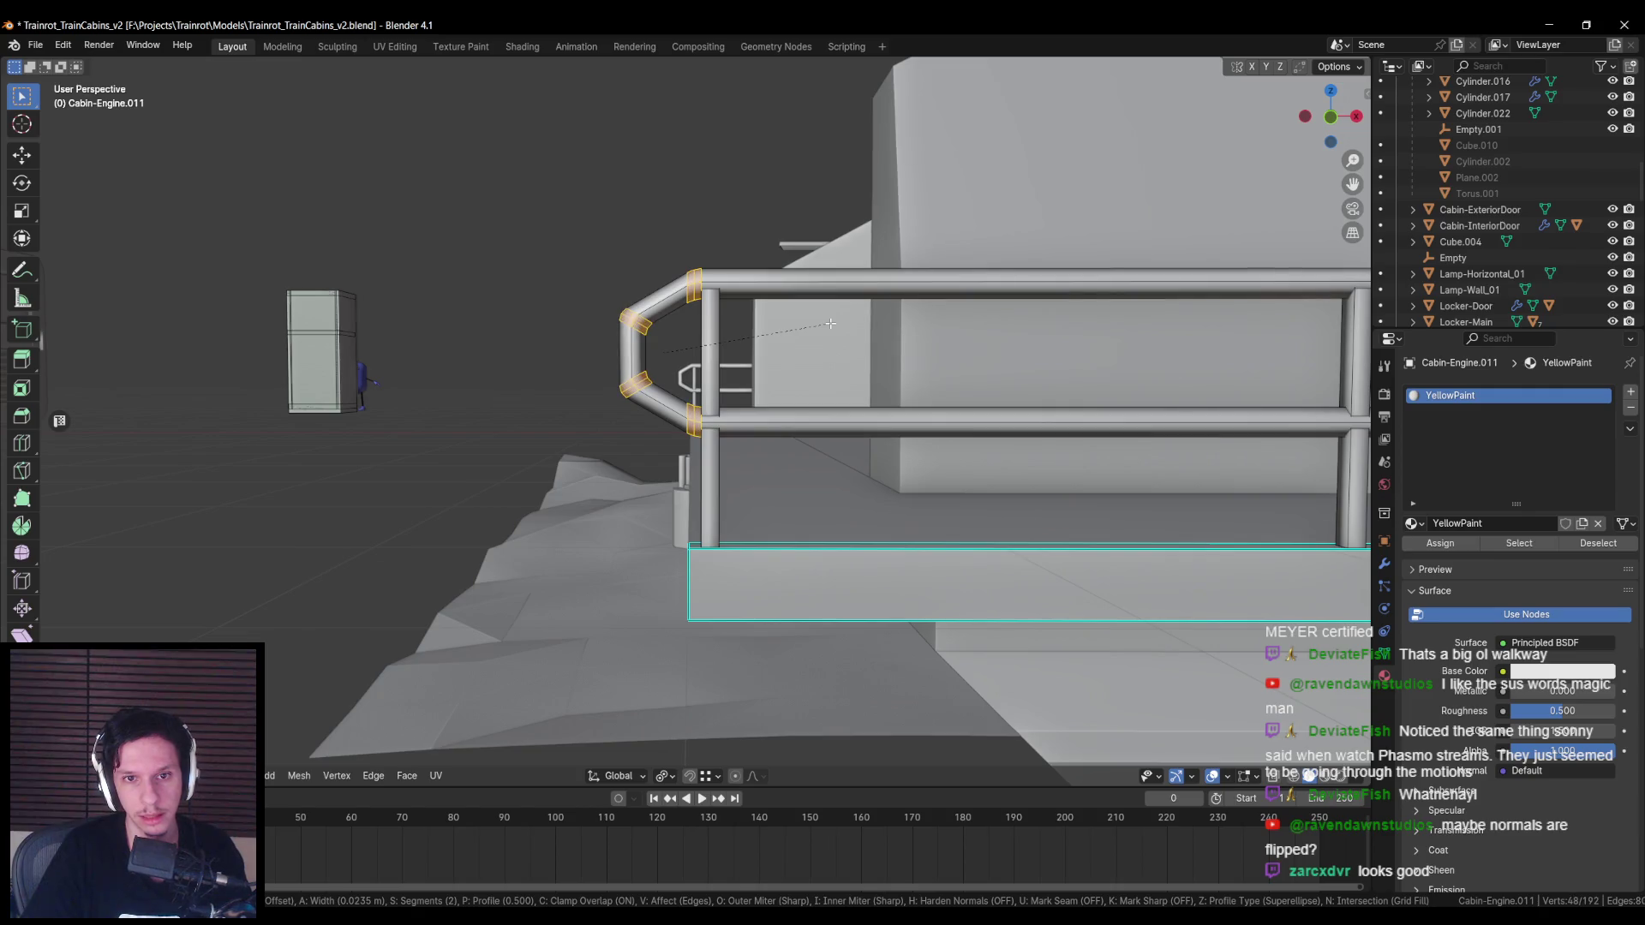
pyautogui.press('Escape')
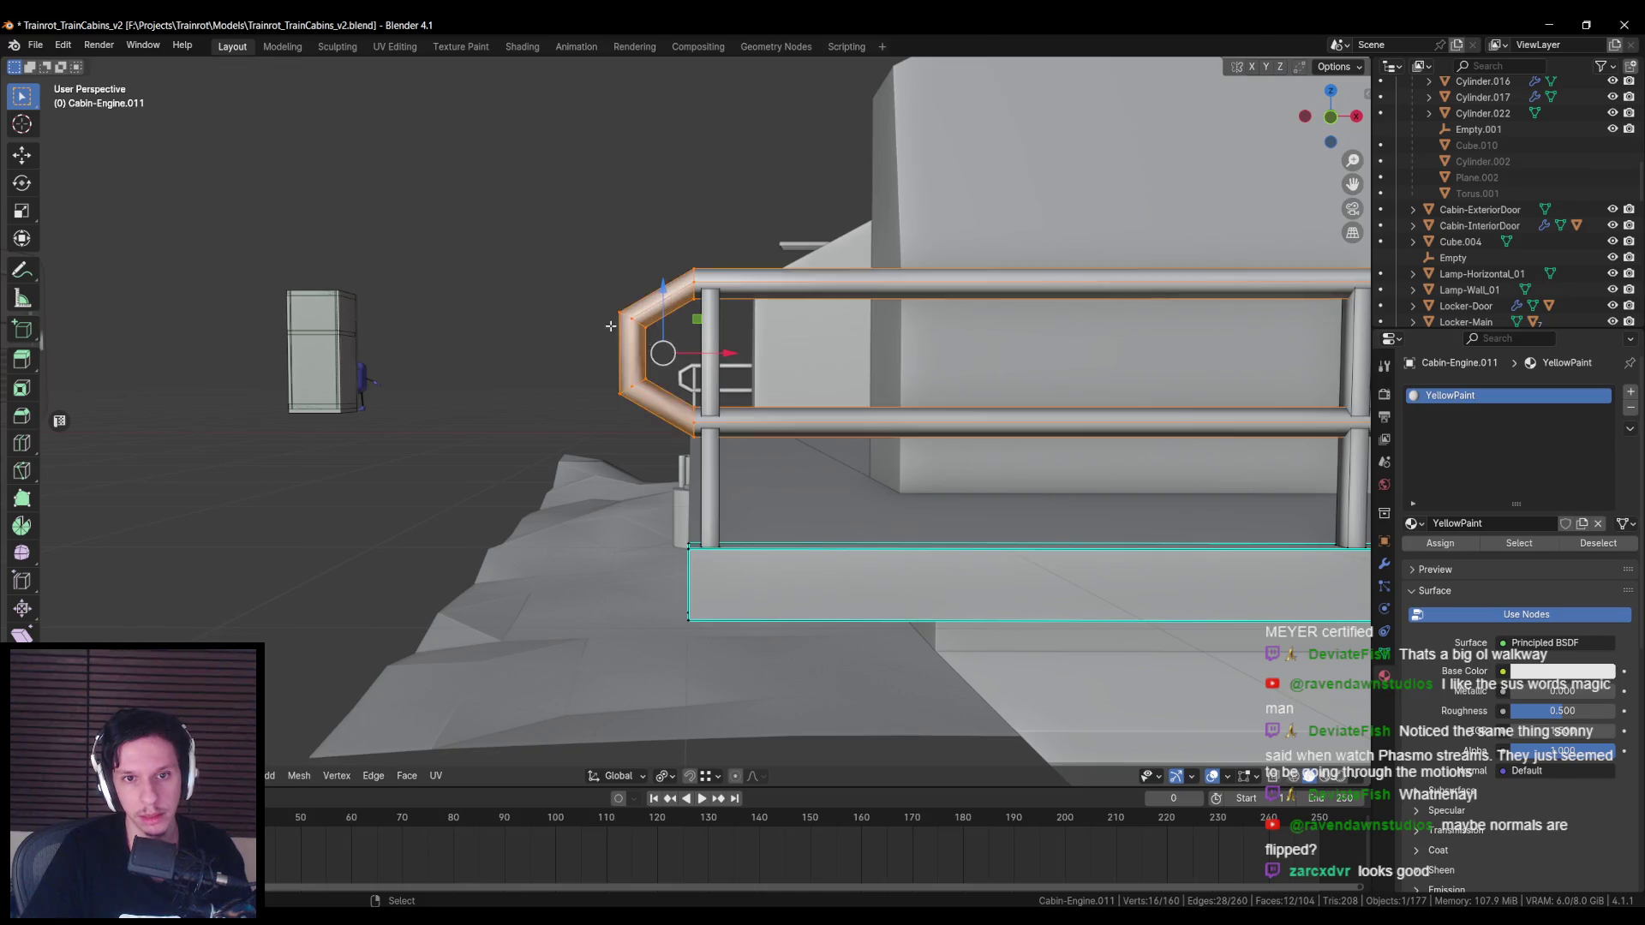
pyautogui.moveTo(611, 327); pyautogui.dragTo(651, 342, button='middle')
pyautogui.hotkey('alt', 'z')
pyautogui.keyDown('alt'); pyautogui.click(640, 351); pyautogui.keyUp('alt')
pyautogui.hotkey('alt', 'z')
pyautogui.press('g')
pyautogui.press('x')
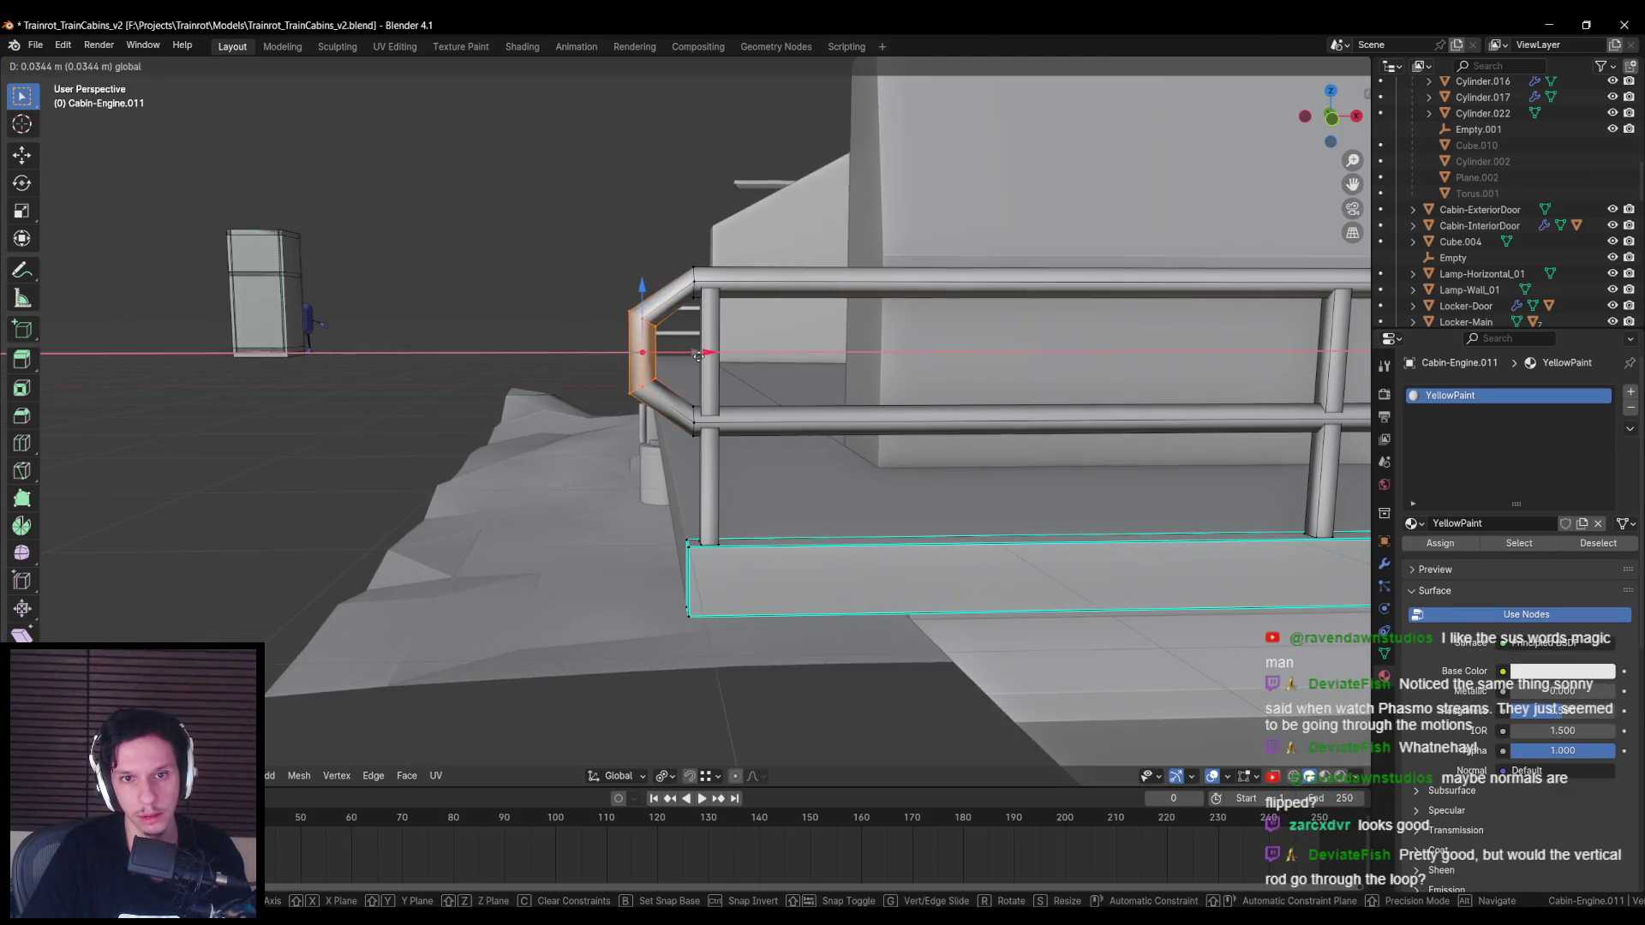
pyautogui.press('Escape')
# Step: Select the railing's horizontal end loop and duplicate it, leaving the copy in place
pyautogui.scroll(-4, 700, 355)
pyautogui.hotkey('alt', 'z')
pyautogui.hotkey('alt', 'z')
pyautogui.keyDown('alt'); pyautogui.click(568, 422); pyautogui.keyUp('alt')
pyautogui.moveTo(568, 422); pyautogui.dragTo(406, 404, button='middle')
pyautogui.hotkey('shift', 'd')
pyautogui.rightClick(398, 402)
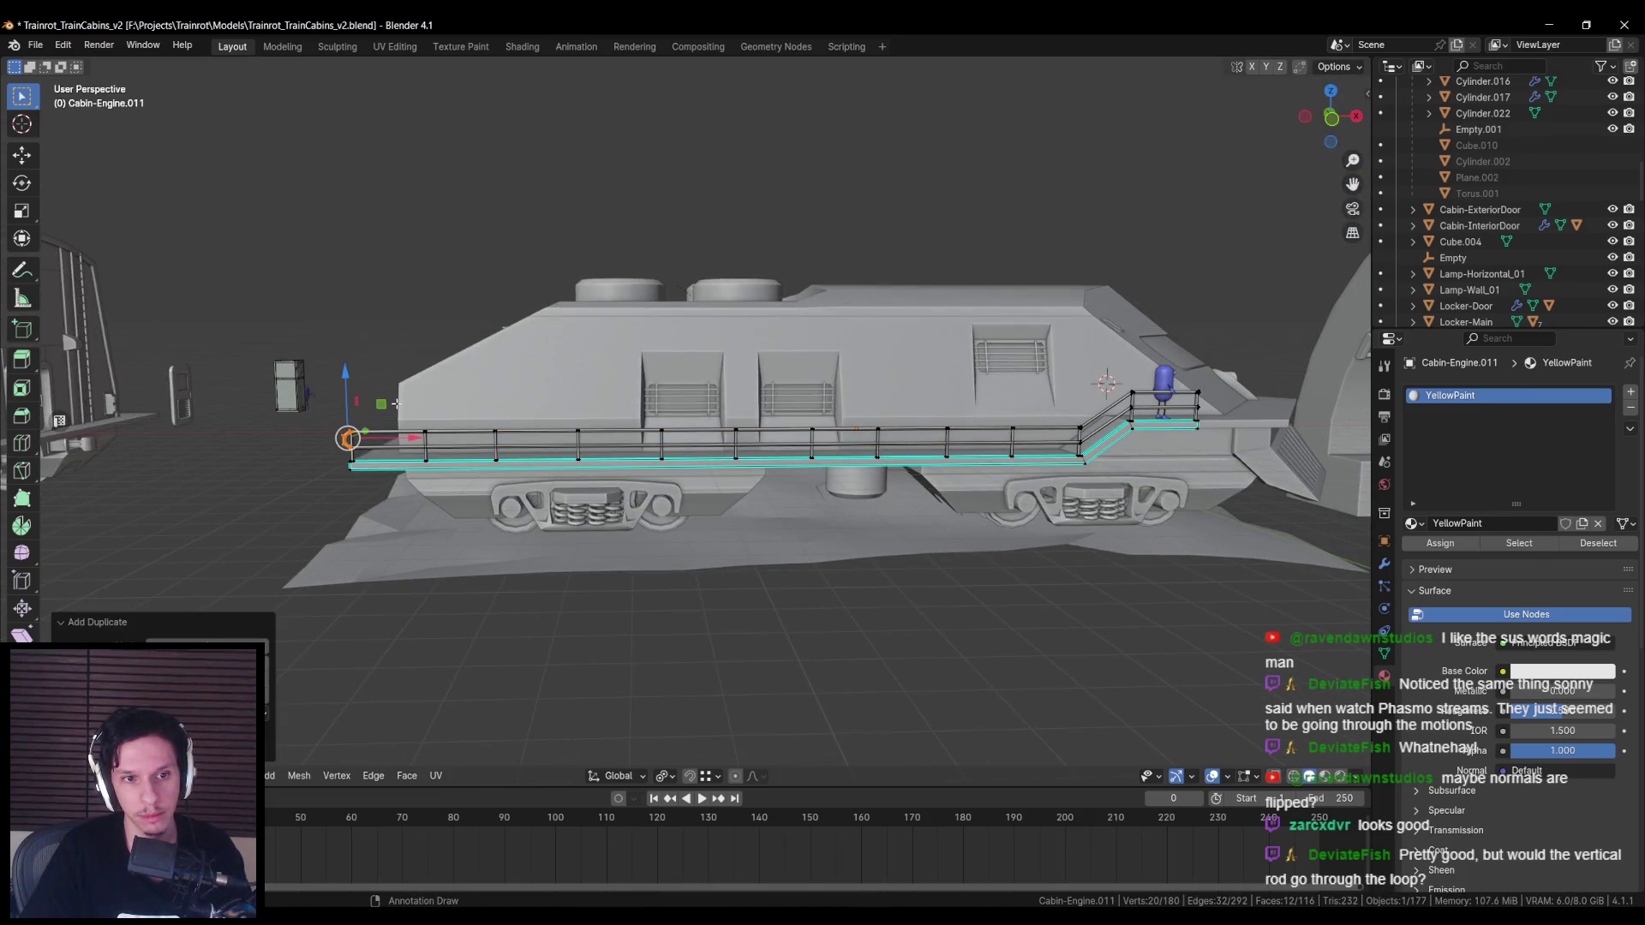
# Step: Move the end-loop copy along the railing to its far end beside the character
pyautogui.moveTo(382, 404); pyautogui.dragTo(1029, 349)
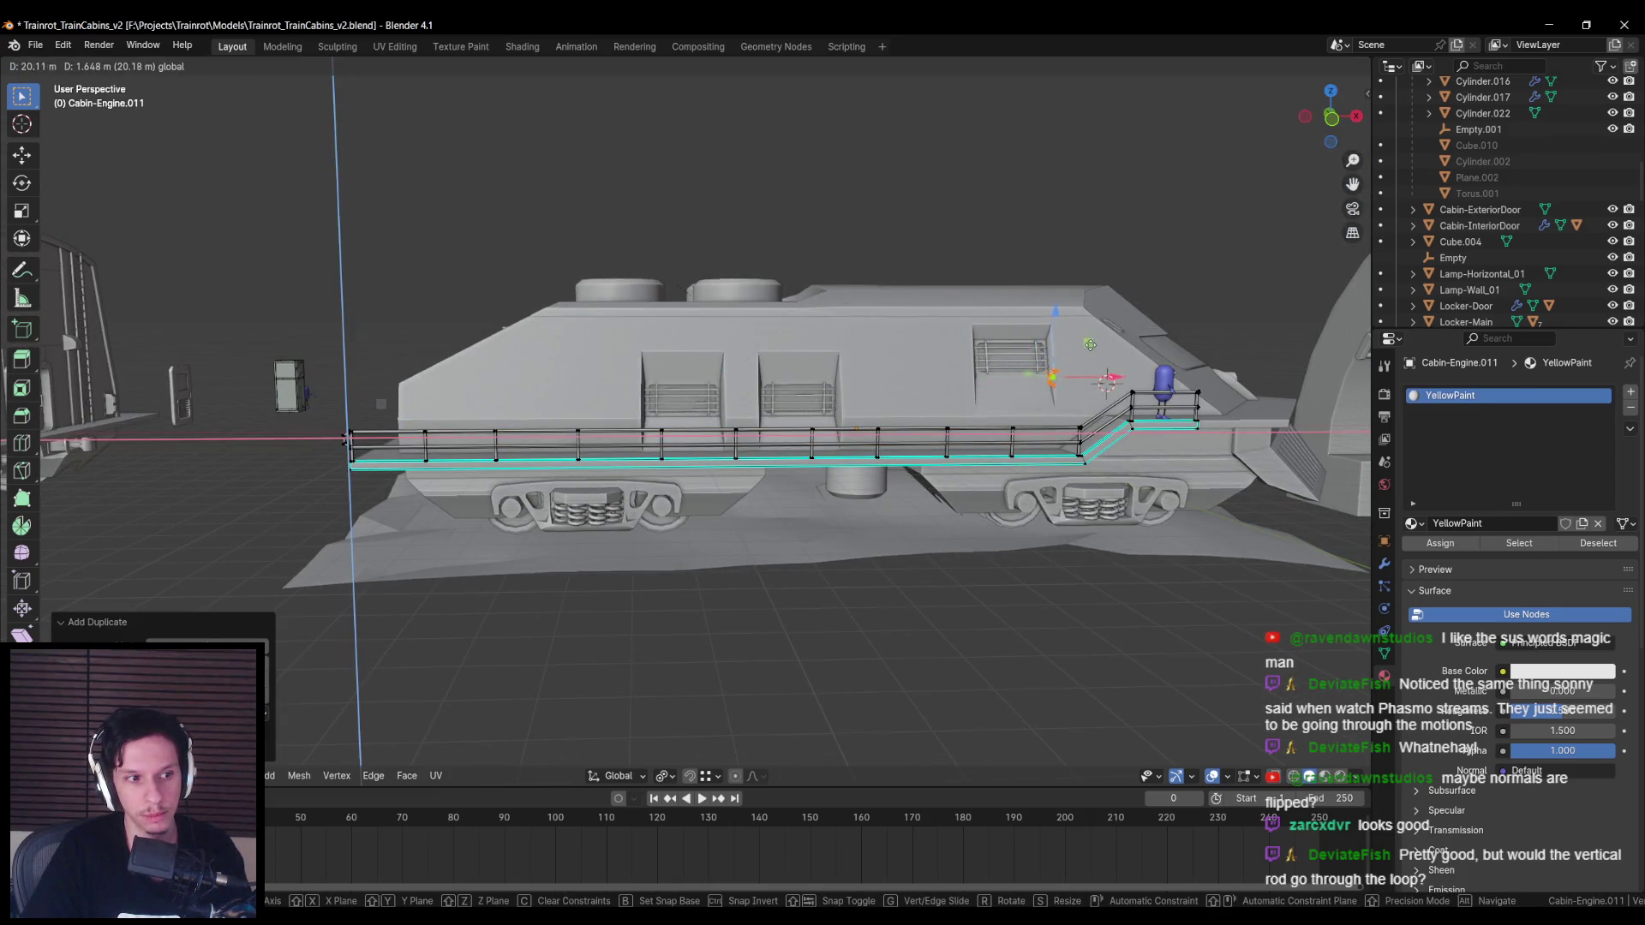
pyautogui.moveTo(1238, 368); pyautogui.dragTo(1231, 367)
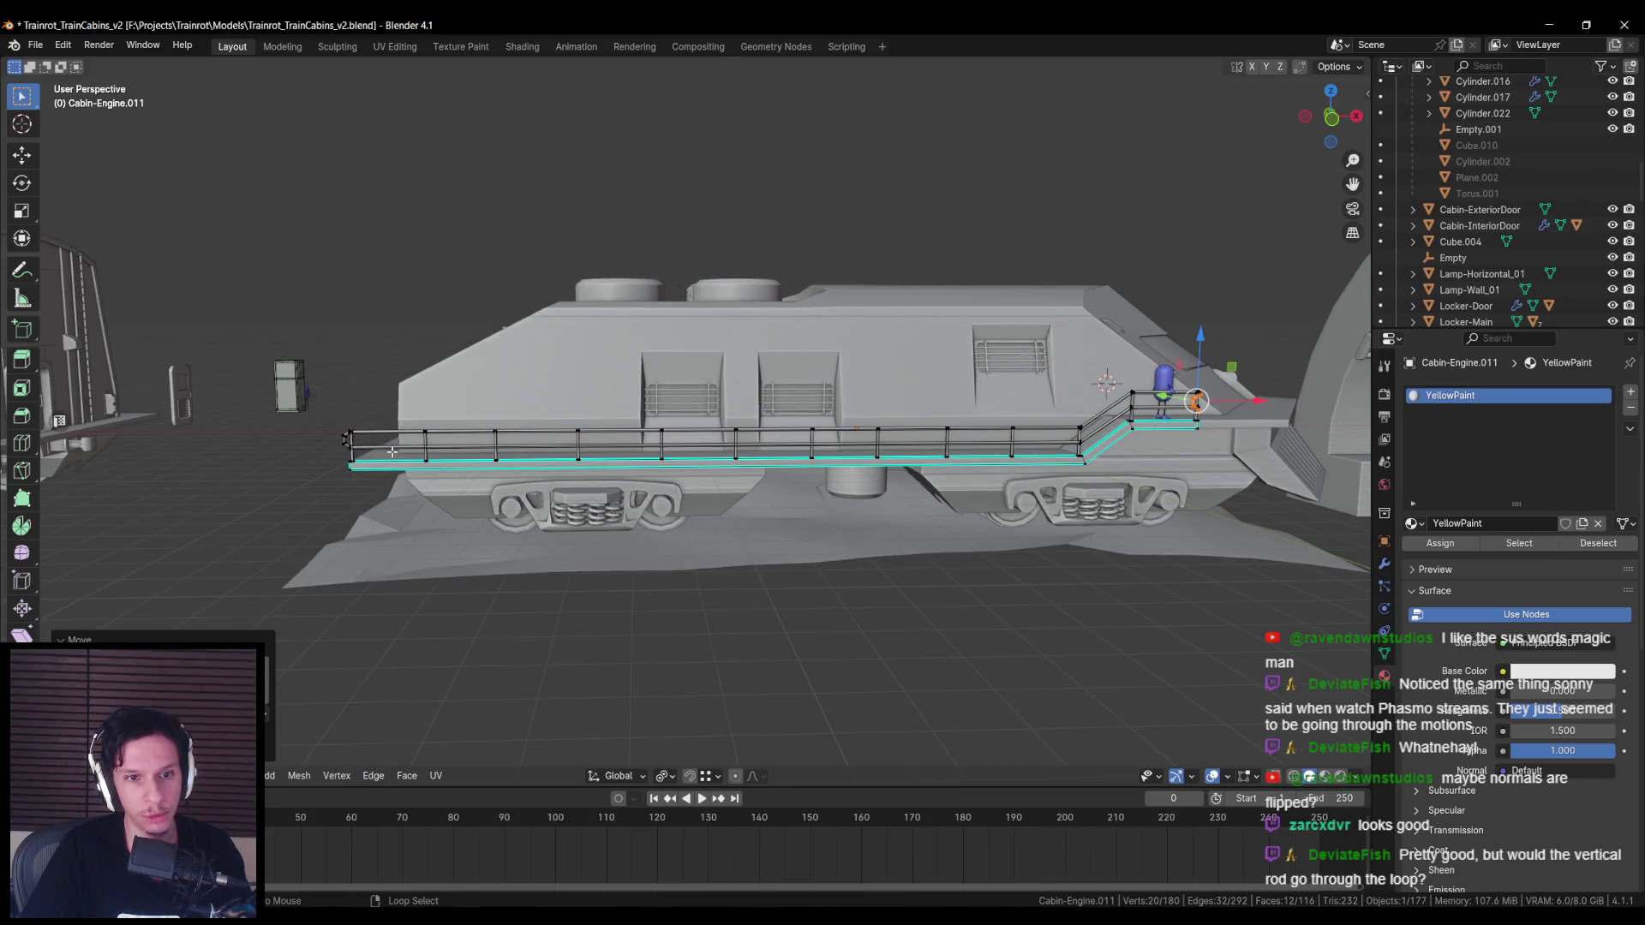
pyautogui.scroll(6, 392, 452)
# Step: Box-select the front post vertices in wireframe and lower them along Z
pyautogui.press('Tab')
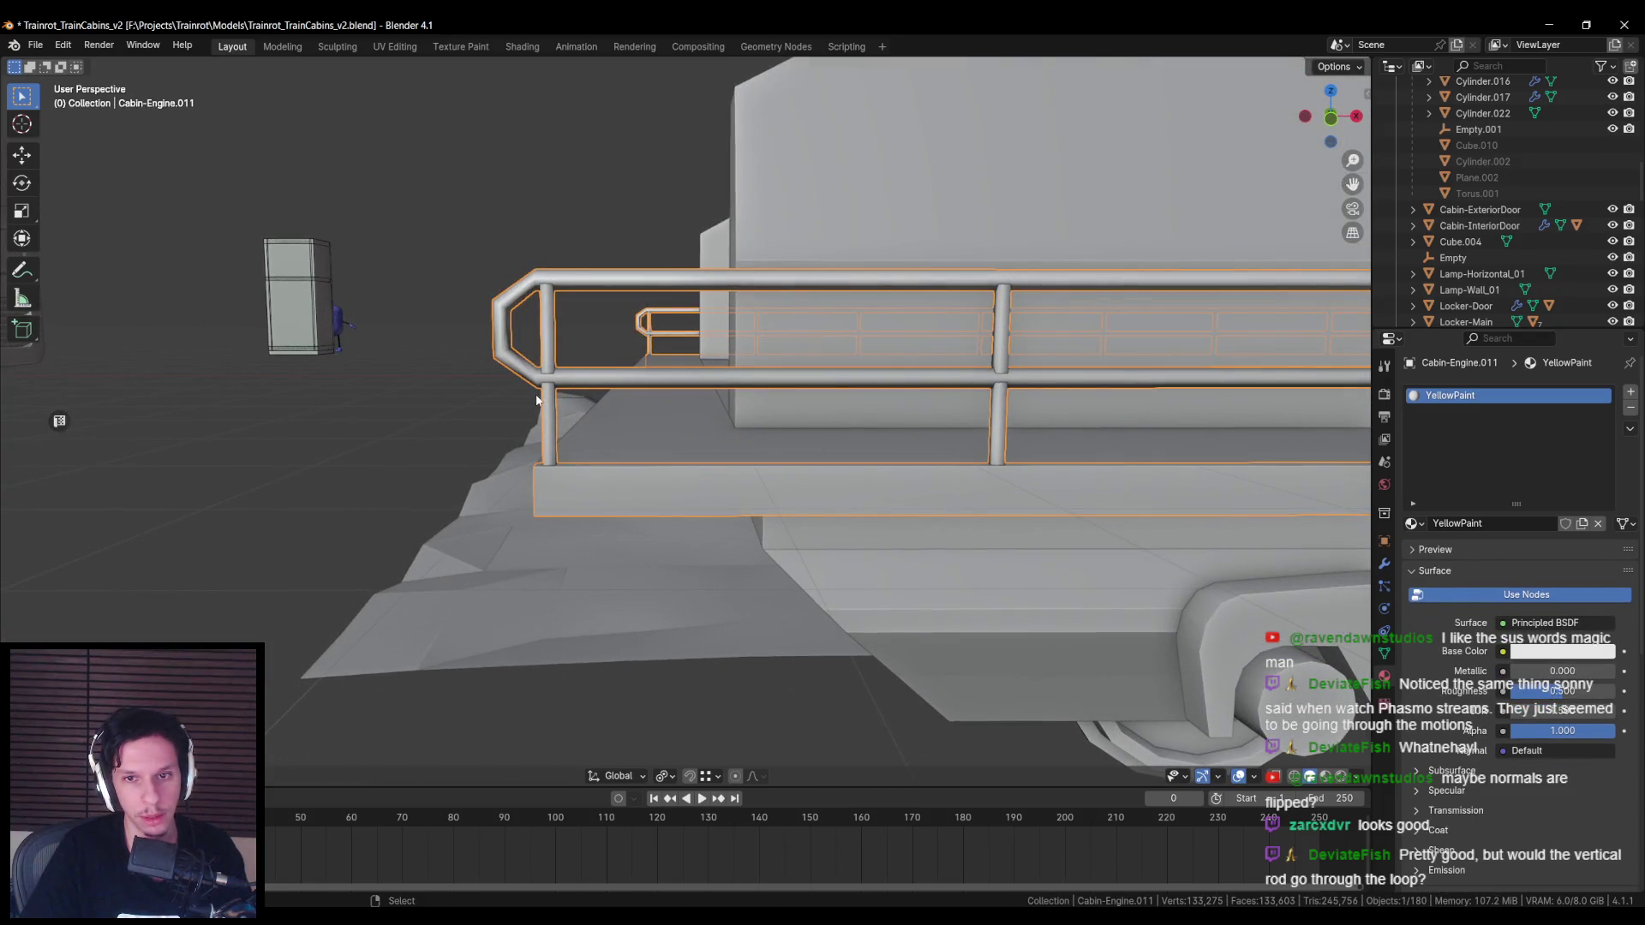
pyautogui.press('Tab')
pyautogui.hotkey('shift', 'z')
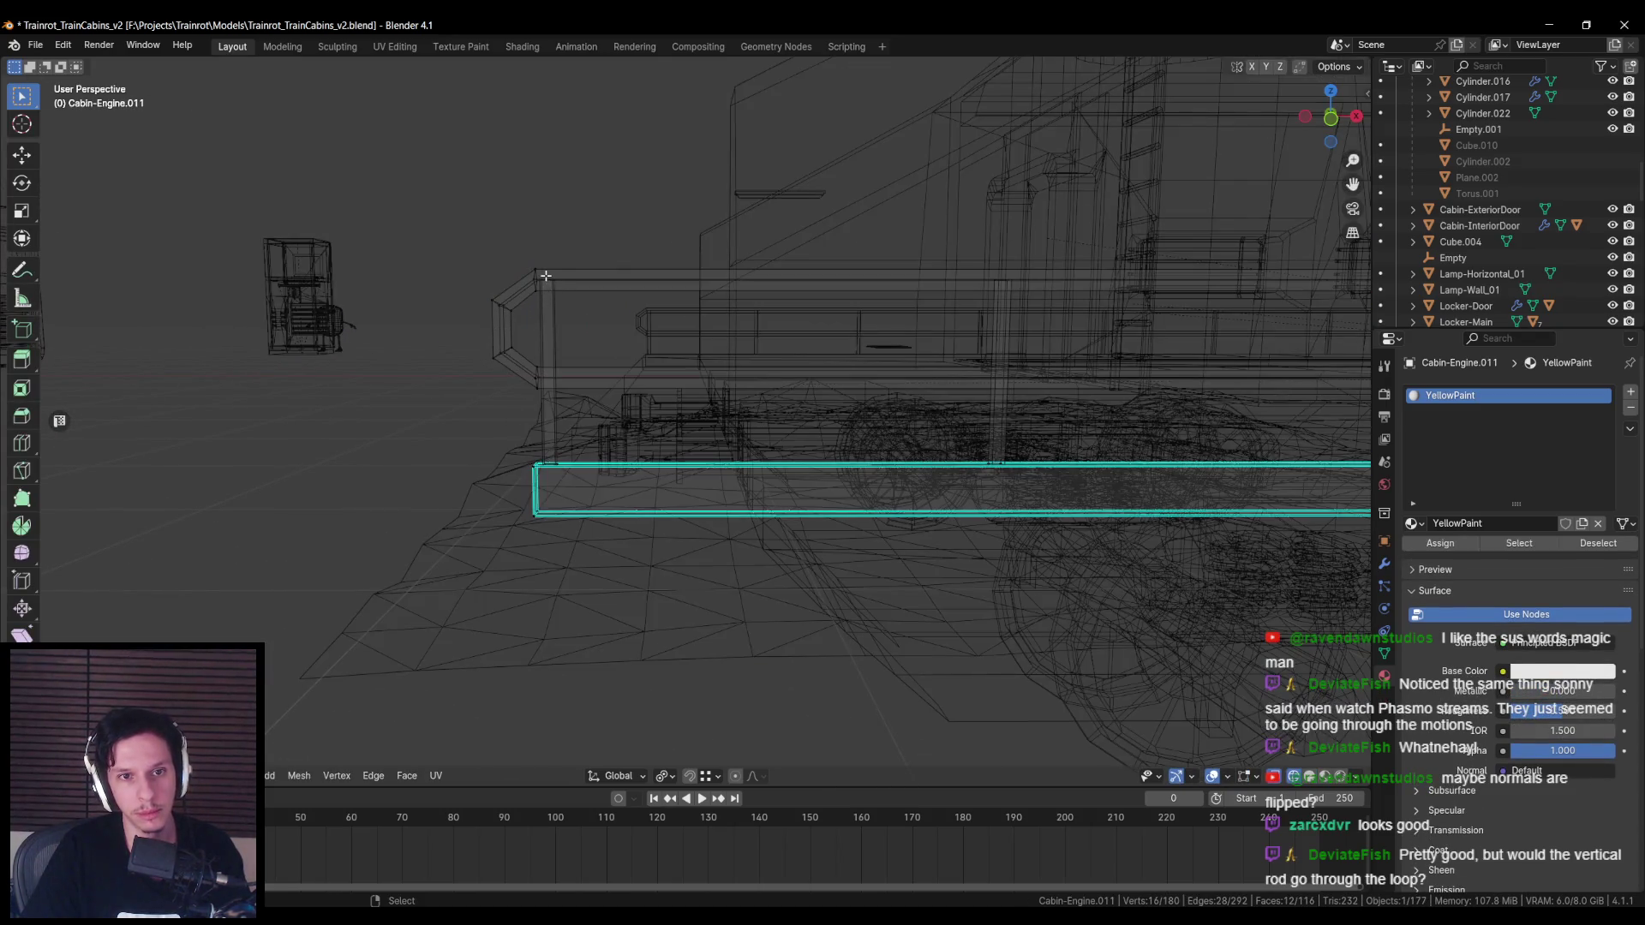
pyautogui.press('a')
pyautogui.hotkey('alt', 'a')
pyautogui.moveTo(548, 276); pyautogui.dragTo(581, 276, button='middle')
pyautogui.press('b')
pyautogui.moveTo(575, 205); pyautogui.dragTo(663, 457)
pyautogui.hotkey('shift', 'z')
pyautogui.press('g')
pyautogui.press('z')
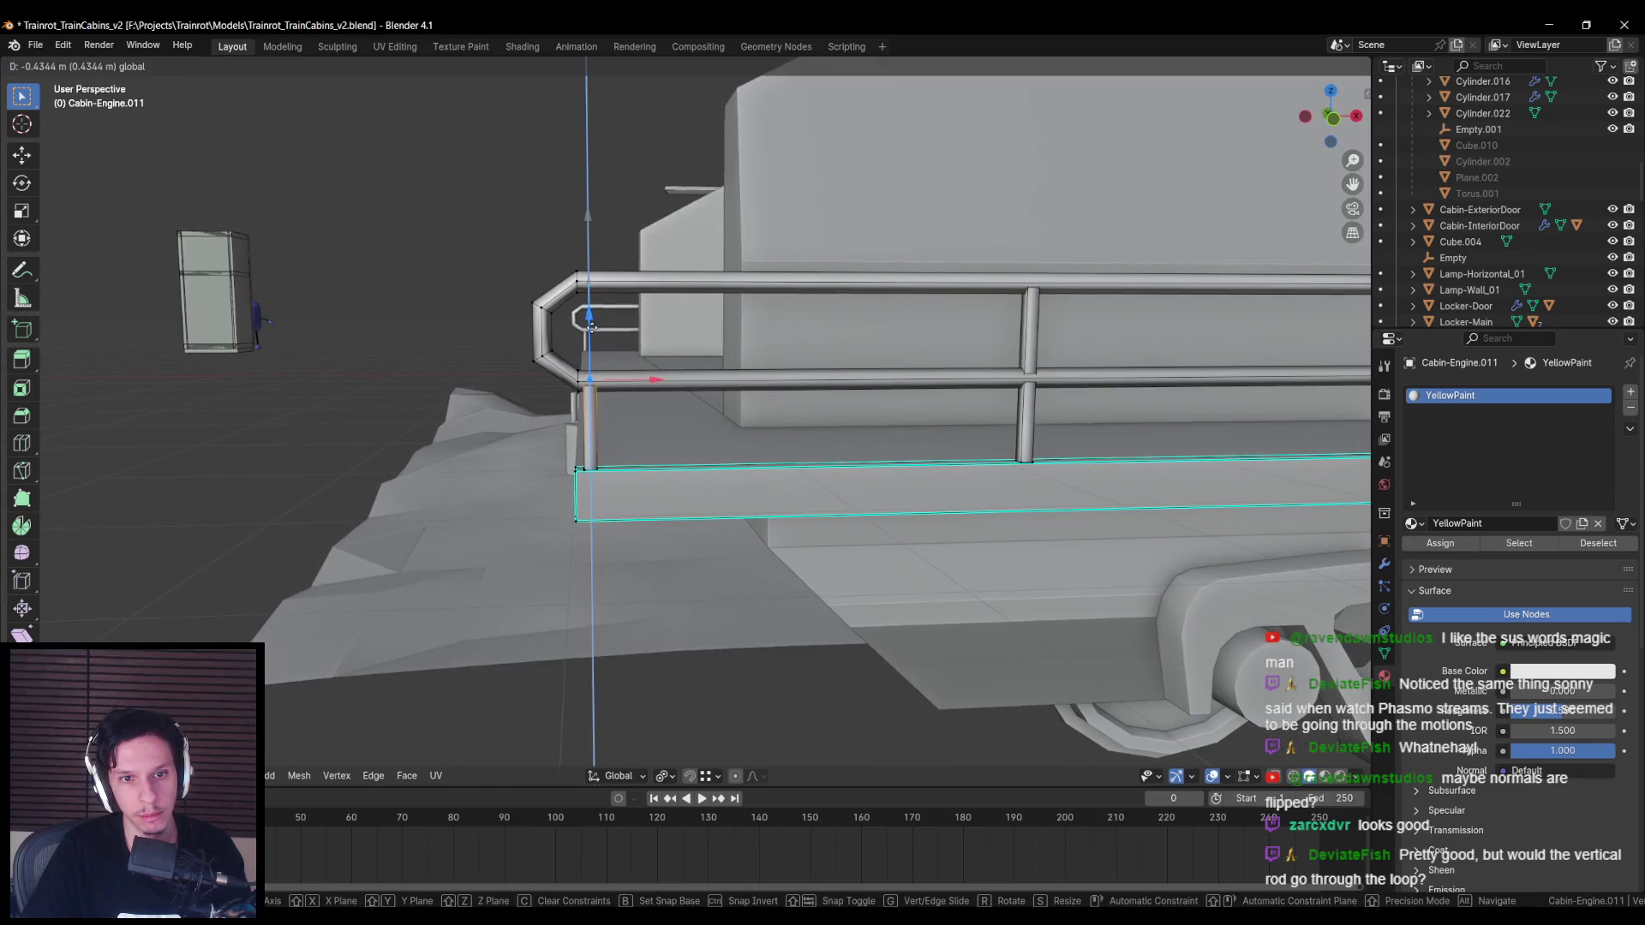
pyautogui.click(591, 327)
# Step: Return to Object Mode and reselect the railing object
pyautogui.press('Tab')
pyautogui.scroll(-8, 592, 329)
pyautogui.moveTo(584, 329); pyautogui.dragTo(490, 333, button='middle')
pyautogui.scroll(5, 634, 334)
pyautogui.click(639, 332)
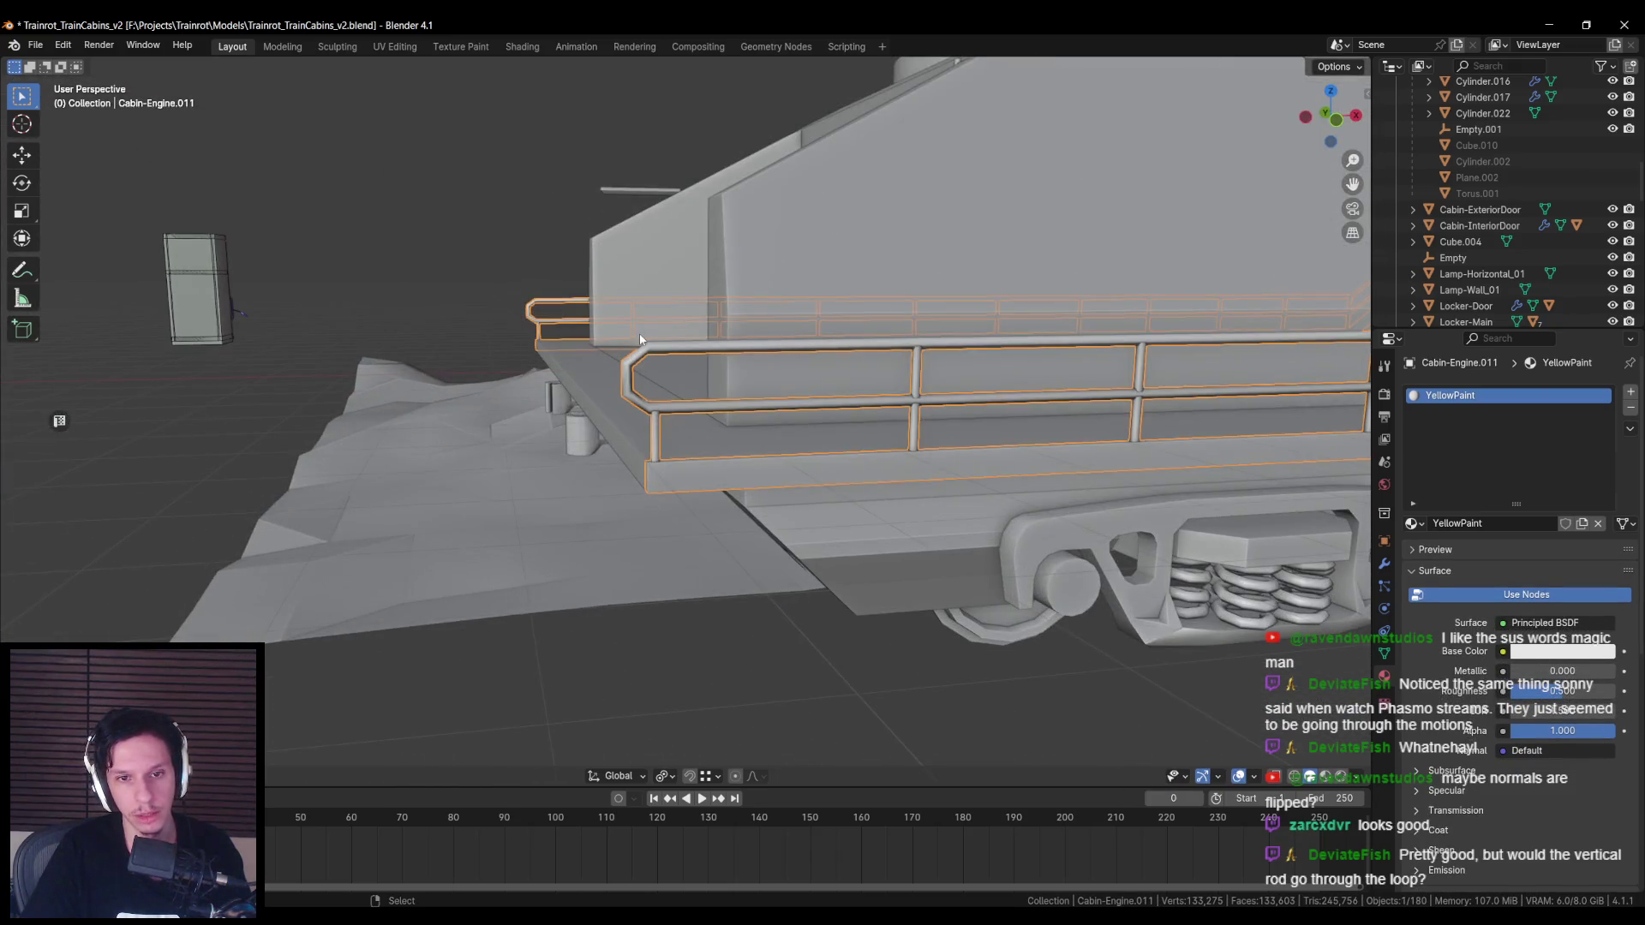
# Step: Inspect the bent bracket at the railing end beside the character in Edit Mode
pyautogui.press('Tab')
pyautogui.moveTo(639, 332)
pyautogui.mouseDown(button='middle')
pyautogui.moveTo(939, 429)
pyautogui.moveTo(653, 463)
pyautogui.mouseUp(button='middle')
pyautogui.scroll(6, 652, 462)
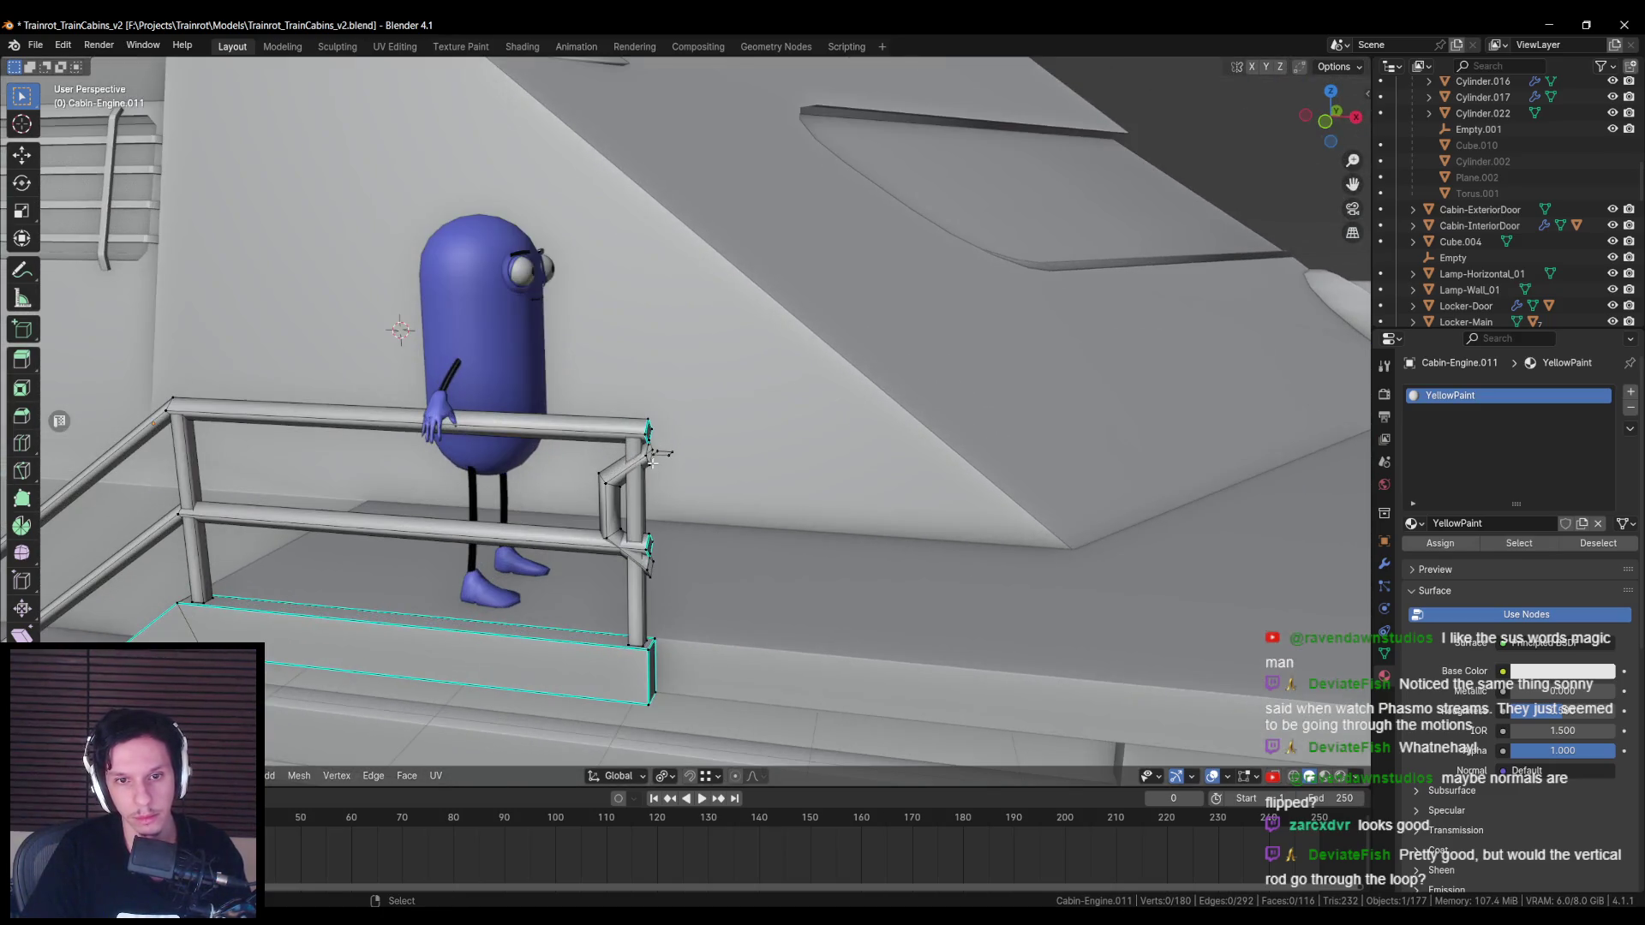
pyautogui.scroll(5, 653, 462)
pyautogui.moveTo(653, 463)
pyautogui.mouseDown(button='middle')
pyautogui.moveTo(729, 405)
pyautogui.moveTo(740, 426)
pyautogui.moveTo(722, 358)
pyautogui.moveTo(783, 385)
pyautogui.mouseUp(button='middle')
pyautogui.scroll(-4, 685, 428)
pyautogui.press('l')
pyautogui.hotkey('alt', 'a')
pyautogui.hotkey('shift', 'z')
pyautogui.hotkey('shift', 'z')
pyautogui.press('Tab')
pyautogui.press('Tab')
pyautogui.scroll(3, 722, 358)
# Step: Delete the stray vertices and check the bracket loop in wireframe from the other end
pyautogui.press('x')
pyautogui.click(763, 410)
pyautogui.press('l')
pyautogui.scroll(-10, 764, 411)
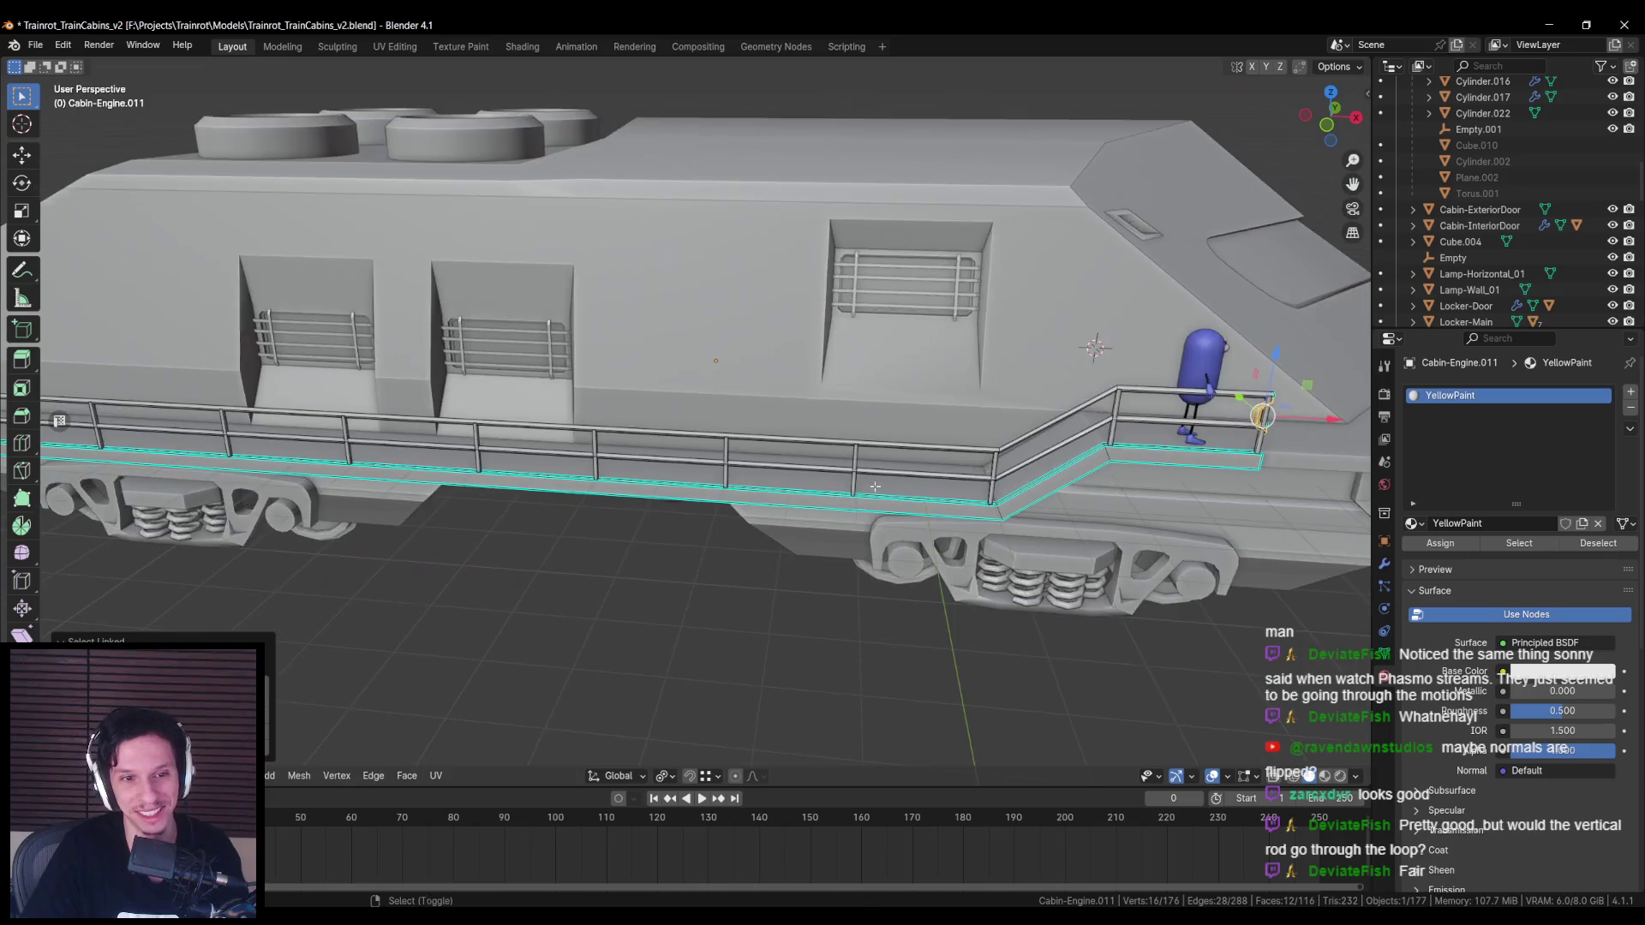
pyautogui.moveTo(875, 486); pyautogui.dragTo(717, 470, button='middle')
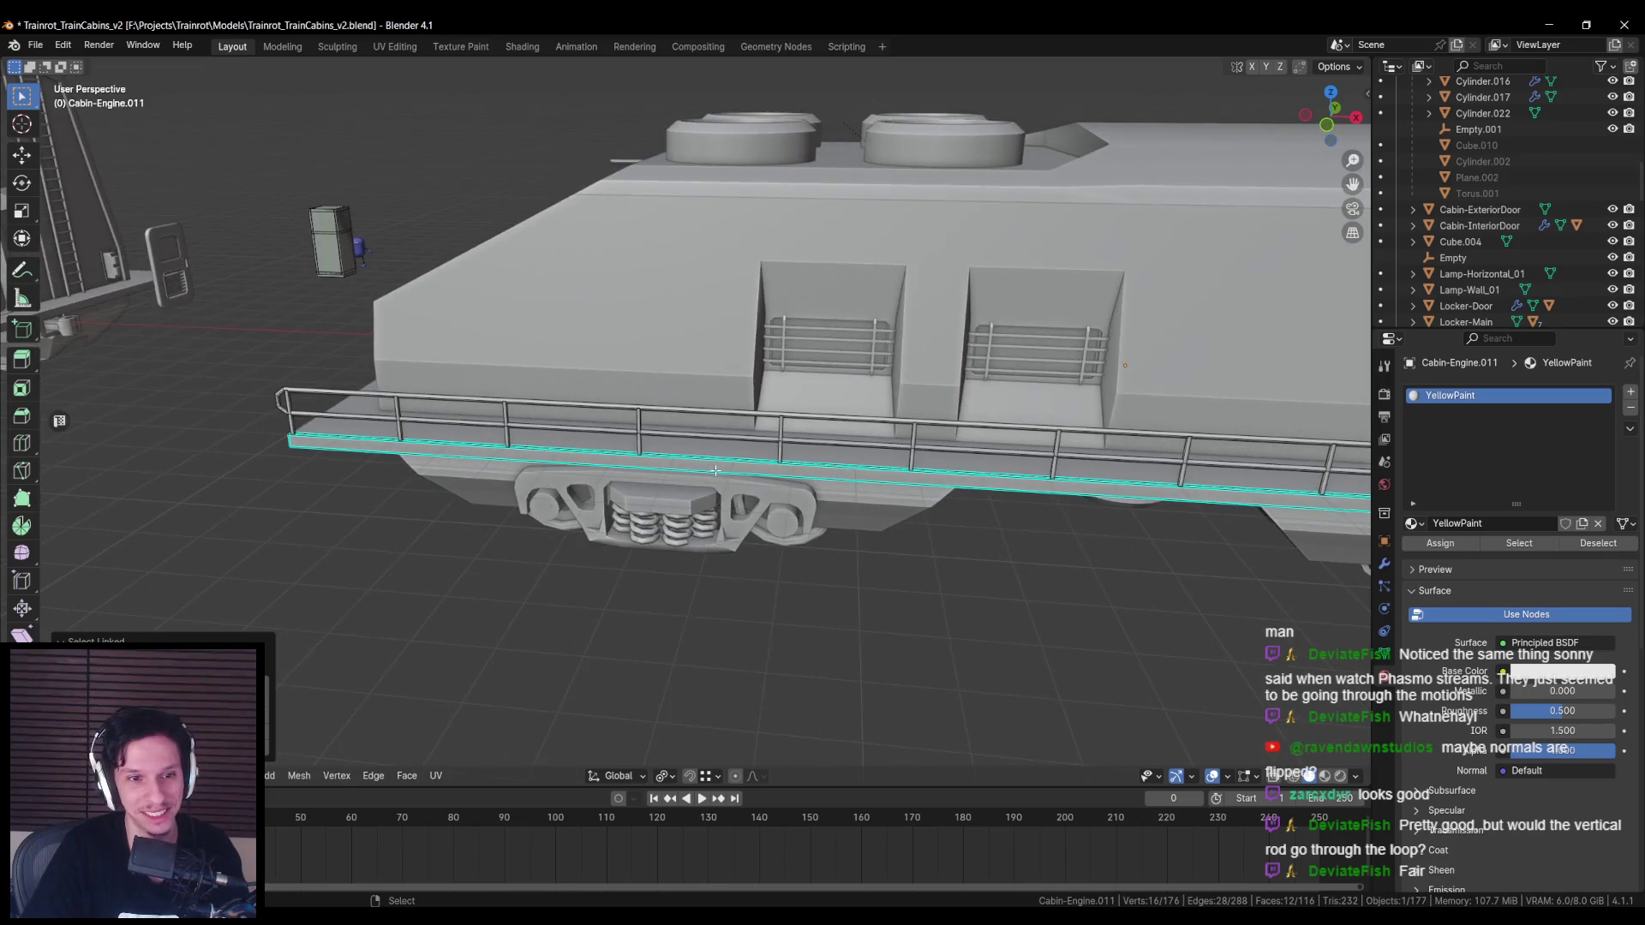
pyautogui.scroll(4, 310, 413)
pyautogui.hotkey('shift', 'z')
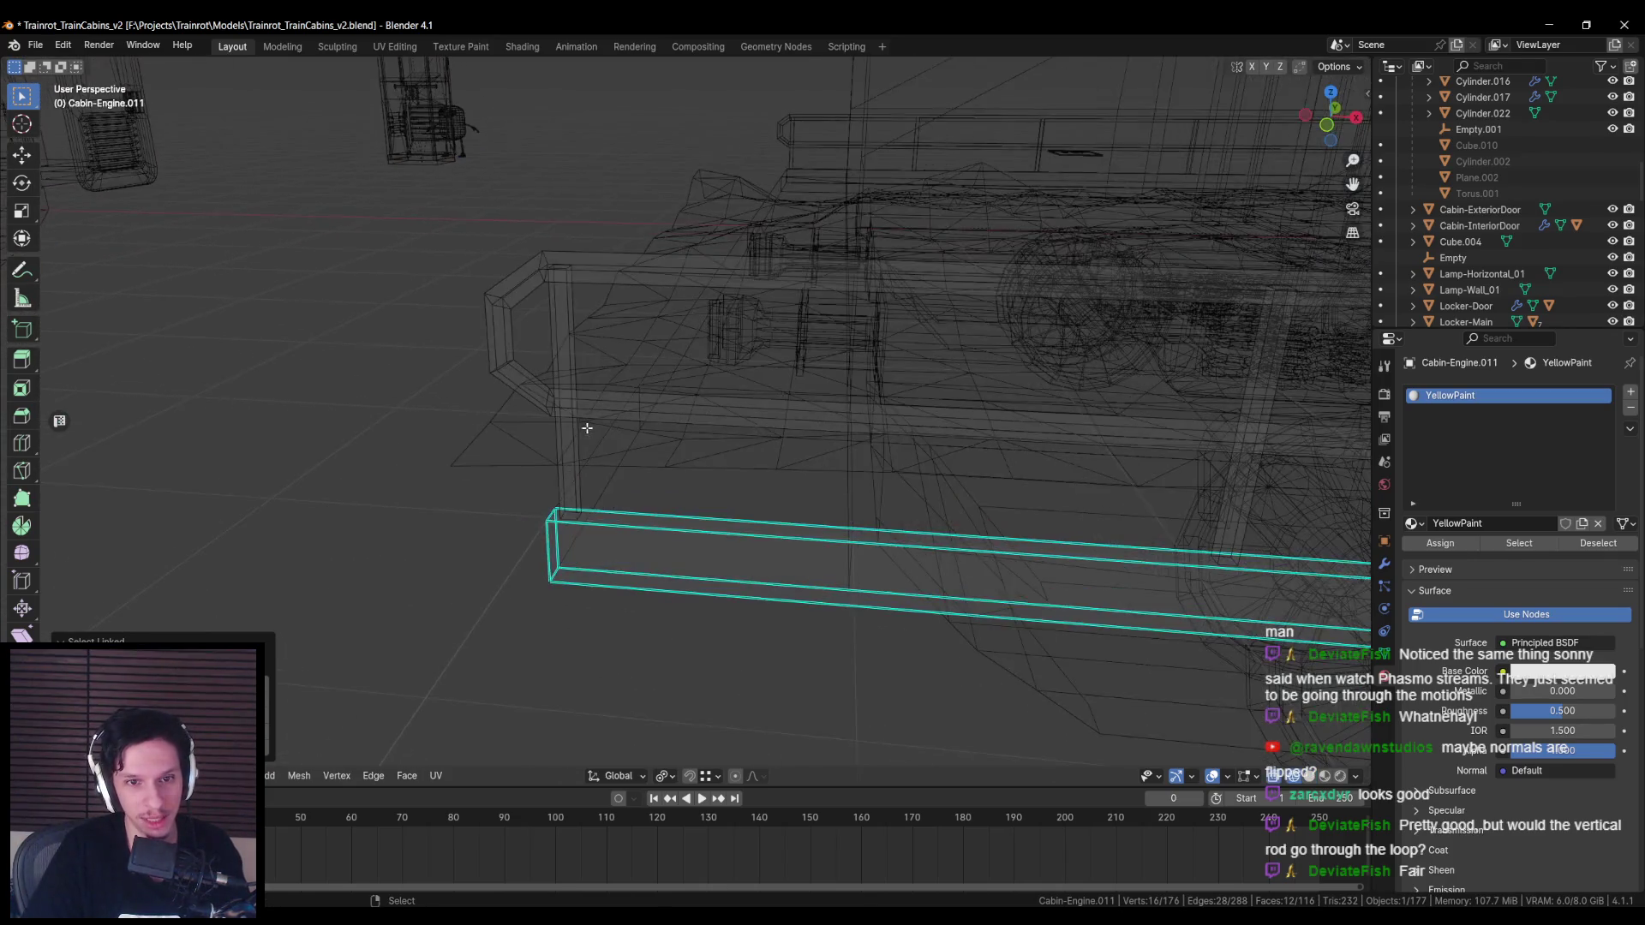
pyautogui.hotkey('shift', 'z')
# Step: Select the end-cap face atop the post and the whole bent bracket piece
pyautogui.scroll(-5, 561, 273)
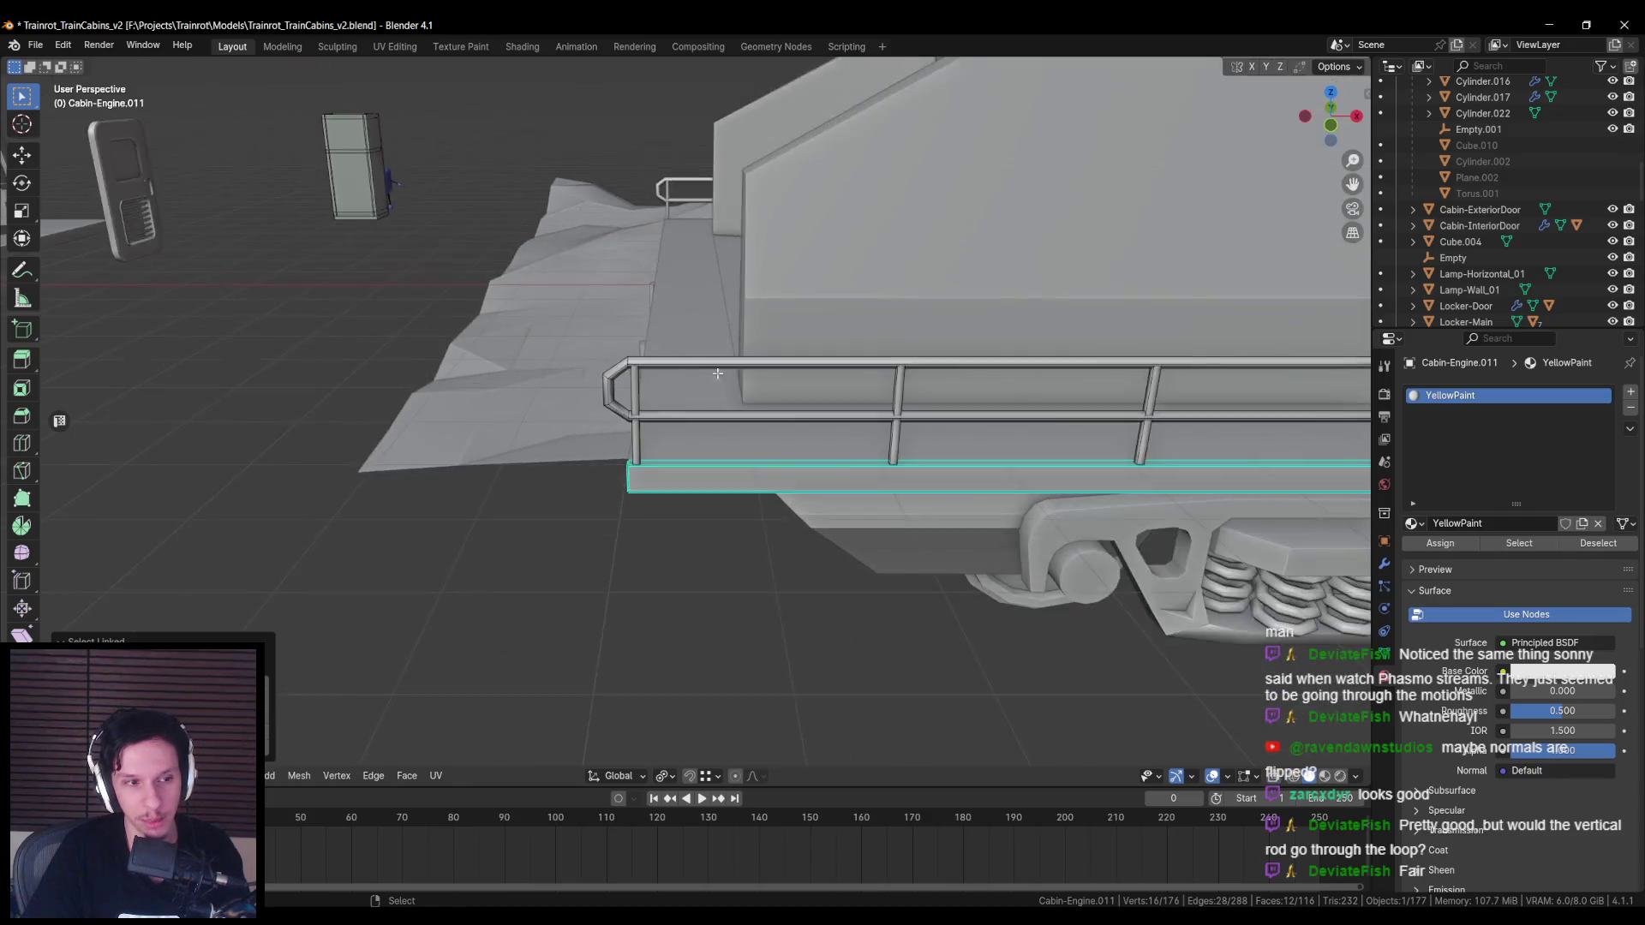
pyautogui.scroll(4, 541, 421)
pyautogui.moveTo(542, 422); pyautogui.dragTo(577, 407, button='middle')
pyautogui.scroll(2, 557, 413)
pyautogui.click(711, 284)
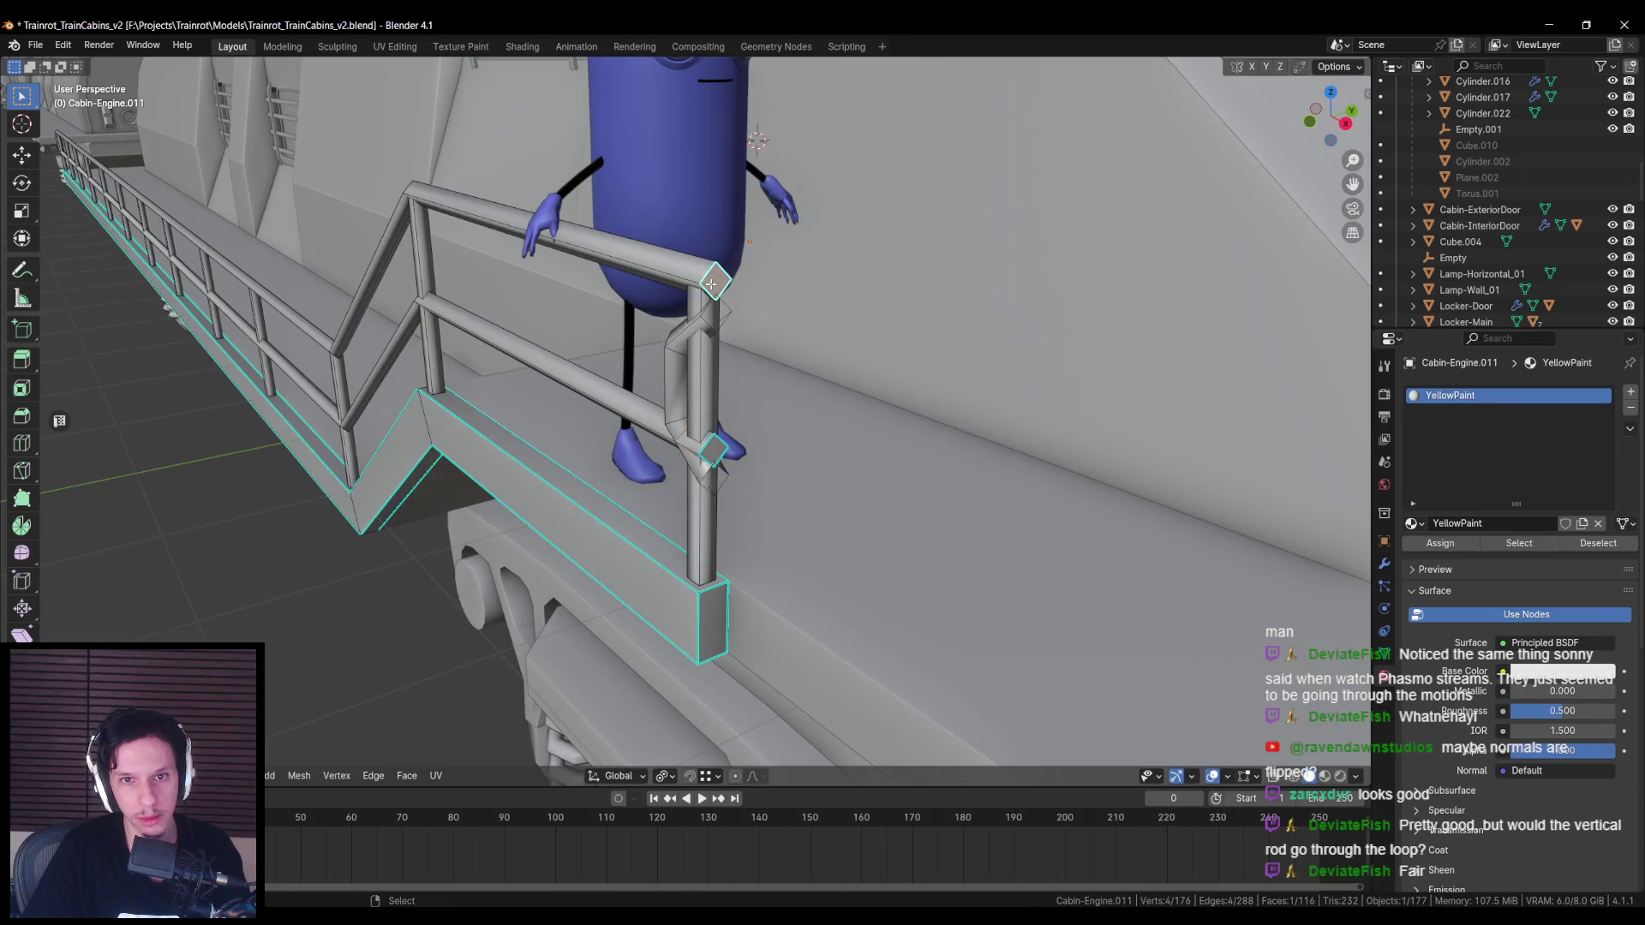
pyautogui.hotkey('ctrl', 'l')
pyautogui.click(700, 461)
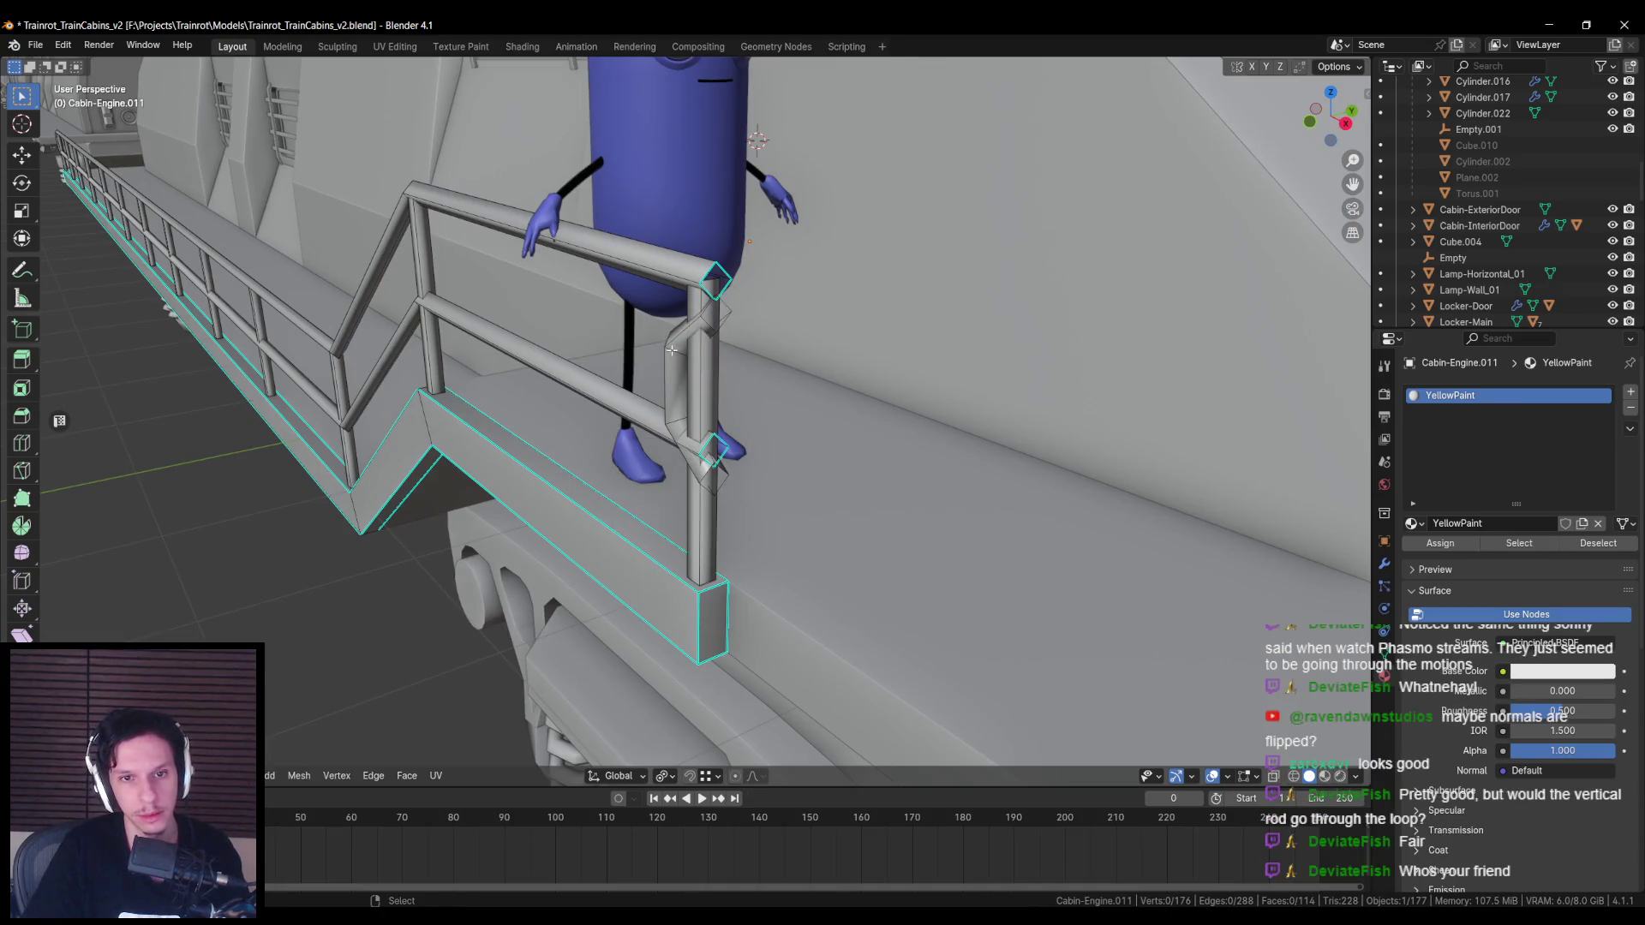
# Step: Rotate the bent bracket around Z by 1 and raise it straight up
pyautogui.press('KP_Decimal')
pyautogui.press('r')
pyautogui.press('z')
pyautogui.press('1')
pyautogui.press('Return')
pyautogui.moveTo(692, 582); pyautogui.dragTo(771, 368, button='middle')
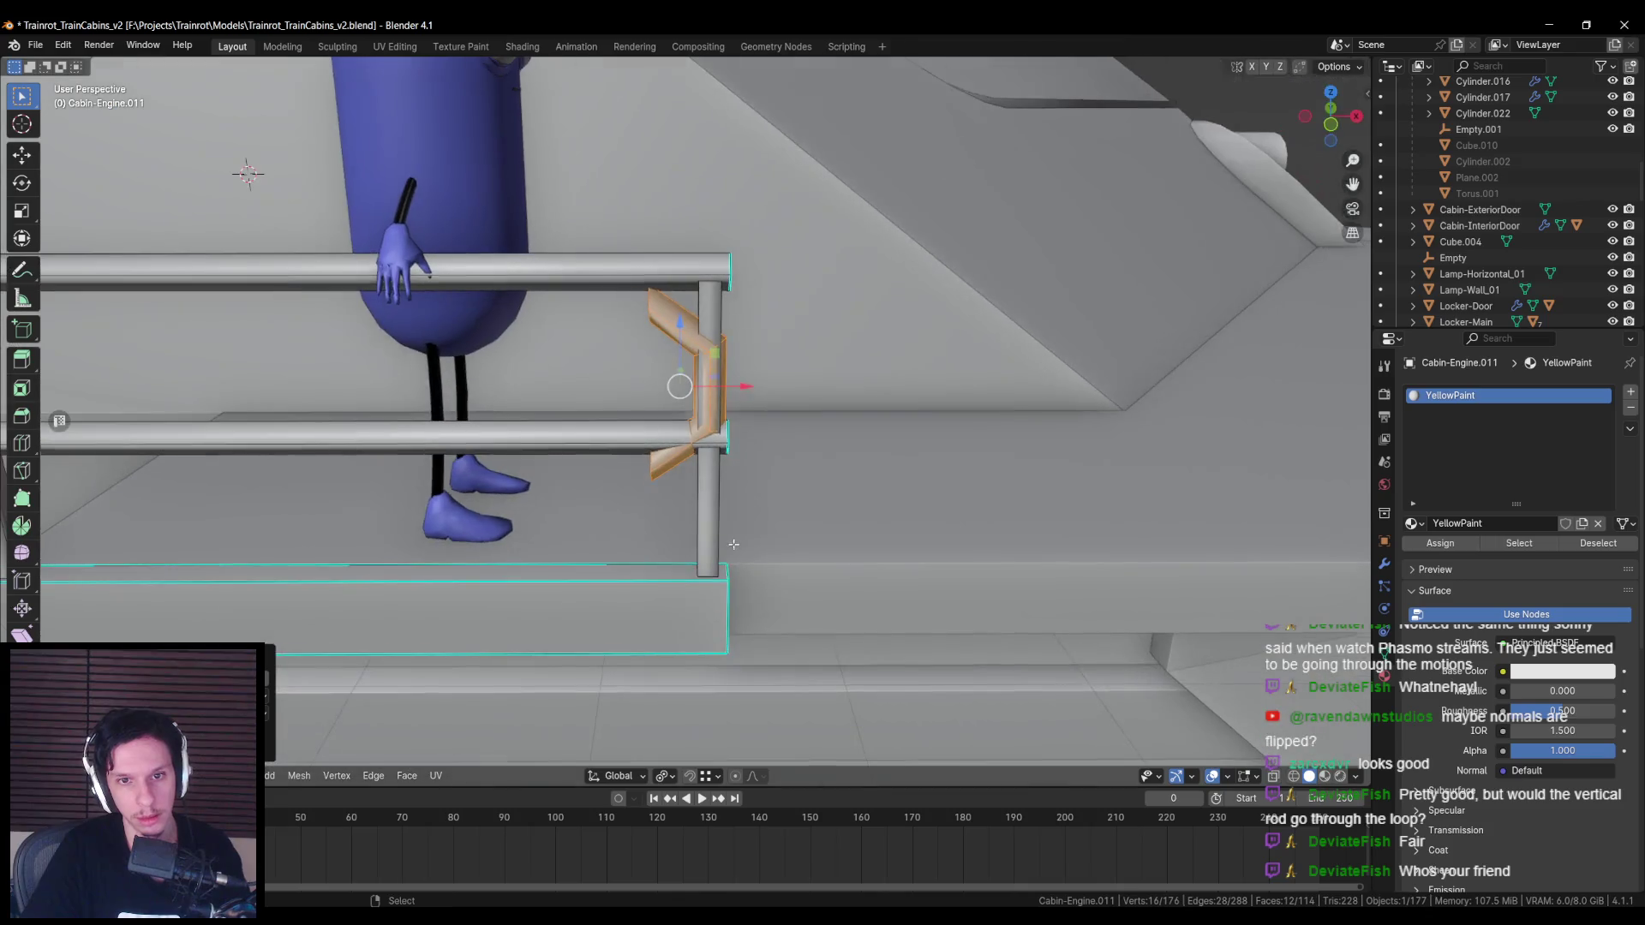
pyautogui.press('r')
pyautogui.press('Return')
pyautogui.press('g')
pyautogui.press('z')
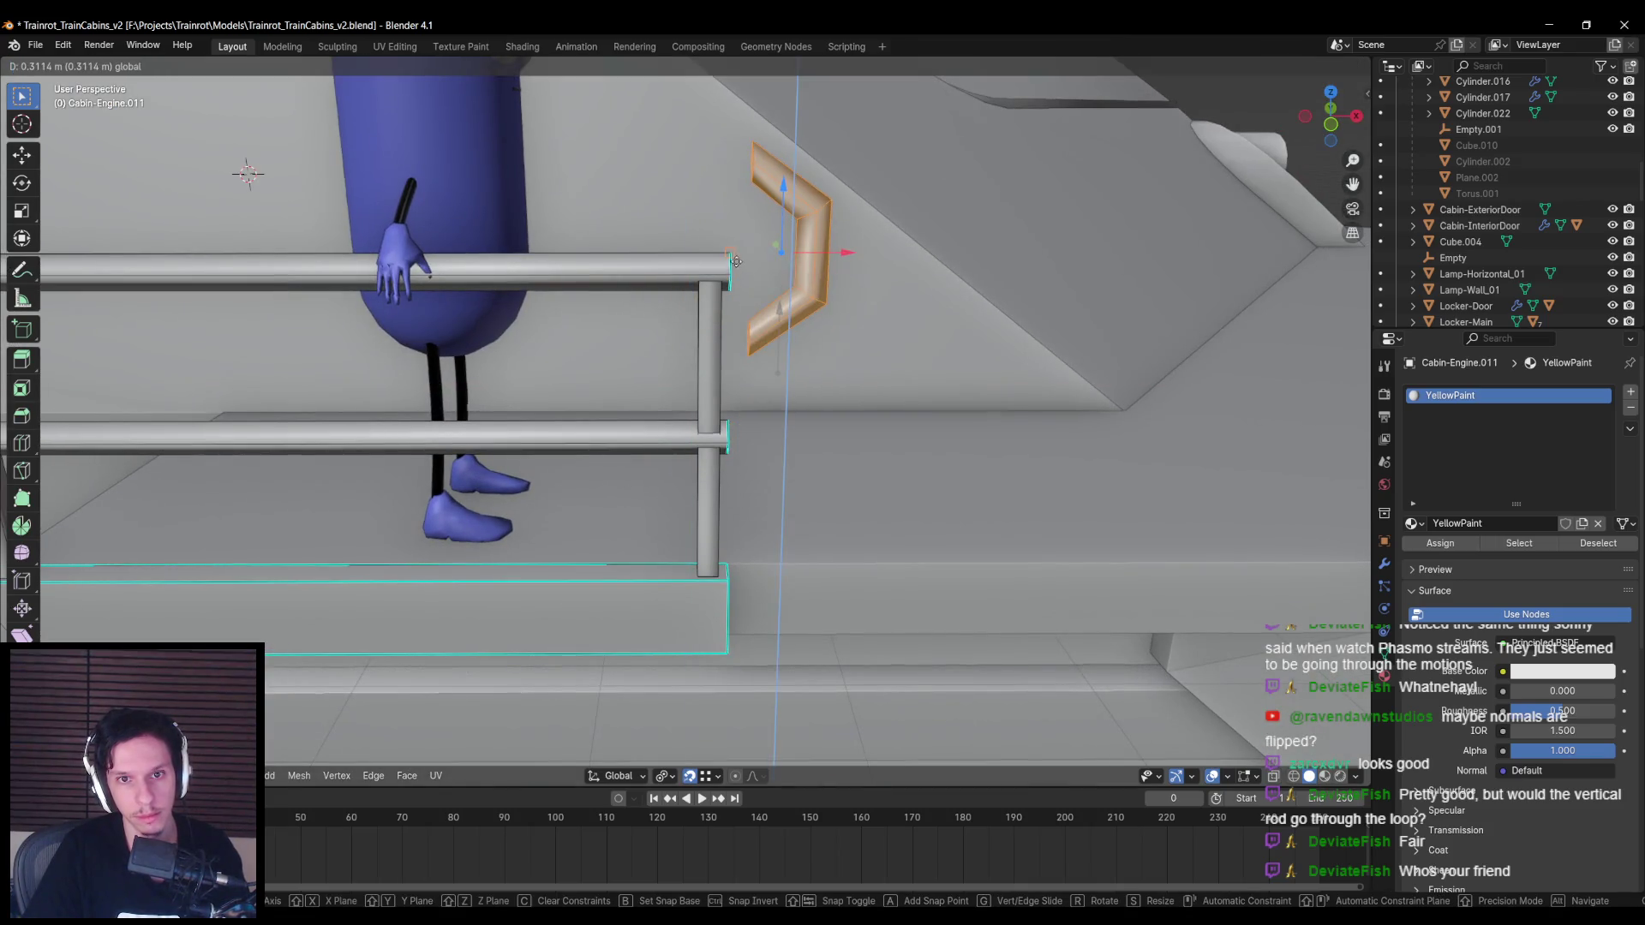
pyautogui.click(733, 258)
# Step: Change the transform pivot and move the bracket vertically onto the rail ends
pyautogui.click(662, 775)
pyautogui.click(676, 698)
pyautogui.click(664, 765)
pyautogui.click(686, 726)
pyautogui.press('g')
pyautogui.press('z')
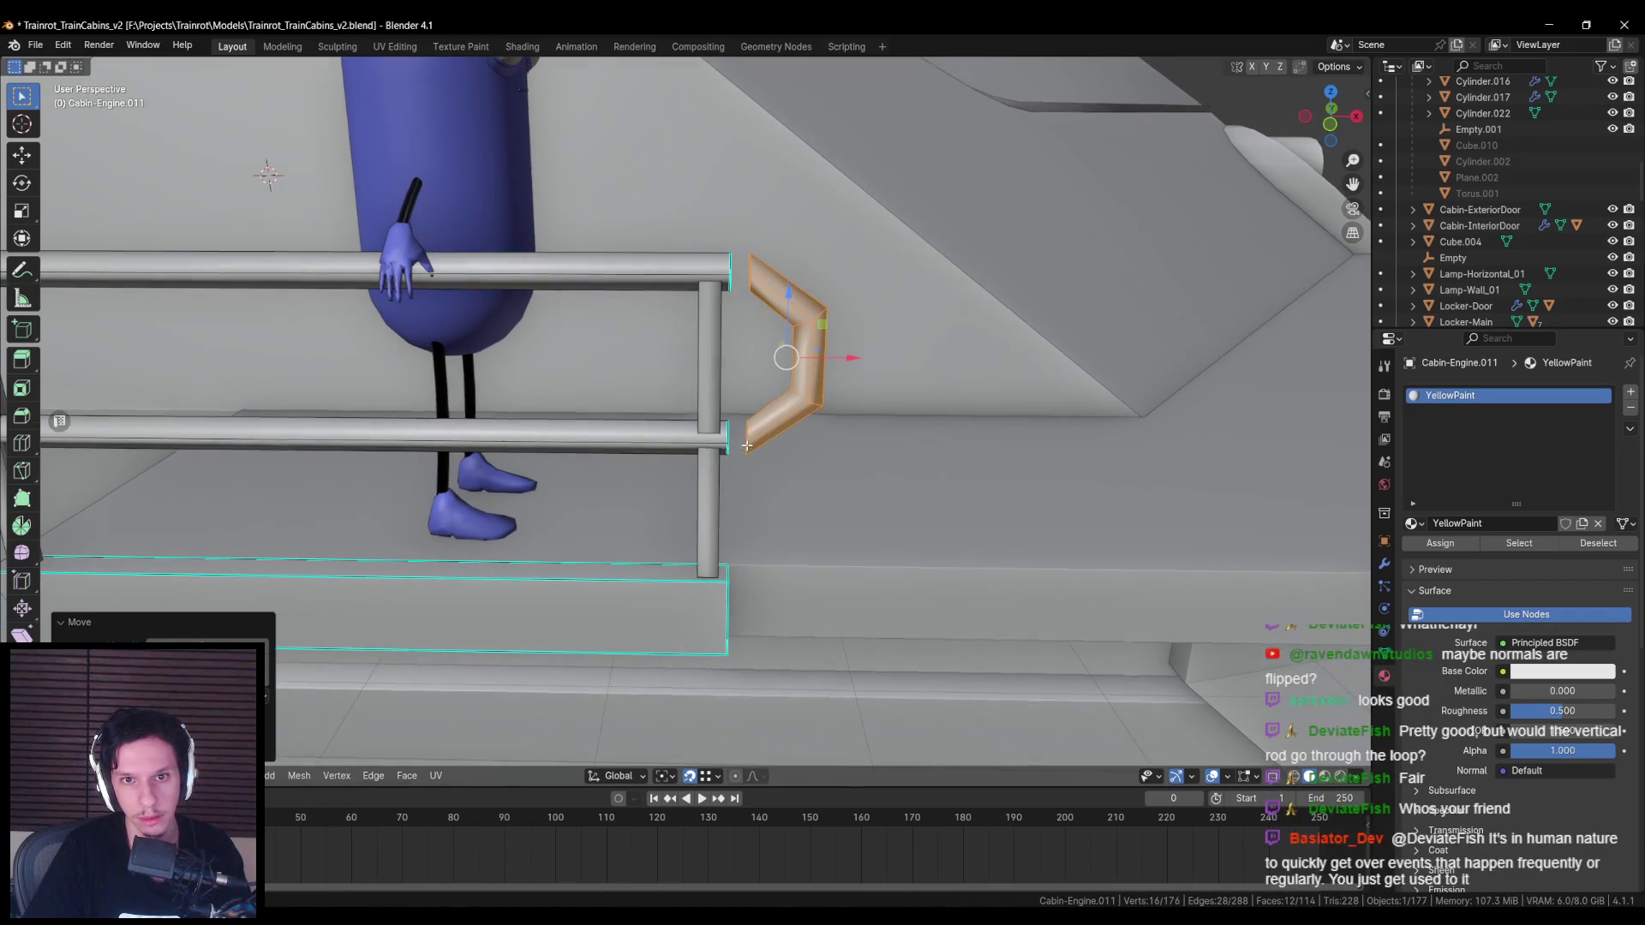
pyautogui.click(728, 459)
# Step: In front wireframe view, select four bracket vertices and the upper rail joint loop
pyautogui.moveTo(727, 459)
pyautogui.mouseDown(button='middle')
pyautogui.moveTo(712, 354)
pyautogui.moveTo(700, 474)
pyautogui.mouseUp(button='middle')
pyautogui.scroll(4, 700, 474)
pyautogui.press('KP_1')
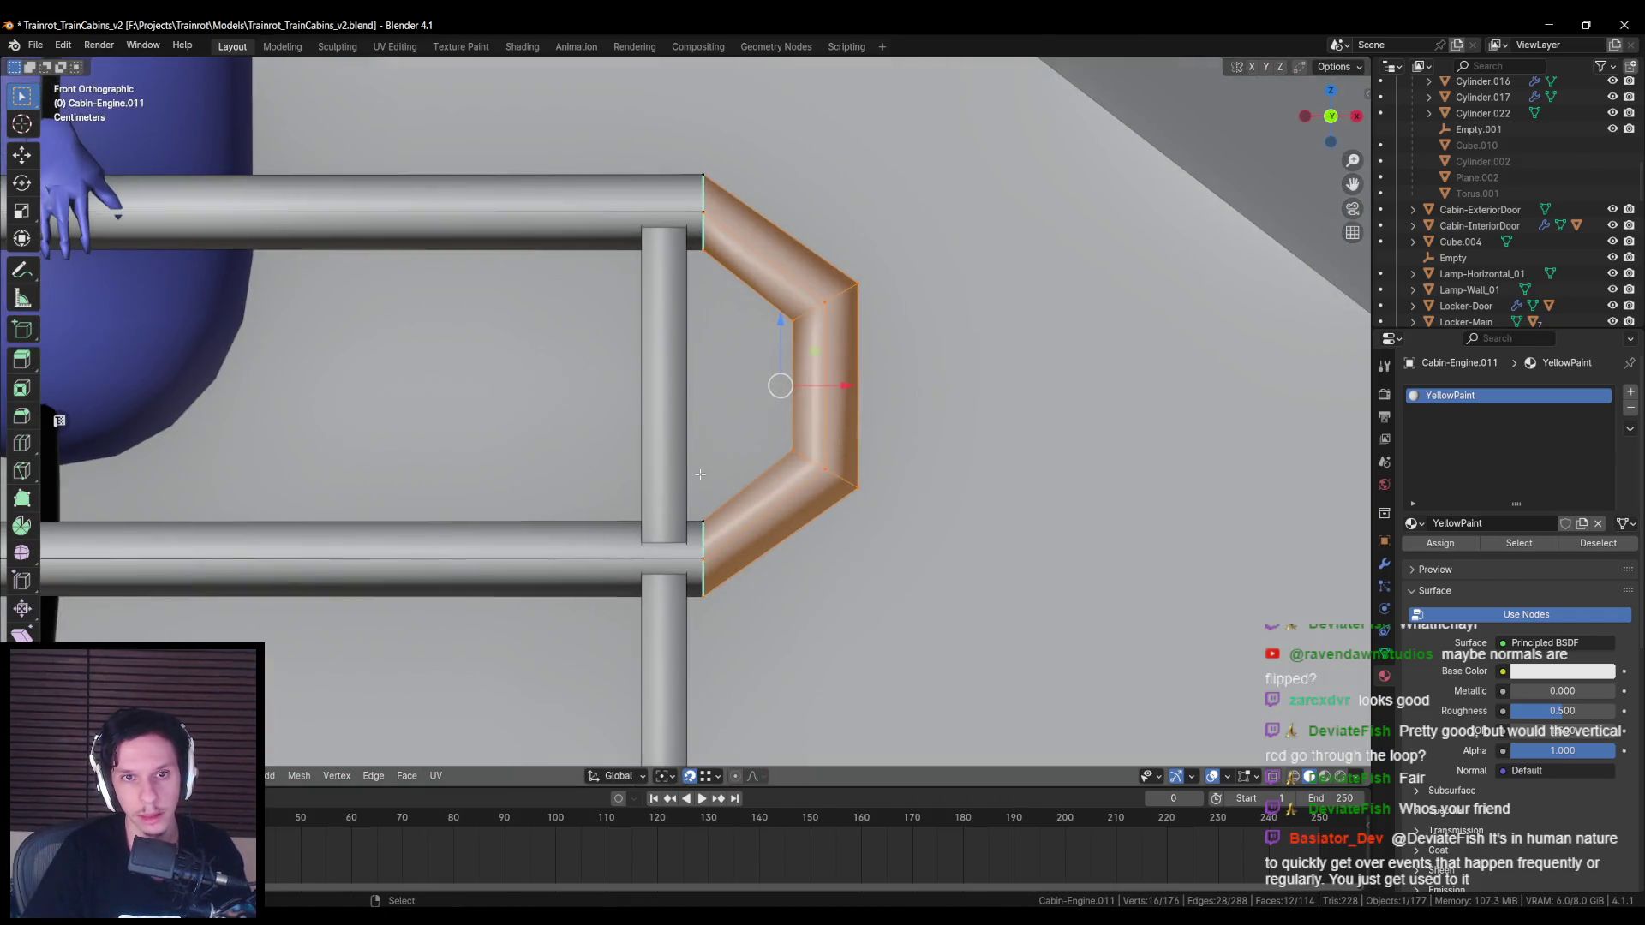
pyautogui.hotkey('alt', 'a')
pyautogui.hotkey('shift', 'z')
pyautogui.moveTo(761, 251); pyautogui.dragTo(869, 343)
pyautogui.moveTo(870, 343); pyautogui.dragTo(679, 181, button='middle')
pyautogui.hotkey('shift', 'z')
pyautogui.keyDown('alt'); pyautogui.keyDown('shift'); pyautogui.click(673, 179); pyautogui.keyUp('shift'); pyautogui.keyUp('alt')
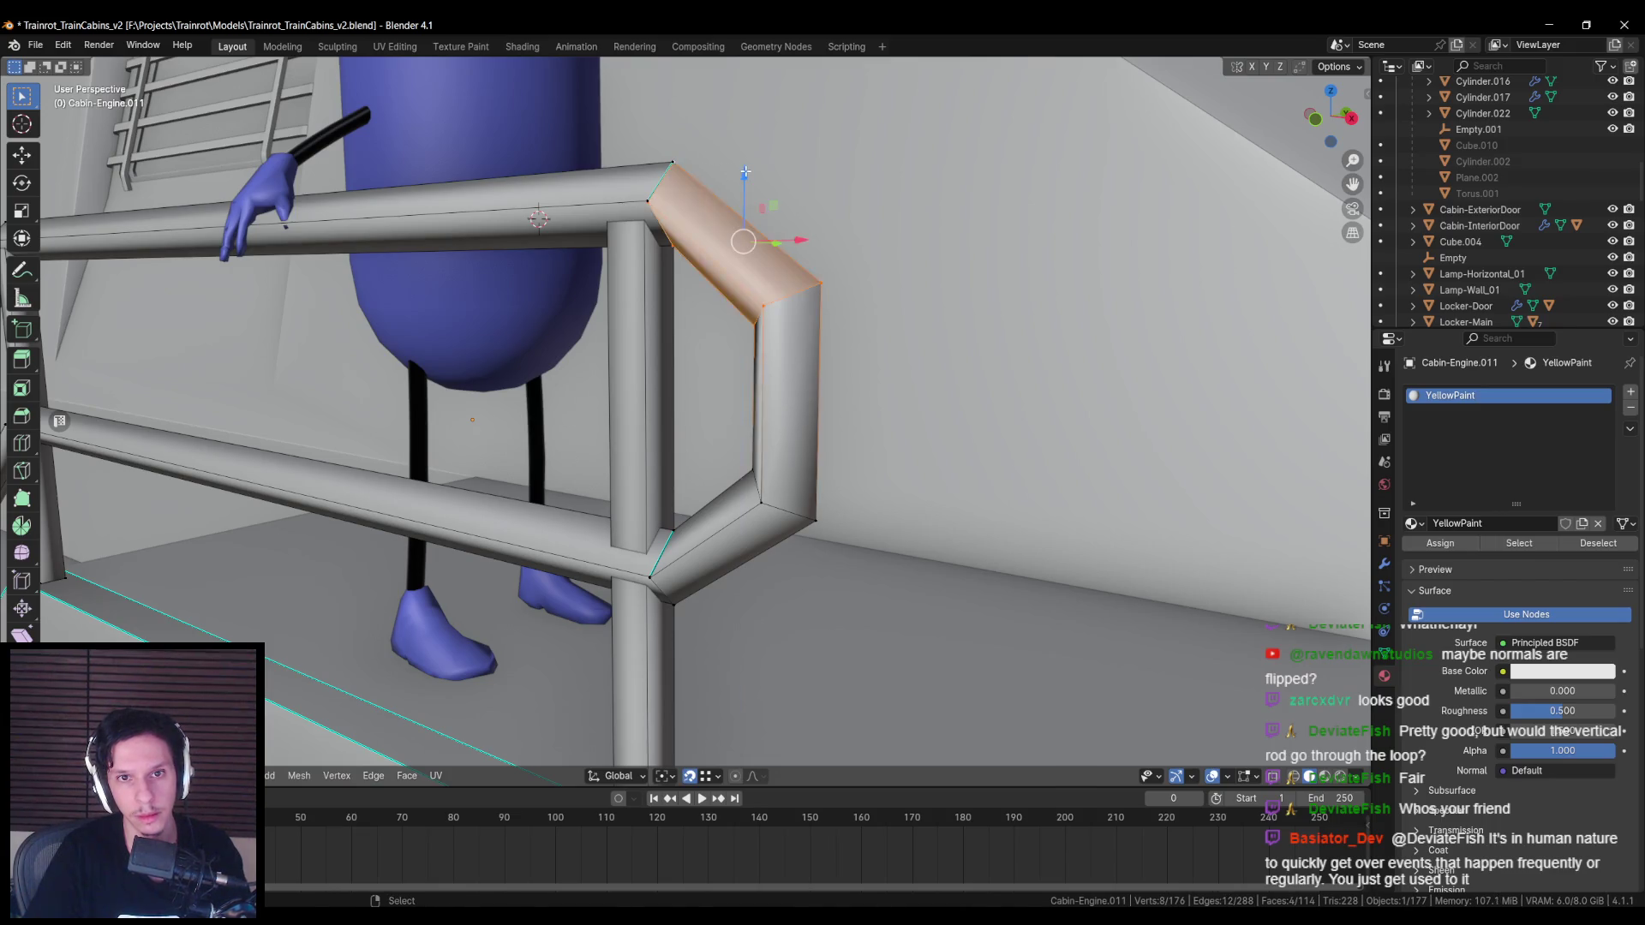
# Step: Nudge the joint loop into place and merge the whole mesh by distance
pyautogui.press('g')
pyautogui.click(674, 167)
pyautogui.scroll(3, 685, 257)
pyautogui.moveTo(707, 199)
pyautogui.mouseDown(button='middle')
pyautogui.moveTo(809, 172)
pyautogui.moveTo(808, 202)
pyautogui.mouseUp(button='middle')
pyautogui.scroll(2, 801, 184)
pyautogui.press('a')
pyautogui.press('m')
pyautogui.click(801, 371)
# Step: Dissolve the two corner edge loops of the pipe bend
pyautogui.hotkey('alt', 'a')
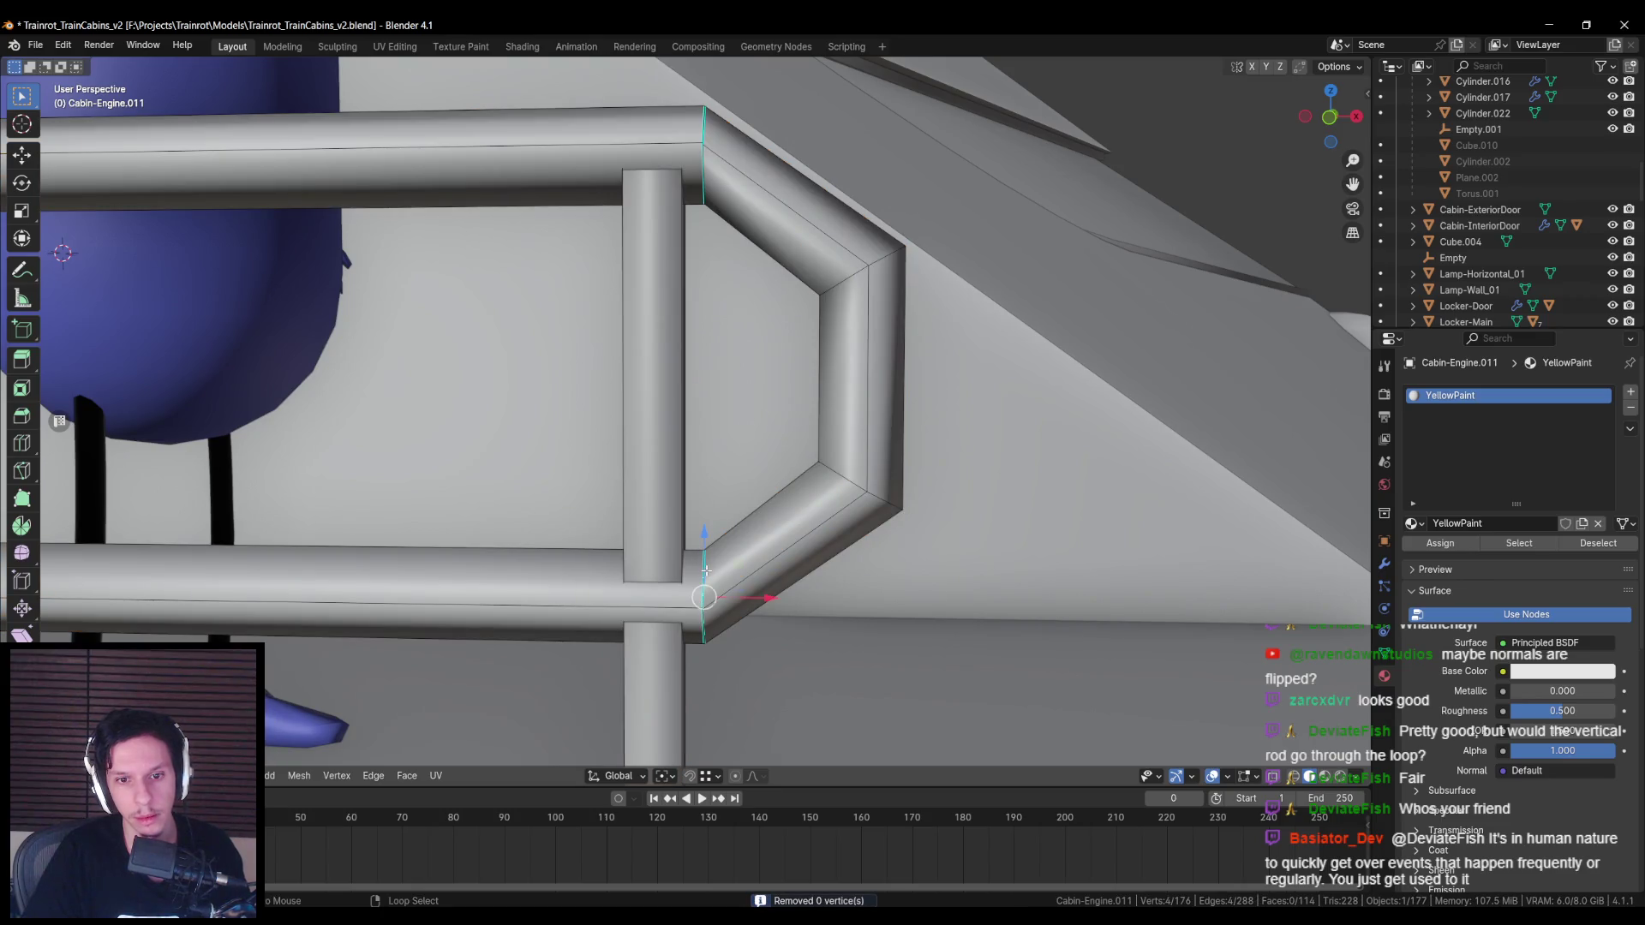
pyautogui.hotkey('alt', 'a')
pyautogui.moveTo(715, 504)
pyautogui.mouseDown(button='middle')
pyautogui.moveTo(743, 324)
pyautogui.moveTo(796, 223)
pyautogui.moveTo(789, 321)
pyautogui.mouseUp(button='middle')
pyautogui.keyDown('alt'); pyautogui.click(826, 180); pyautogui.keyUp('alt')
pyautogui.press('x')
pyautogui.click(754, 409)
pyautogui.moveTo(754, 409); pyautogui.dragTo(696, 515, button='middle')
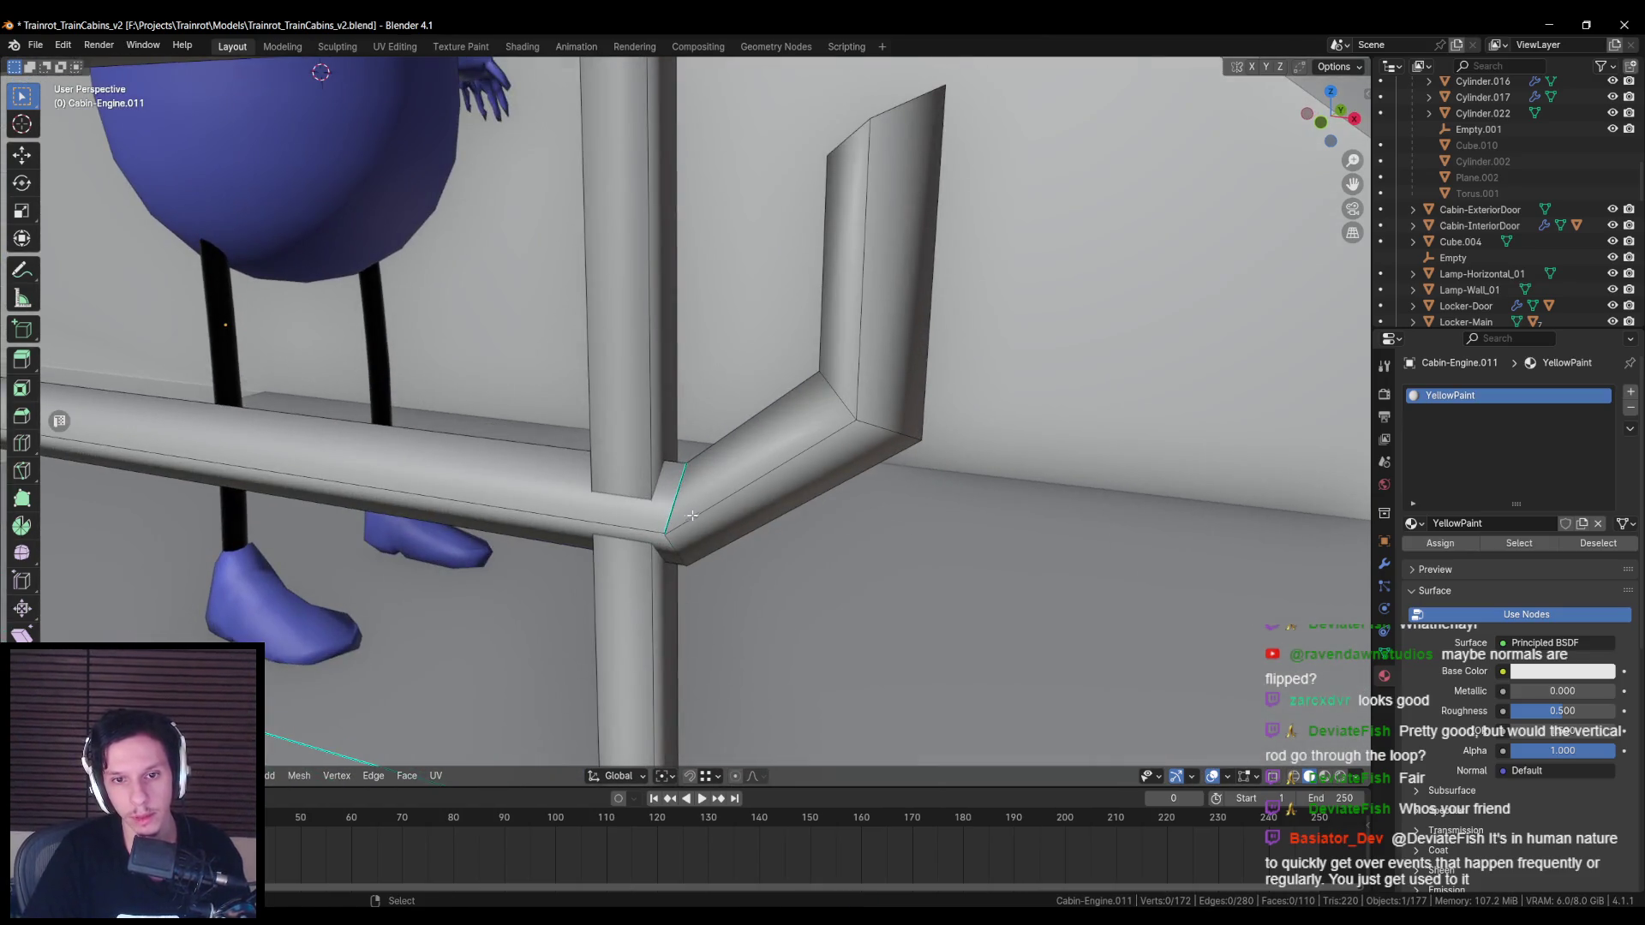
pyautogui.press('x')
pyautogui.click(686, 516)
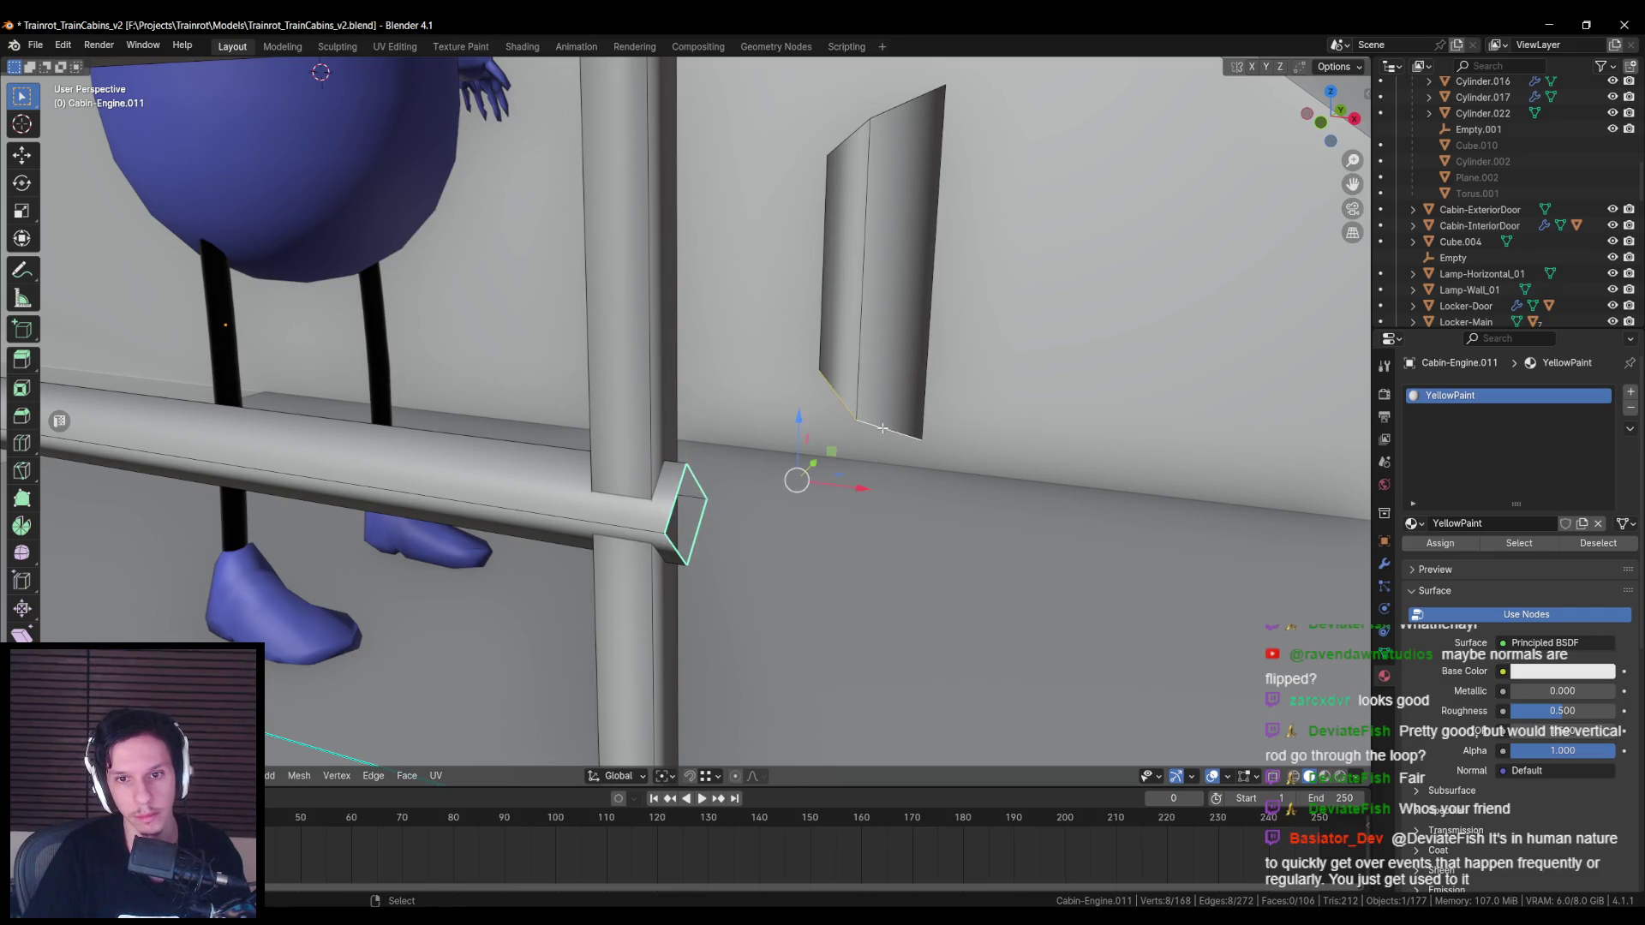
# Step: Bridge the open end loops into continuous pipe bends at the lower and top rails
pyautogui.hotkey('ctrl', 'e')
pyautogui.click(830, 159)
pyautogui.moveTo(830, 159); pyautogui.dragTo(826, 306, button='middle')
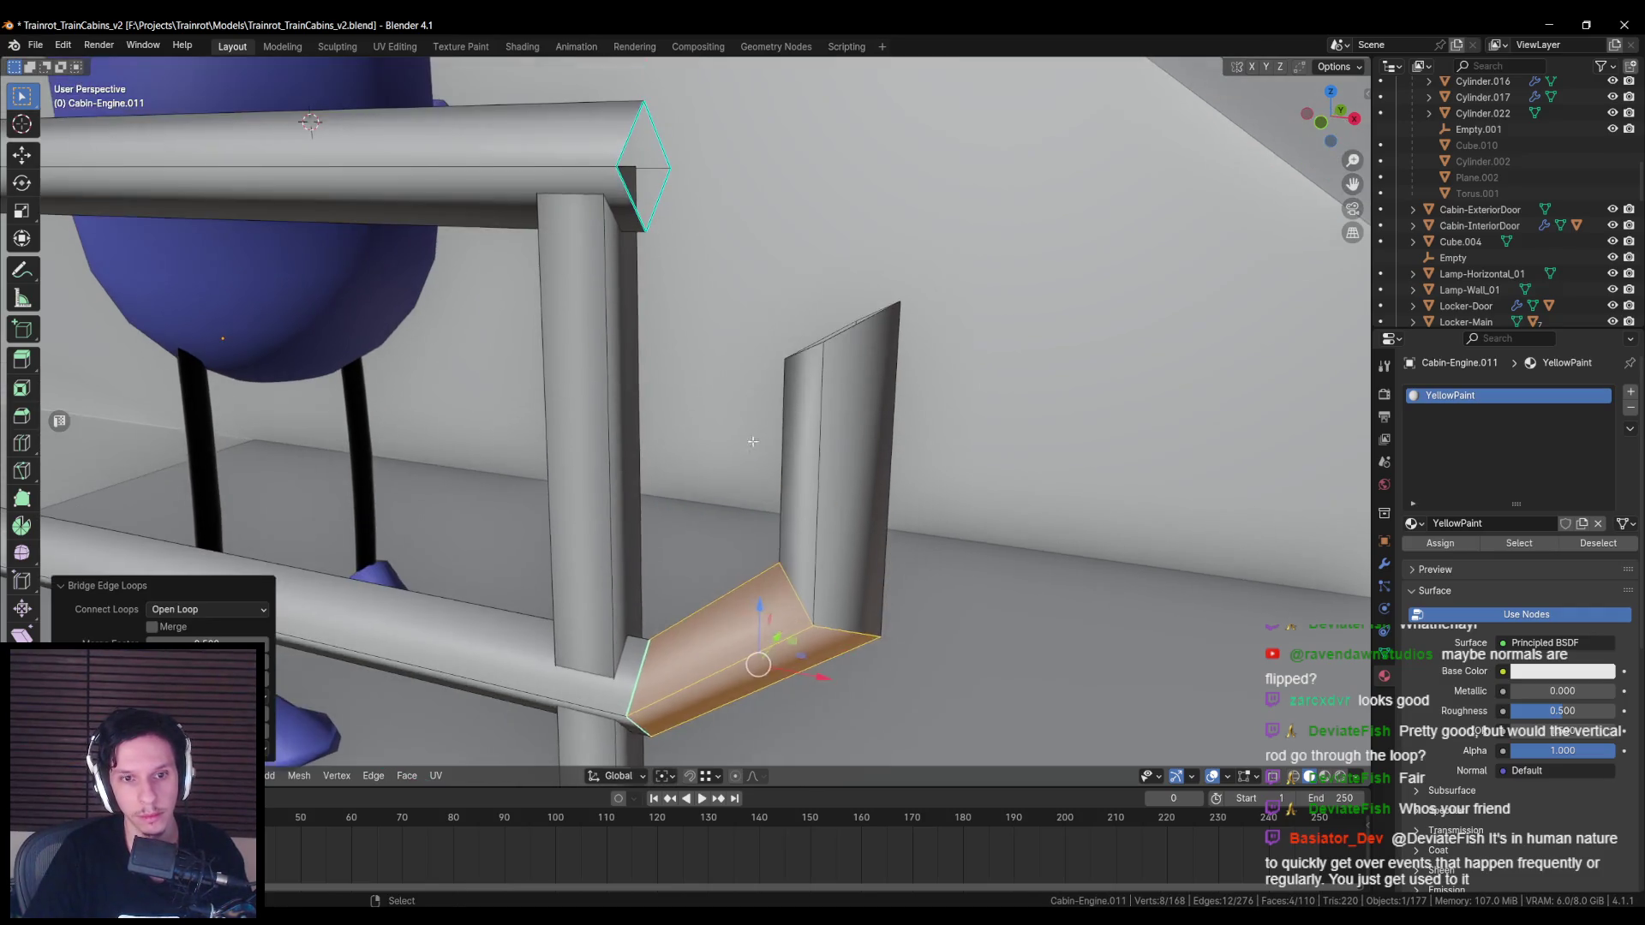
pyautogui.keyDown('alt'); pyautogui.click(826, 306); pyautogui.keyUp('alt')
pyautogui.hotkey('ctrl', 'e')
pyautogui.click(625, 191)
pyautogui.moveTo(625, 191); pyautogui.dragTo(691, 541, button='middle')
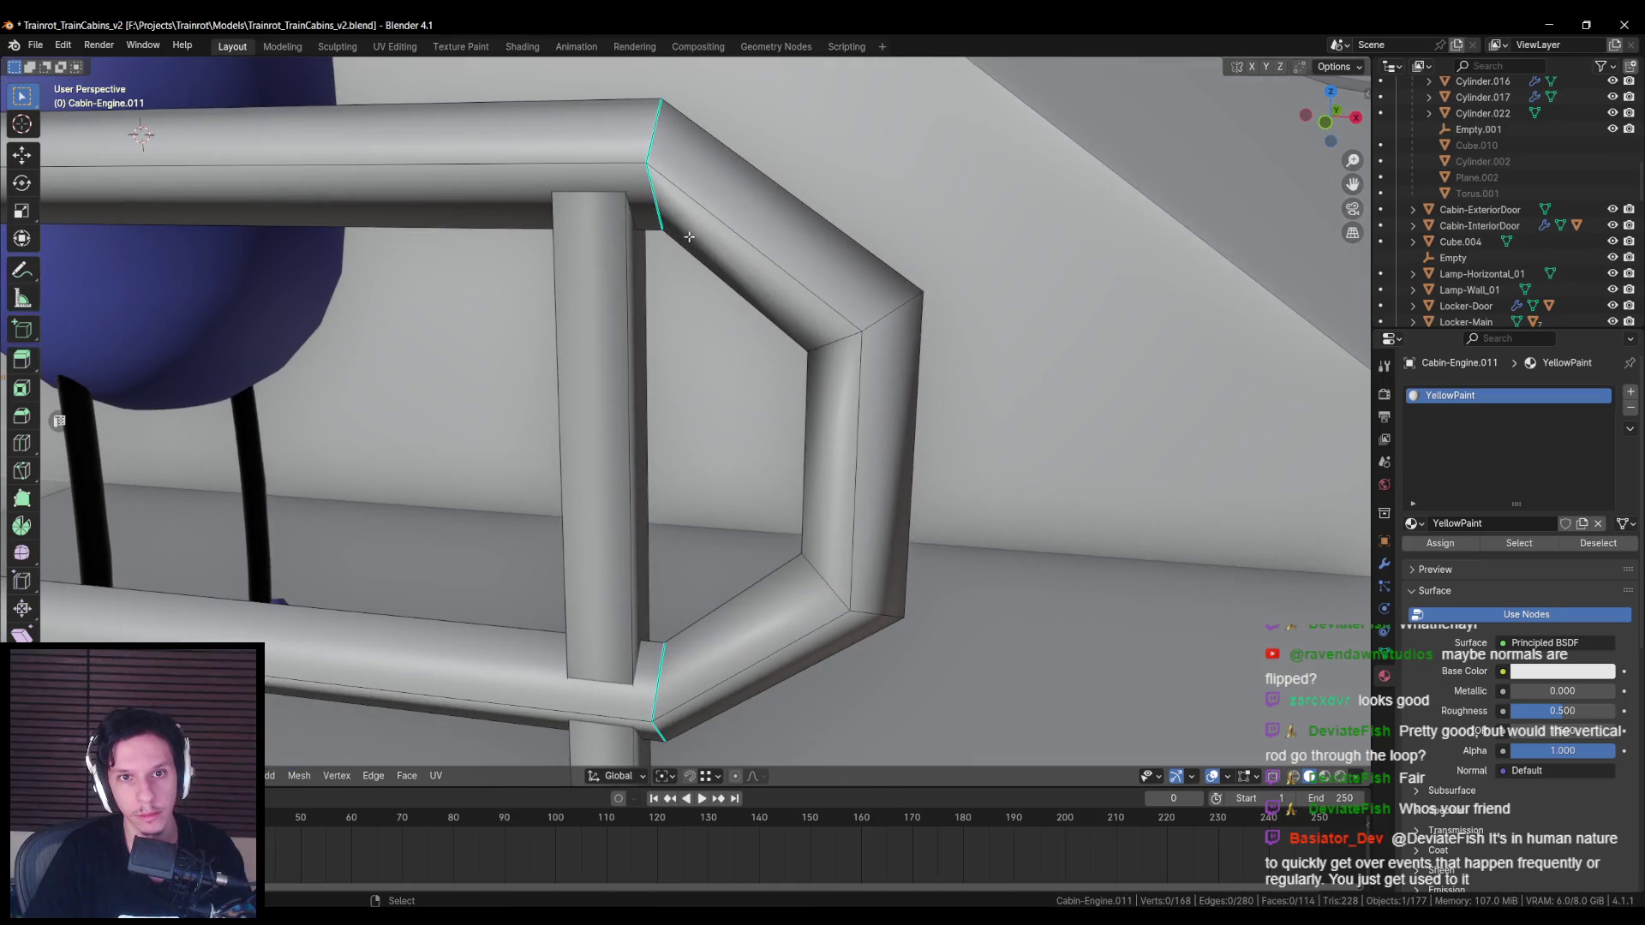
pyautogui.hotkey('ctrl', 'e')
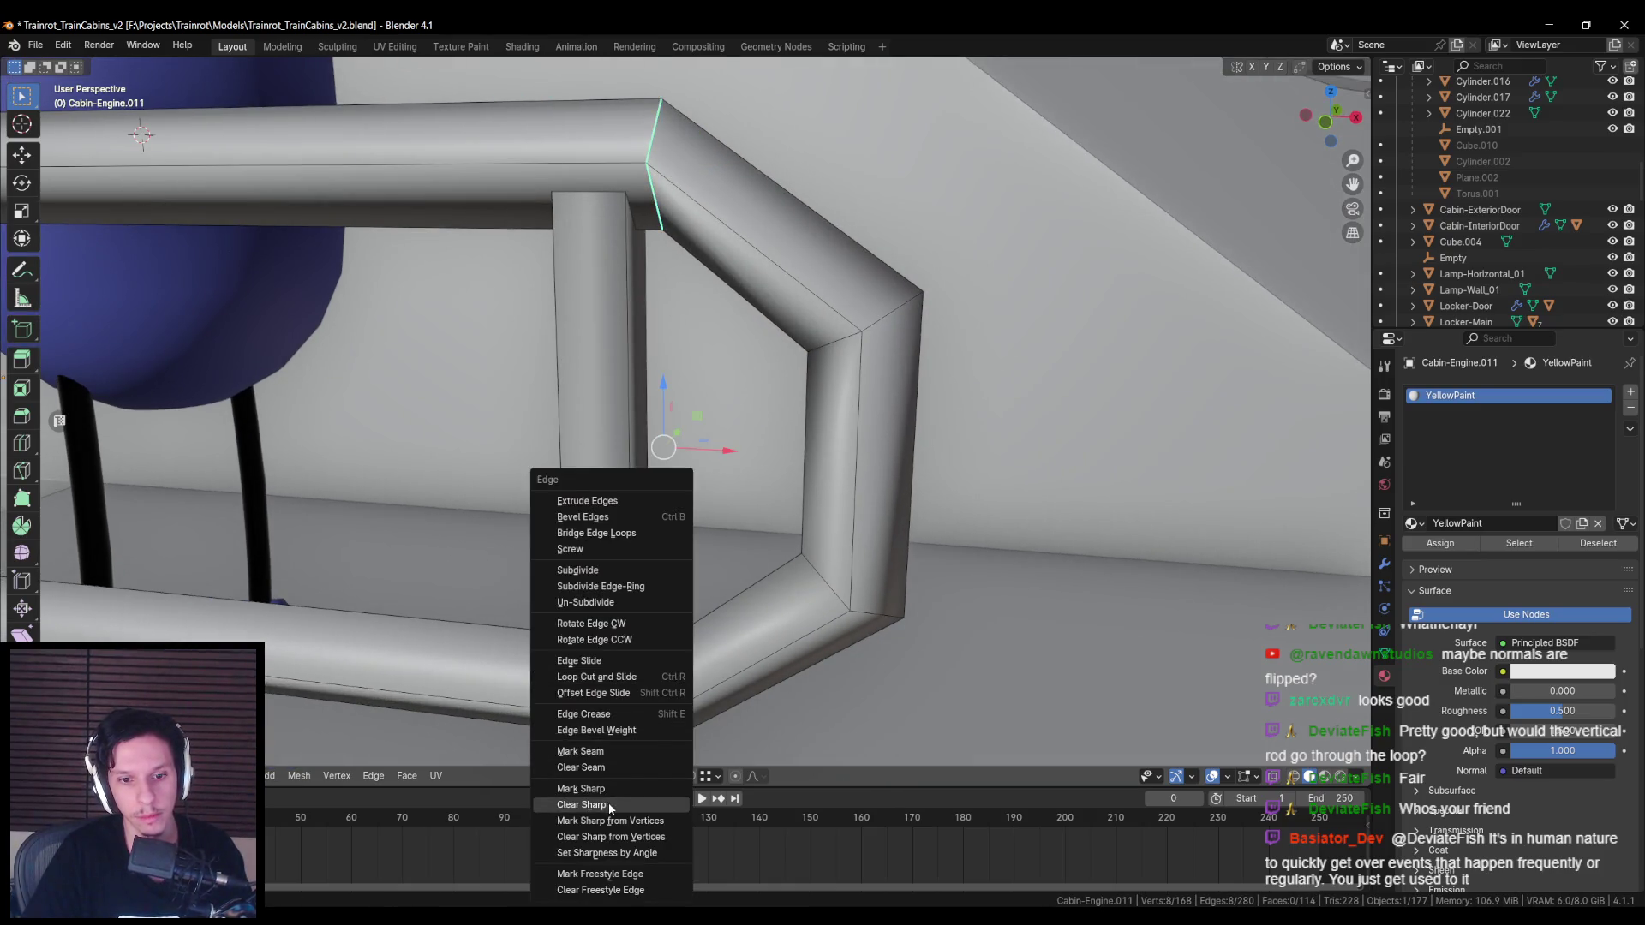
pyautogui.click(608, 804)
# Step: Leave Edit Mode and save Trainrot_TrainCabins_v2.blend
pyautogui.press('Tab')
pyautogui.scroll(-8, 609, 600)
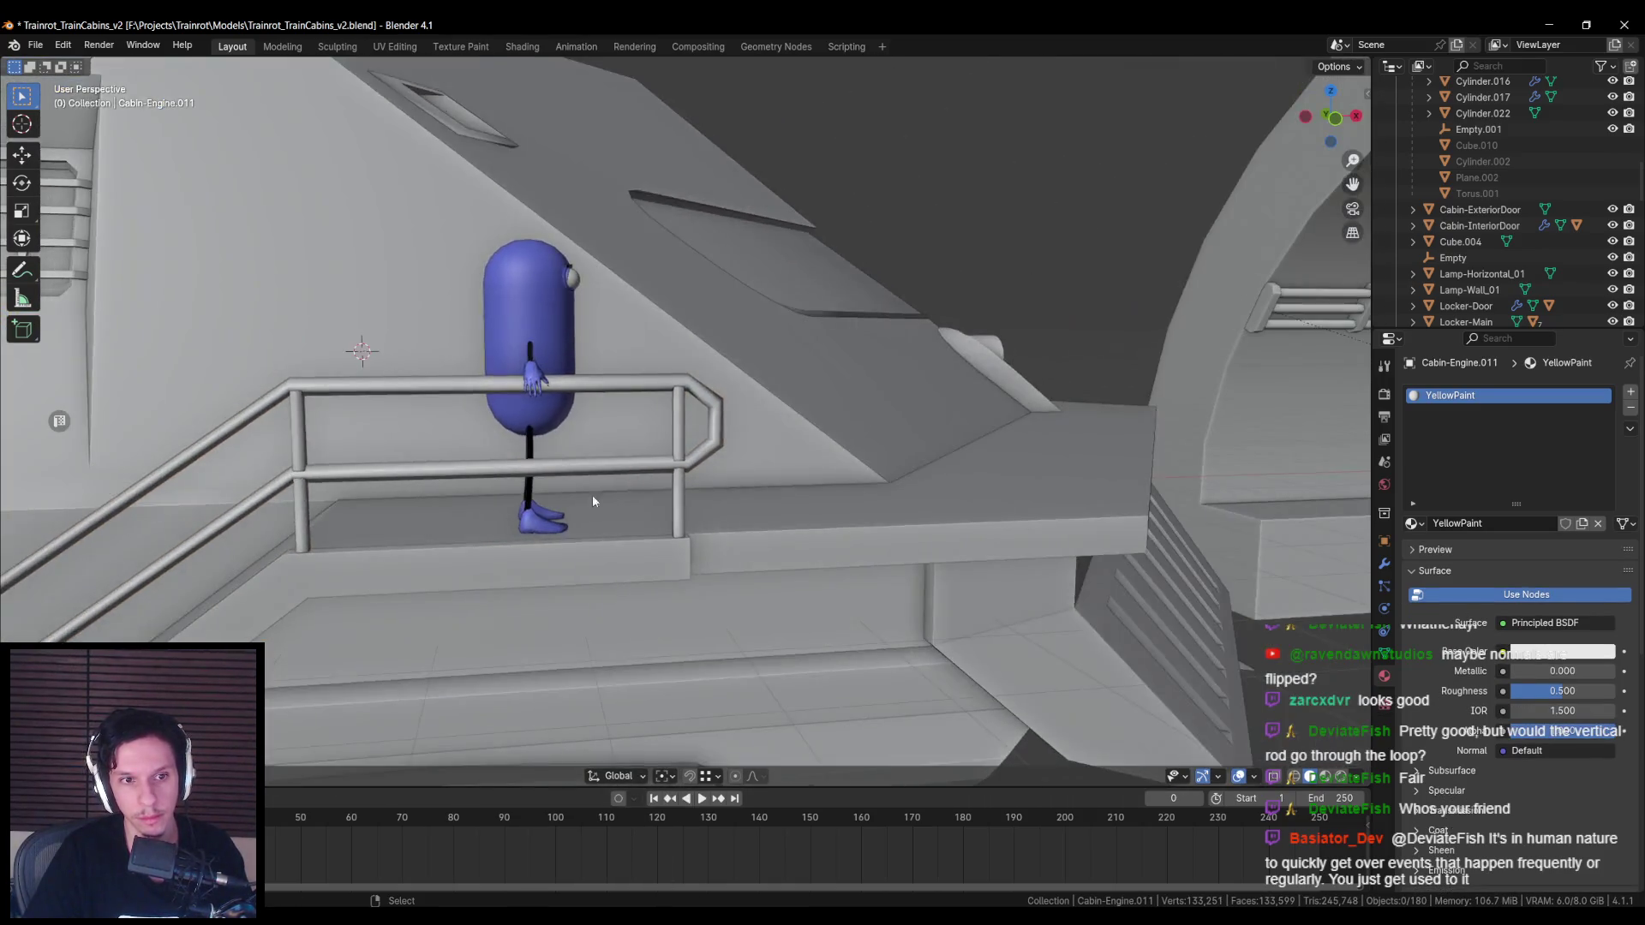
pyautogui.moveTo(593, 495)
pyautogui.keyDown('shift'); pyautogui.mouseDown(button='middle')
pyautogui.moveTo(947, 450)
pyautogui.moveTo(599, 484)
pyautogui.moveTo(654, 481)
pyautogui.moveTo(682, 447)
pyautogui.mouseUp(button='middle'); pyautogui.keyUp('shift')
pyautogui.scroll(-3, 948, 449)
pyautogui.scroll(4, 480, 507)
pyautogui.scroll(-5, 480, 507)
pyautogui.hotkey('ctrl', 's')
pyautogui.click(682, 447)
pyautogui.press('Tab')
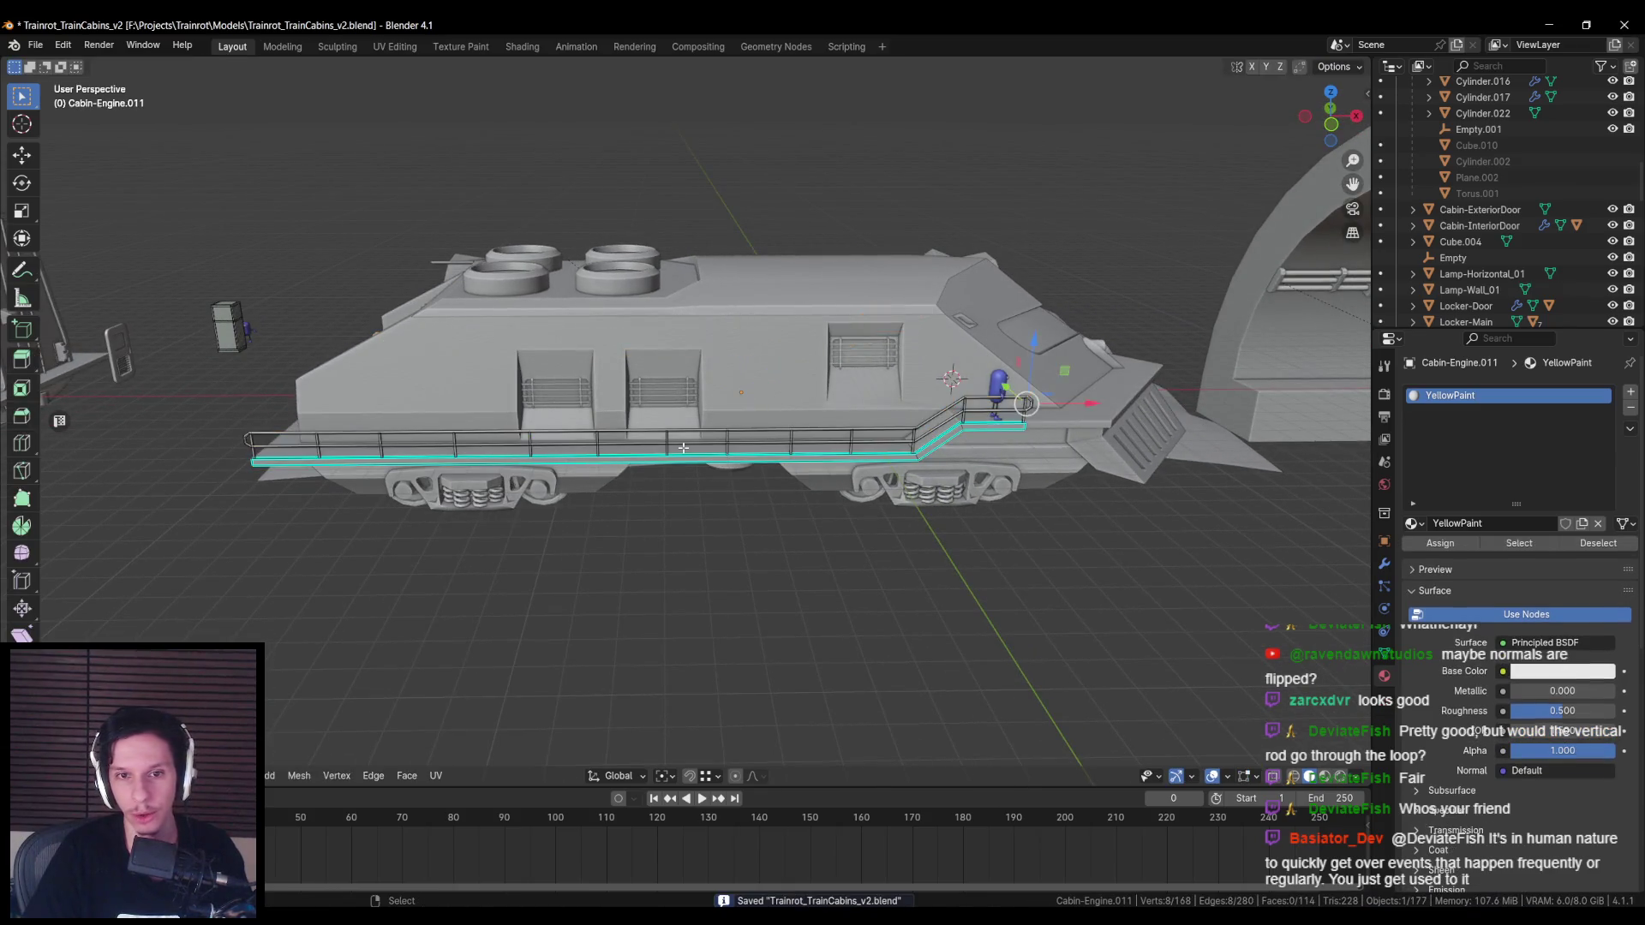
# Step: Exit the railing's Edit Mode, select the cabin body, and save the train file
pyautogui.press('a')
pyautogui.rightClick(667, 468)
pyautogui.press('Escape')
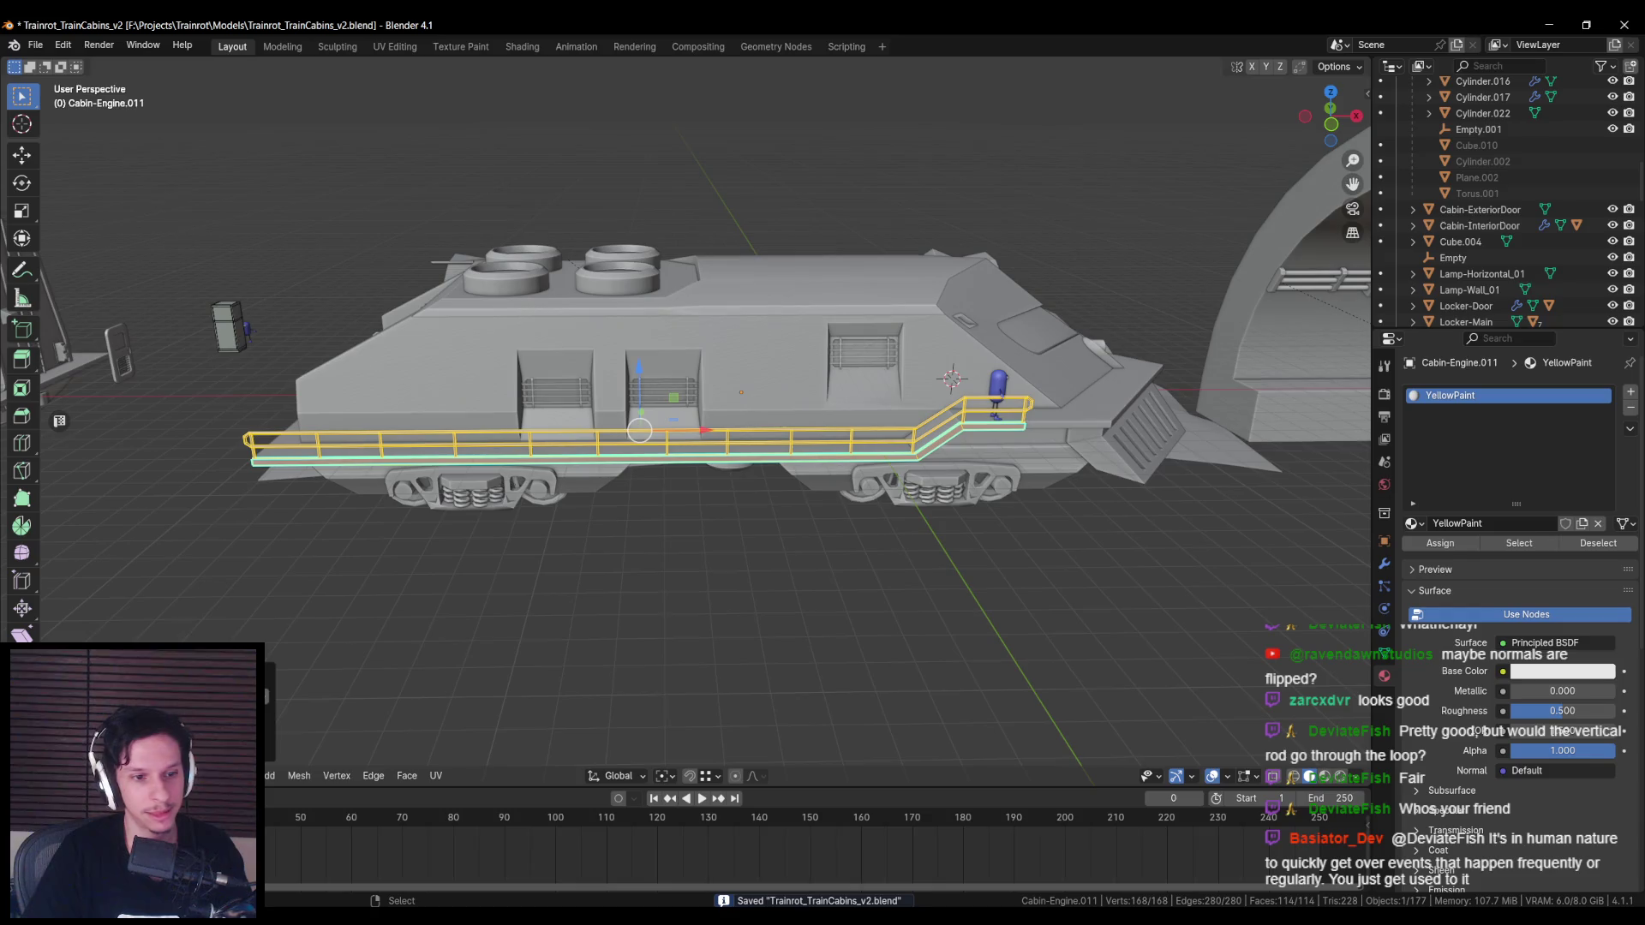
pyautogui.press('Tab')
pyautogui.moveTo(639, 430)
pyautogui.mouseDown(button='middle')
pyautogui.moveTo(661, 466)
pyautogui.moveTo(794, 521)
pyautogui.moveTo(734, 532)
pyautogui.moveTo(400, 490)
pyautogui.mouseUp(button='middle')
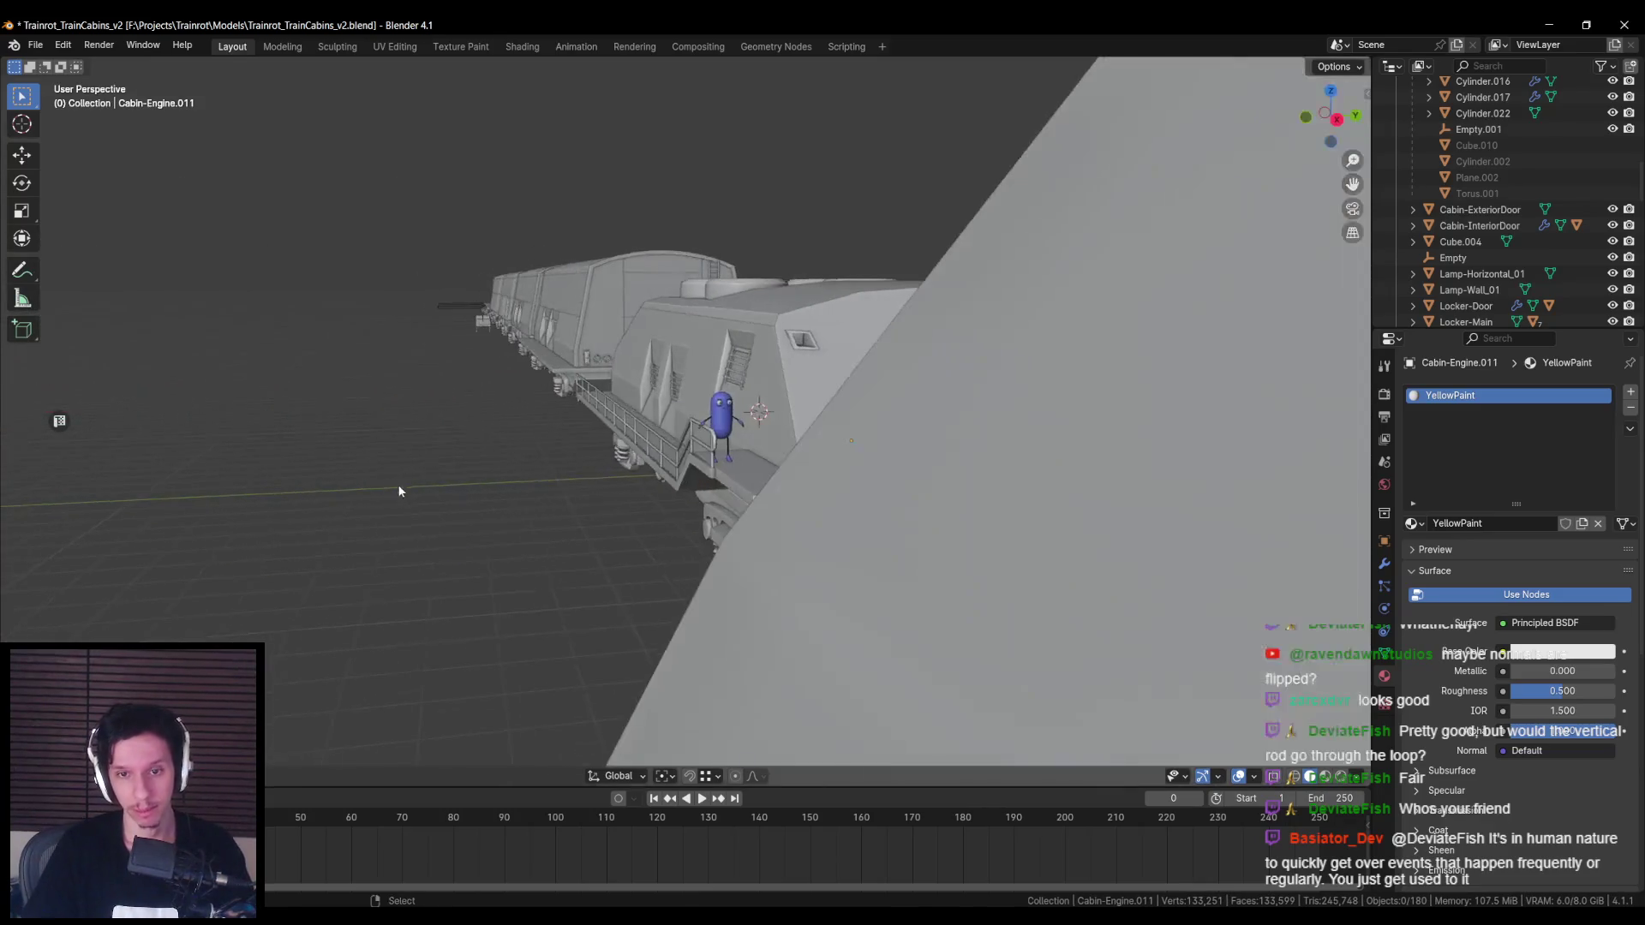
pyautogui.click(717, 415)
pyautogui.moveTo(718, 416)
pyautogui.mouseDown(button='middle')
pyautogui.moveTo(631, 540)
pyautogui.moveTo(655, 540)
pyautogui.mouseUp(button='middle')
pyautogui.scroll(-3, 654, 540)
pyautogui.click(651, 462)
pyautogui.hotkey('ctrl', 's')
# Step: Show the Unreal Engine export sidebar with the cabin body as the active object
pyautogui.moveTo(651, 463); pyautogui.dragTo(790, 395, button='middle')
pyautogui.keyDown('shift'); pyautogui.click(742, 441); pyautogui.keyUp('shift')
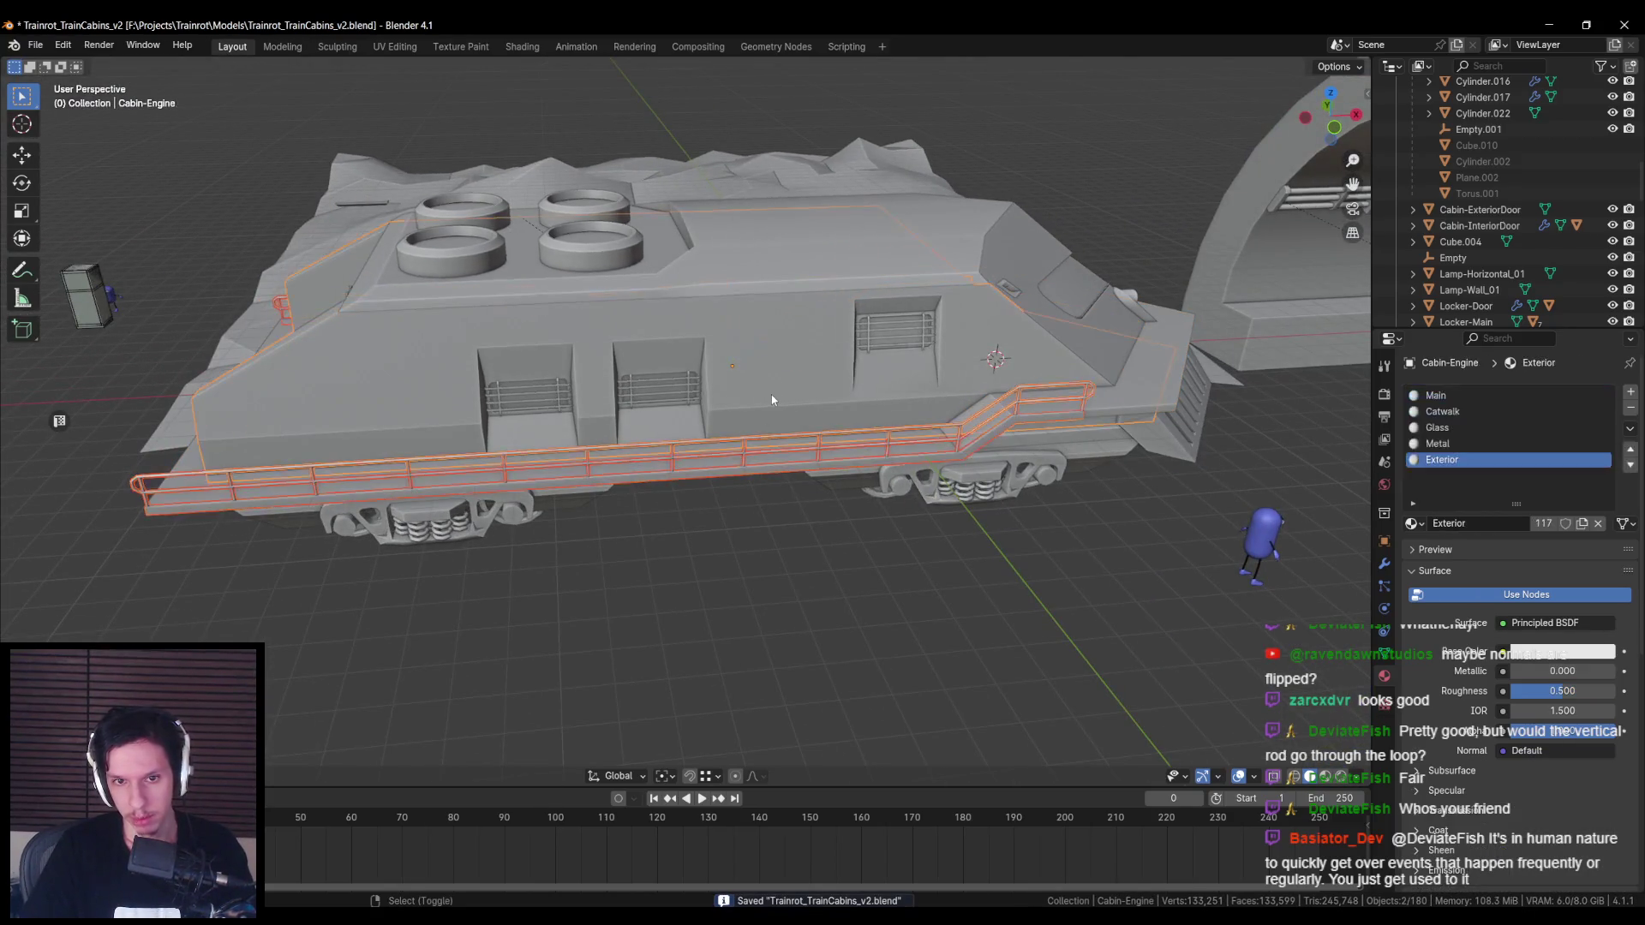
pyautogui.hotkey('ctrl', 'z')
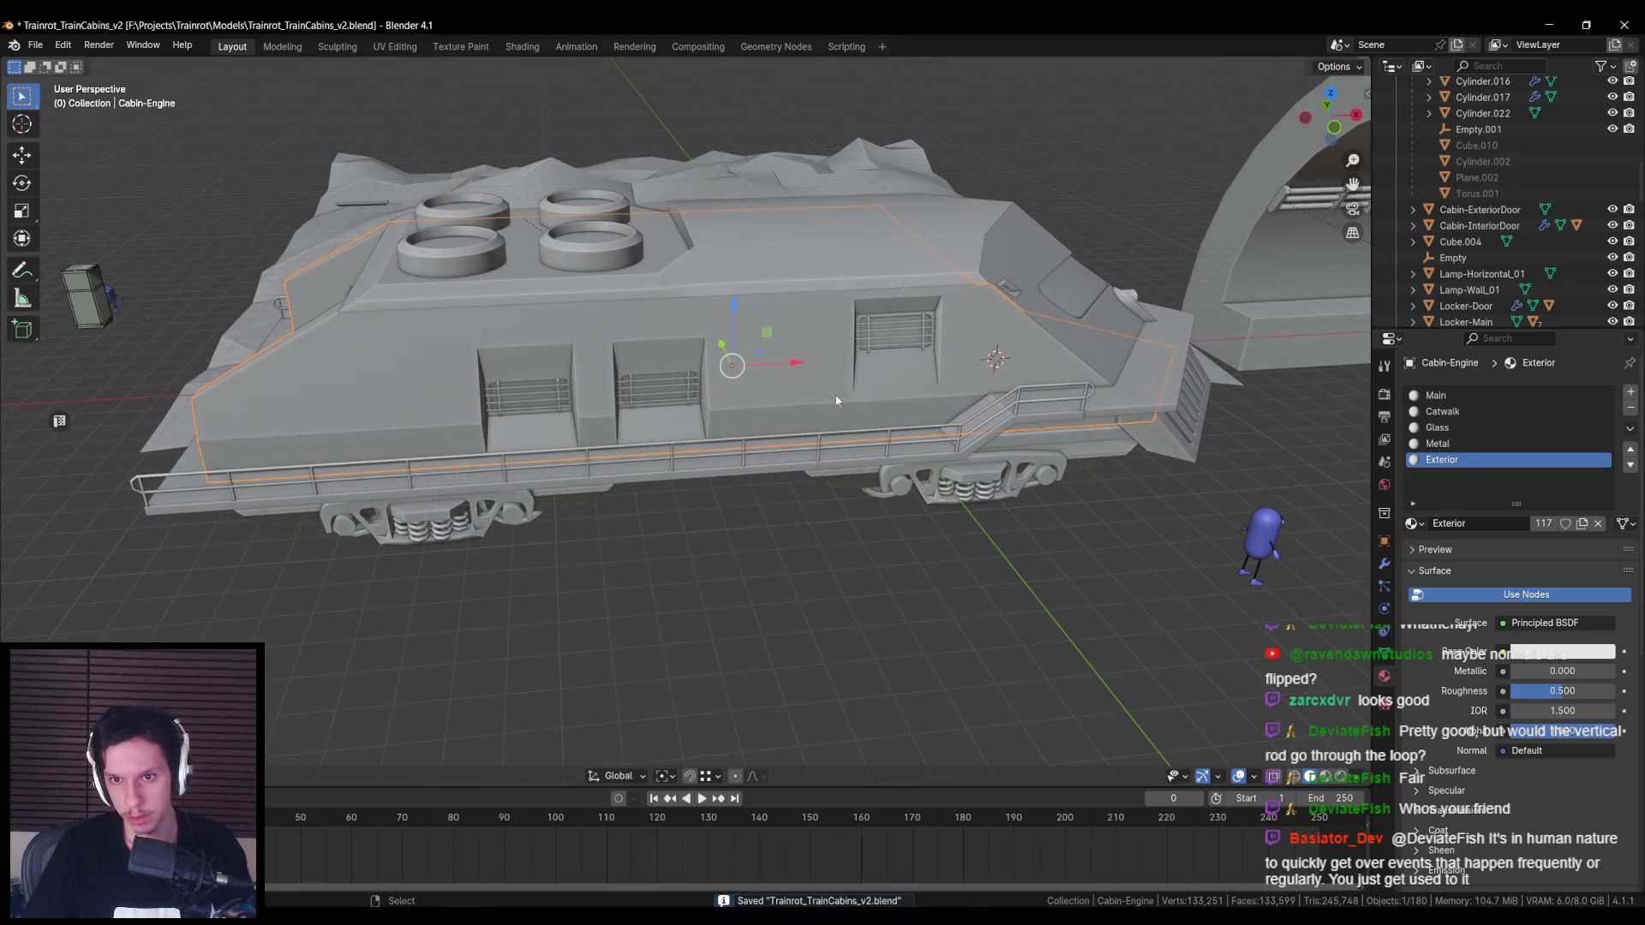
pyautogui.press('n')
pyautogui.scroll(-3, 1229, 504)
pyautogui.click(786, 441)
pyautogui.scroll(3, 787, 441)
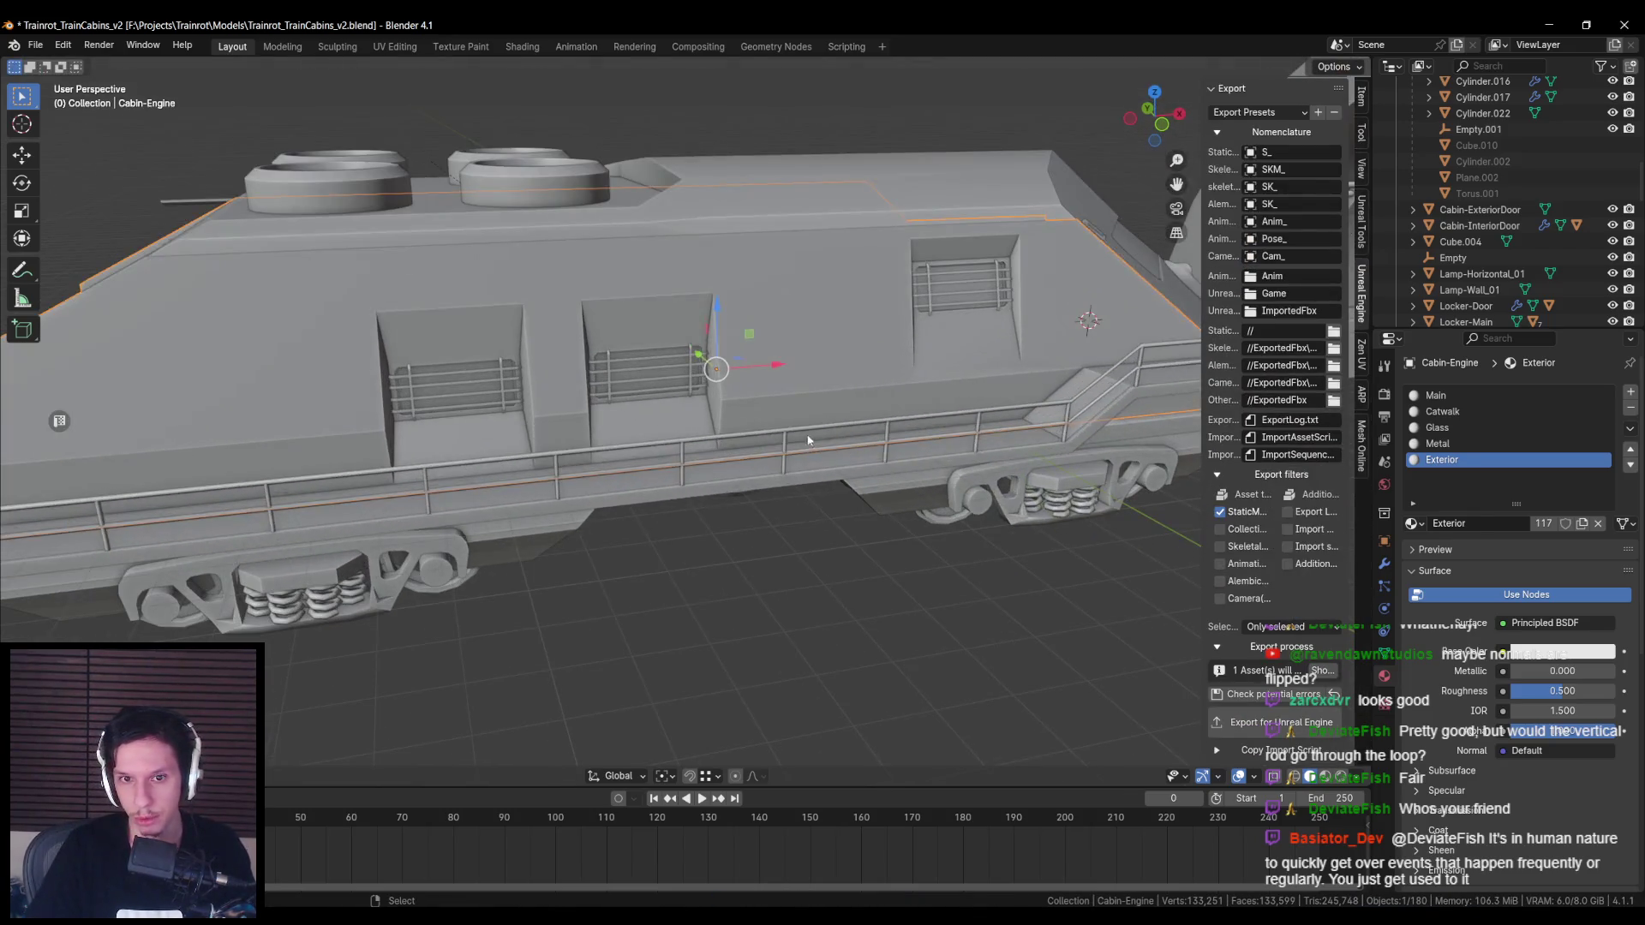
pyautogui.click(797, 384)
# Step: Export the cabin from Blender, reimport S_Cabin-Engine in Unreal, and save all assets
pyautogui.click(1237, 722)
pyautogui.hotkey('alt', 'Tab')
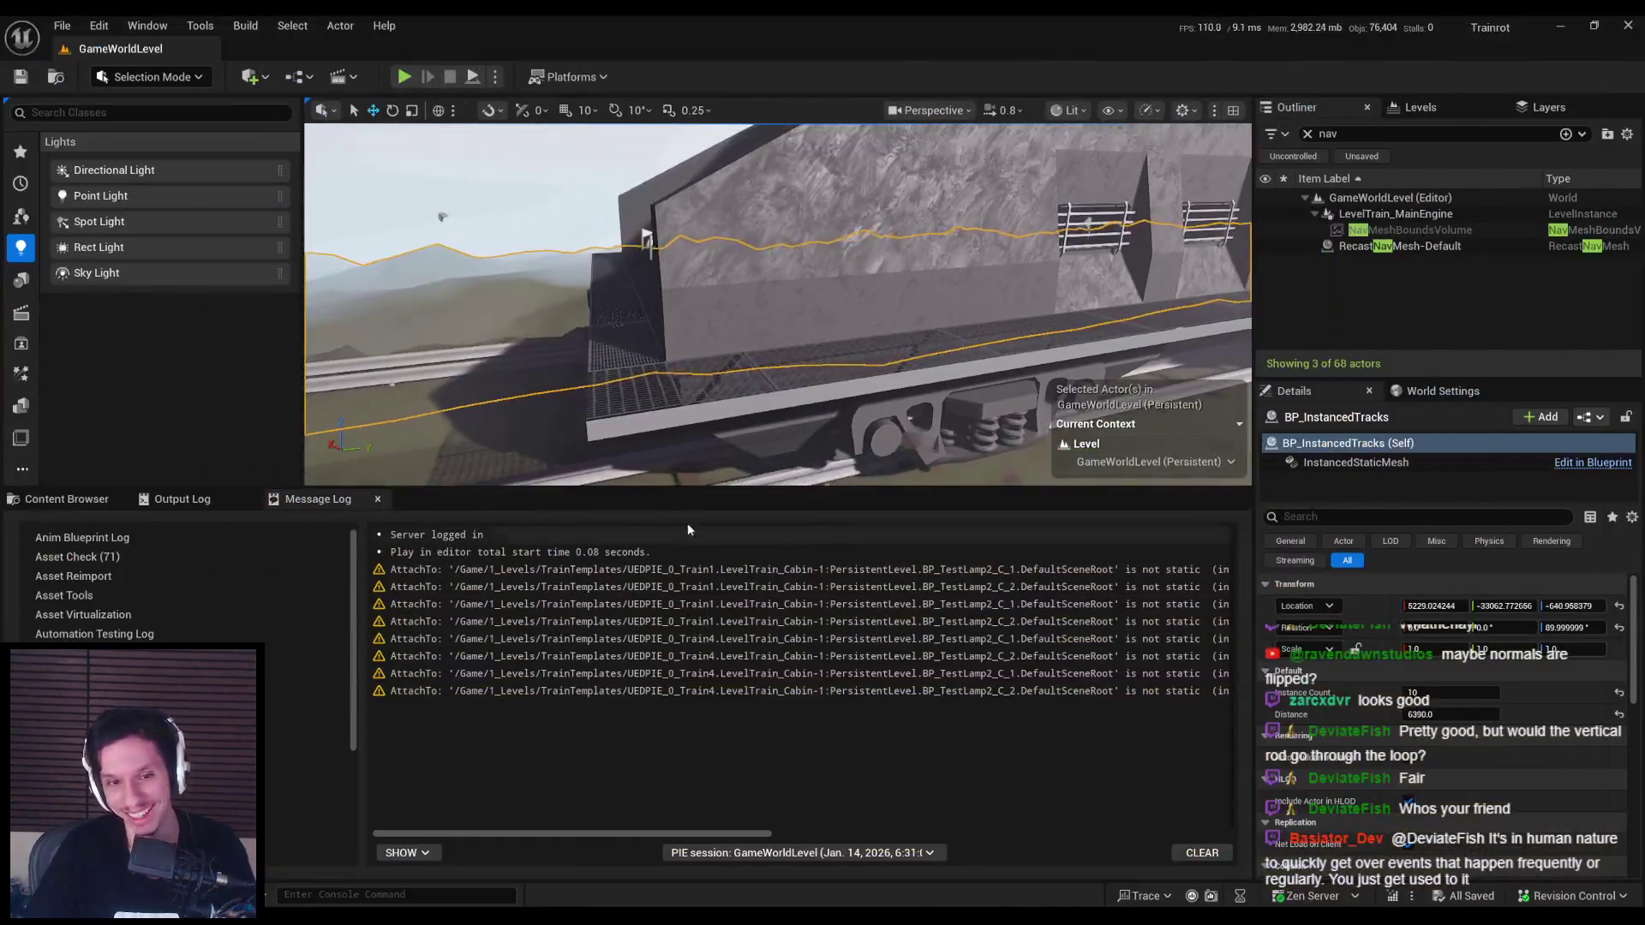
pyautogui.rightClick(475, 733)
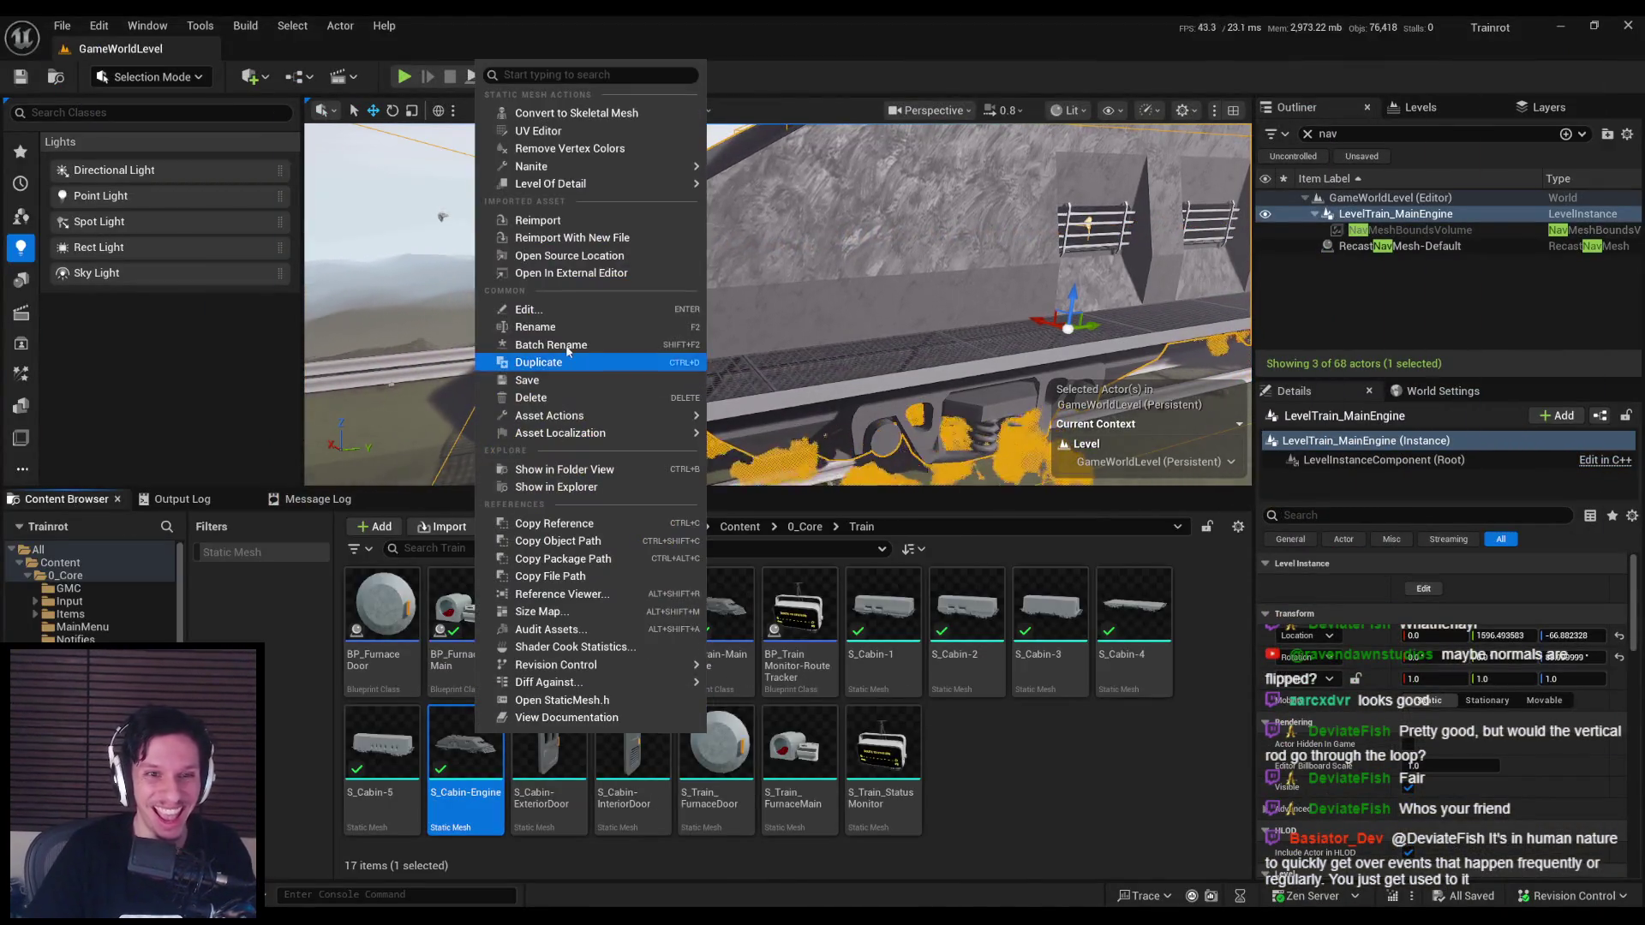
pyautogui.click(538, 220)
pyautogui.moveTo(830, 383)
pyautogui.mouseDown(button='right')
pyautogui.moveTo(846, 408)
pyautogui.moveTo(810, 379)
pyautogui.moveTo(809, 403)
pyautogui.moveTo(745, 385)
pyautogui.mouseUp(button='right')
pyautogui.scroll(3, 850, 405)
pyautogui.hotkey('ctrl', 'shift', 's')
pyautogui.press('p')
pyautogui.press('p')
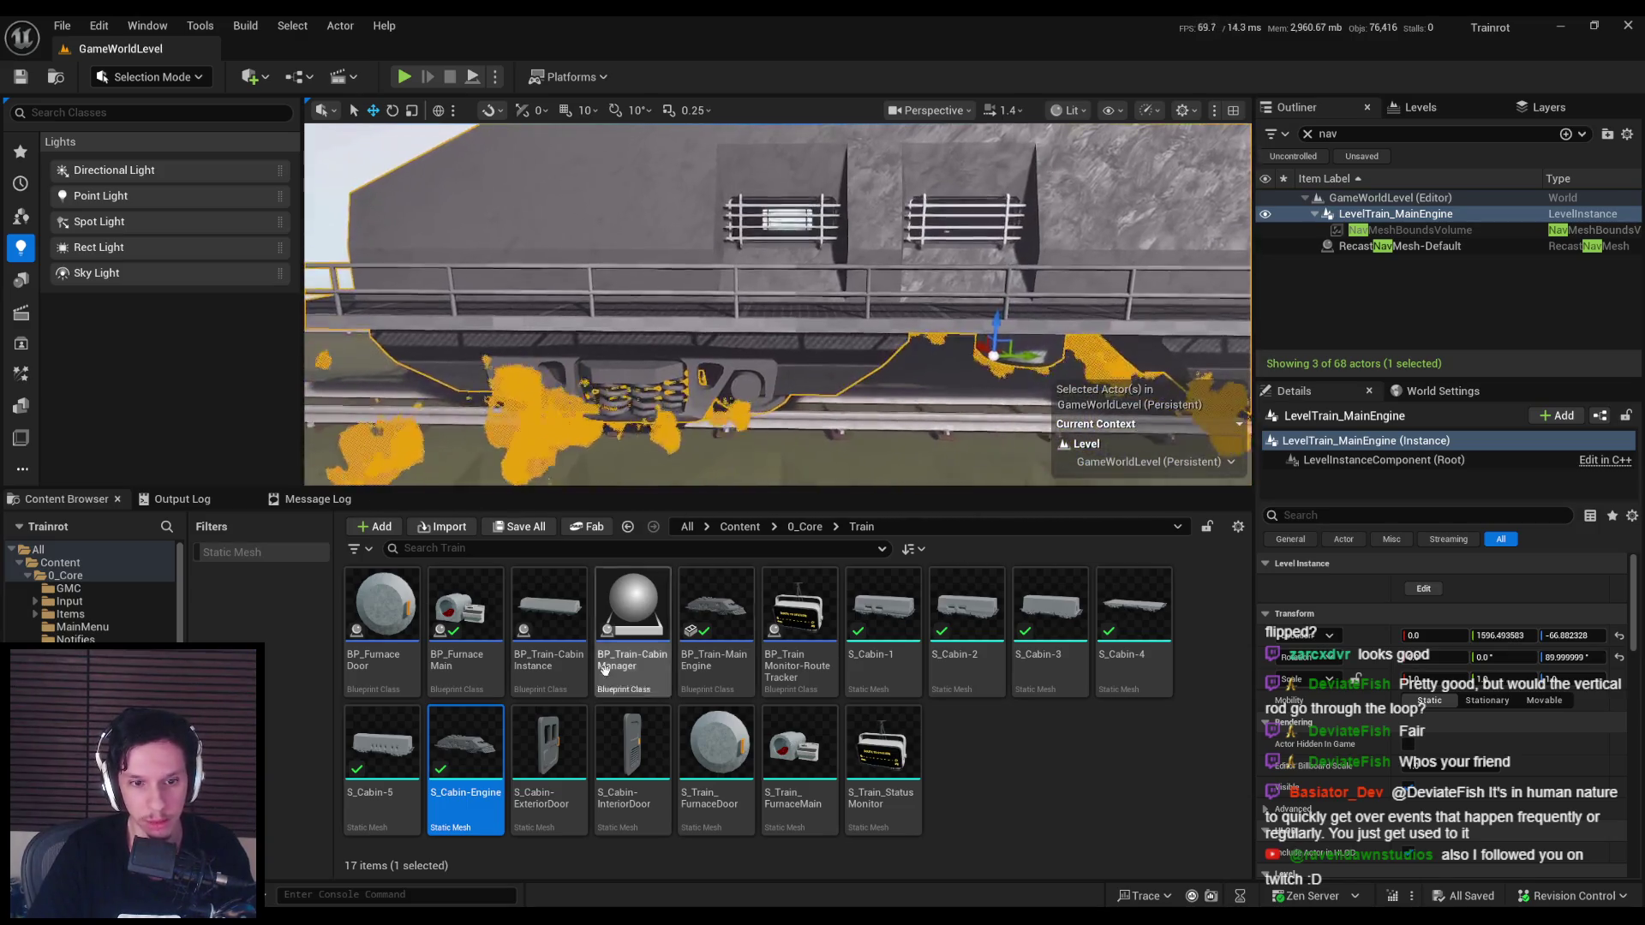
# Step: Browse from 0_Core up to Content and into the 3_MaterialLibrary folder
pyautogui.click(805, 527)
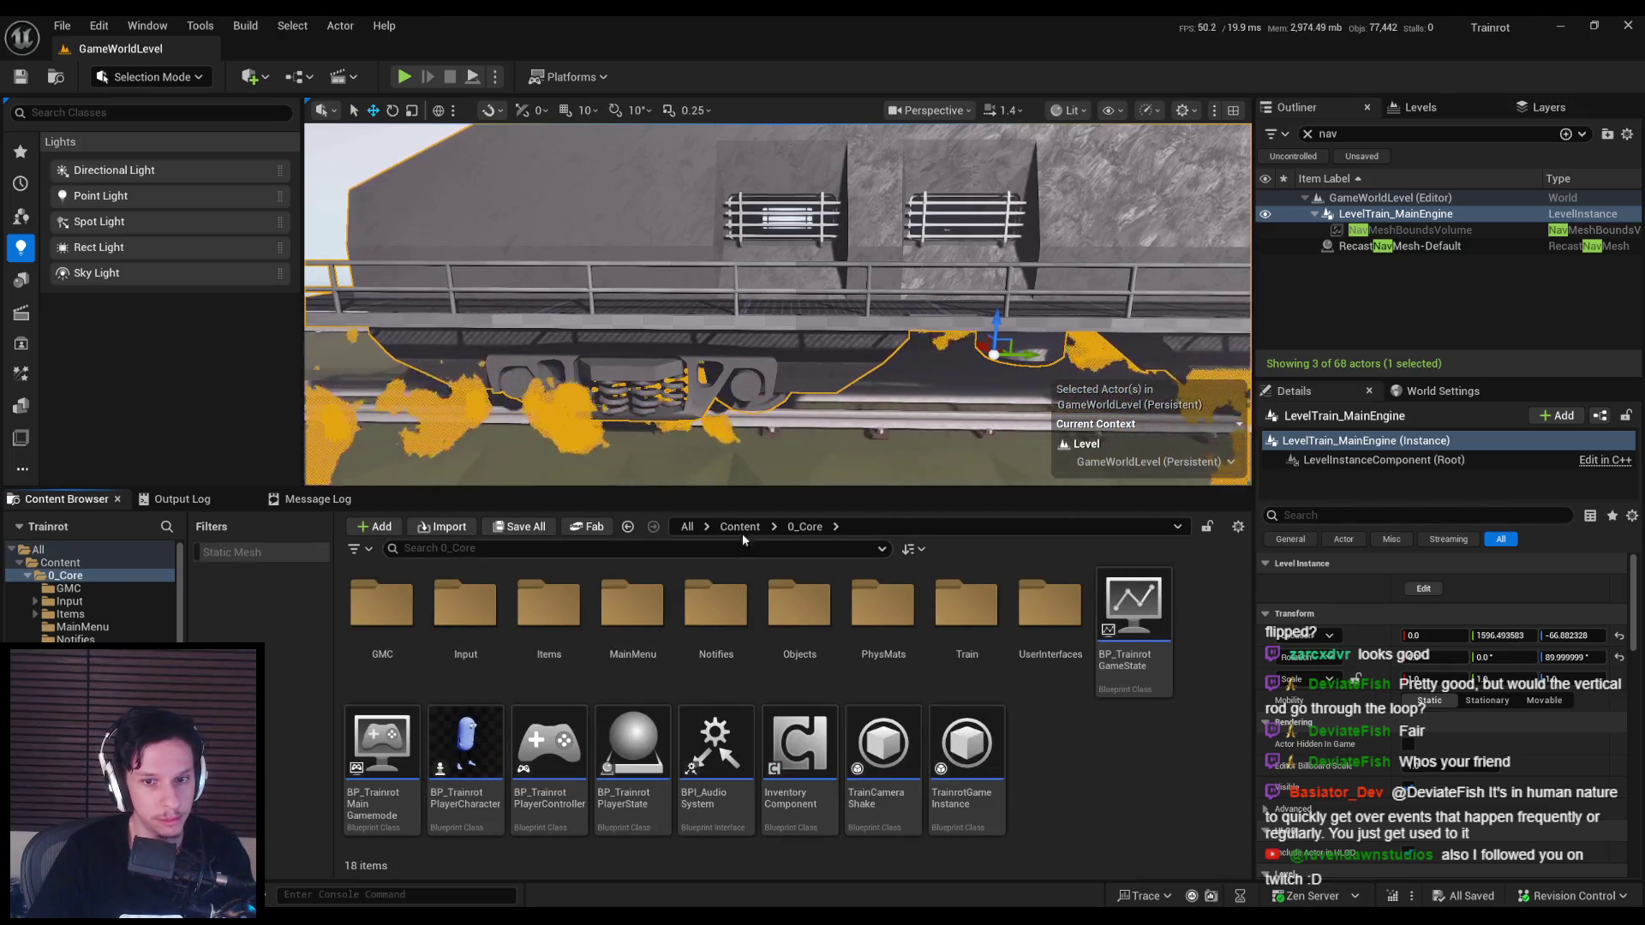
pyautogui.click(742, 528)
pyautogui.doubleClick(630, 617)
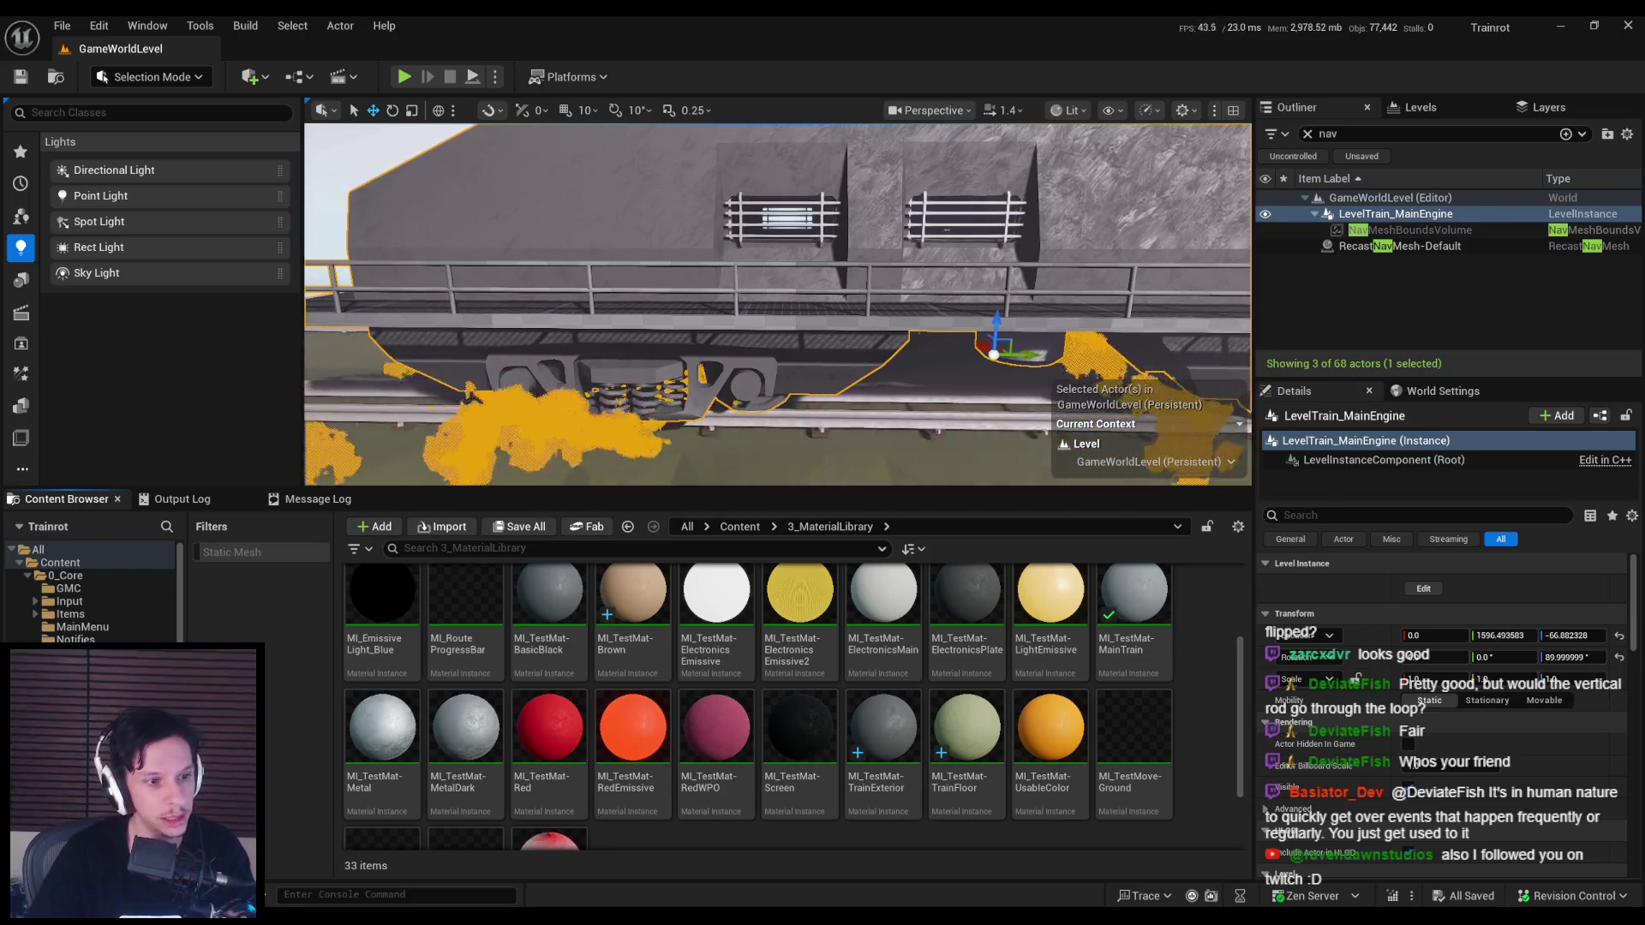
pyautogui.moveTo(609, 369)
pyautogui.mouseDown(button='right')
pyautogui.moveTo(634, 364)
pyautogui.moveTo(610, 369)
pyautogui.mouseUp(button='right')
# Step: Undo the railing material change and duplicate MI_TestMat-UsableColor as MI_TestMat-YellowPaint for the orange railing
pyautogui.hotkey('ctrl', 'z')
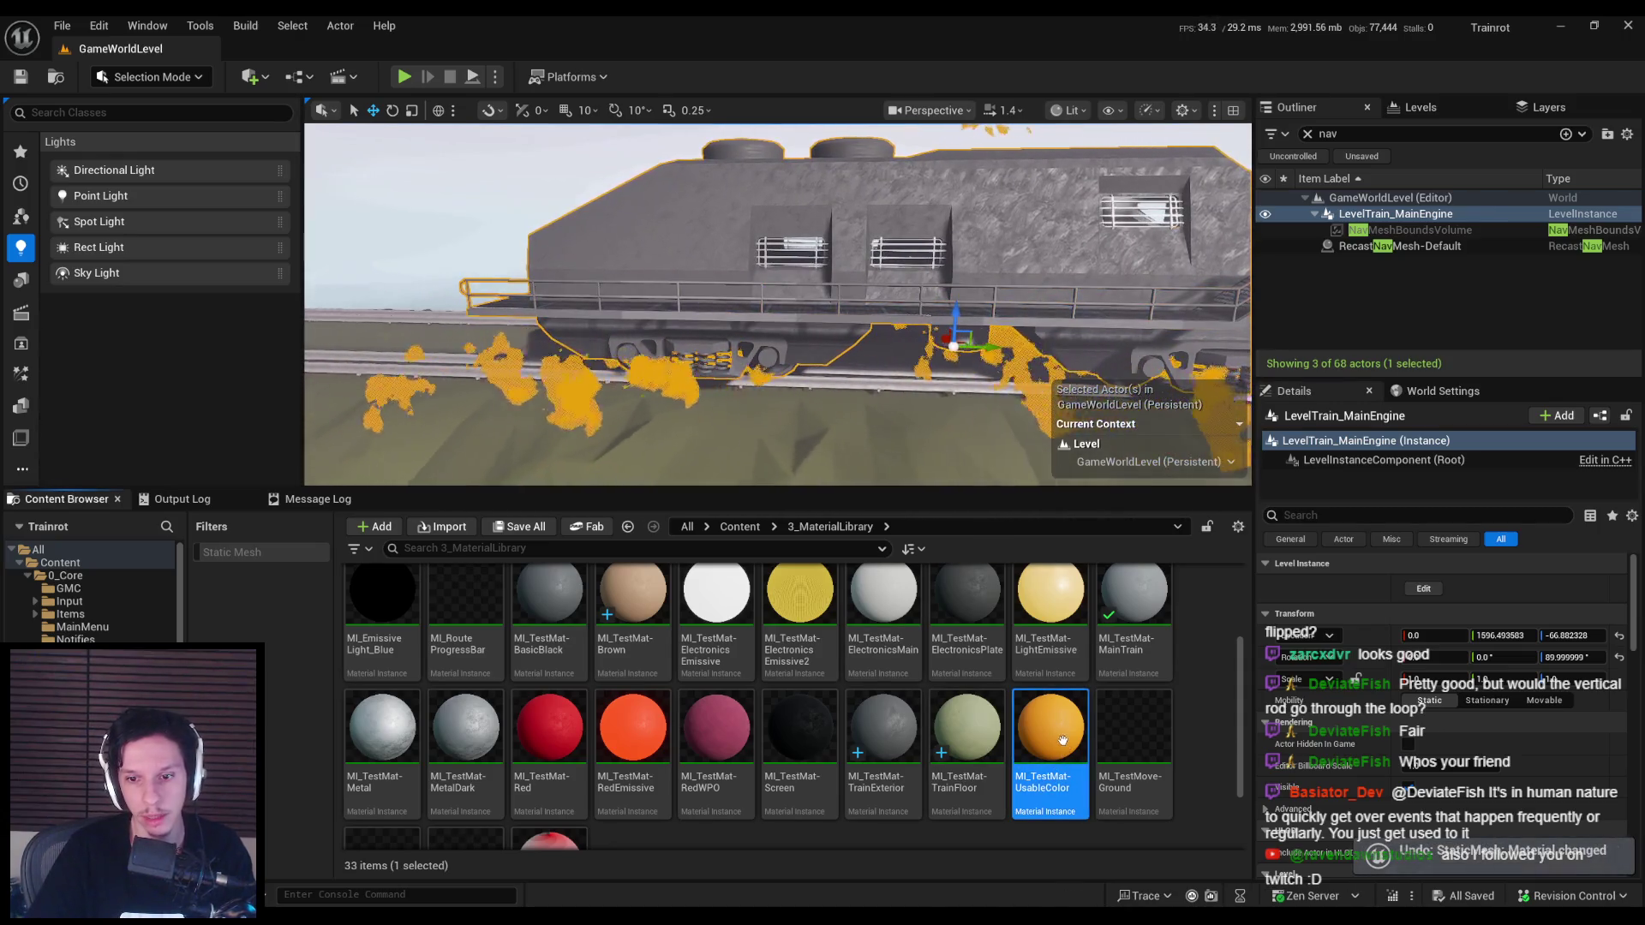
pyautogui.rightClick(1065, 737)
pyautogui.click(1127, 371)
pyautogui.press('BackSpace')
pyautogui.press('BackSpace')
pyautogui.write('MI_TestMat-YellowPaint')
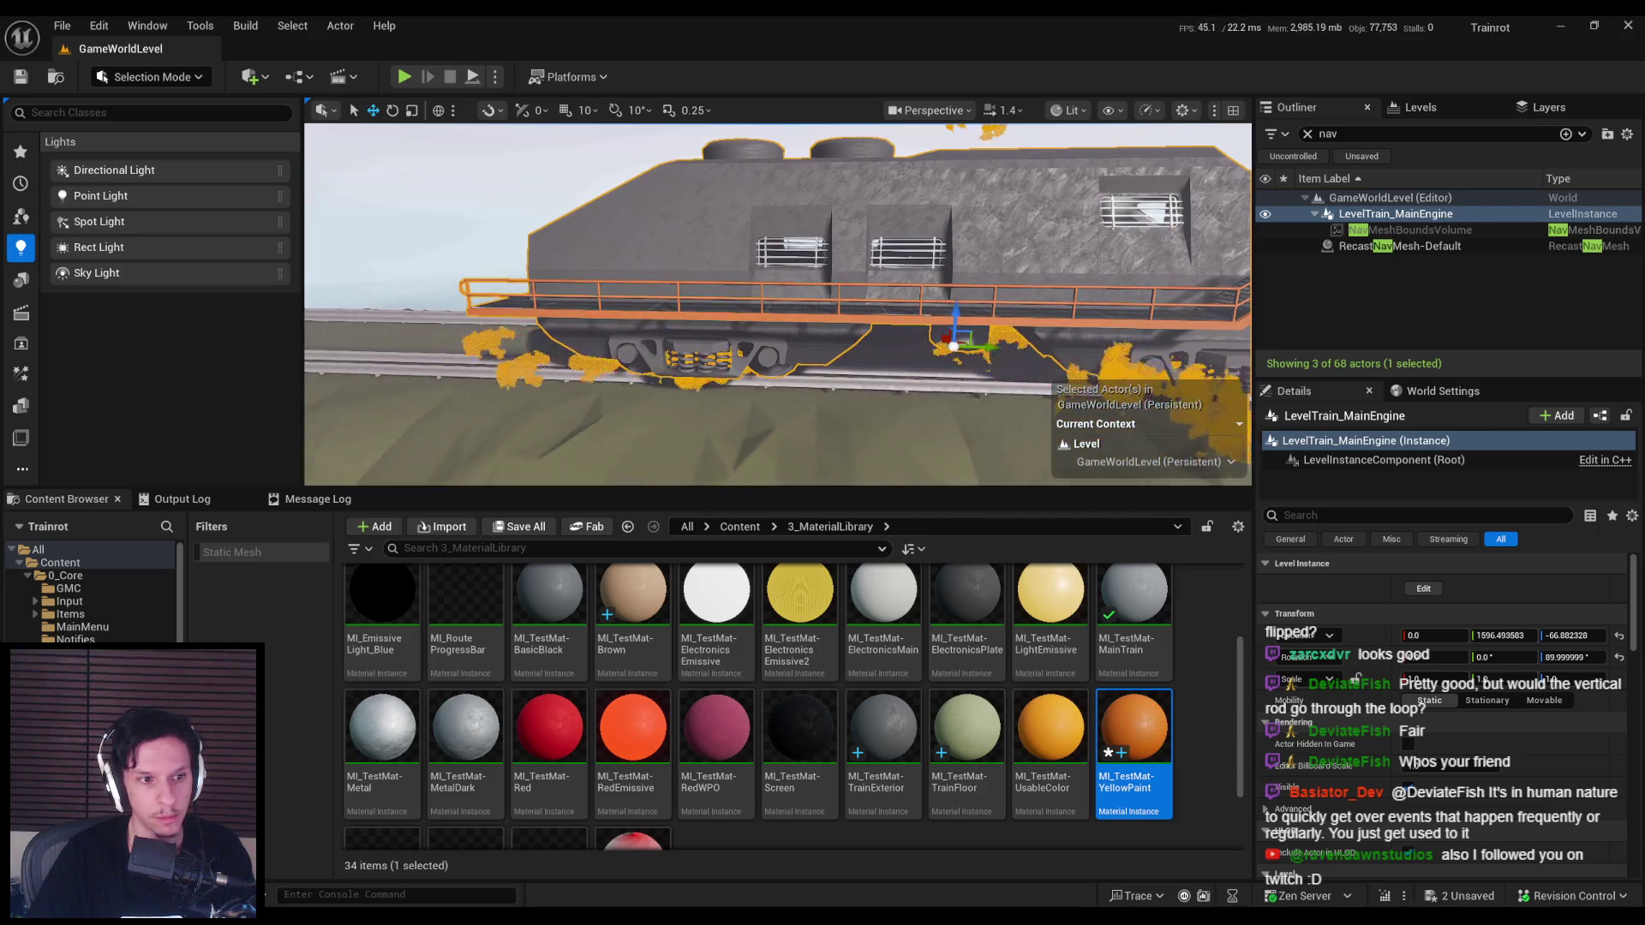
pyautogui.moveTo(777, 304)
pyautogui.mouseDown(button='right')
pyautogui.moveTo(737, 291)
pyautogui.moveTo(700, 362)
pyautogui.moveTo(685, 315)
pyautogui.moveTo(711, 304)
pyautogui.moveTo(723, 325)
pyautogui.moveTo(703, 342)
pyautogui.moveTo(723, 363)
pyautogui.moveTo(573, 323)
pyautogui.moveTo(600, 326)
pyautogui.mouseUp(button='right')
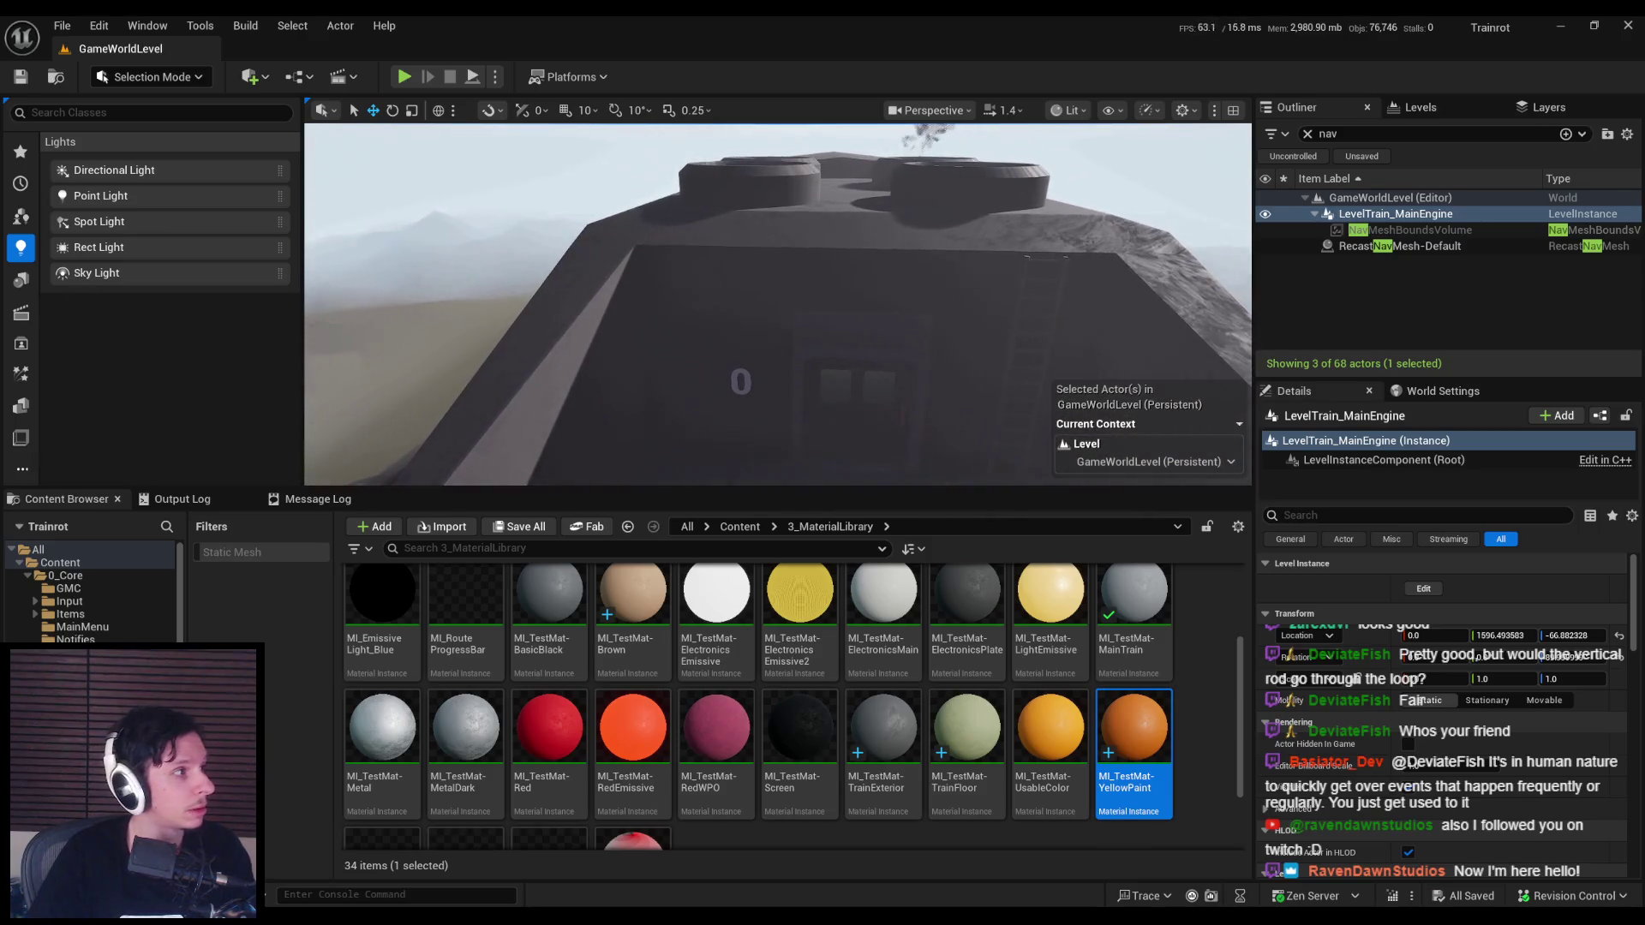
# Step: Aim the camera at the orange railing and start a full-screen play session
pyautogui.moveTo(600, 326); pyautogui.dragTo(608, 330, button='right')
pyautogui.moveTo(478, 155); pyautogui.dragTo(478, 155, button='right')
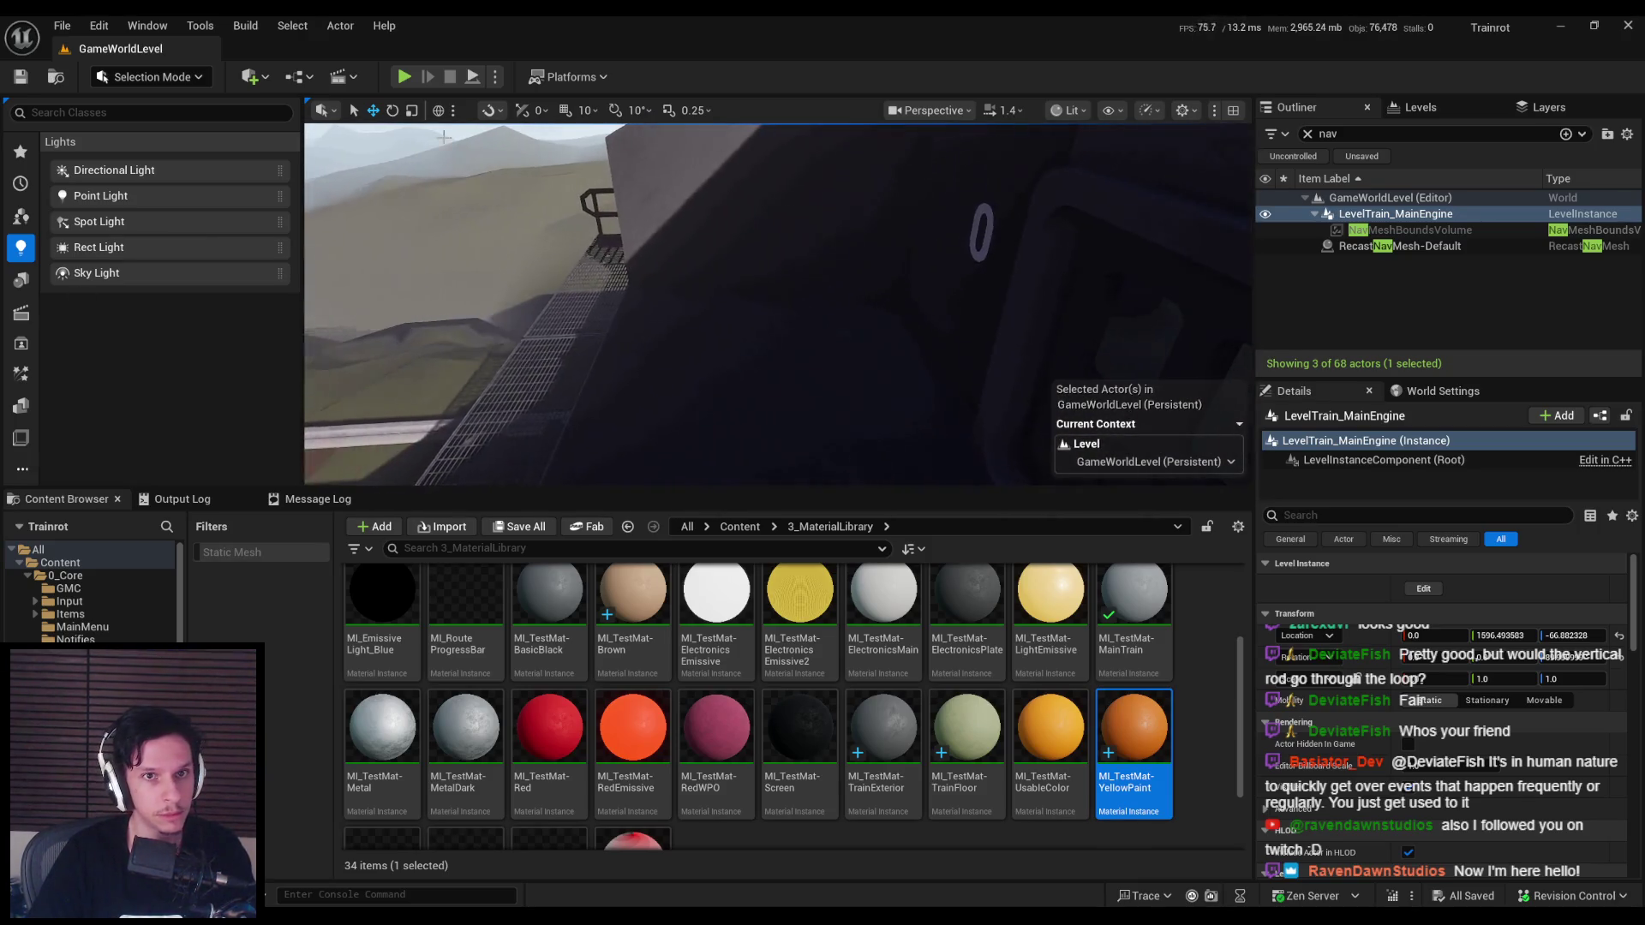
pyautogui.click(405, 77)
pyautogui.press('F11')
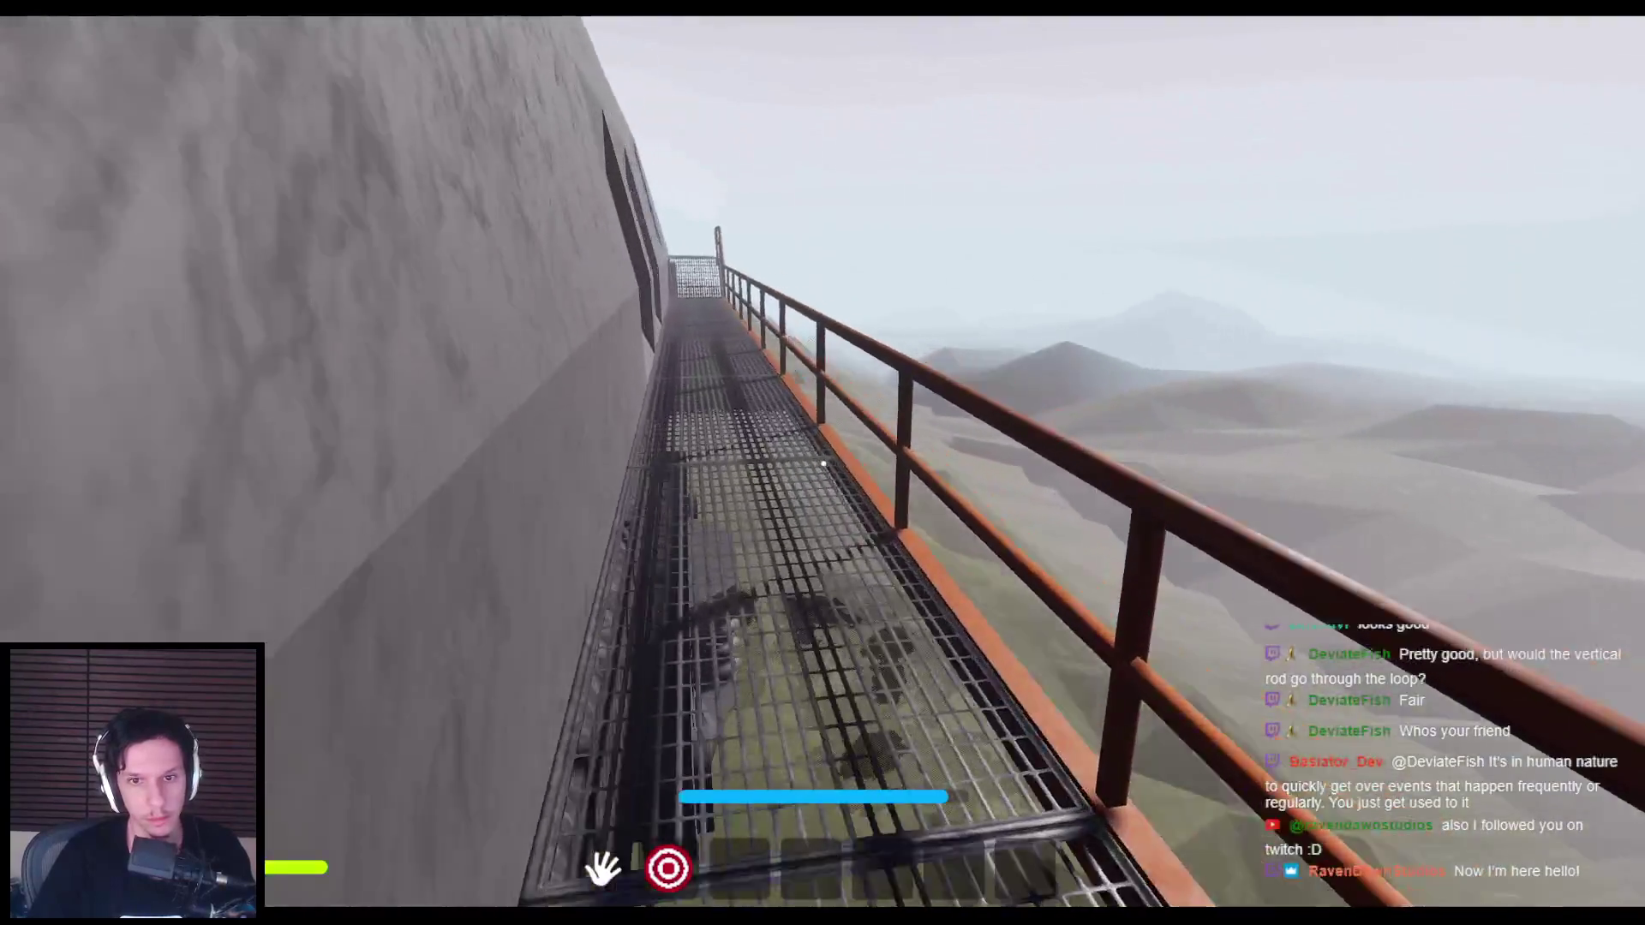
# Step: Walk forward along the orange-railed walkway into the cab, stopping at the lever panel
pyautogui.press('w')
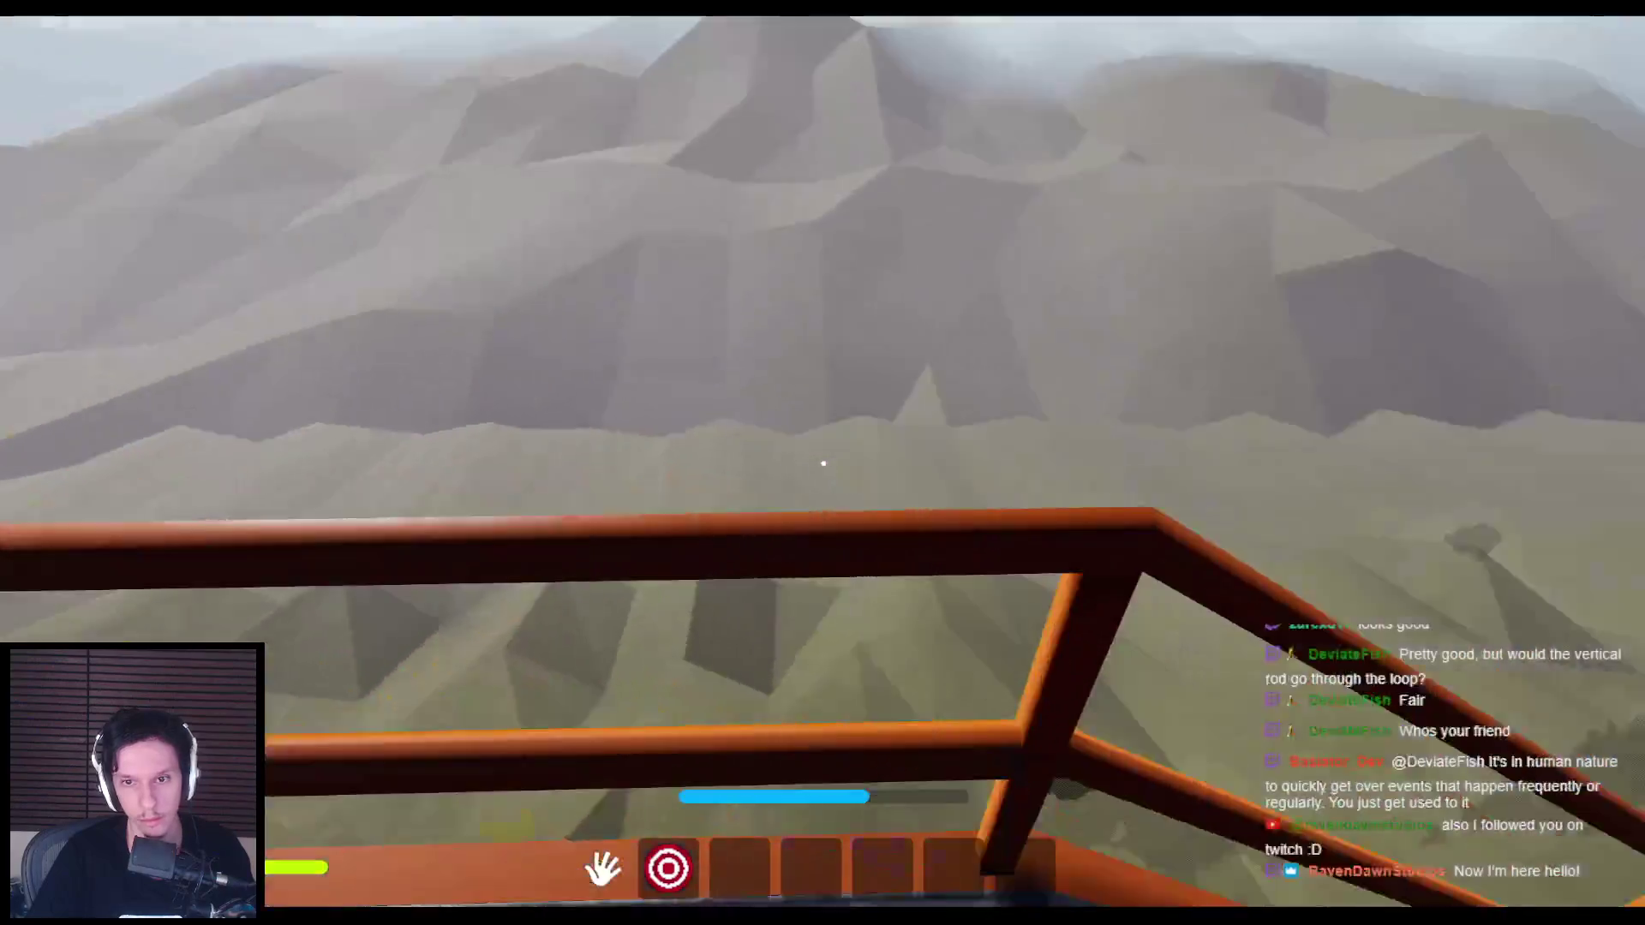
pyautogui.press('w')
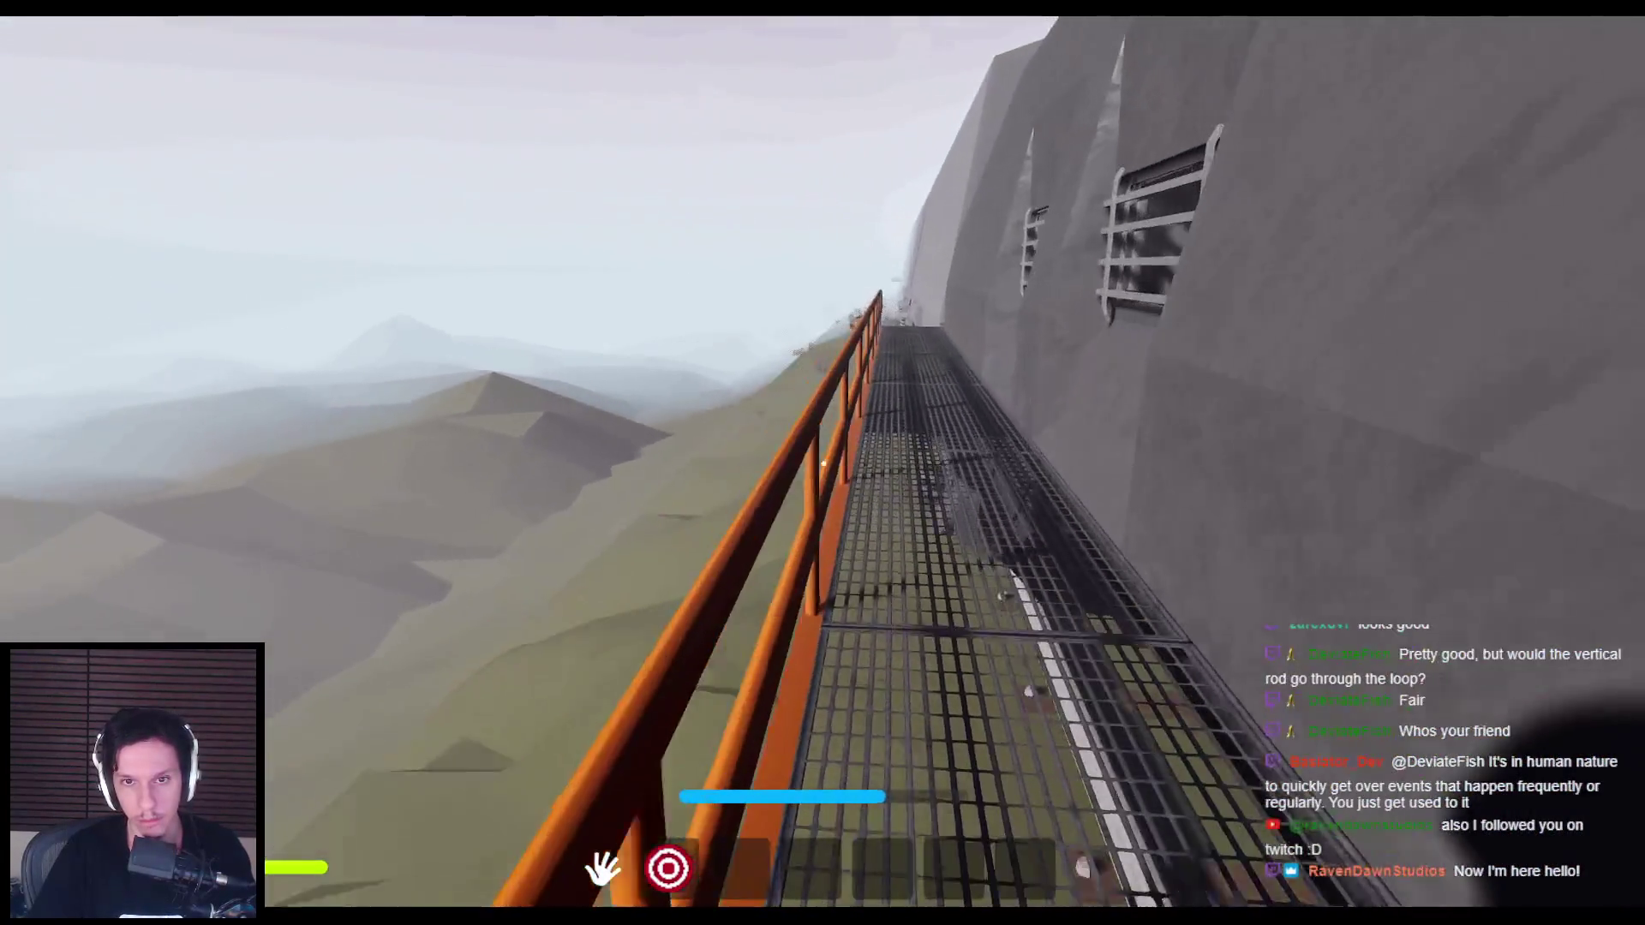
pyautogui.press('w')
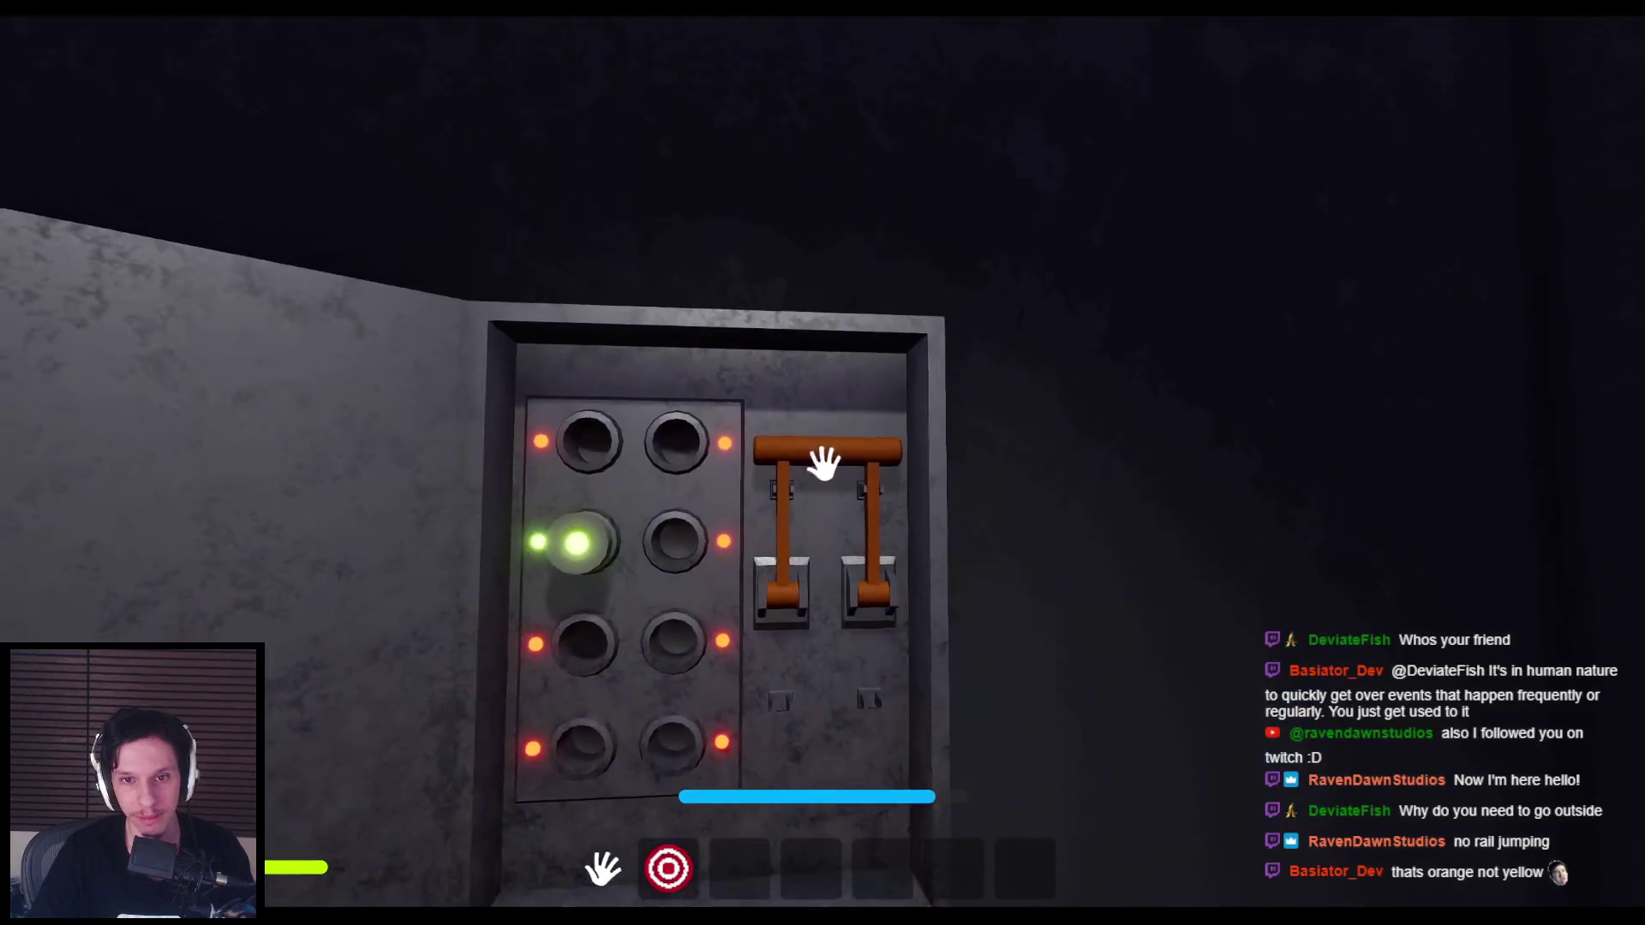
# Step: Pull the cab lever down to turn the lights green, then open the door and step through
pyautogui.moveTo(823, 463)
pyautogui.mouseDown()
pyautogui.moveTo(815, 551)
pyautogui.moveTo(855, 671)
pyautogui.mouseUp()
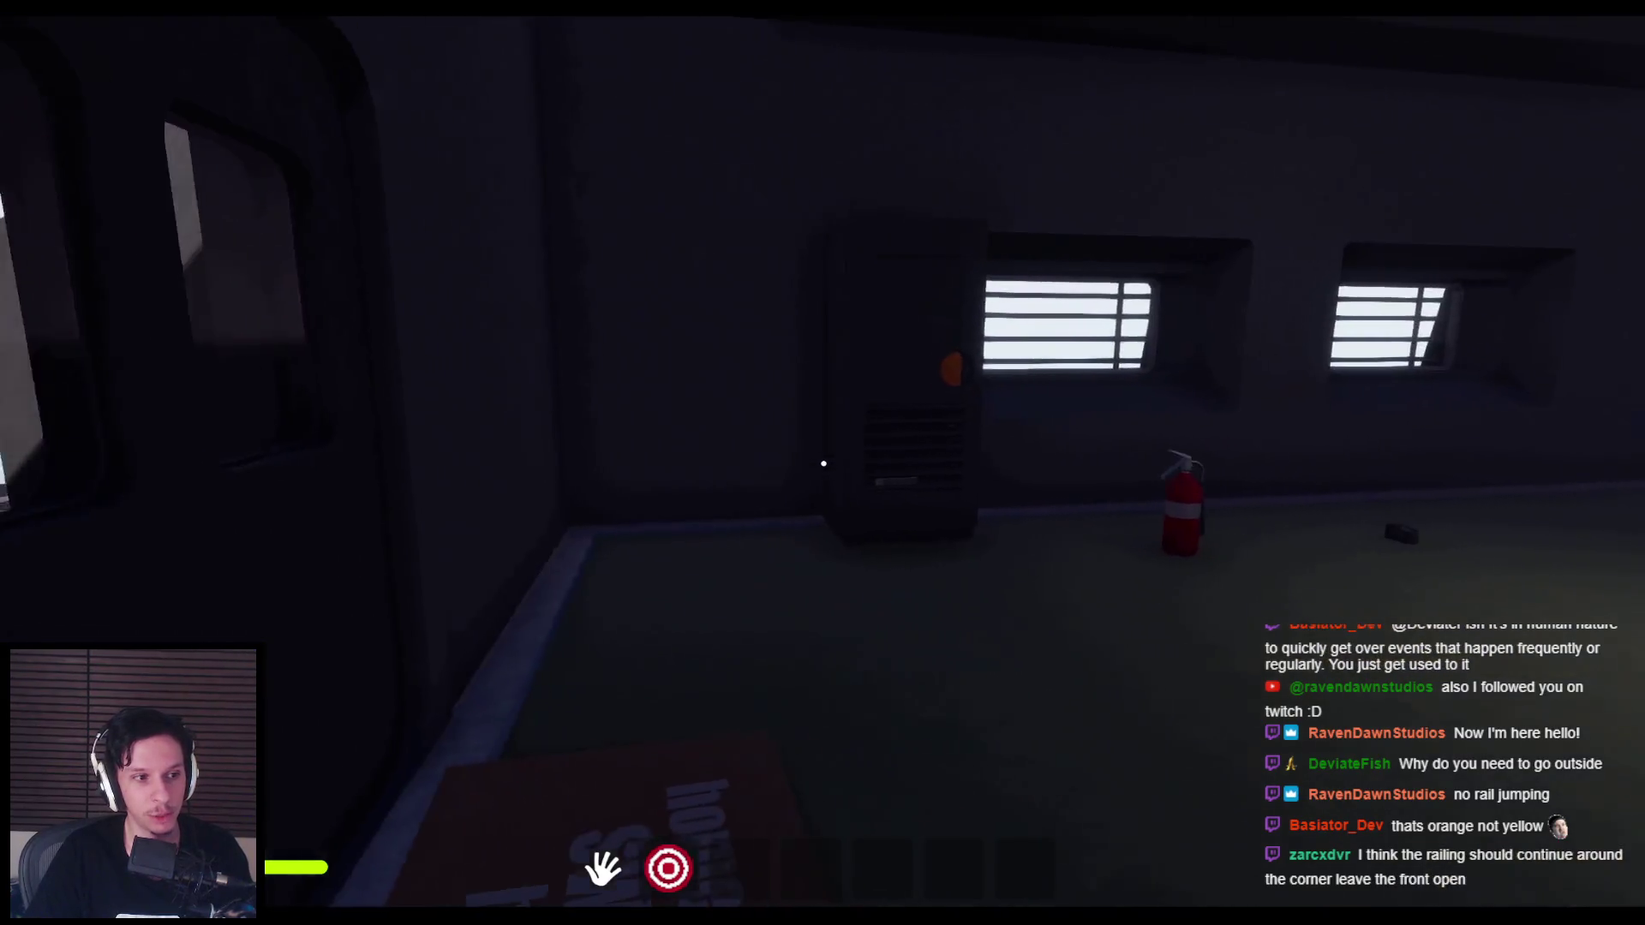
pyautogui.click(823, 463)
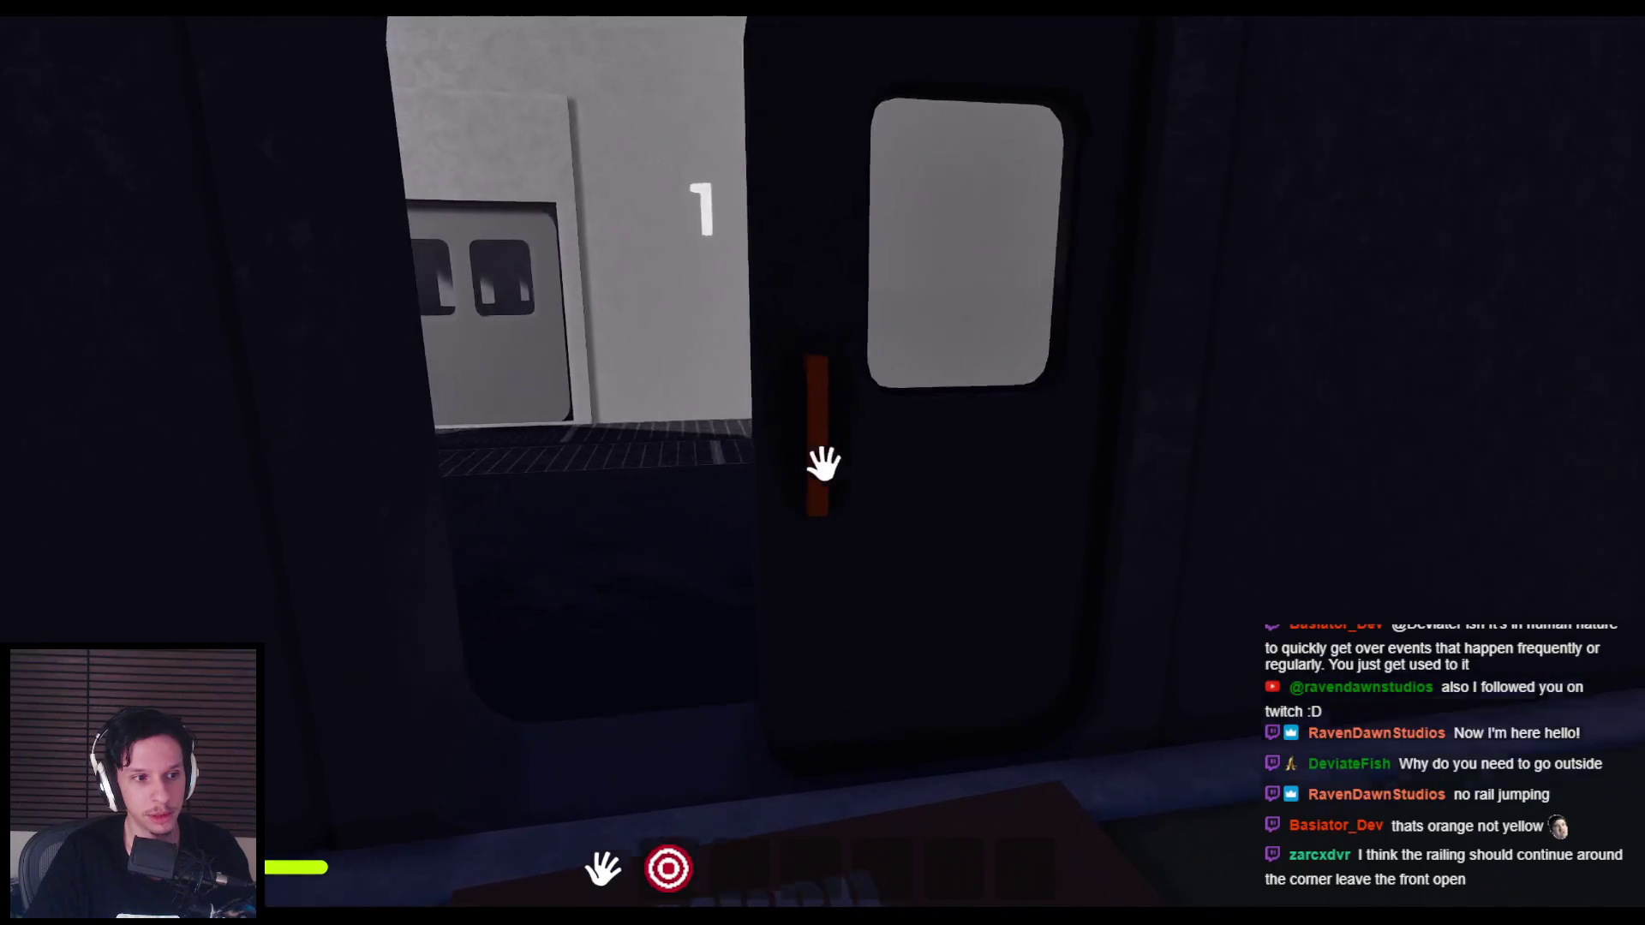
pyautogui.press('w')
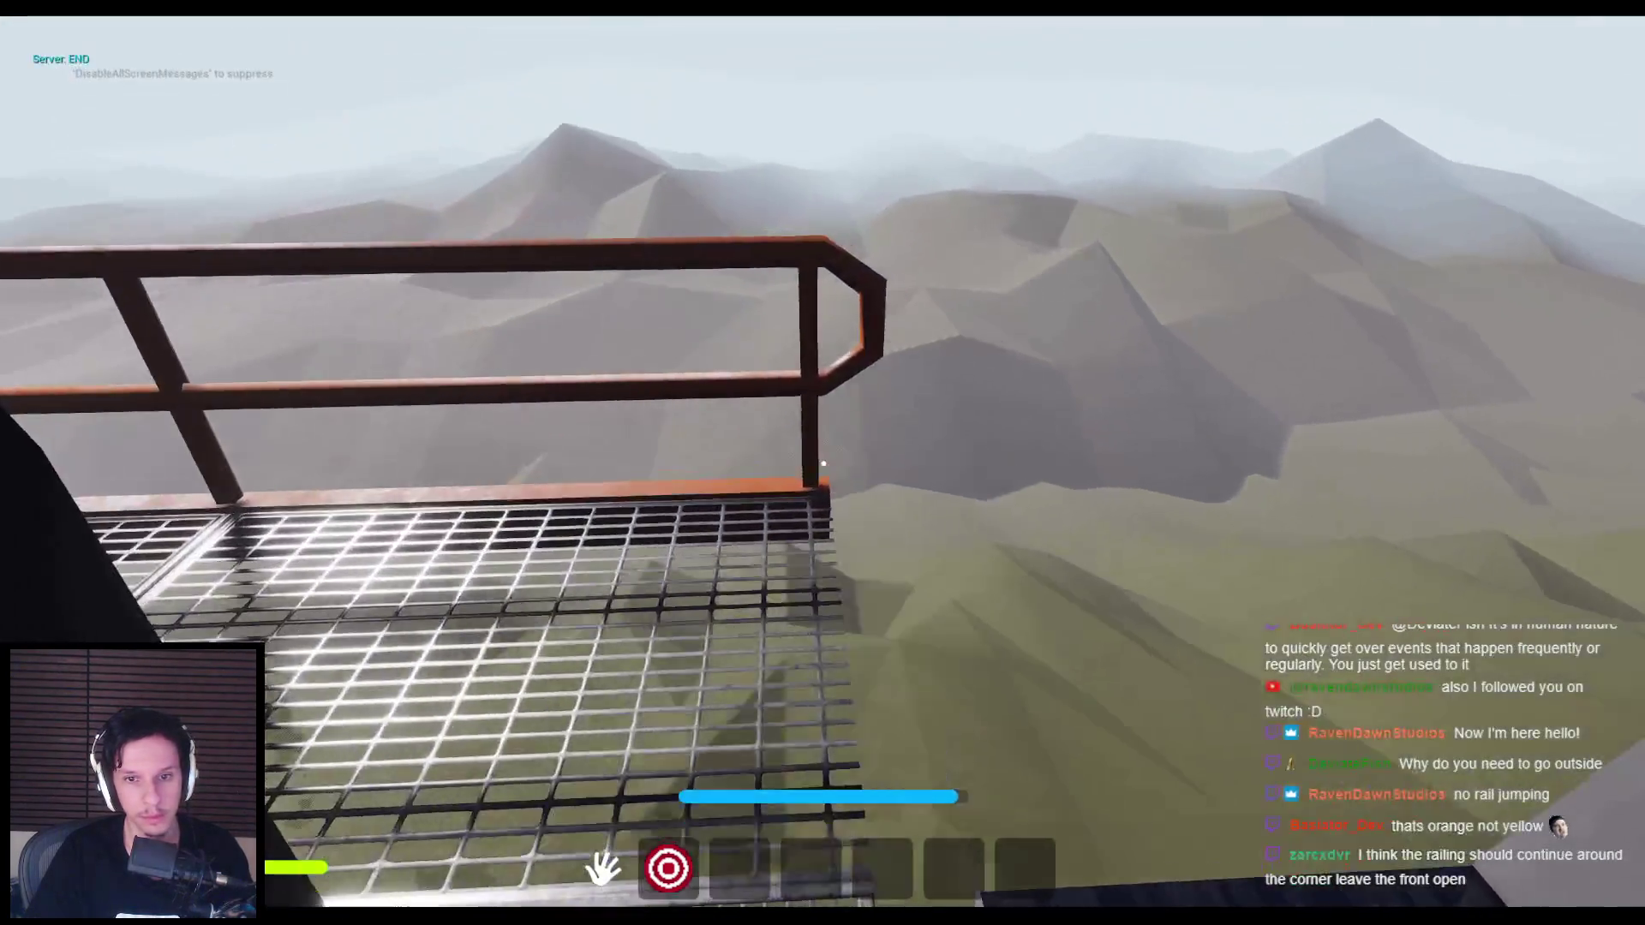
# Step: Walk along the walkway and jump down onto the railed grated walkway beside the train
pyautogui.press('w')
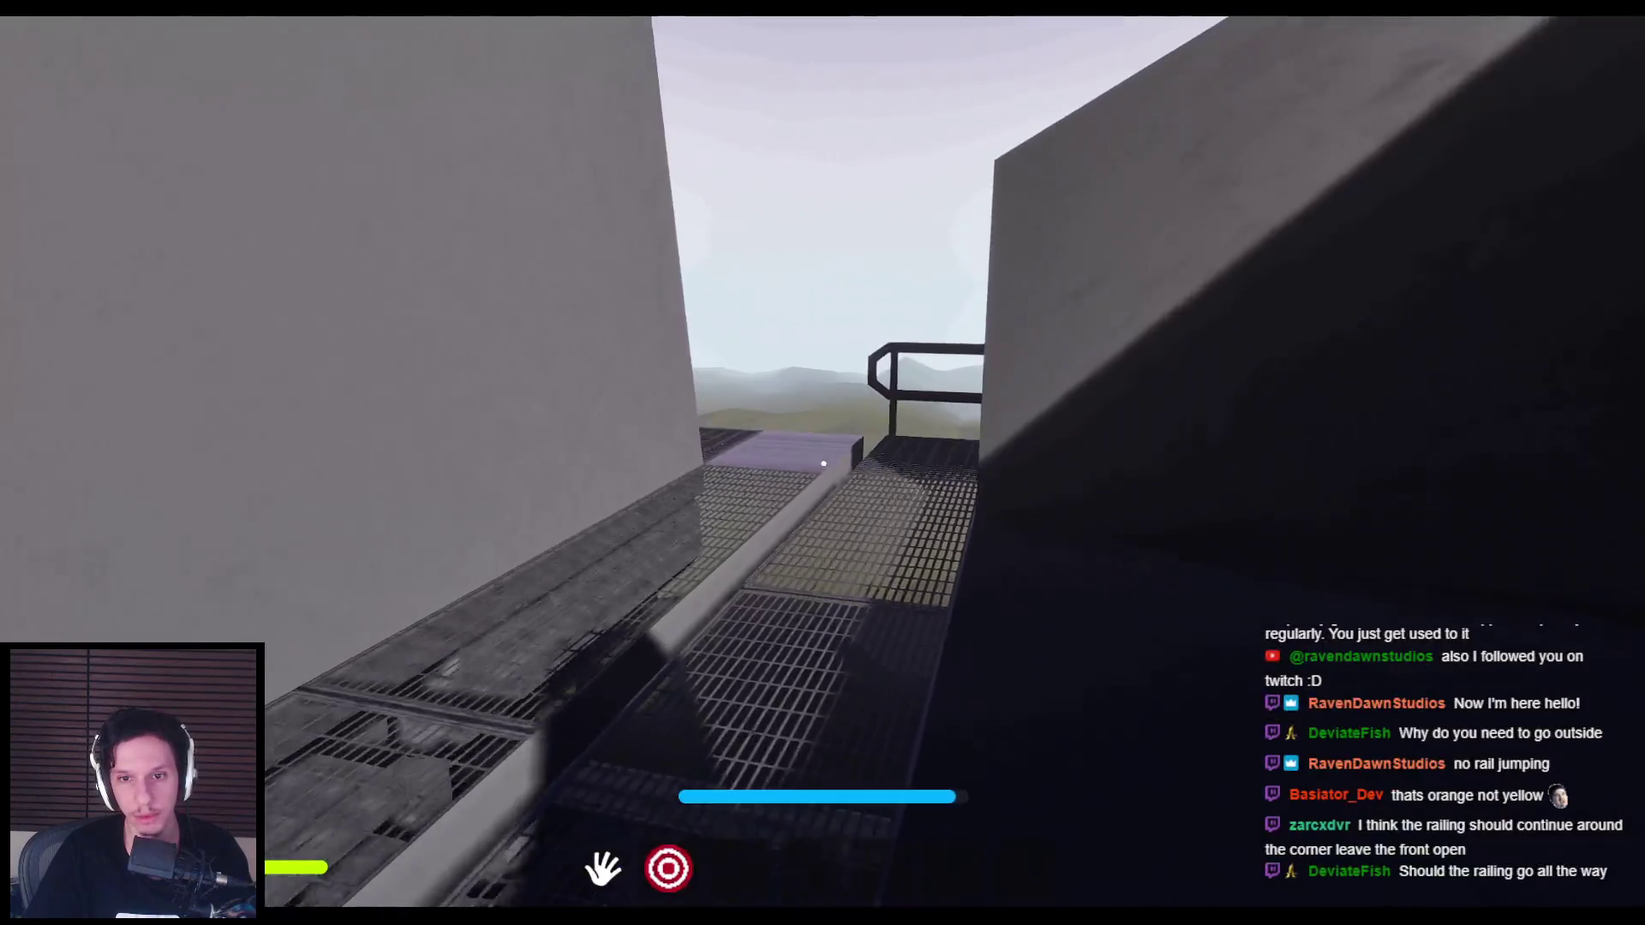
pyautogui.press('w')
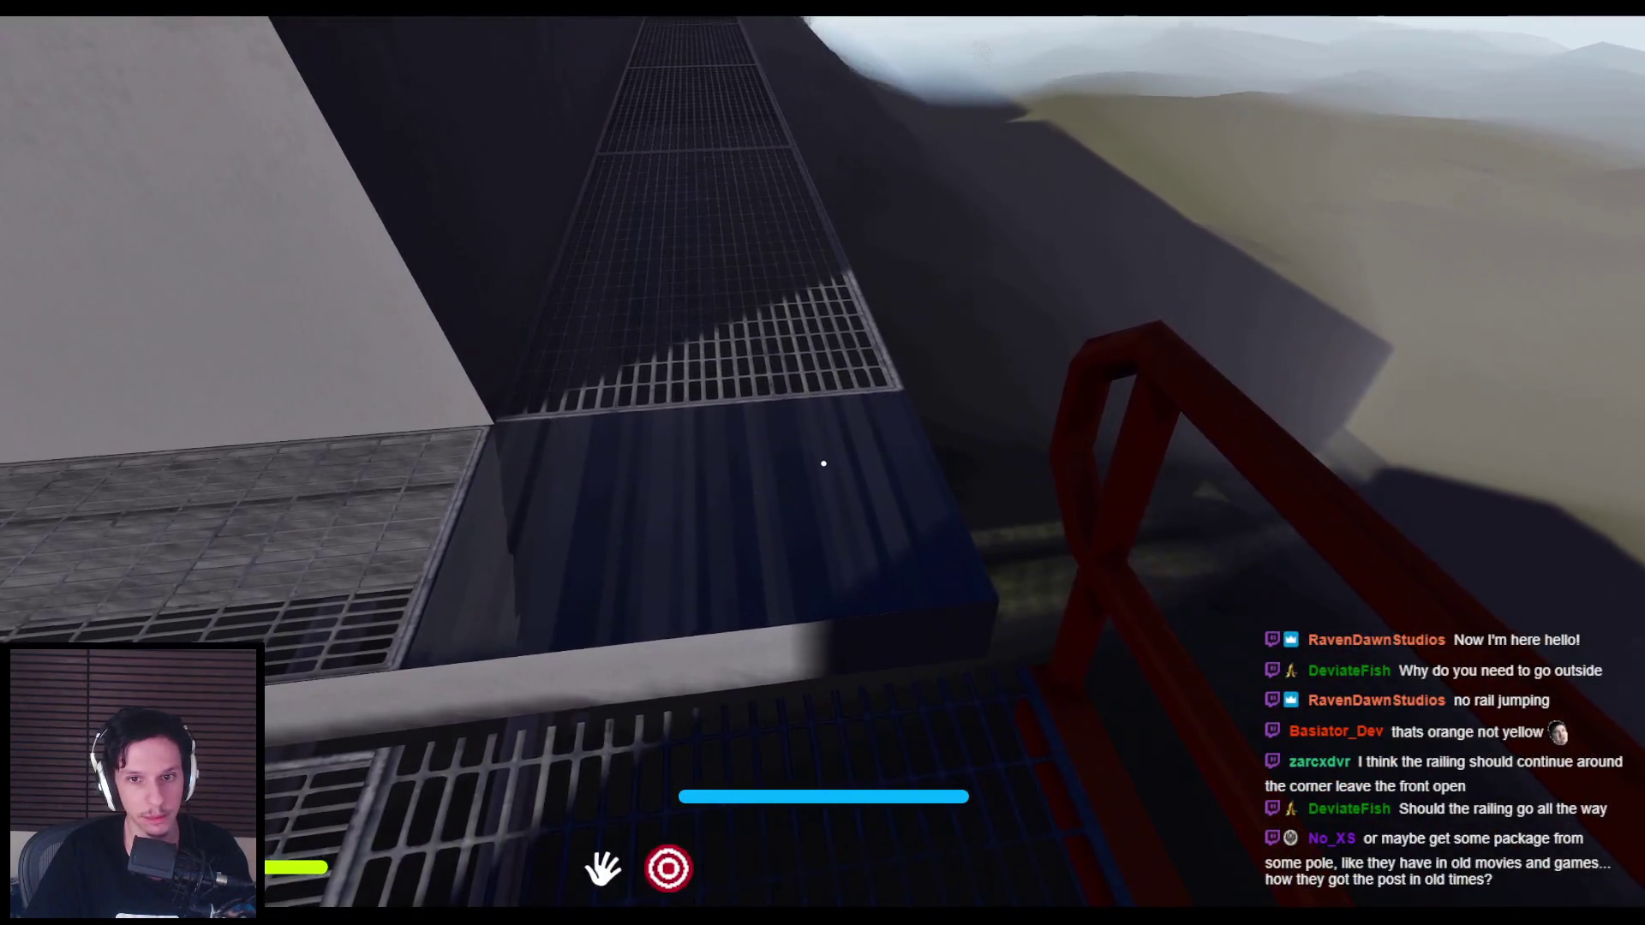
pyautogui.press('w')
pyautogui.press('w')
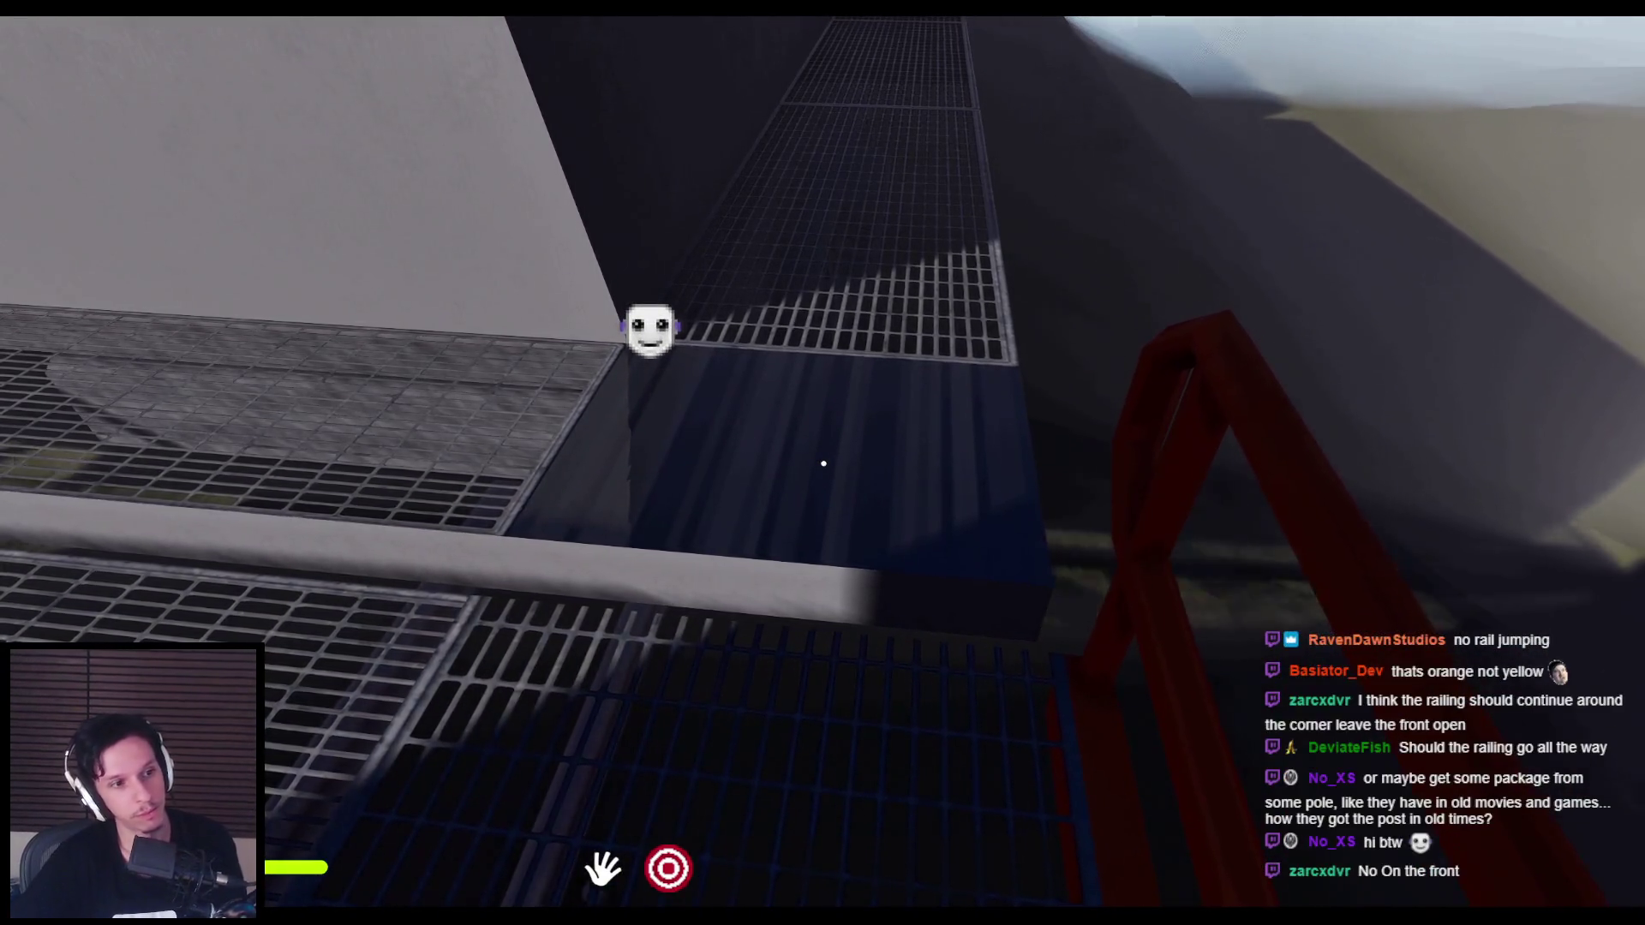
pyautogui.press('space')
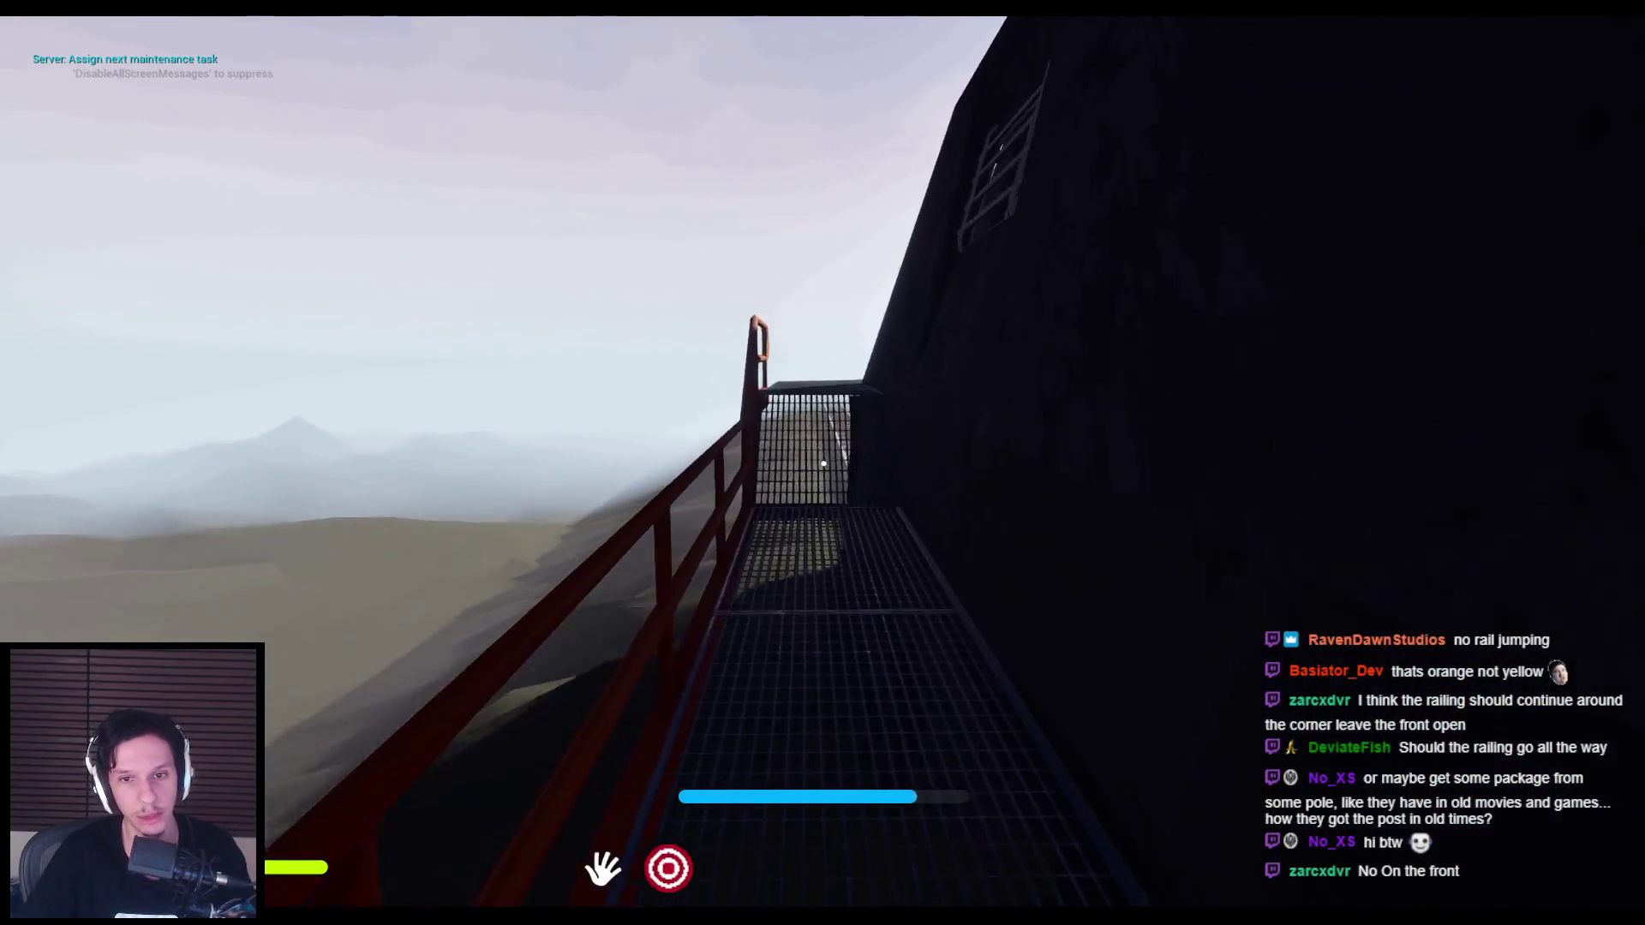
# Step: Walk toward the orange railing corner, then eject with F8 to a free camera
pyautogui.press('w')
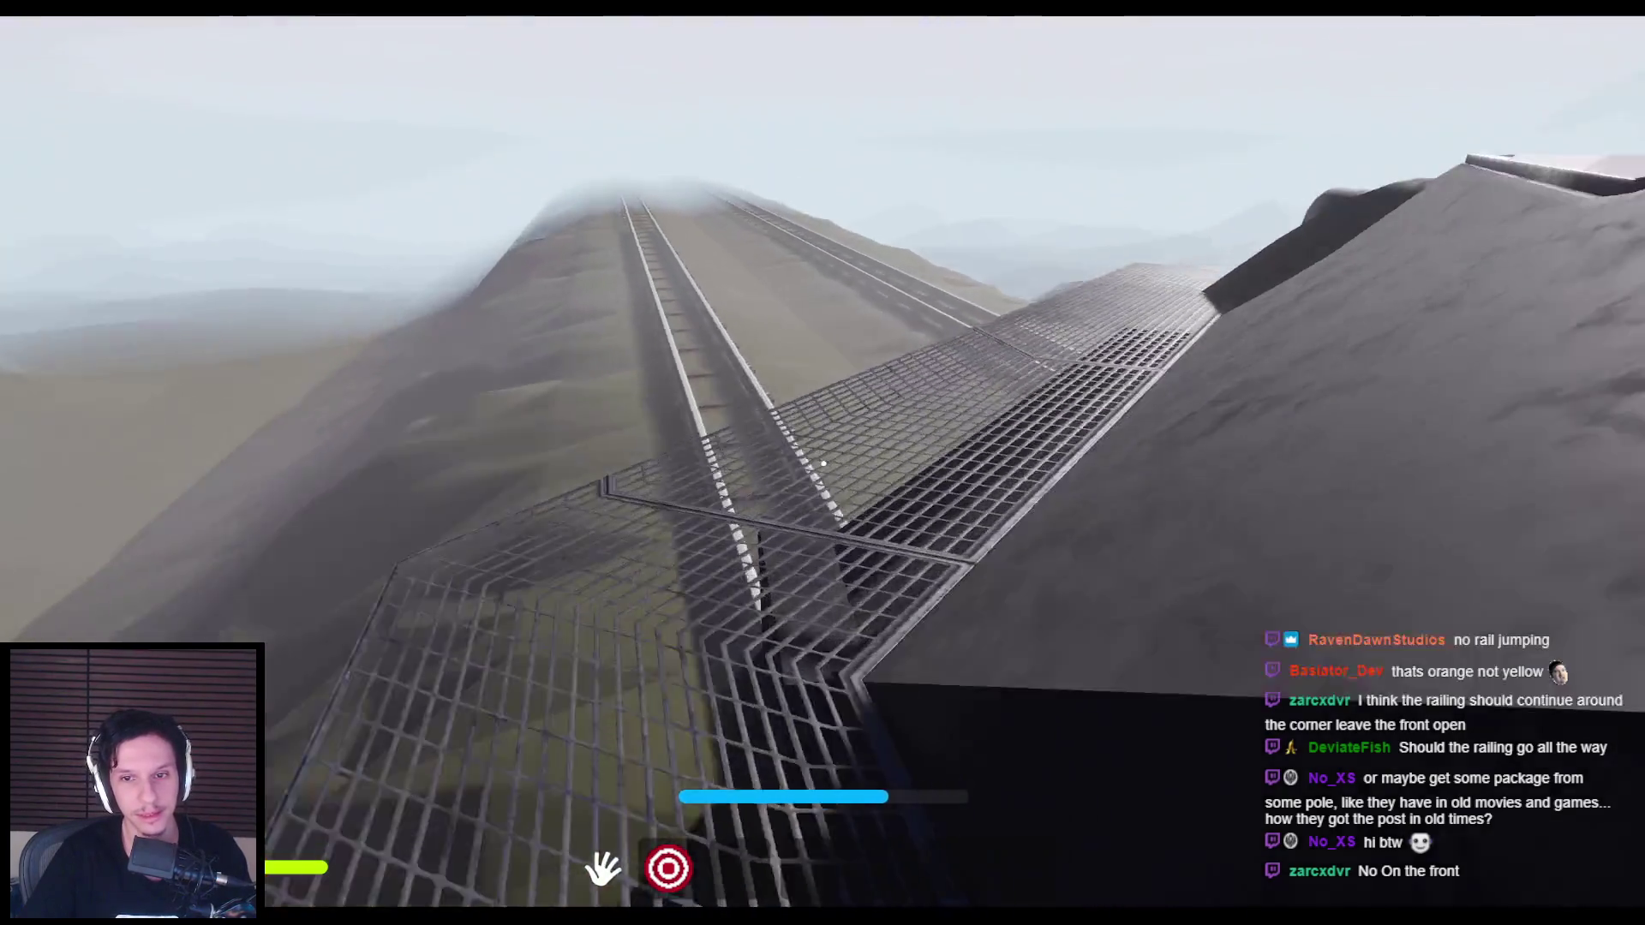
pyautogui.press('w')
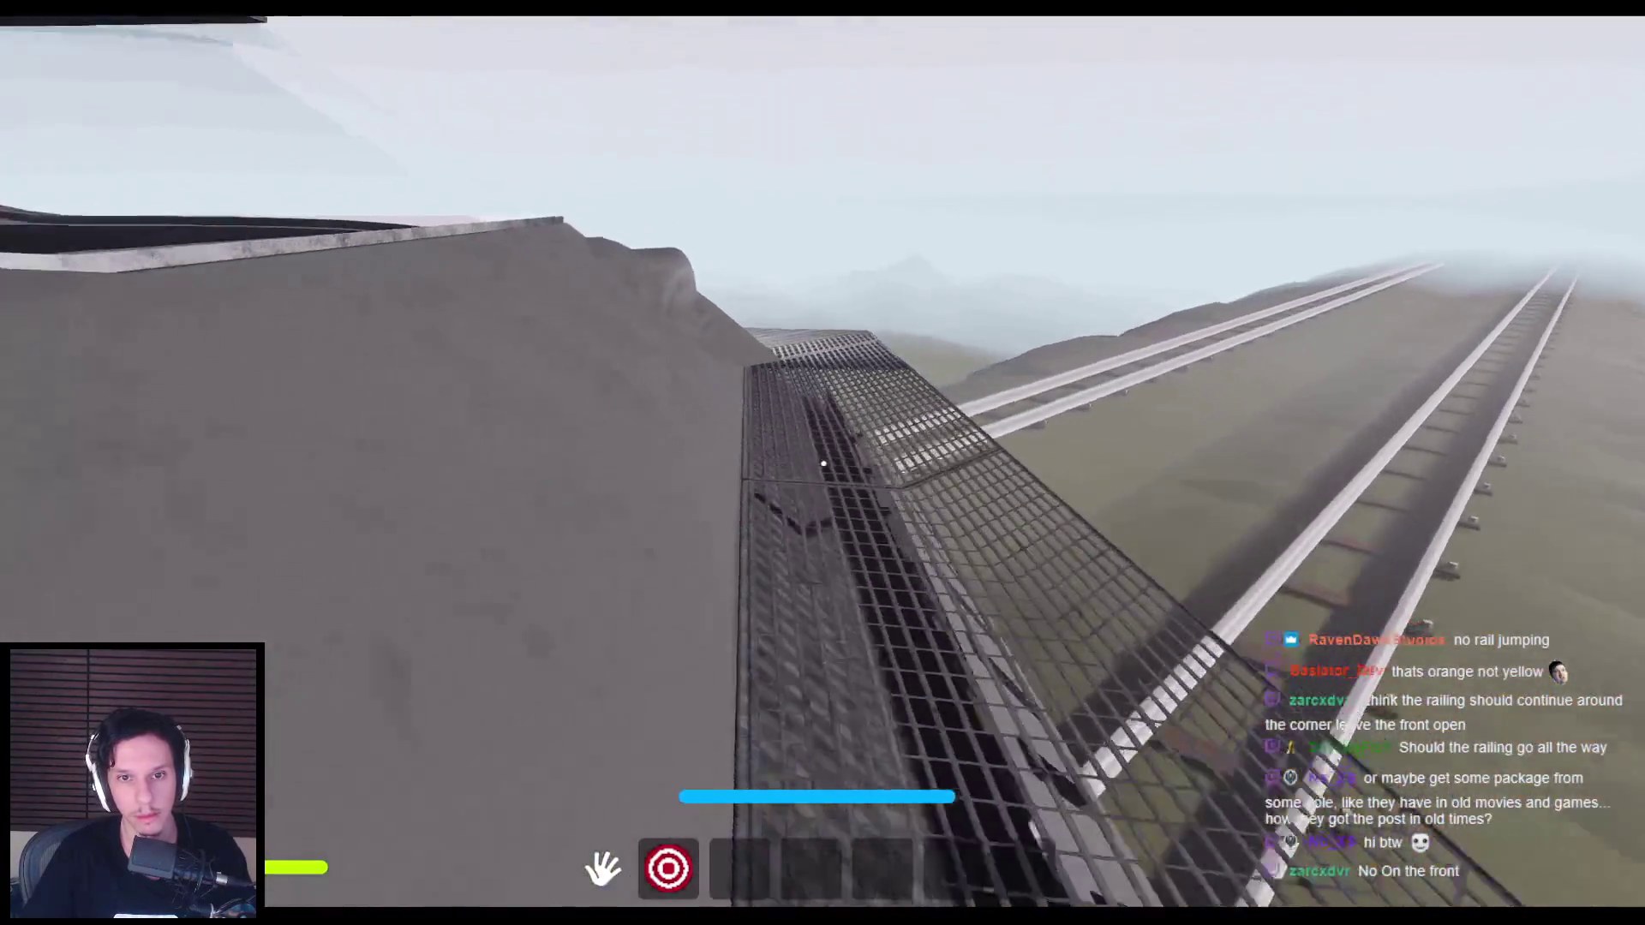
pyautogui.press('F8')
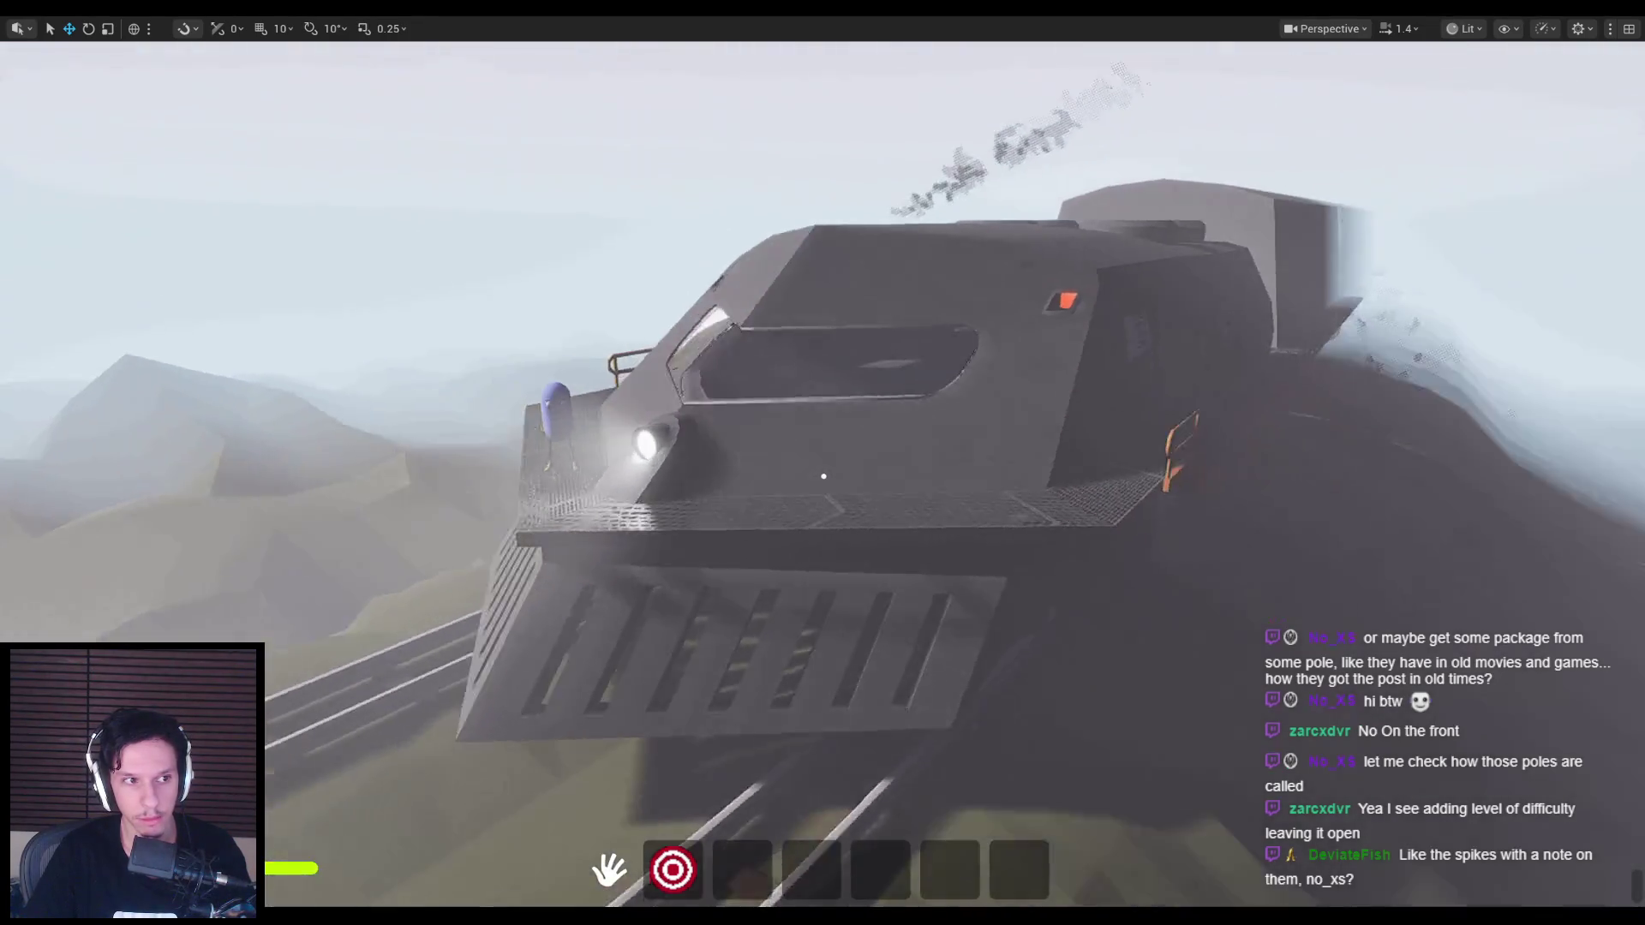
# Step: Stop play with Esc and fly the view over the locomotive to its orange railings
pyautogui.press('Escape')
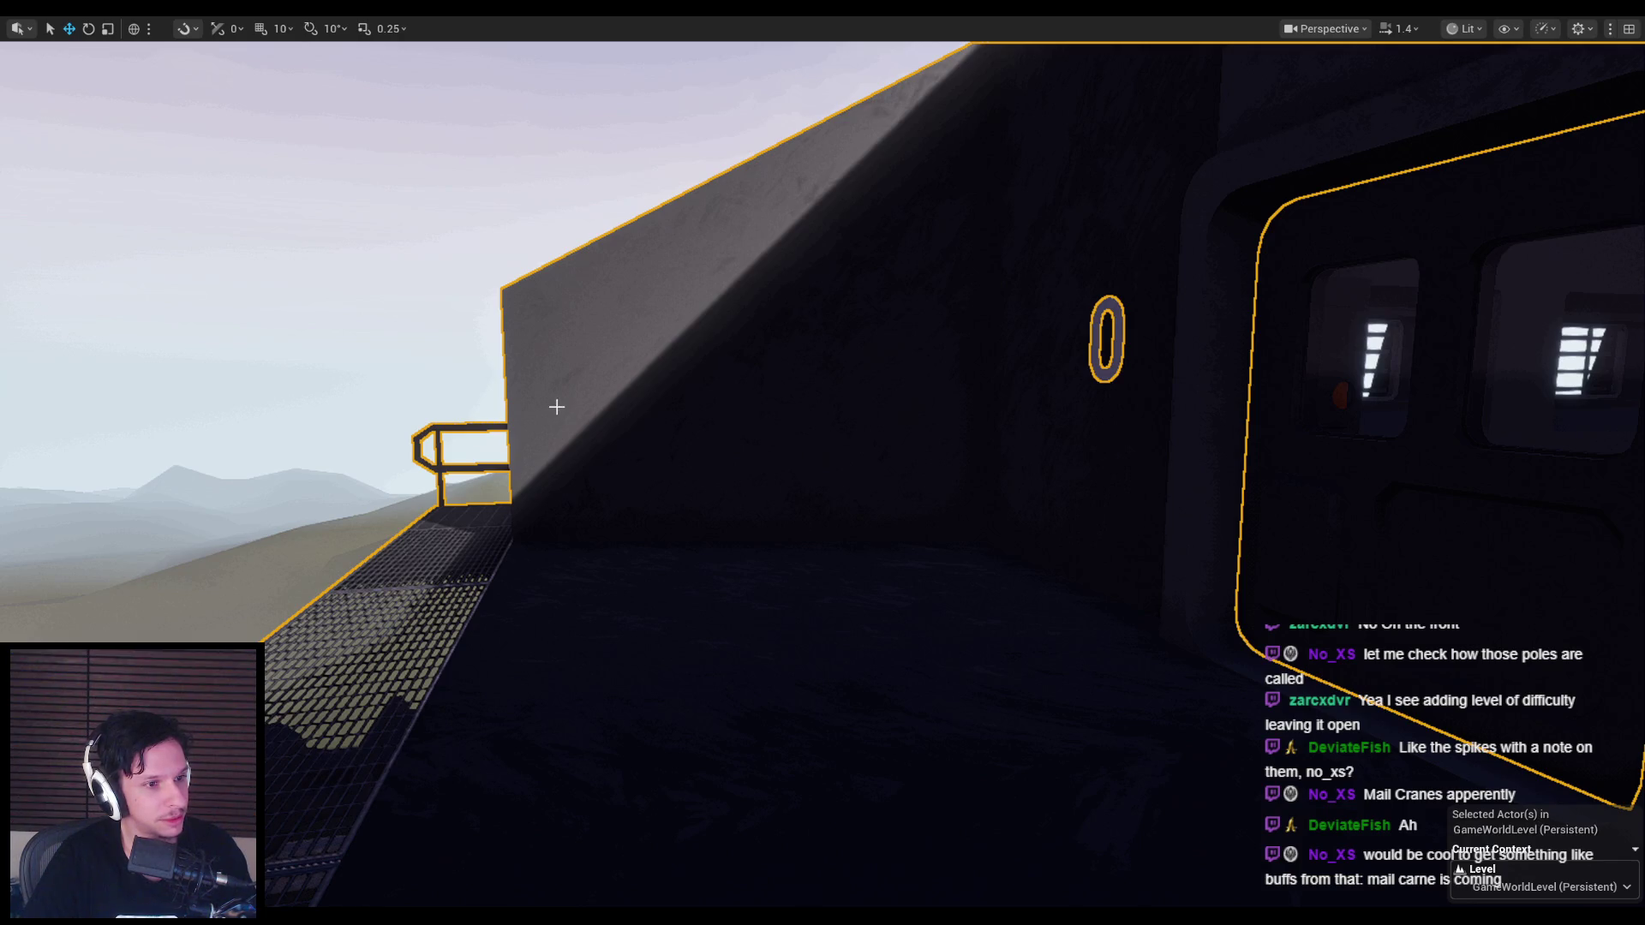
pyautogui.moveTo(548, 412)
pyautogui.mouseDown(button='right')
pyautogui.moveTo(570, 401)
pyautogui.moveTo(552, 523)
pyautogui.moveTo(565, 437)
pyautogui.moveTo(548, 412)
pyautogui.mouseUp(button='right')
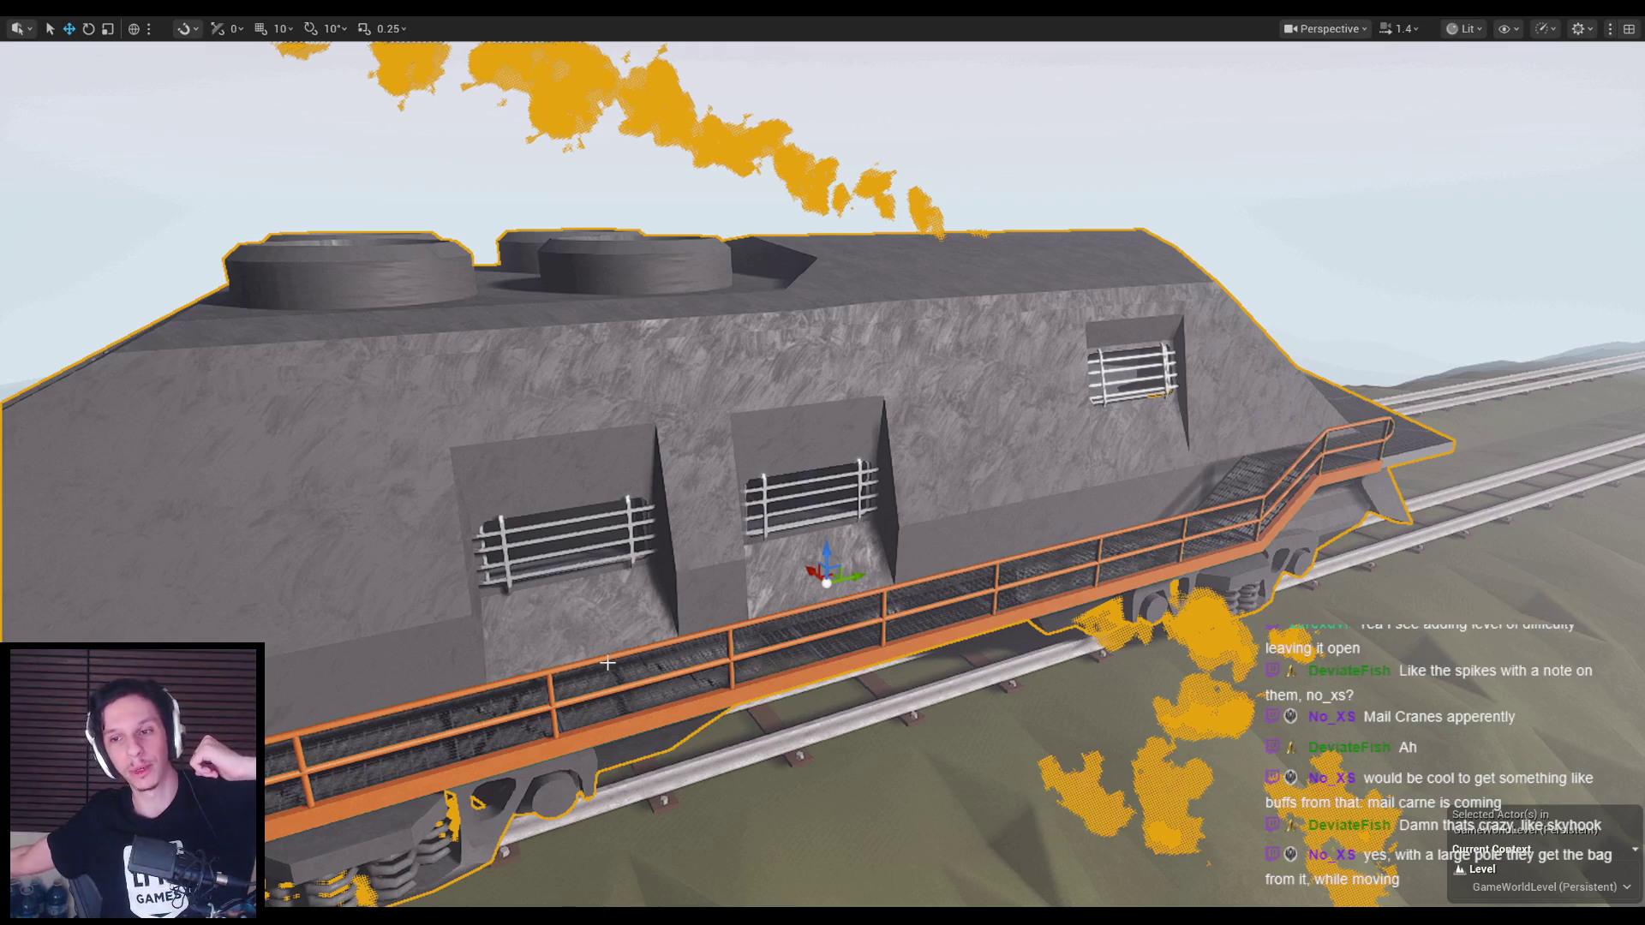
# Step: Orbit around the train from side-on, rear-left and above the front, then look along the track
pyautogui.moveTo(599, 628)
pyautogui.mouseDown(button='right')
pyautogui.moveTo(572, 632)
pyautogui.moveTo(676, 625)
pyautogui.mouseUp(button='right')
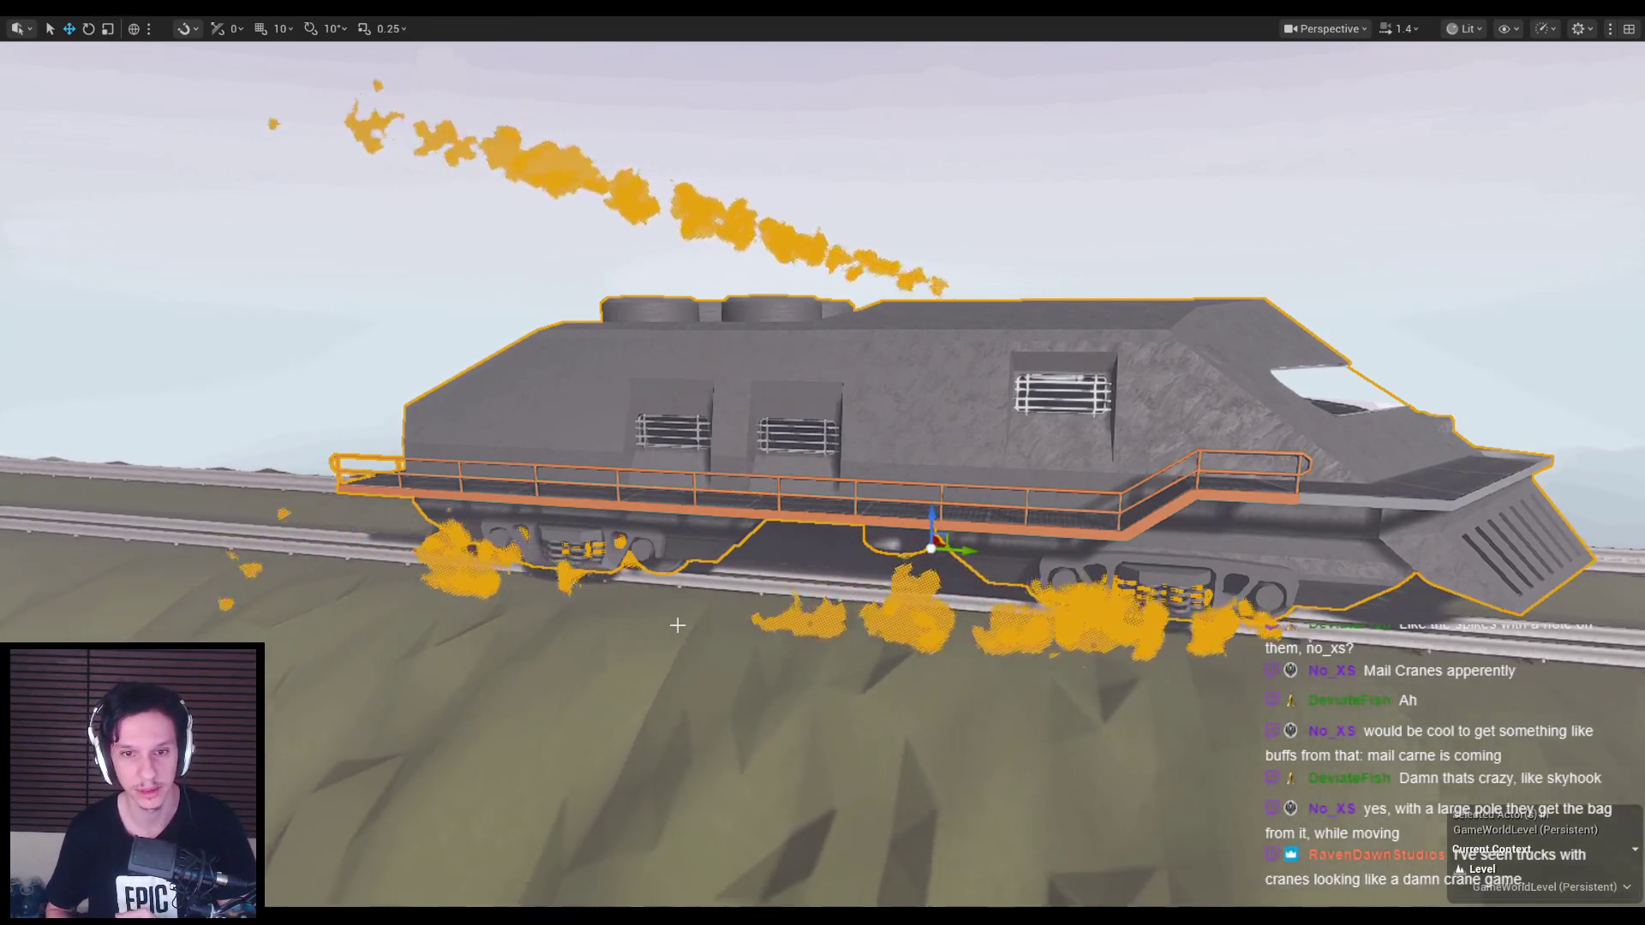
pyautogui.moveTo(677, 626); pyautogui.dragTo(754, 630, button='right')
pyautogui.moveTo(754, 629)
pyautogui.keyDown('alt'); pyautogui.mouseDown()
pyautogui.moveTo(891, 621)
pyautogui.moveTo(771, 582)
pyautogui.moveTo(711, 497)
pyautogui.moveTo(634, 454)
pyautogui.mouseUp(); pyautogui.keyUp('alt')
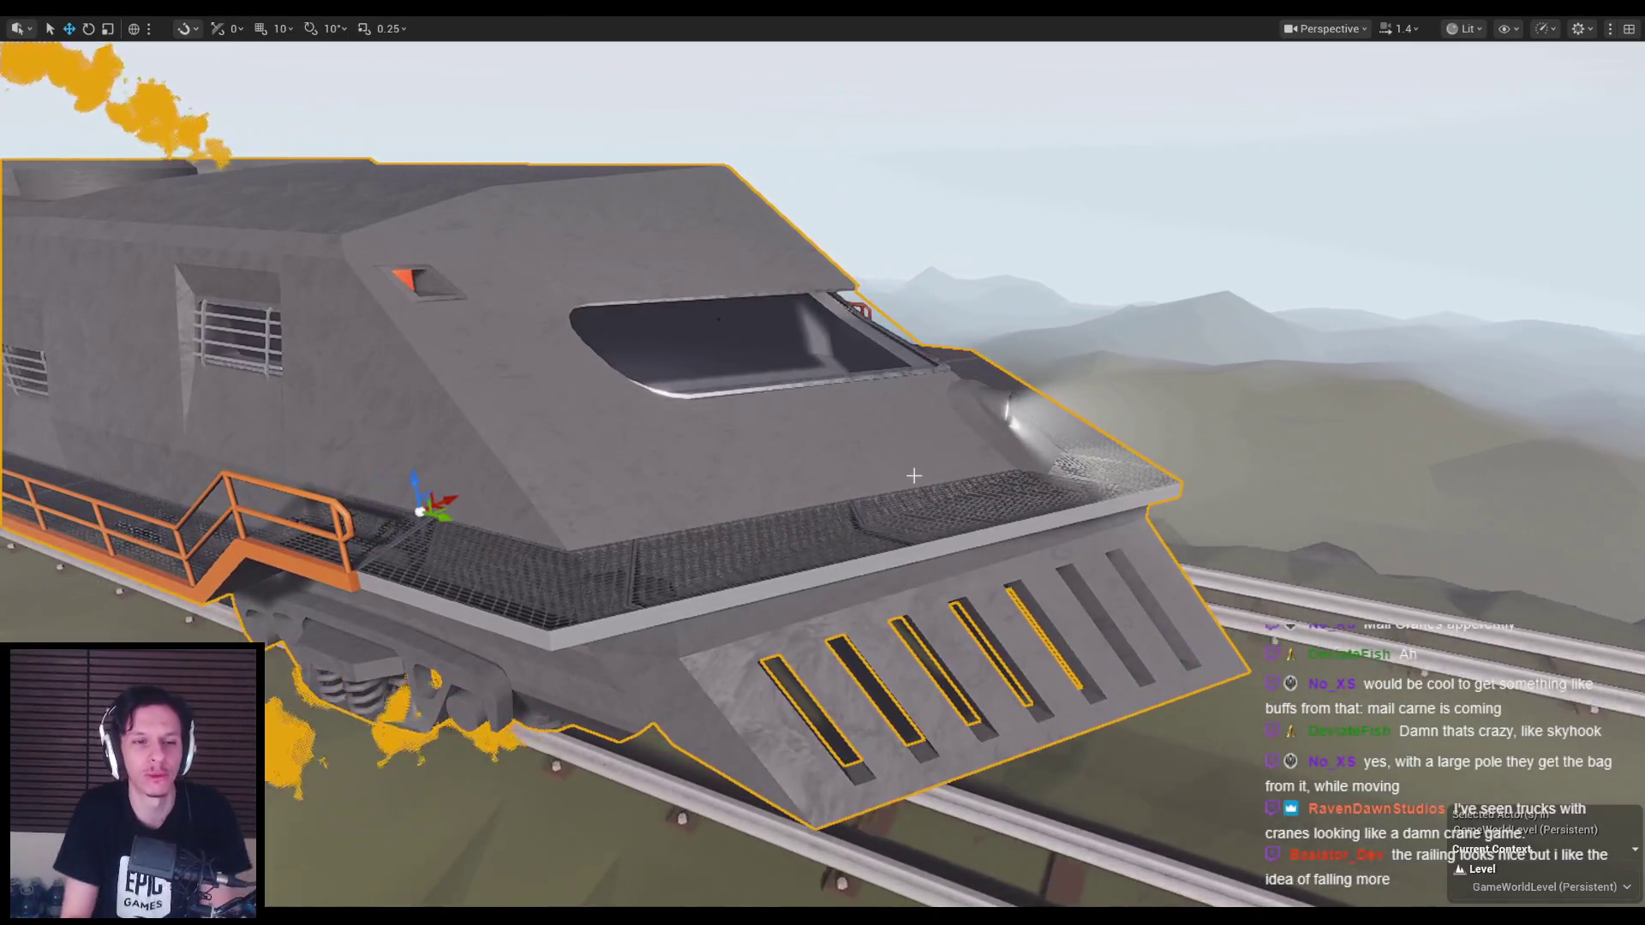
pyautogui.moveTo(1165, 430); pyautogui.dragTo(1165, 430, button='right')
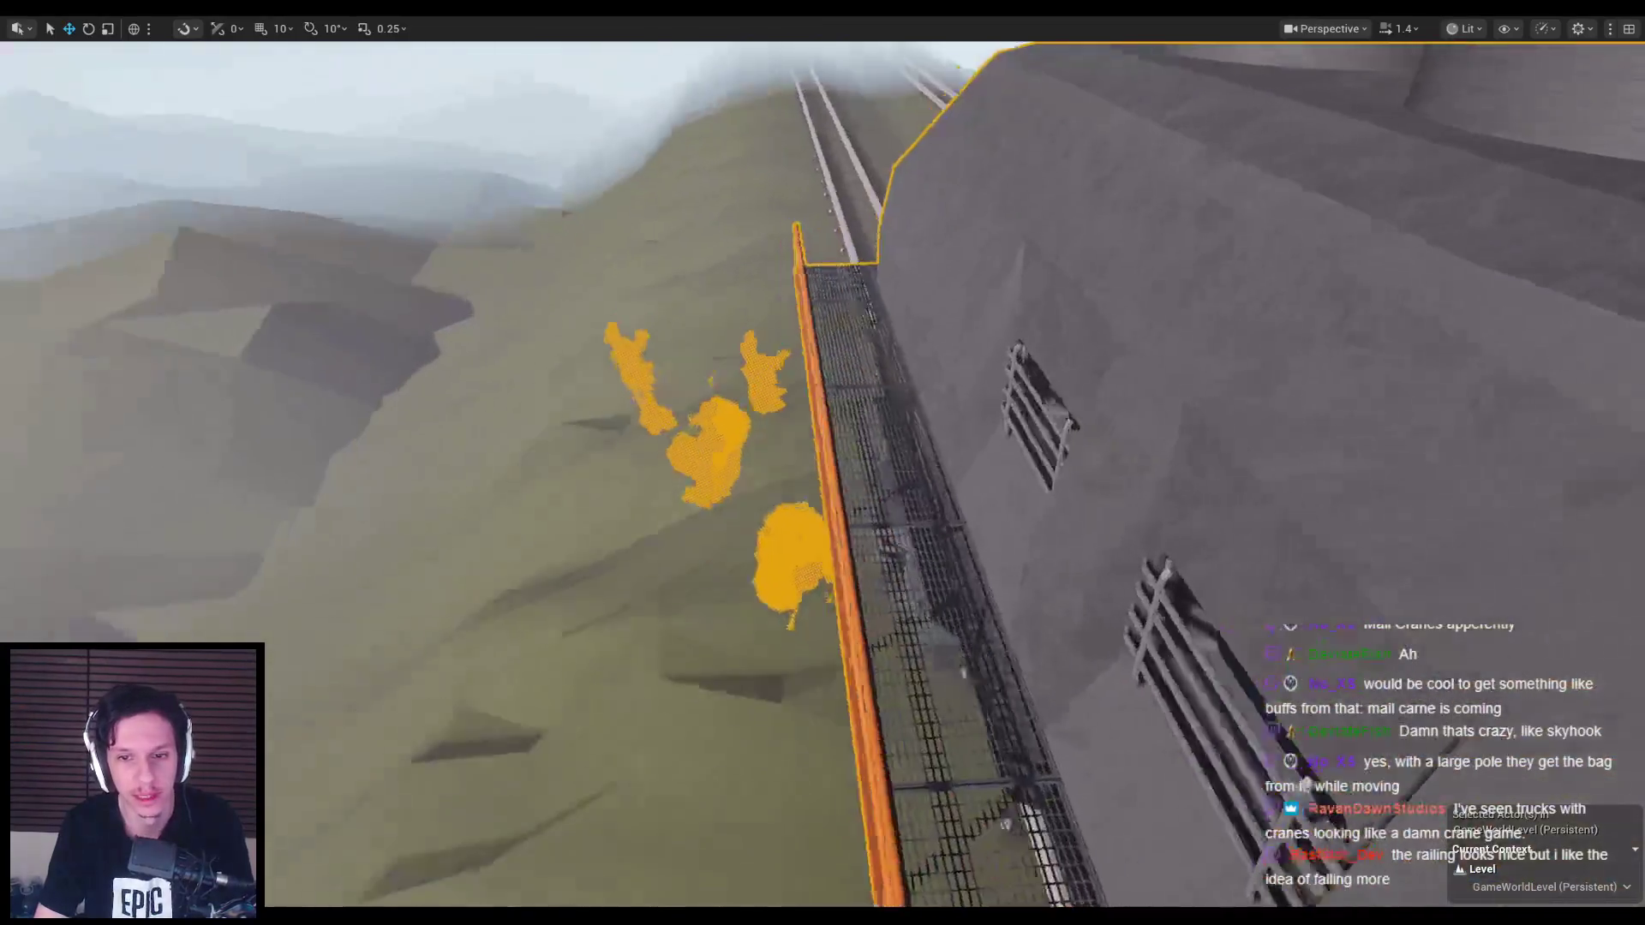
# Step: Play with Alt+P, jump over the railing edge, stop, then start play again
pyautogui.hotkey('alt', 'p')
pyautogui.press('space')
pyautogui.press('Escape')
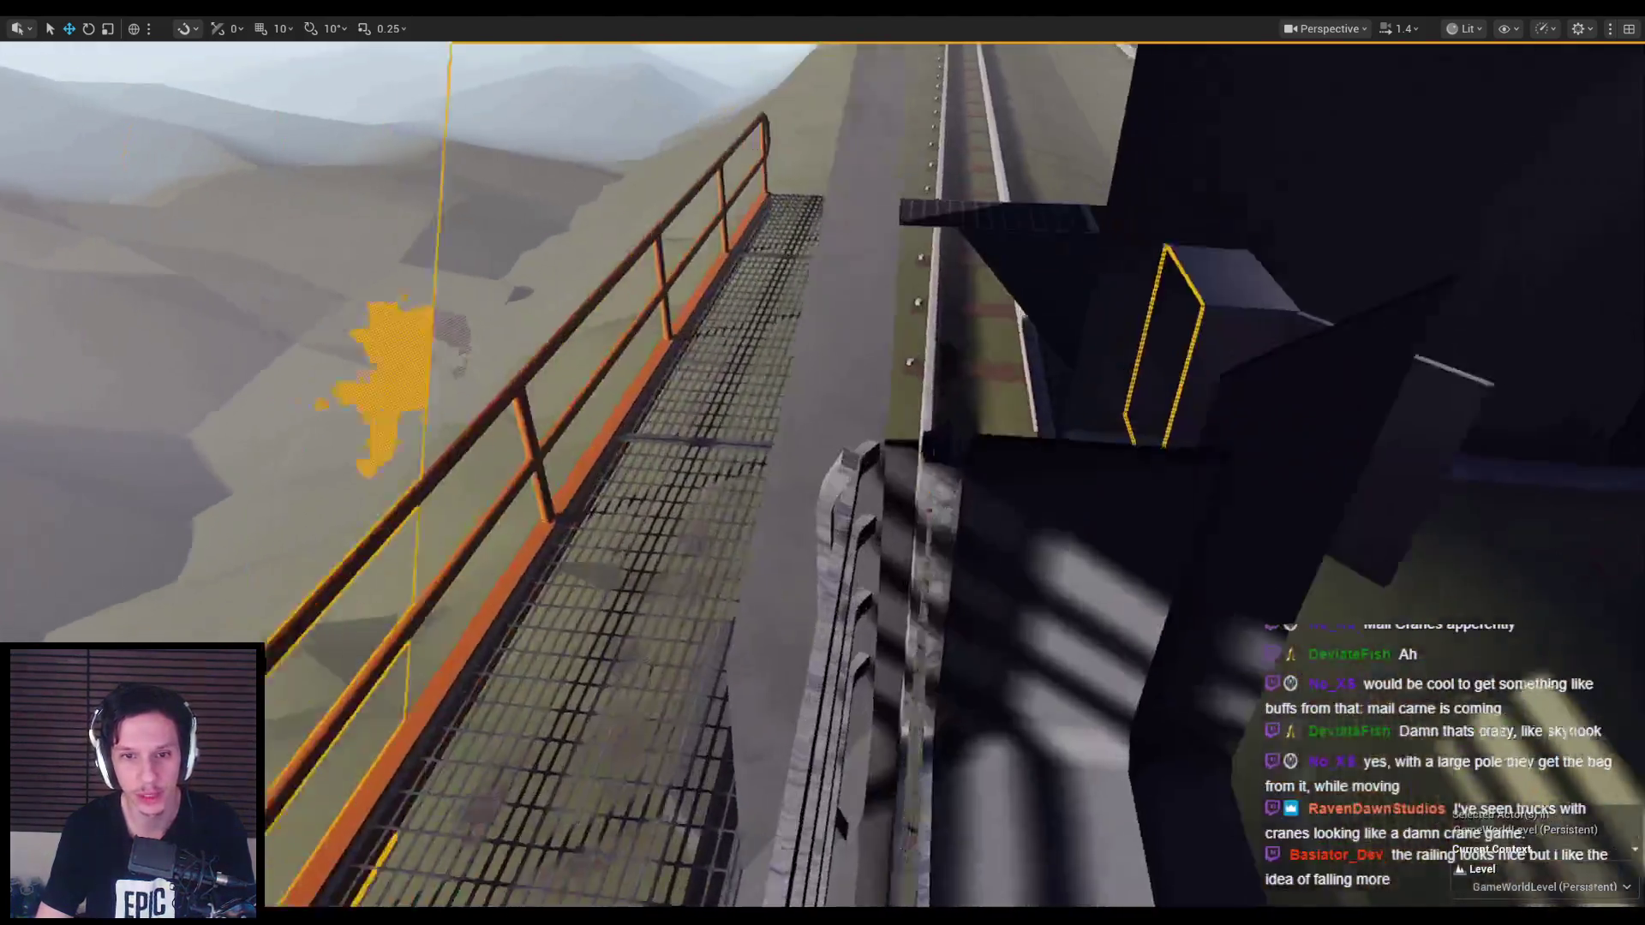
pyautogui.scroll(-1, 1245, 310)
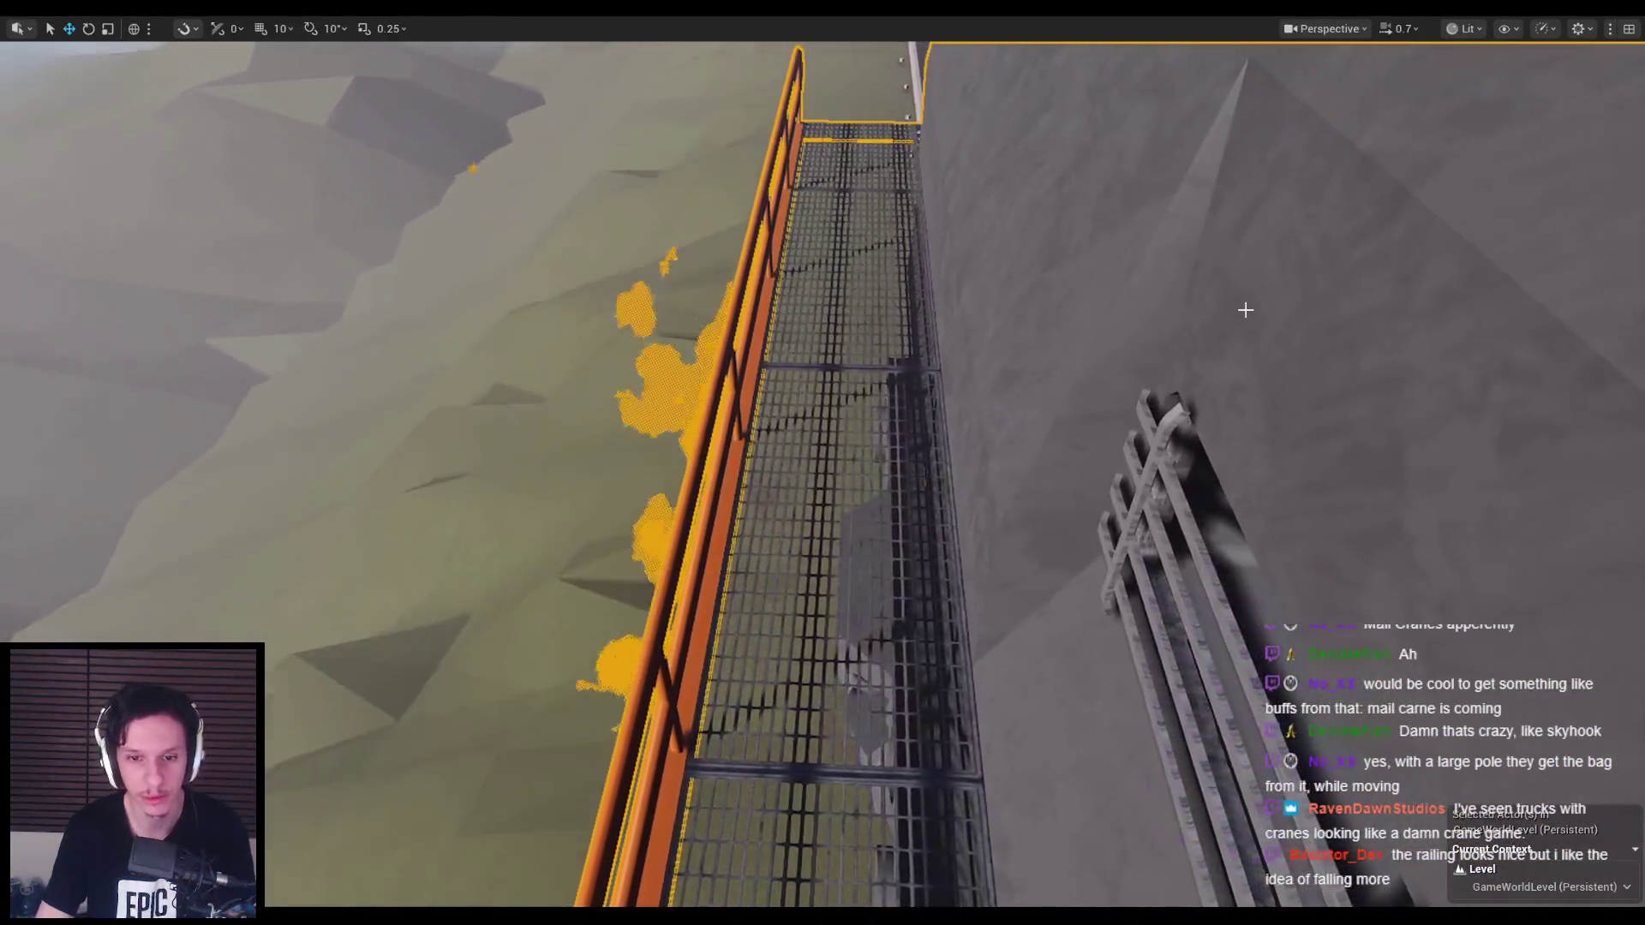
pyautogui.hotkey('alt', 'p')
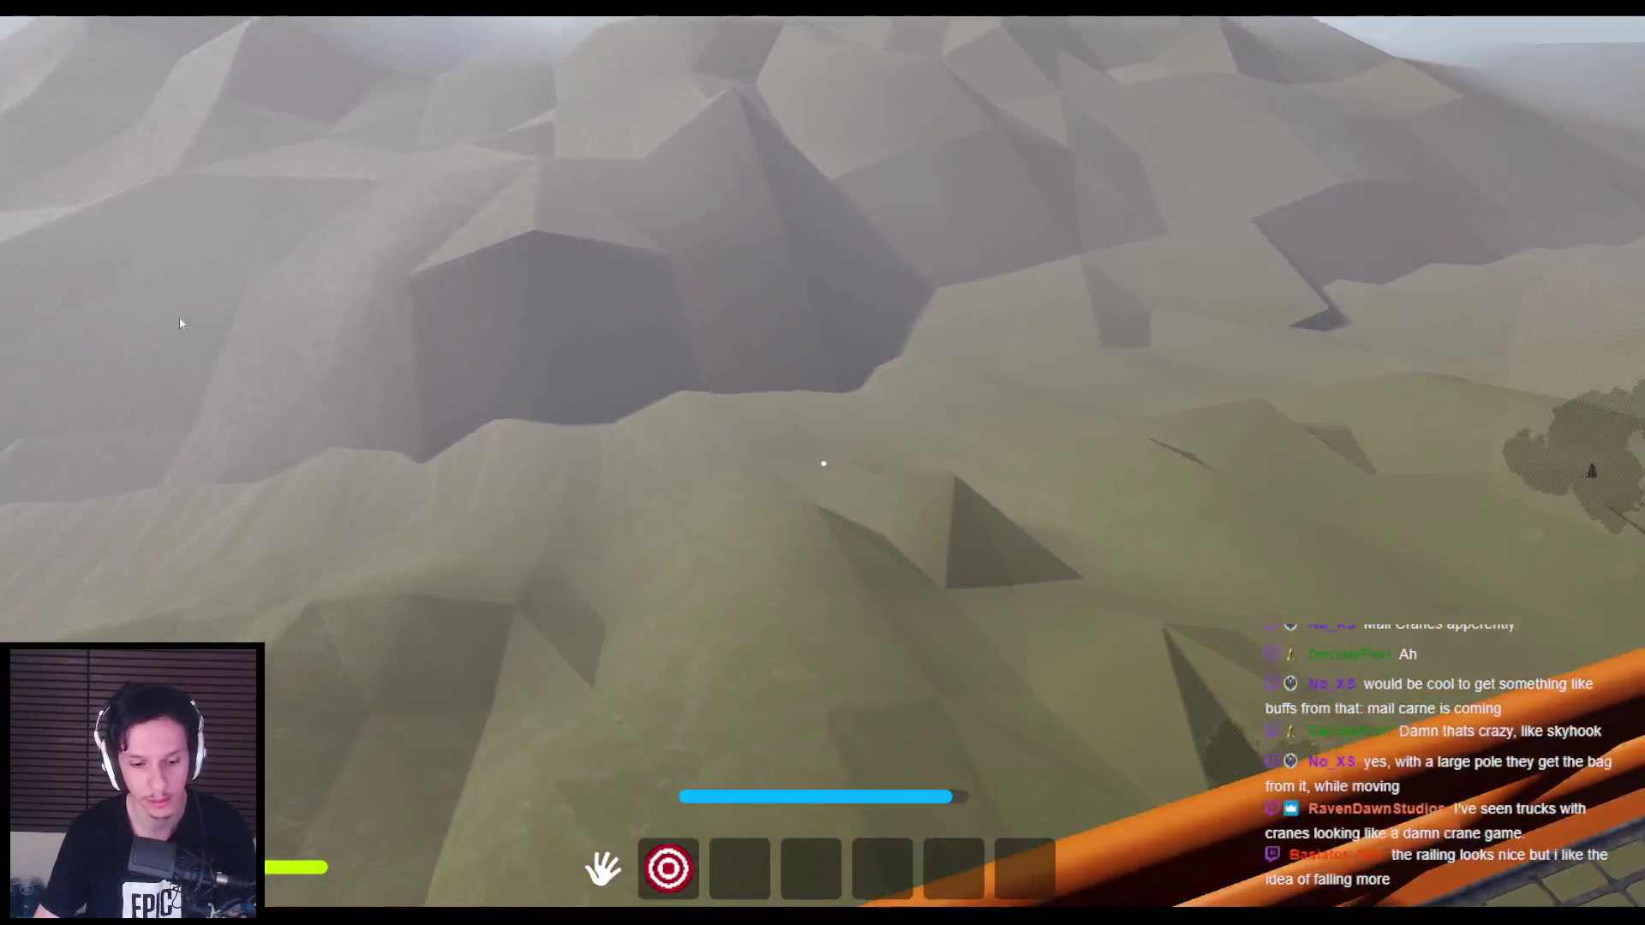
# Step: Eject with F8 to watch the character fall, replay and eject again, then frame the whole locomotive
pyautogui.press('F8')
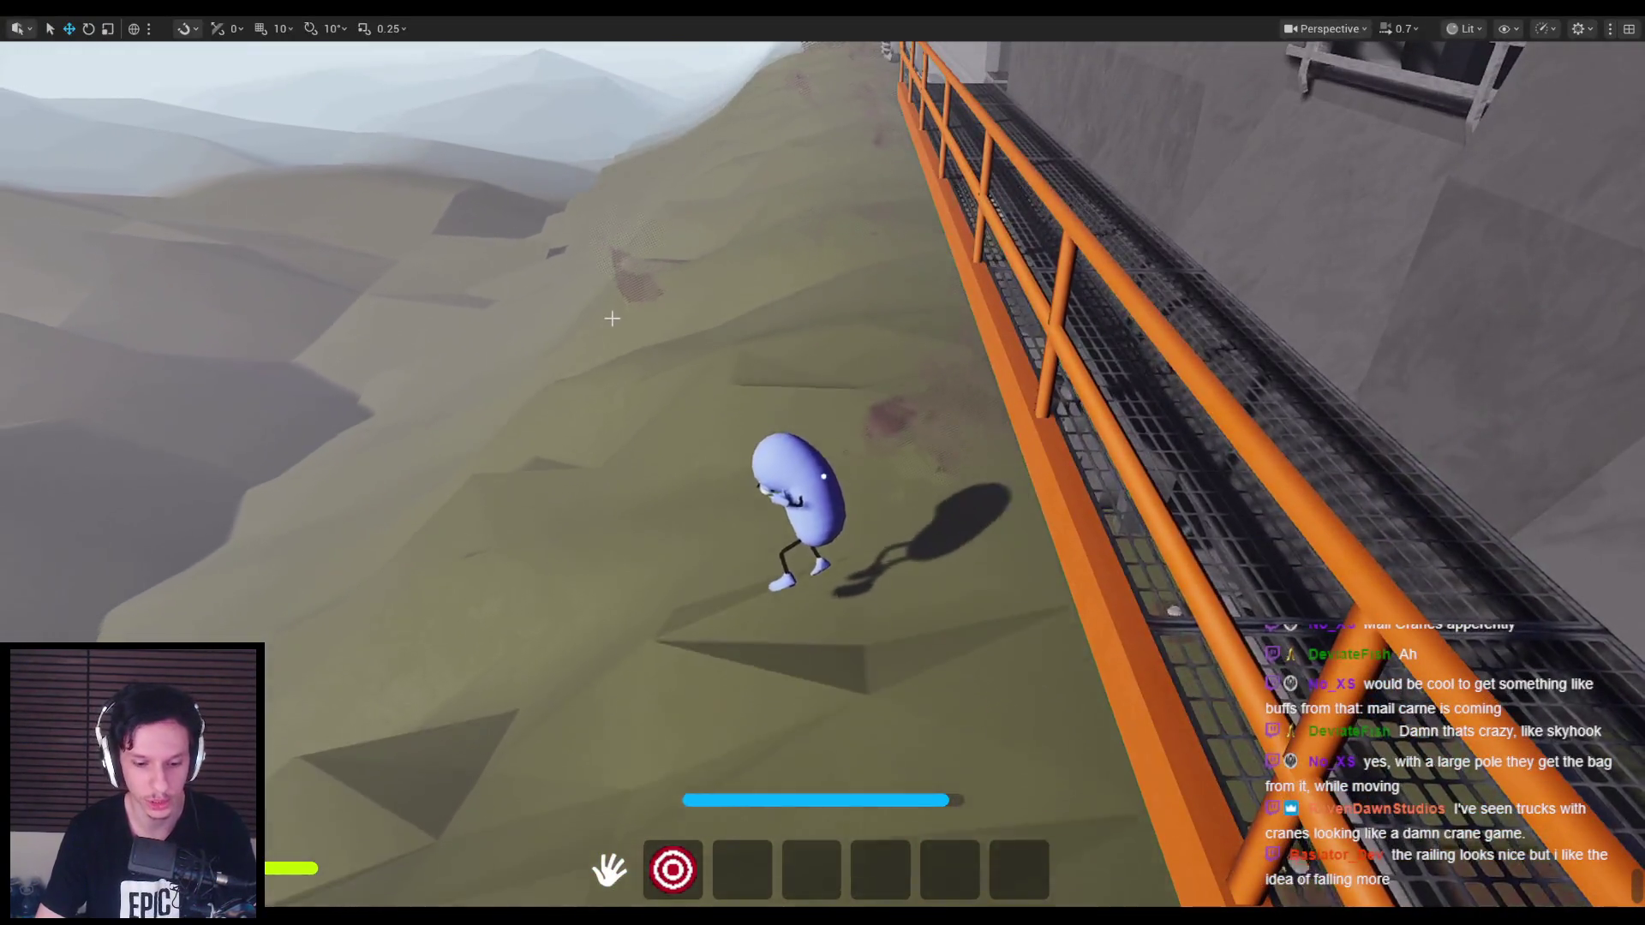
pyautogui.moveTo(612, 318); pyautogui.dragTo(822, 463, button='right')
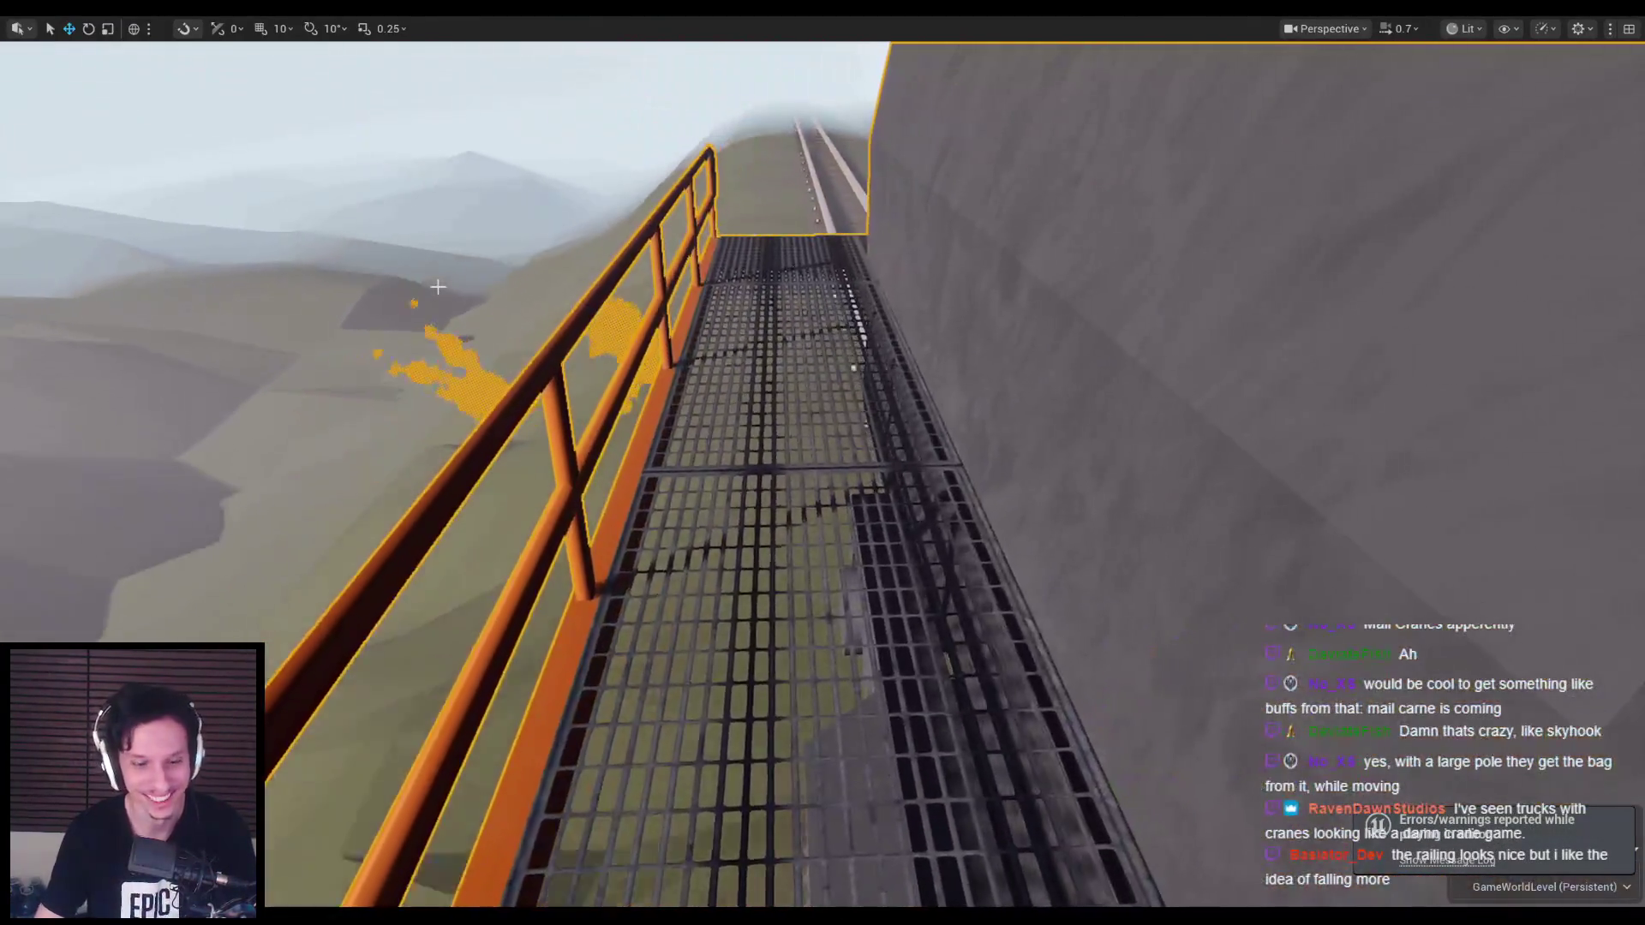
pyautogui.hotkey('alt', 'p')
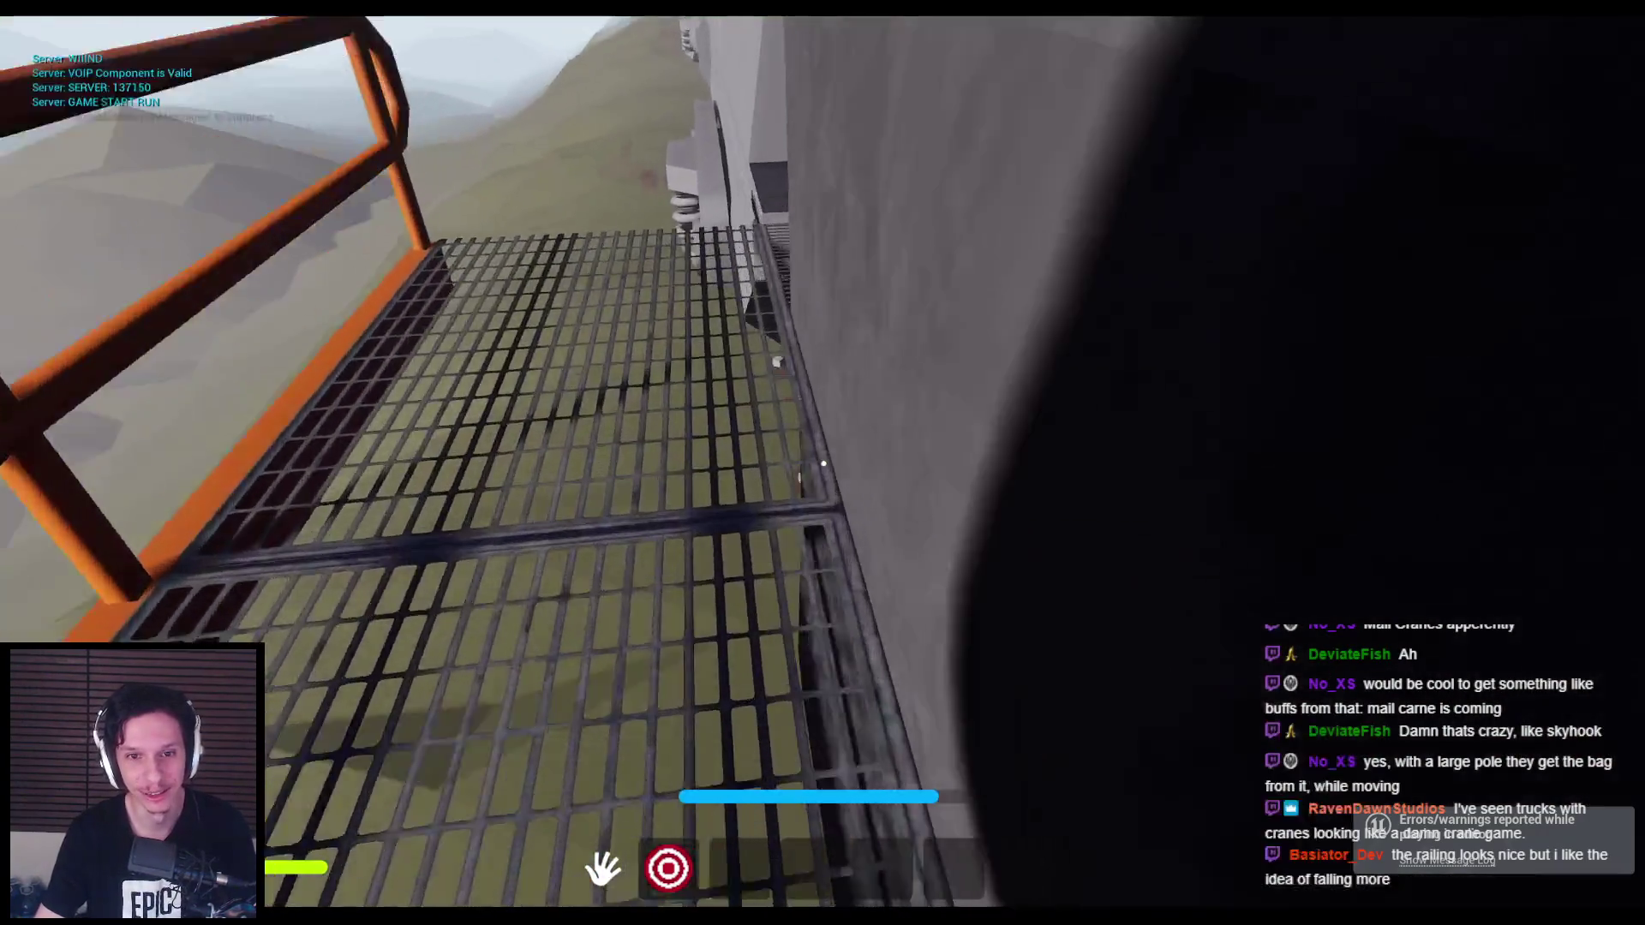
pyautogui.press('F8')
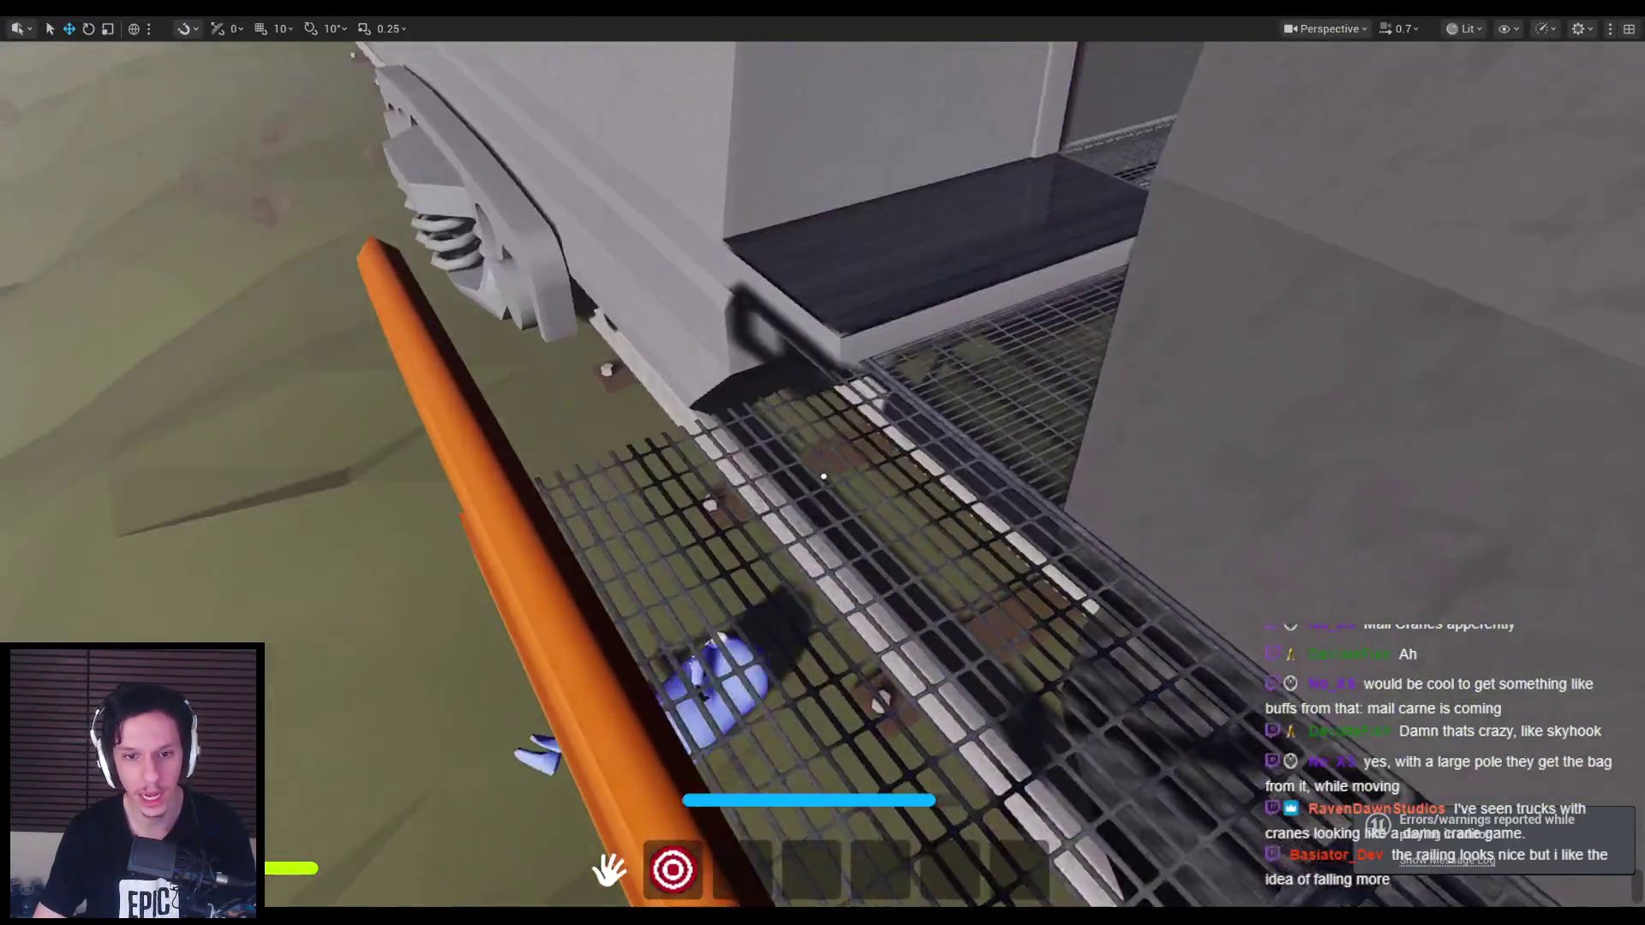
pyautogui.moveTo(823, 476); pyautogui.dragTo(499, 243, button='right')
pyautogui.scroll(2, 499, 242)
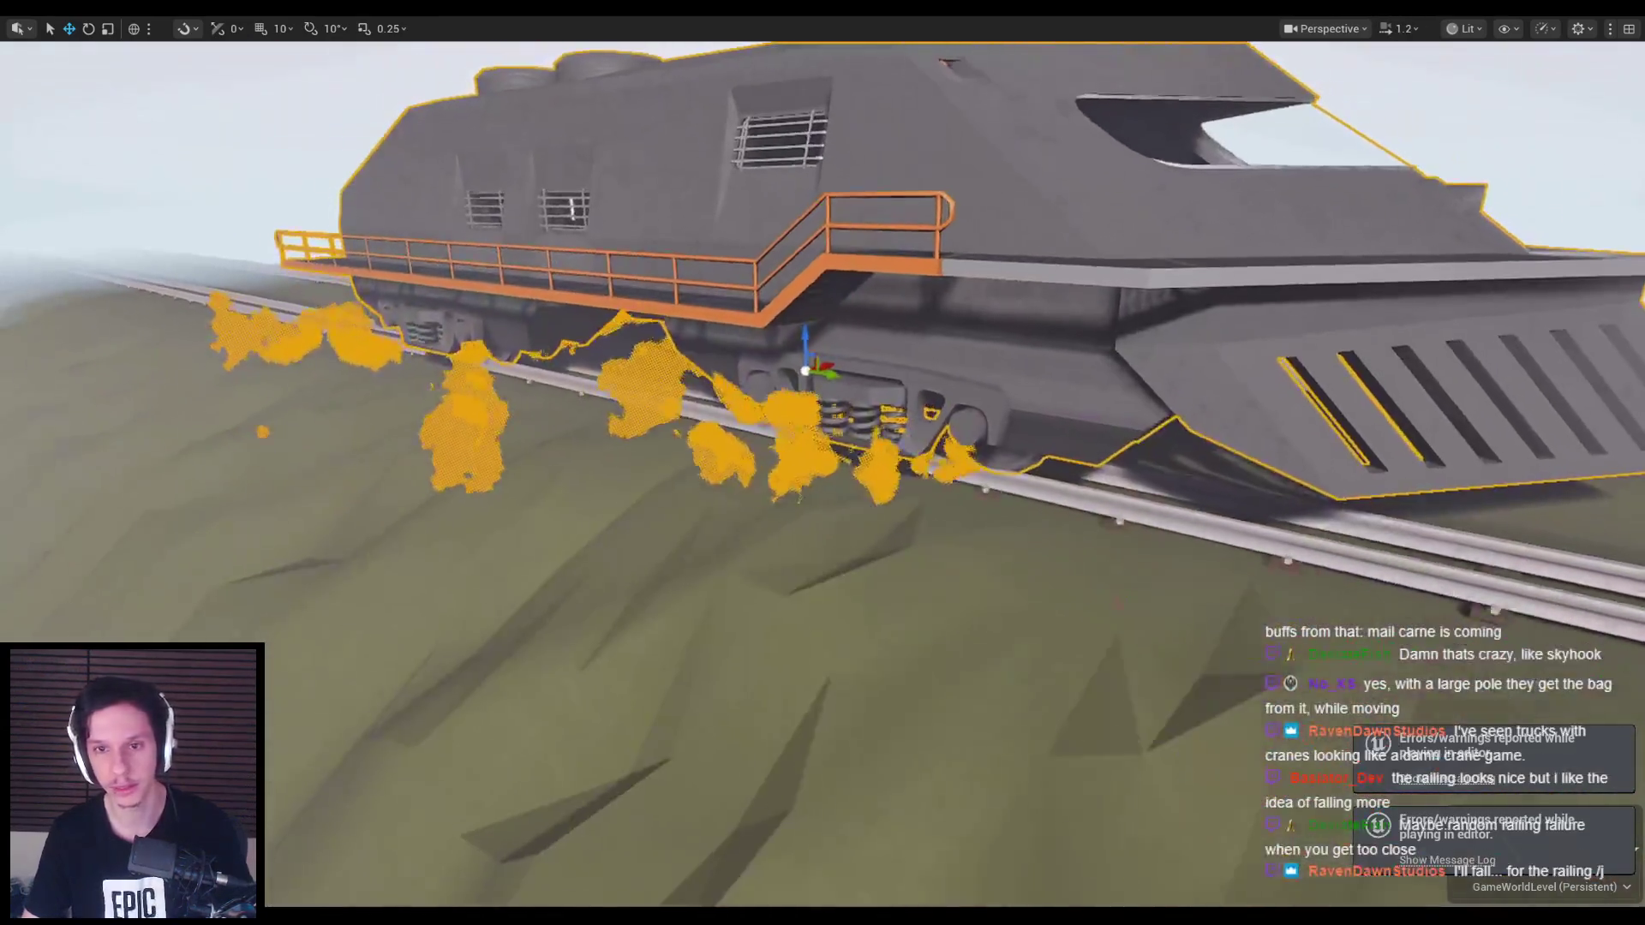
pyautogui.moveTo(641, 319); pyautogui.dragTo(641, 318, button='right')
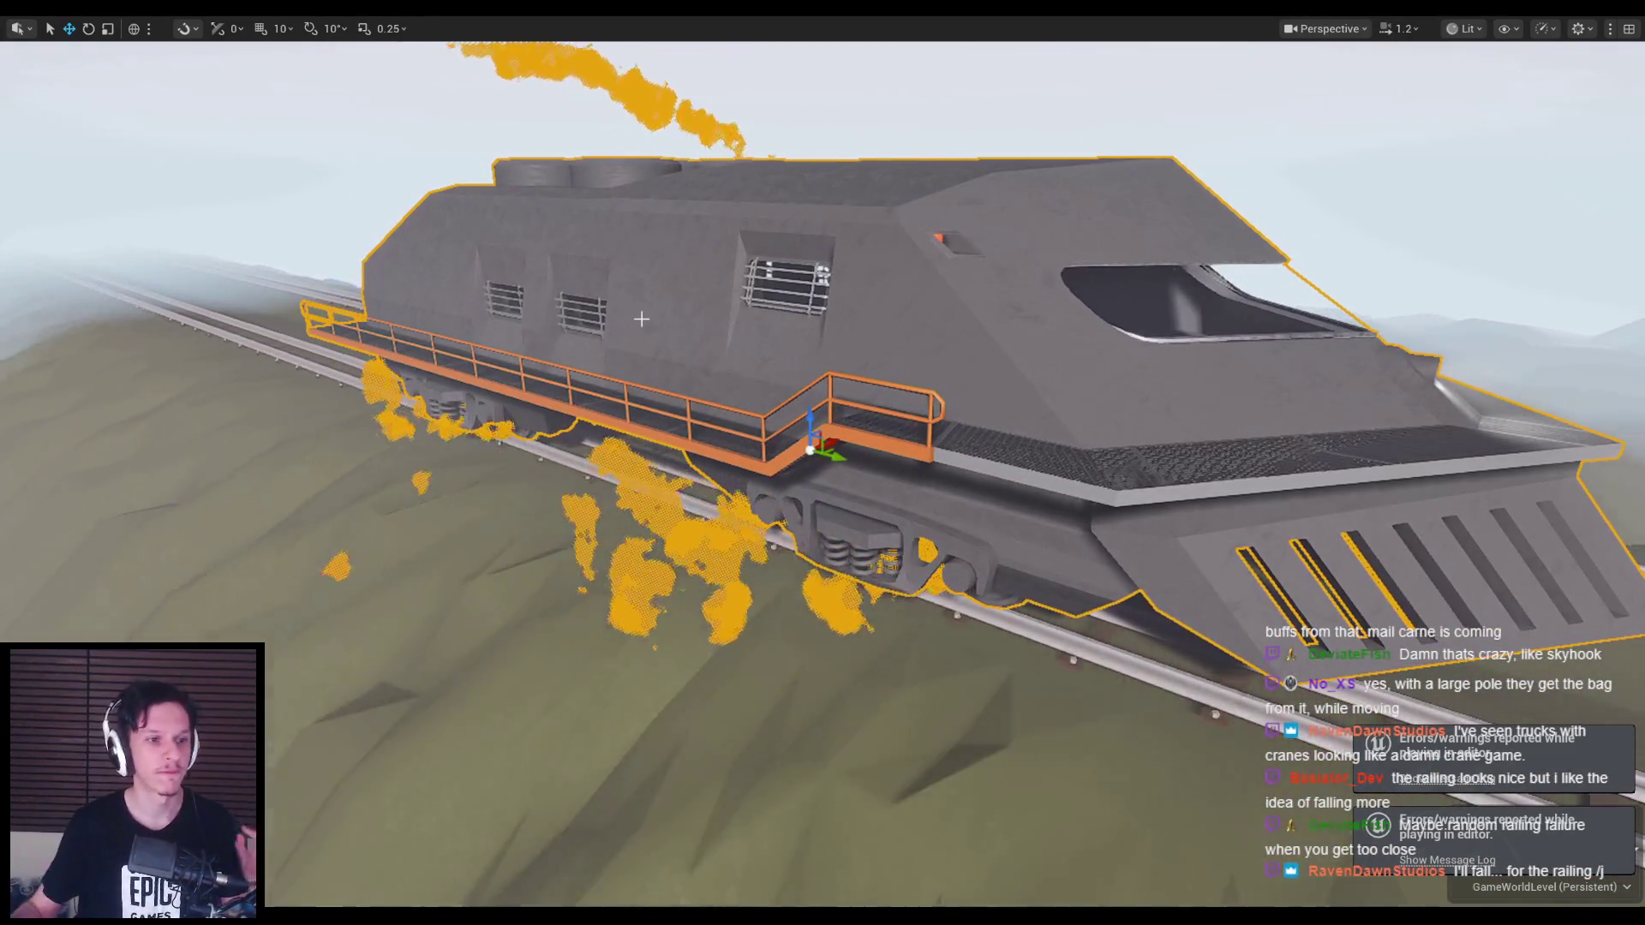